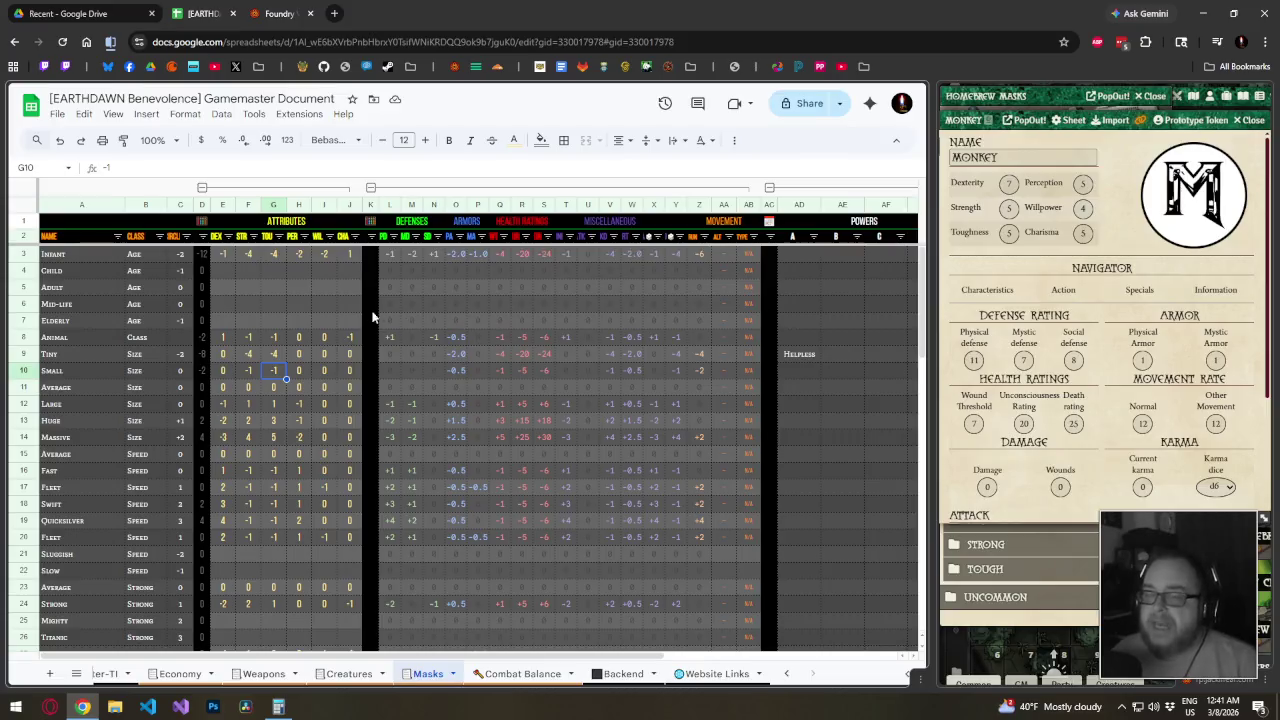
Review the Child row's attribute values
click(230, 270)
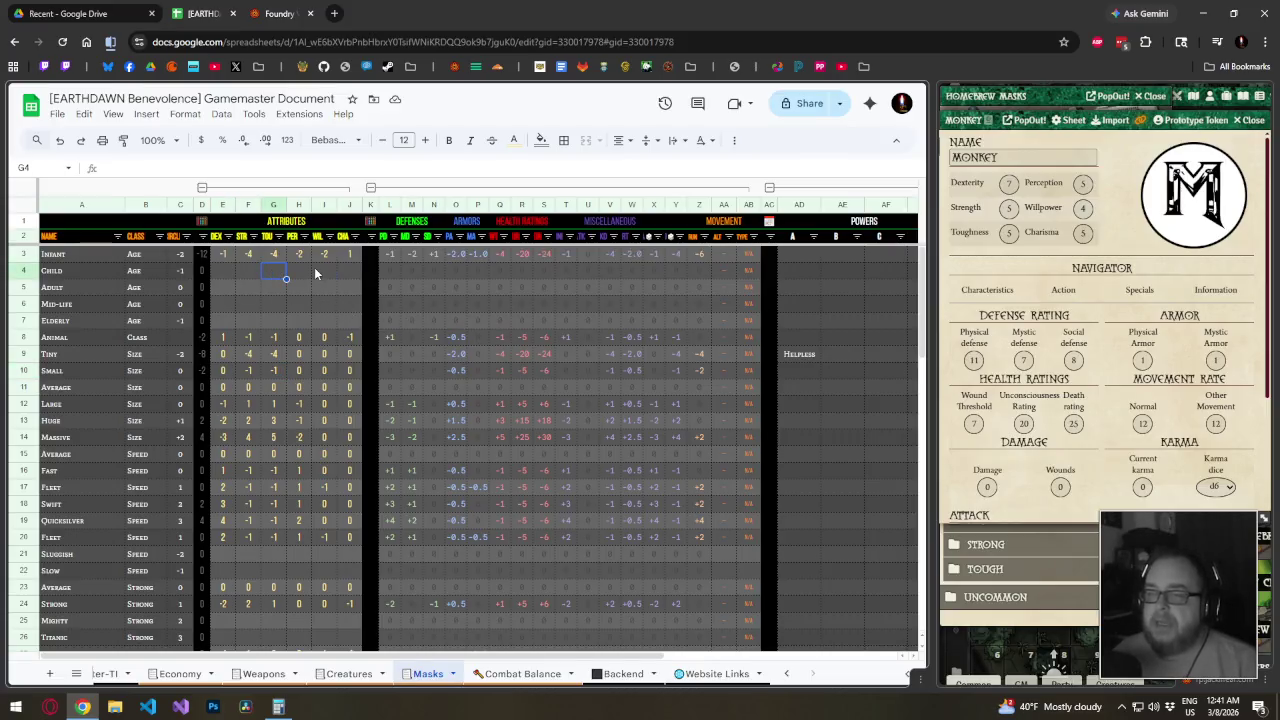
click(231, 270)
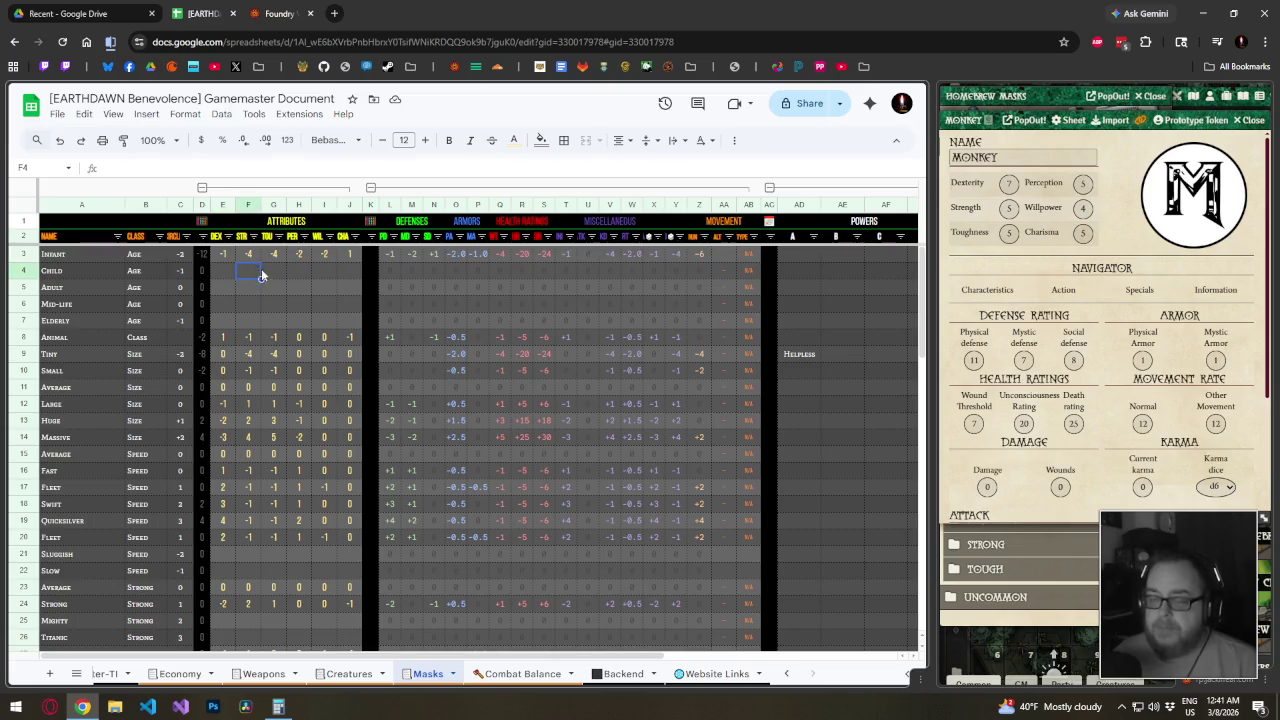
click(273, 270)
click(323, 270)
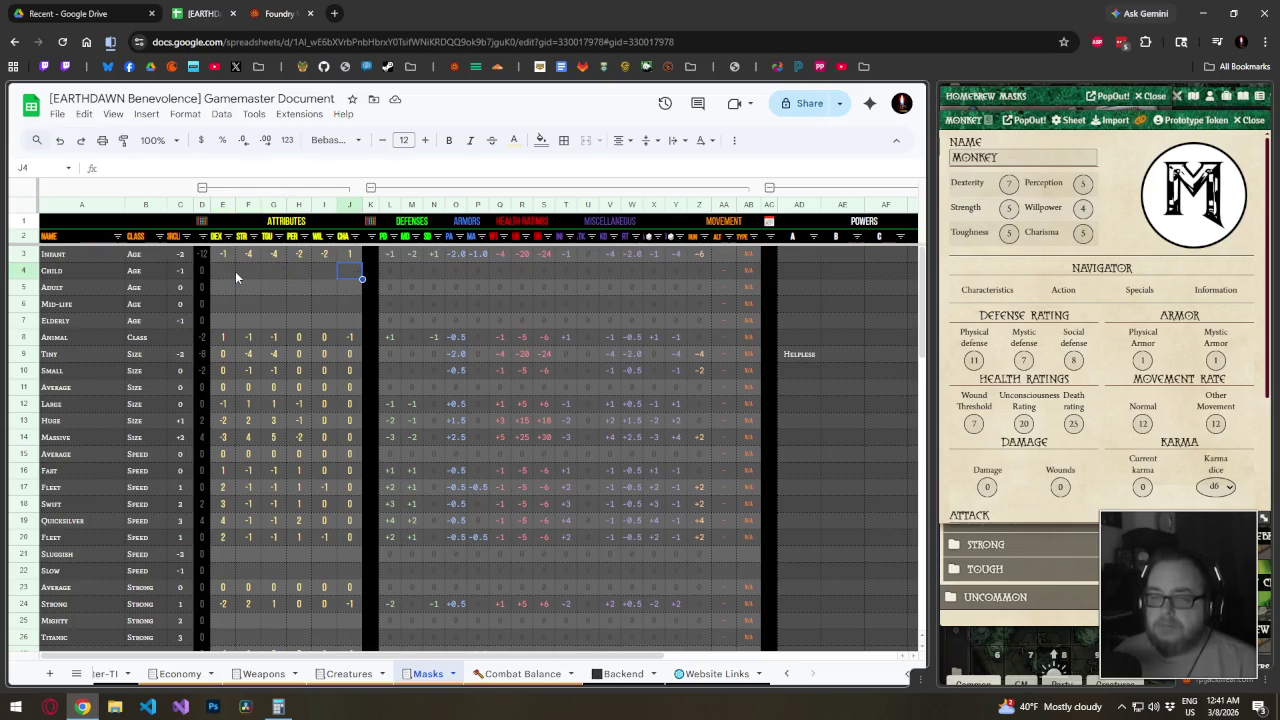
click(230, 271)
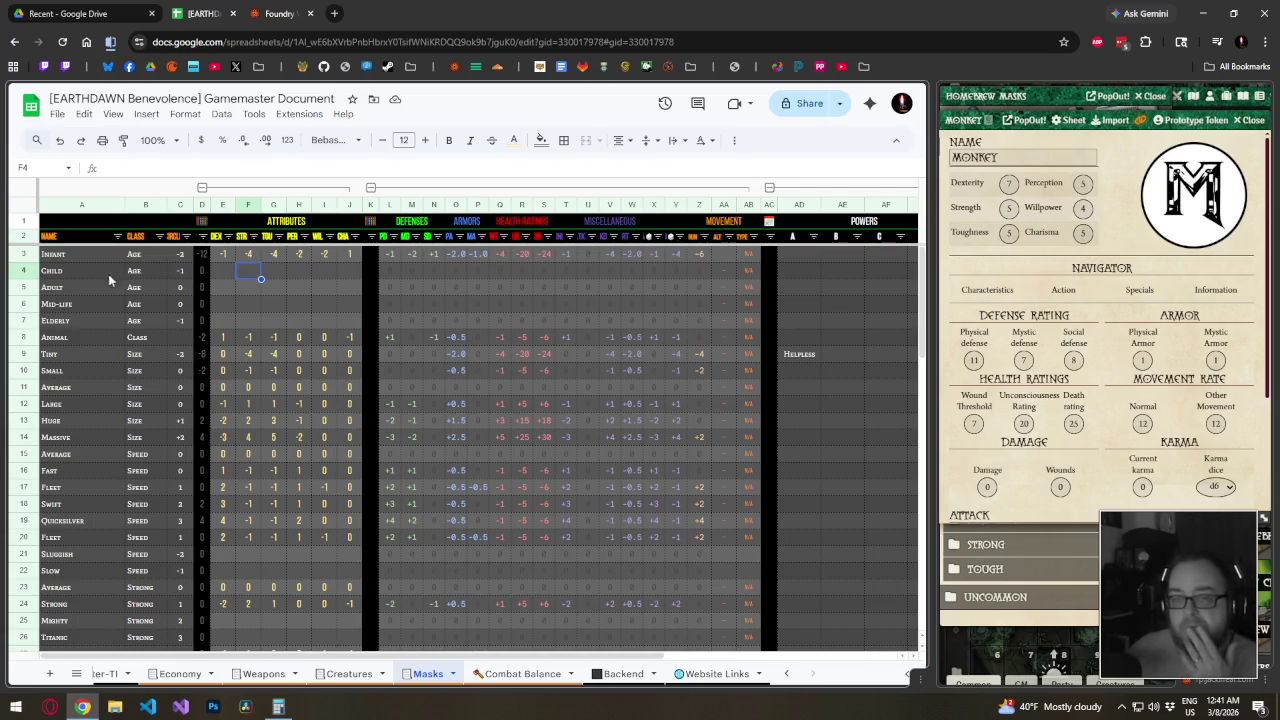
Insert a new row below Child named Adolescent with class Age
click(24, 270)
right_click(28, 272)
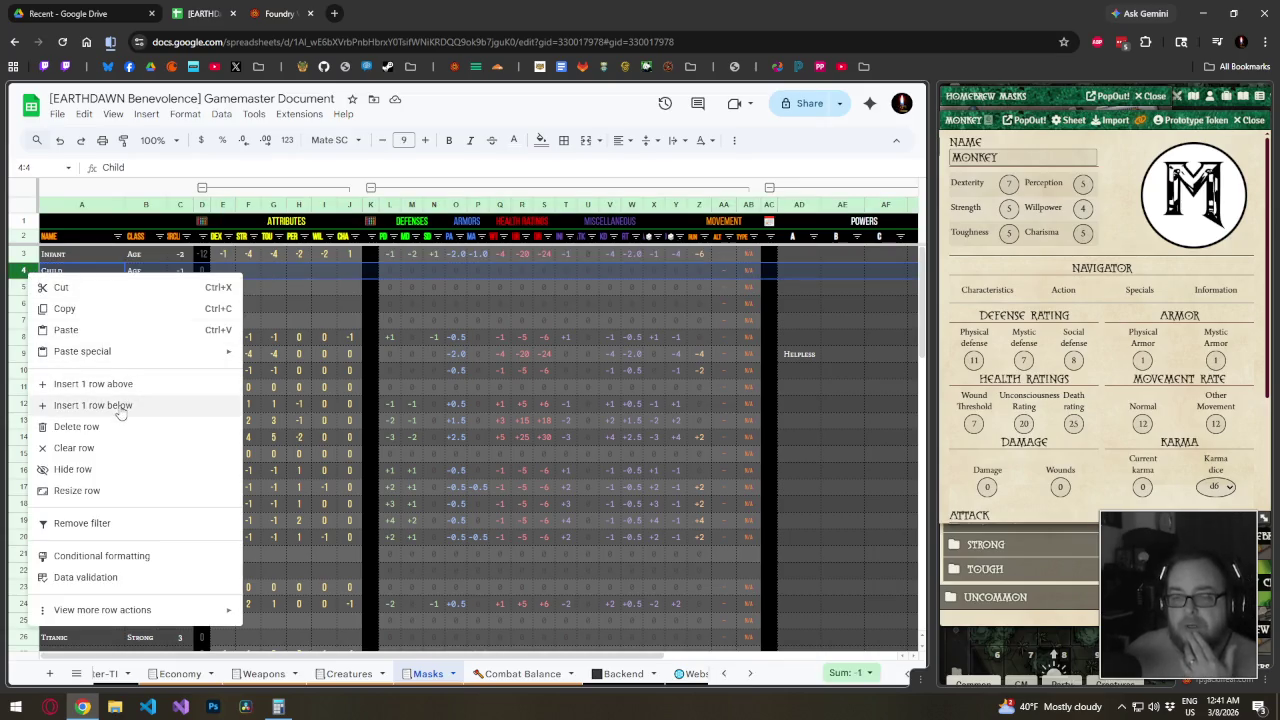
click(114, 405)
click(78, 285)
text(A)
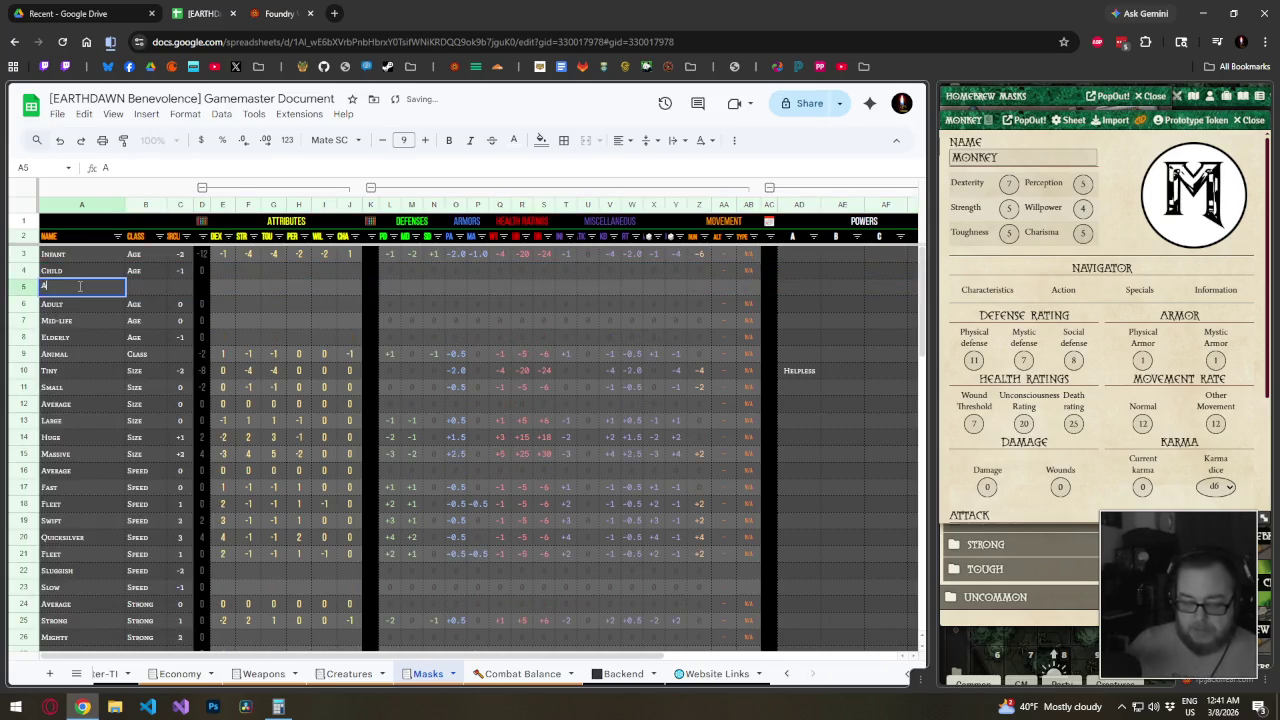
text(dolescent)
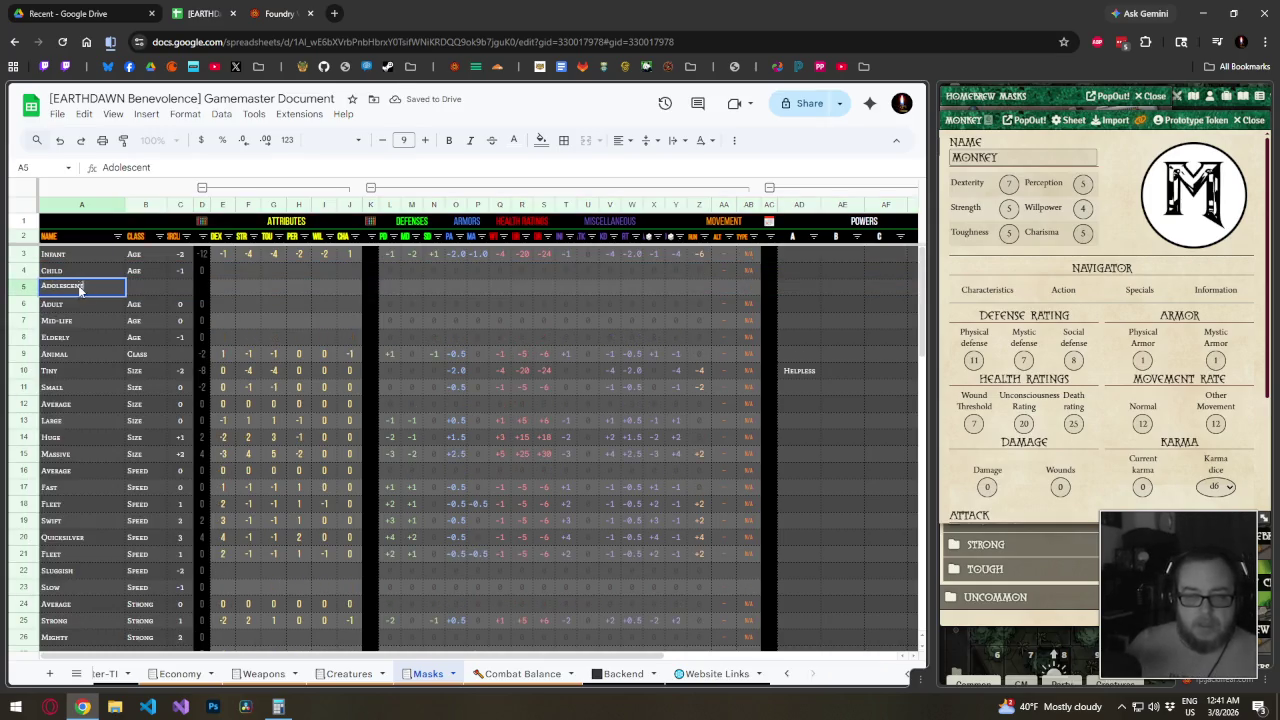
key(Tab)
text(Age)
key(Tab)
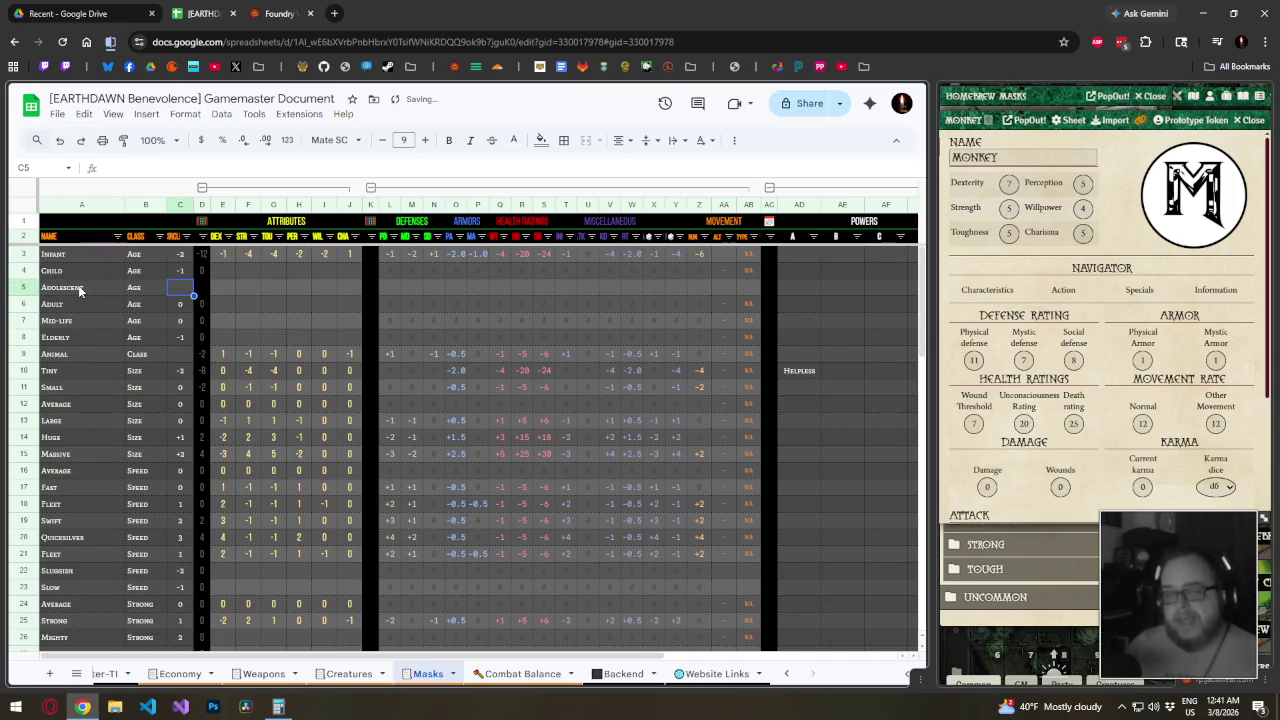
Give Adolescent a -1 modifier and lower Child's modifier to -2
text(1)
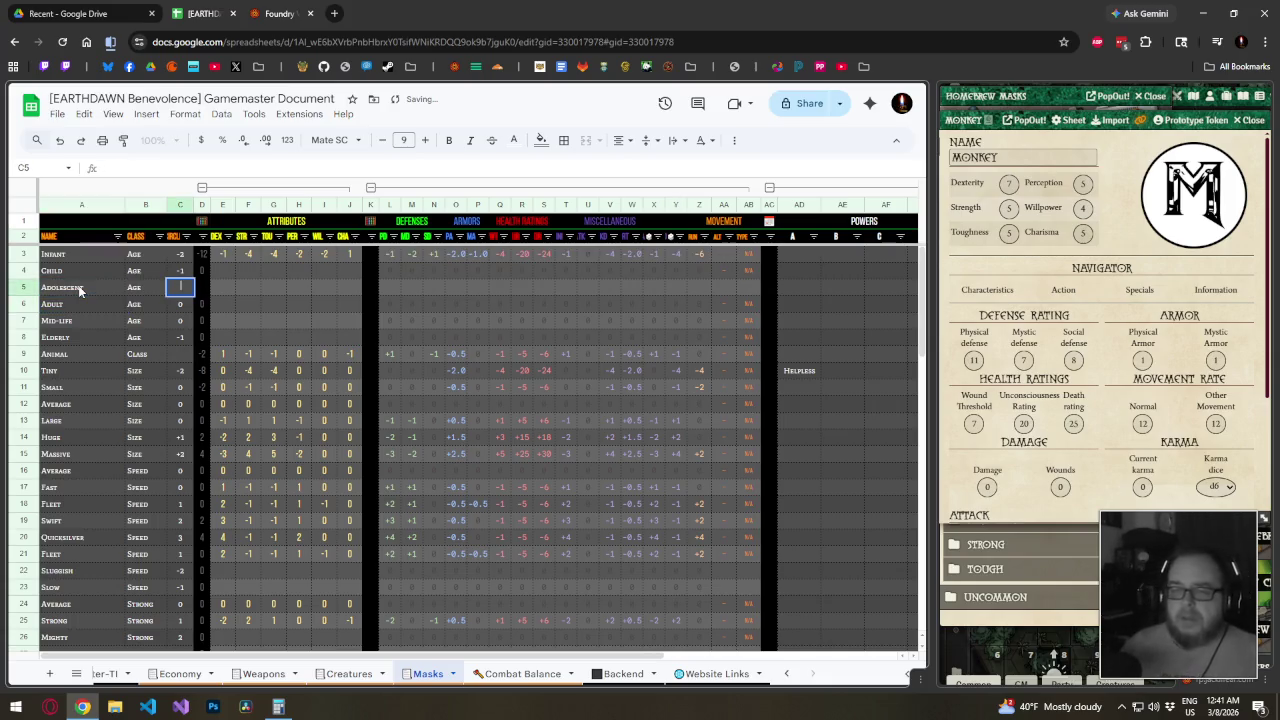
key(BackSpace)
text(-1)
key(Up)
text(-2)
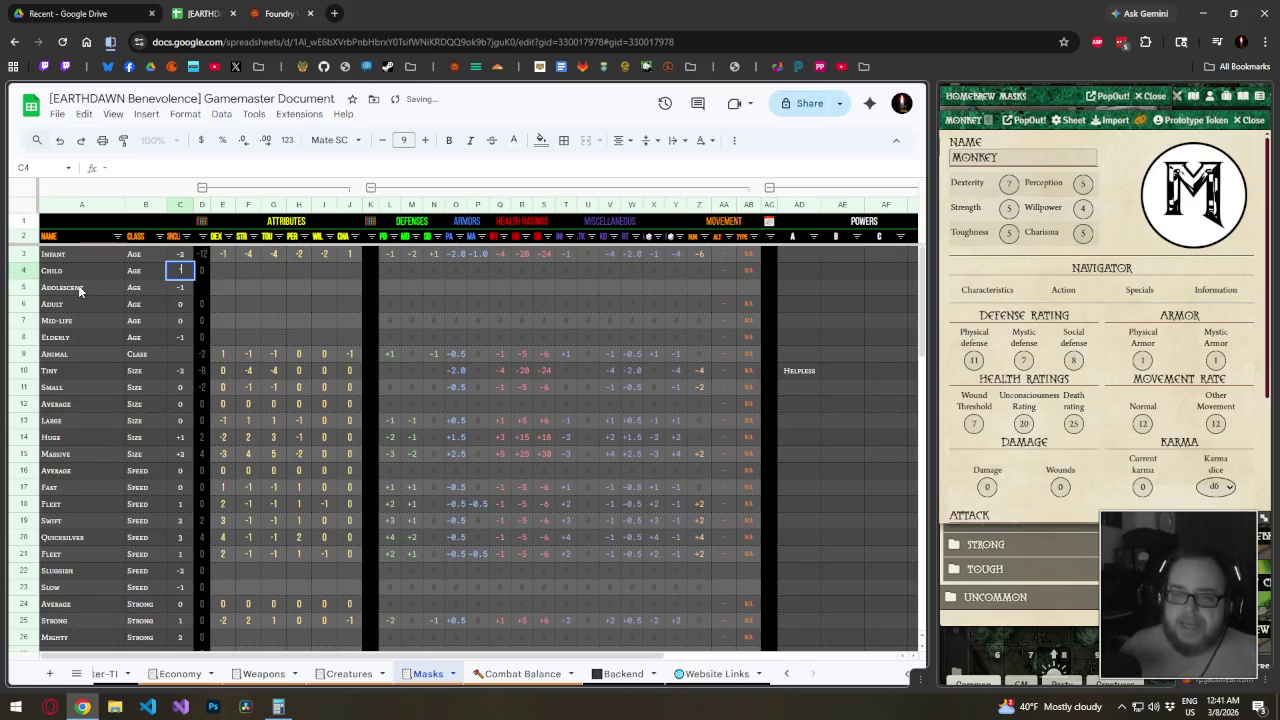
key(Return)
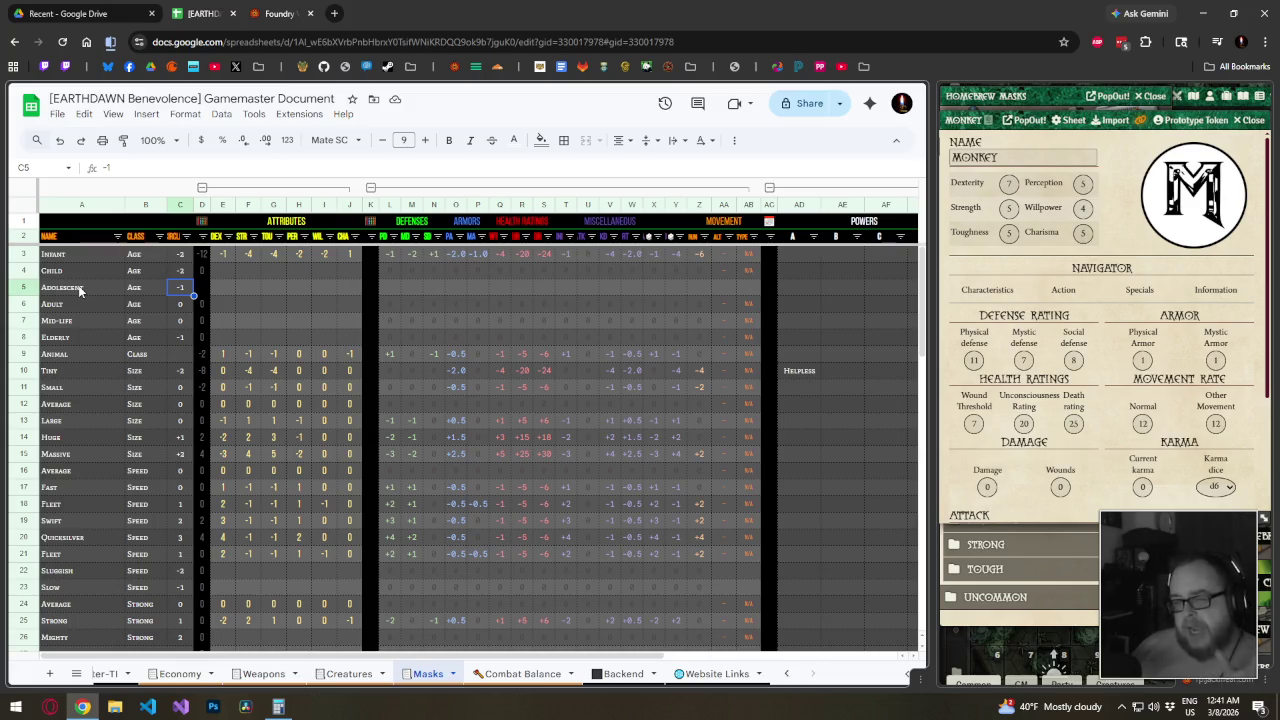
key(Down)
key(Down)
key(Down)
key(Down)
key(Down)
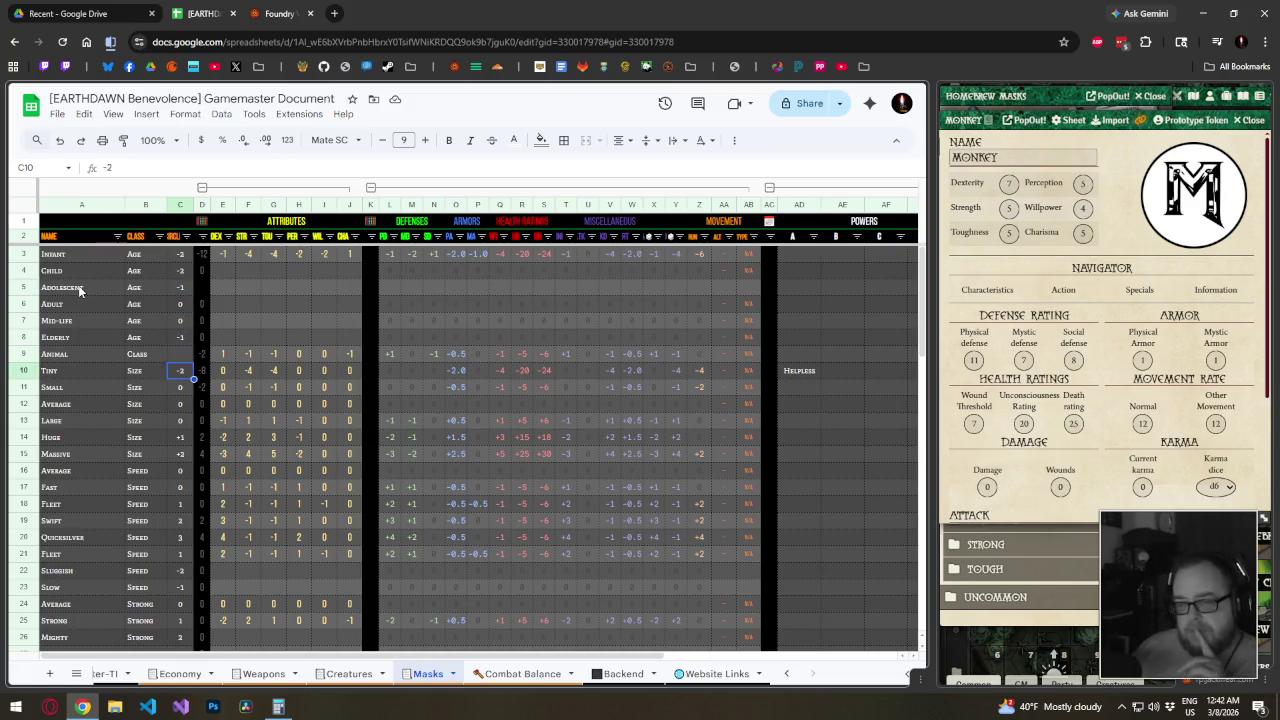
Inspect the Animal, Mid-life, Elderly and Small rows' values
key(Up)
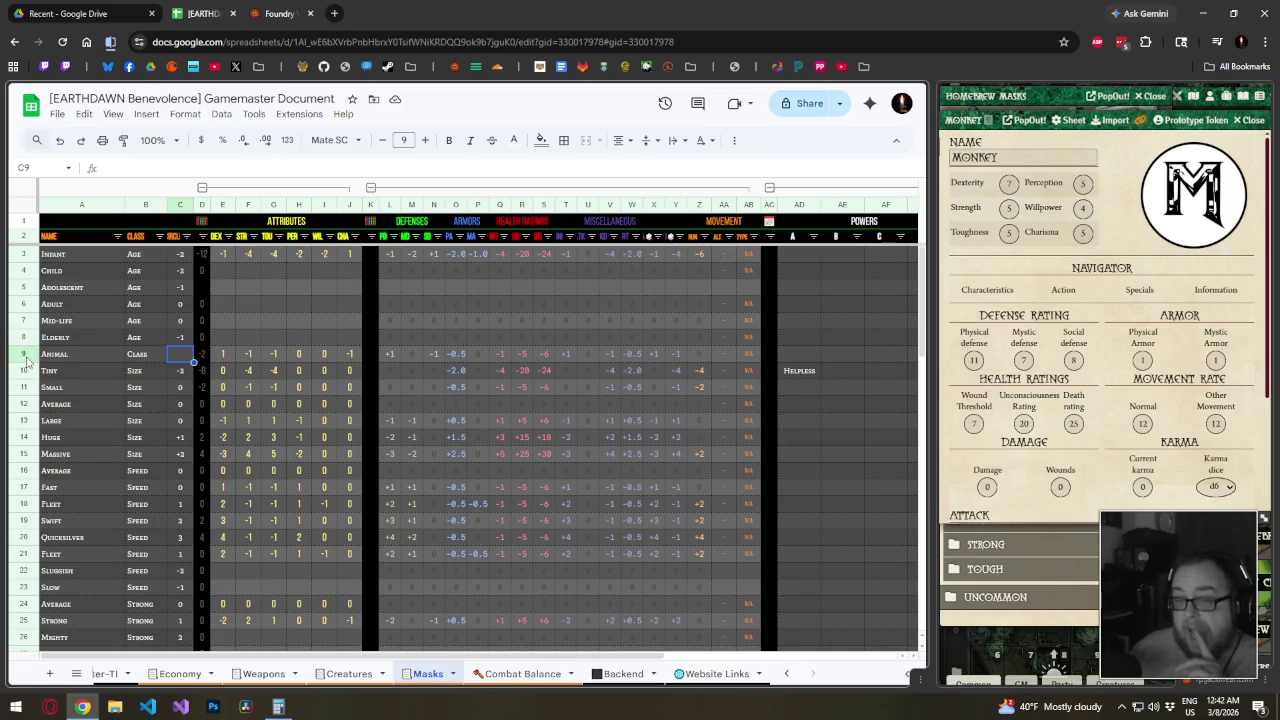
click(26, 354)
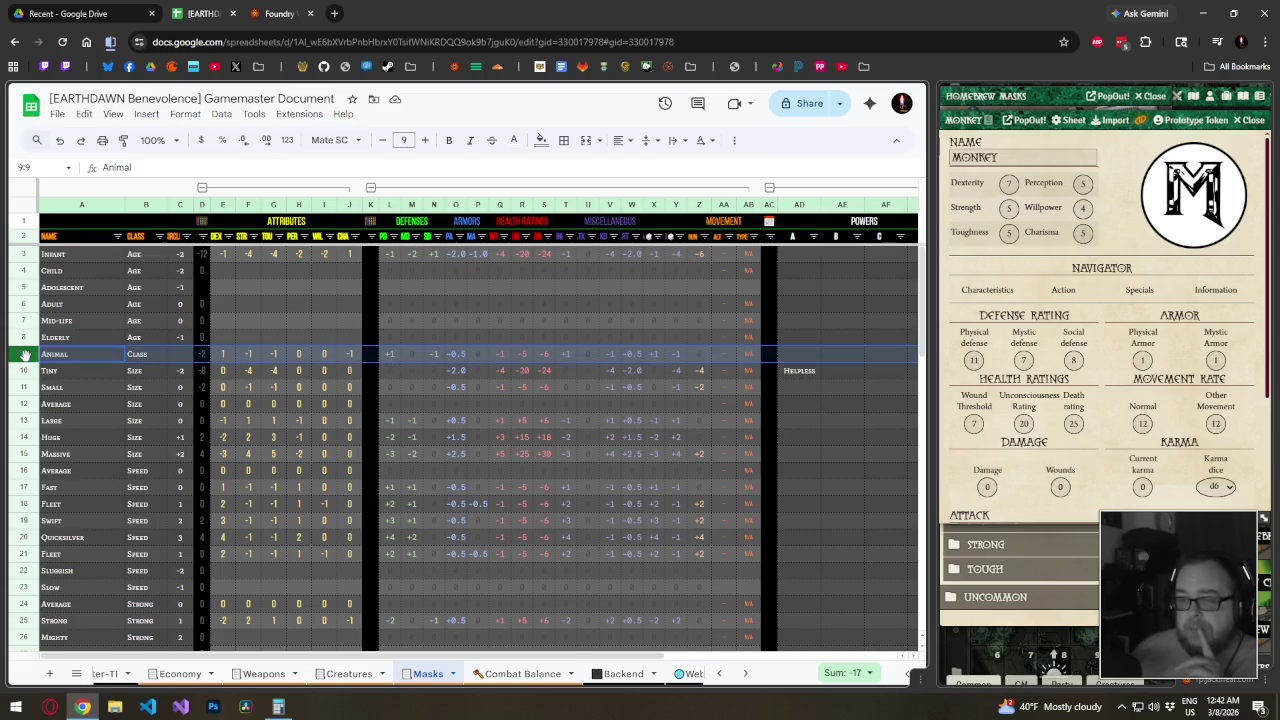
click(291, 326)
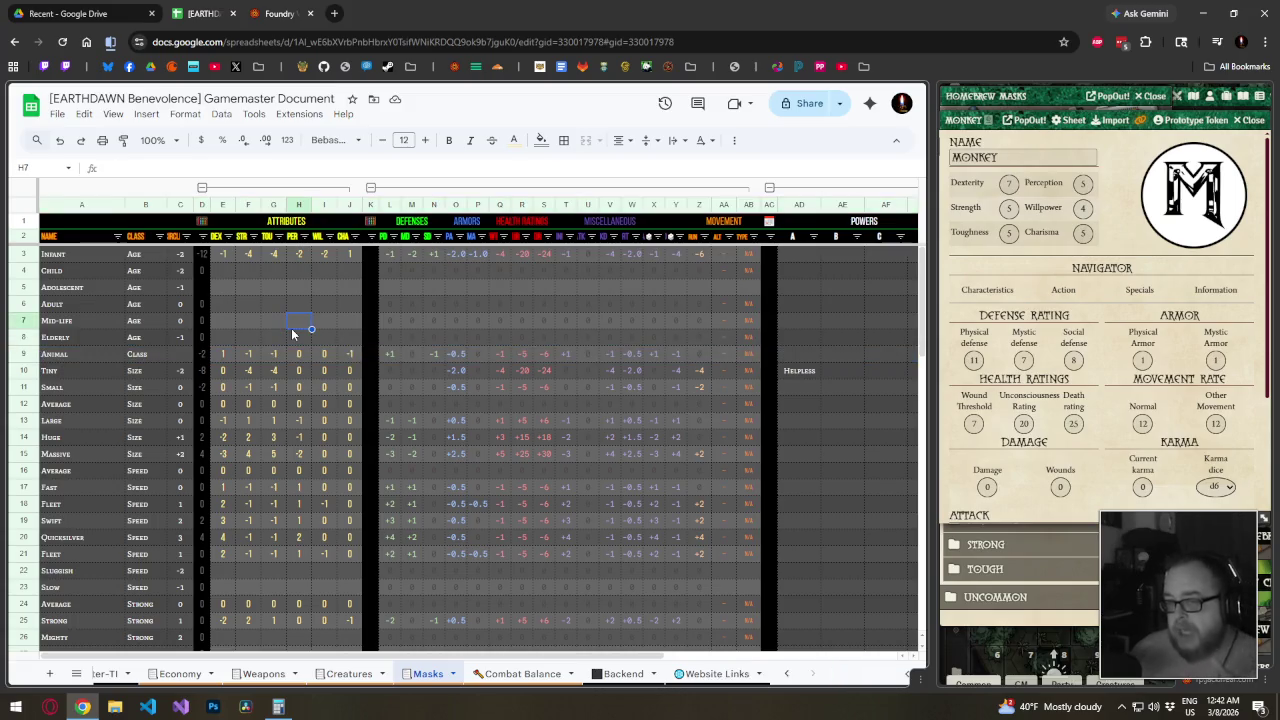
click(225, 325)
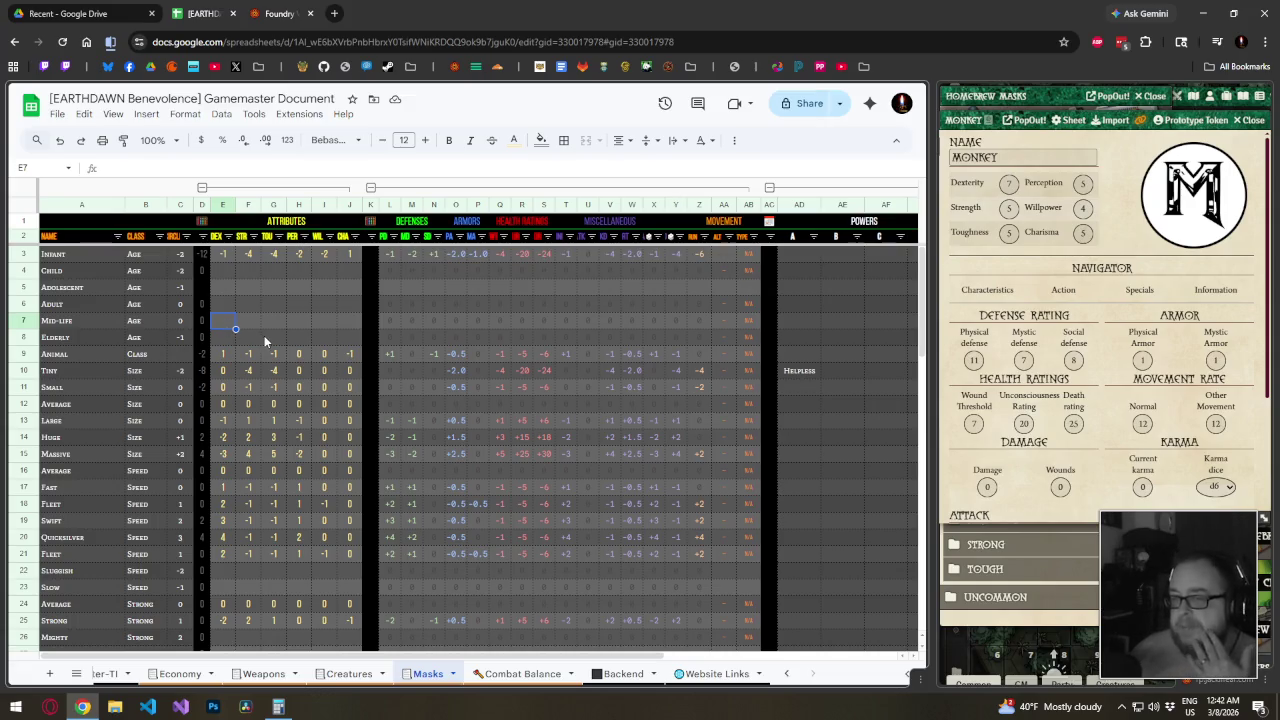
key(Down)
key(Right)
key(Right)
key(Right)
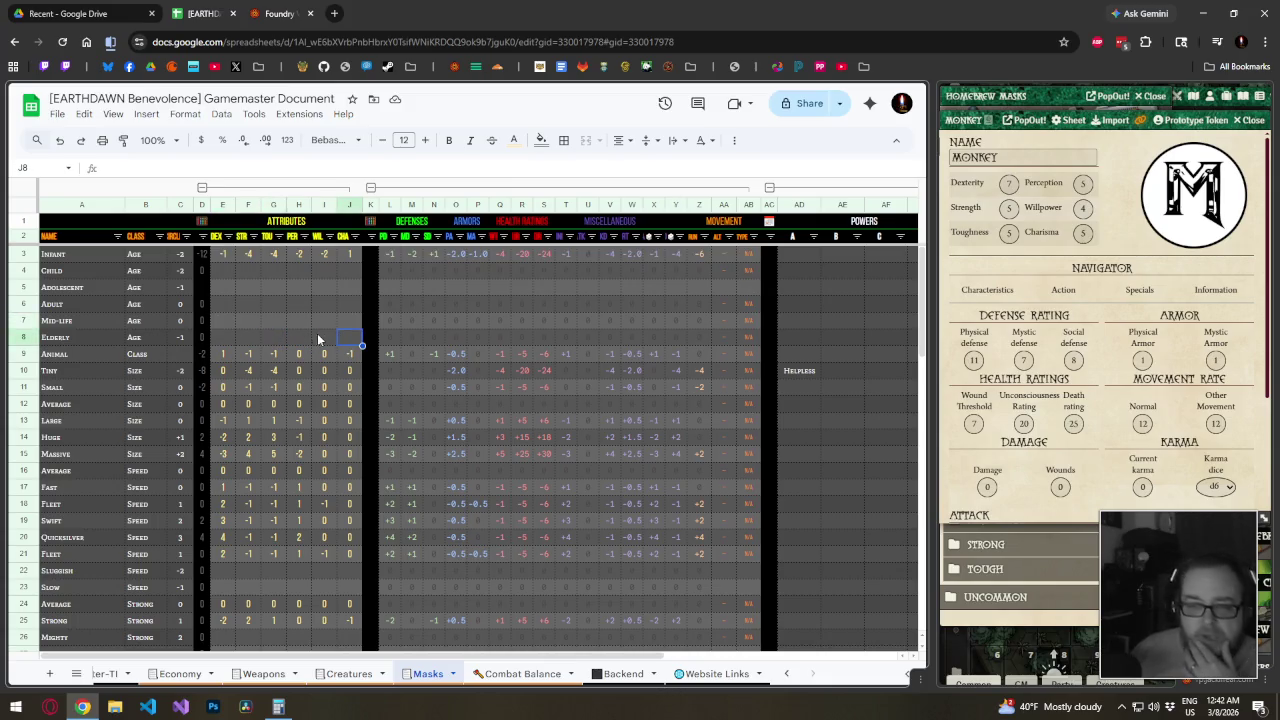
click(224, 394)
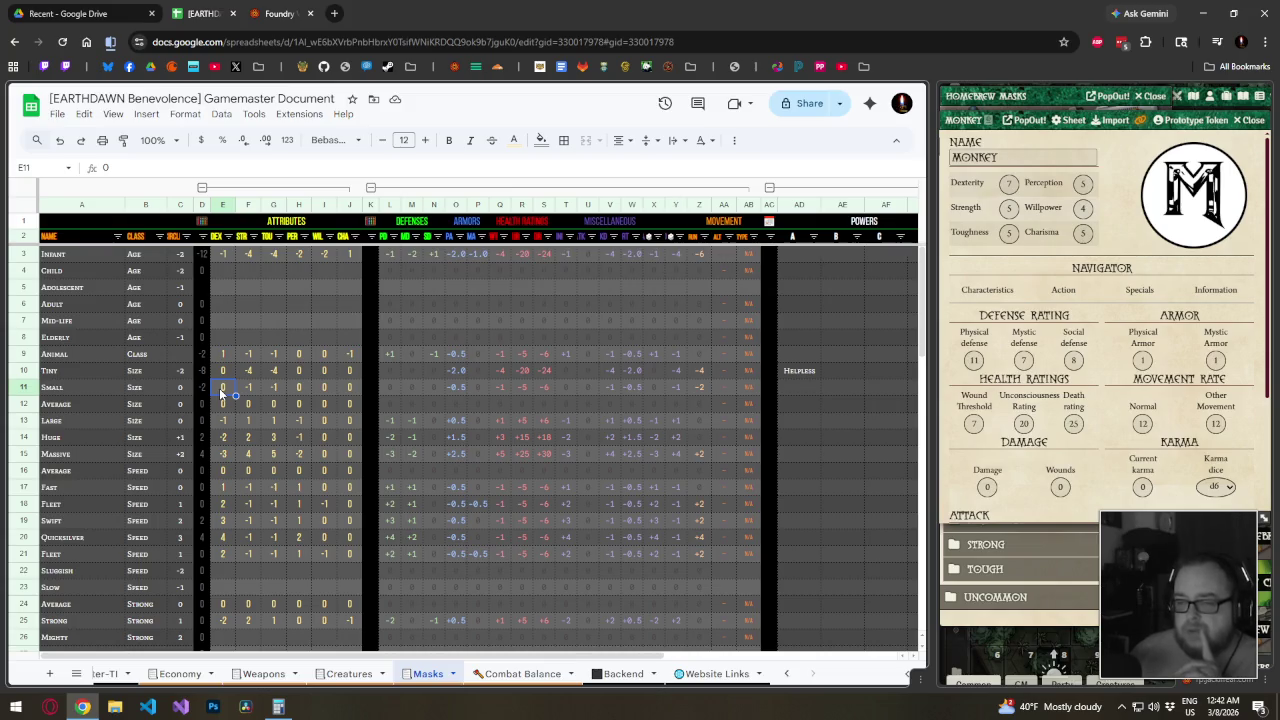
Change Tiny's modifier in C10 to -1 and check its DEX and STR values
click(185, 372)
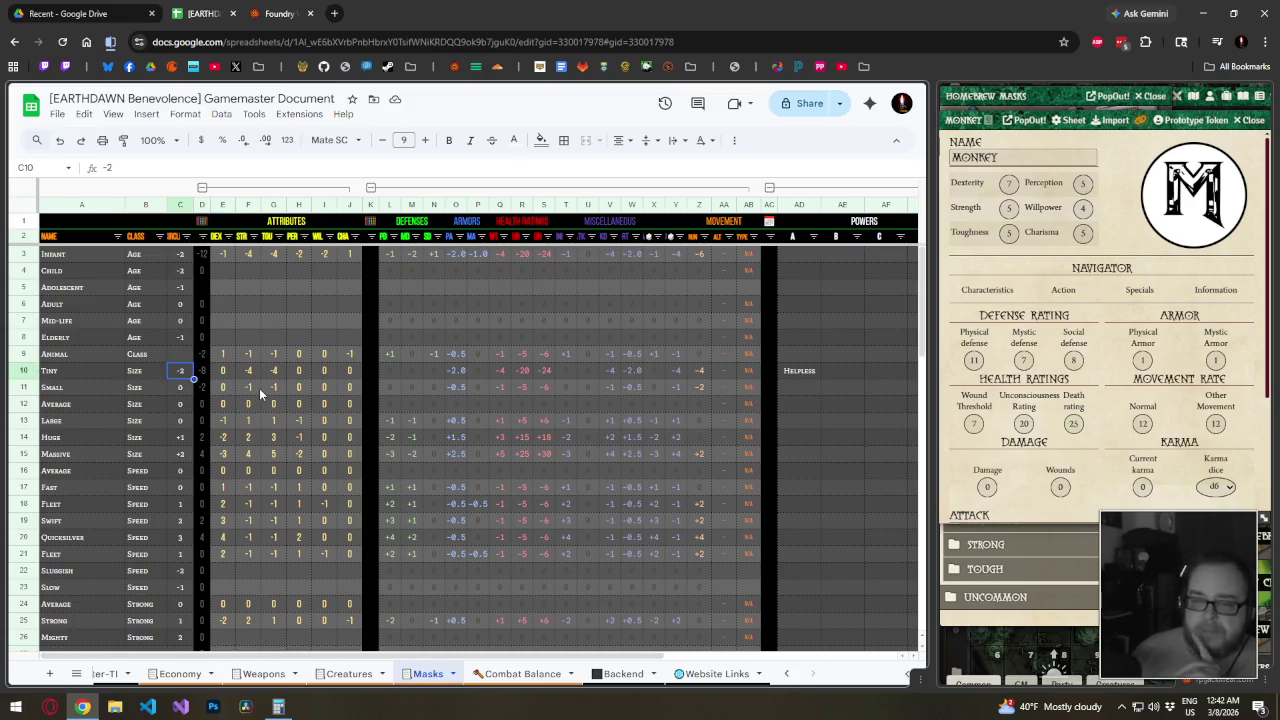
text(-)
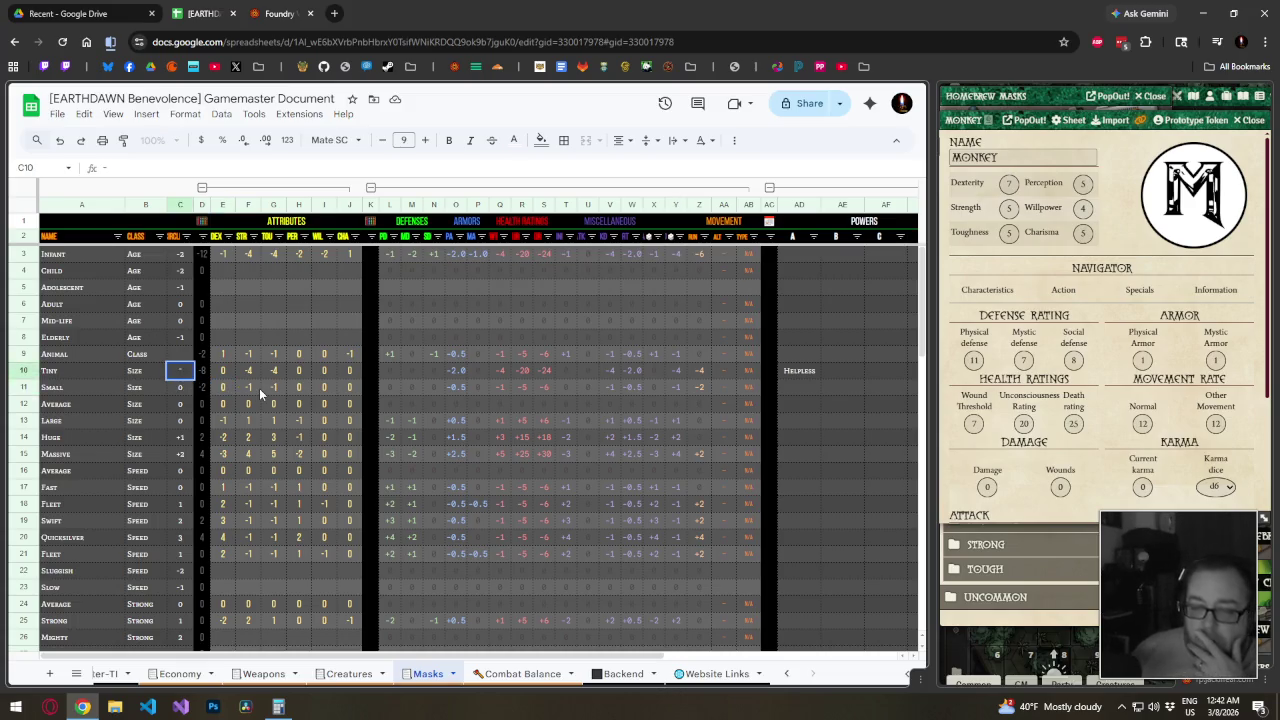
text(1)
key(Return)
key(Up)
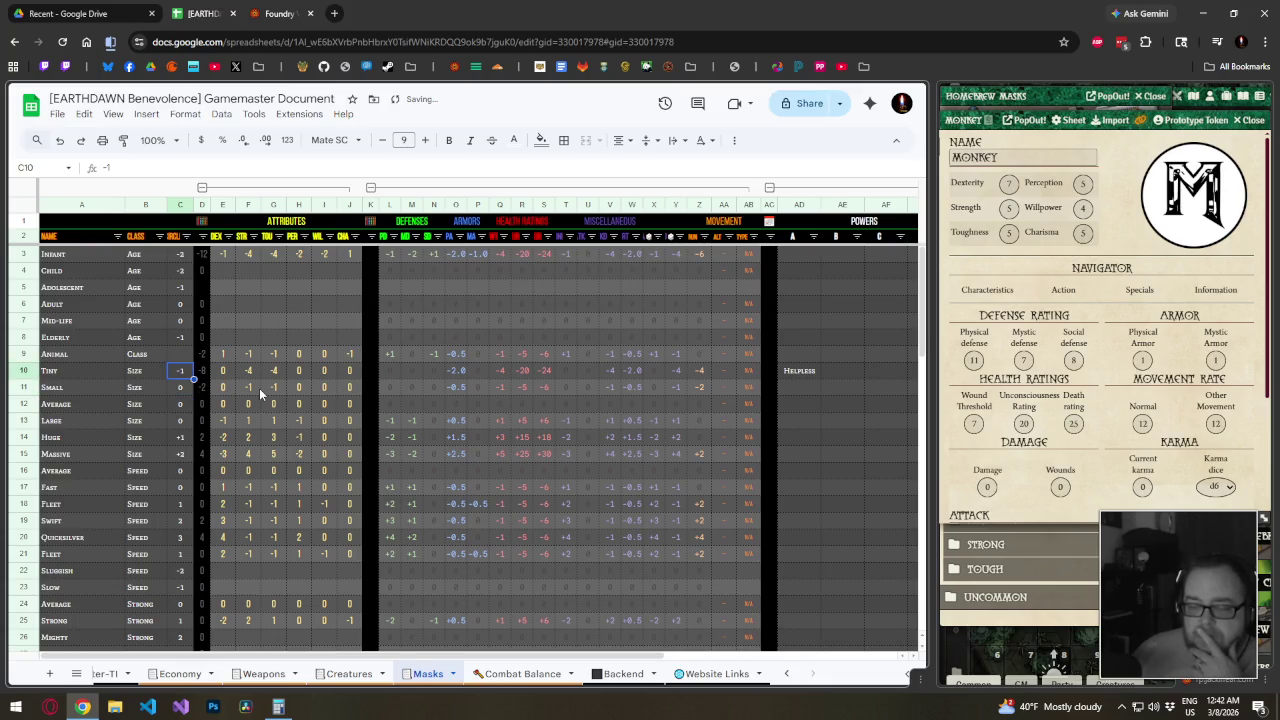
key(Down)
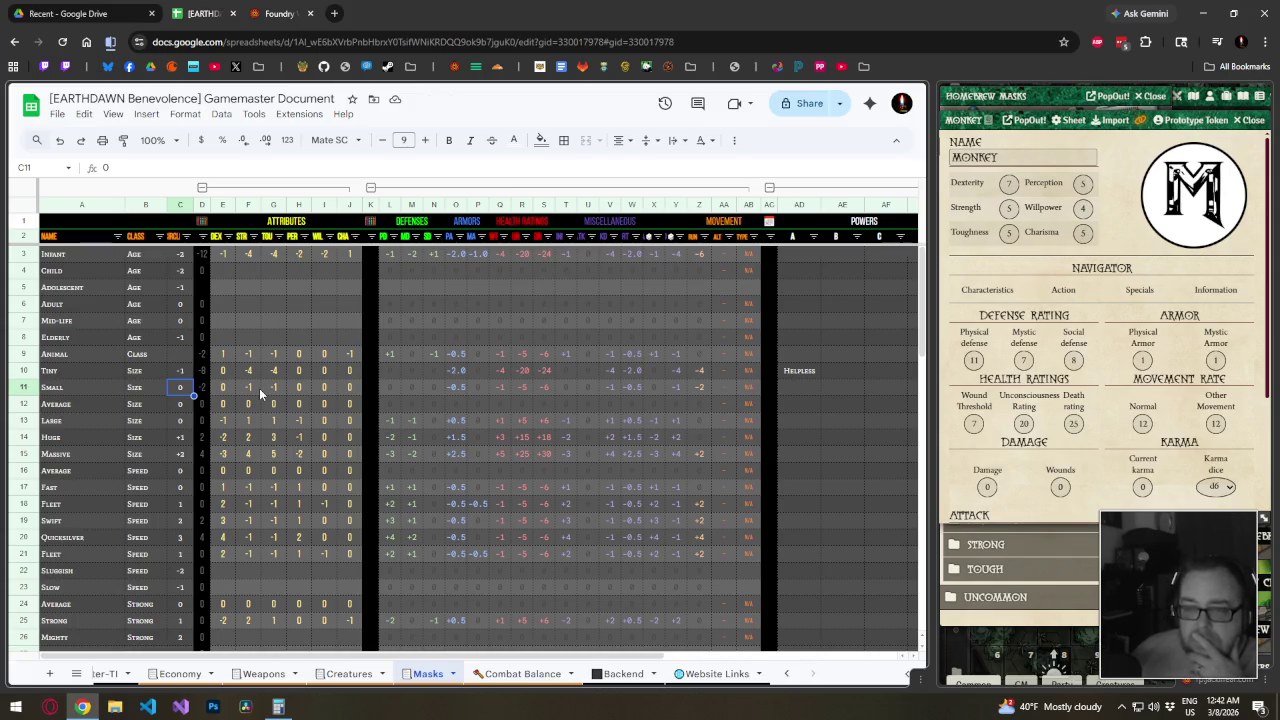
key(Up)
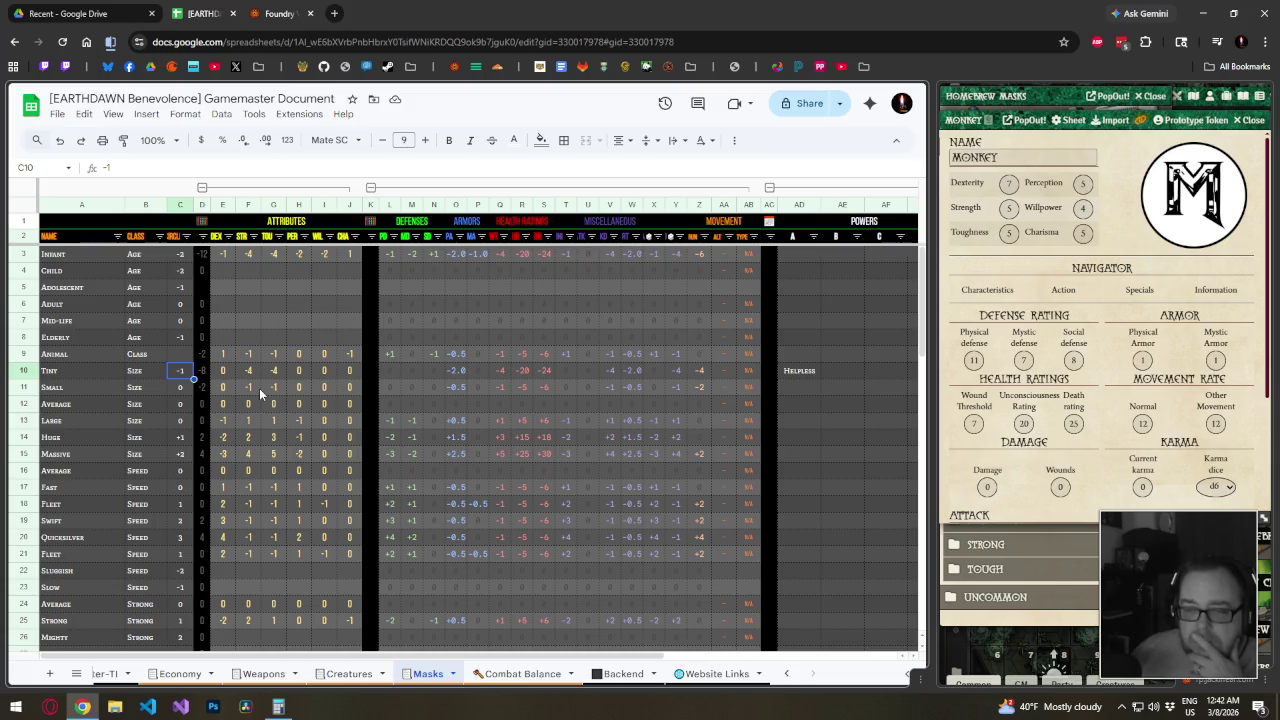
key(Right)
key(Right)
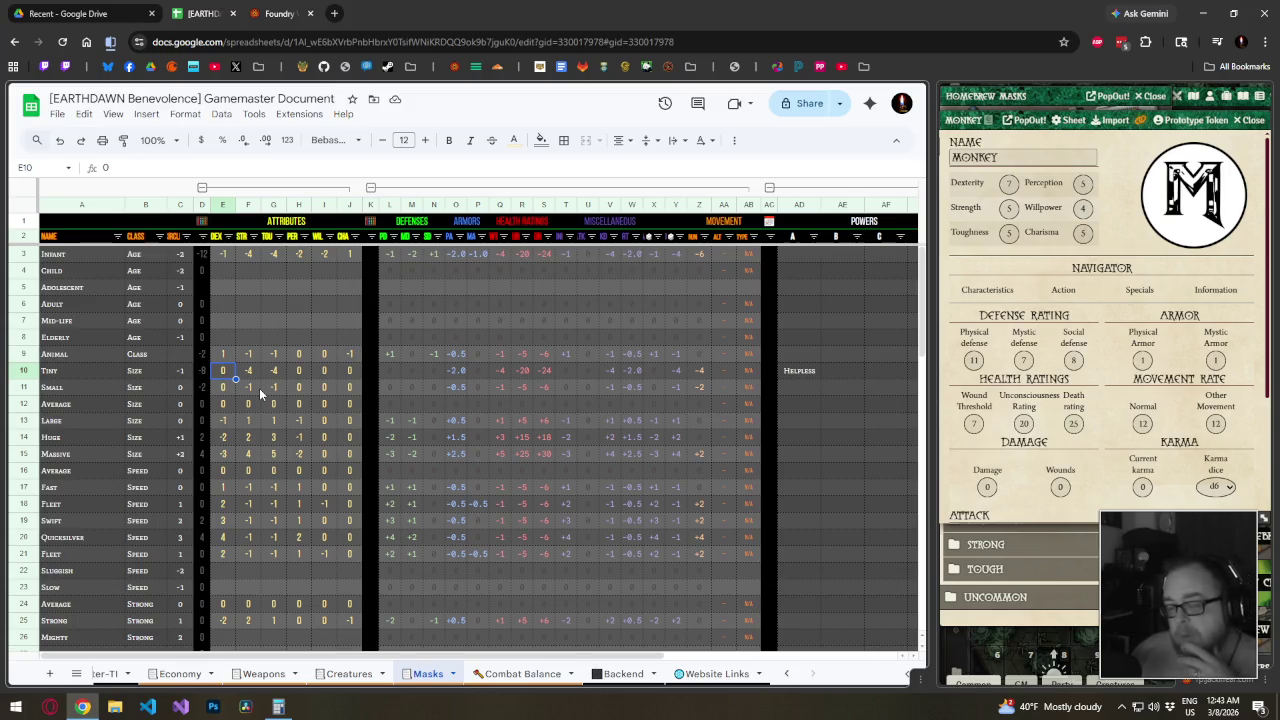
key(Left)
key(Left)
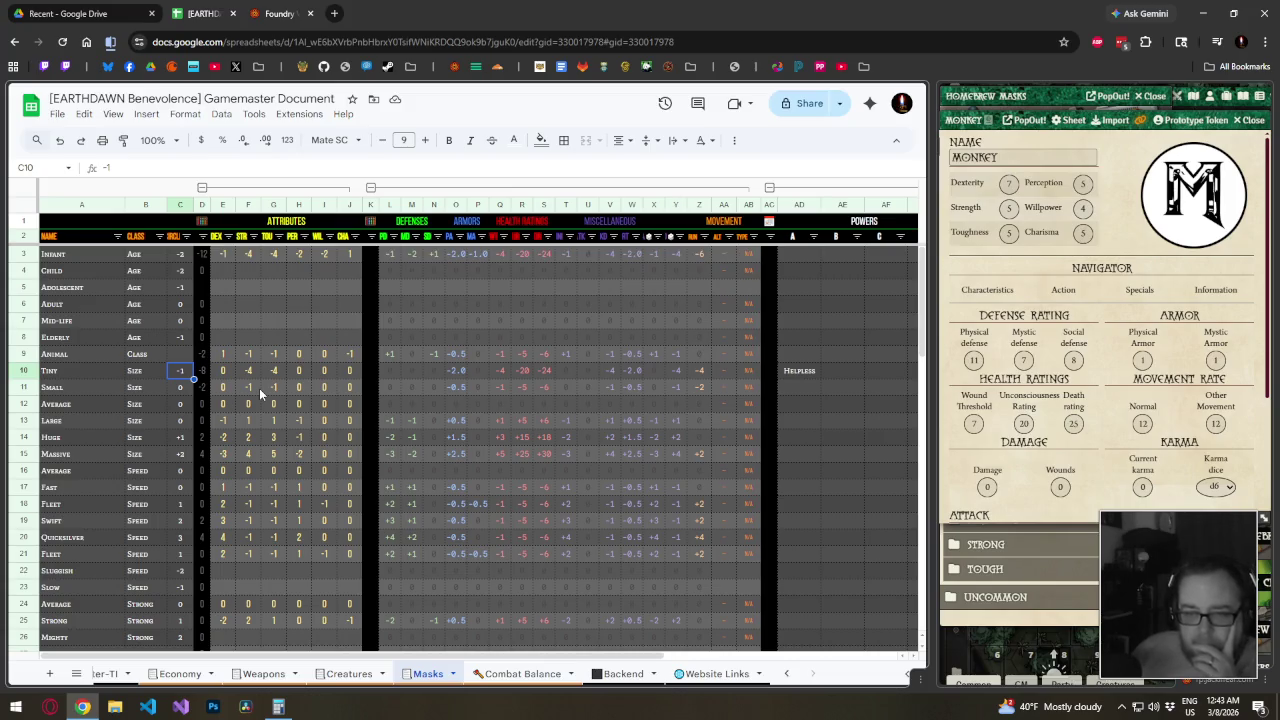
key(Right)
key(Right)
key(Right)
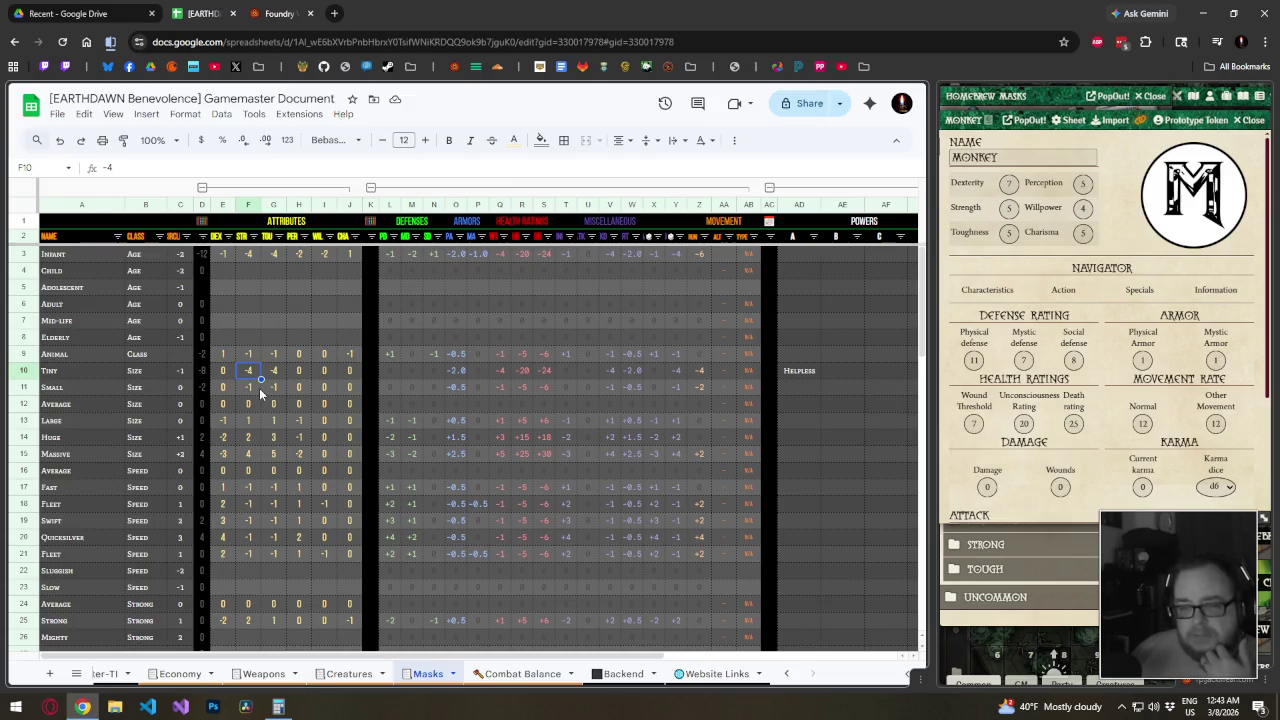
Set Tiny's STR and TOU to -2, and give Small DEX 1 and PER 1
text(-2)
key(Tab)
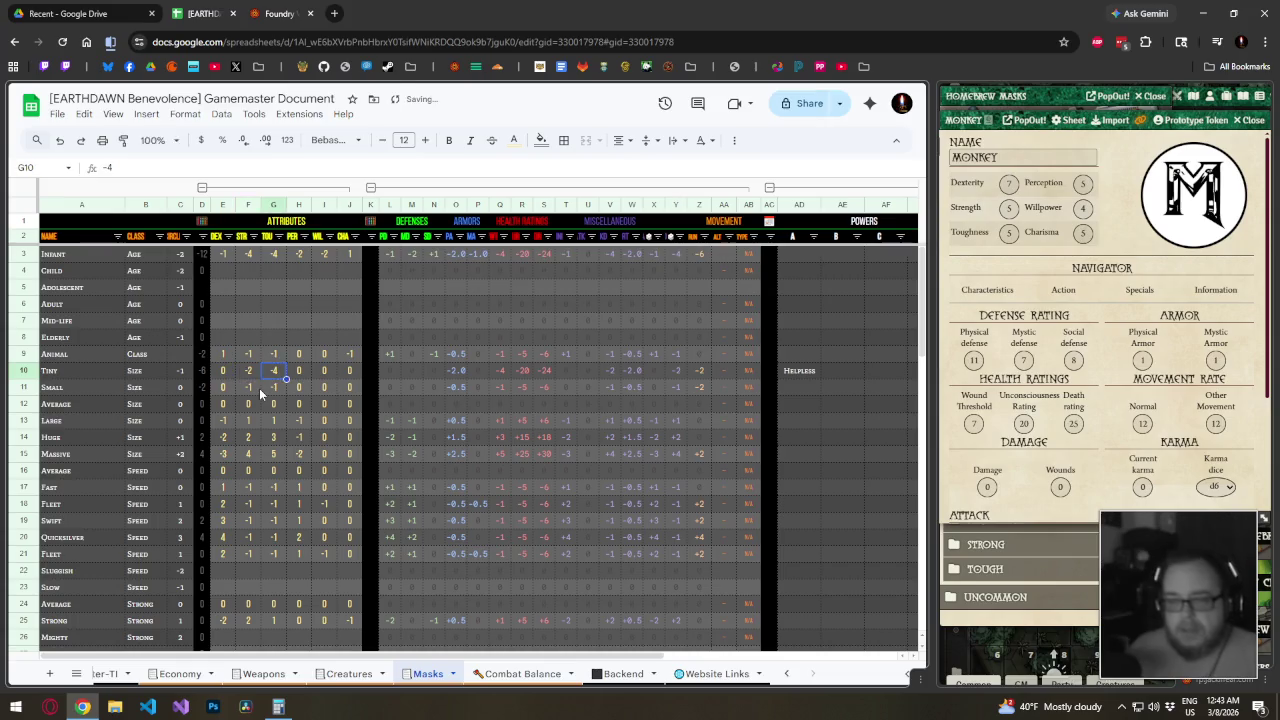
text(-2)
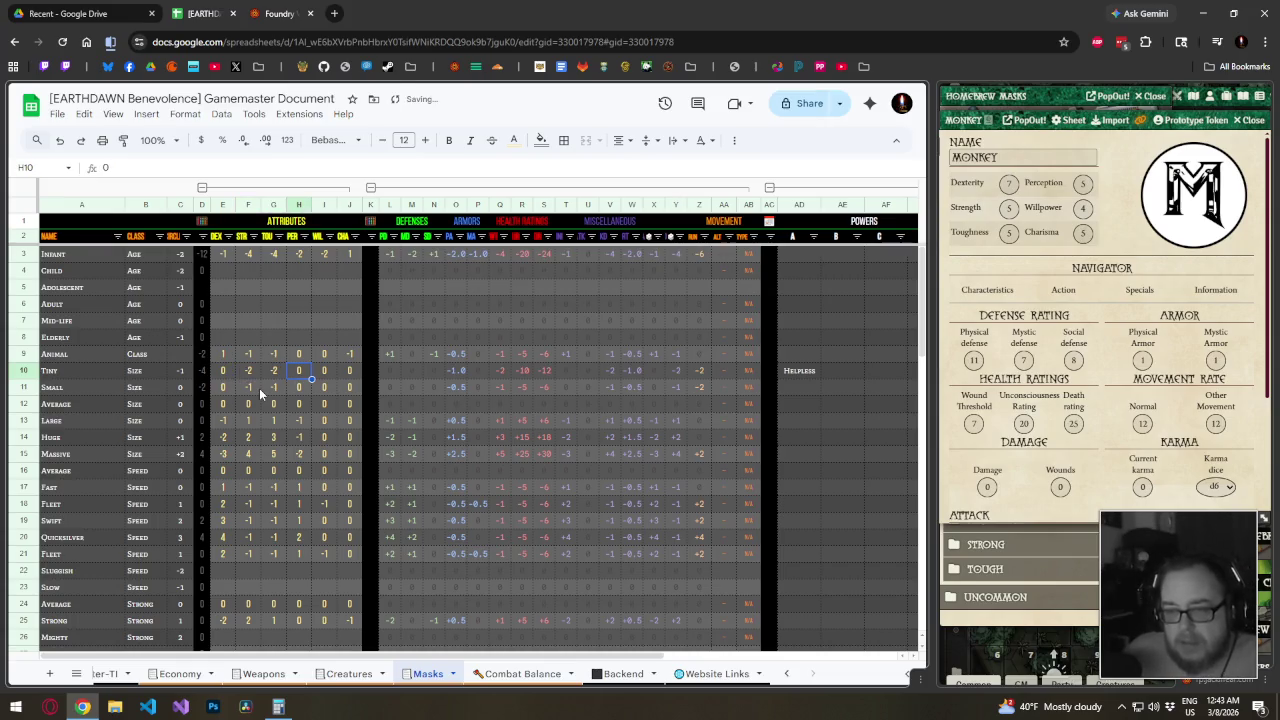
key(Left)
key(Left)
key(Down)
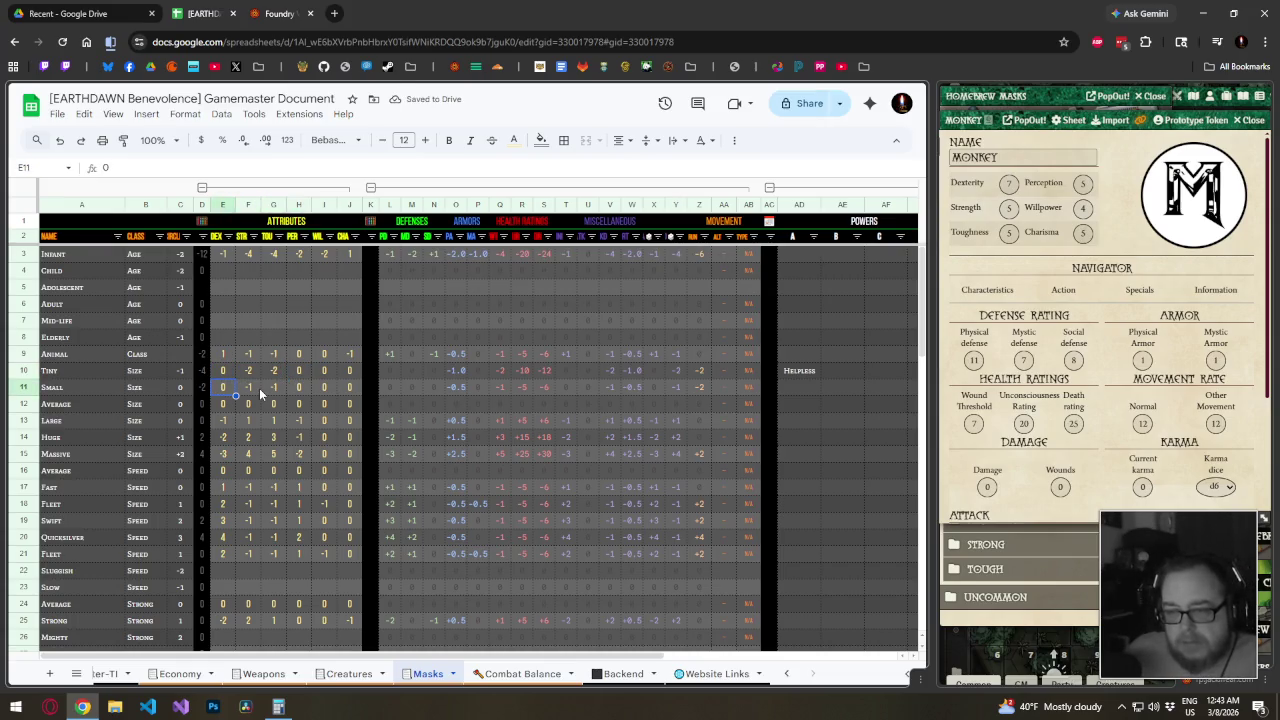
text(1)
key(Right)
key(Right)
key(Right)
text(1)
key(Right)
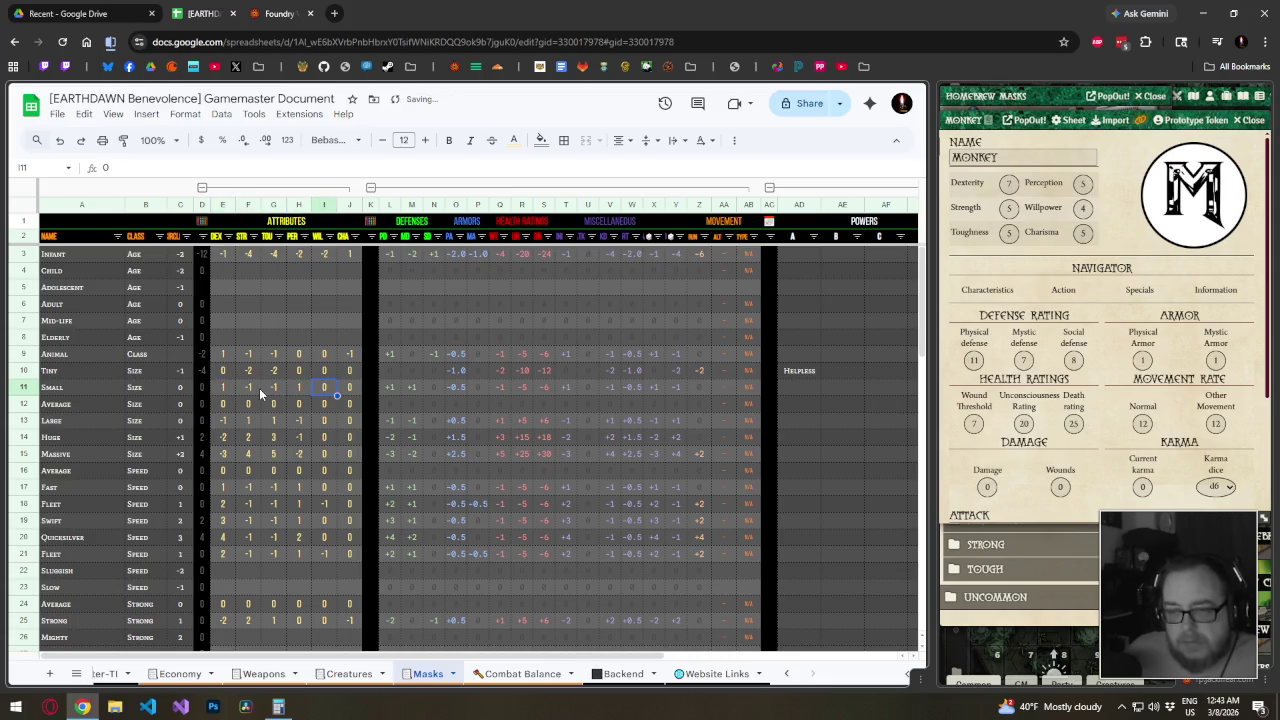
key(Left)
key(Left)
key(Left)
key(Left)
key(Left)
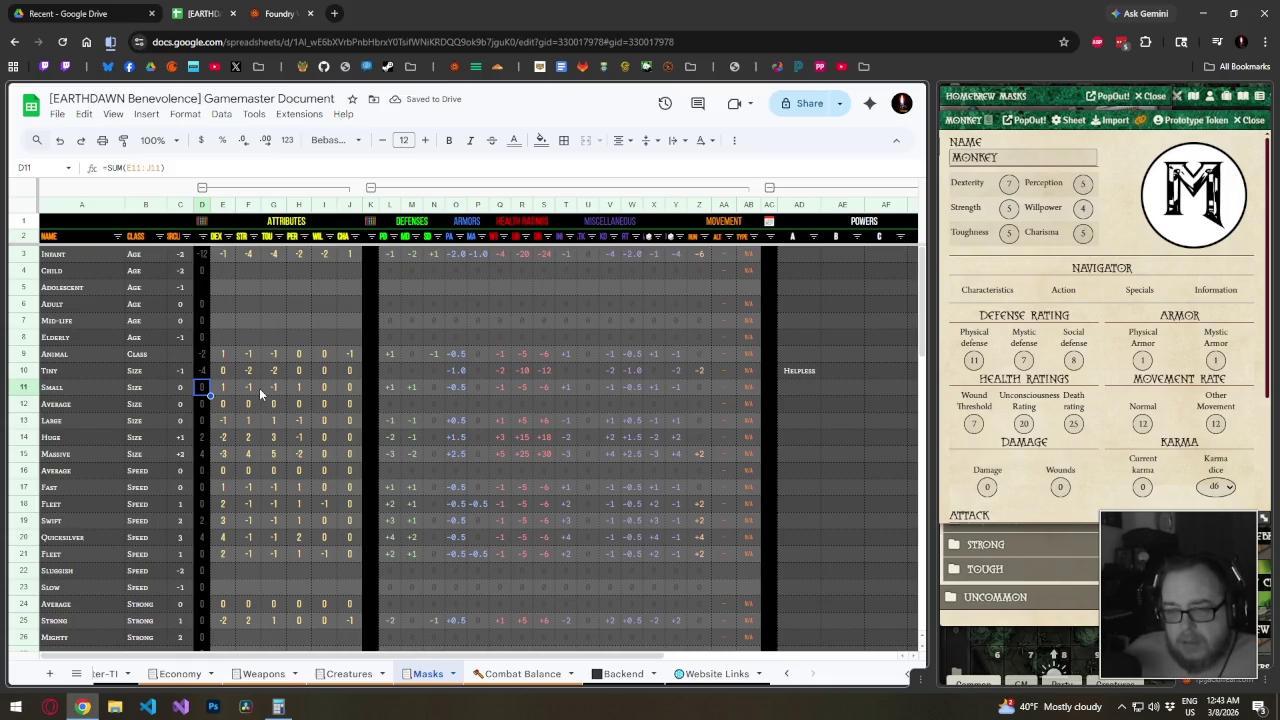
Check the Tiny total in D10 and cells in the Huge and Large rows
key(Left)
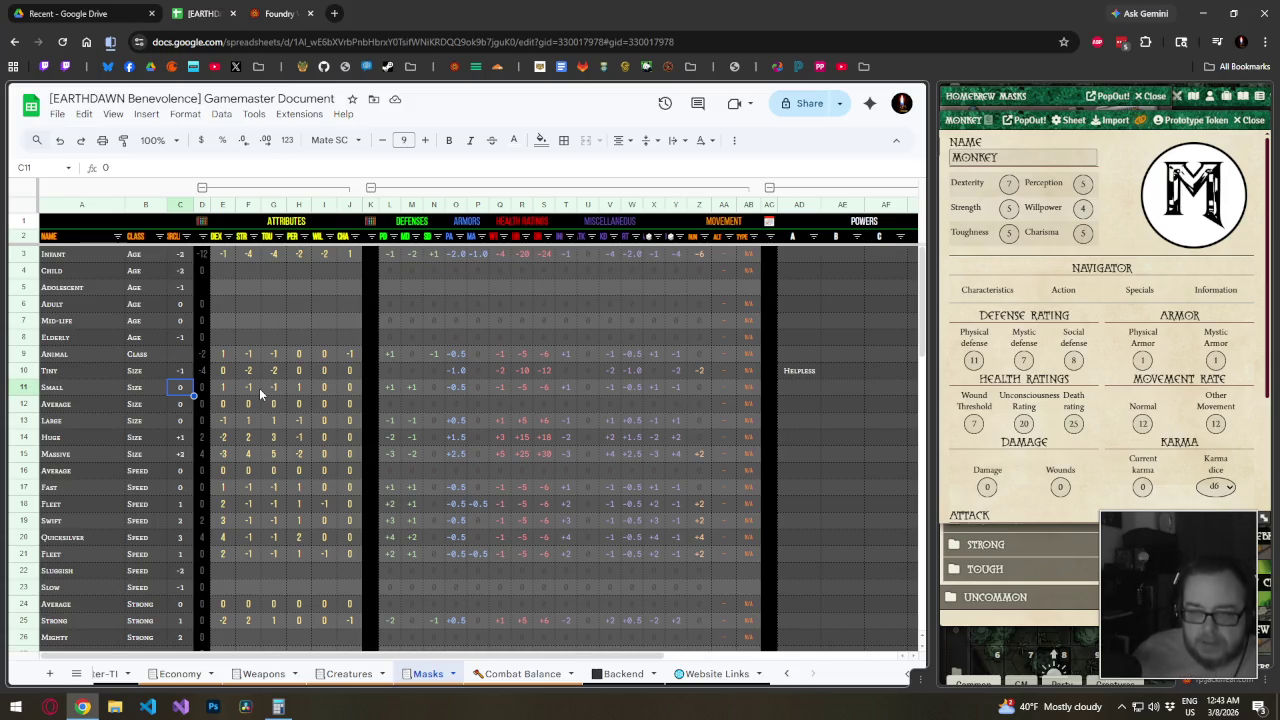
key(Up)
key(Right)
key(Right)
key(Right)
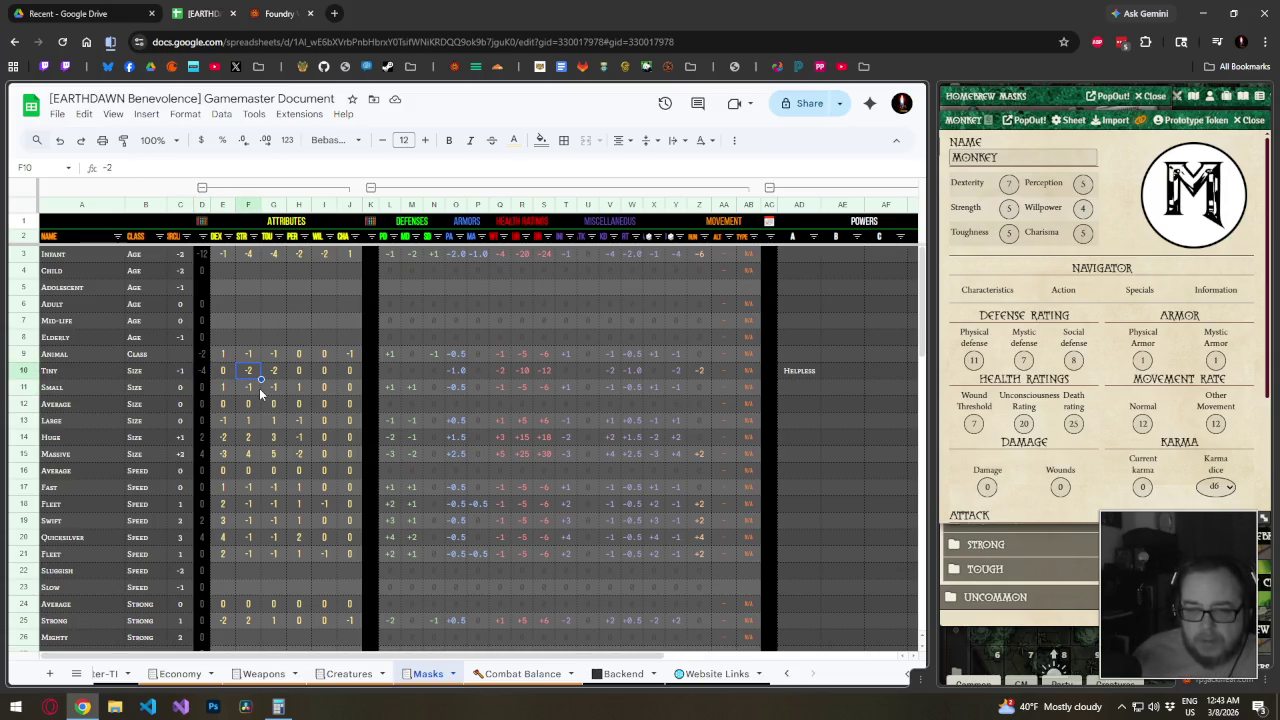
key(Left)
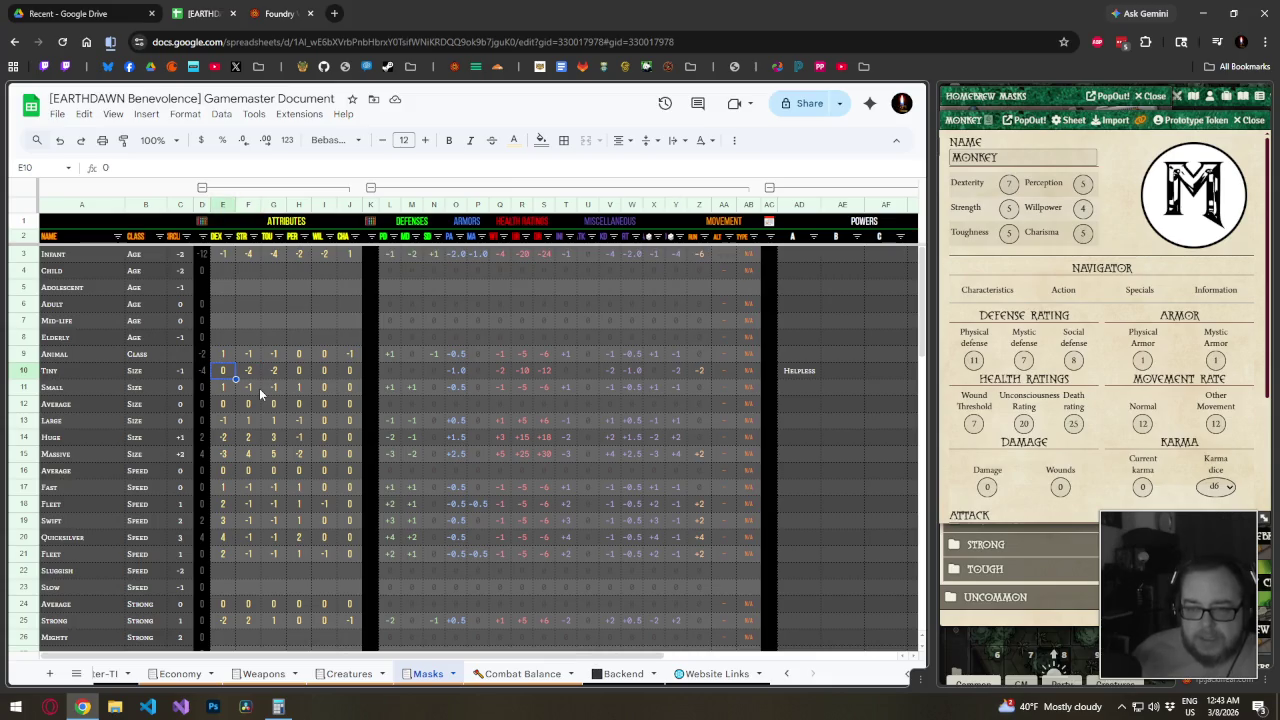
key(Down)
key(Down)
key(Down)
key(Down)
key(Up)
key(Up)
key(Up)
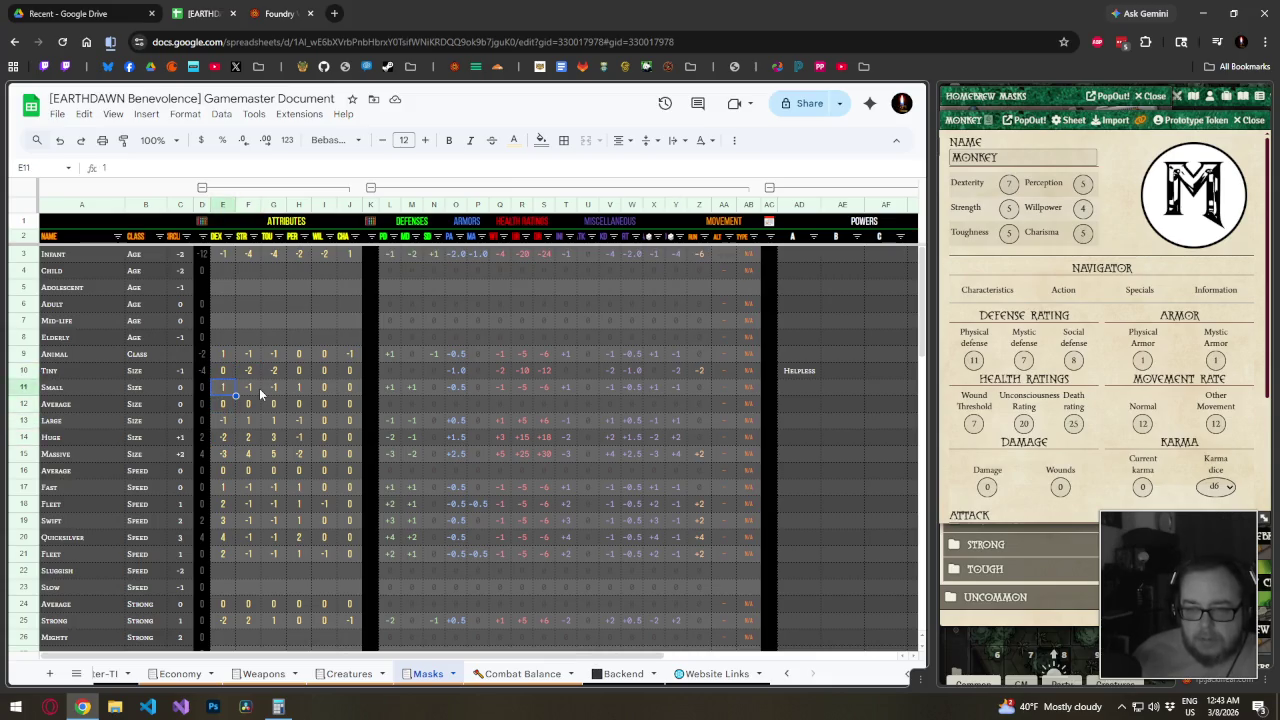
key(Up)
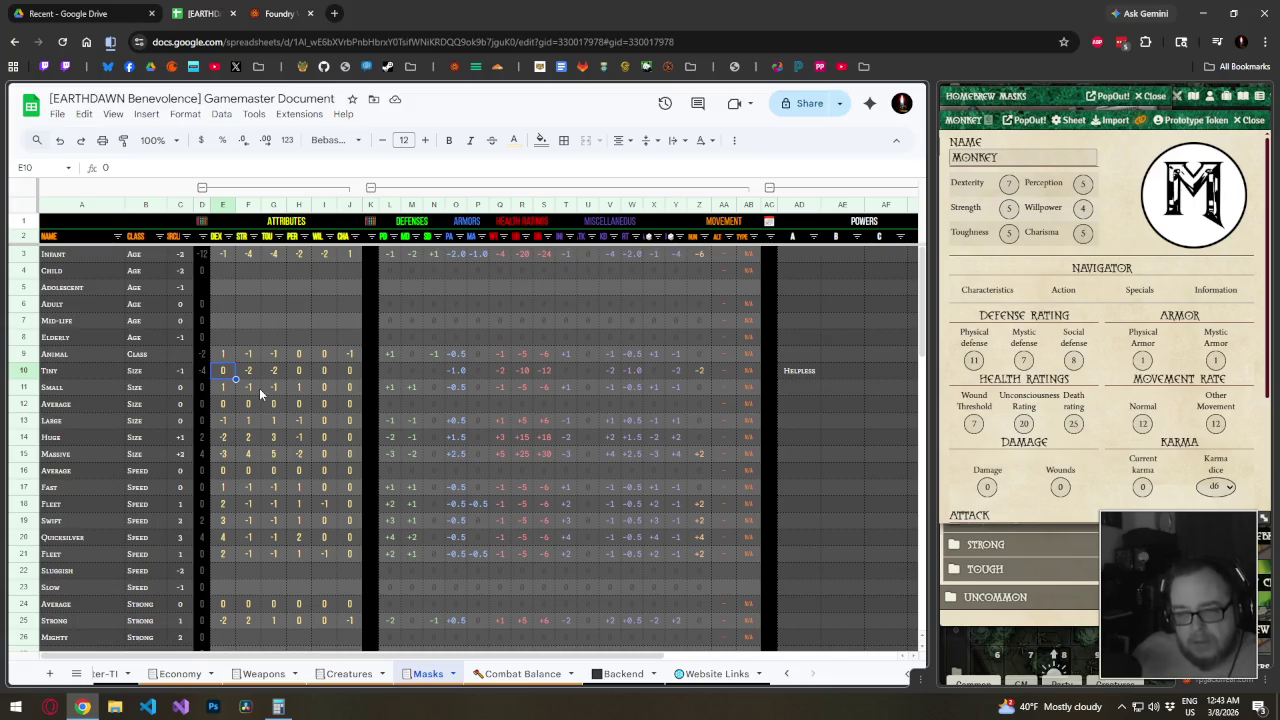
key(Down)
key(Down)
key(Down)
key(Right)
key(Right)
key(Right)
Step through the attribute cells of rows 11-13 back up to Tiny's DEX in E10
key(Up)
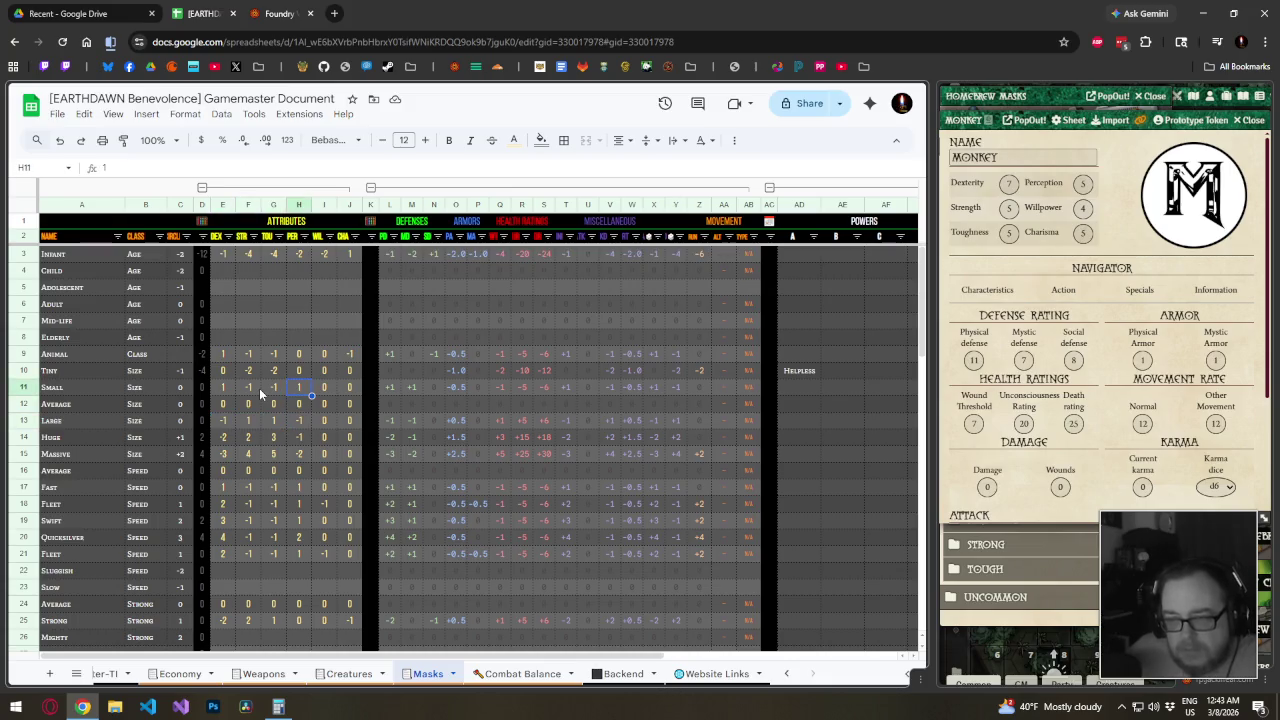
key(Left)
key(Left)
key(Left)
key(Down)
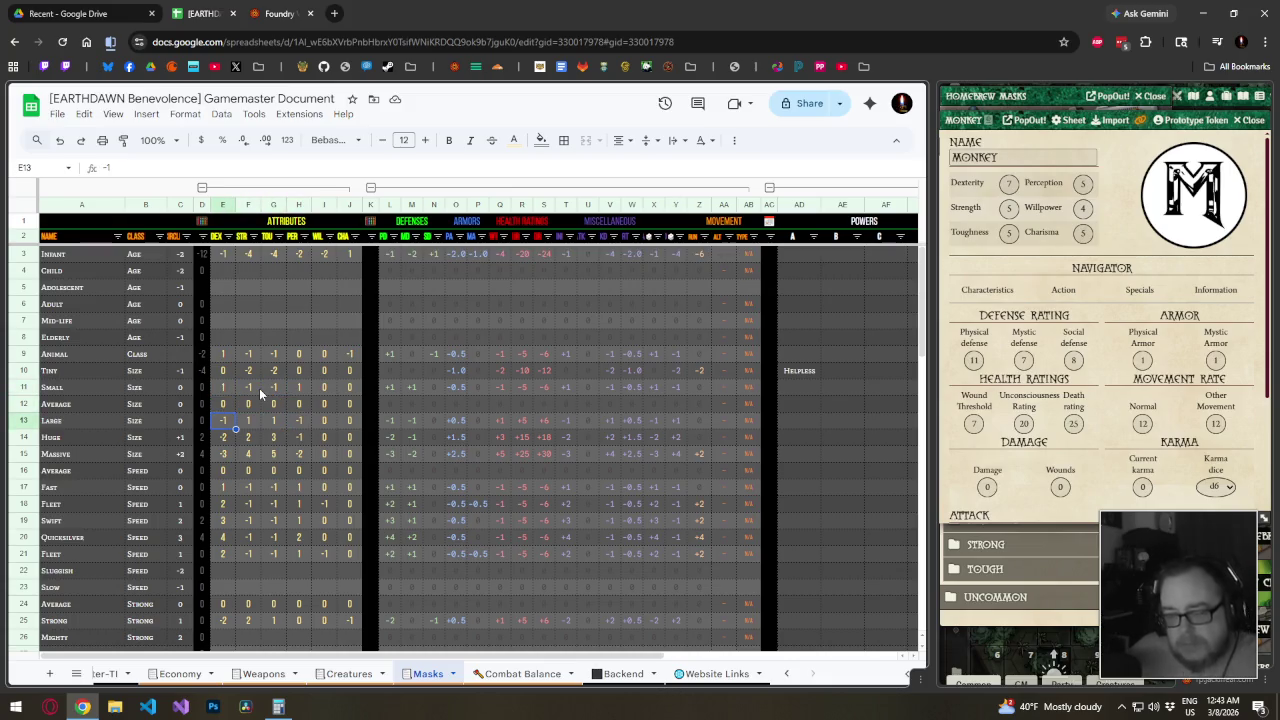
key(Up)
key(Up)
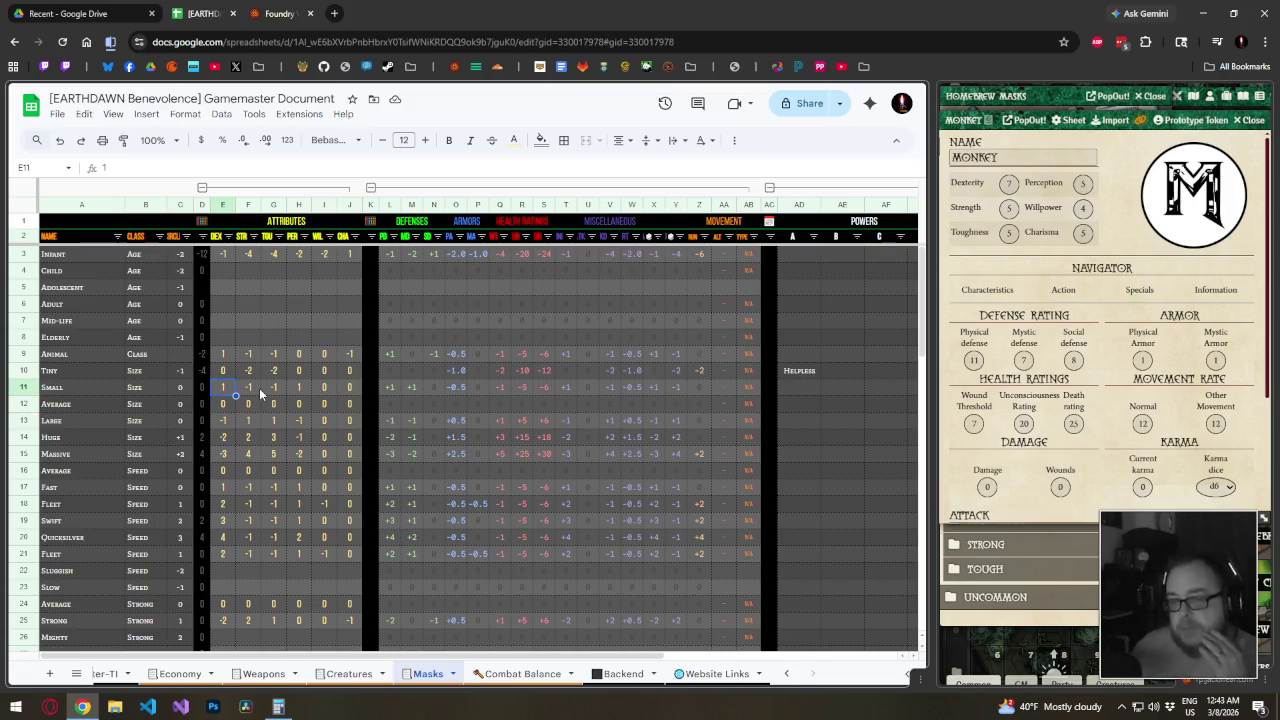
key(Down)
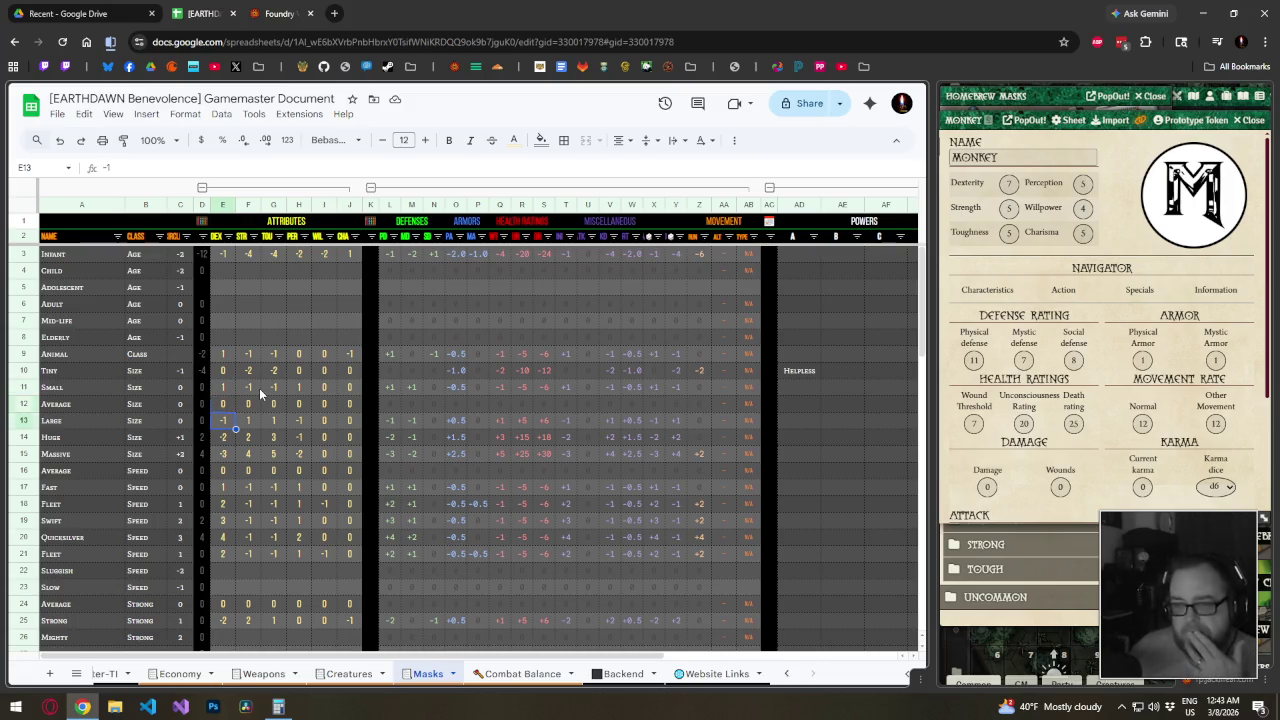
key(Down)
key(Right)
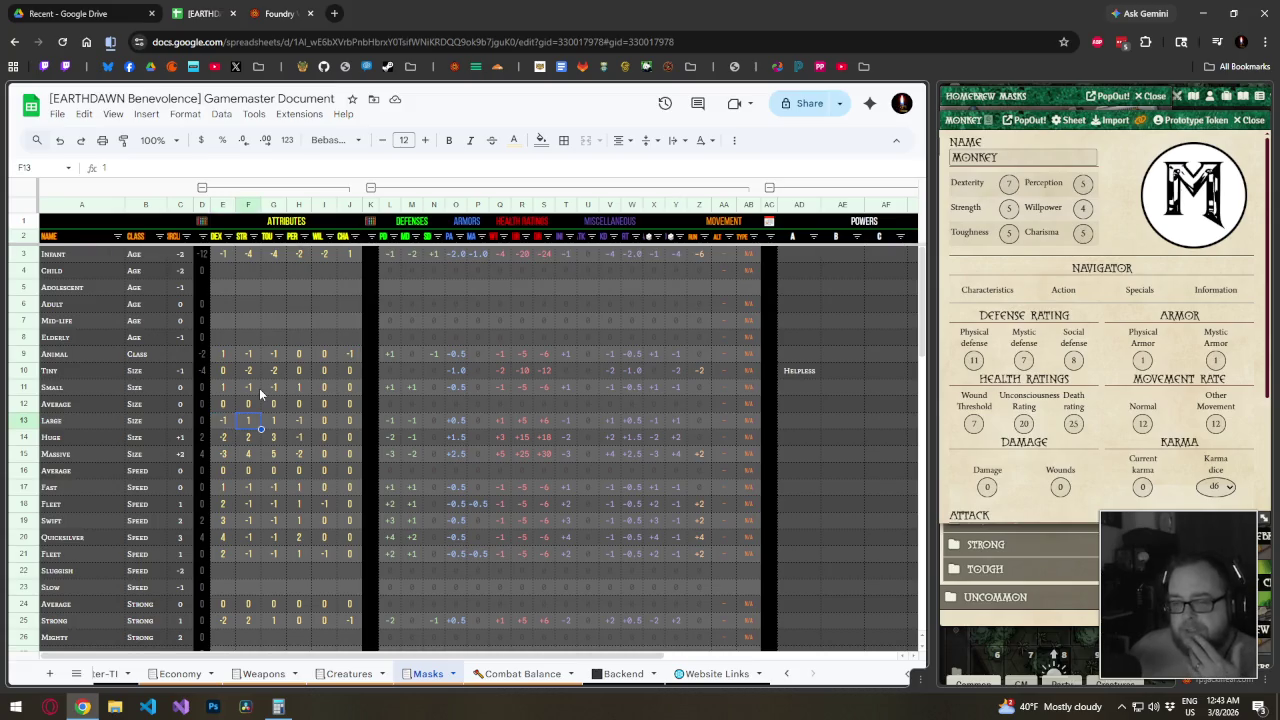
key(Up)
key(Up)
key(Right)
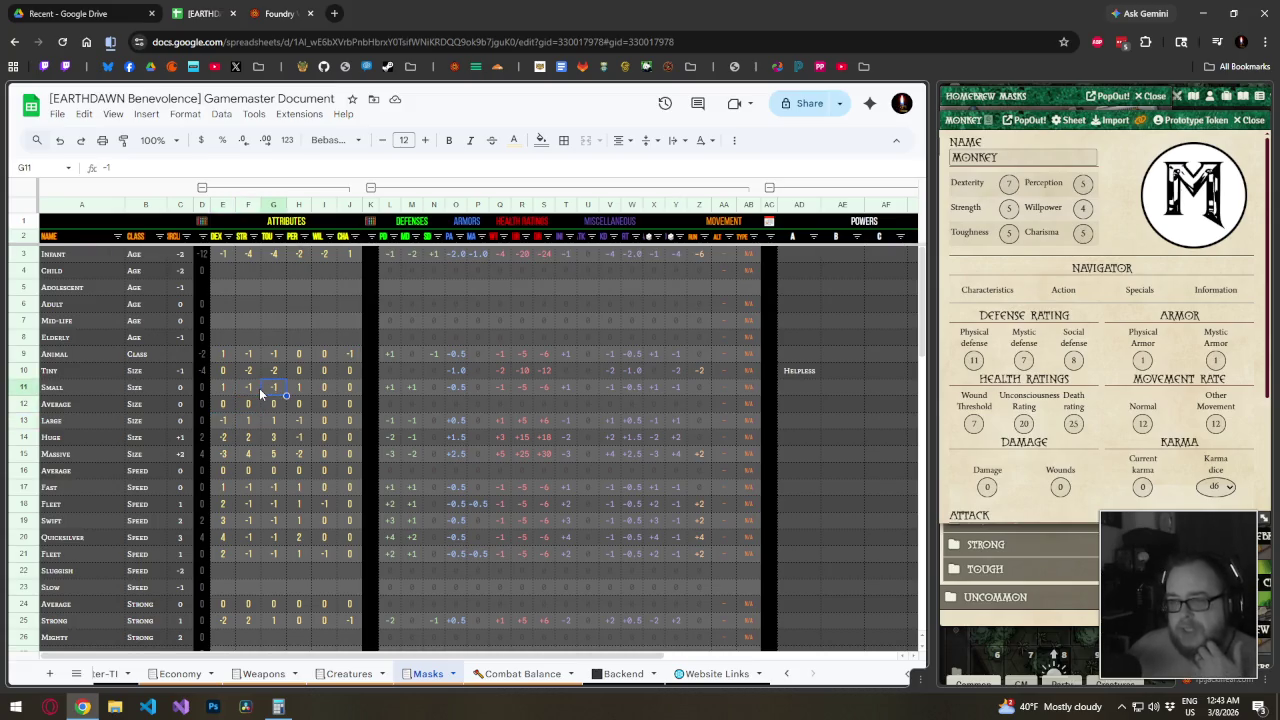
key(Left)
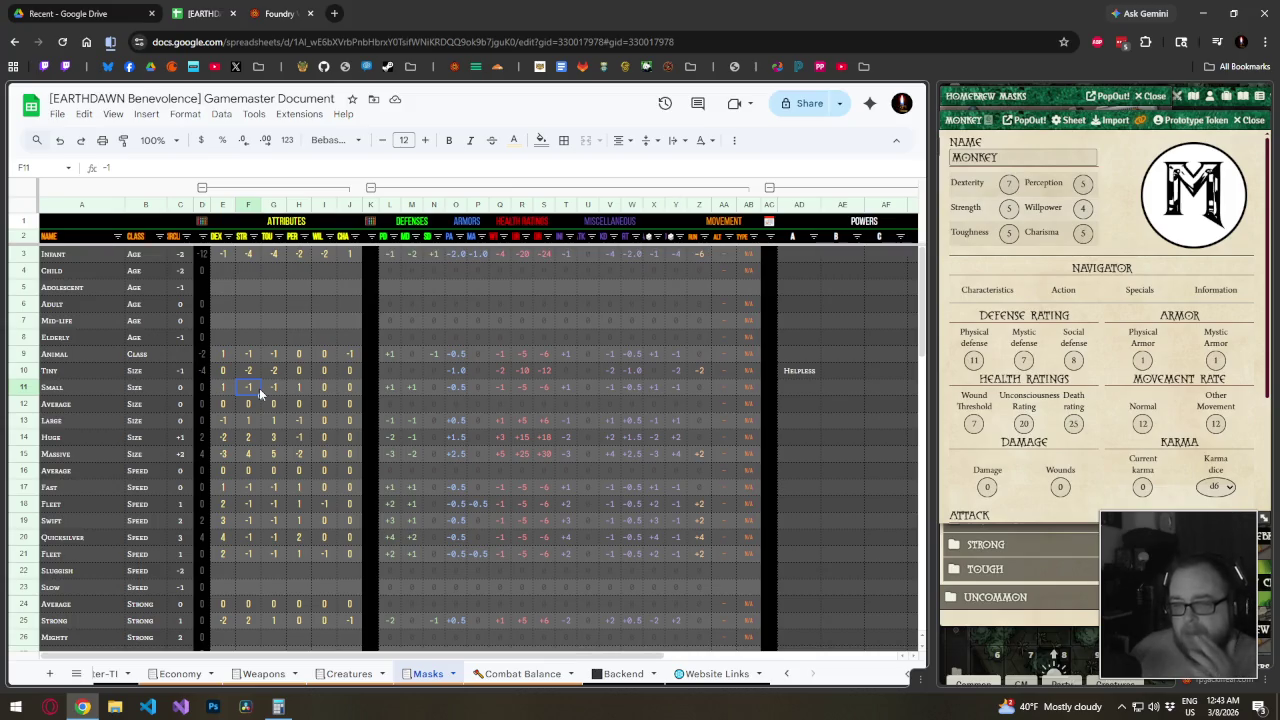
key(Down)
key(Down)
key(Left)
key(Up)
key(Up)
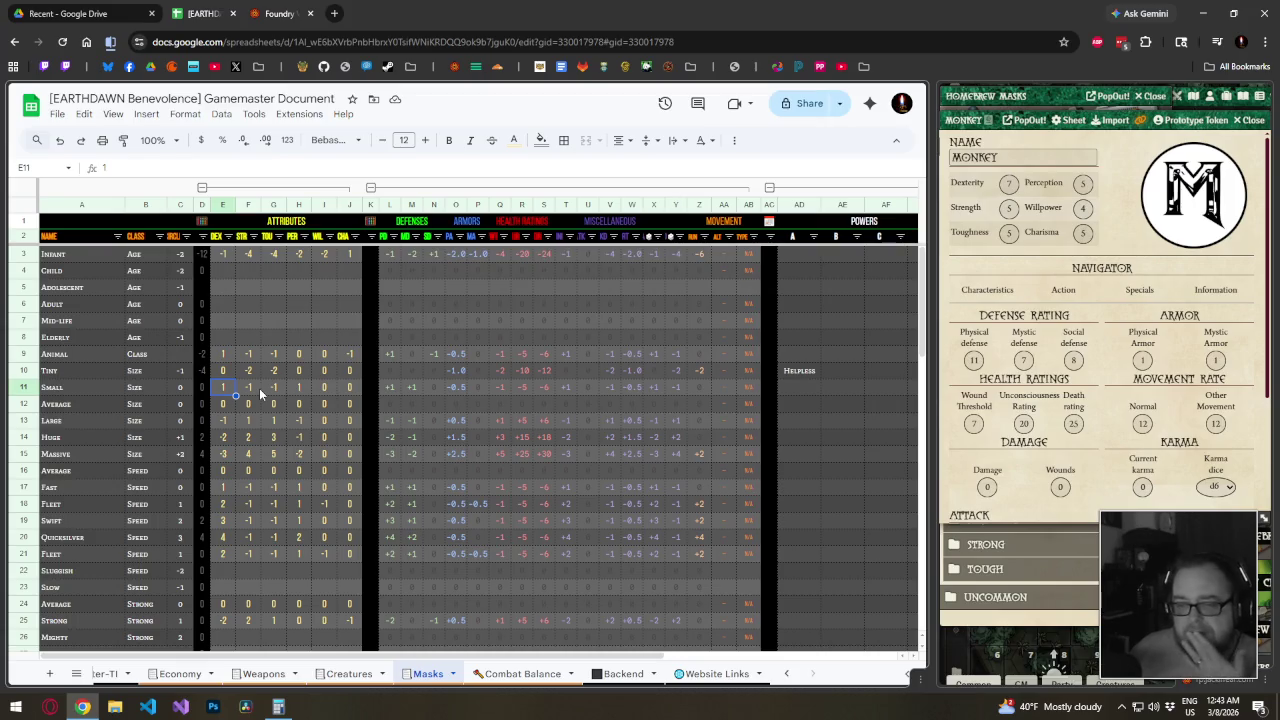
key(Up)
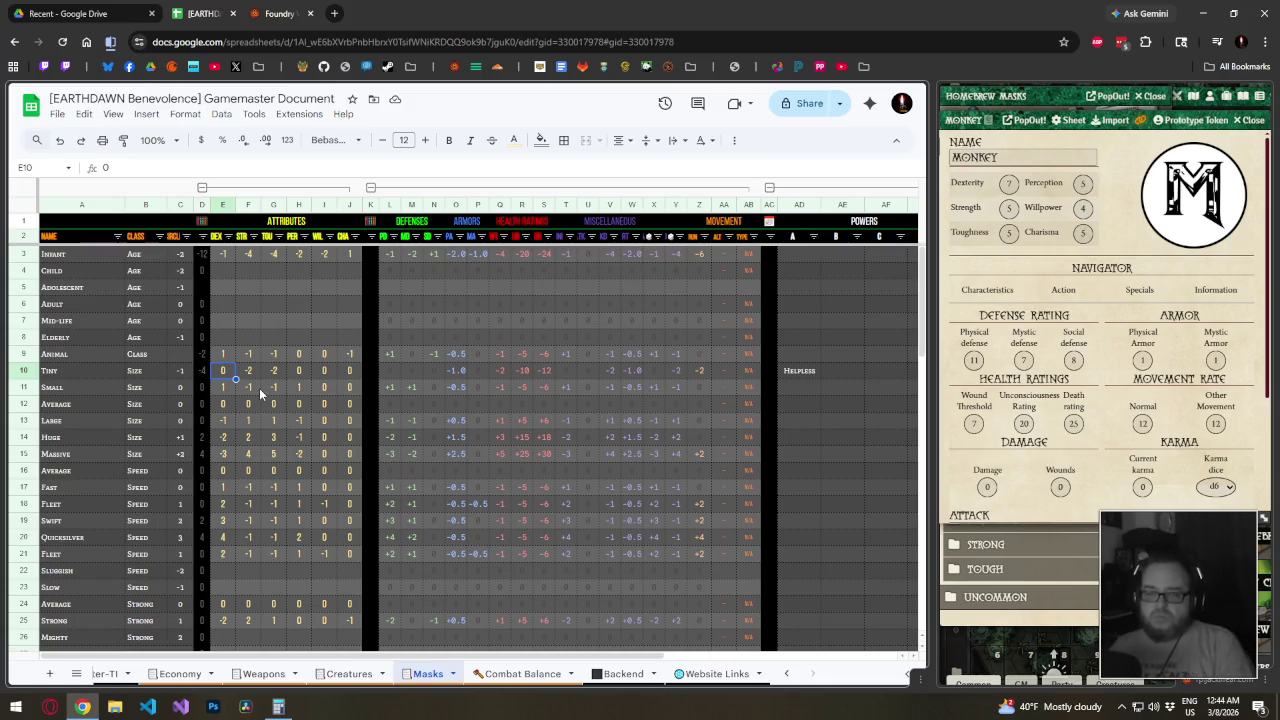
Try Tiny DEX and PER of 3, then check cells in rows 11-14
text(3)
key(Tab)
key(Tab)
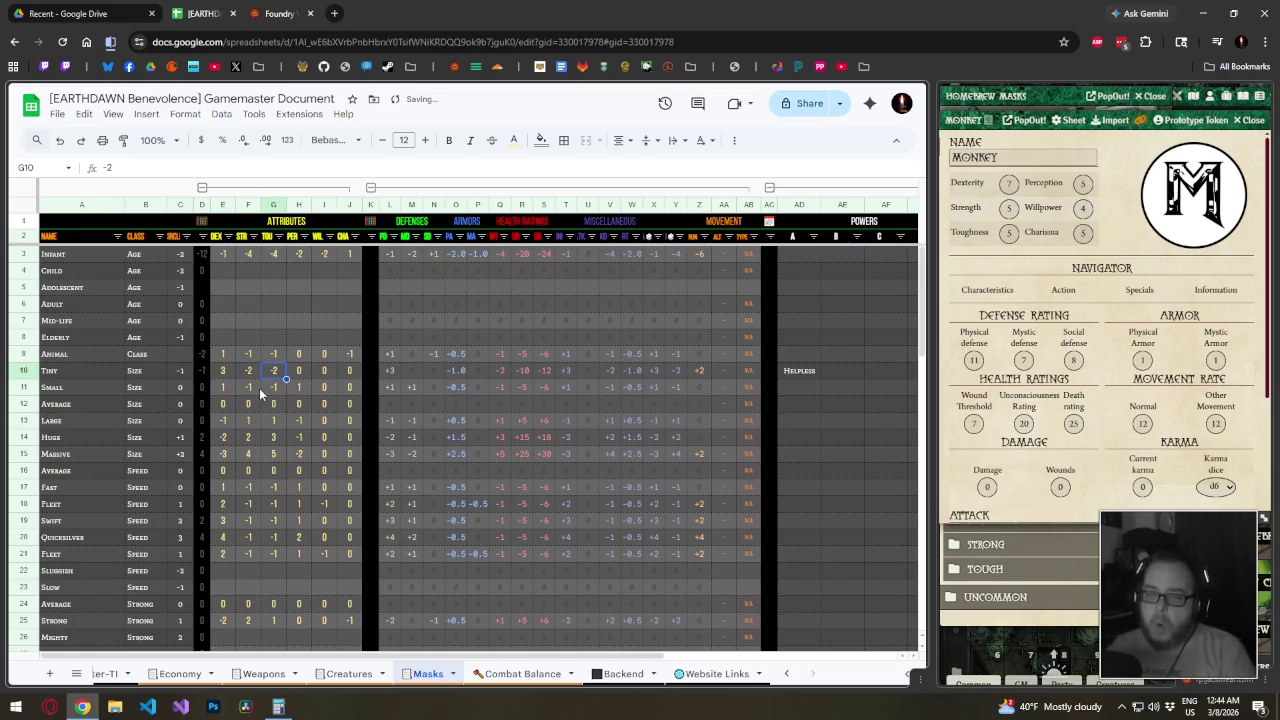
key(Tab)
text(3)
key(Left)
key(Left)
key(Down)
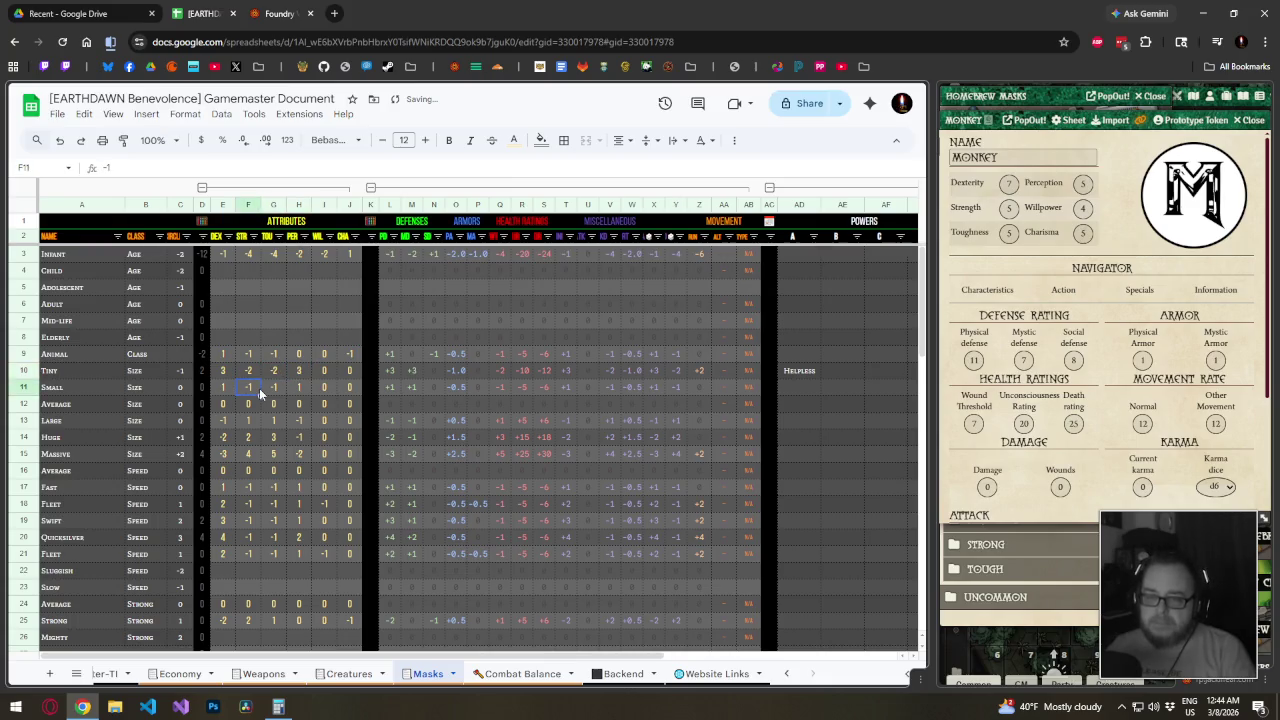
key(Down)
key(Down)
key(Down)
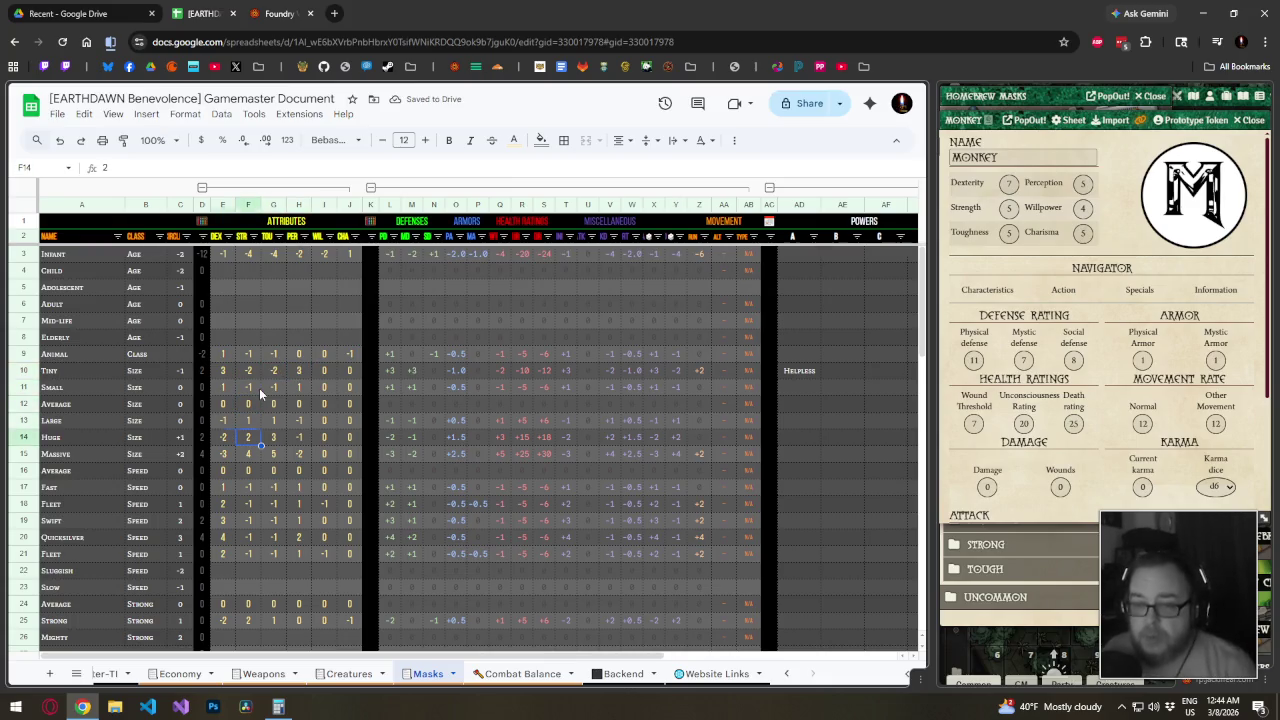
key(Left)
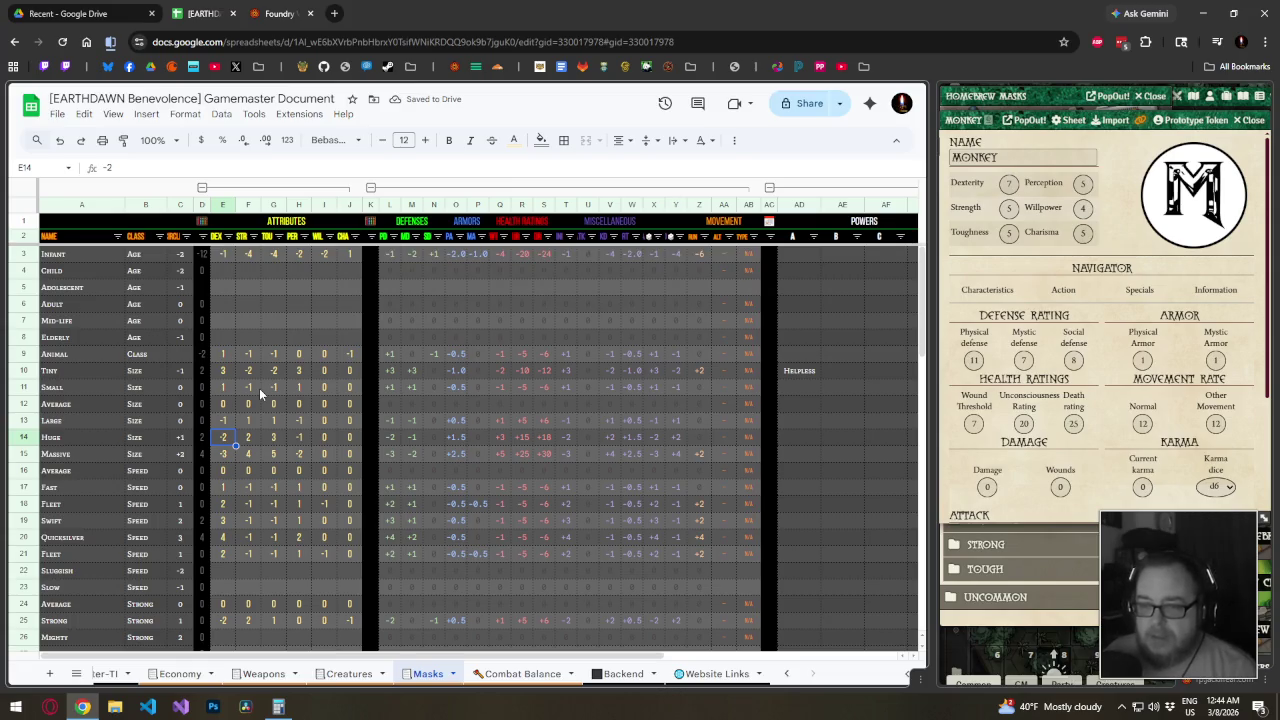
key(Right)
key(Right)
key(Right)
key(Left)
key(Left)
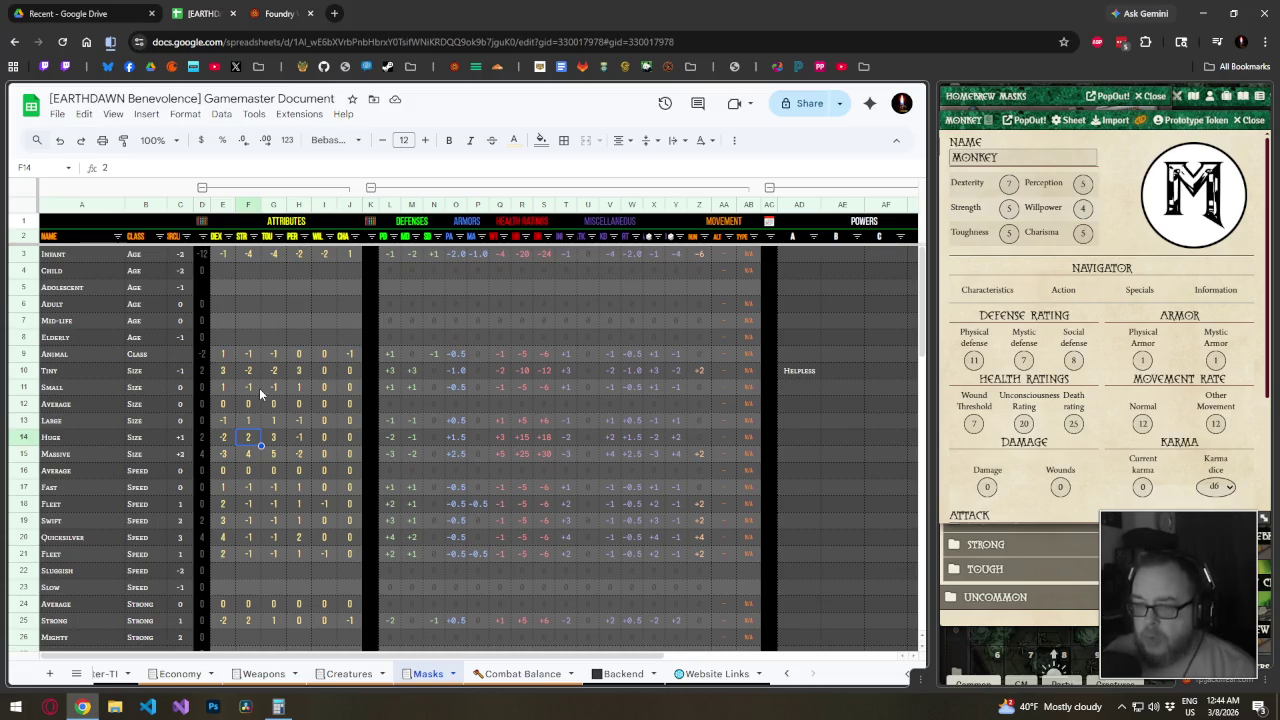
Set Tiny's TOU to -3, DEX to 2 and PER to 1
key(Up)
key(Up)
key(Up)
key(Up)
key(Right)
key(BackSpace)
text(-3)
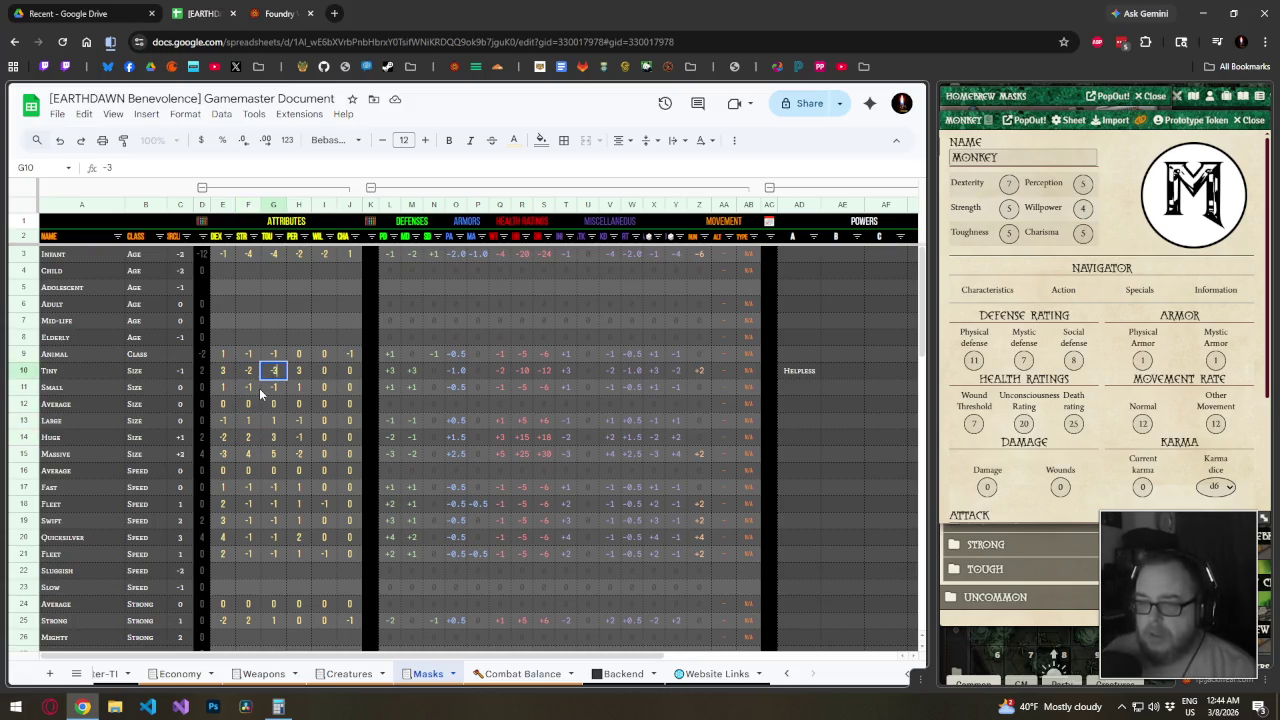
key(Left)
key(Left)
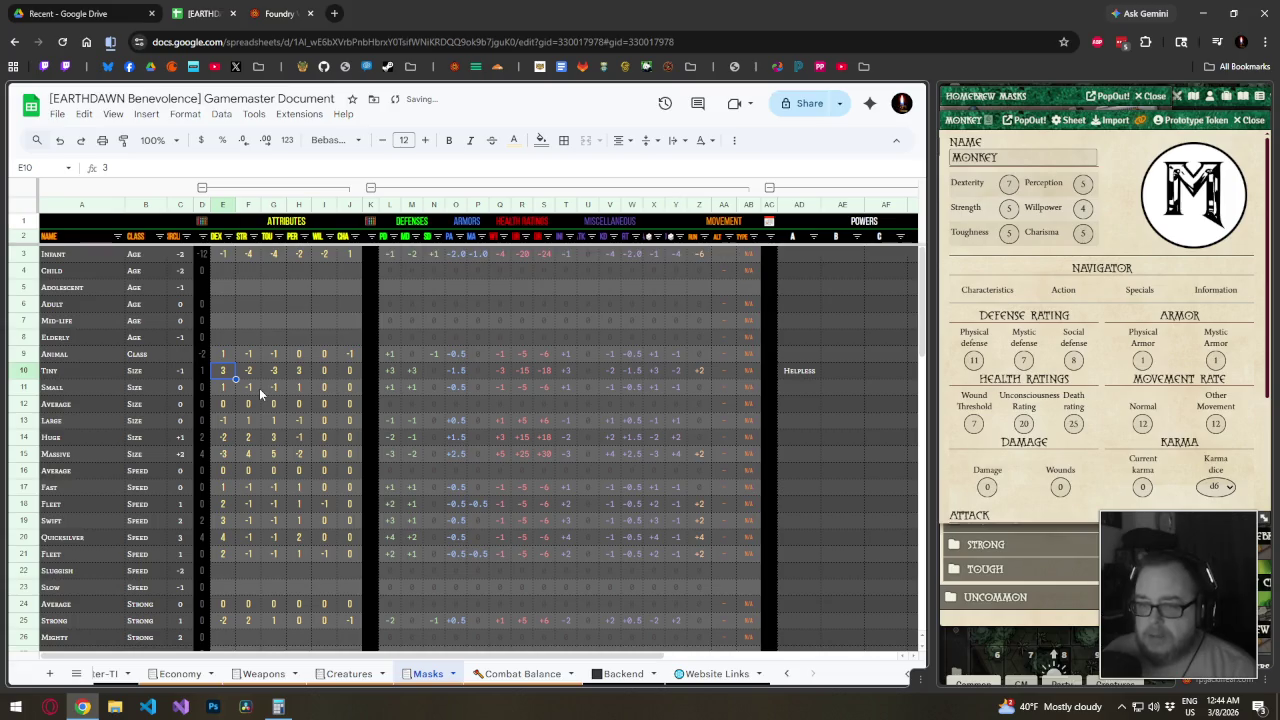
text(2)
key(Right)
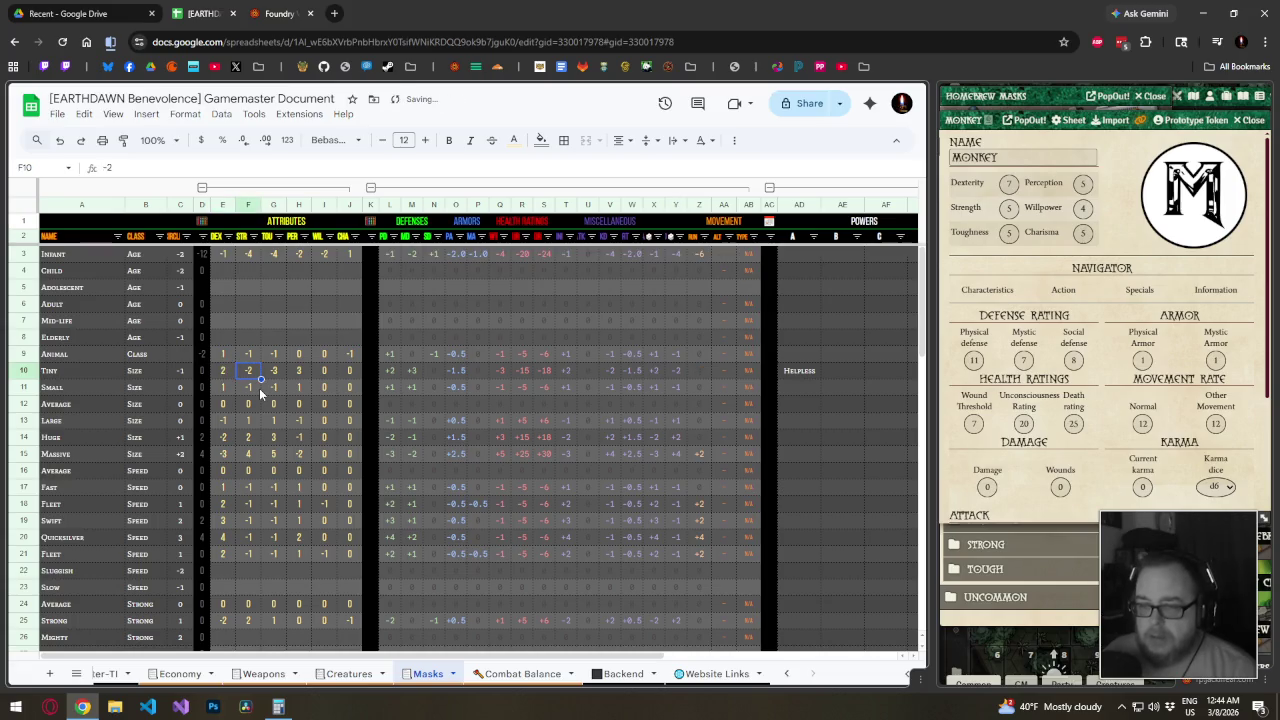
key(Right)
key(Right)
text(1)
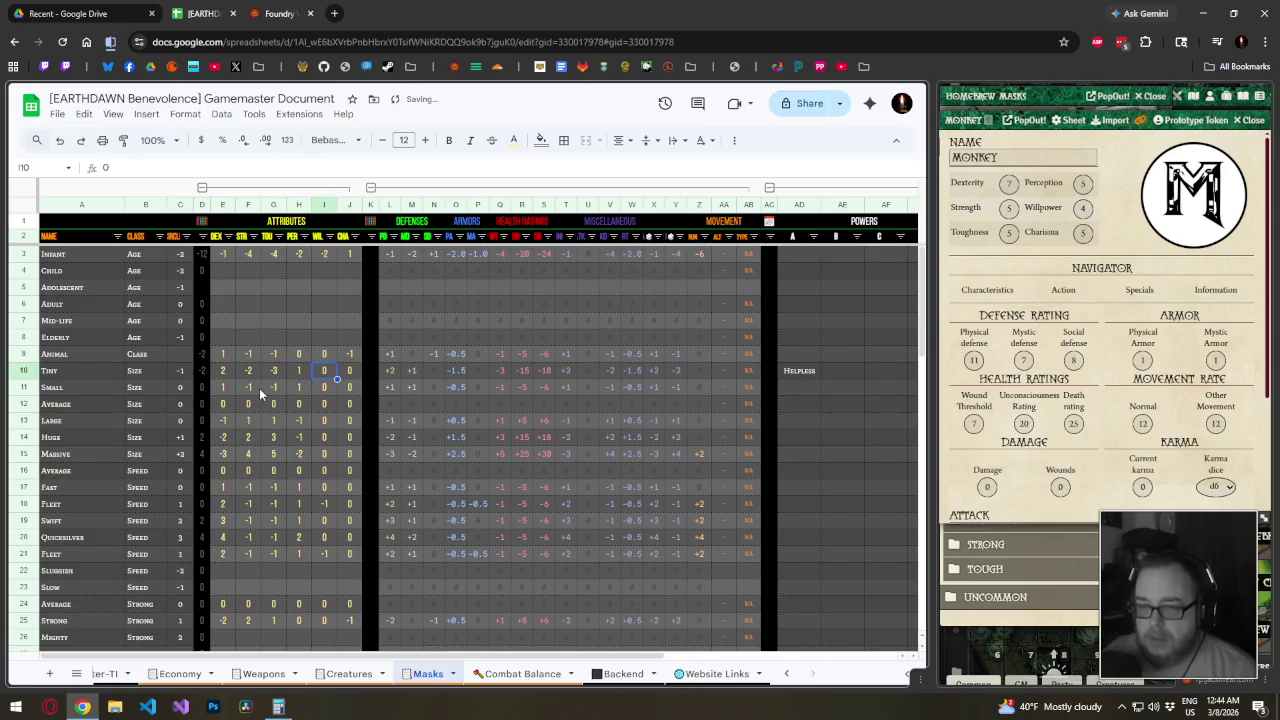
key(Left)
key(Left)
key(Left)
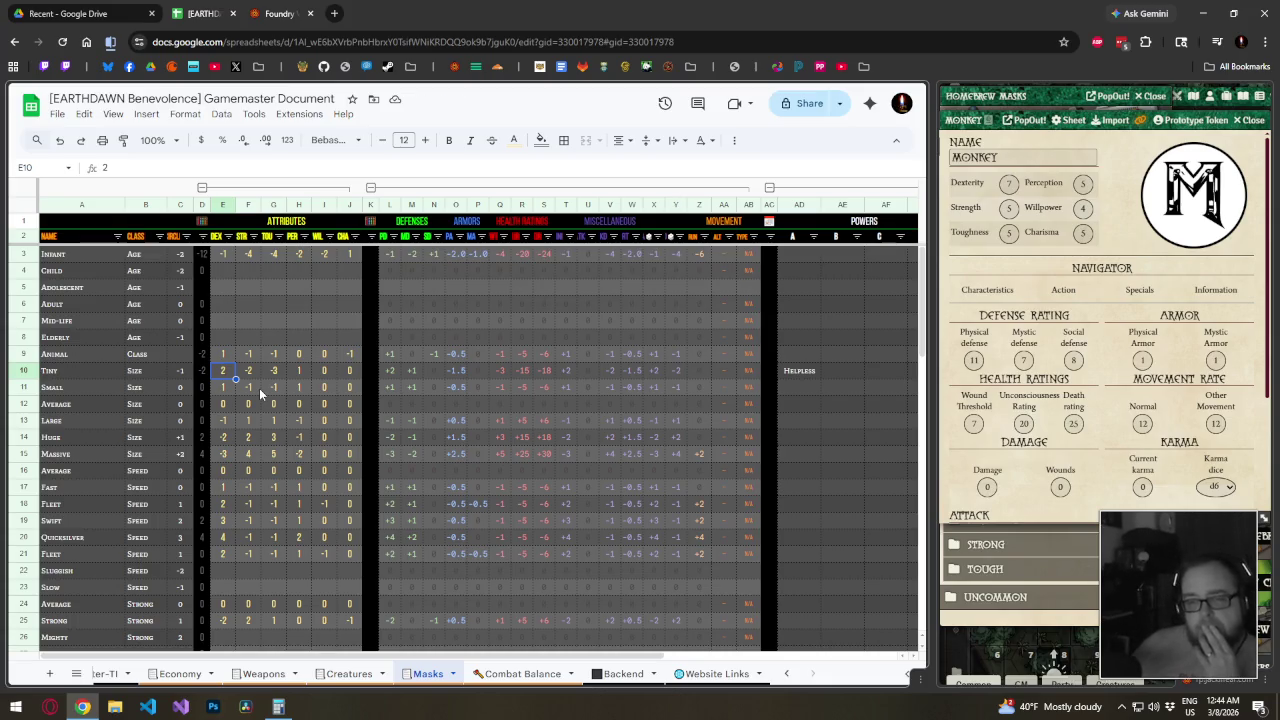
key(Right)
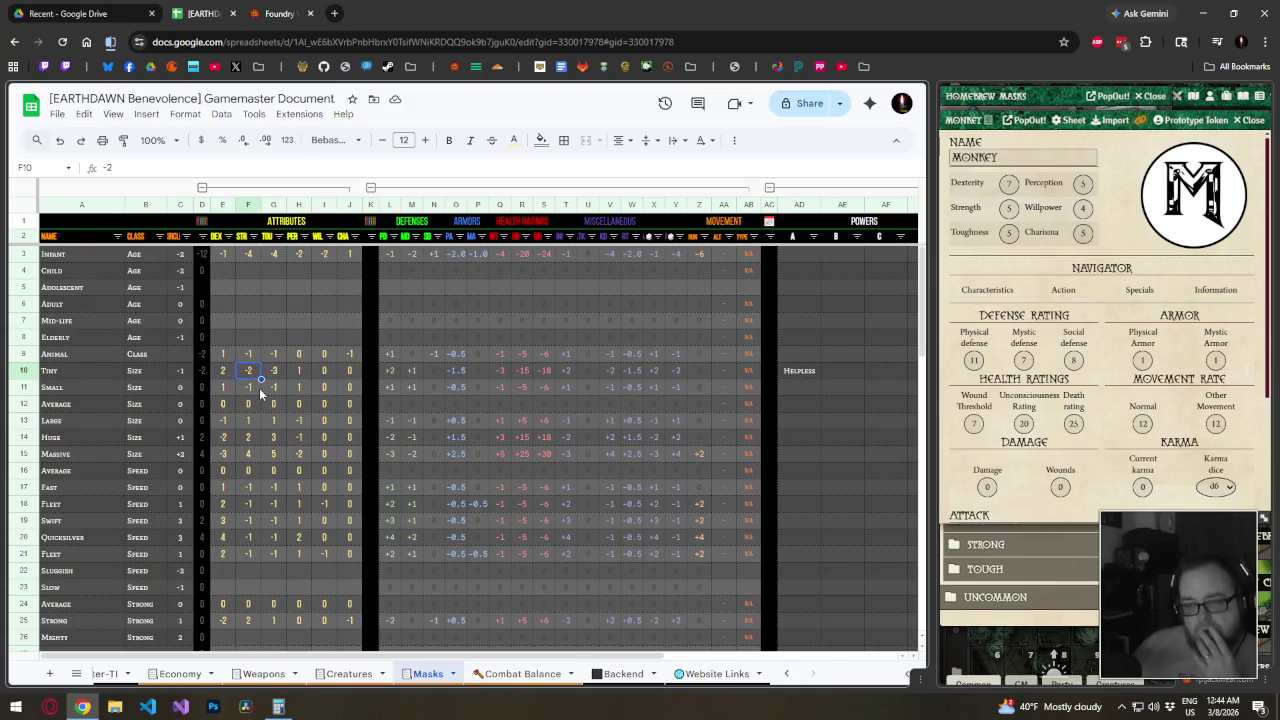
key(Right)
key(Right)
key(Left)
key(Left)
key(Left)
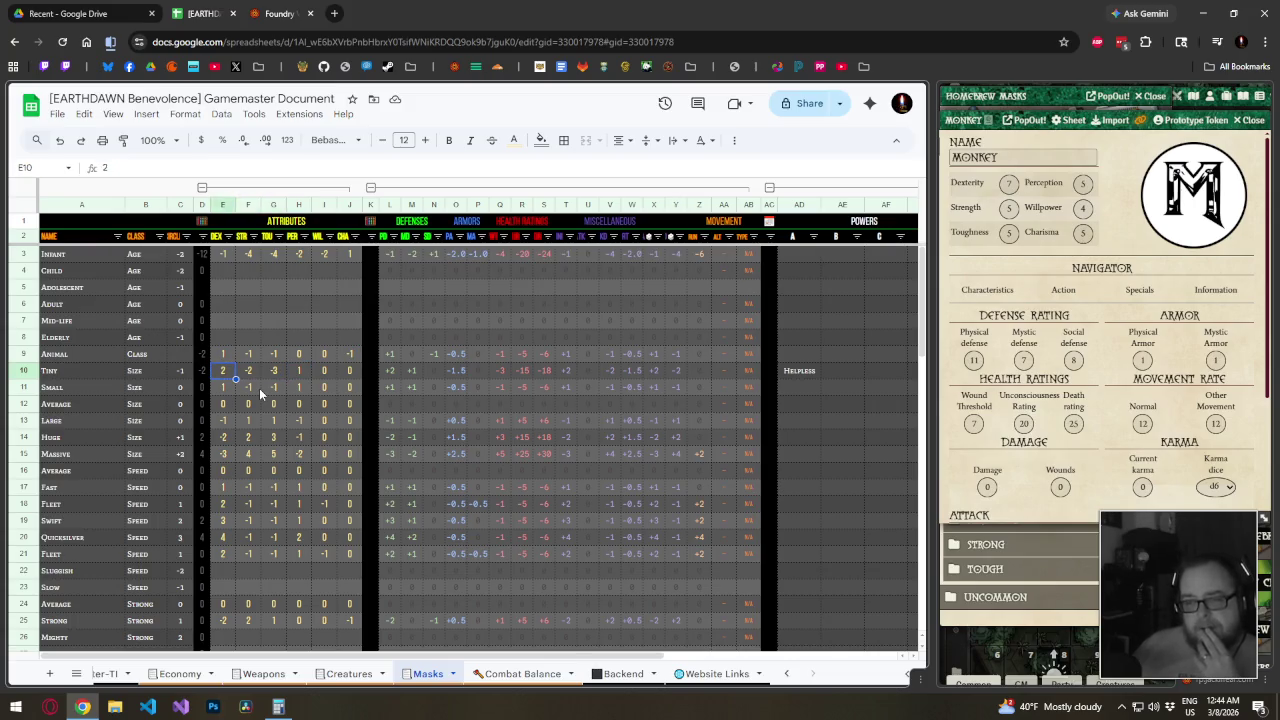
key(Left)
key(Left)
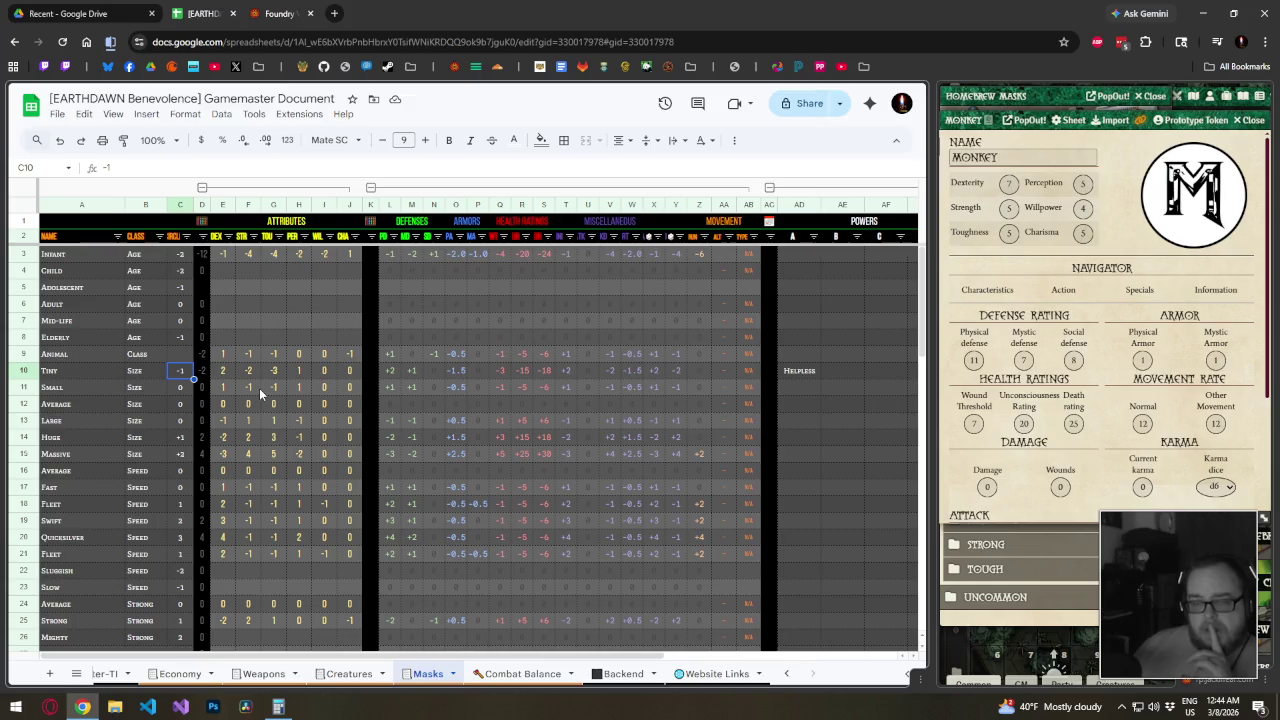
Enter =D10/2 in C10 and fill that halving formula into C3:C9
text(=)
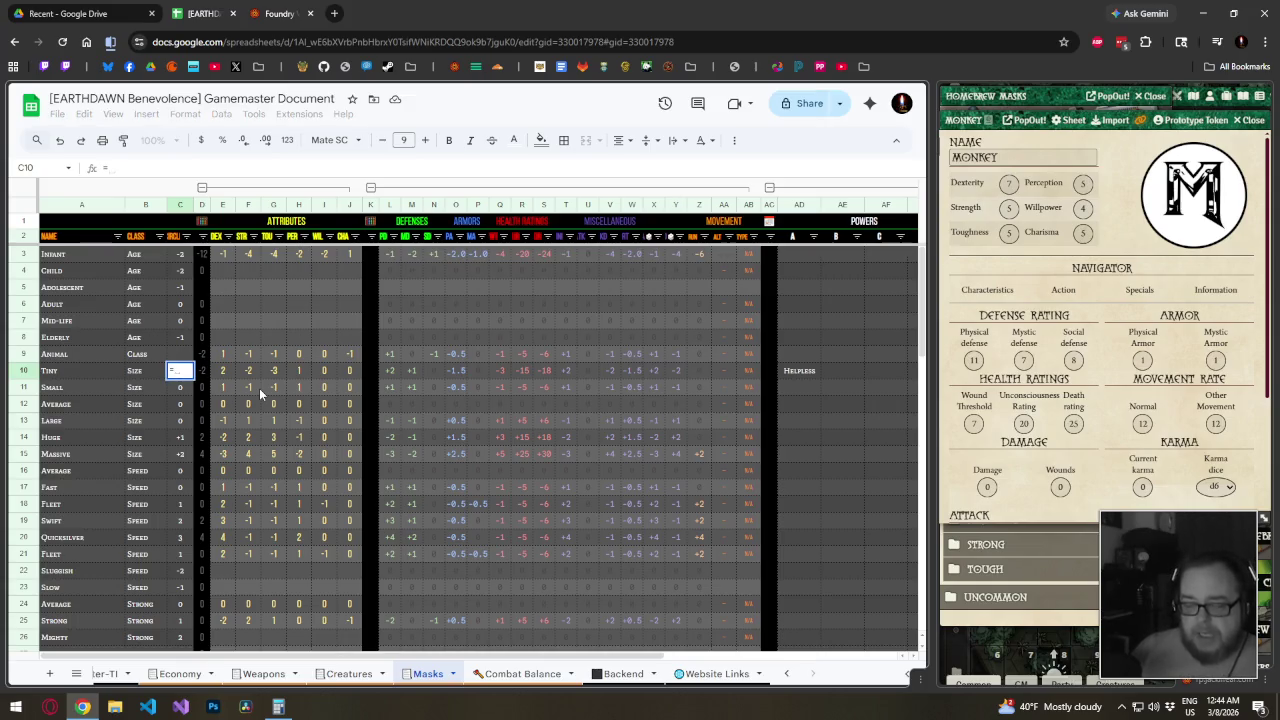
text(D10/)
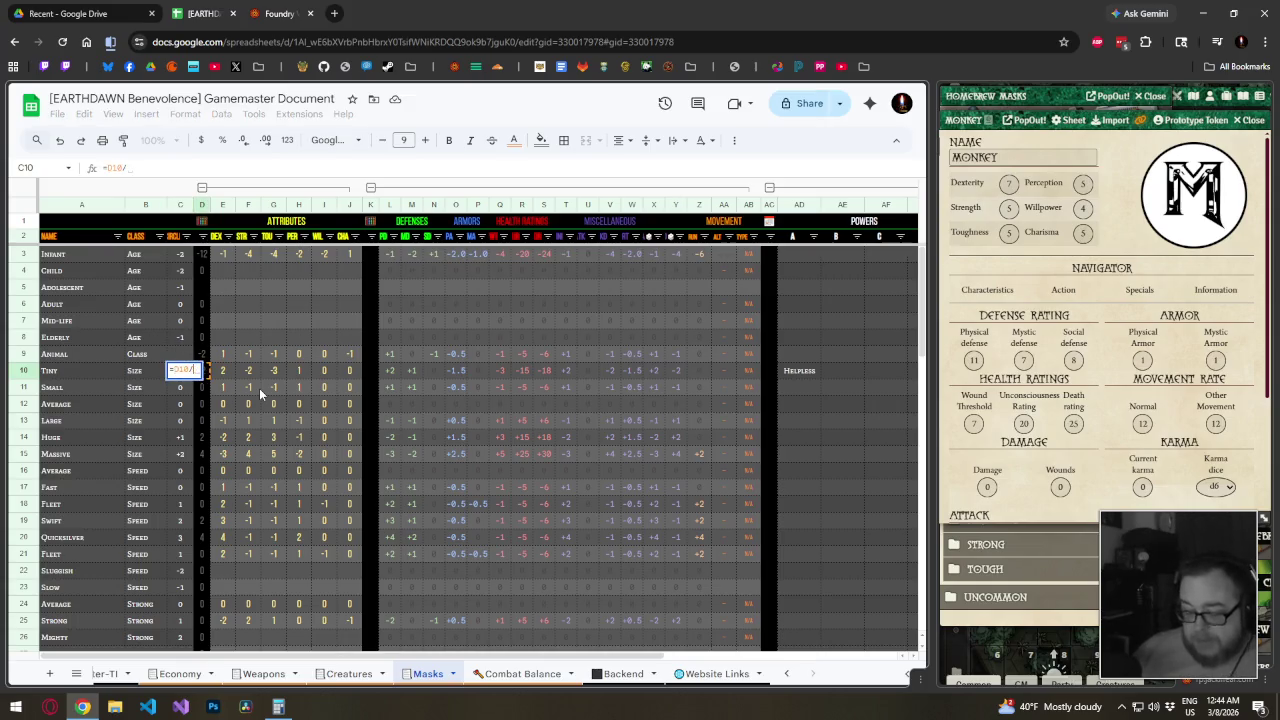
text(2)
key(Return)
click(190, 372)
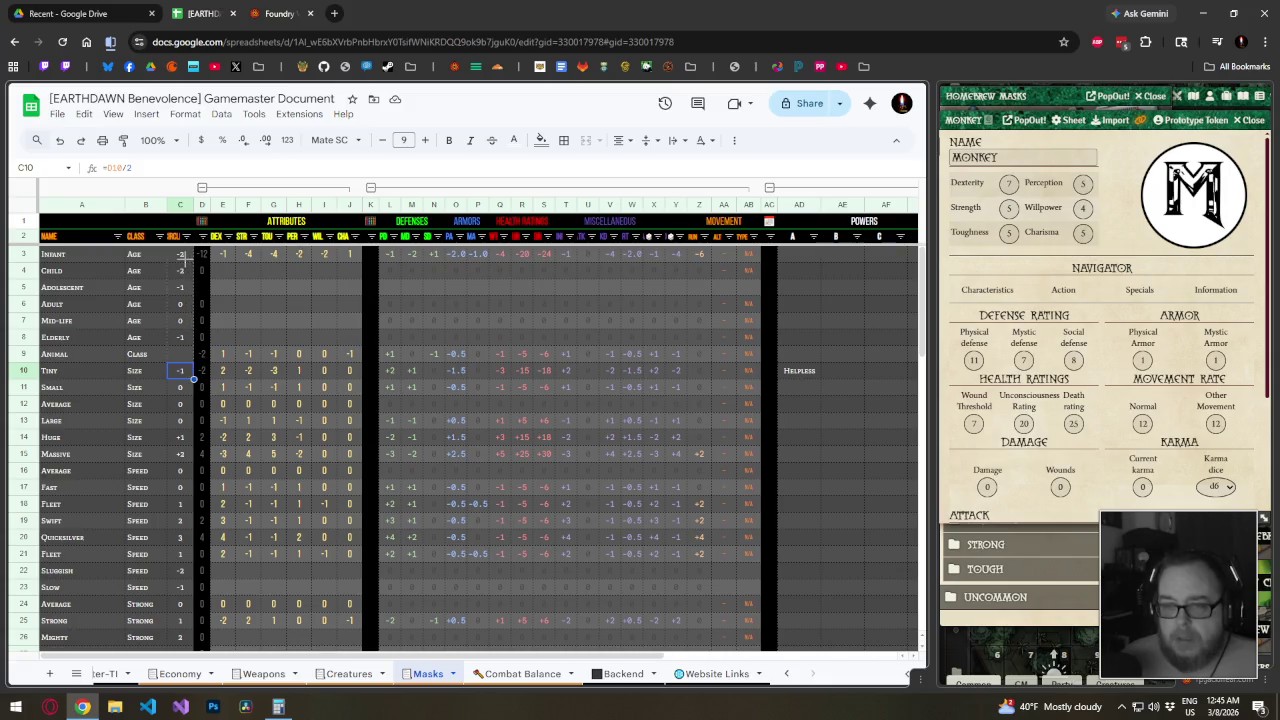
shift+click(182, 254)
key(ctrl+Return)
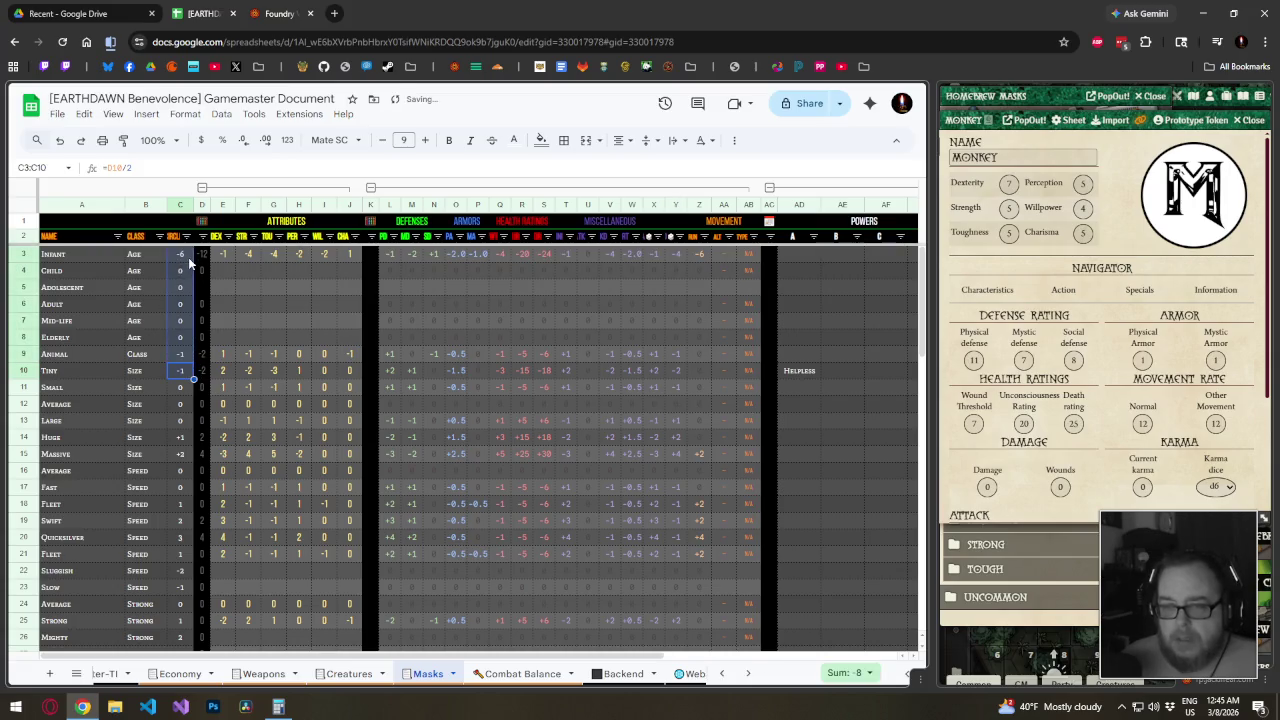
click(189, 258)
Fill the halving formula down C9:C37, then select the data range A3:C84
click(186, 356)
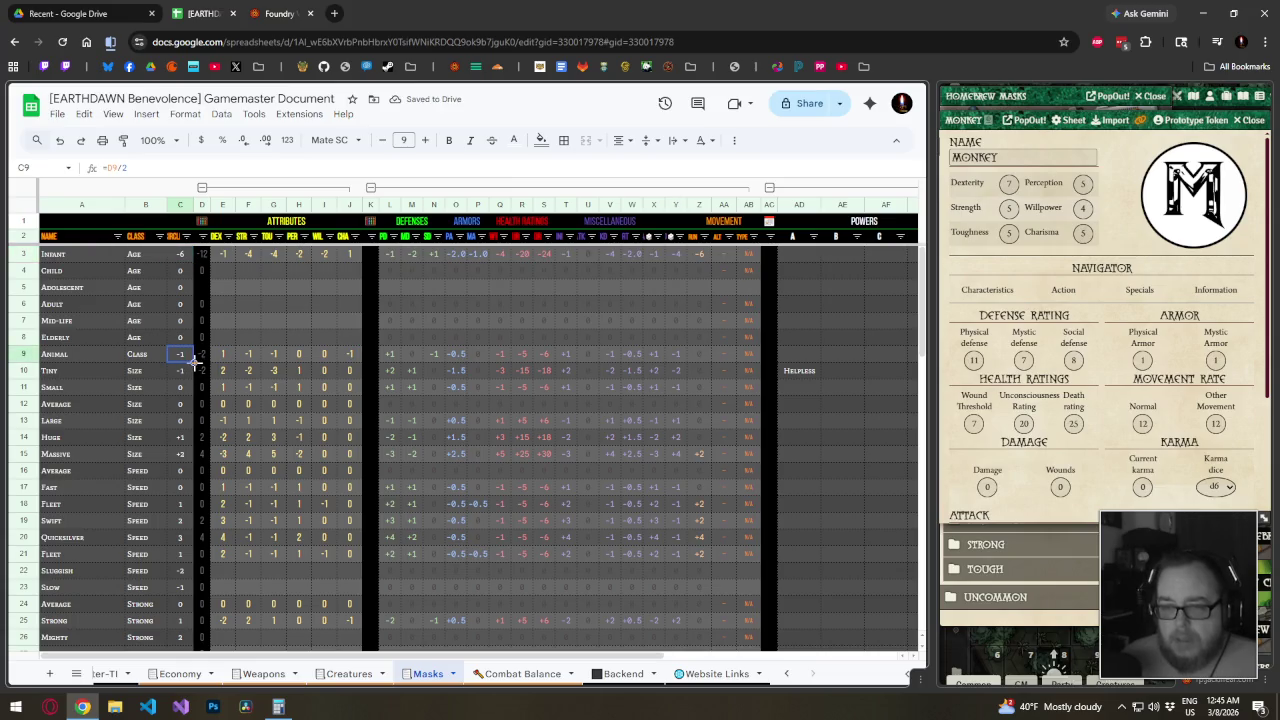
scroll(172, 668, down, 5)
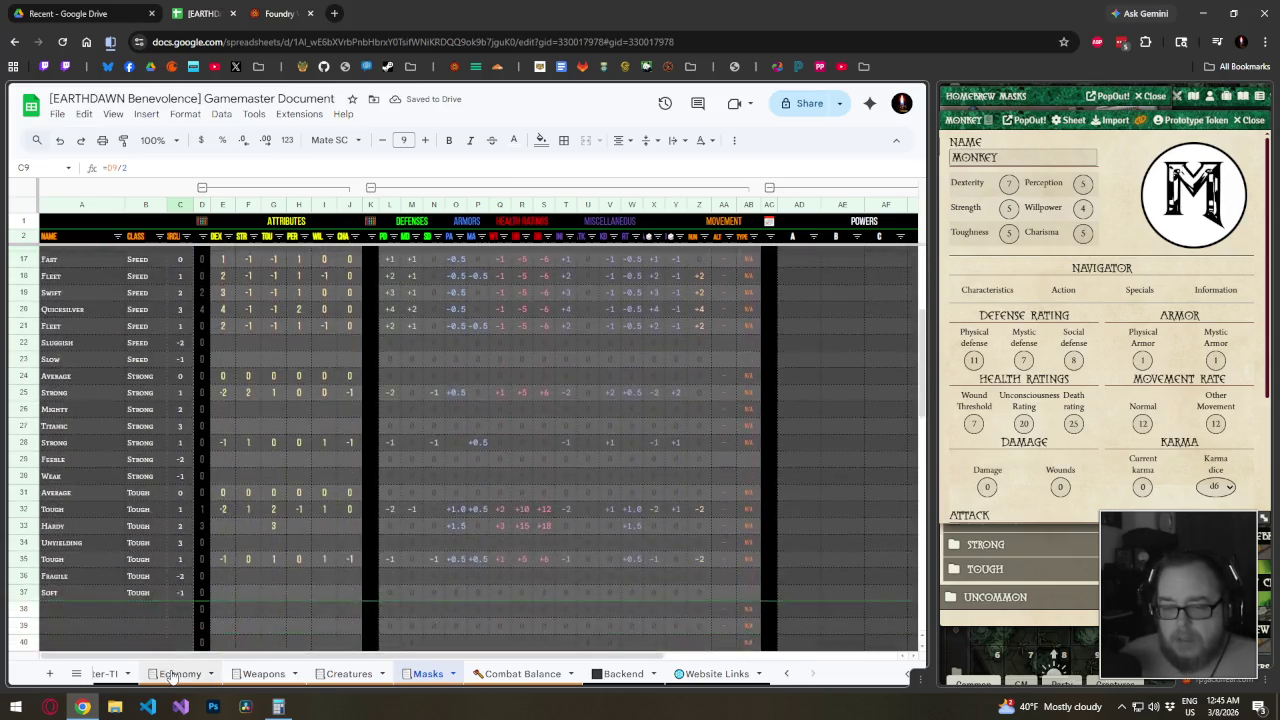
scroll(184, 540, down, 1)
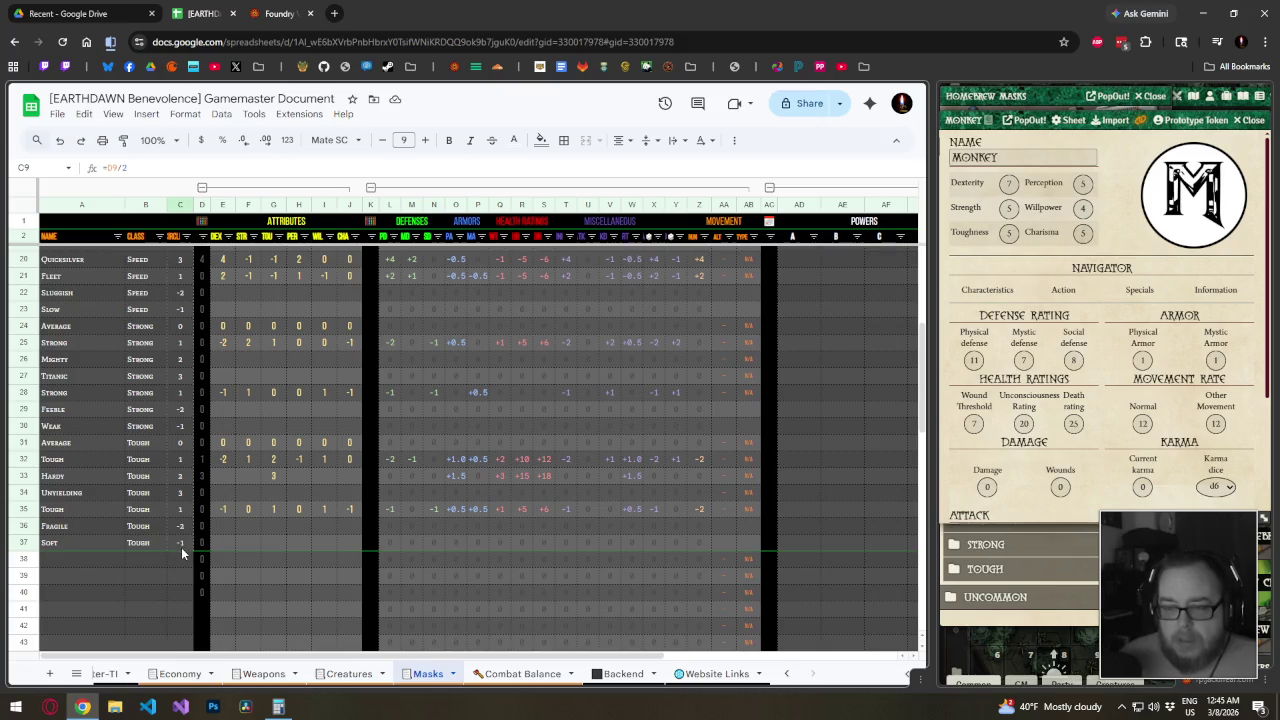
shift+click(181, 547)
key(ctrl+d)
scroll(174, 518, down, 3)
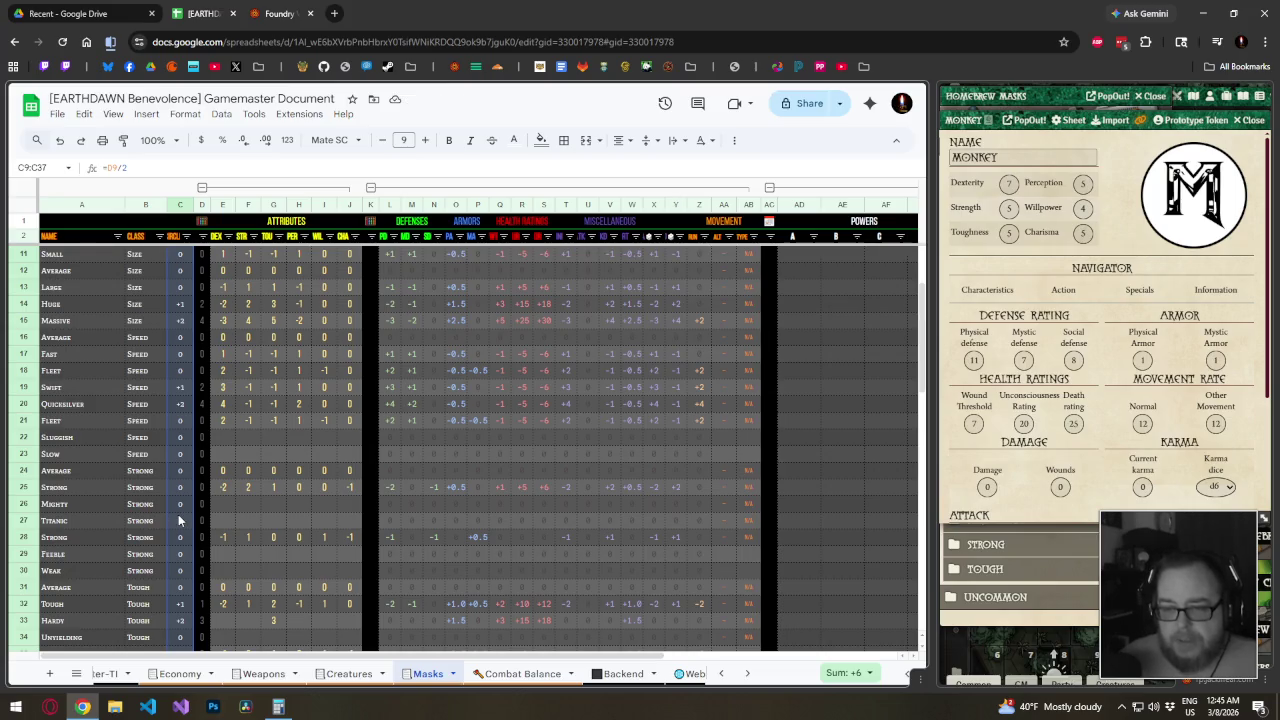
scroll(179, 519, up, 3)
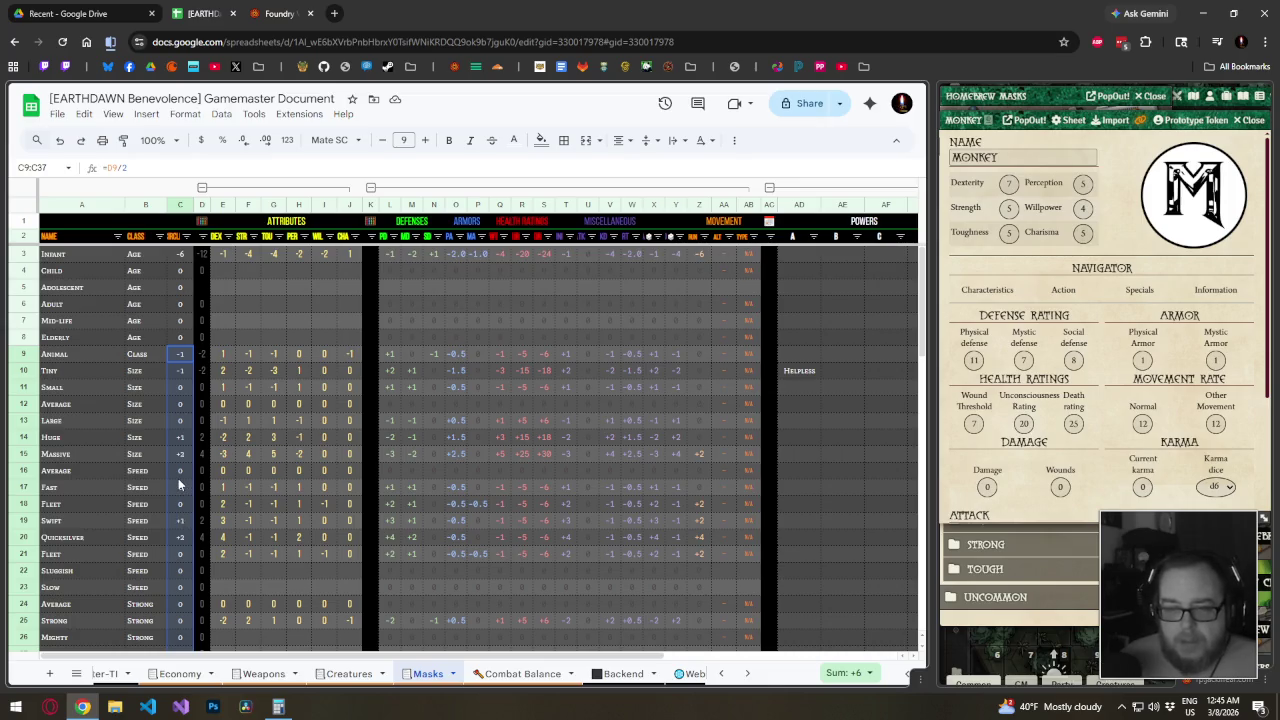
click(179, 474)
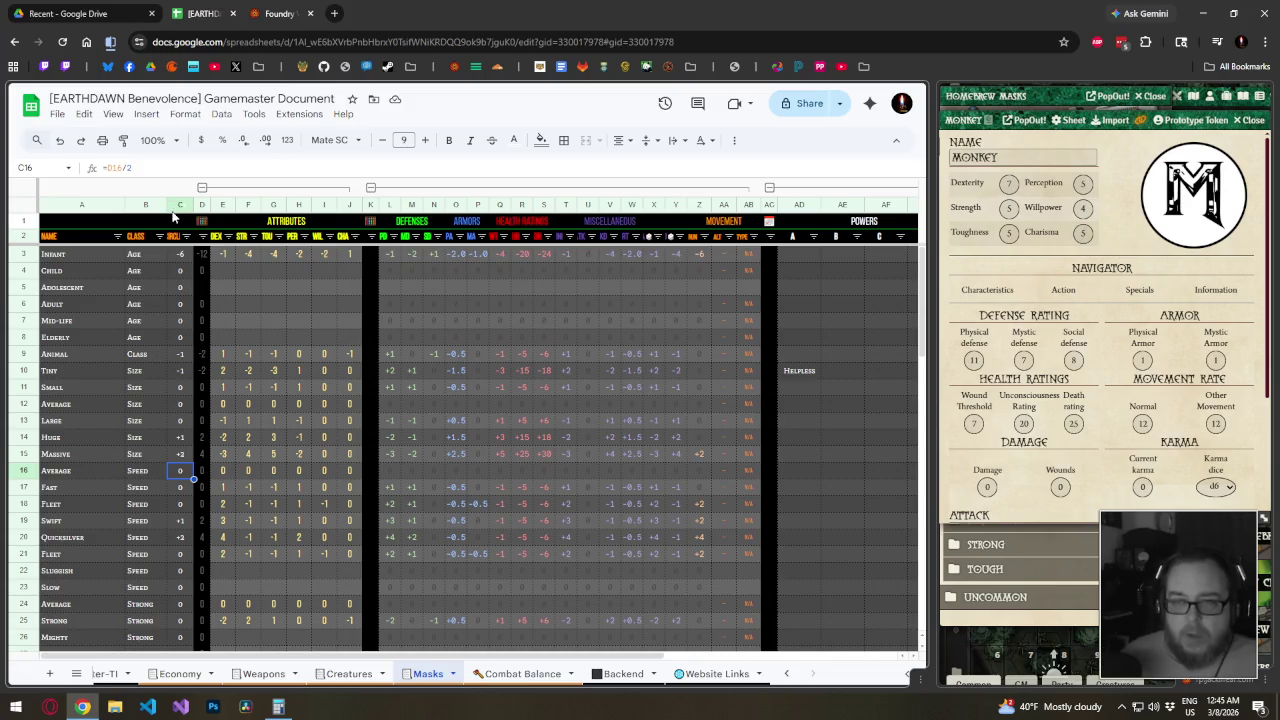
mouse_move(177, 207)
mouse_down()
mouse_move(104, 217)
mouse_move(178, 248)
mouse_up()
key(ctrl+a)
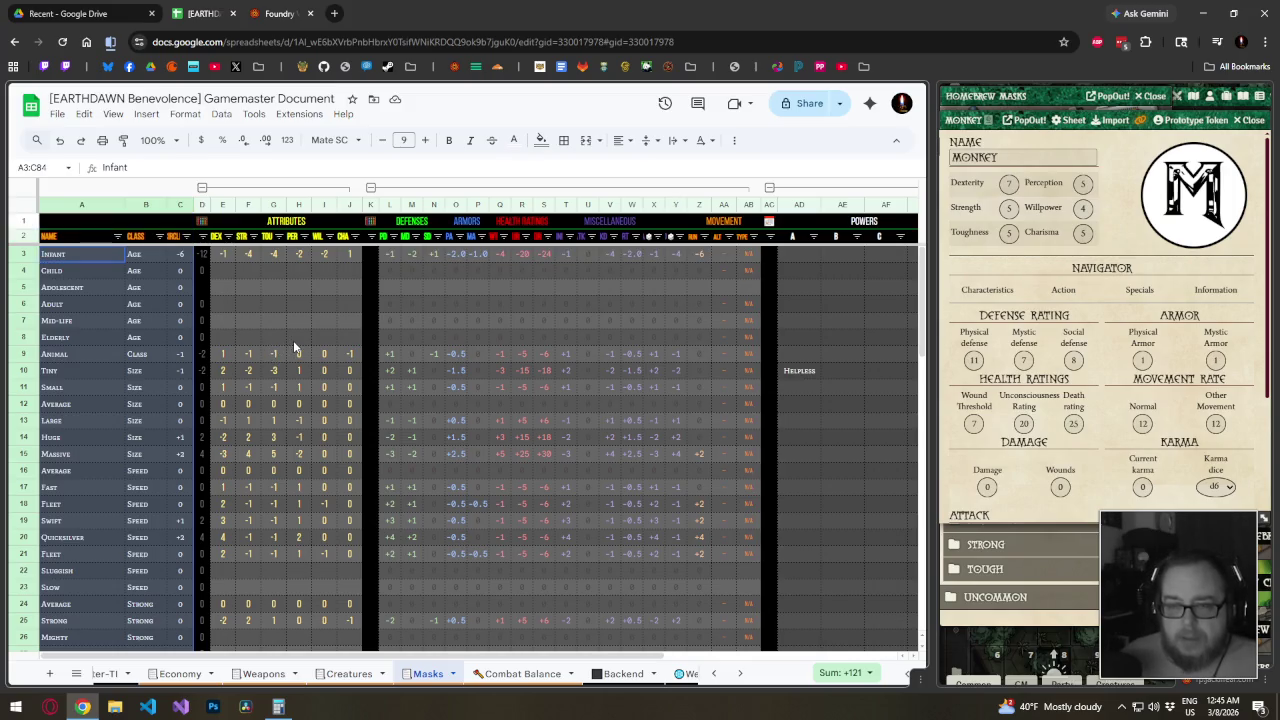
Start a conditional formatting rule on A3:C84 and try a dark fill style
scroll(290, 345, down, 10)
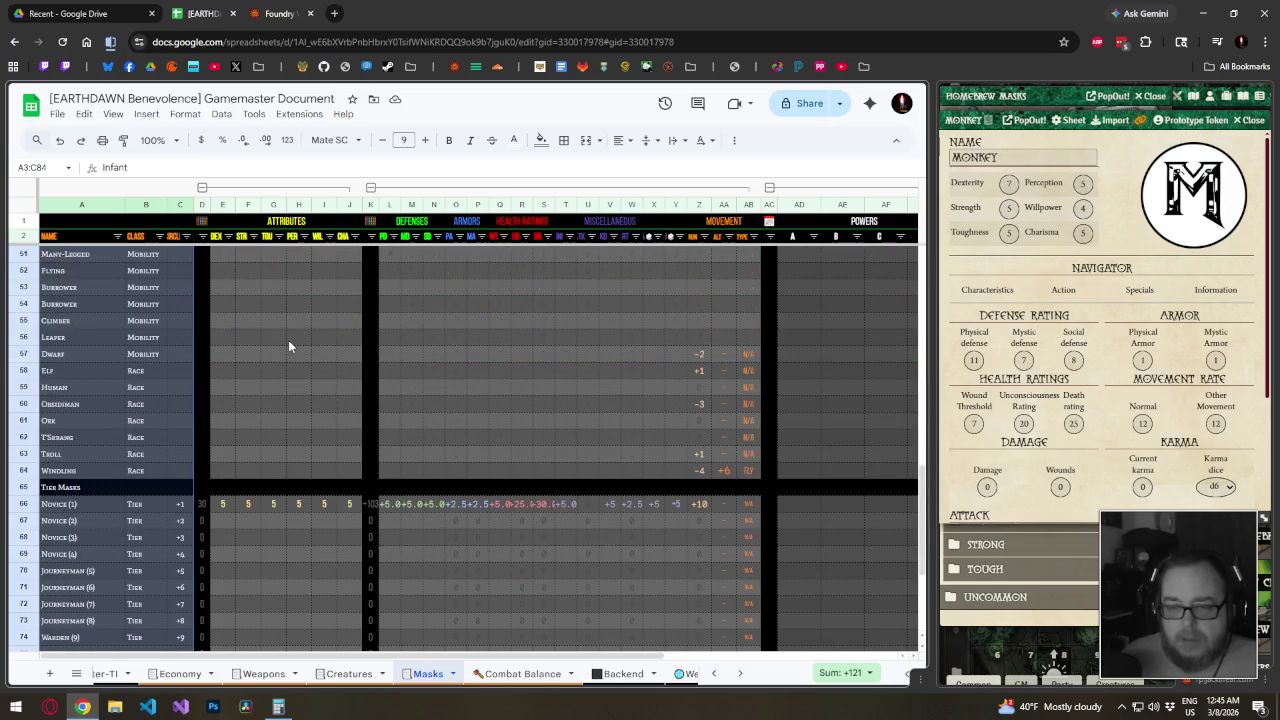
scroll(288, 345, up, 5)
scroll(288, 340, up, 5)
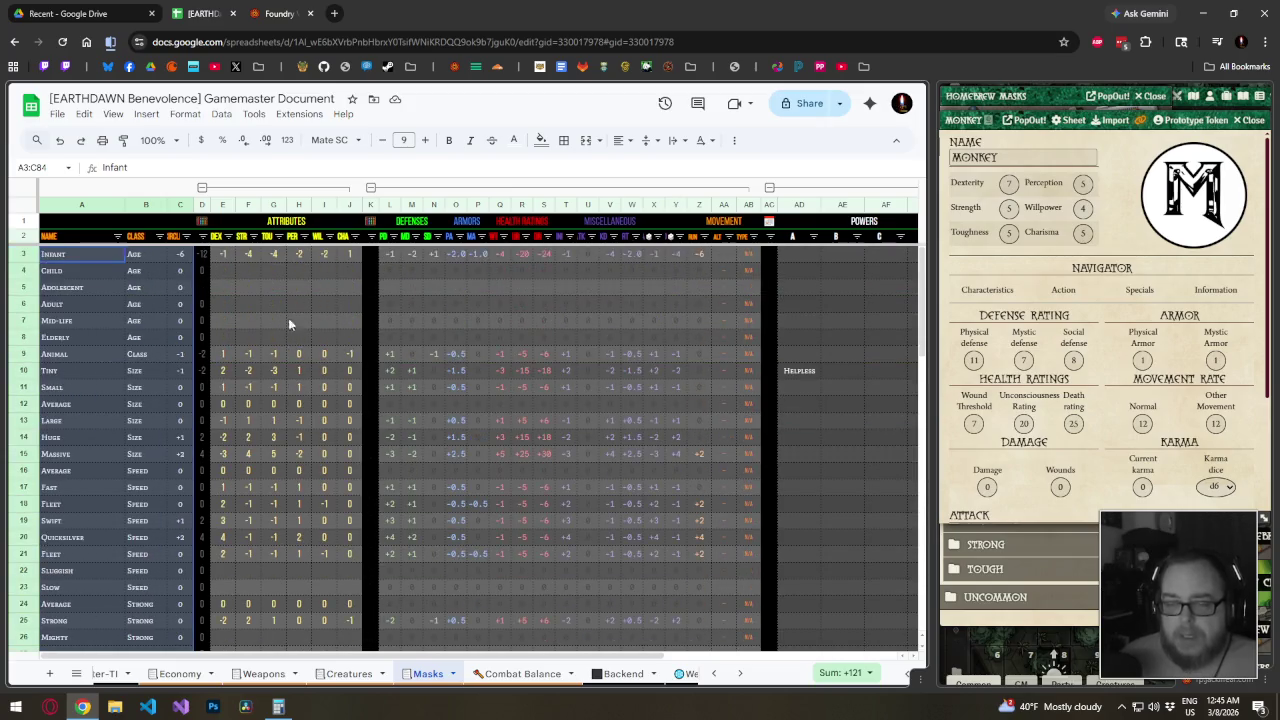
click(184, 114)
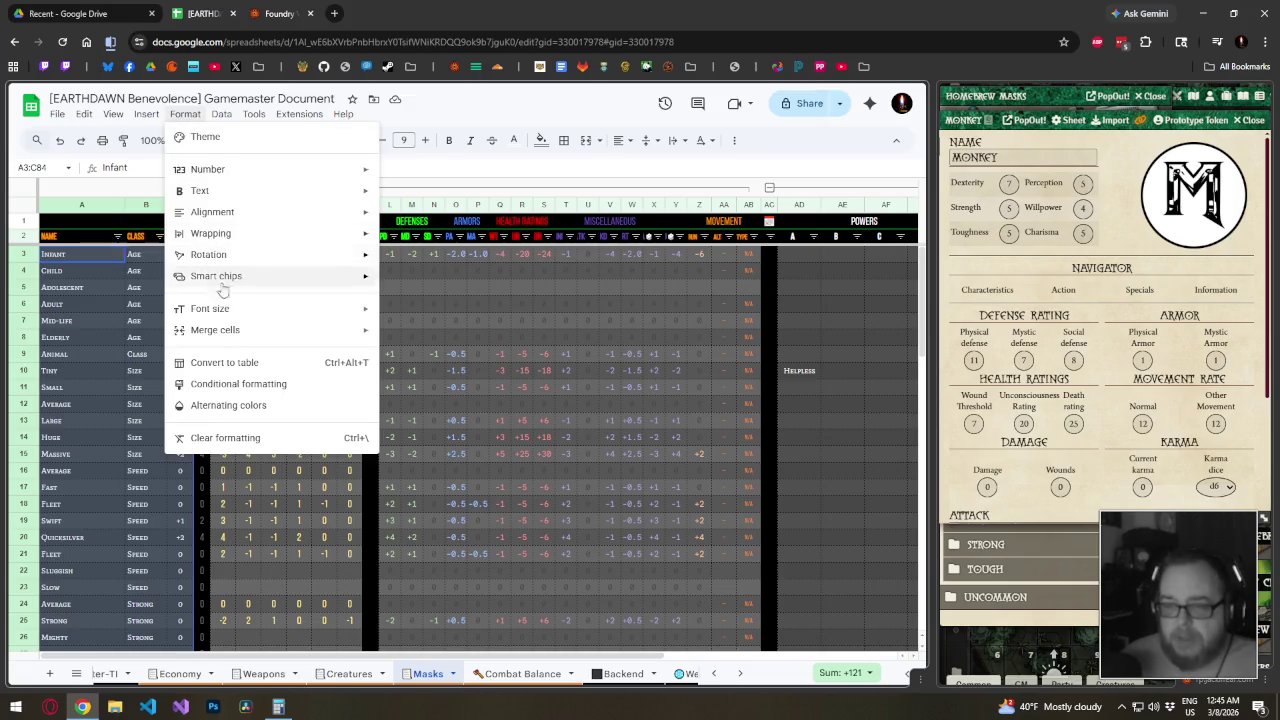
click(238, 384)
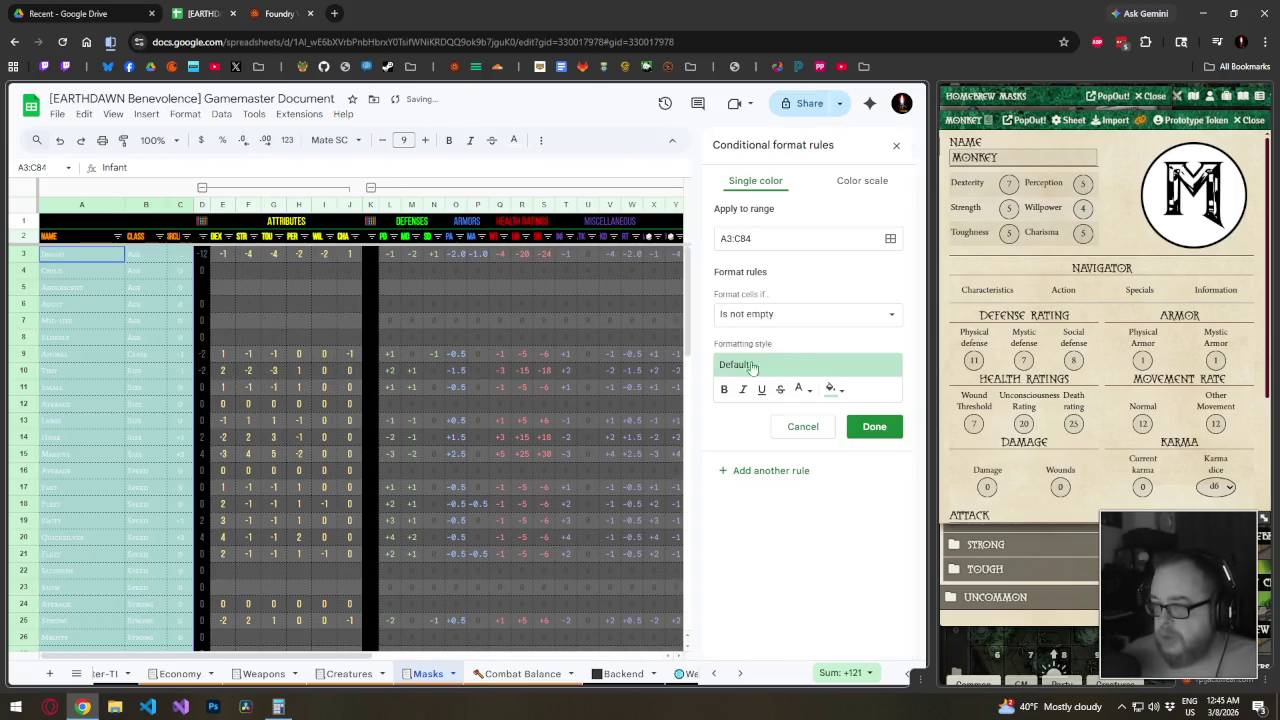
click(830, 389)
click(714, 438)
click(800, 389)
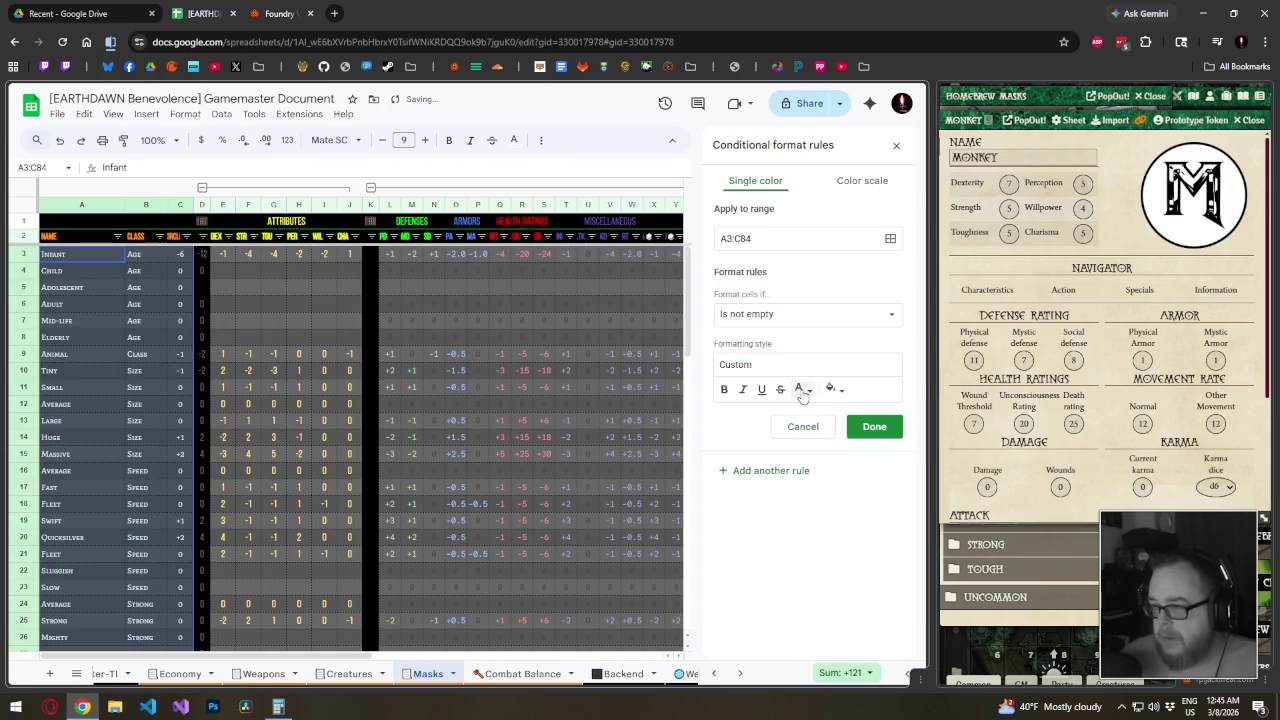
Make the rule colour values greater than 0 with light green 2 text
click(795, 312)
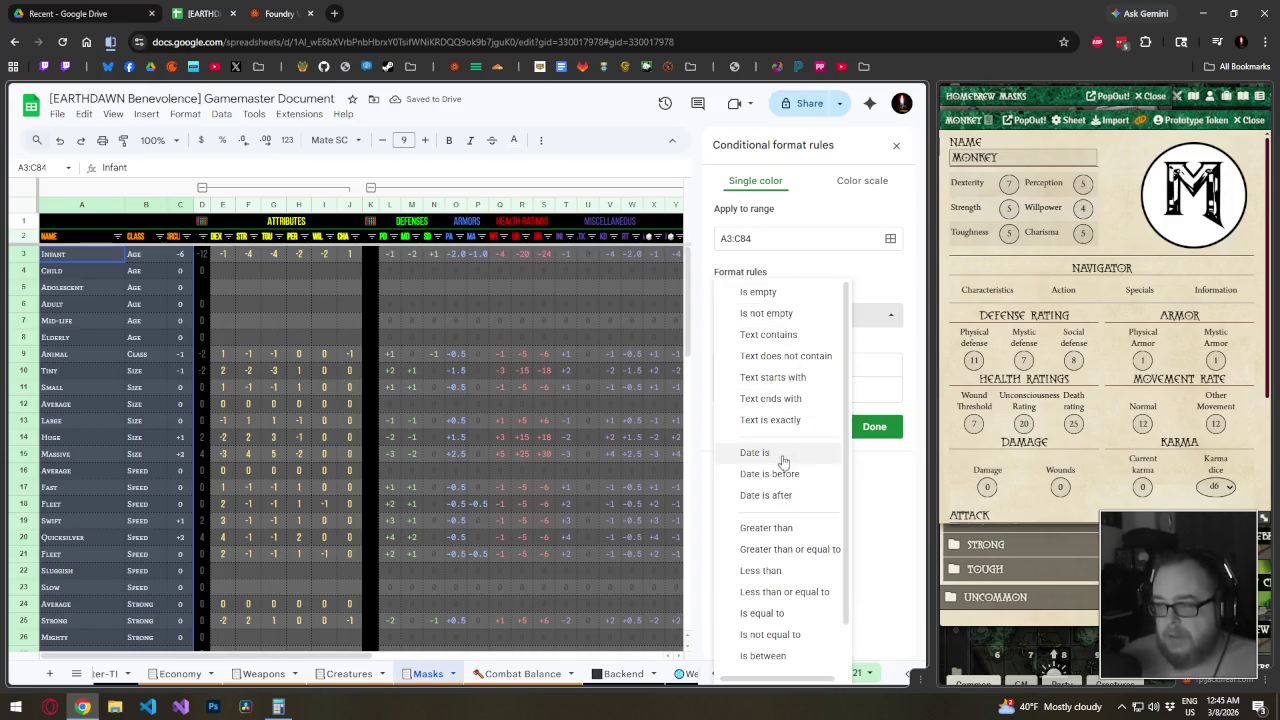
click(786, 530)
click(795, 344)
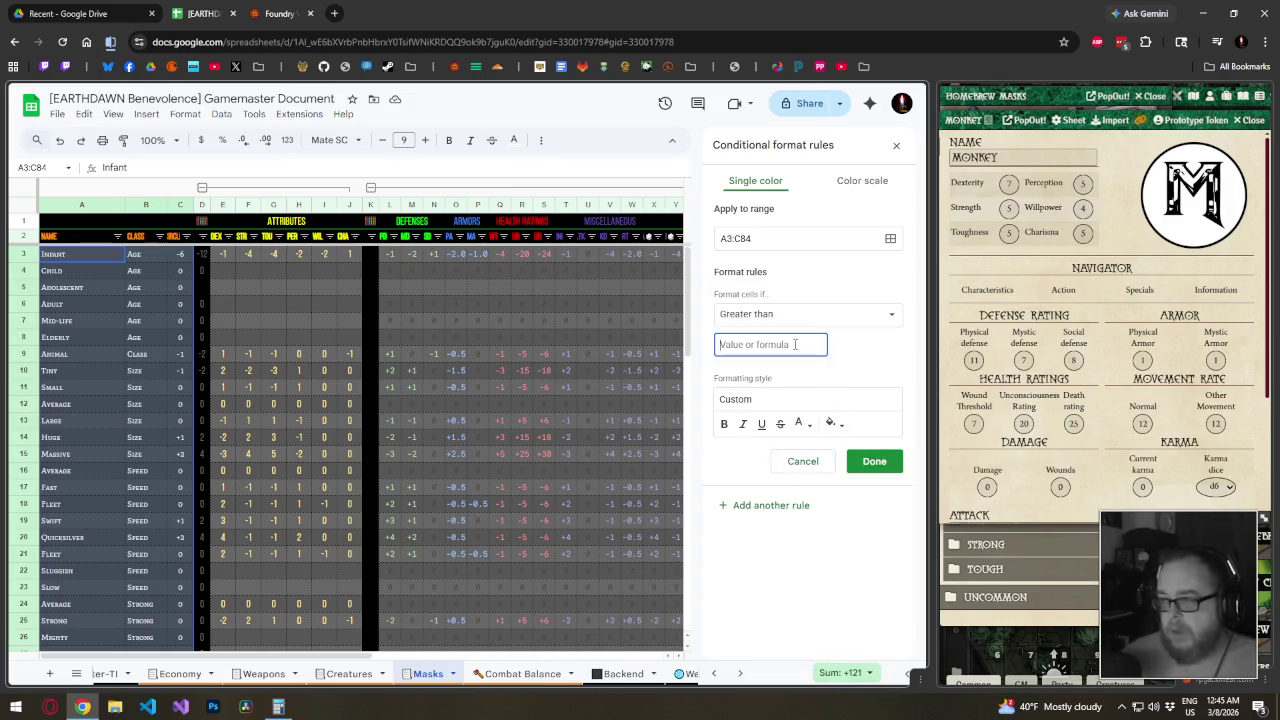
text(0)
click(802, 423)
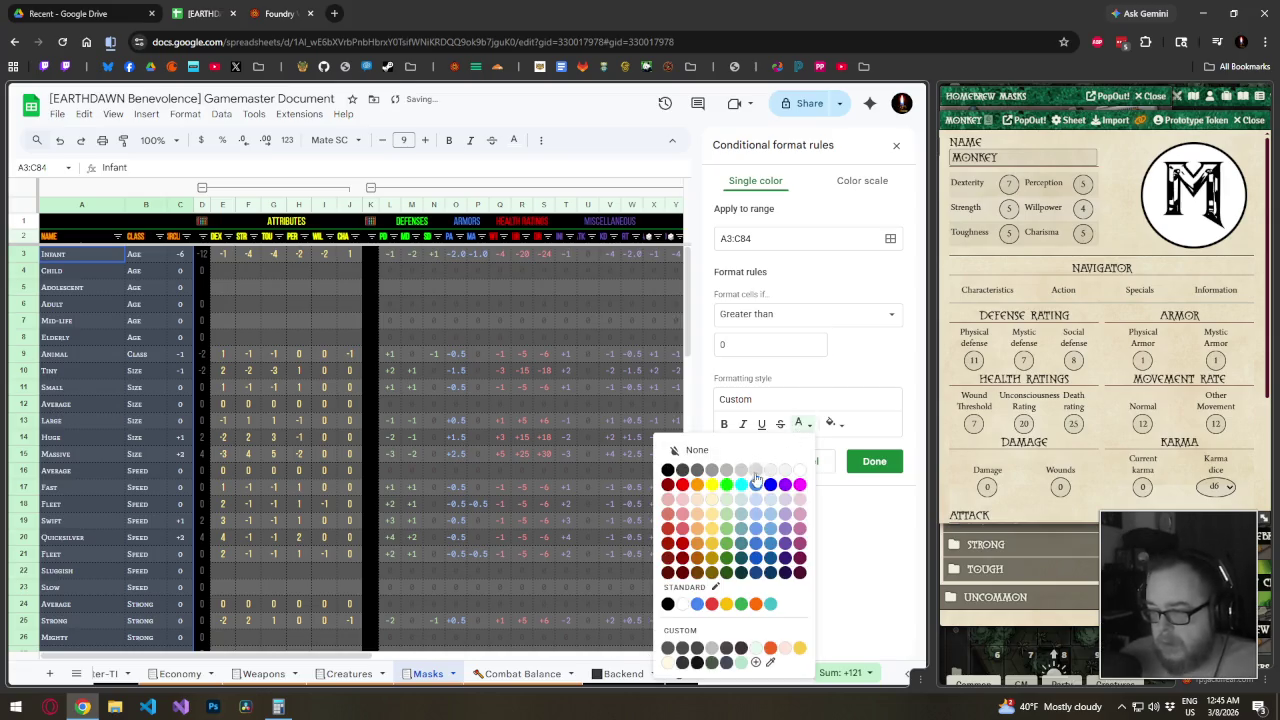
click(728, 516)
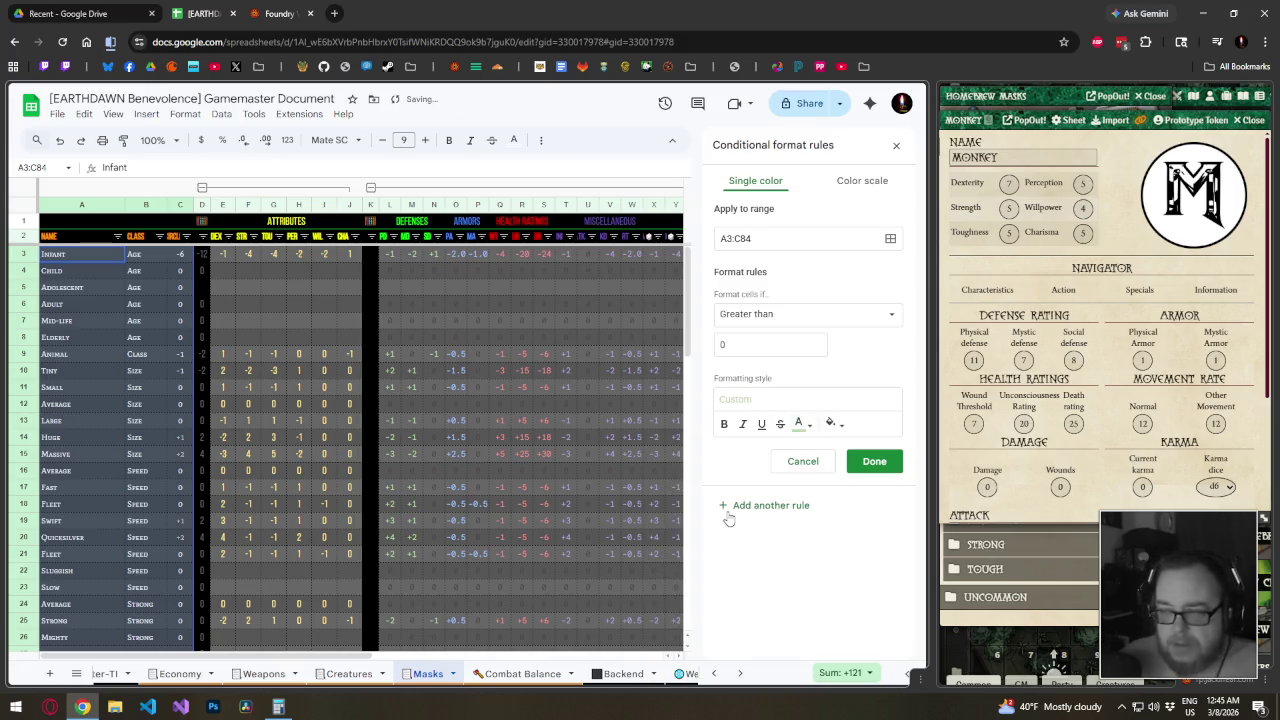
click(820, 316)
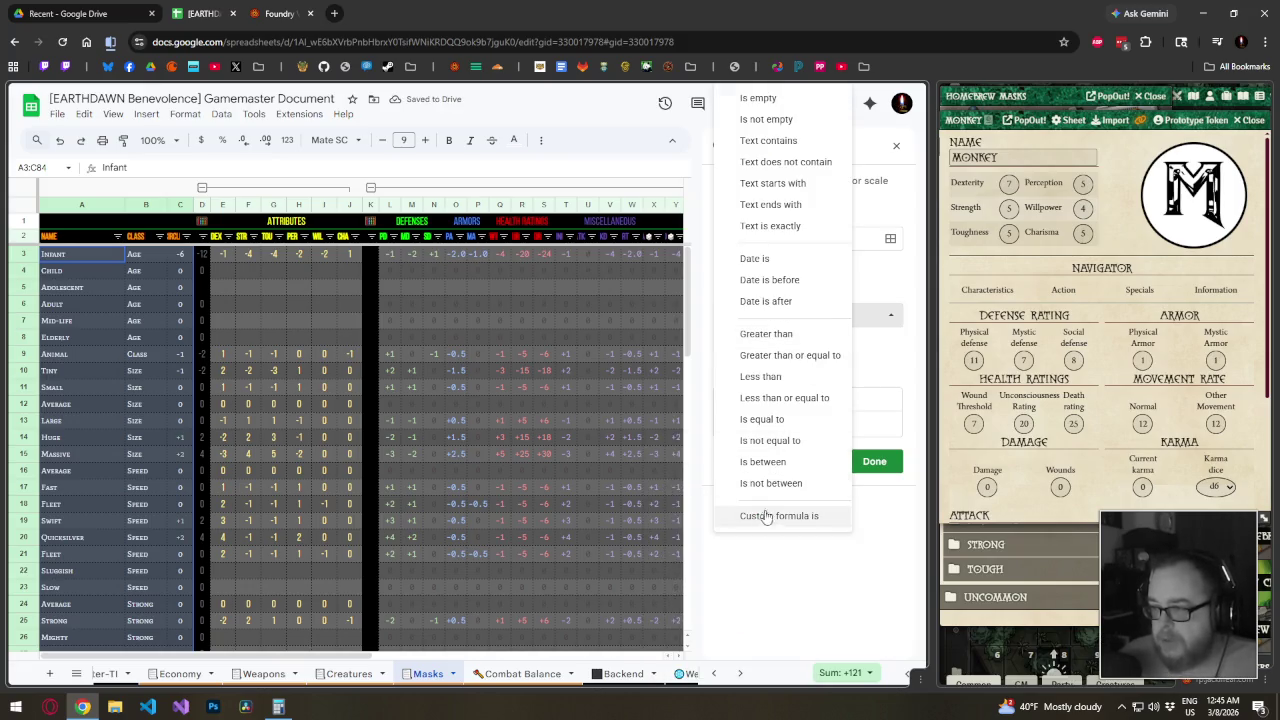
Start a custom-formula conditional formatting rule reading =$A3>0
click(768, 516)
click(760, 318)
click(777, 516)
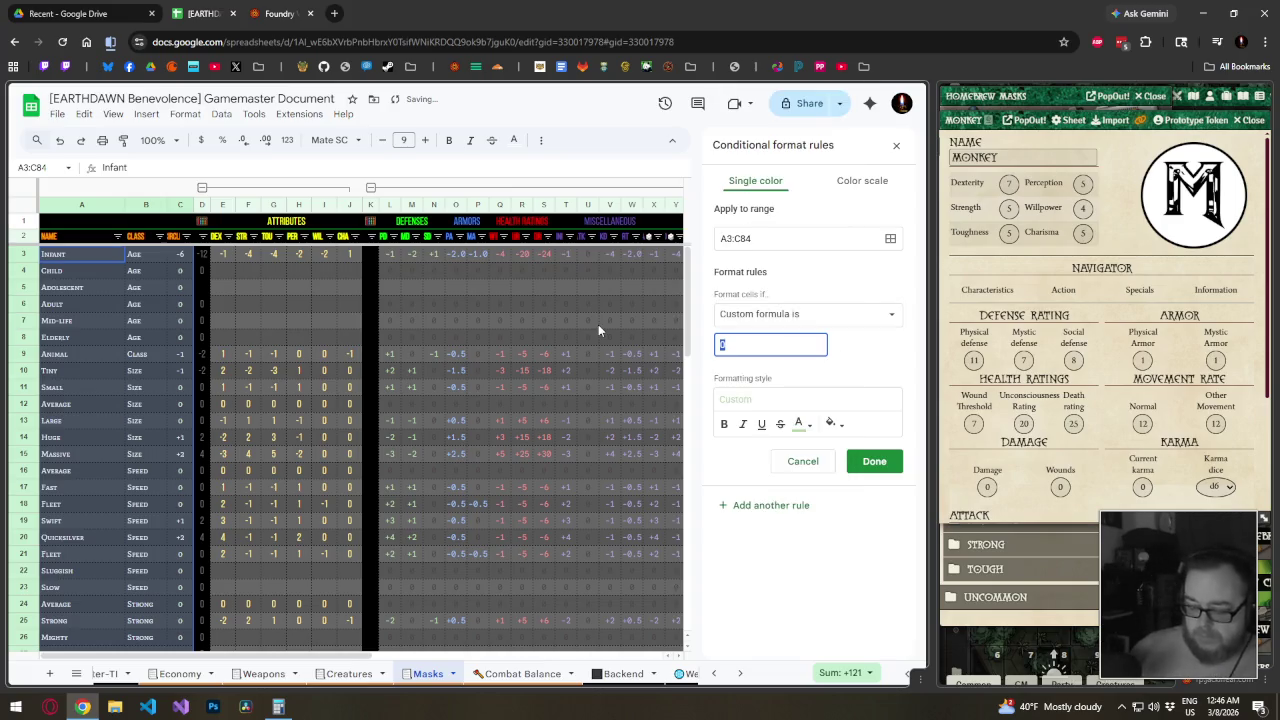
text(=)
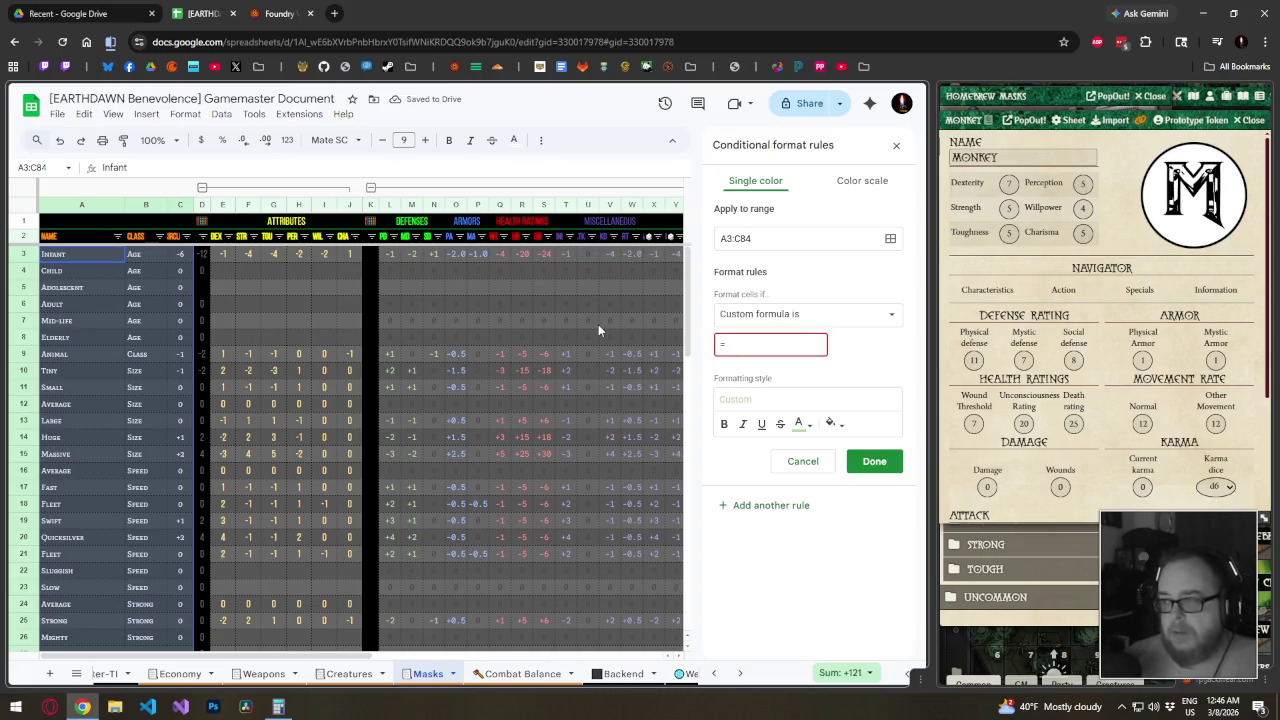
text(A3)
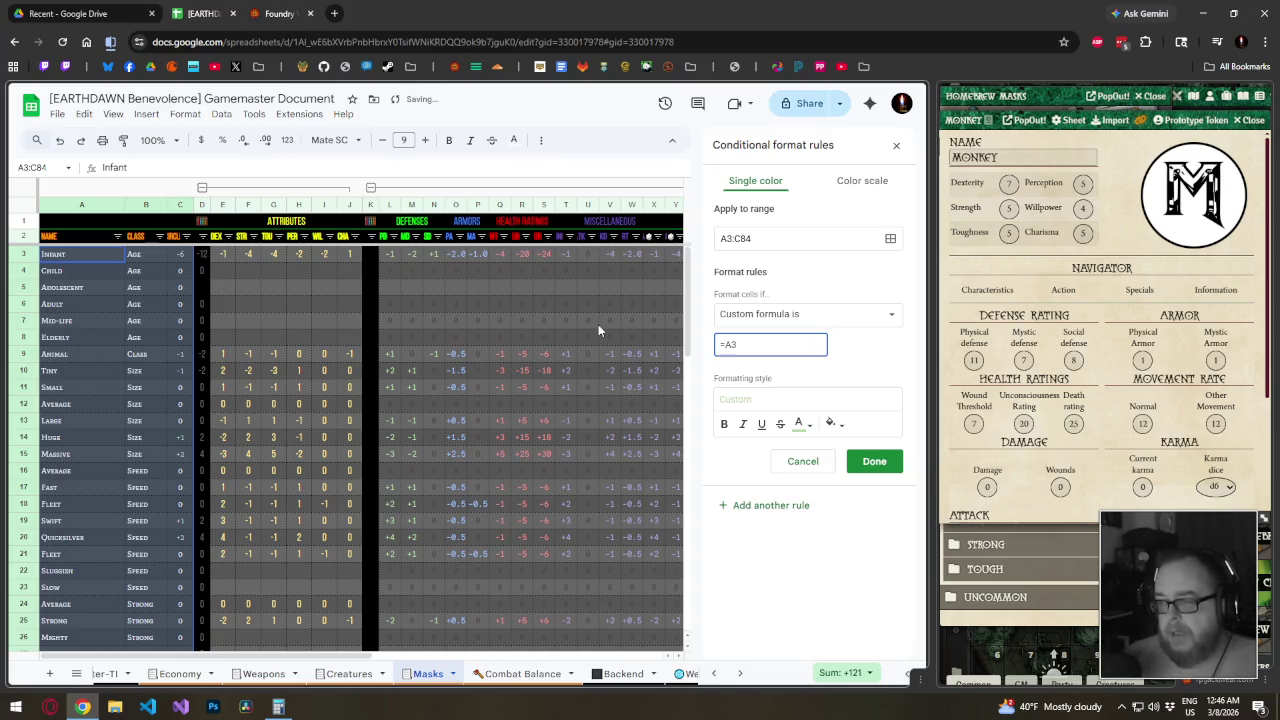
key(BackSpace)
key(BackSpace)
text($)
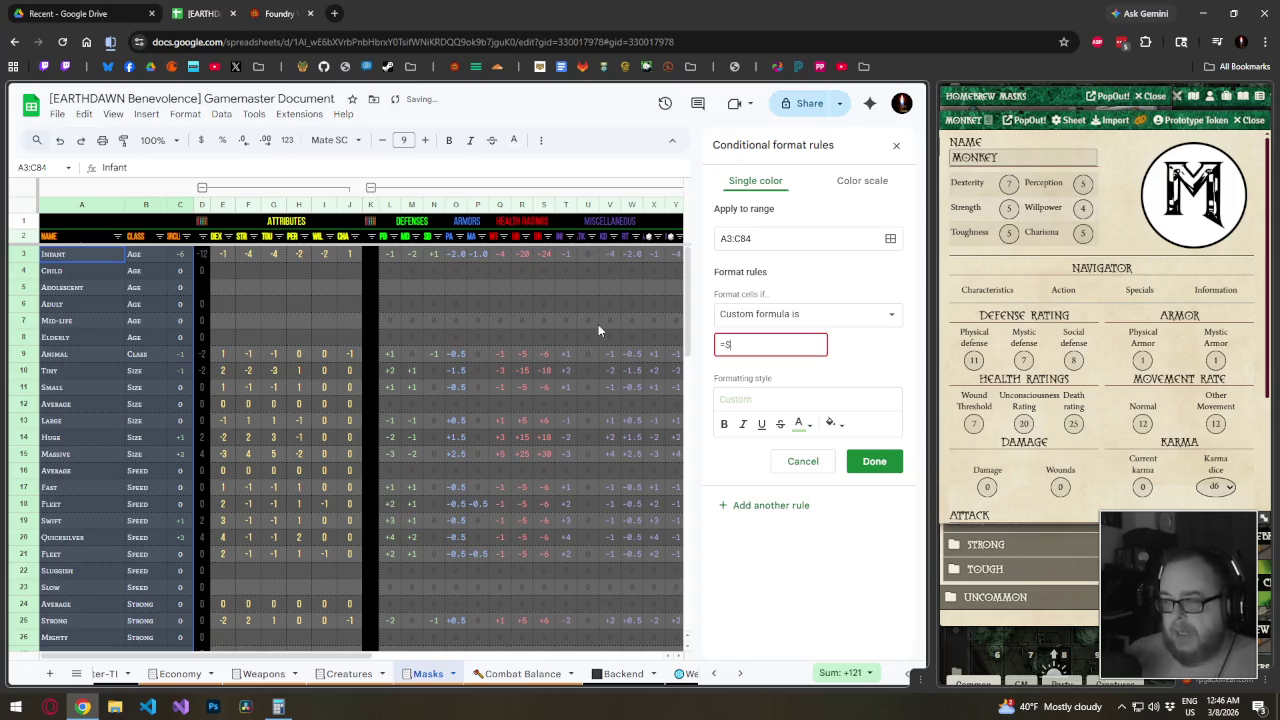
text(A3)
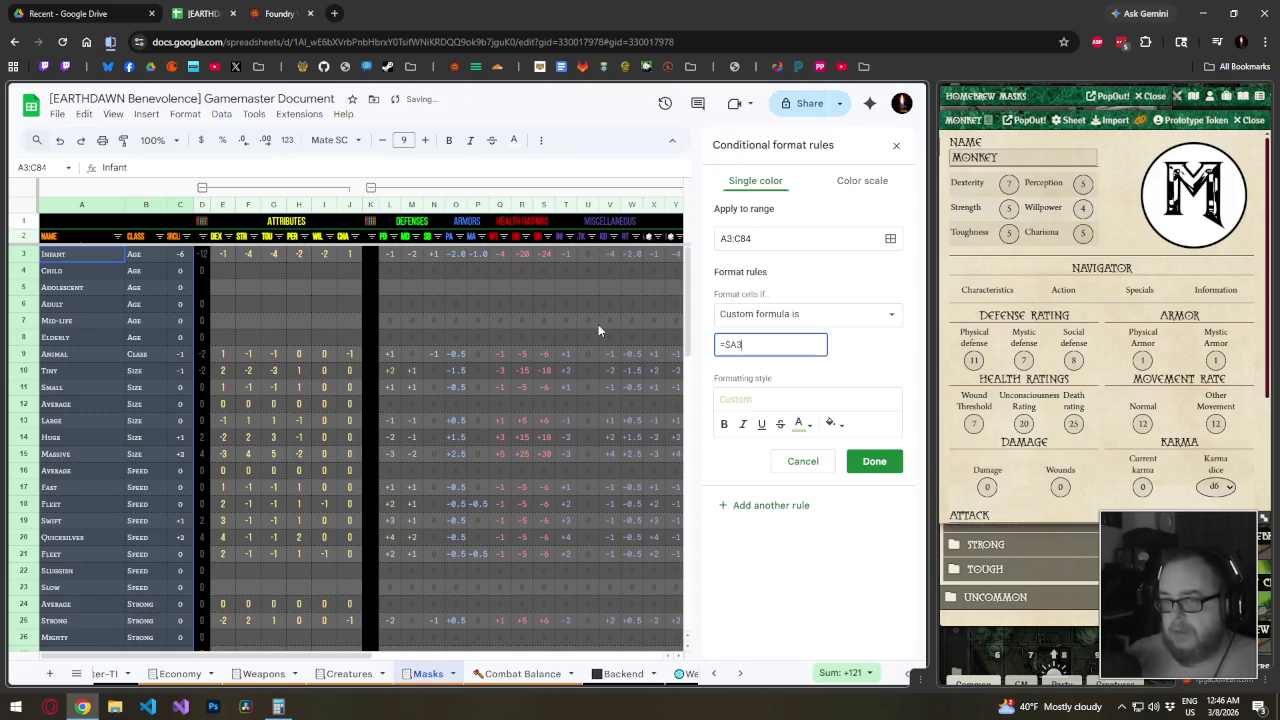
text(>)
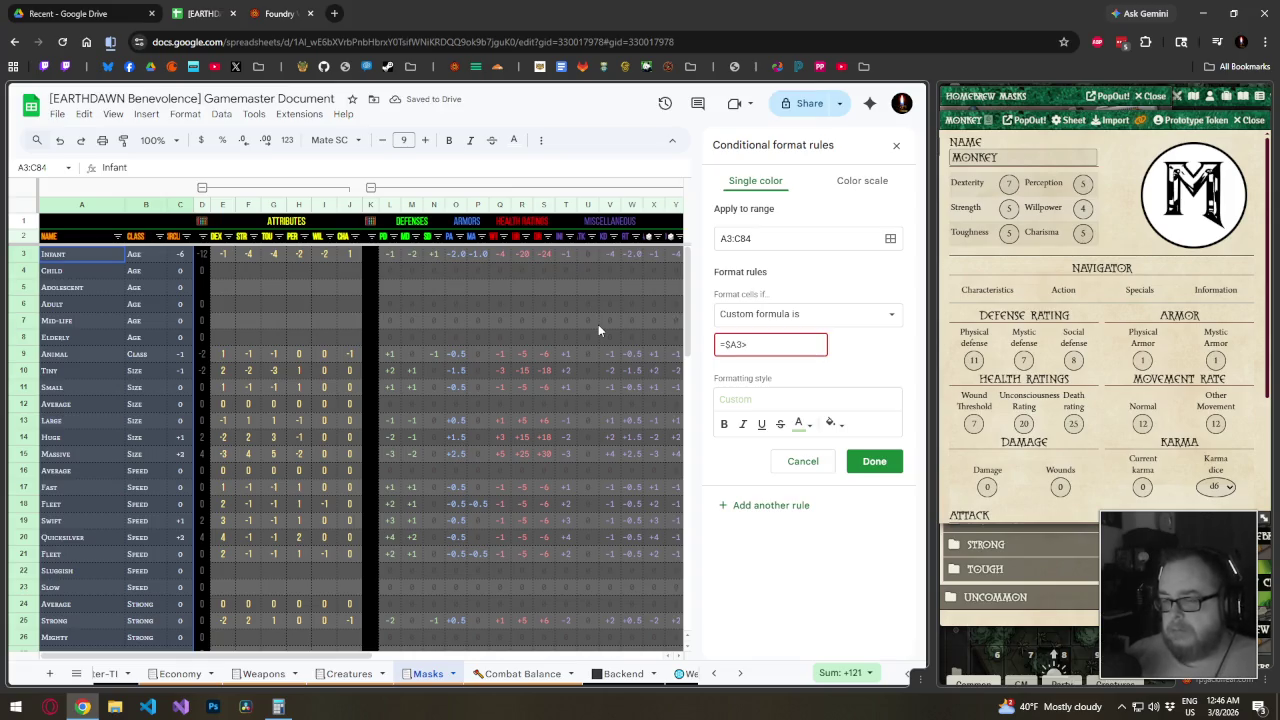
text(0)
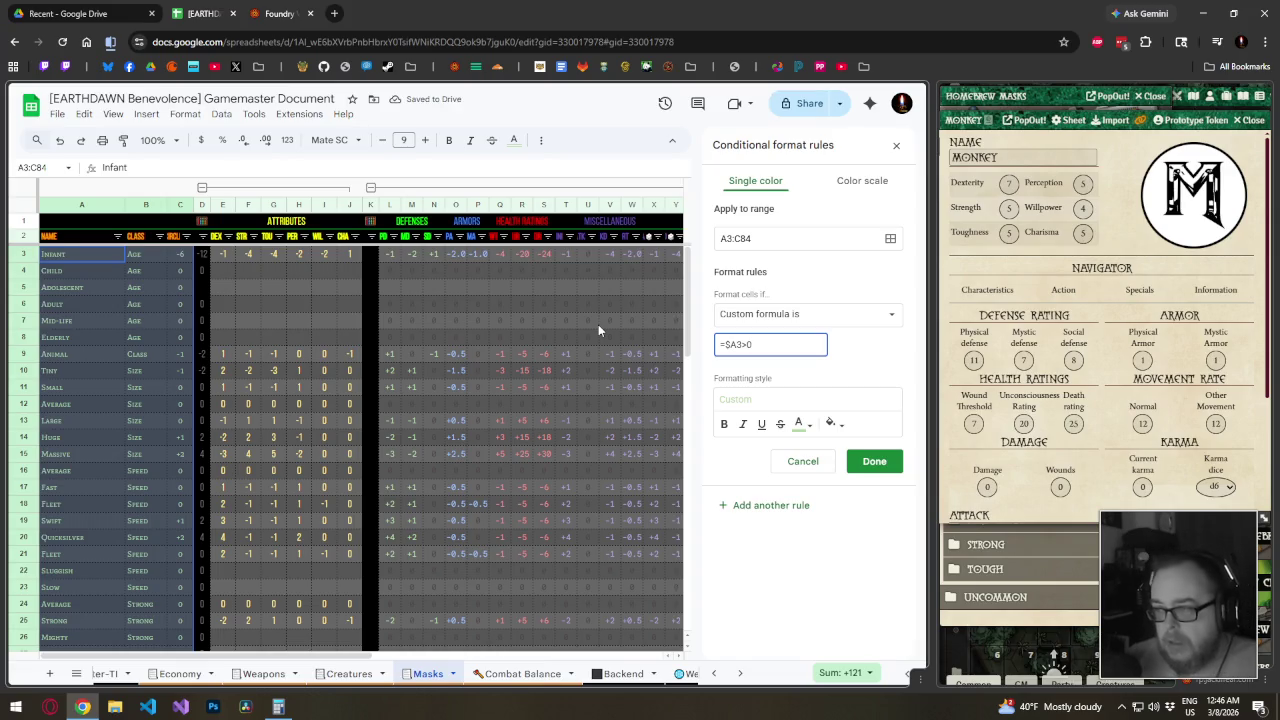
Correct the rule formula to =$C3>0 and give matching rows green text
key(Left)
key(Left)
key(Left)
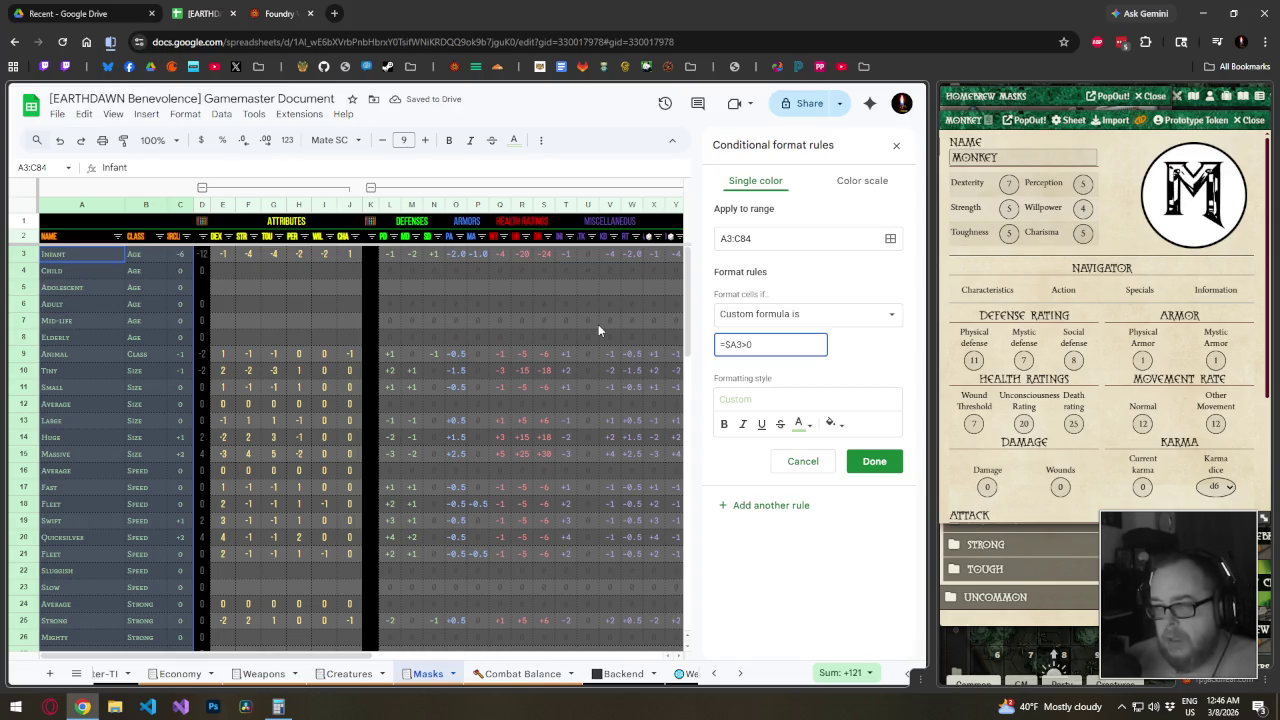
key(BackSpace)
key(Right)
text($)
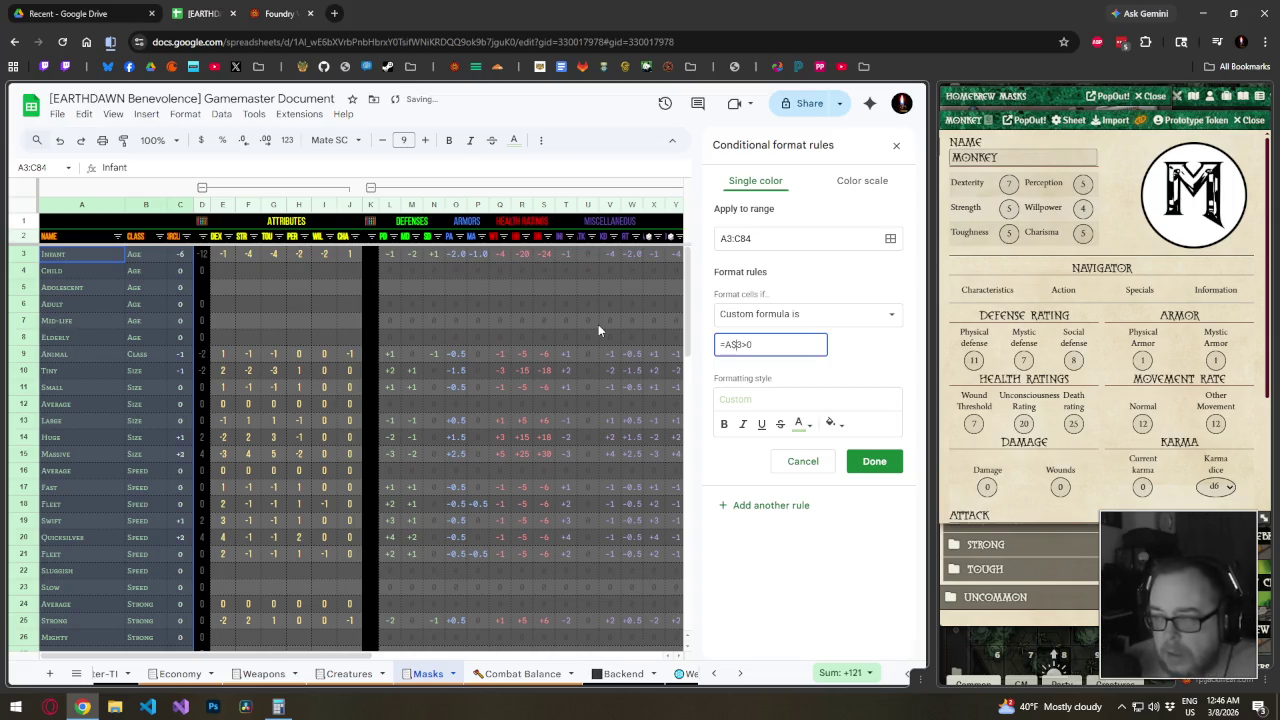
key(Left)
key(BackSpace)
text(C)
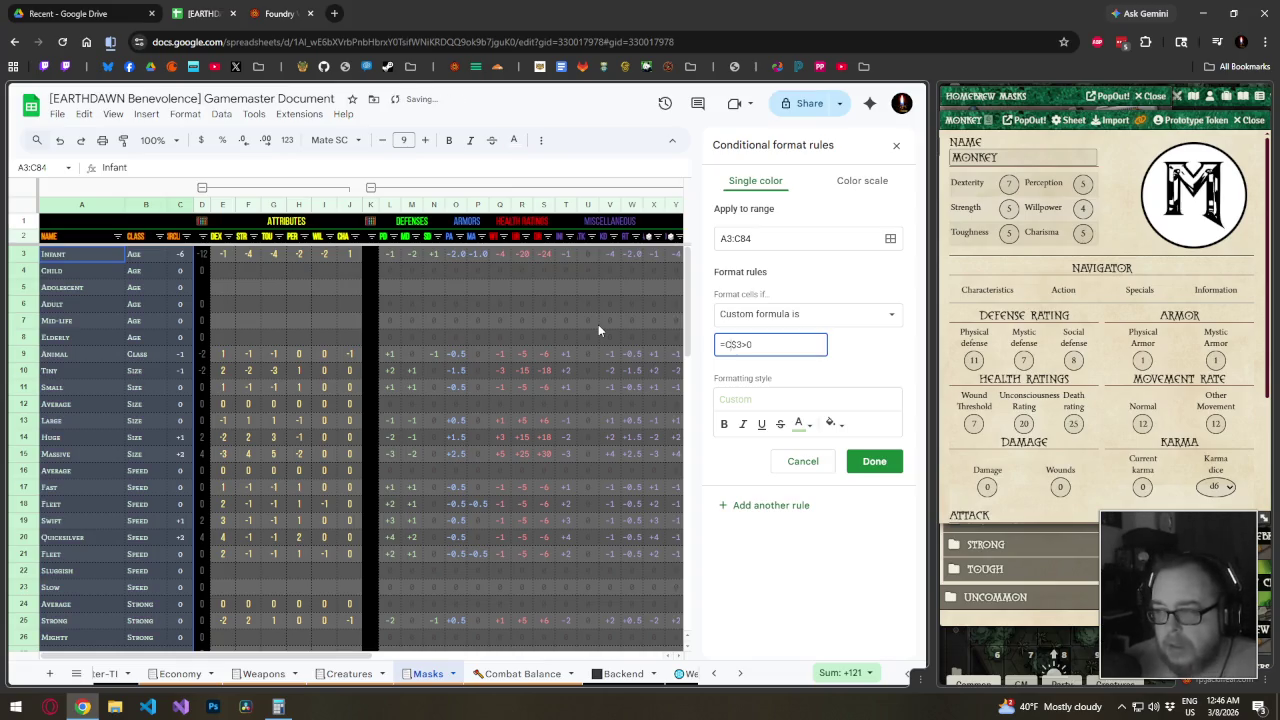
key(Delete)
key(Left)
text($)
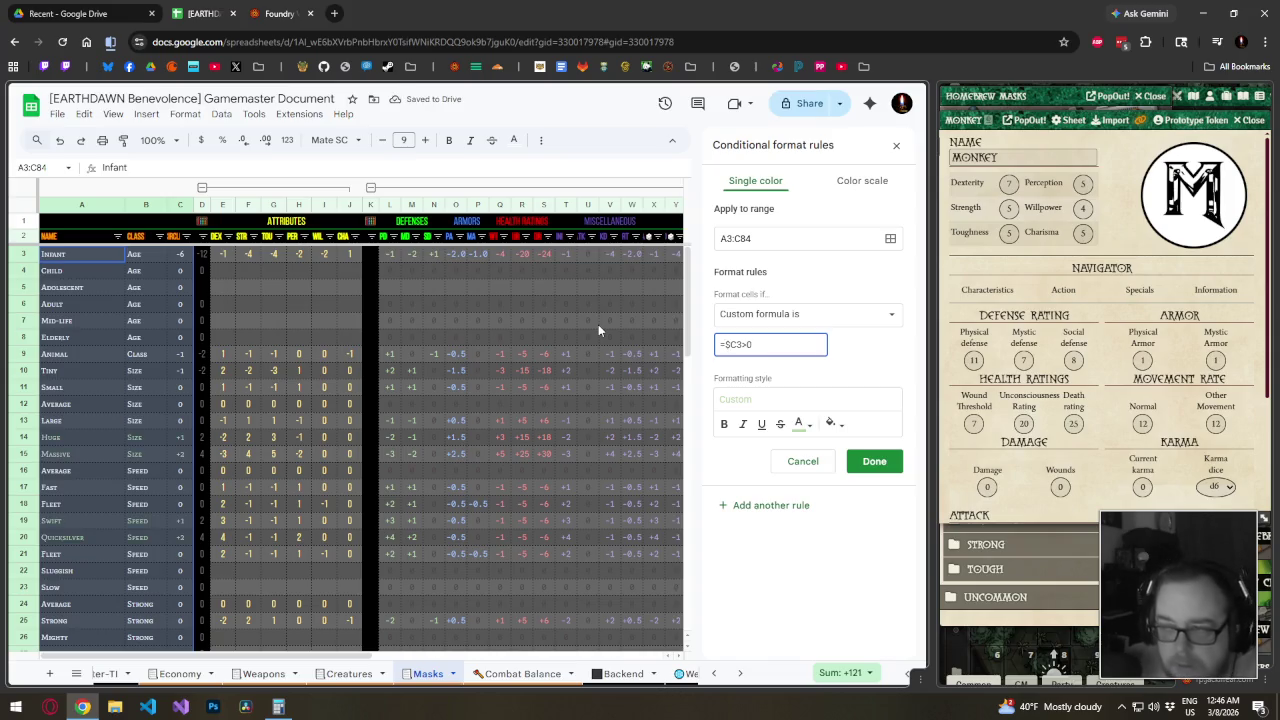
click(798, 424)
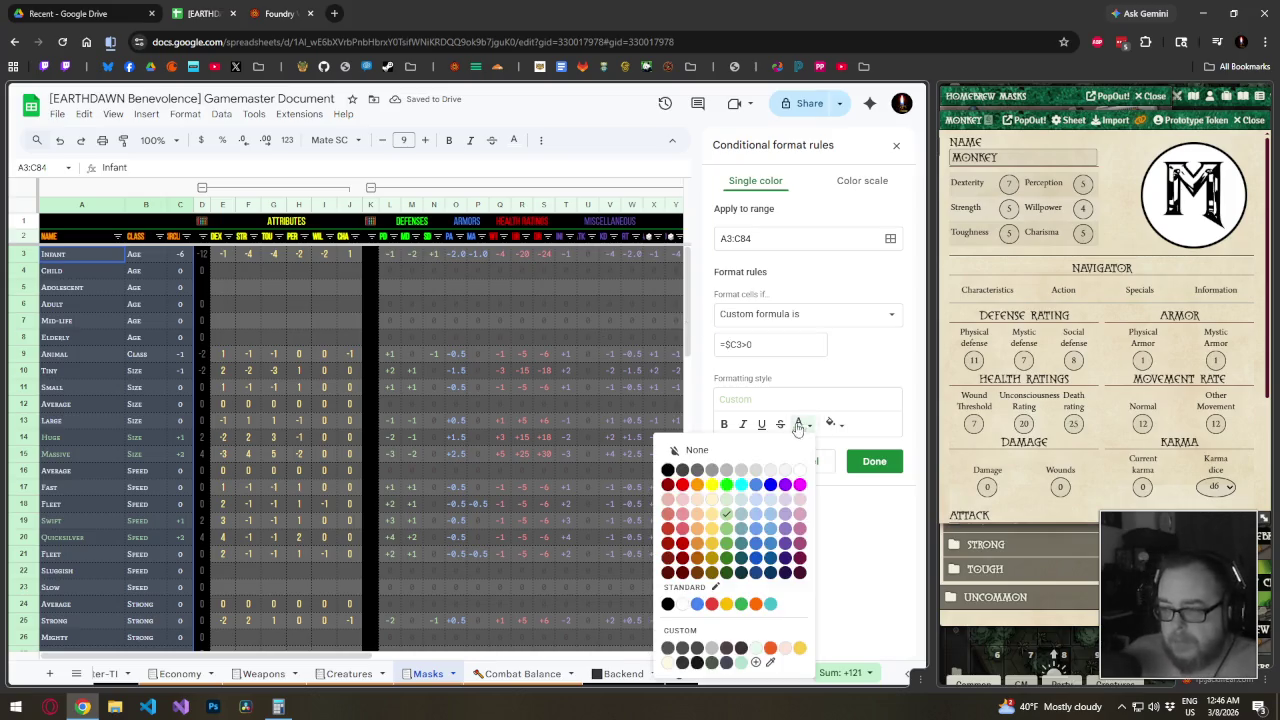
click(733, 532)
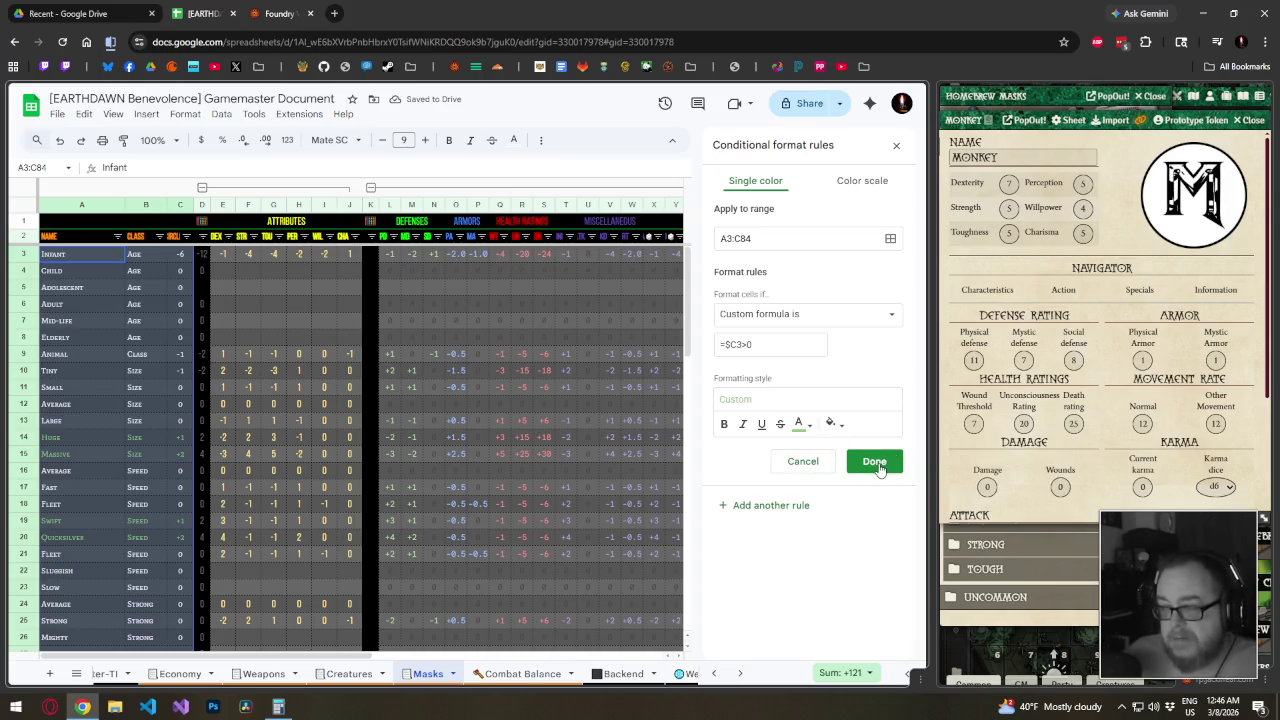
Add a second rule =$C3<0 with soft red text, then finish and close the panel
click(772, 506)
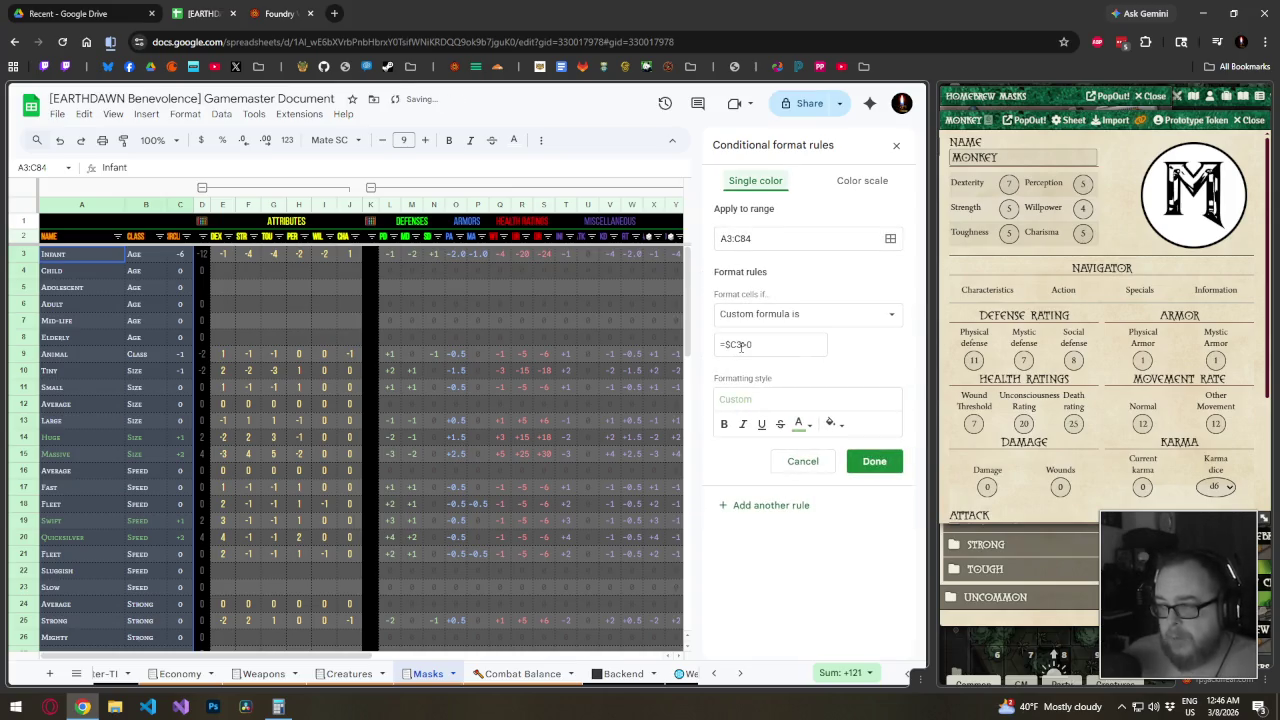
key(Delete)
text(<)
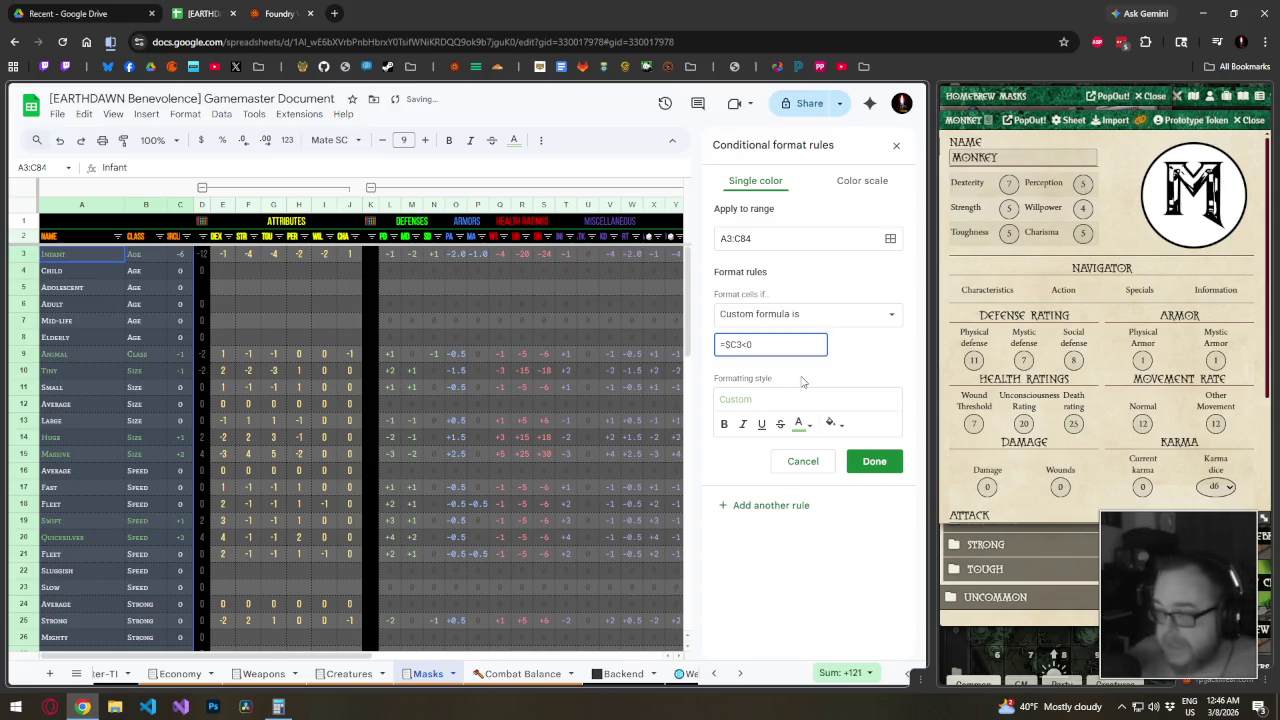
click(799, 425)
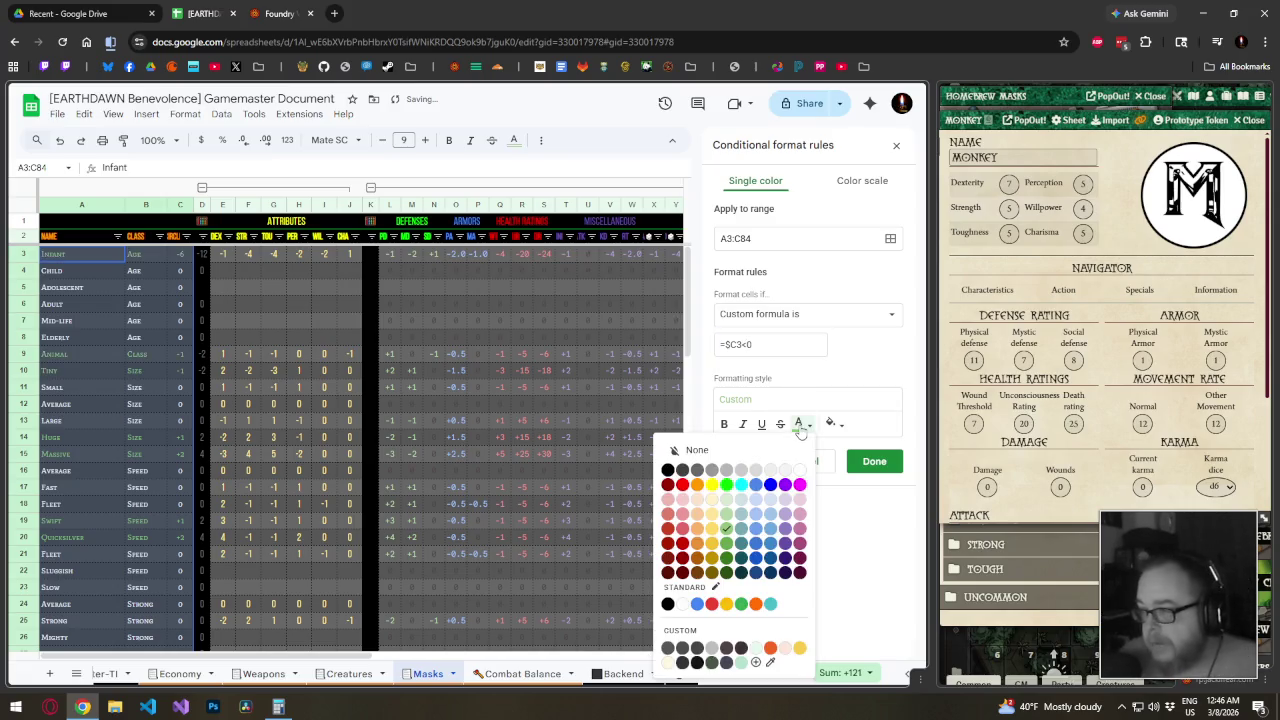
click(682, 528)
click(799, 424)
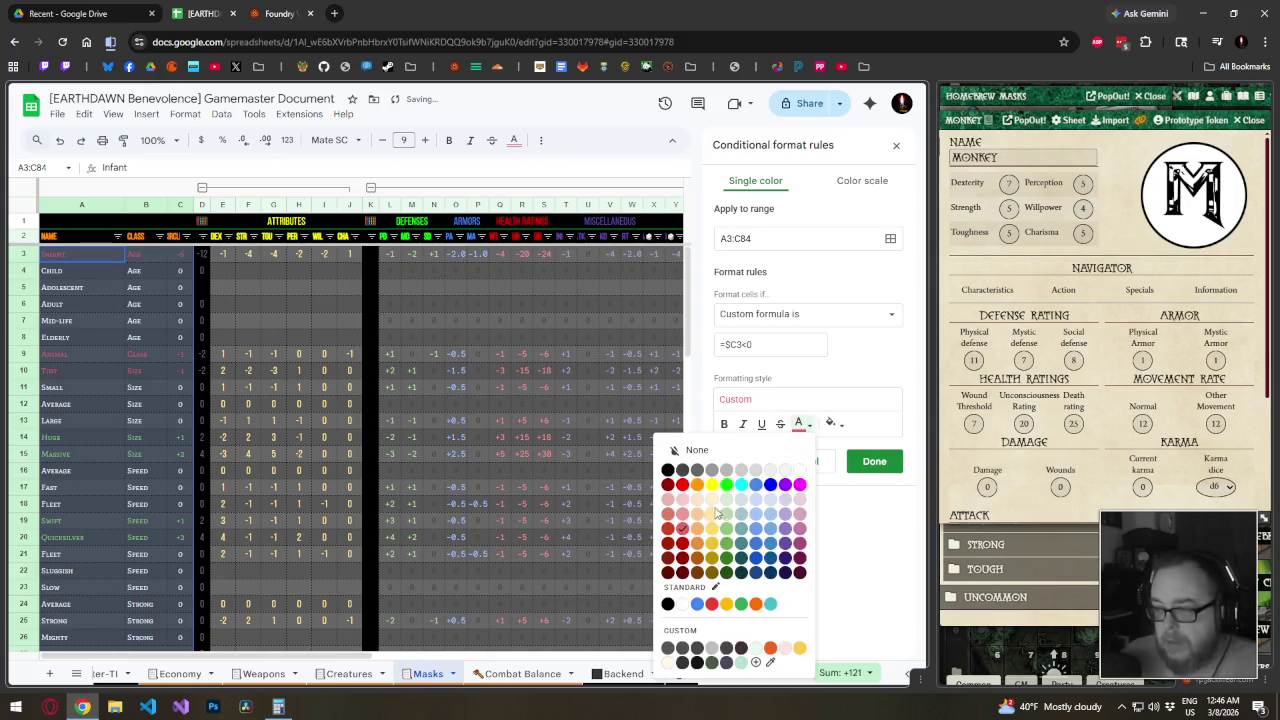
click(683, 521)
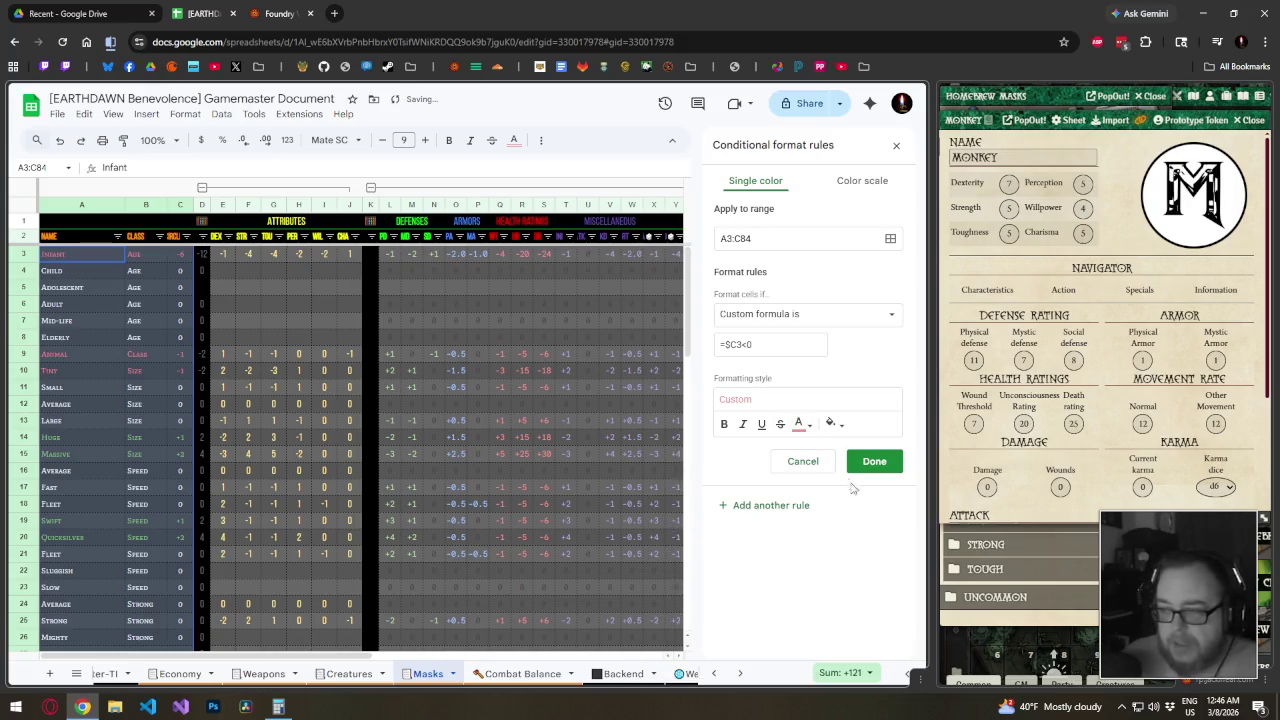
click(868, 466)
click(896, 145)
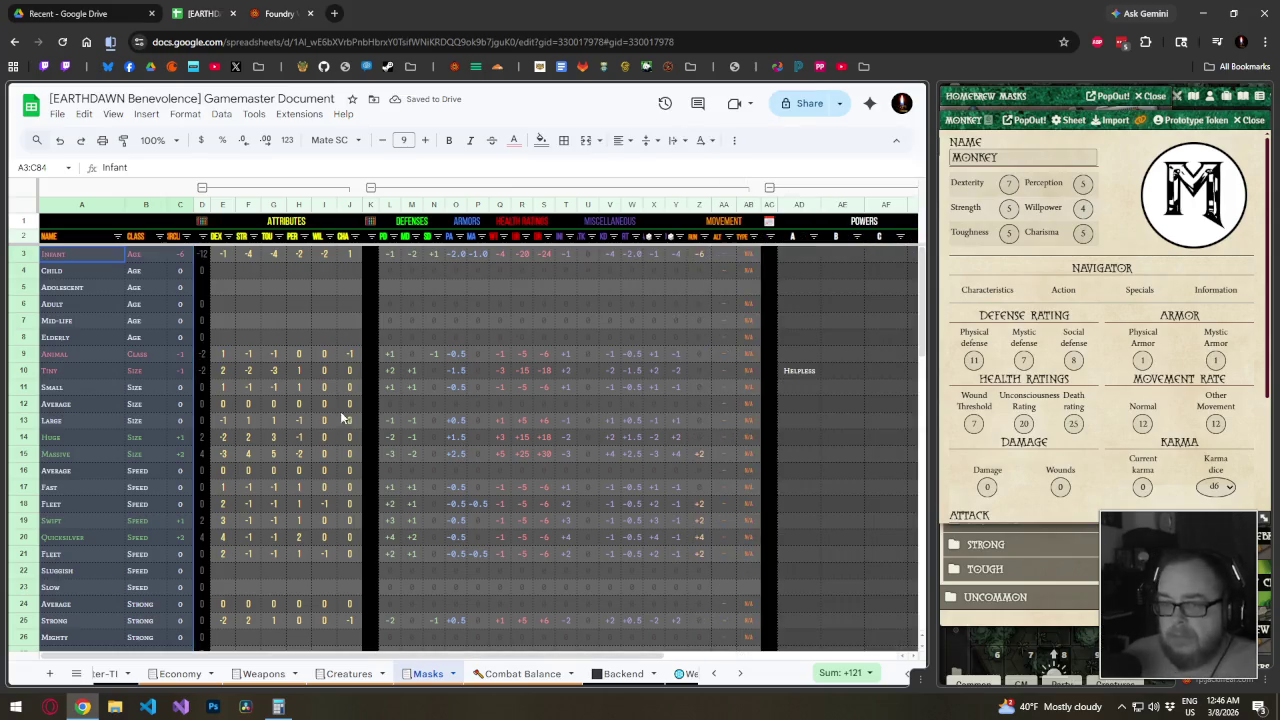
click(163, 406)
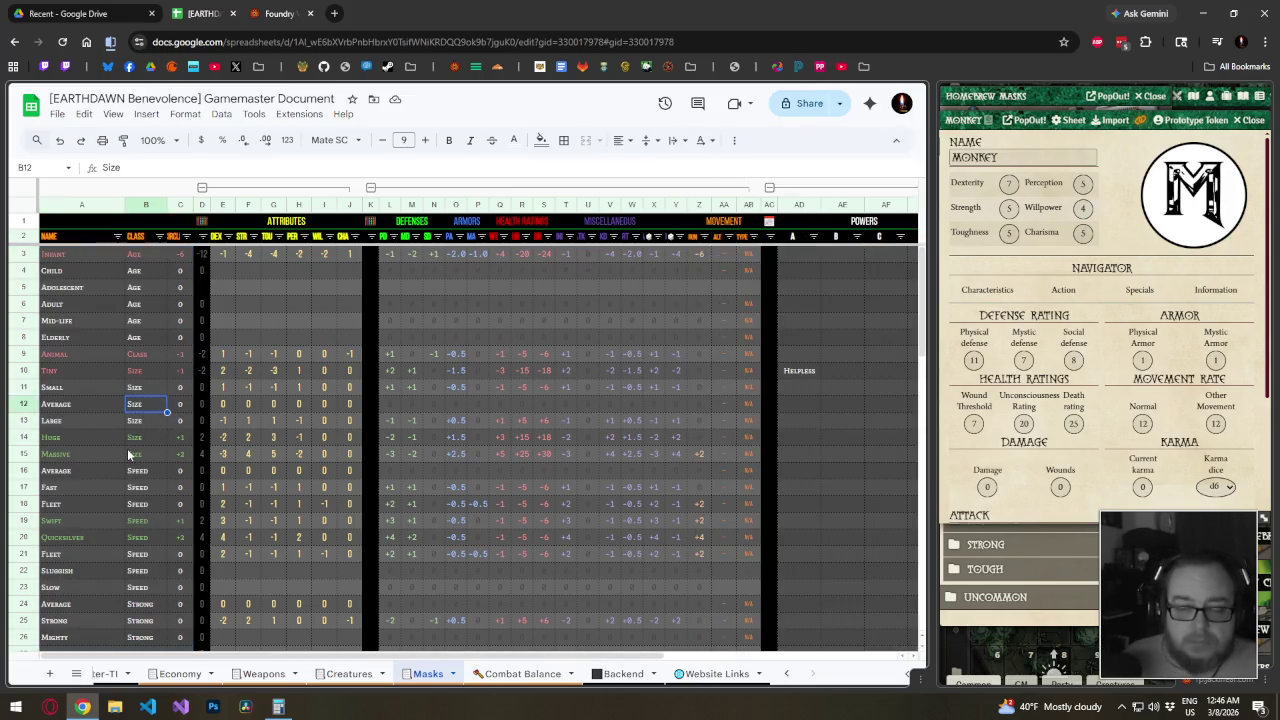
scroll(128, 455, down, 3)
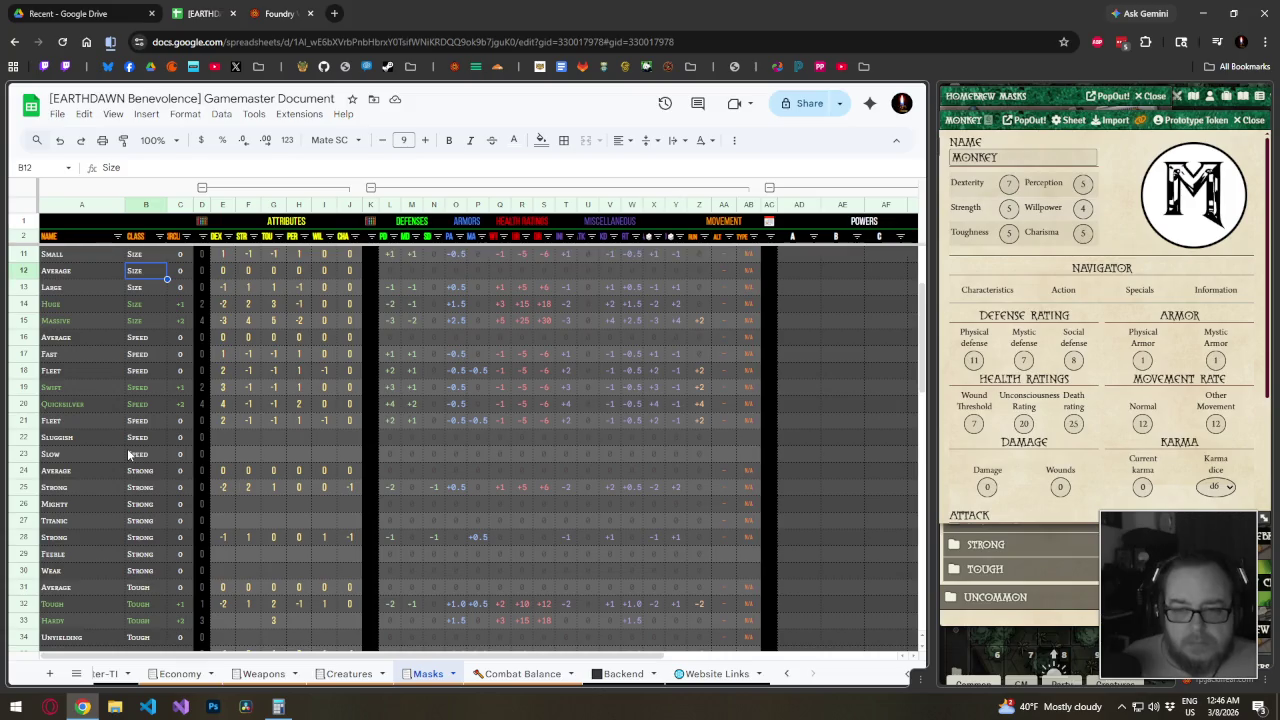
scroll(128, 455, up, 3)
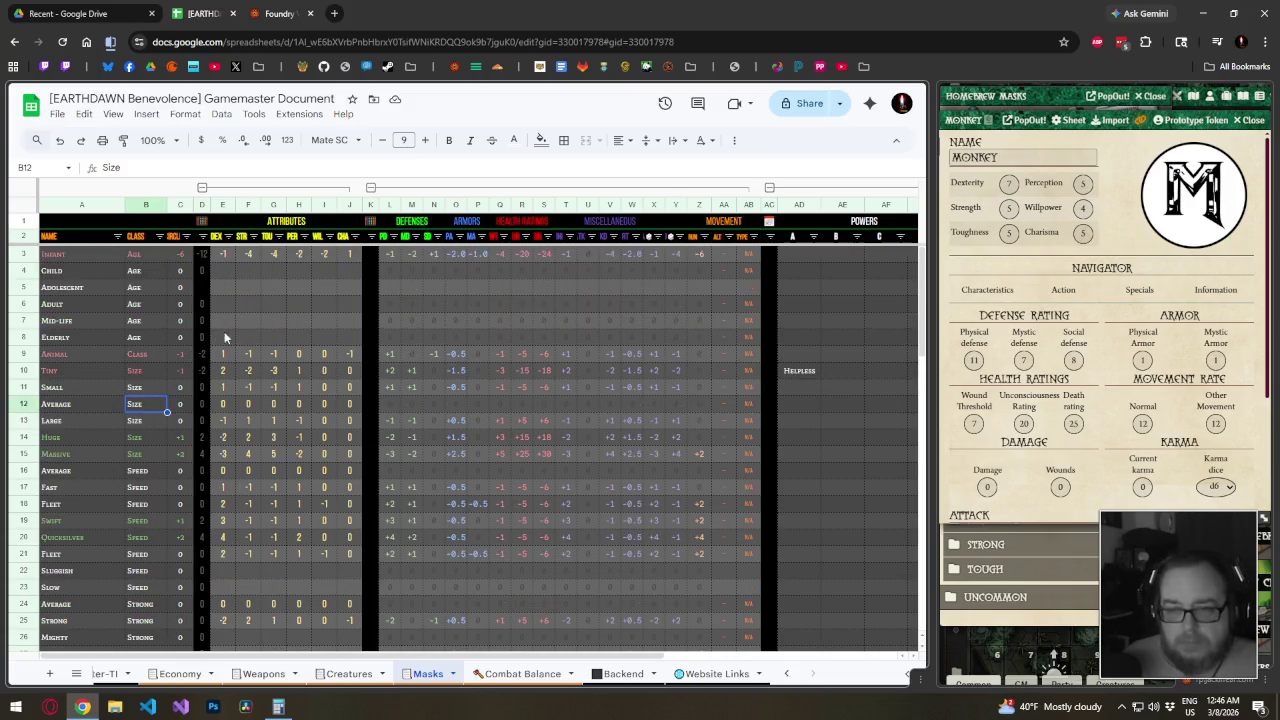
click(180, 354)
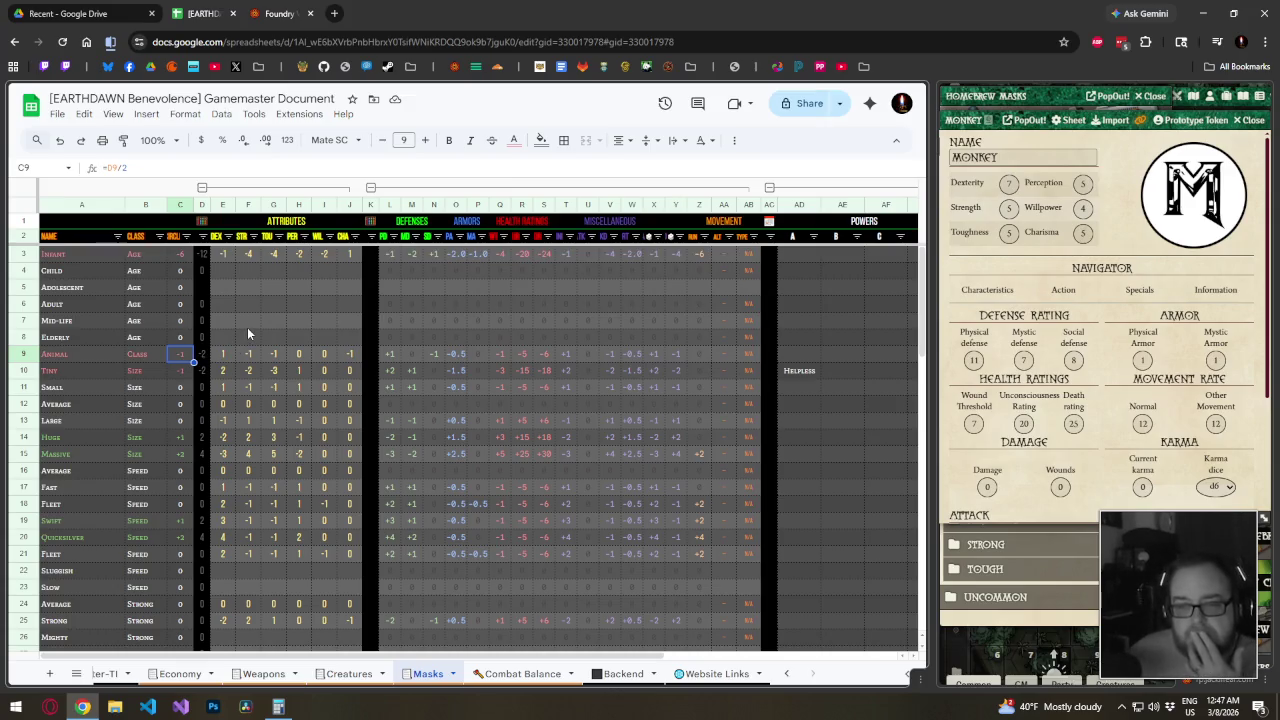
click(224, 255)
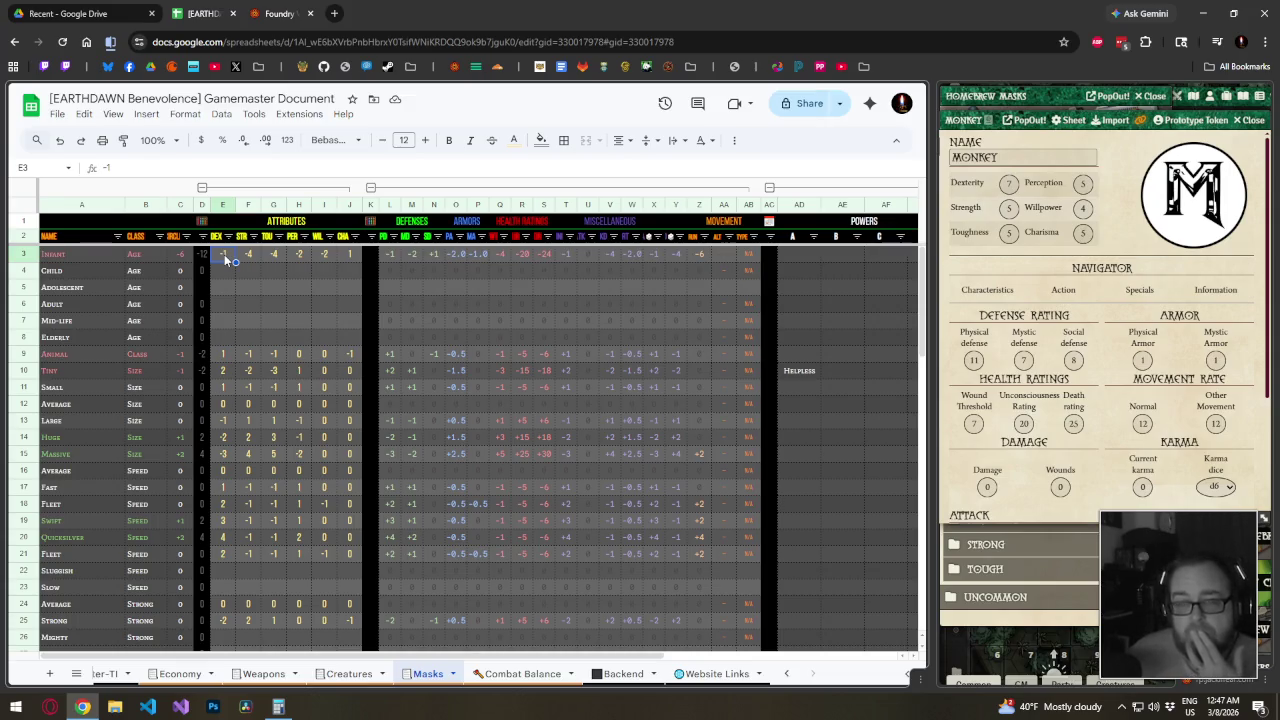
Fill the Infant attributes with -1, then set Infant STR and TOU to -2
double_click(224, 254)
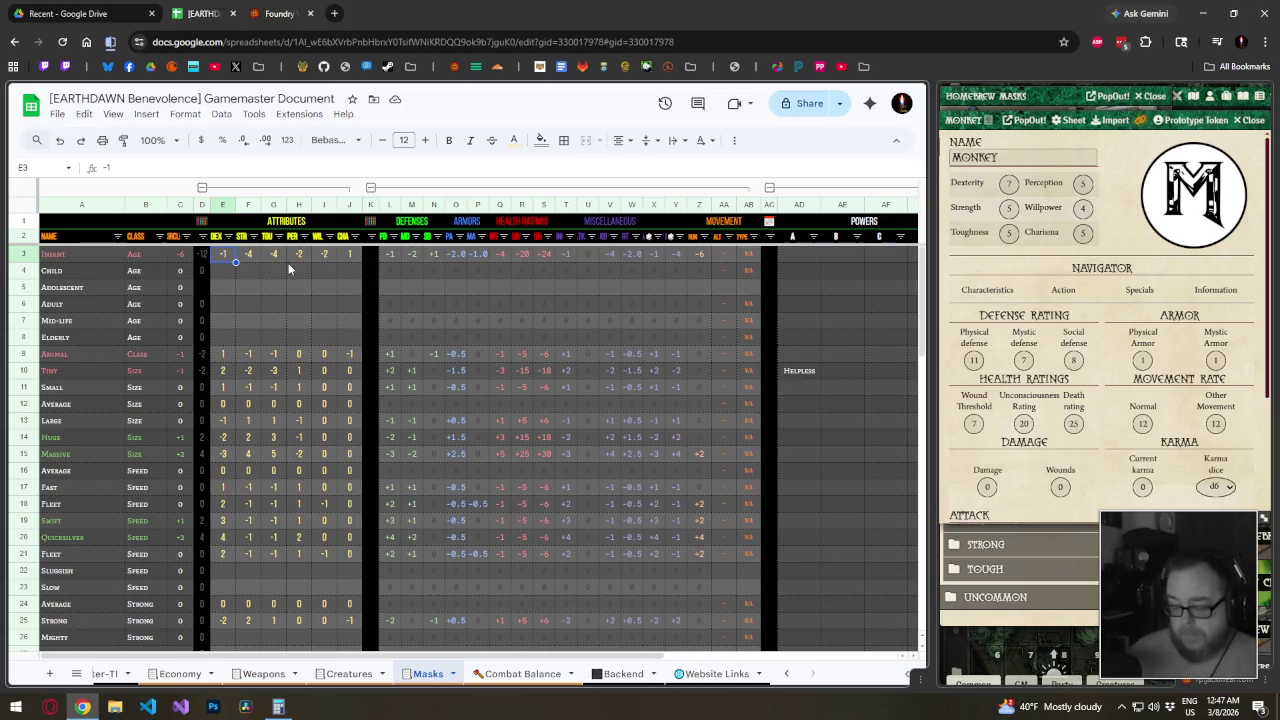
key(Tab)
text(-1	)
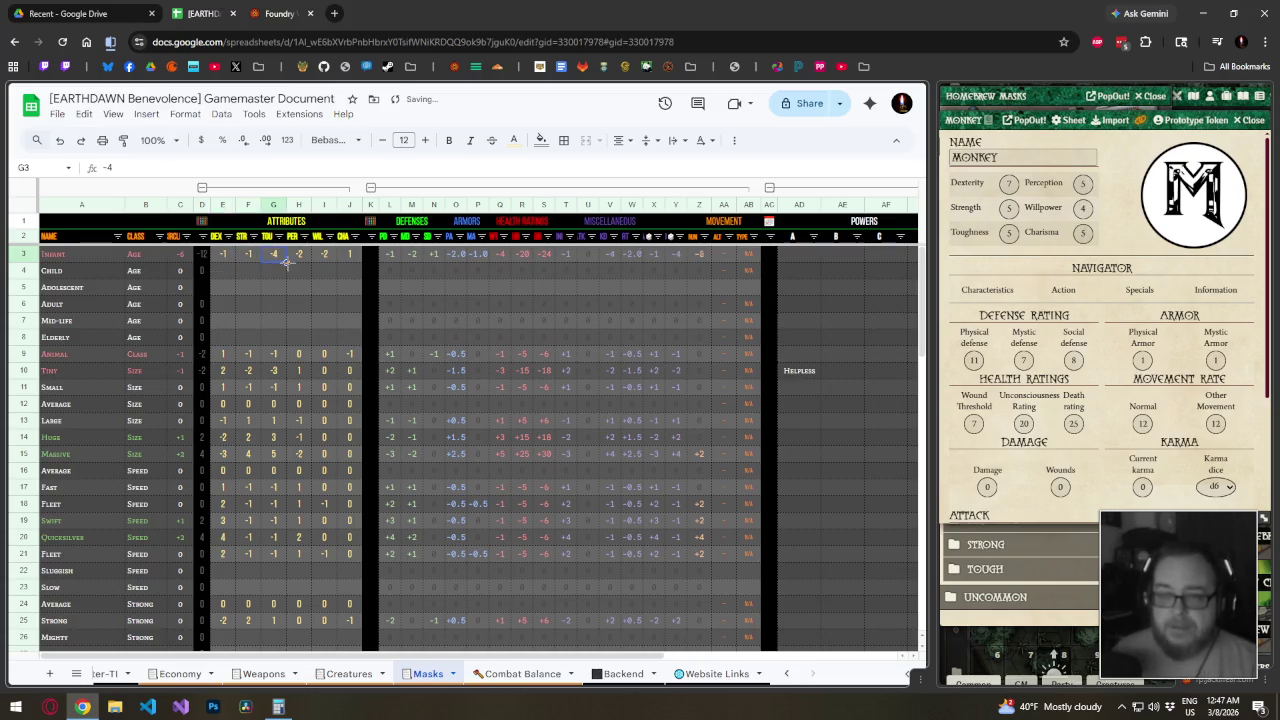
text(-1	-1	-1)
key(Tab)
text(-1)
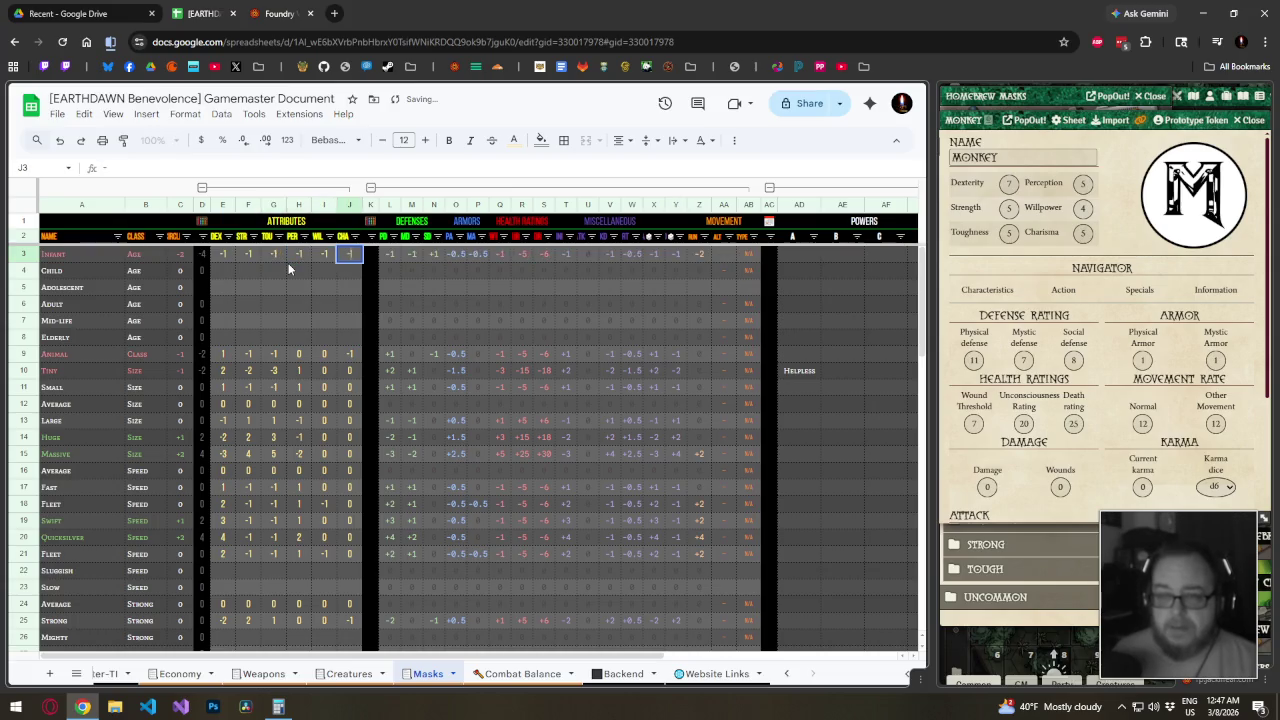
key(Escape)
key(Left)
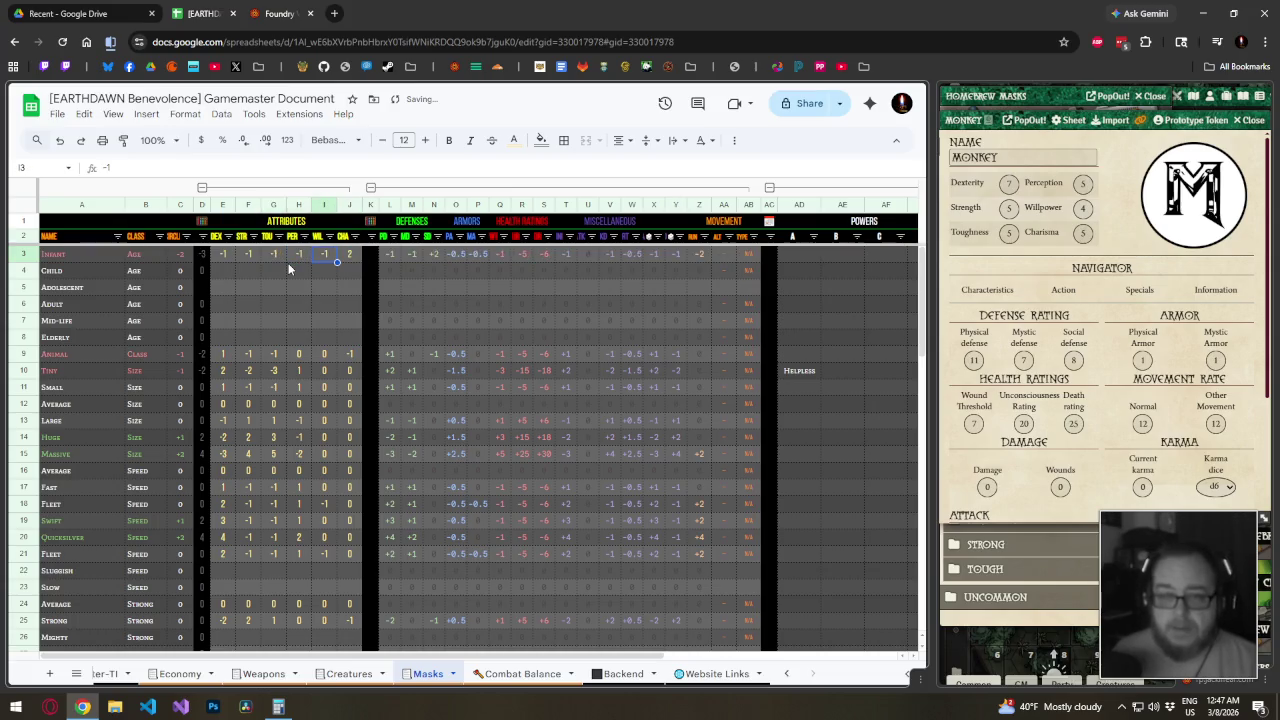
key(Left)
key(Left)
key(Left)
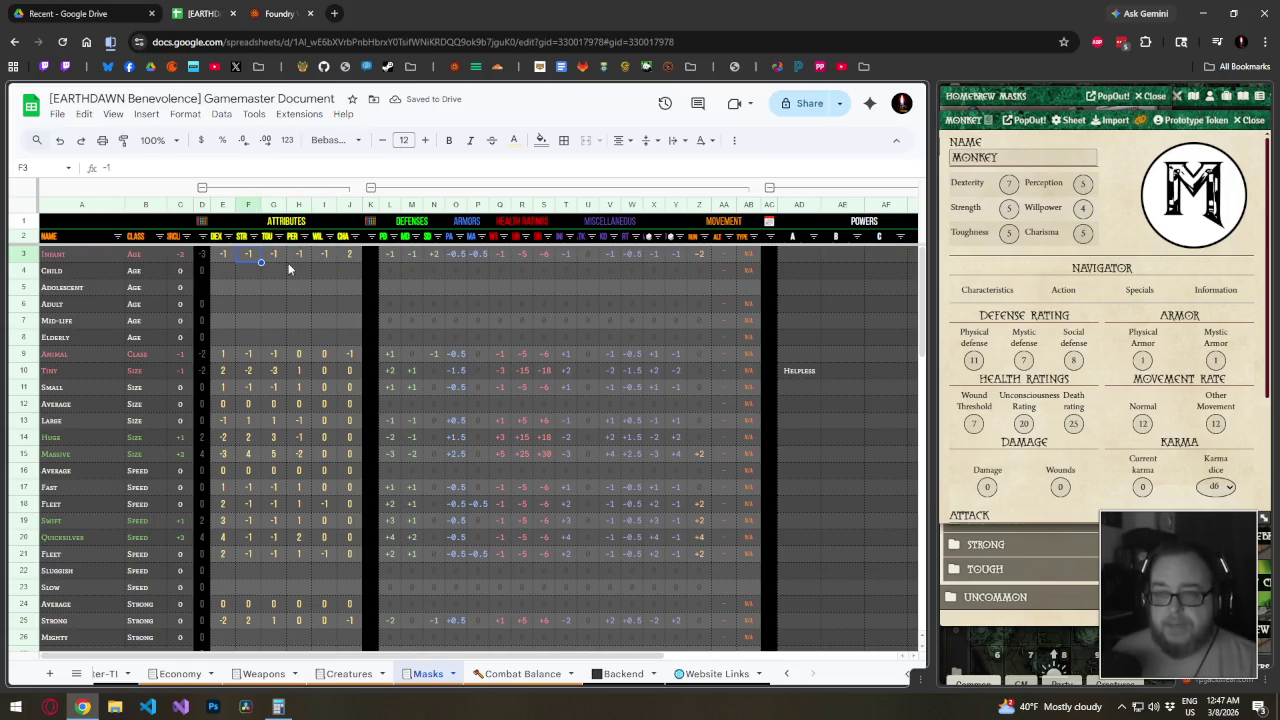
text(-2)
key(Tab)
text(-2)
key(Tab)
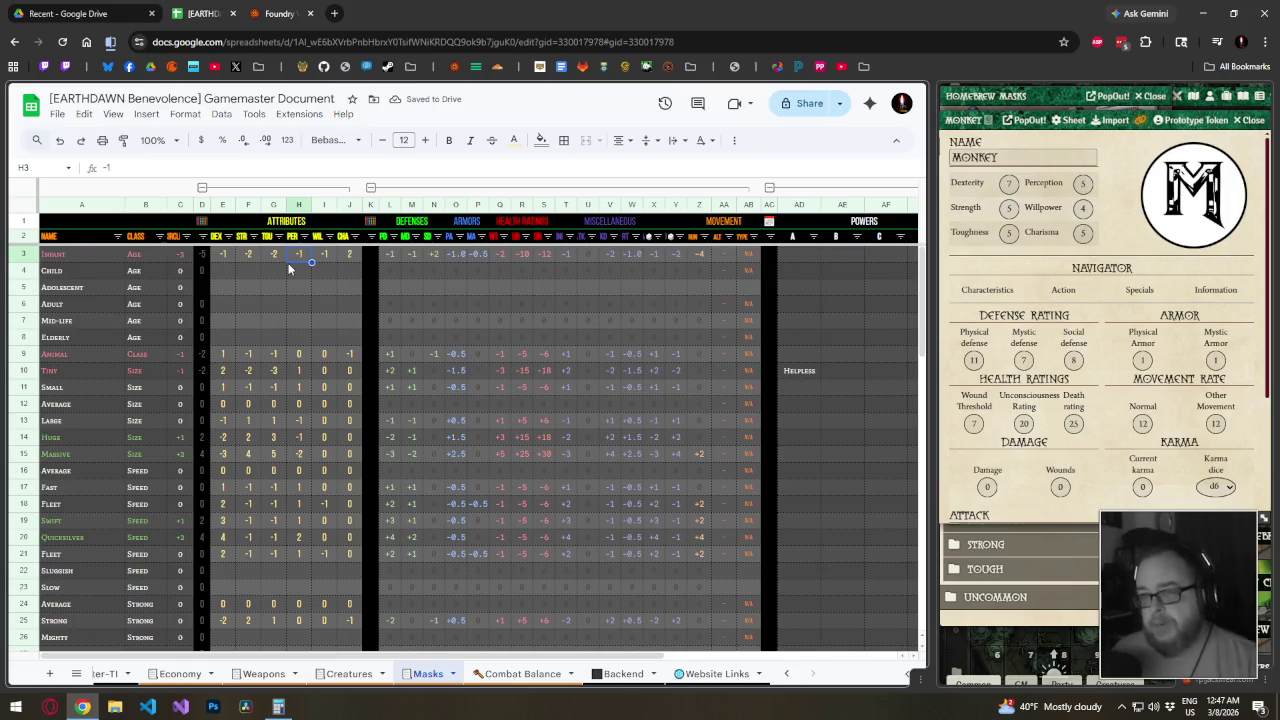
Correct Infant WIL to 0 and both TOU and STR to -3
key(Right)
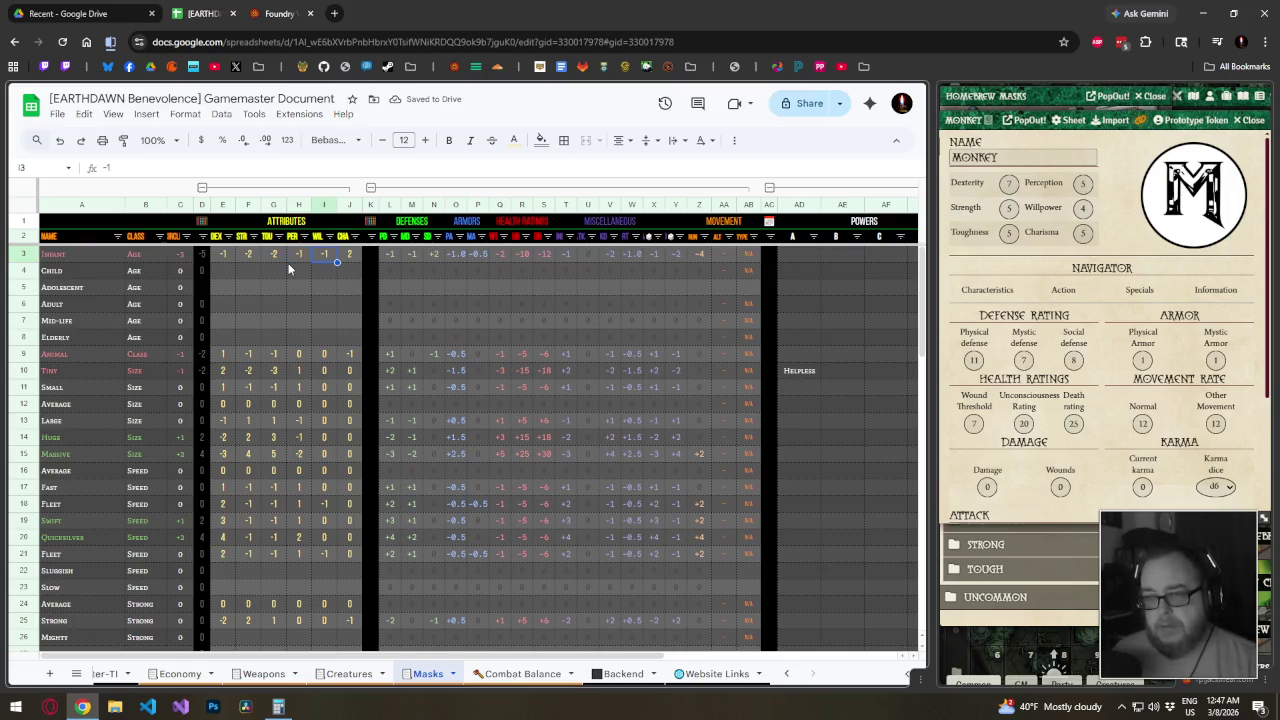
text(0)
key(Left)
key(Left)
key(Left)
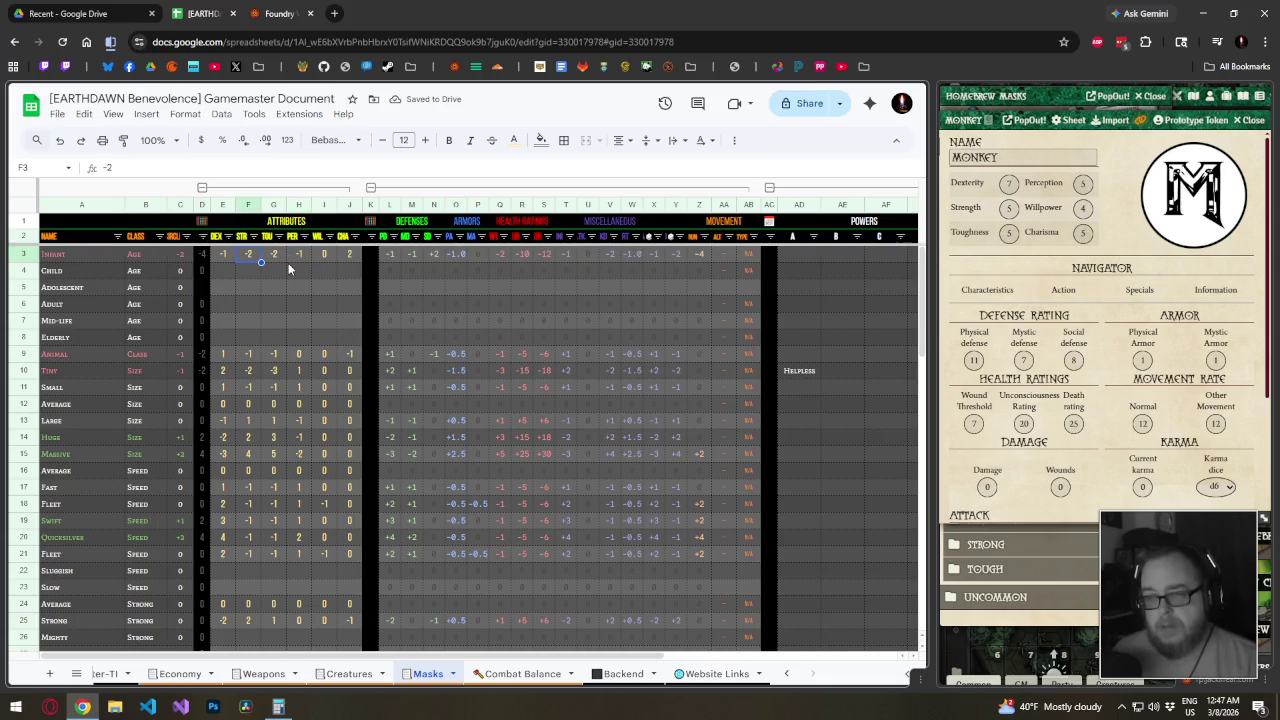
key(Right)
text(-)
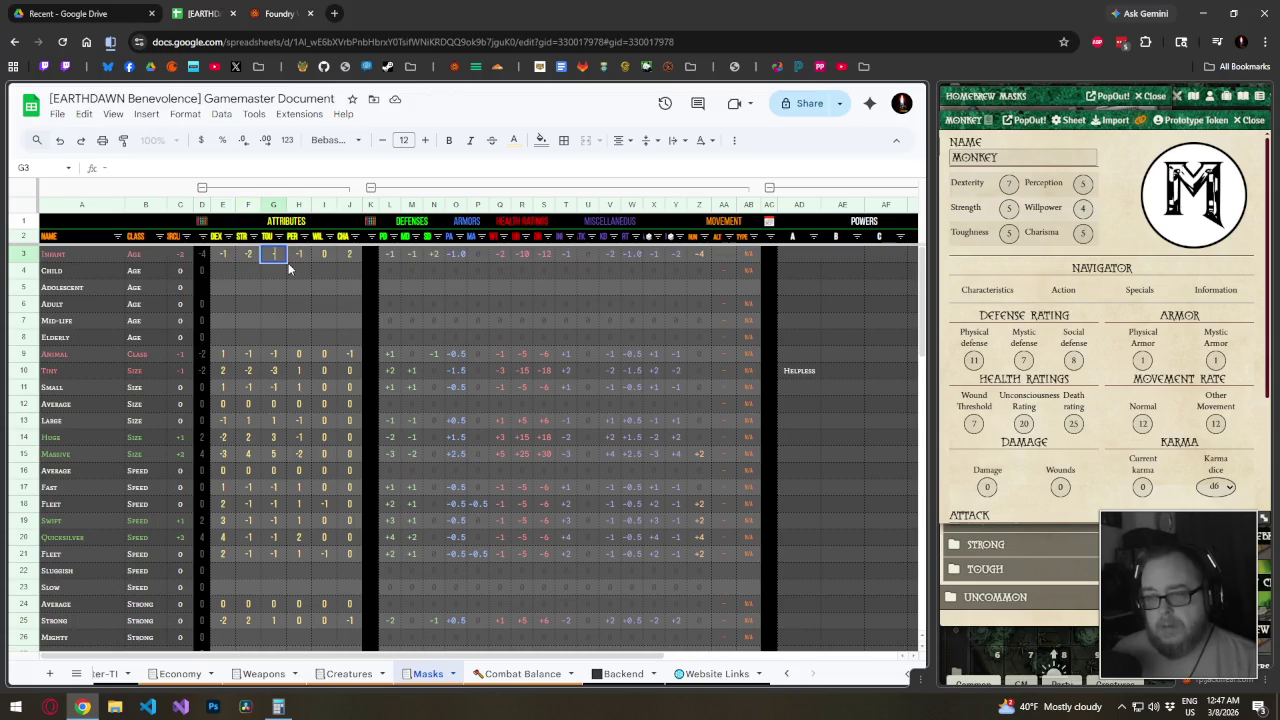
text(3)
key(Left)
key(Right)
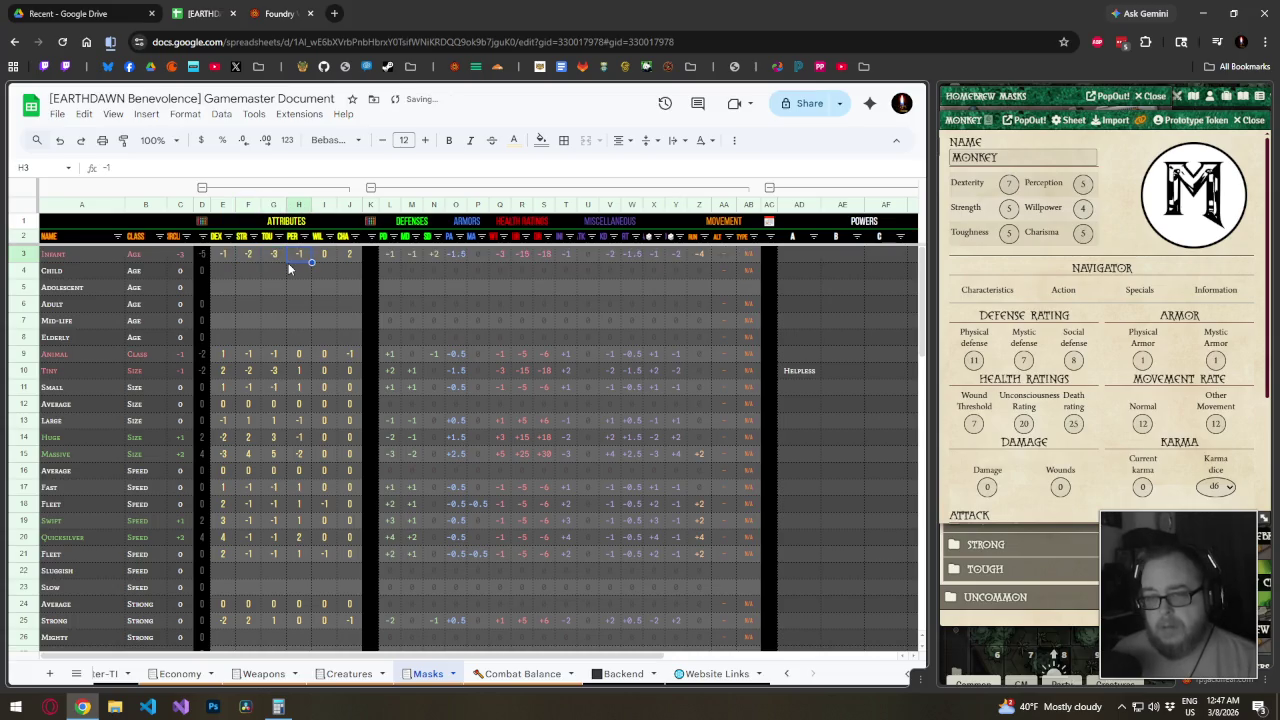
key(Left)
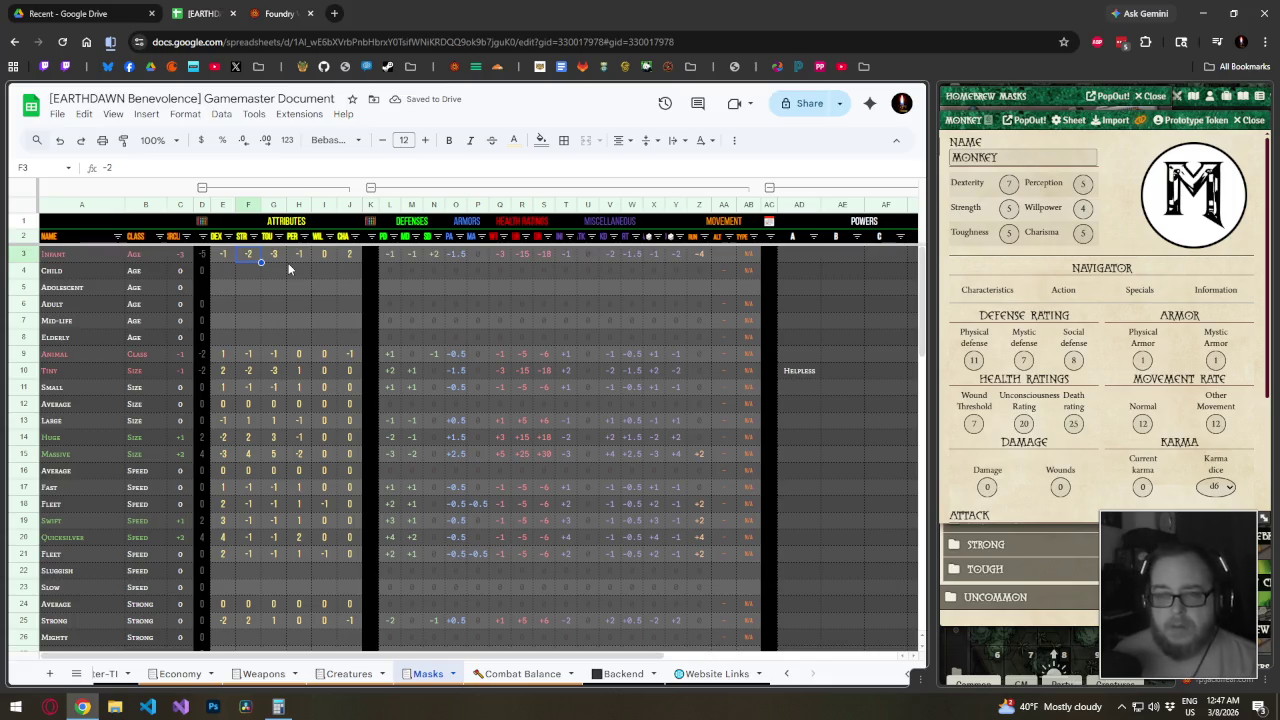
text(-3)
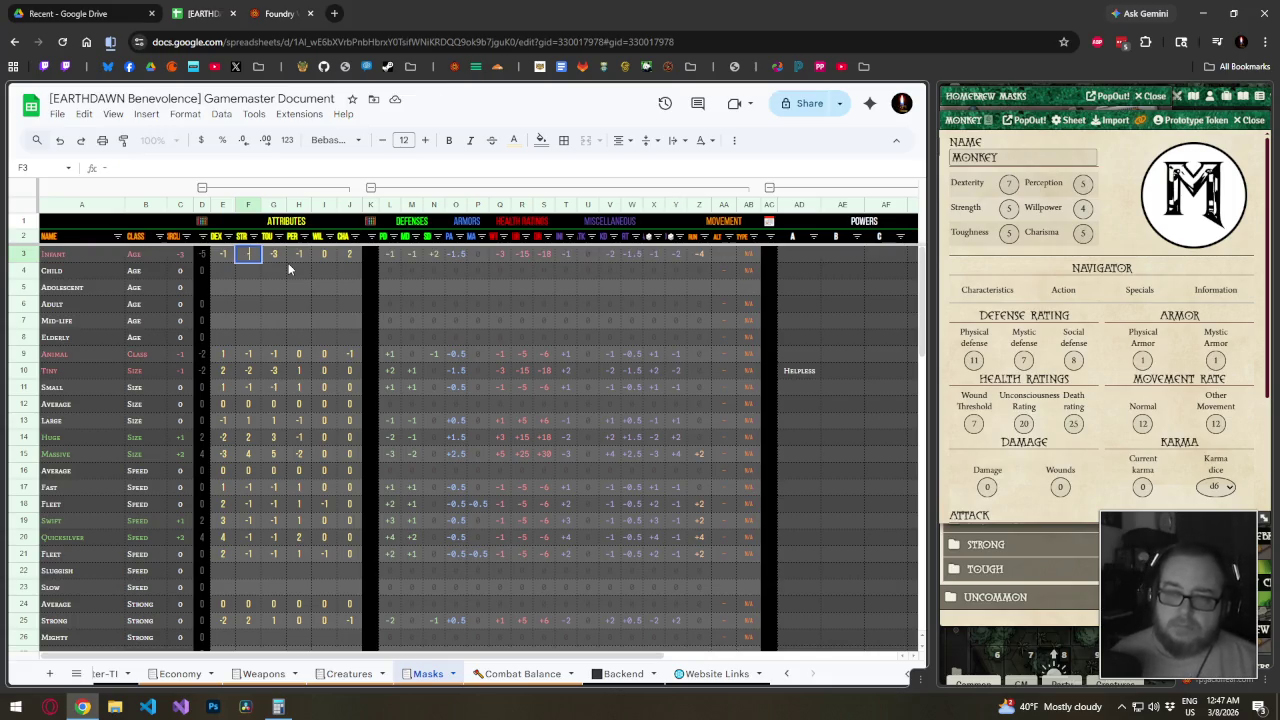
key(Right)
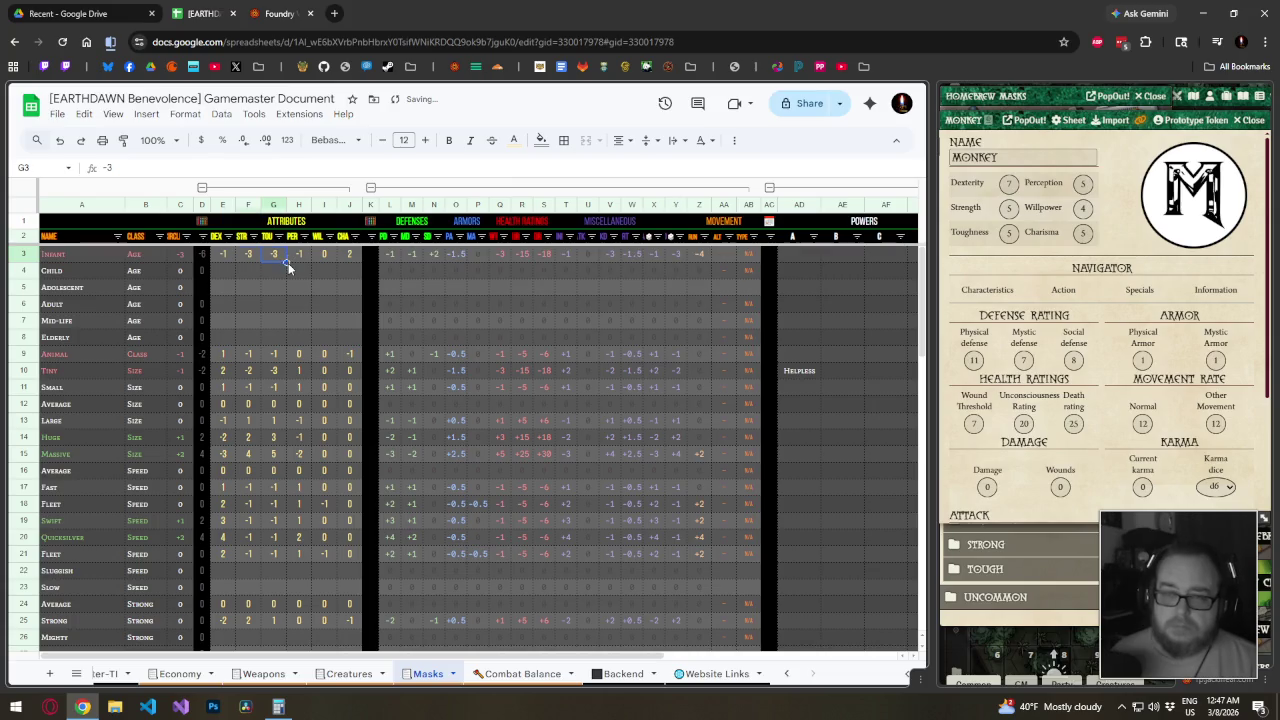
key(Left)
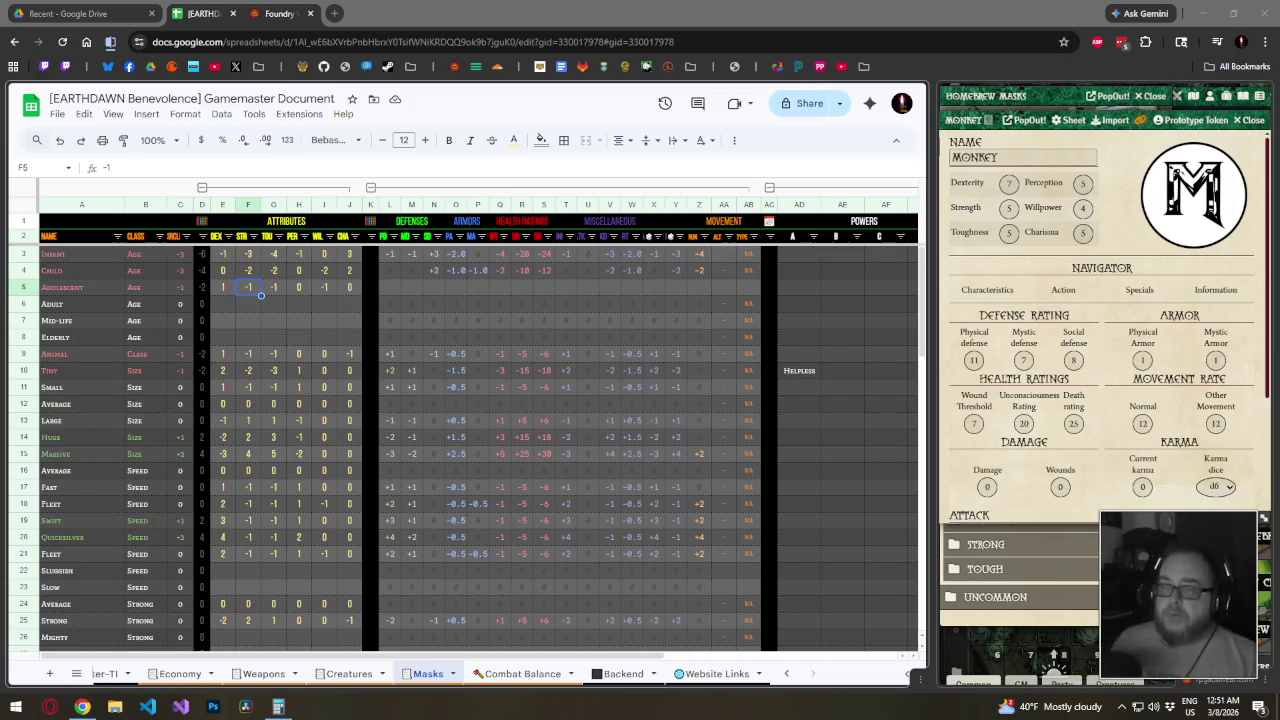
Zoom the sheet to 150%
click(158, 140)
click(156, 271)
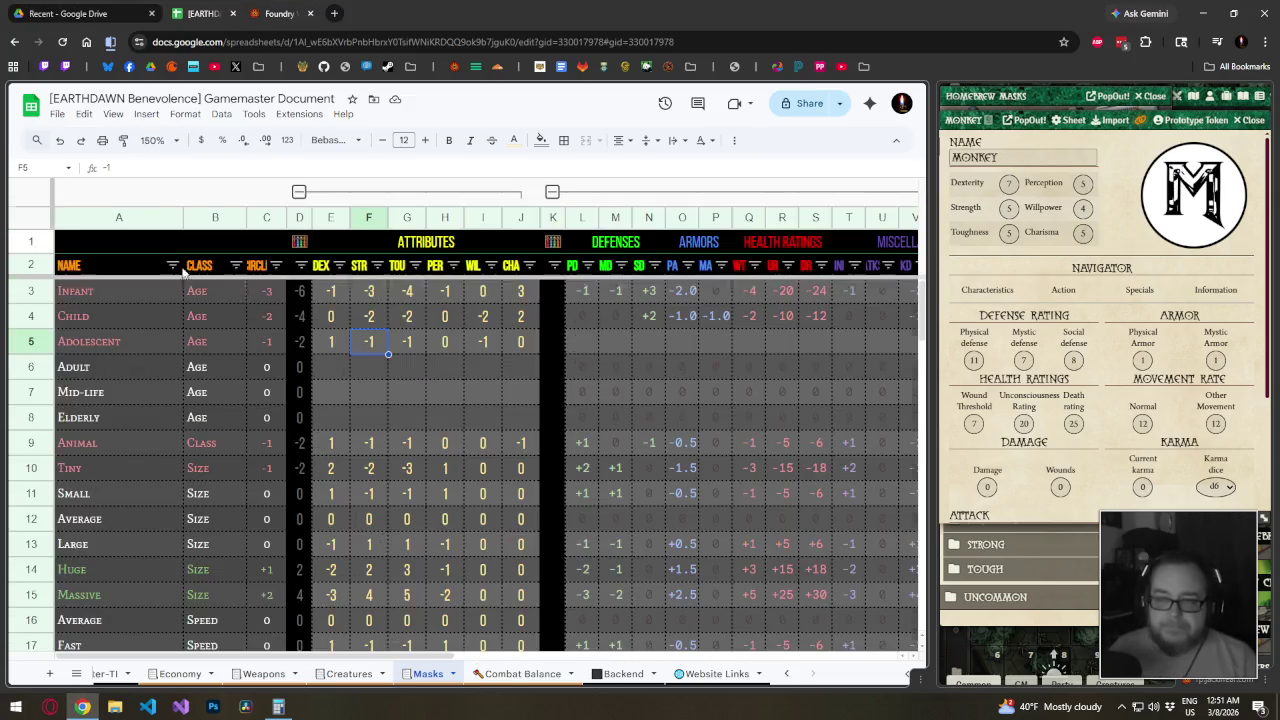
scroll(561, 385, down, 2)
scroll(561, 385, up, 2)
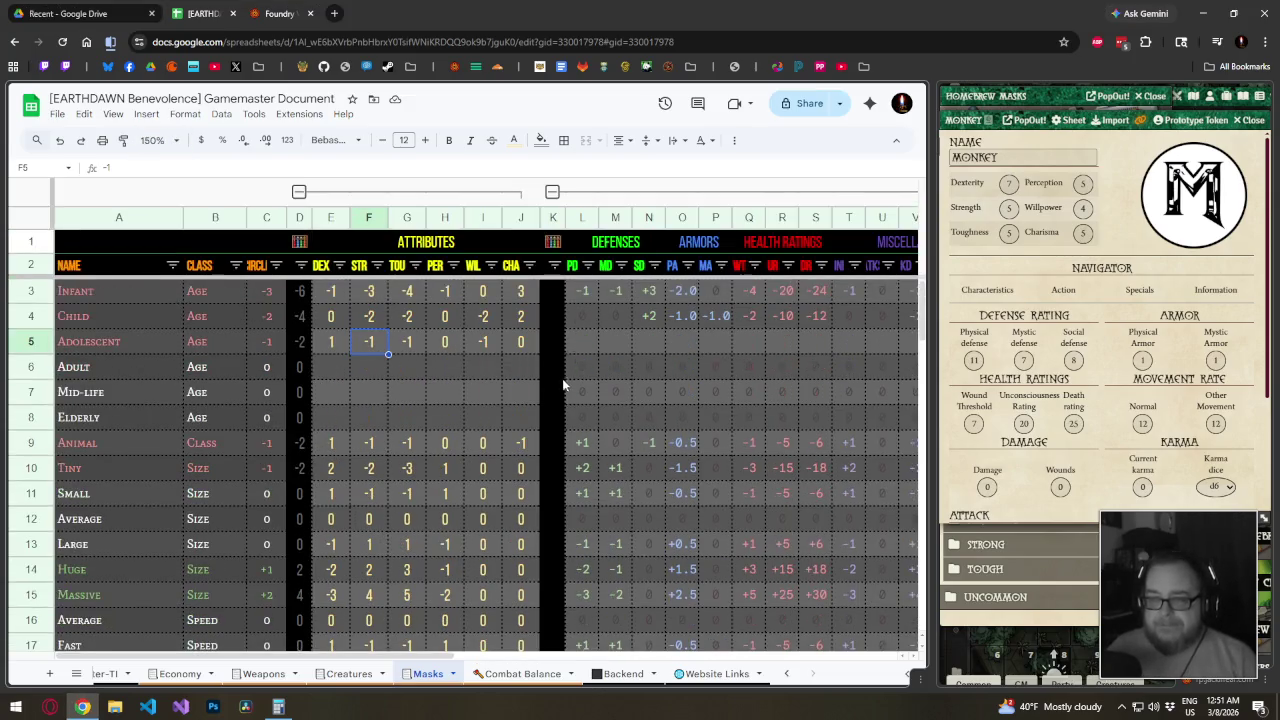
Collapse the two action-column groups, then select the Adolescent modifiers to check their total
click(552, 191)
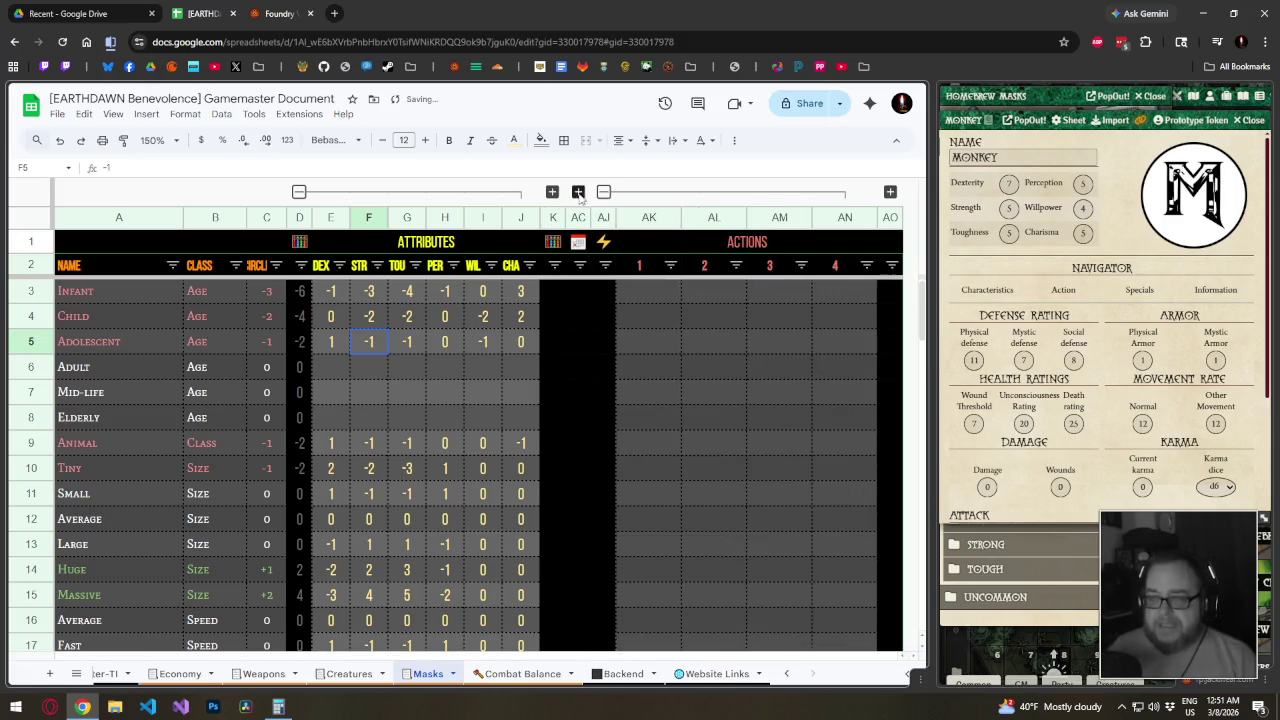
click(603, 191)
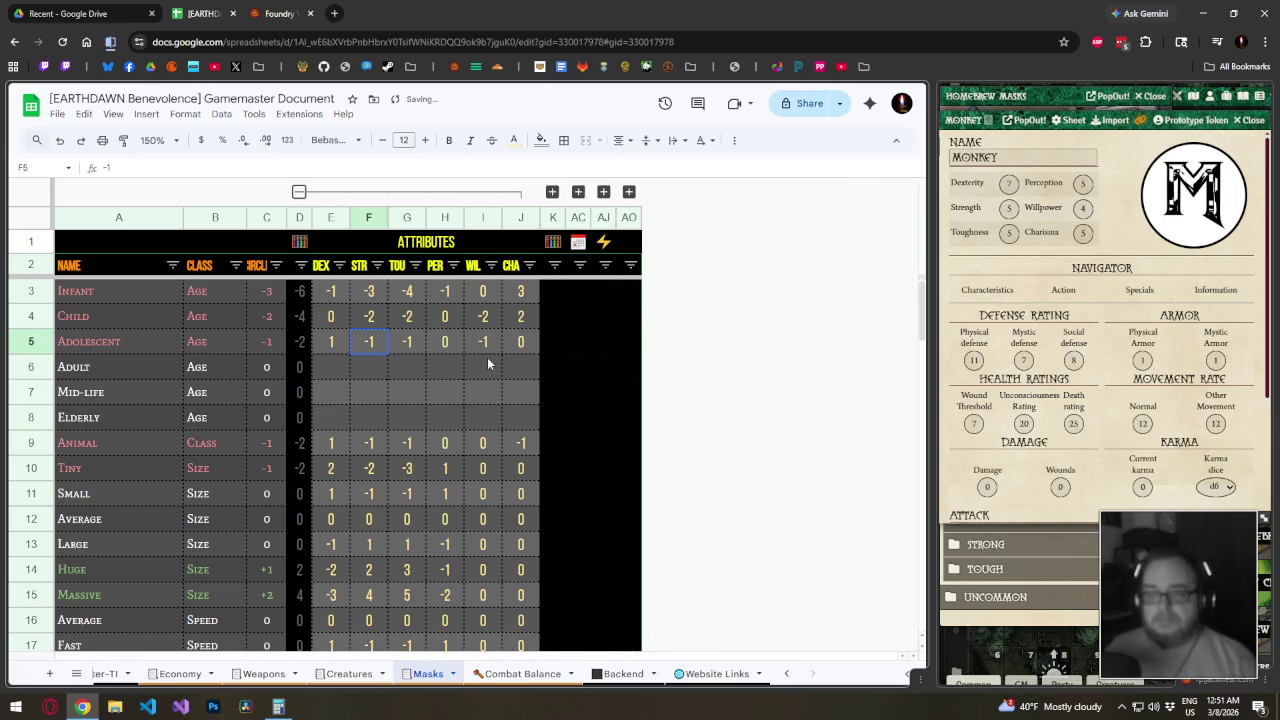
click(418, 368)
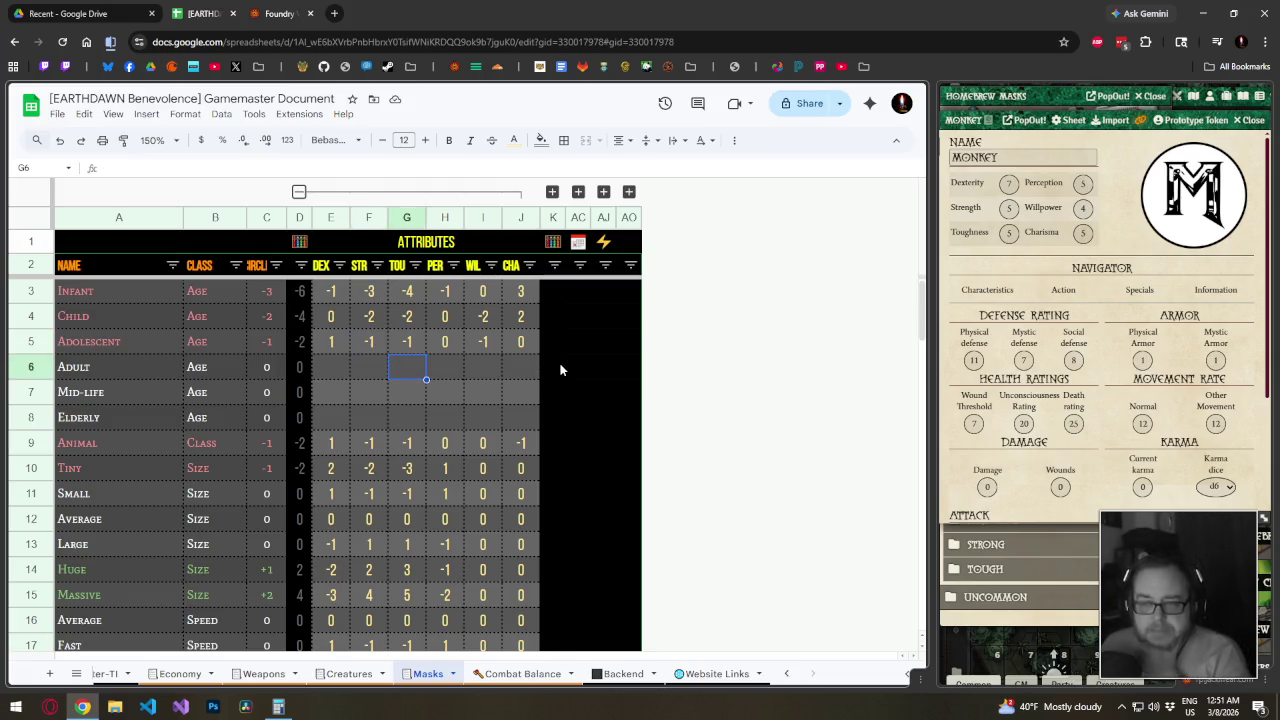
drag(335, 343, 527, 346)
Enter 0 in all six Adult attribute modifiers
key(ctrl+b)
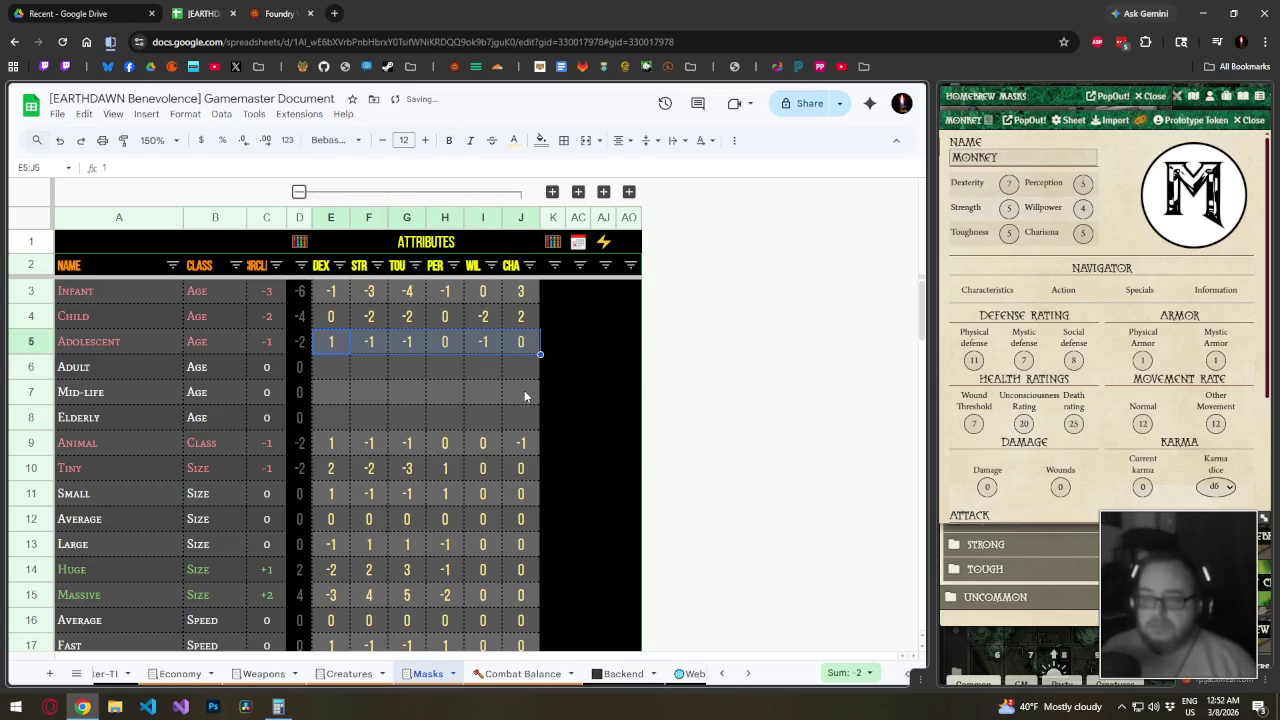
click(522, 396)
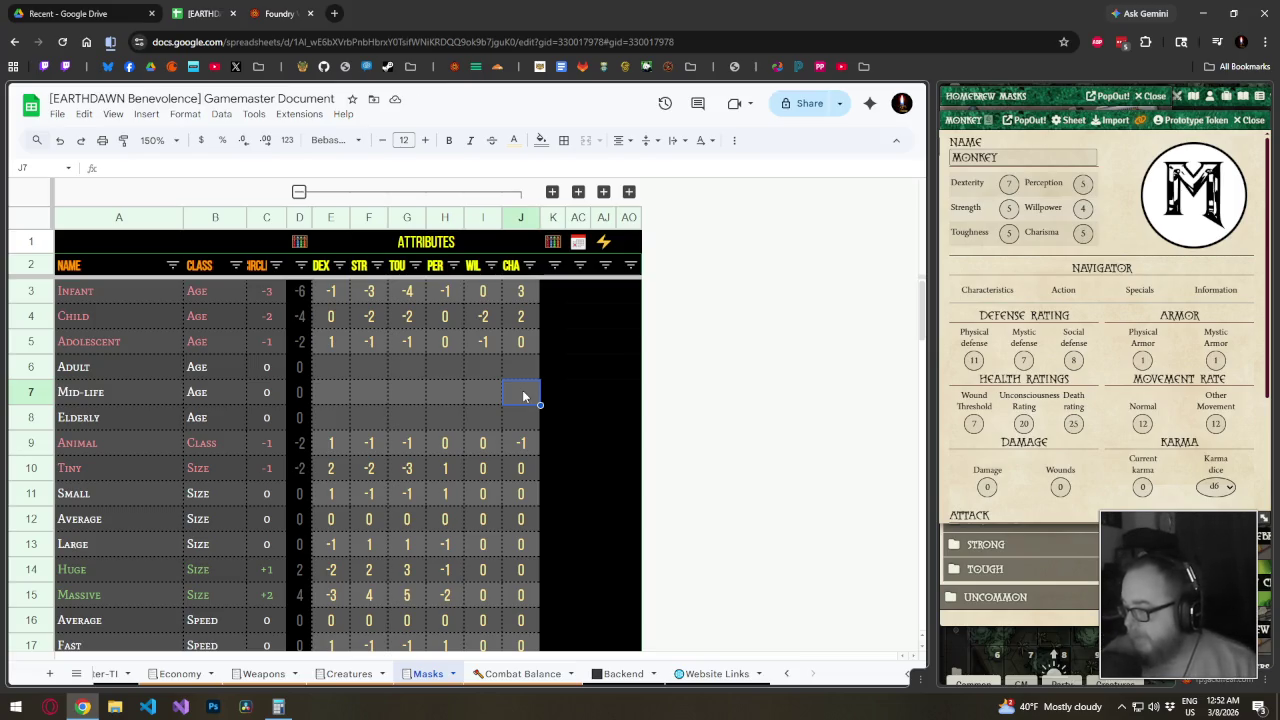
key(Up)
key(Left)
key(Left)
key(Left)
key(Left)
key(Left)
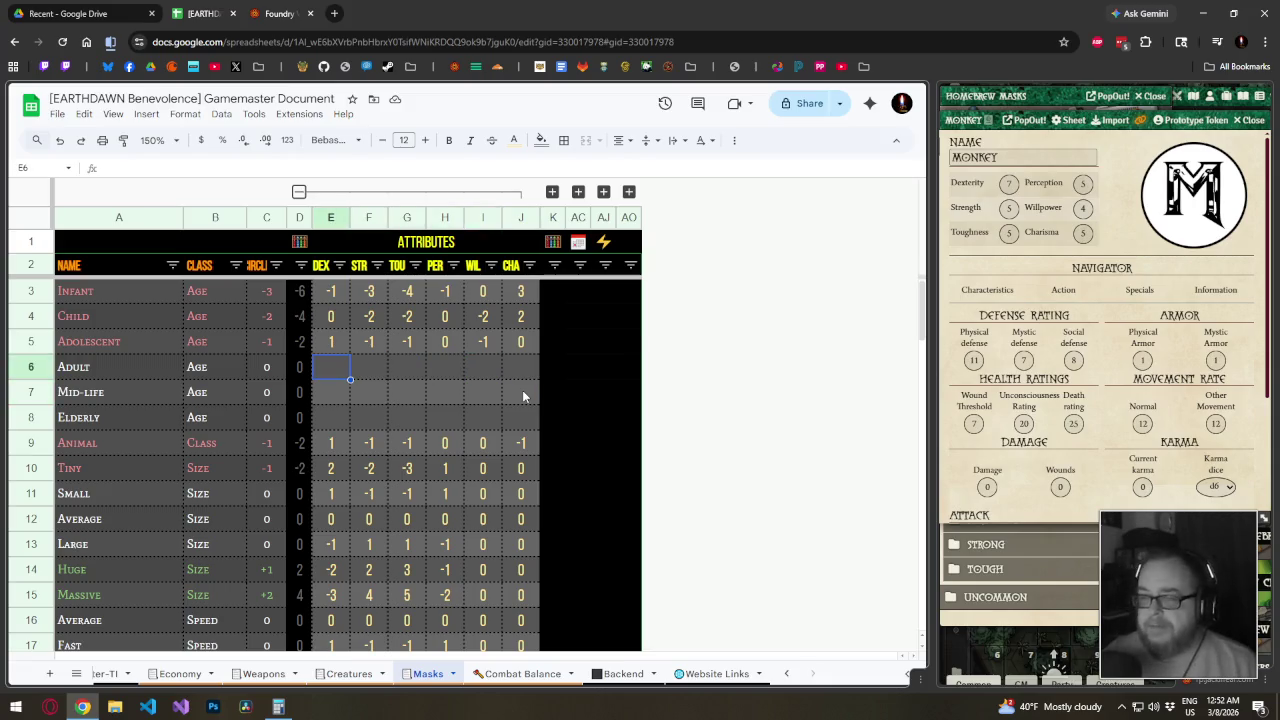
text(0)
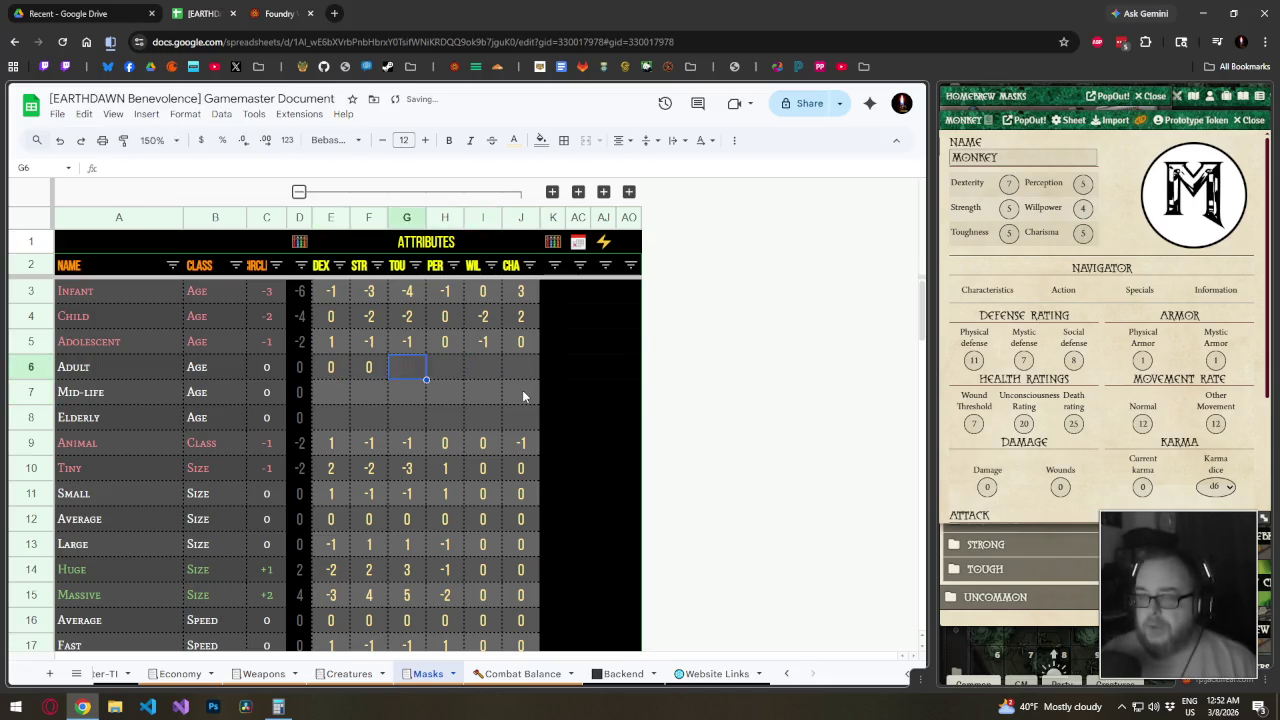
text(	0	0	0	0	0)
key(Left)
key(Left)
key(Left)
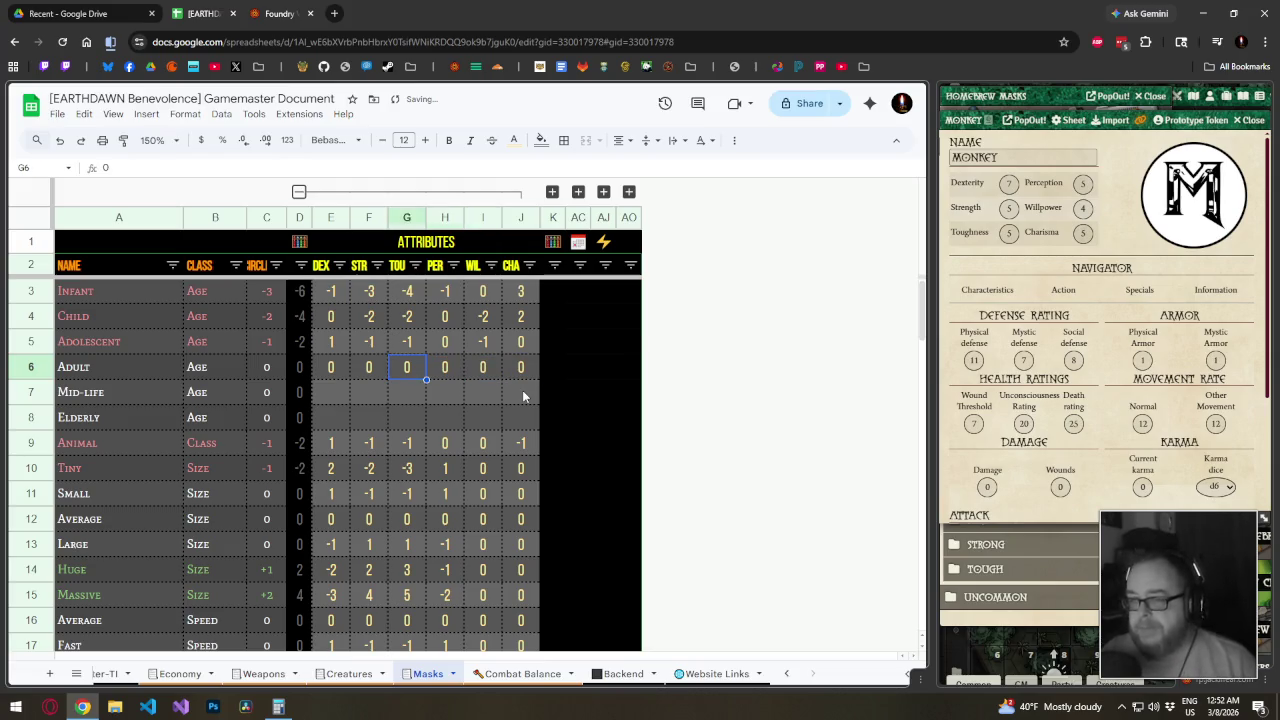
key(Left)
key(Left)
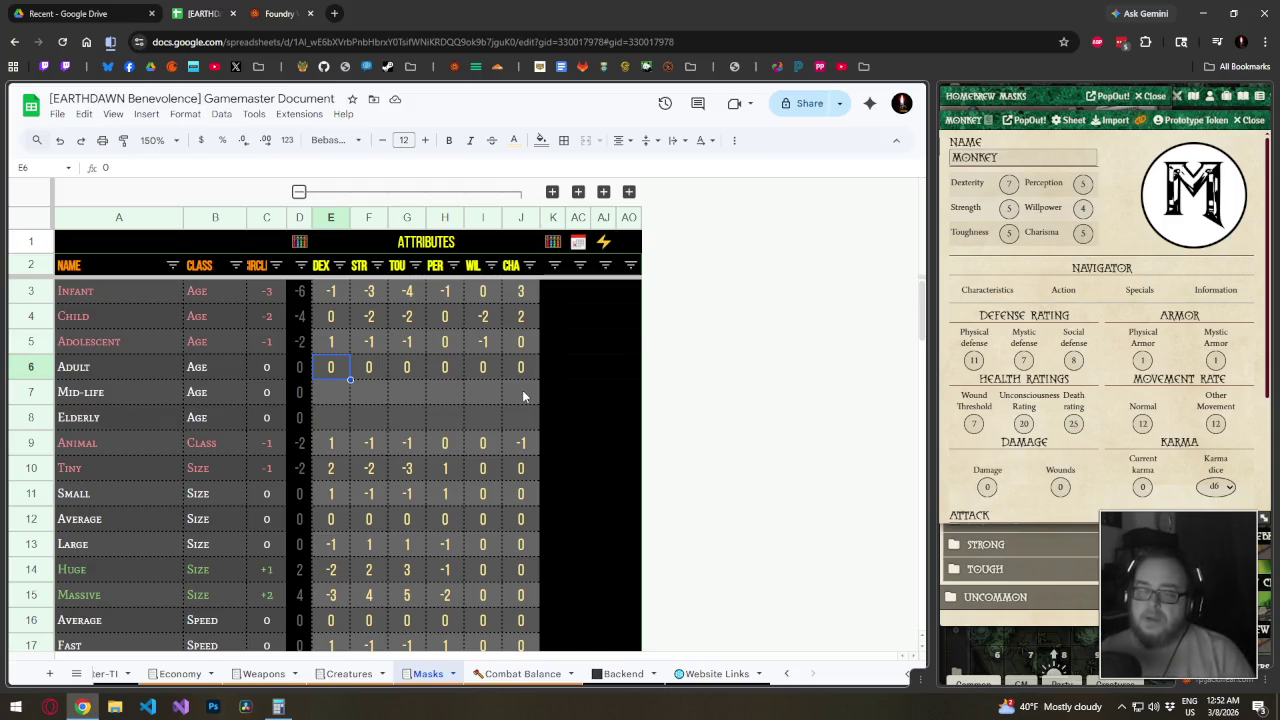
Set the Adolescent DEX modifier to 0 and CHA to 1
key(Up)
text(0)
key(Tab)
key(Tab)
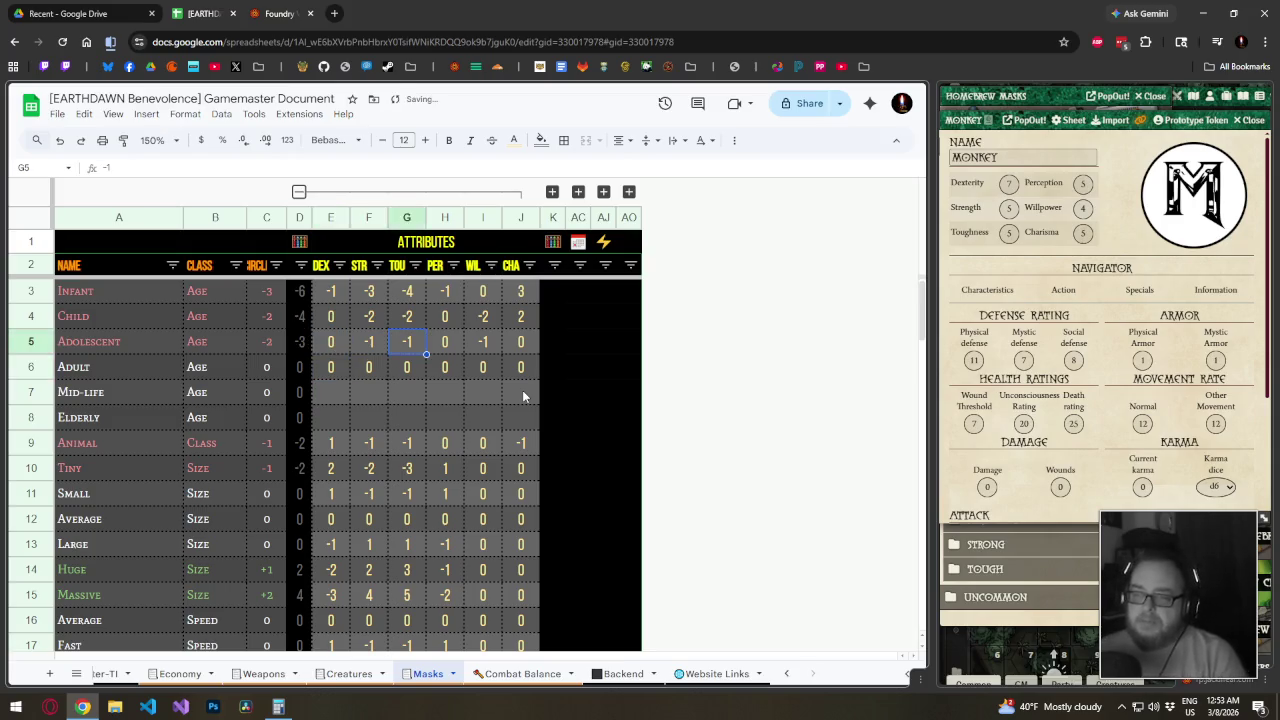
key(Tab)
key(Tab)
key(Tab)
text(1)
key(Left)
key(Down)
key(Left)
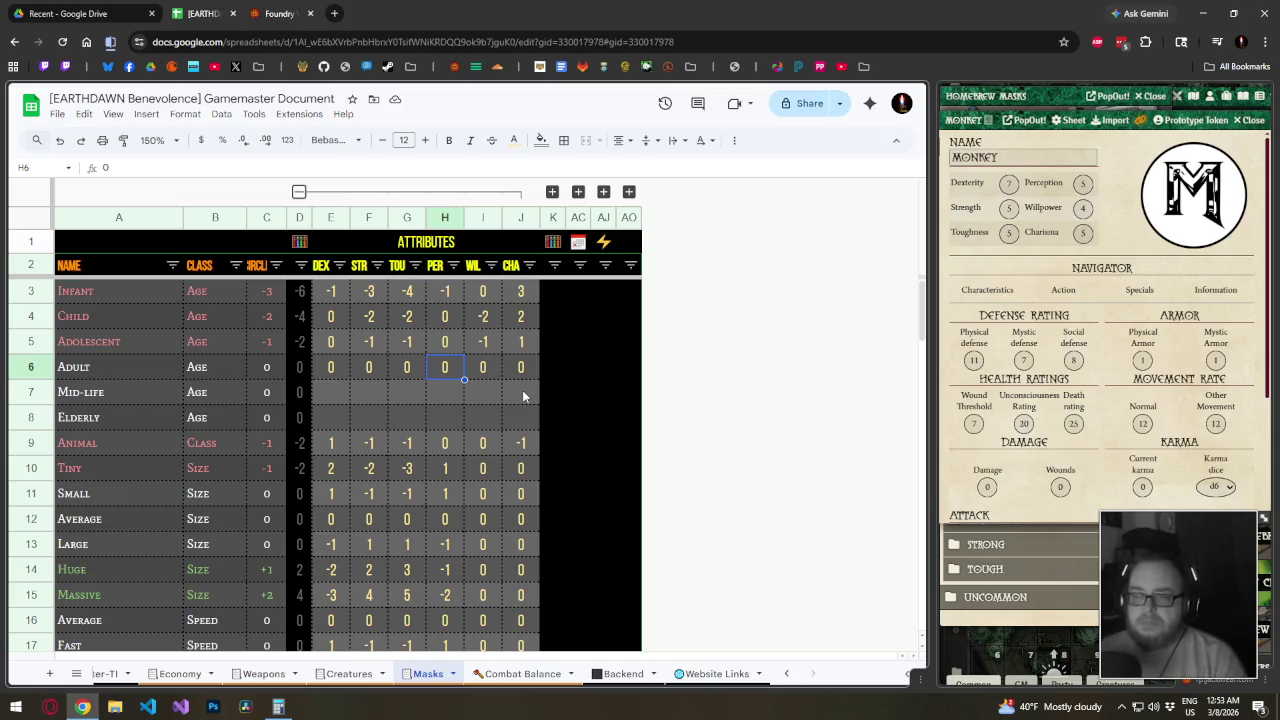
click(522, 396)
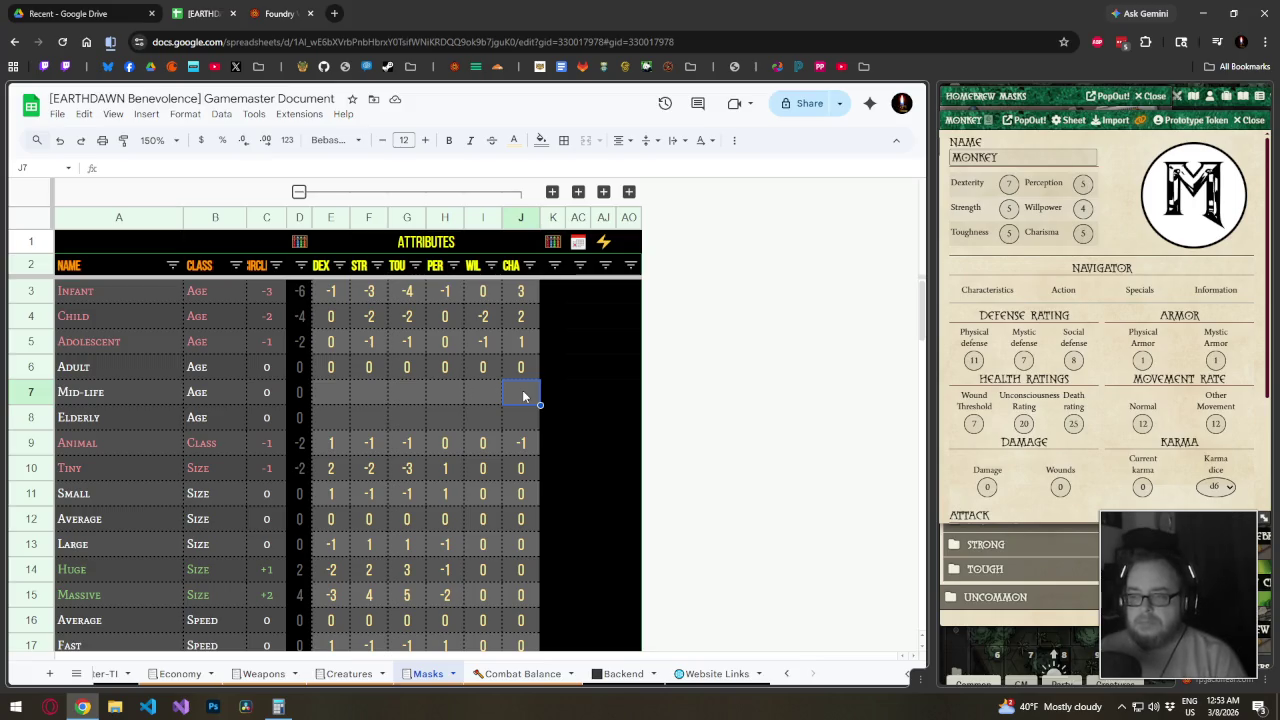
Set Mid-life CHA and DEX to -1, and Elderly CHA and DEX to -2
text(-1)
key(Return)
text(-2)
key(Left)
key(Up)
key(Left)
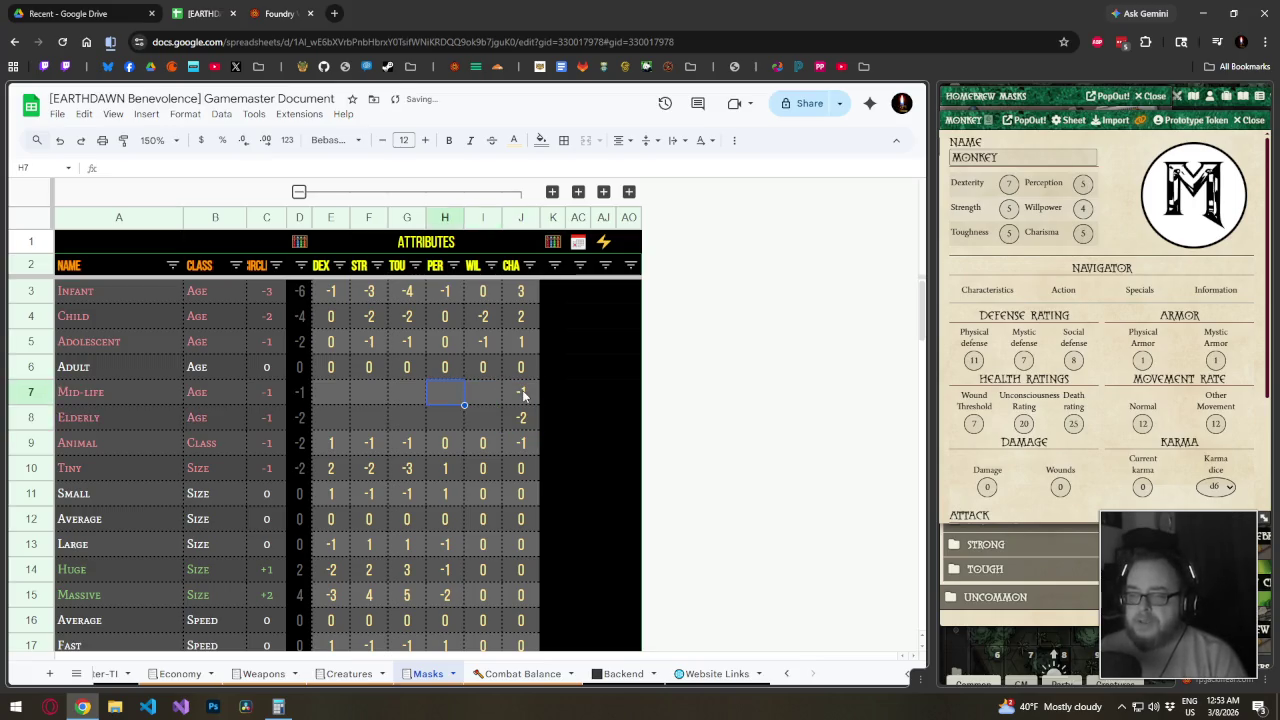
key(Left)
key(Left)
key(Left)
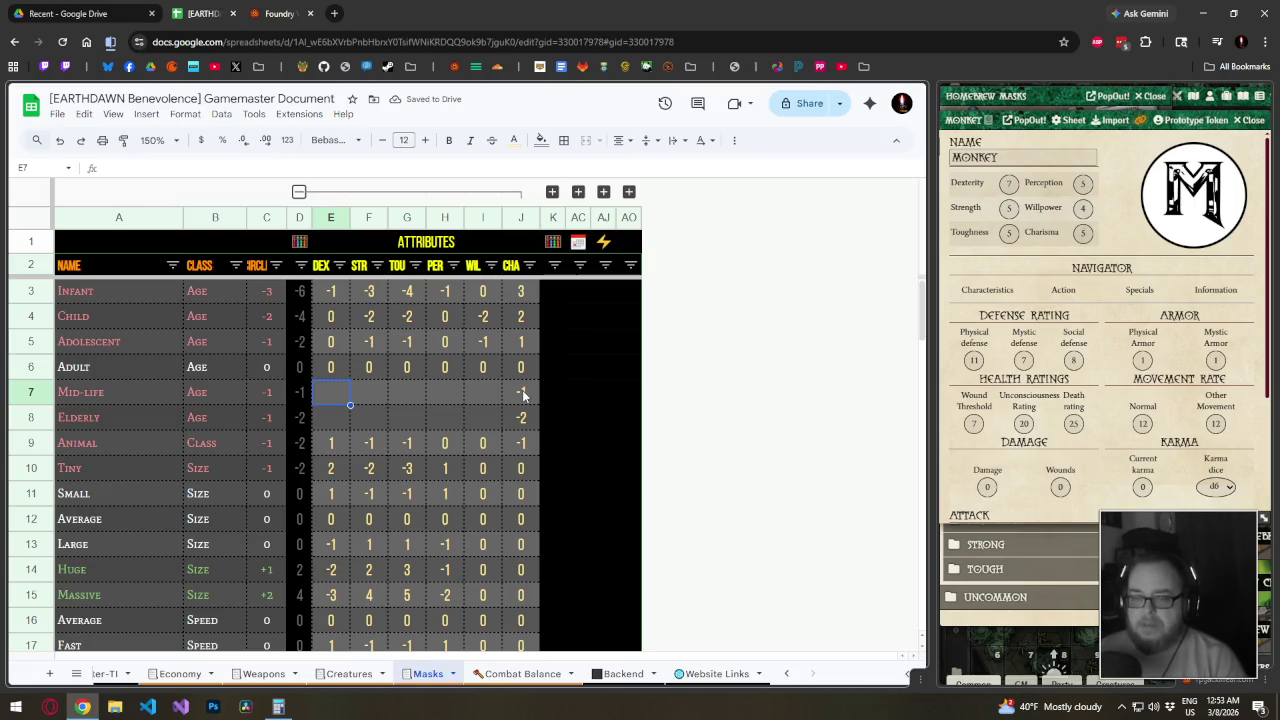
text(-1)
key(Return)
text(-2)
key(Right)
Enter Elderly TOU -2, PER 2 and WIL 1
key(Up)
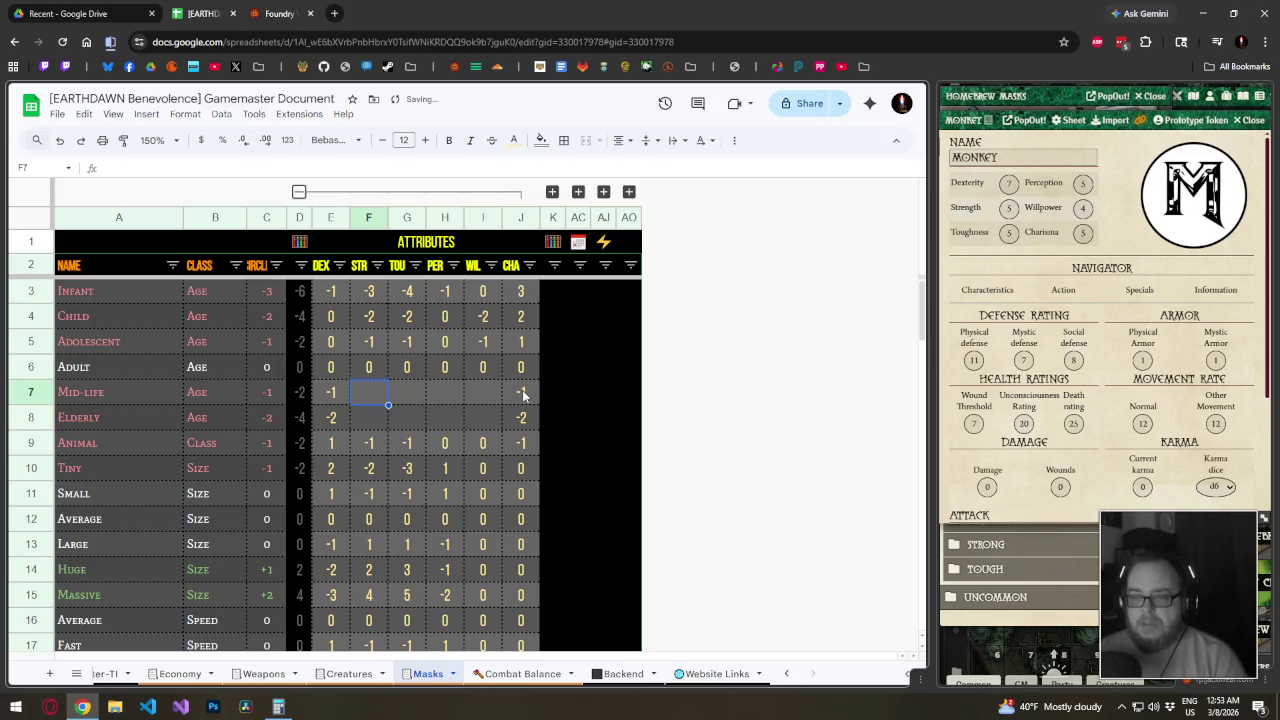
key(Down)
key(Right)
text(-)
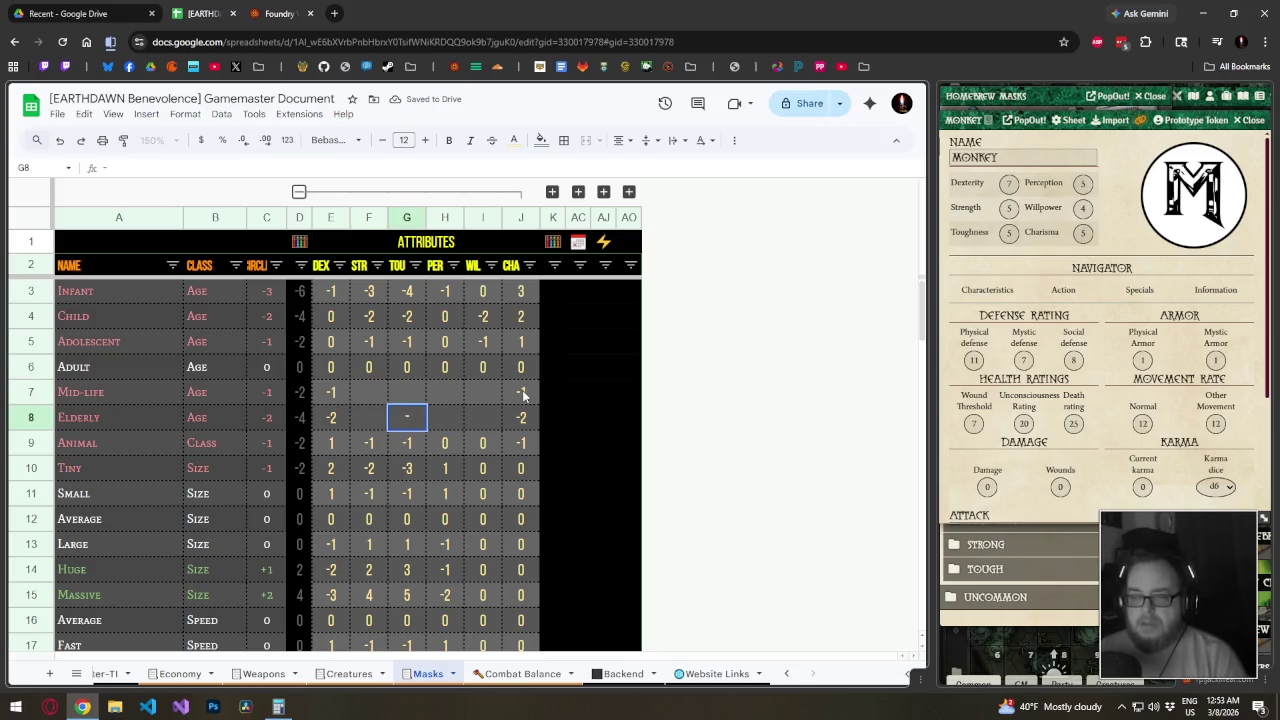
text(2)
key(Left)
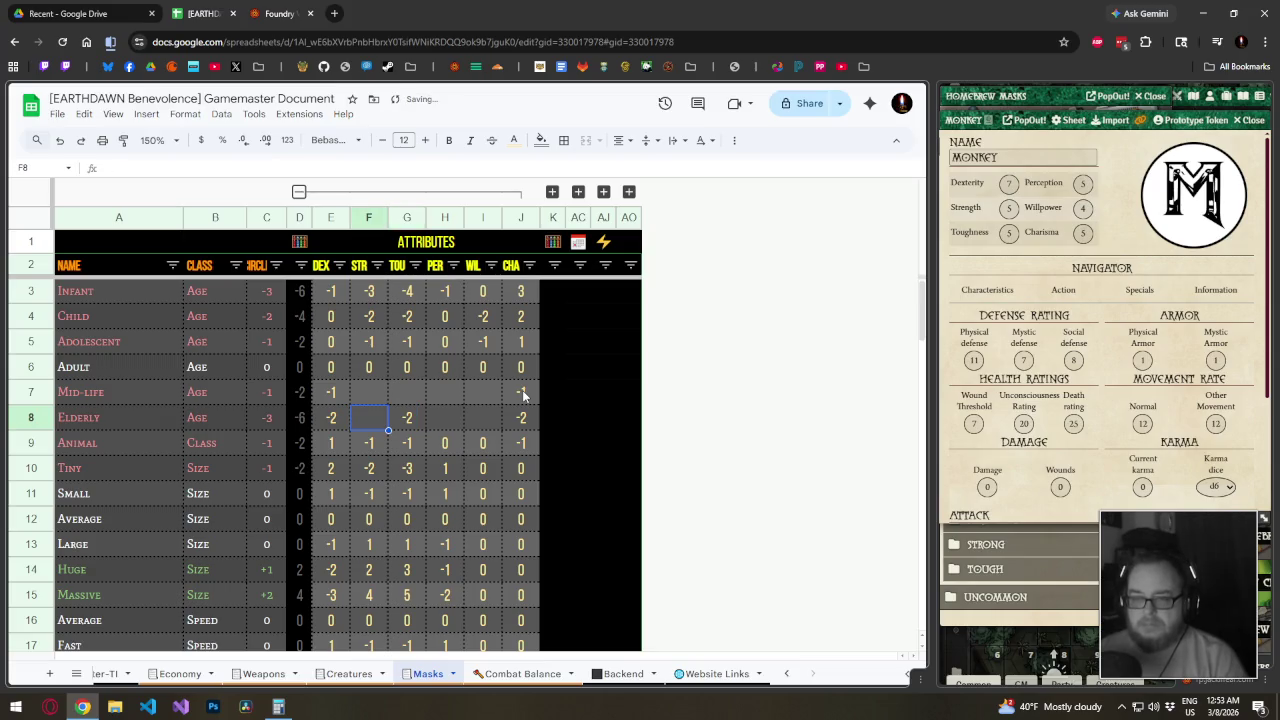
key(Right)
key(Right)
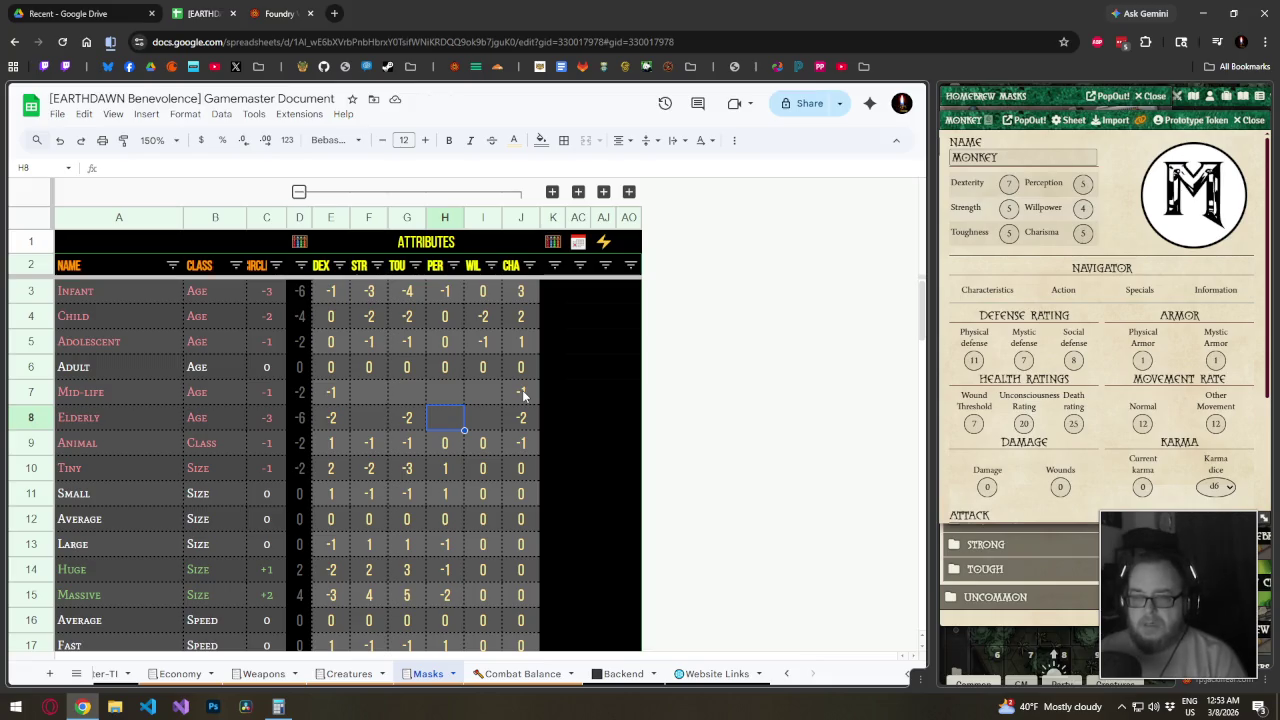
text(2)
key(Right)
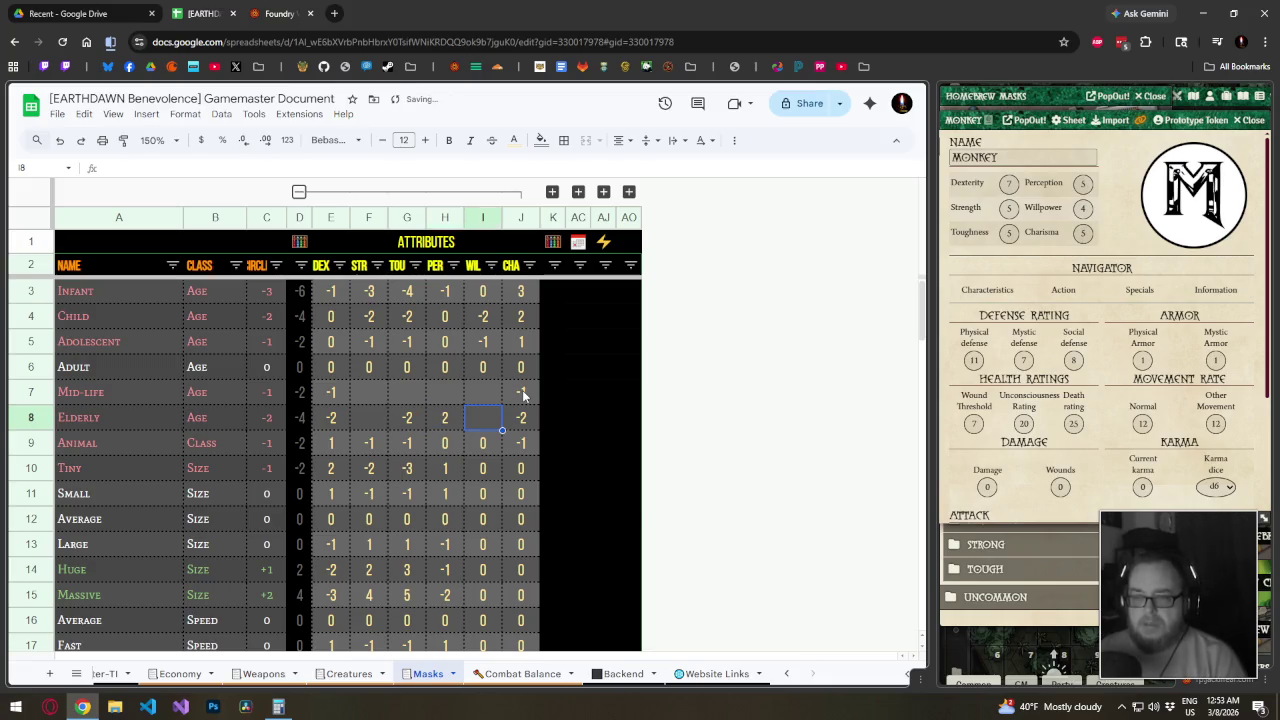
text(1)
key(Left)
key(Left)
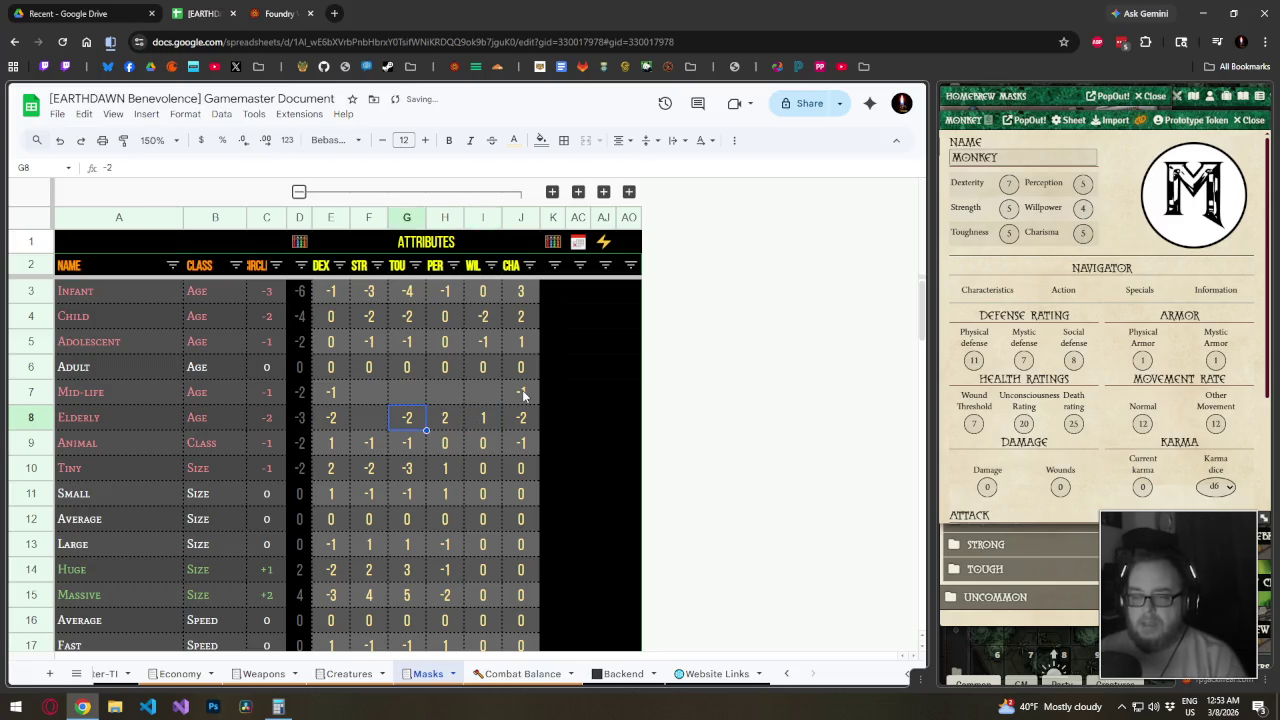
Revise the Elderly row to PER 1, WIL 2 and STR -2
key(Left)
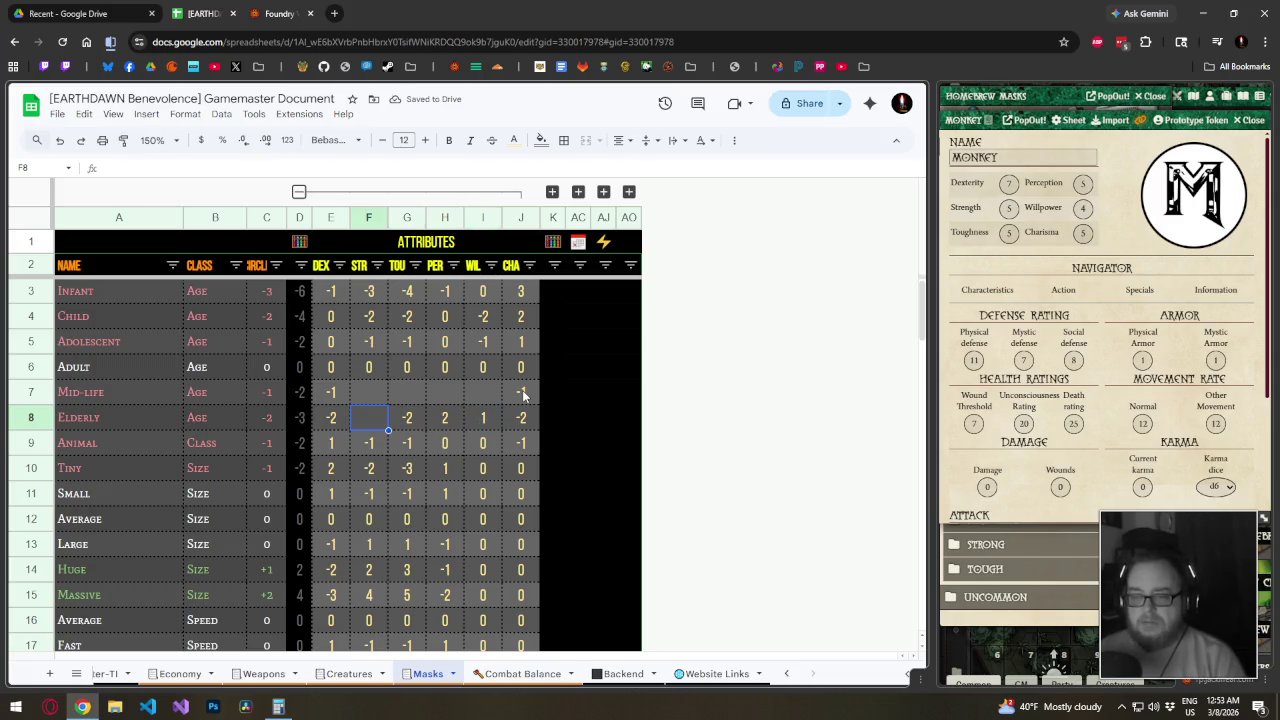
key(Right)
key(Right)
key(Right)
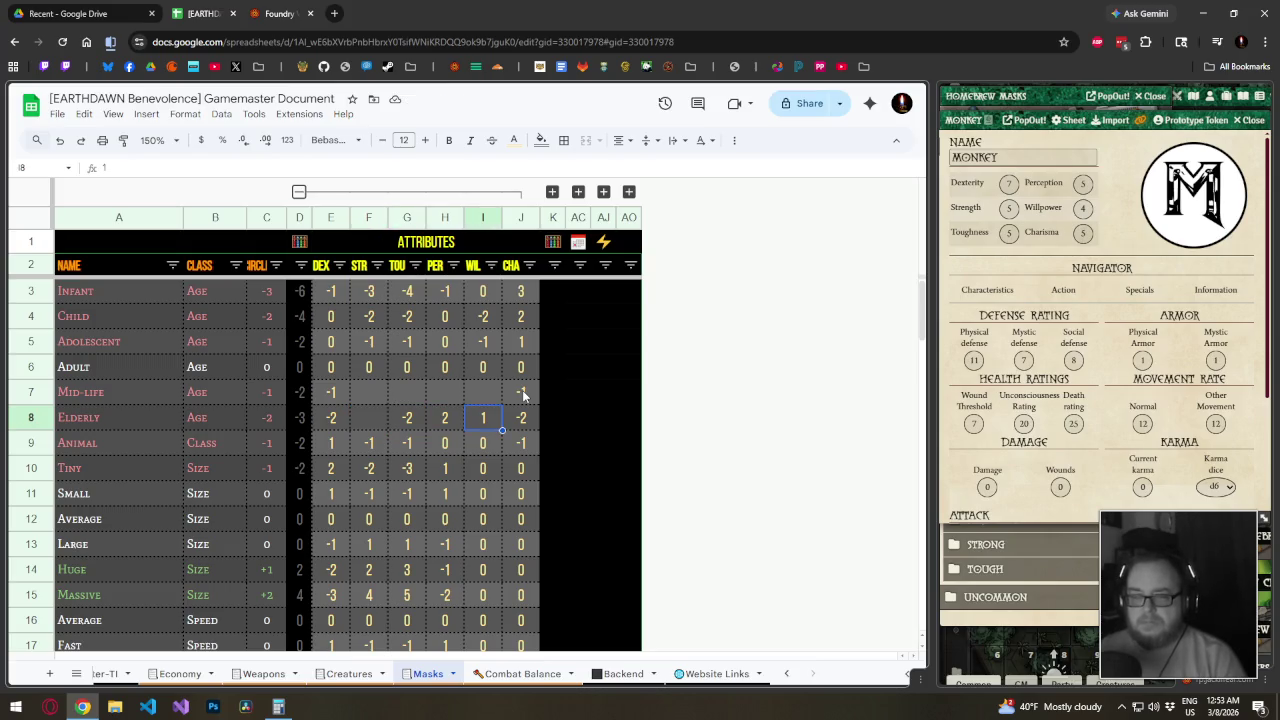
key(Left)
text(1)
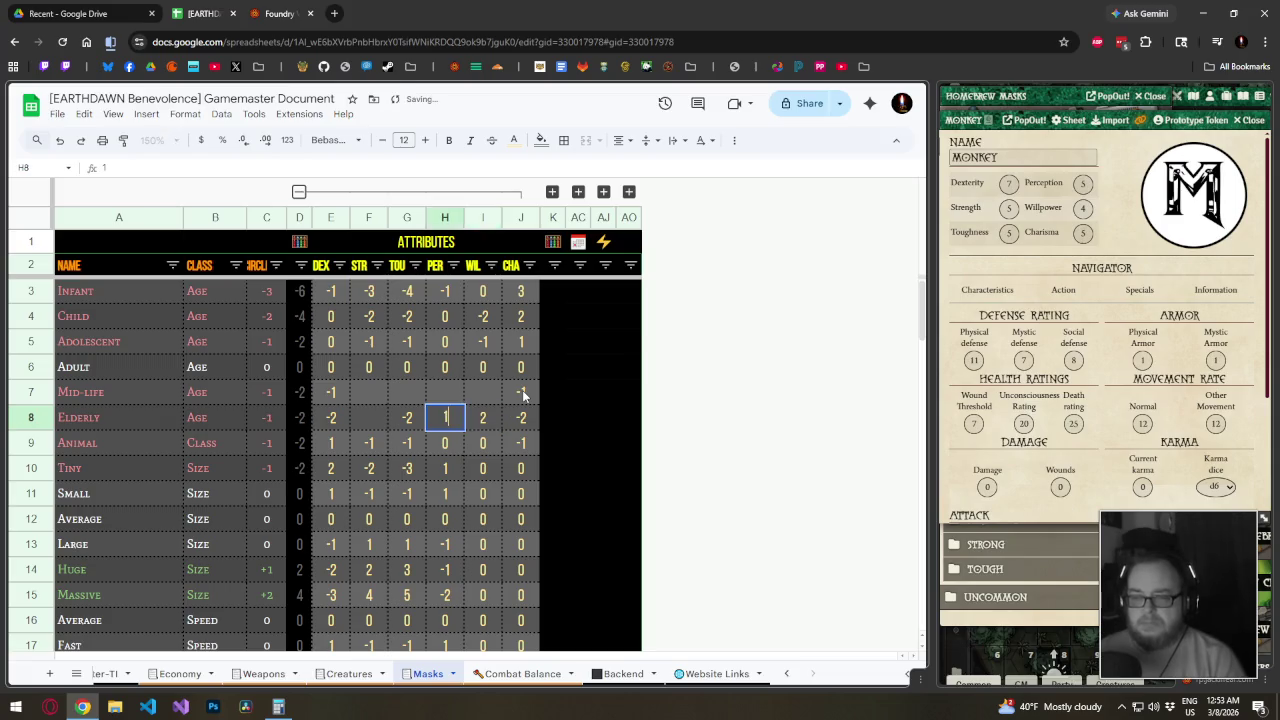
key(Right)
text(2)
key(Left)
key(Left)
key(Left)
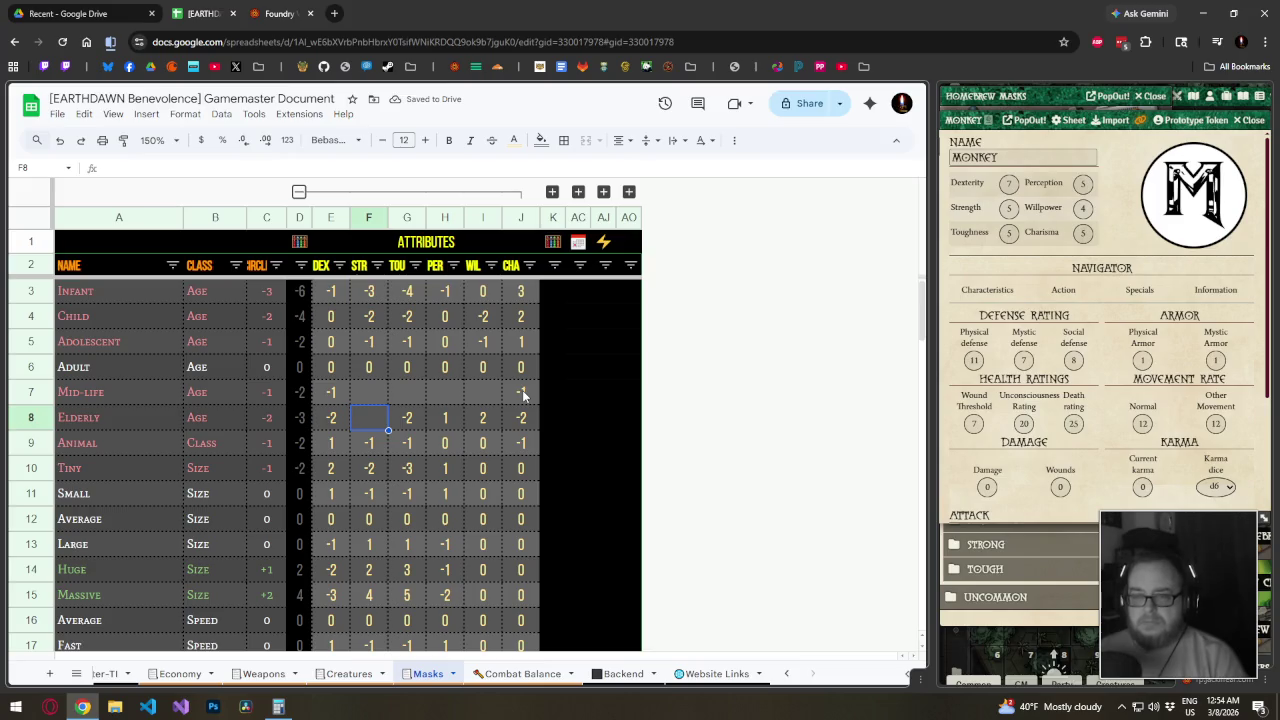
text(-1)
key(Right)
key(Left)
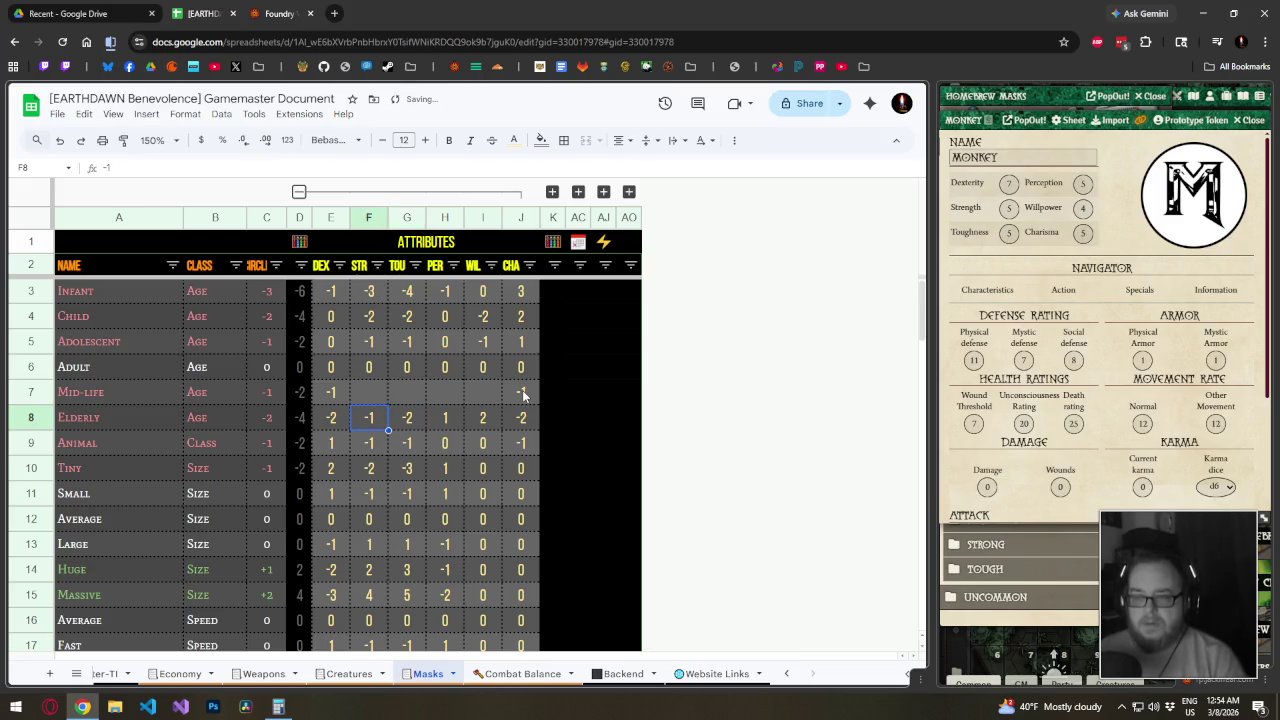
text(-2)
key(Right)
key(Right)
key(Right)
text(1)
key(Right)
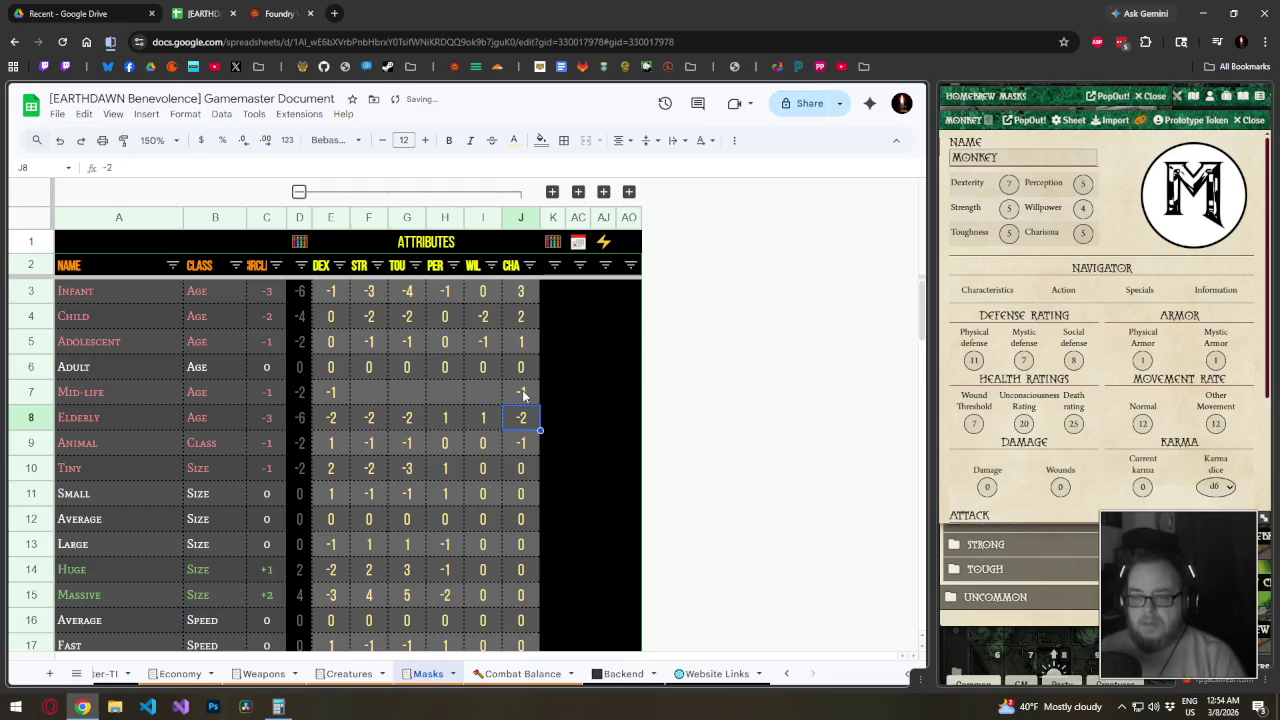
key(Left)
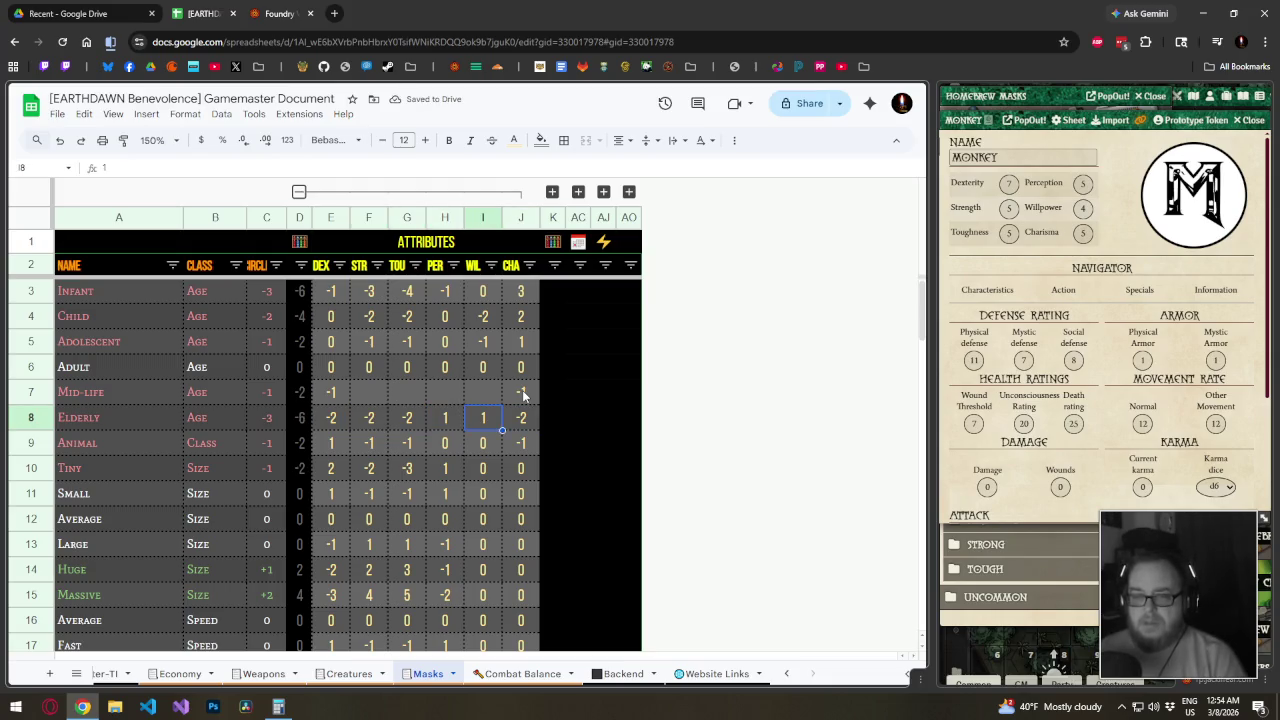
key(Left)
key(Left)
key(Left)
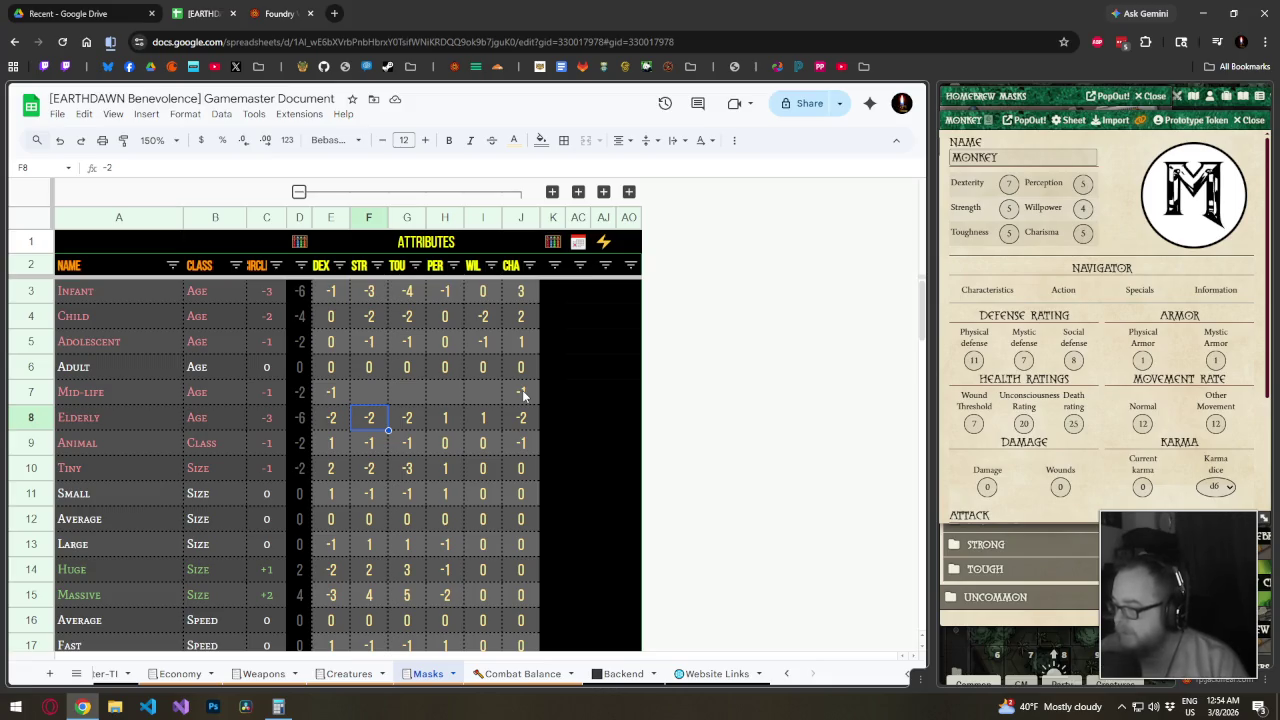
Change Adolescent CHA to 0 and Adolescent DEX to 1
key(Up)
key(Up)
key(Right)
key(Right)
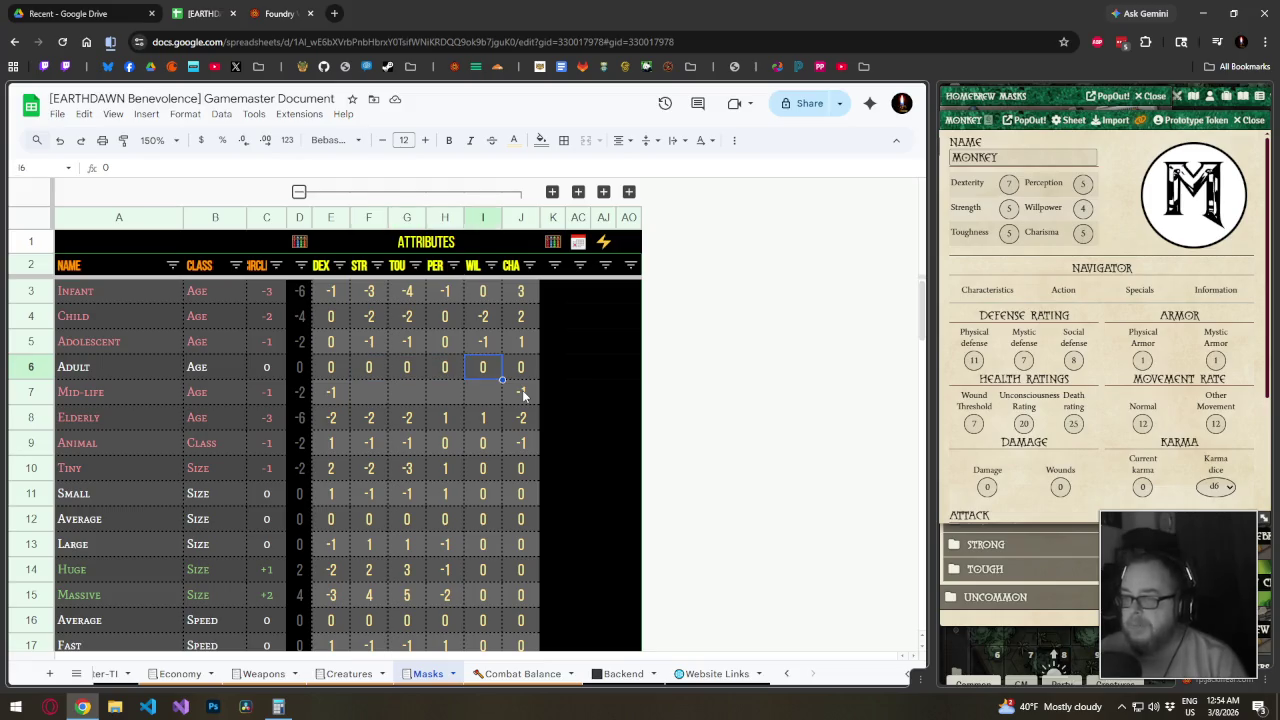
key(Right)
key(Right)
key(Up)
text(0)
key(Left)
key(Left)
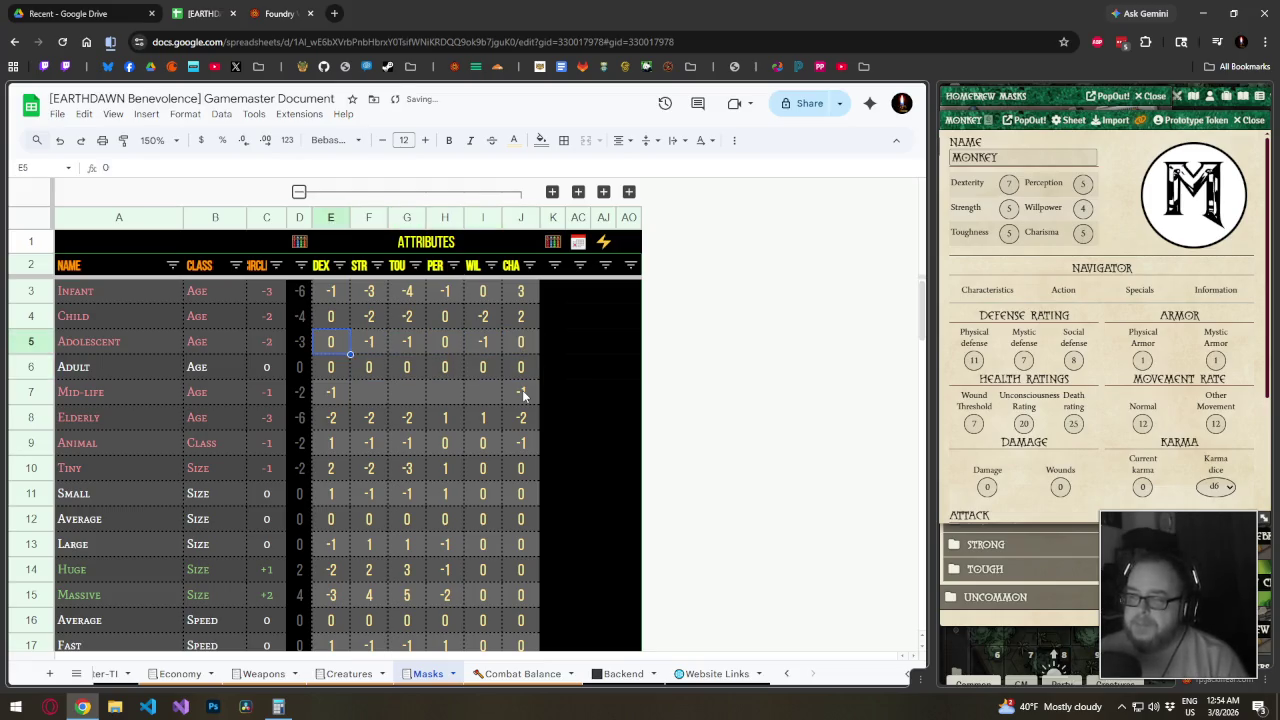
key(Left)
text(1)
key(Return)
key(Right)
key(Down)
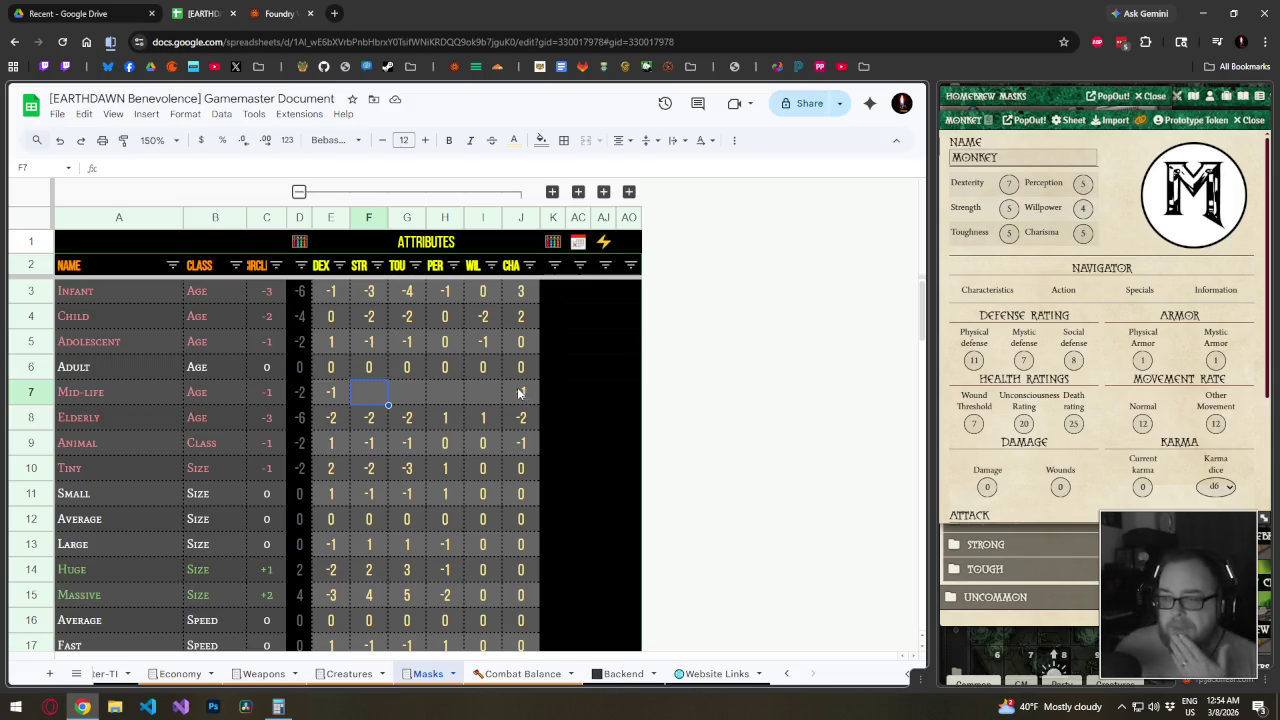
click(474, 392)
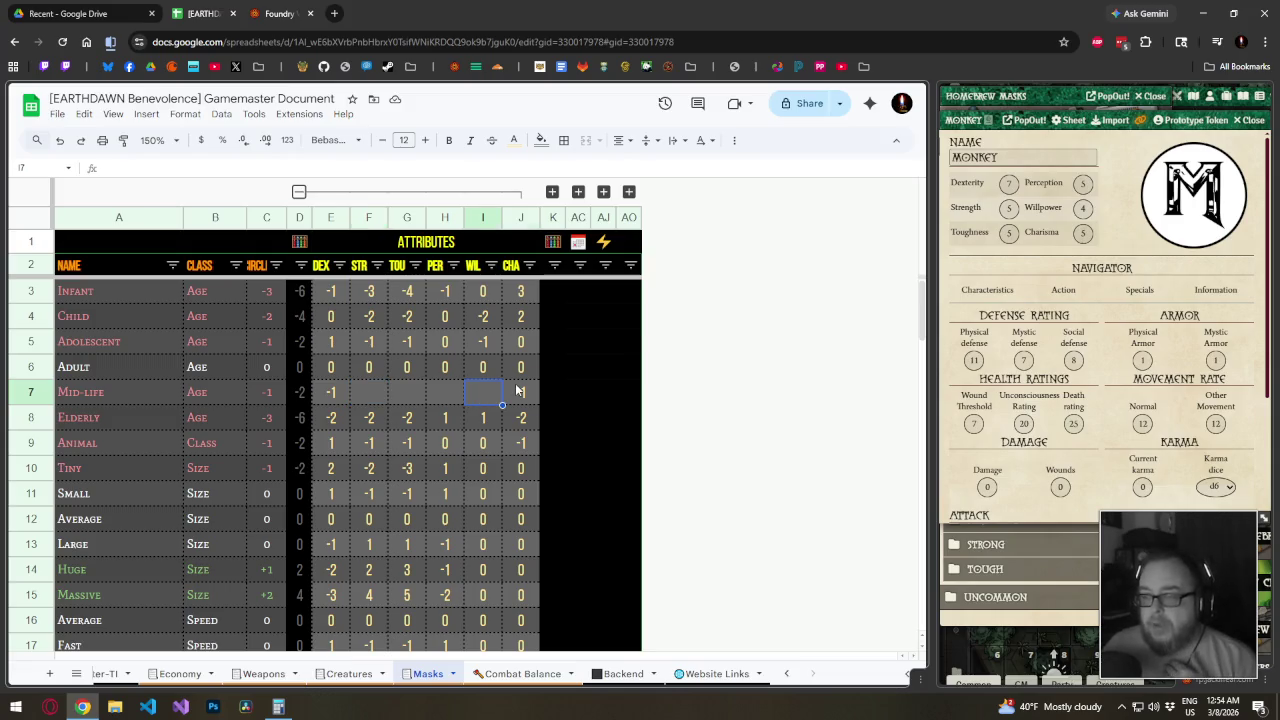
click(518, 391)
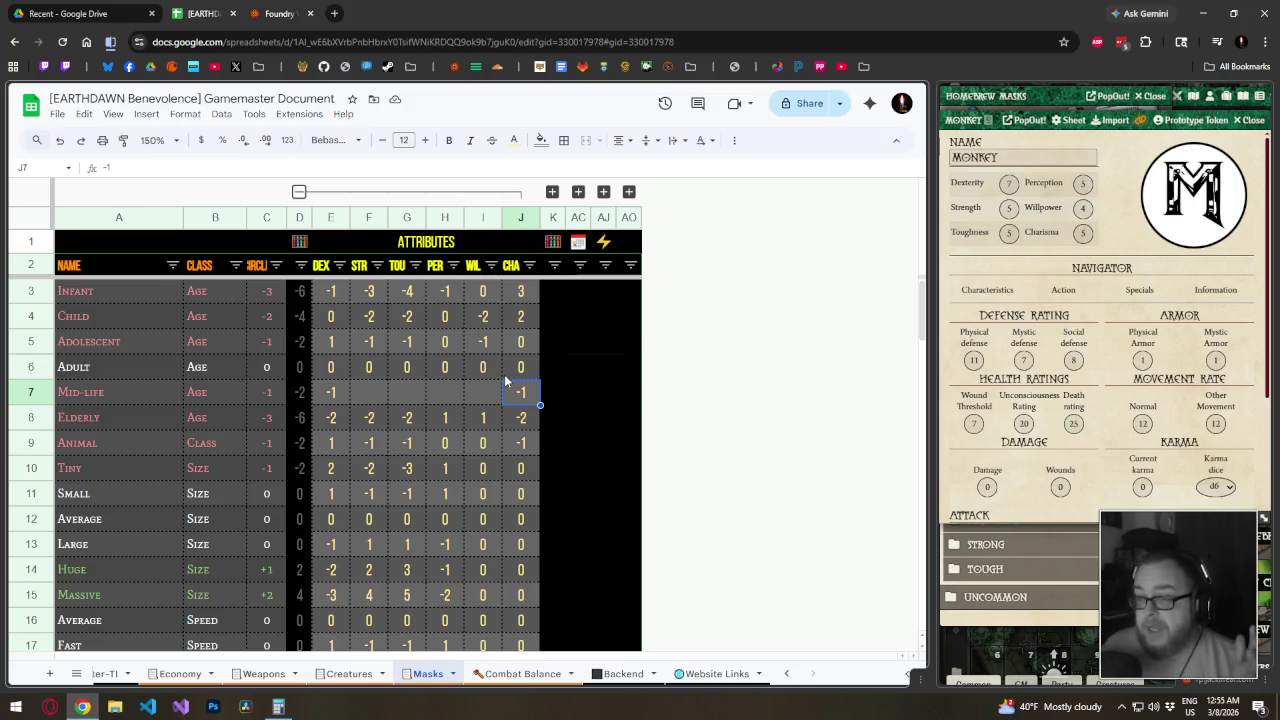
click(370, 385)
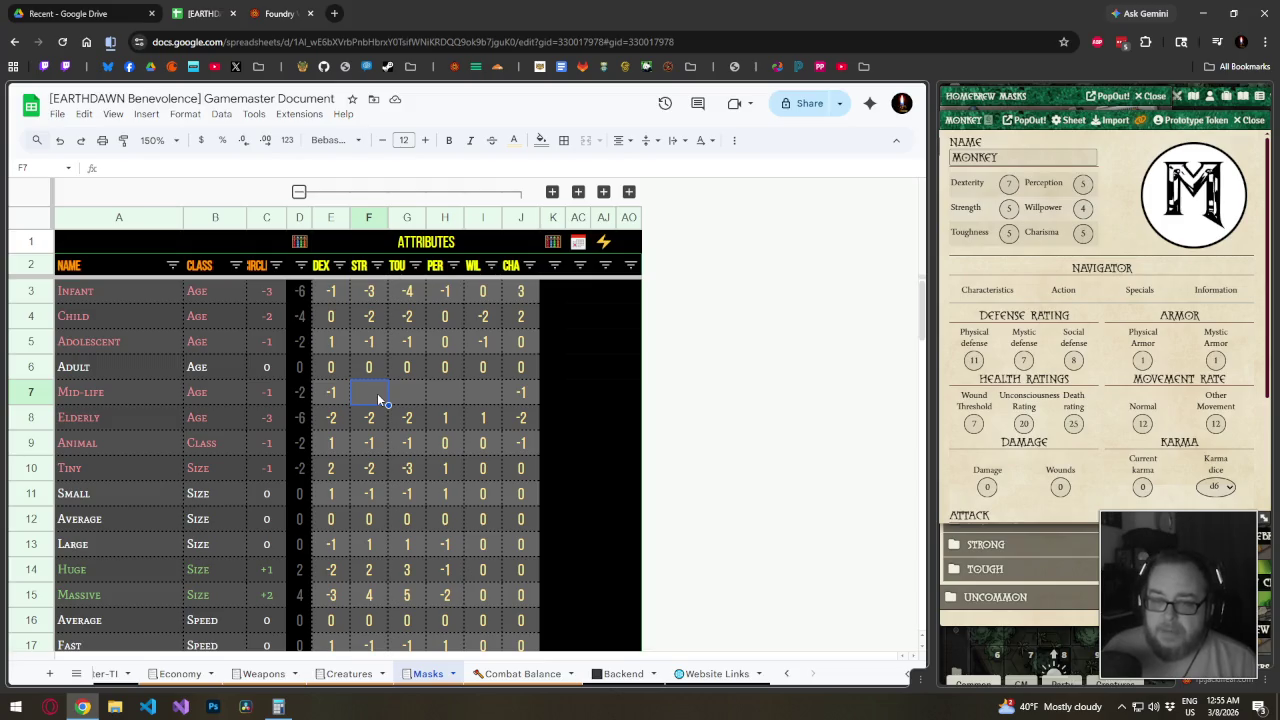
click(342, 394)
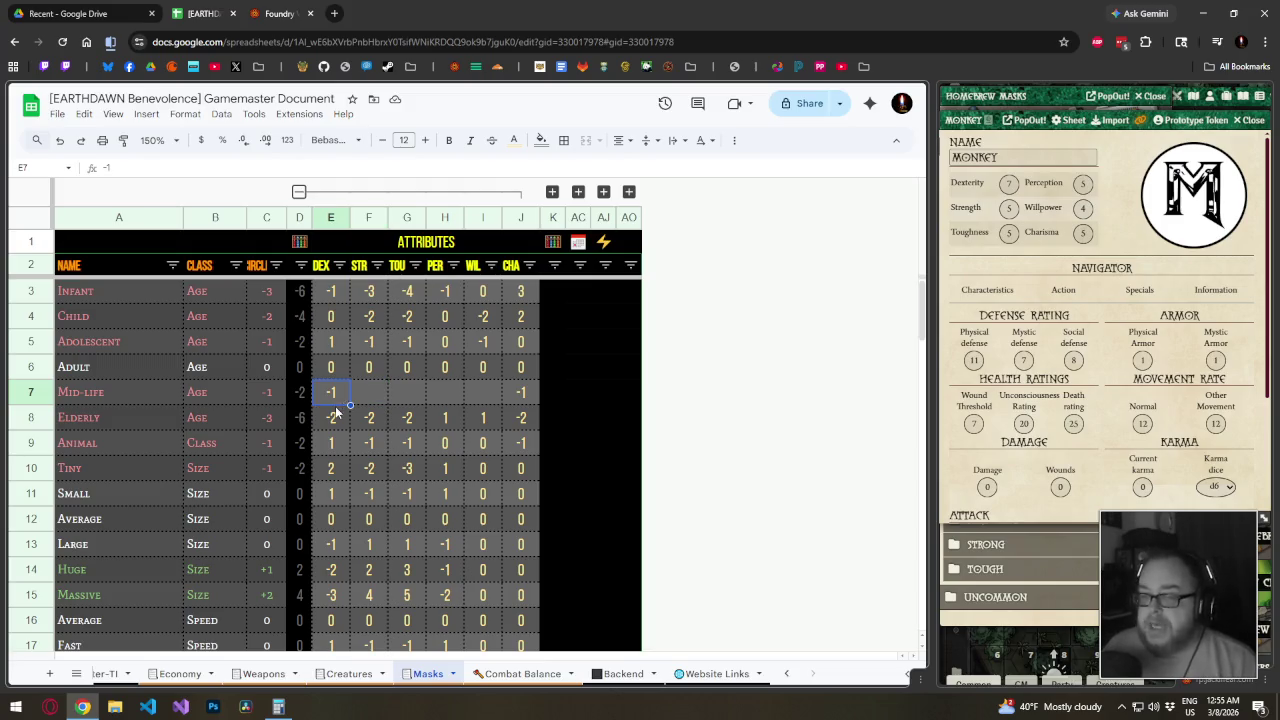
click(362, 398)
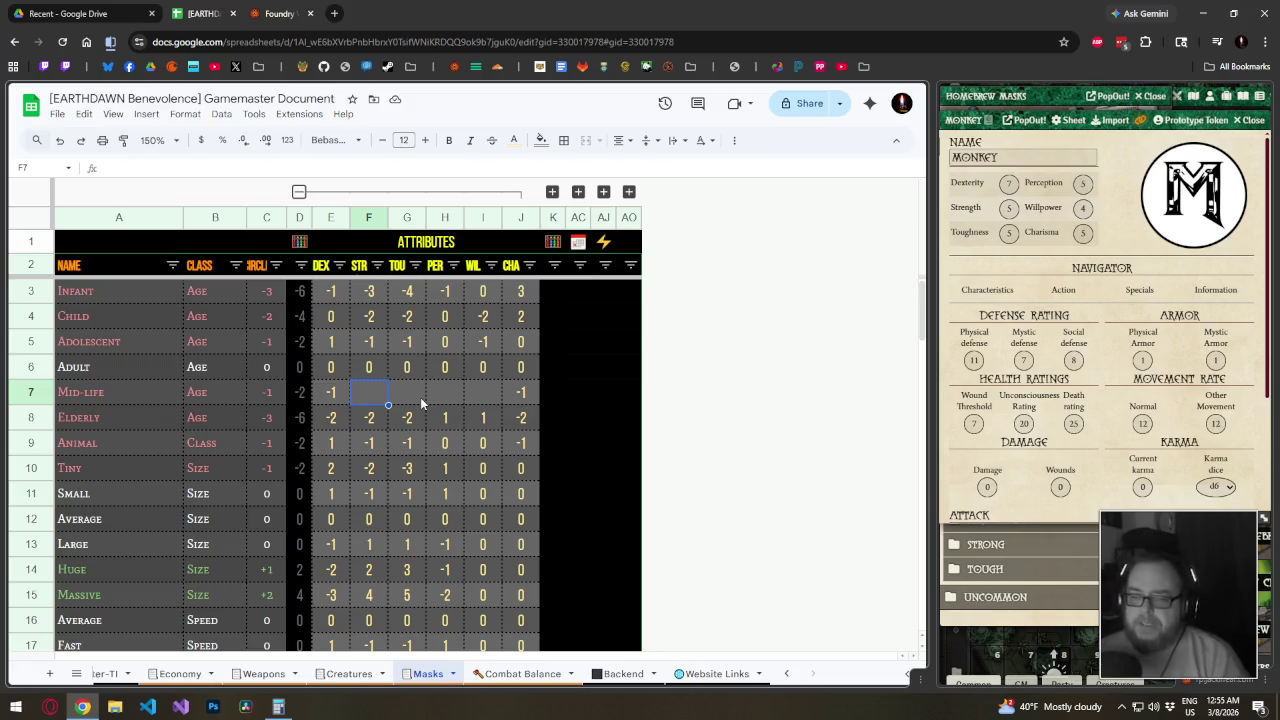
key(Down)
key(Left)
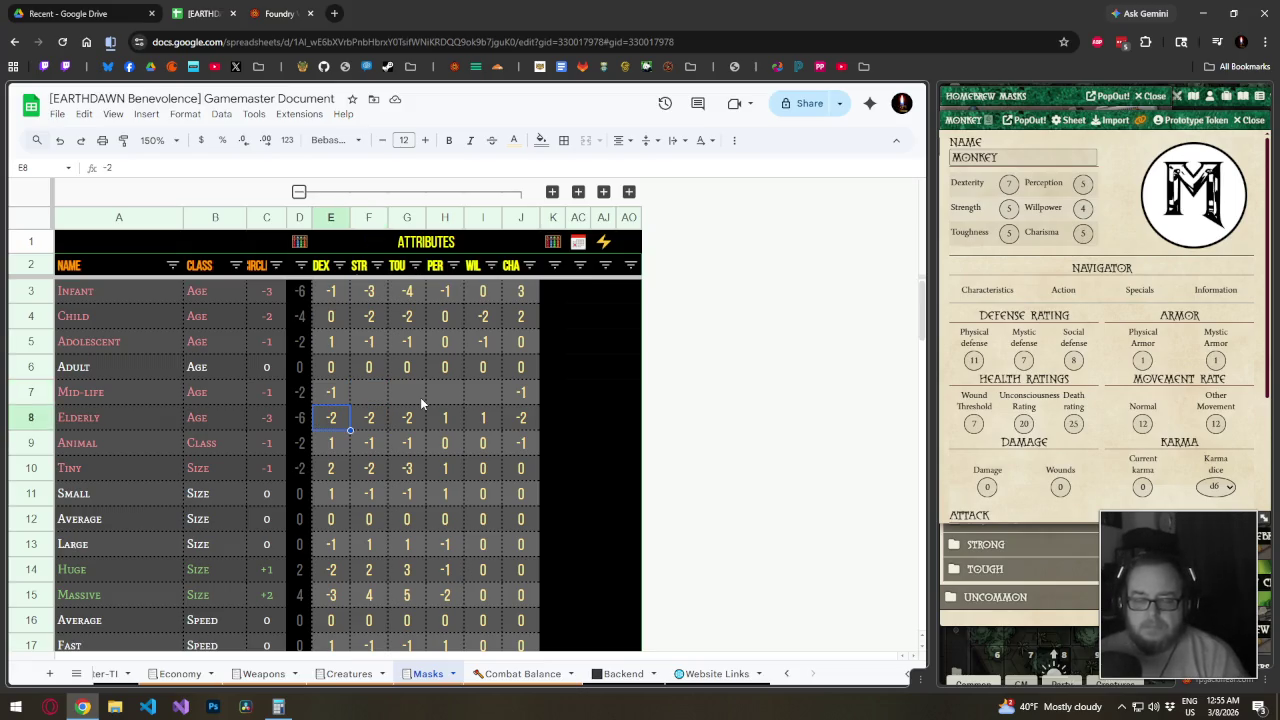
key(Right)
key(Right)
key(Right)
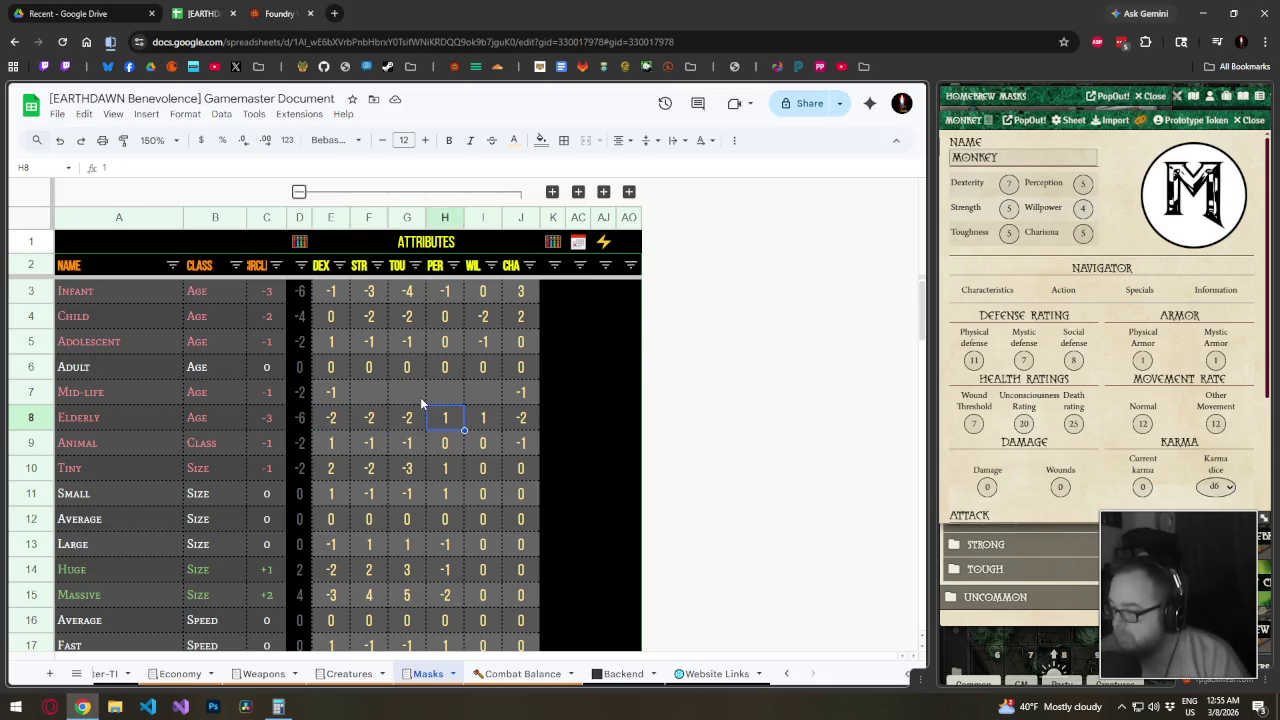
key(Left)
key(Left)
key(Up)
key(Right)
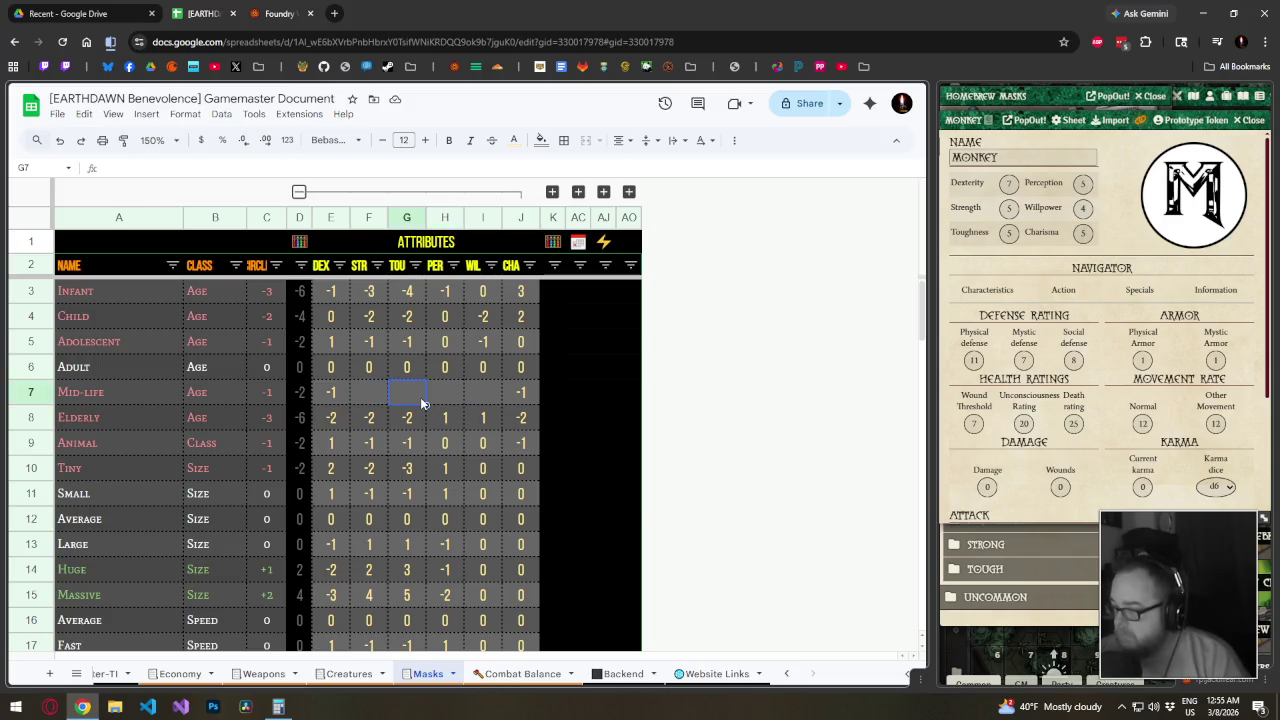
key(Up)
key(Left)
key(Down)
key(Left)
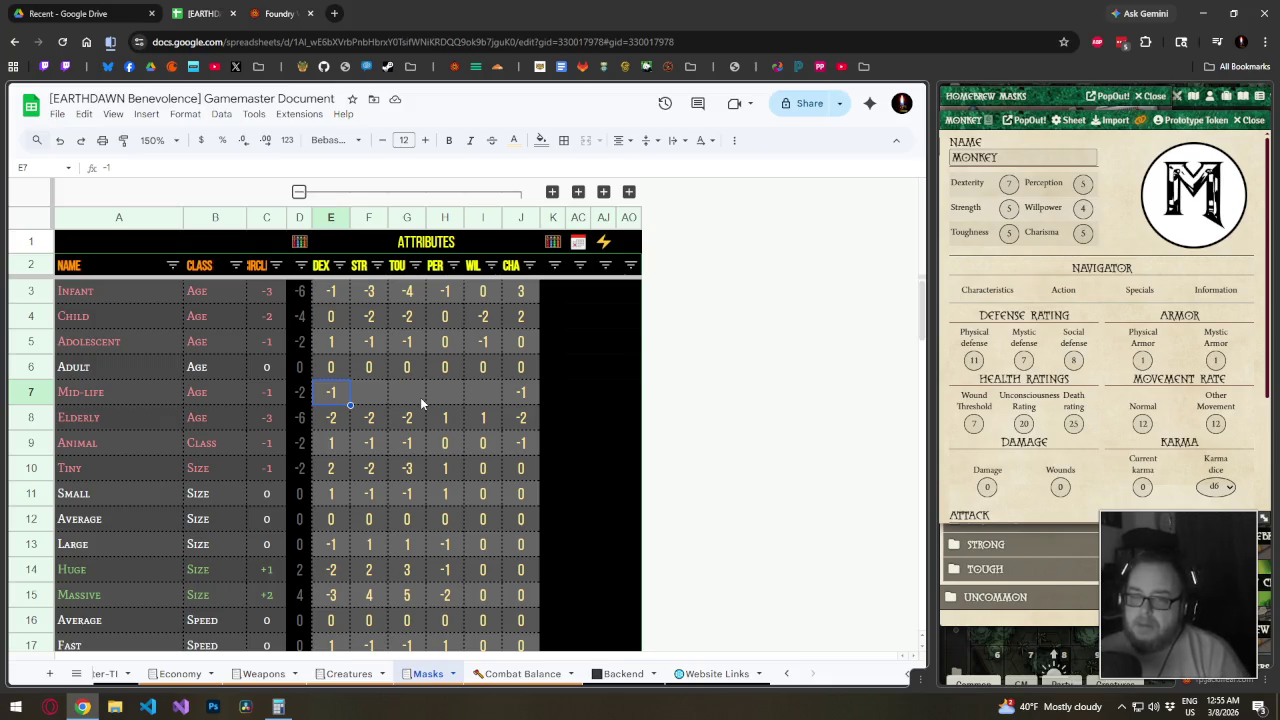
Insert a row below Mid-life and give it the class Age
right_click(43, 396)
click(110, 466)
click(204, 424)
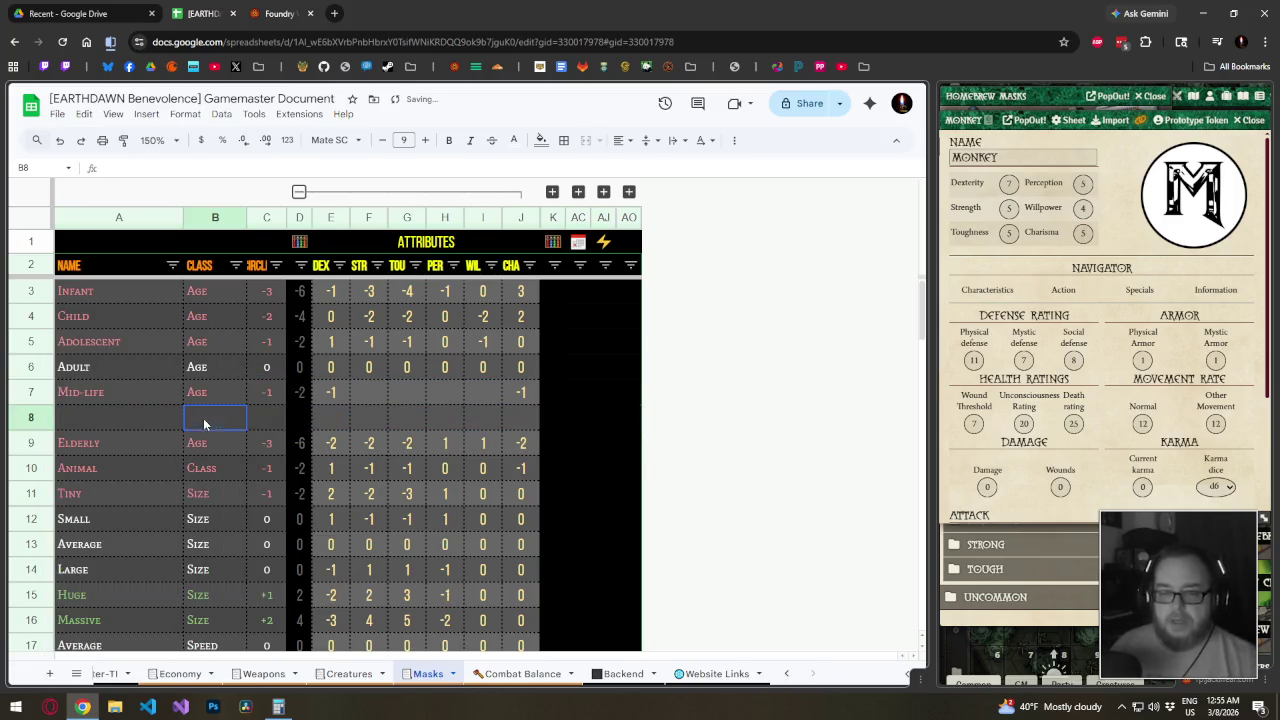
text(Age)
key(Tab)
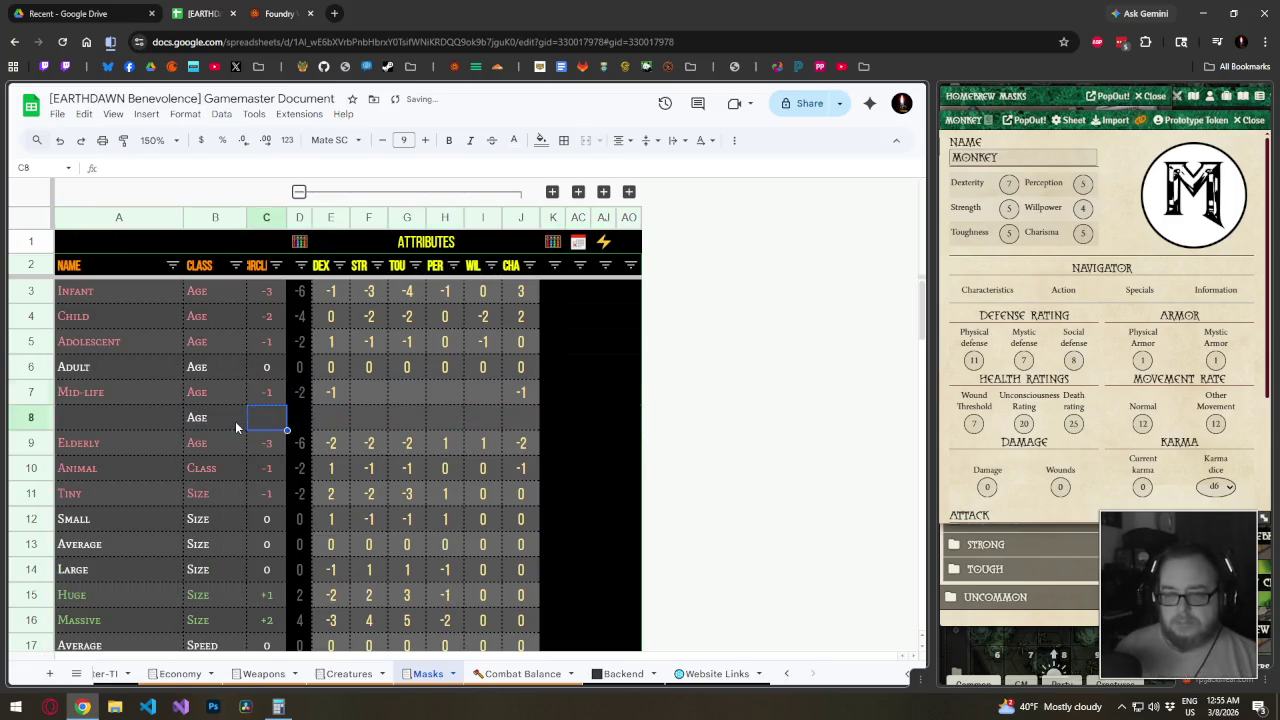
Copy the Mid-life C:D values into the new row and name it ???
drag(265, 392, 293, 396)
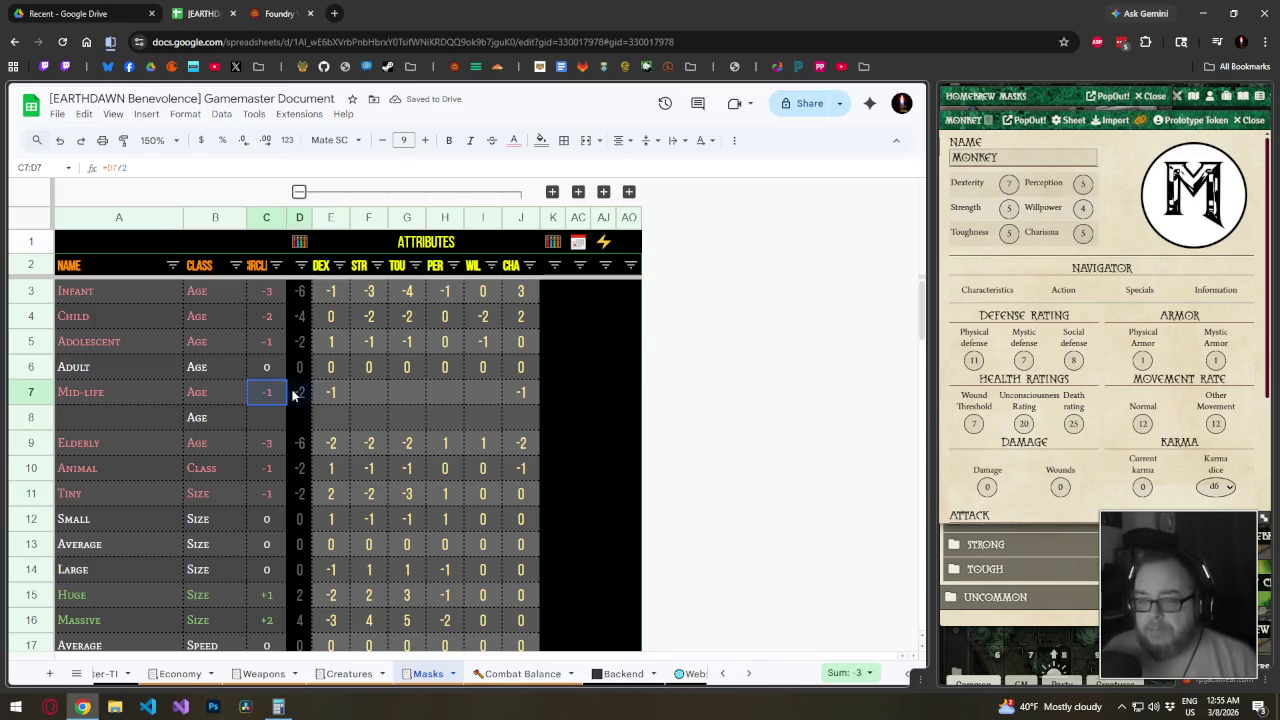
drag(311, 404, 309, 425)
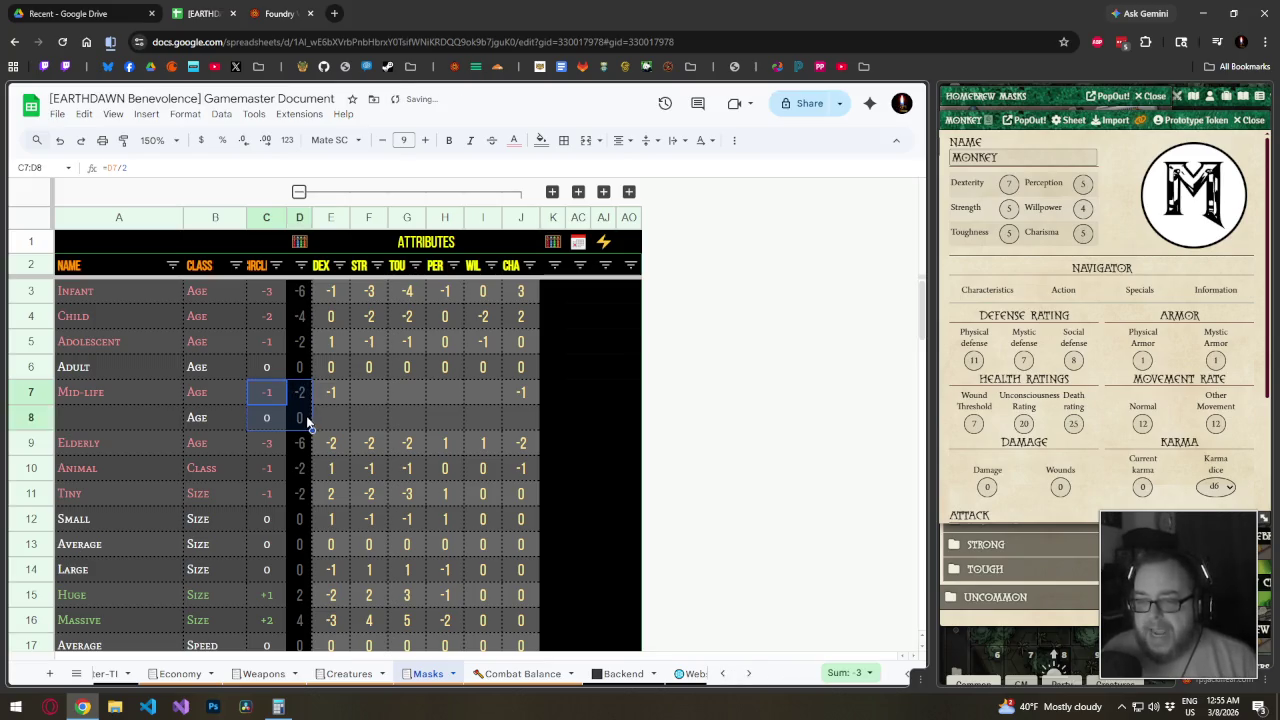
click(160, 424)
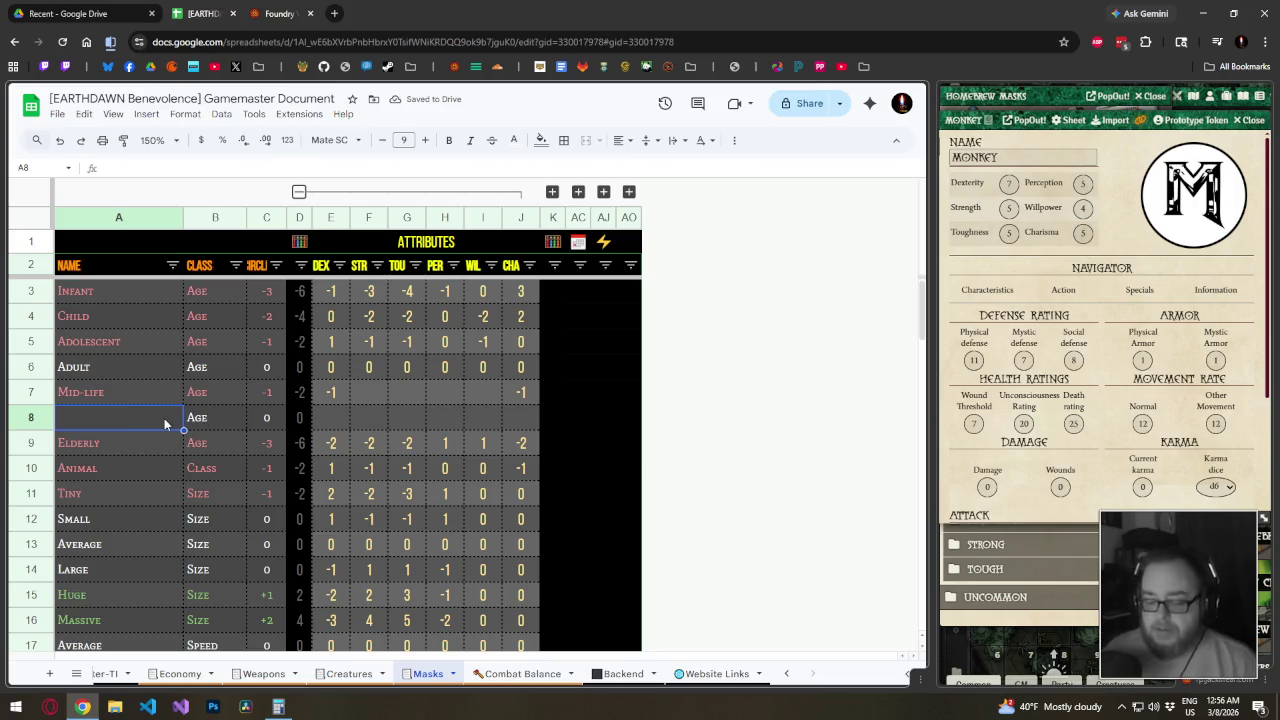
text(???)
key(Tab)
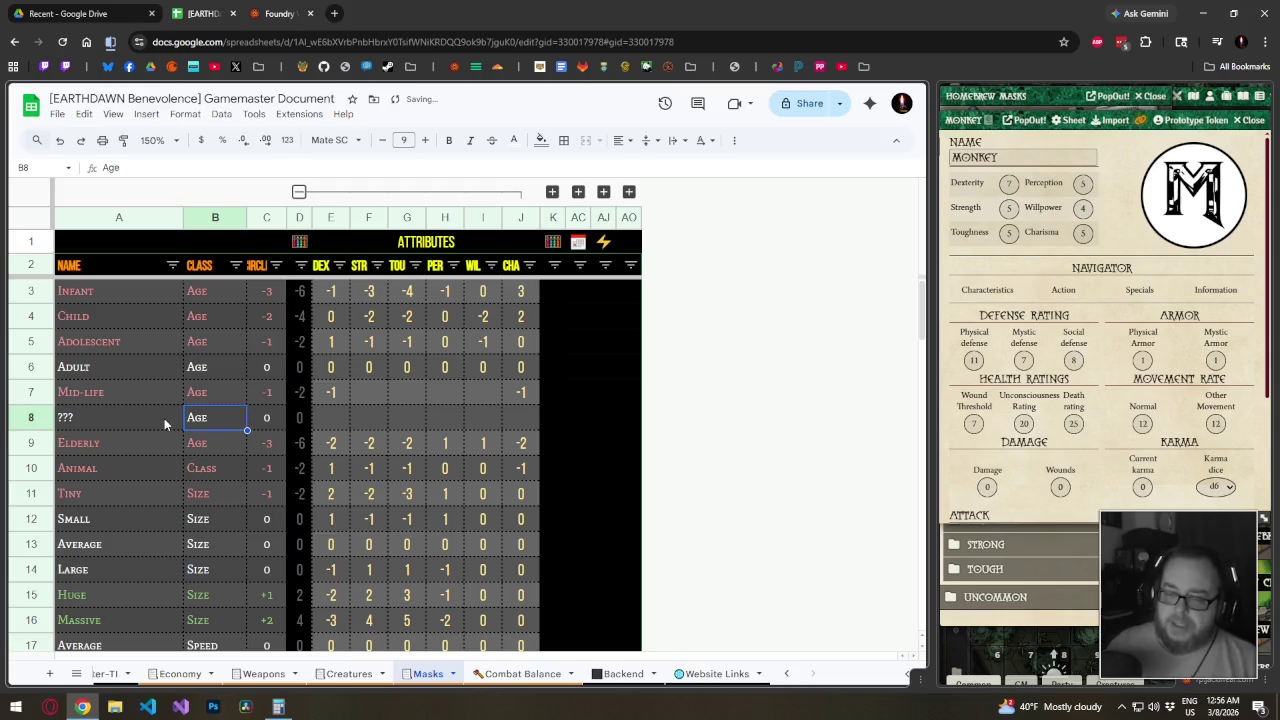
key(Tab)
key(Tab)
key(Tab)
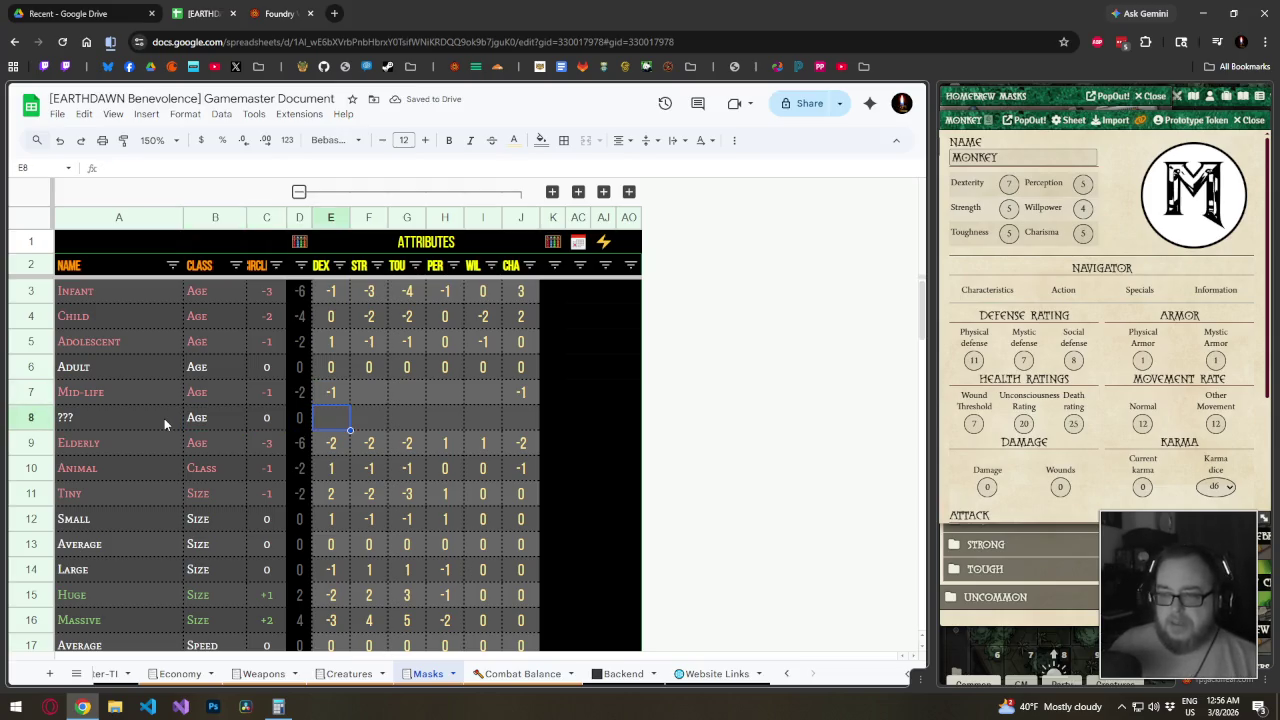
Enter provisional 1 values in the Mid-life Strength and Toughness cells
key(Up)
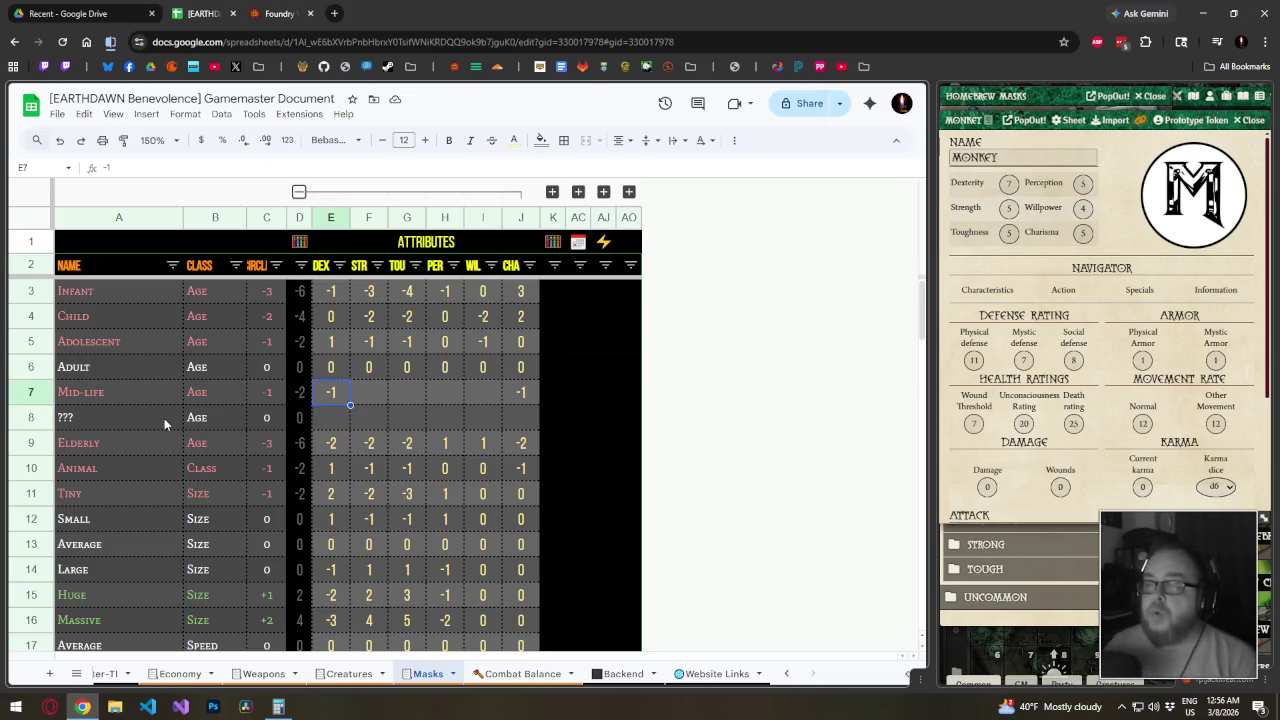
key(Right)
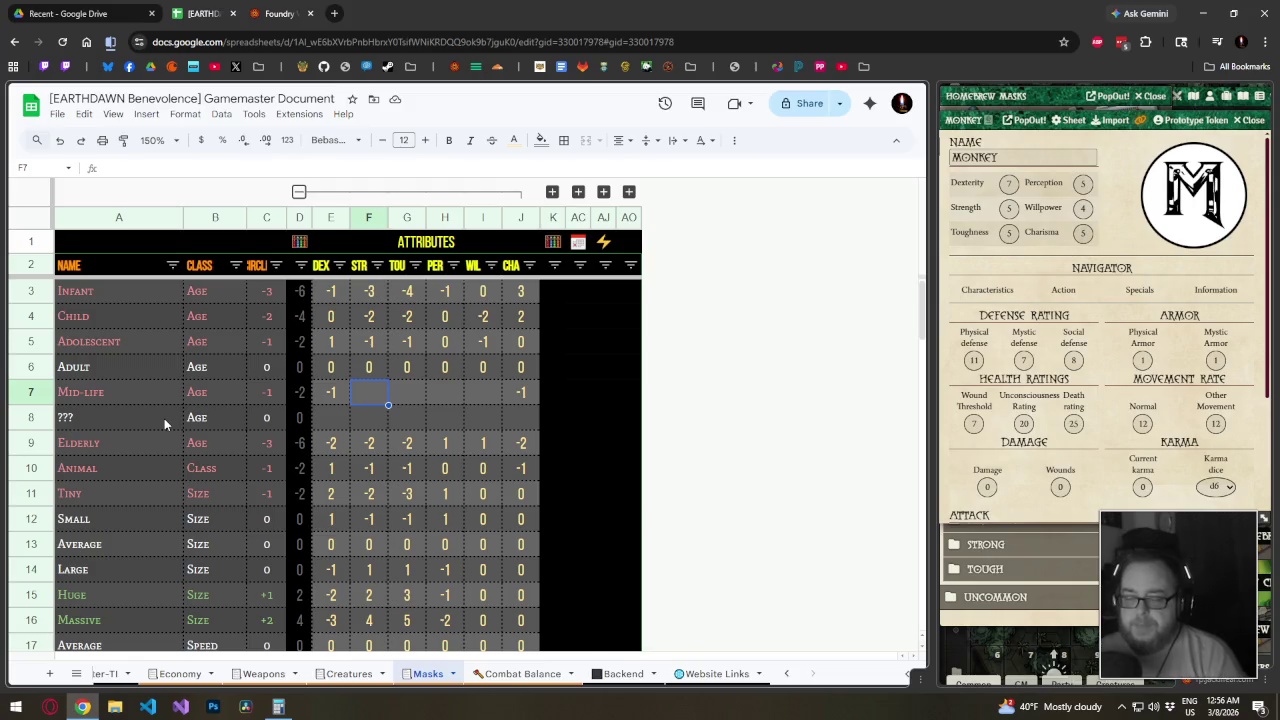
text(1)
key(Right)
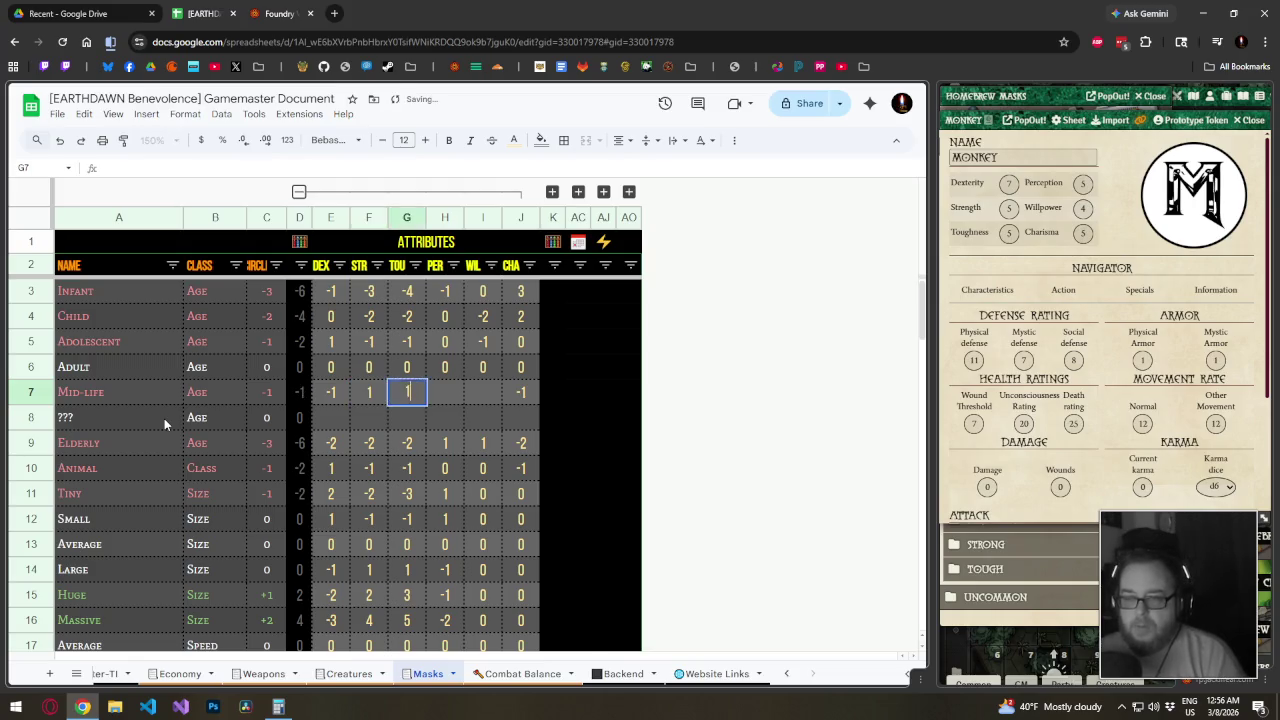
text(1)
key(Right)
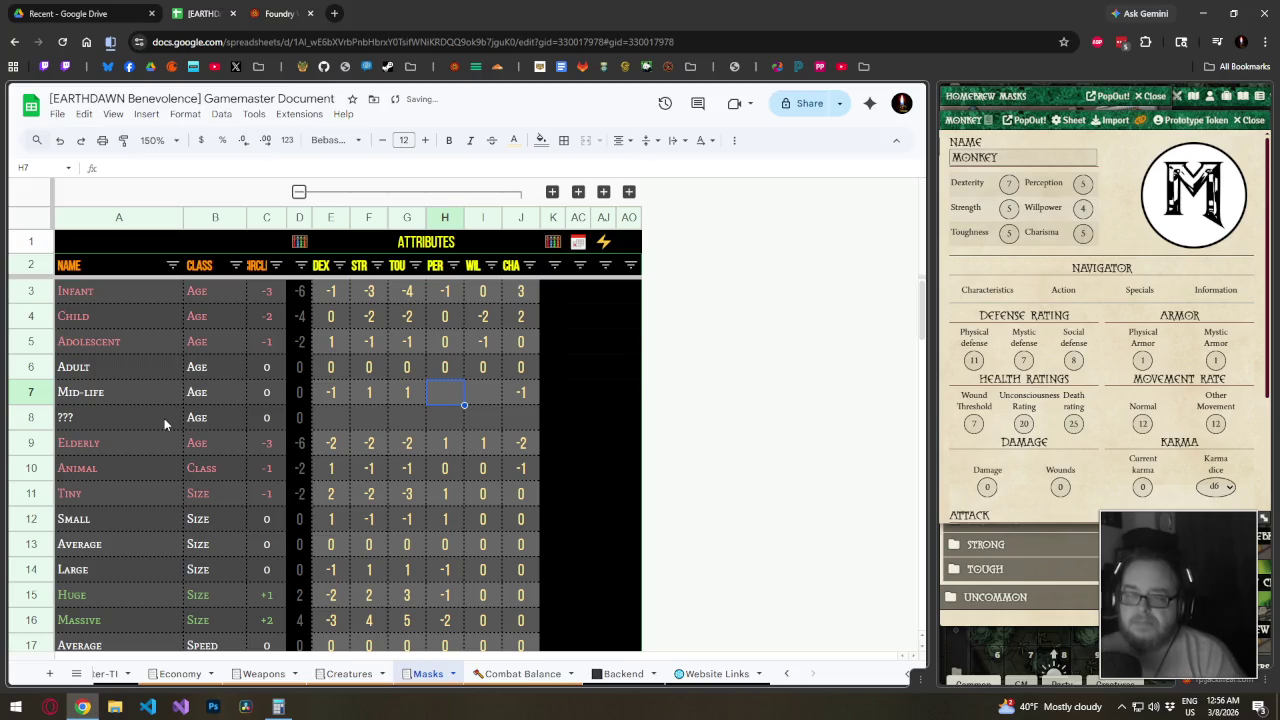
Set Mid-life Perception and Willpower to 1, and correct Strength and Toughness to -1
key(Left)
key(Left)
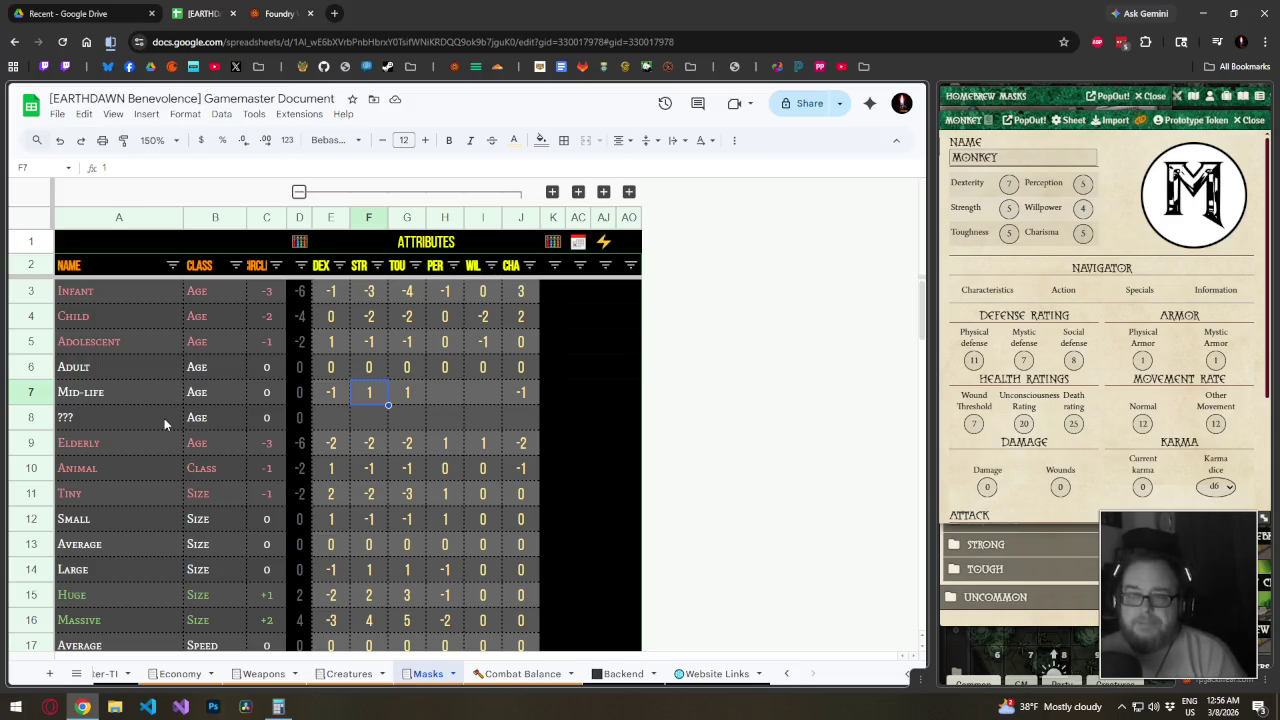
key(Right)
key(Right)
text(1)
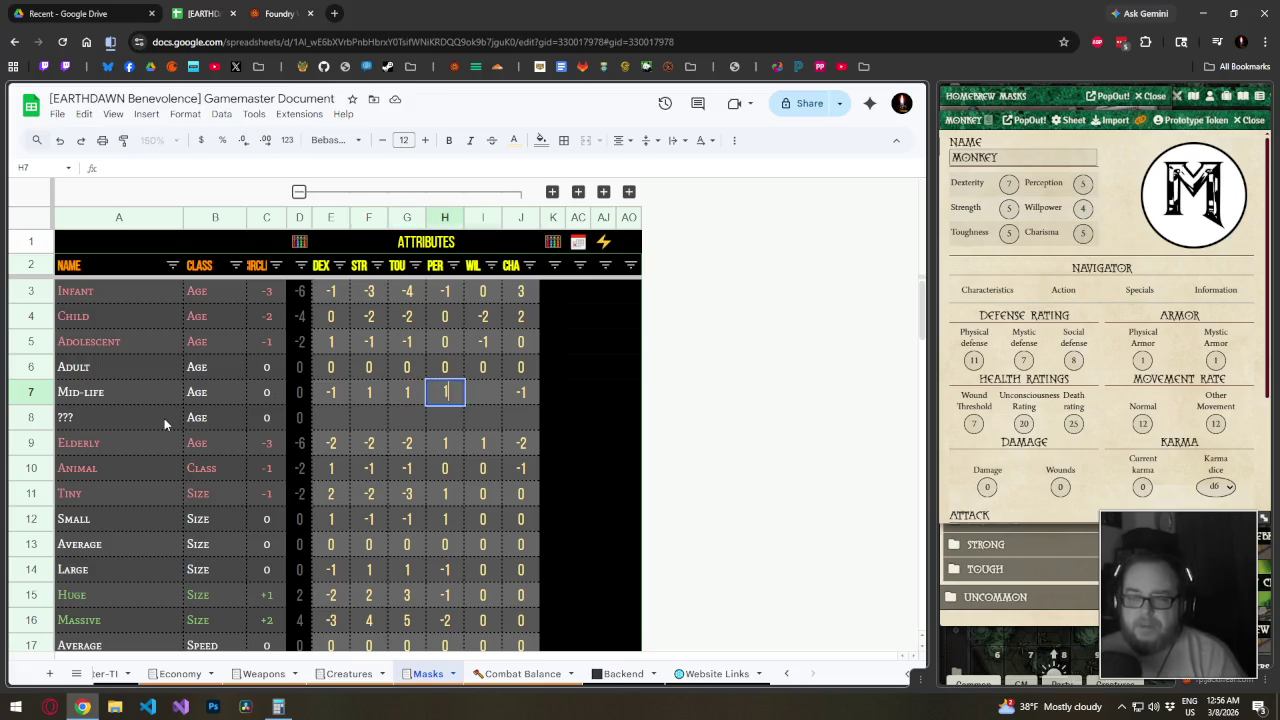
key(Right)
text(1)
key(Left)
key(Left)
text(-1)
key(Left)
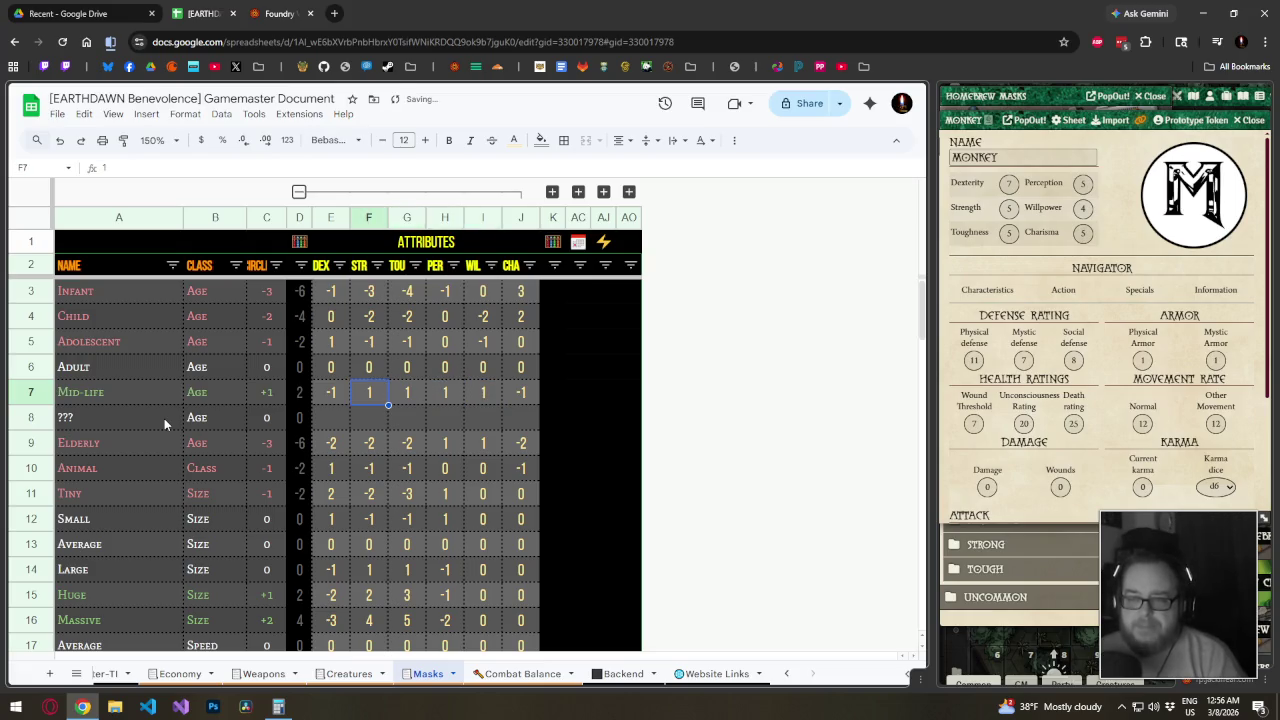
text(-1)
key(Right)
key(Right)
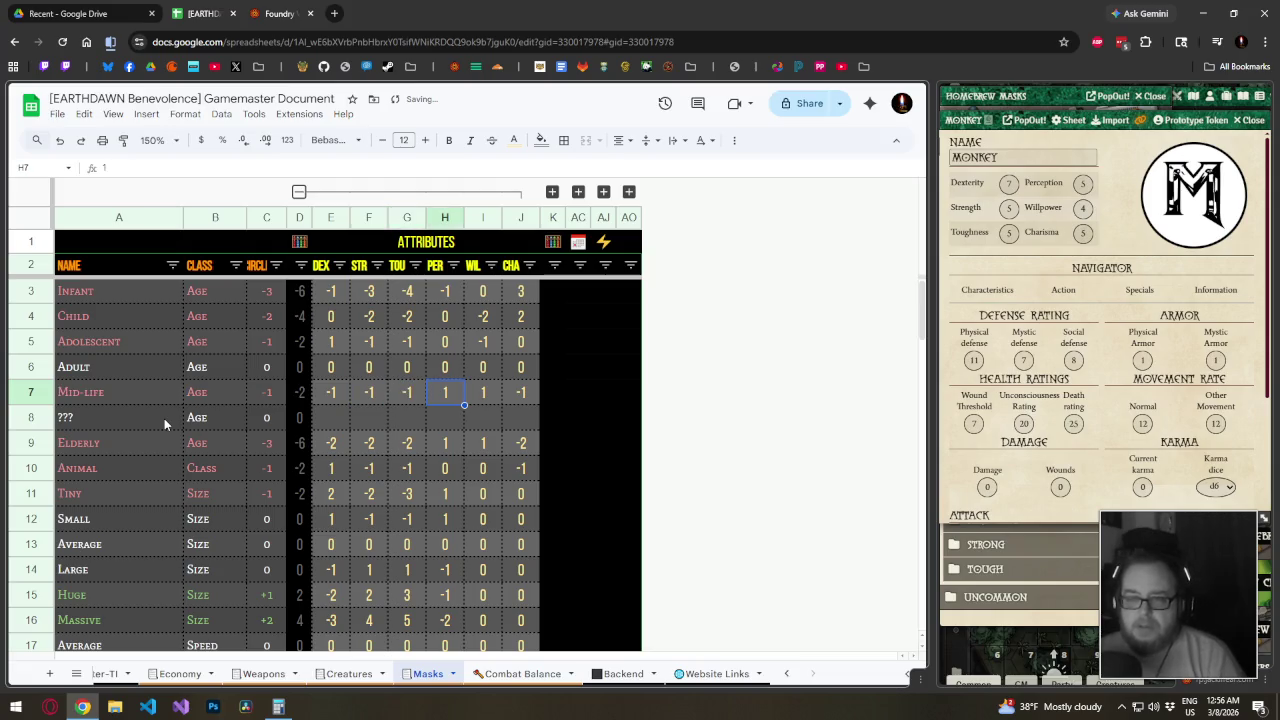
Check the Mid-life row values against Adult, from Dexterity through Charisma
key(Up)
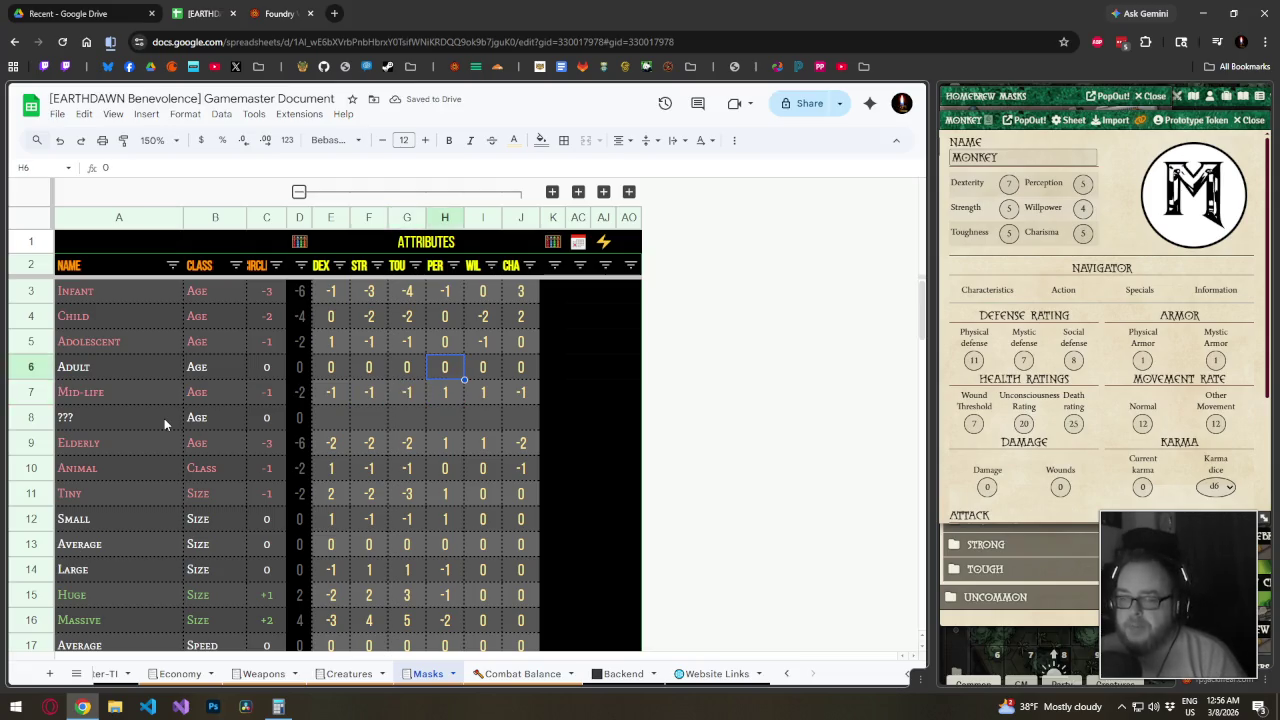
key(Down)
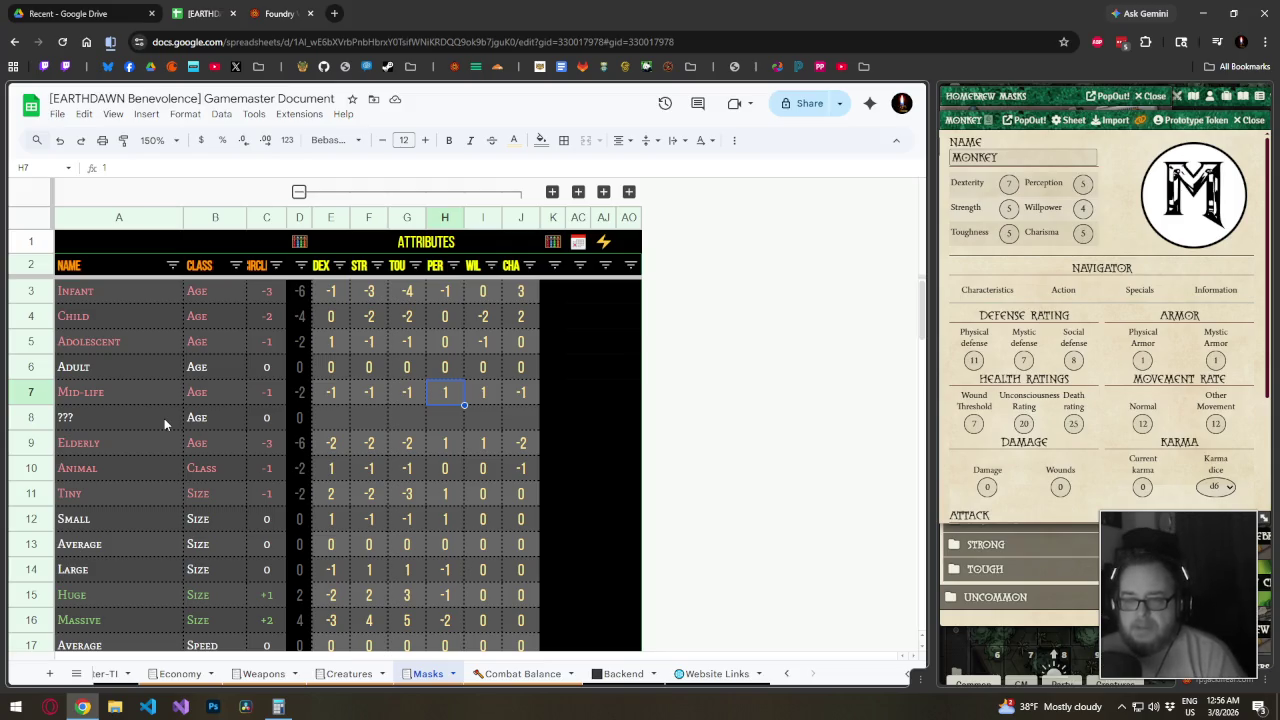
key(Right)
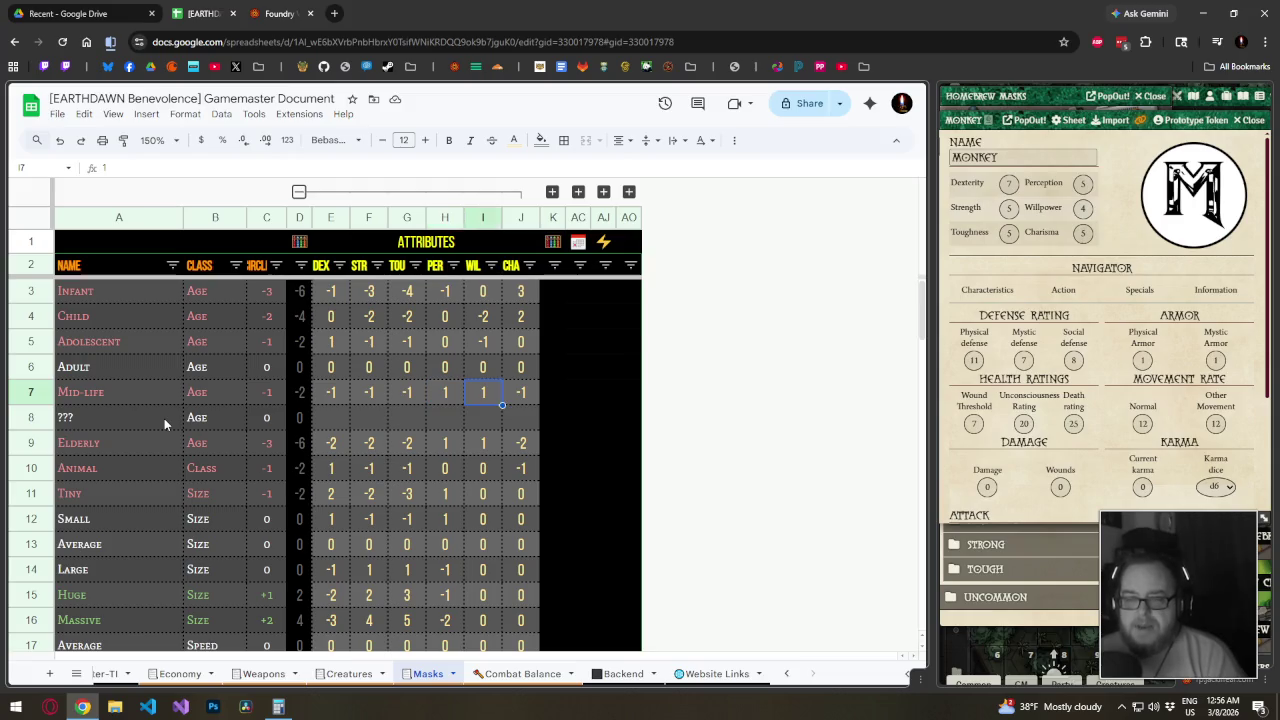
key(Right)
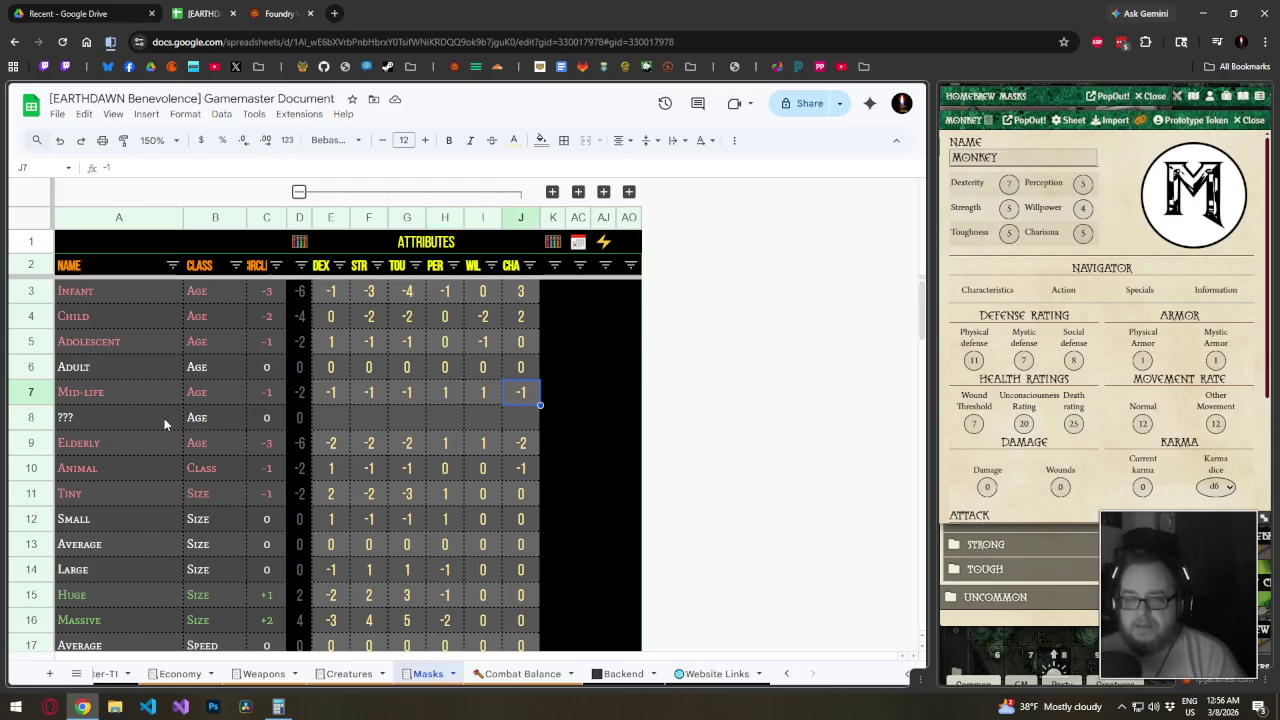
key(Left)
key(Left)
key(Left)
key(Left)
key(Left)
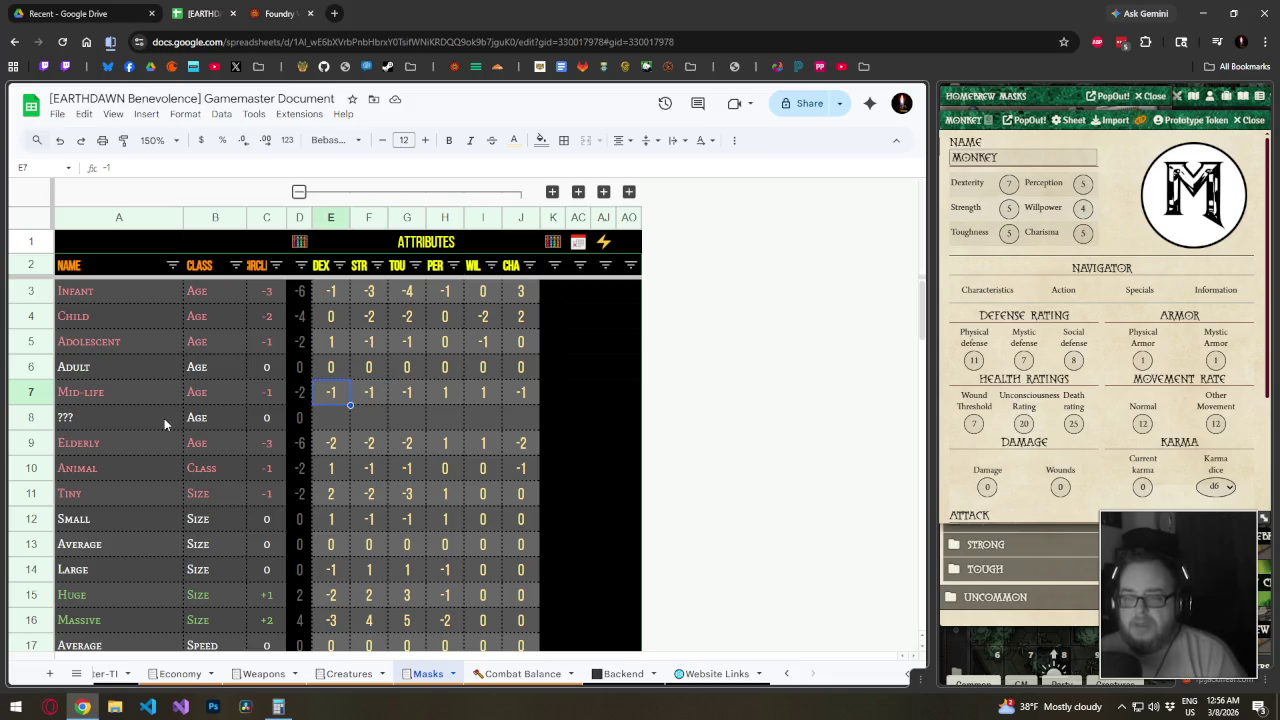
key(Right)
key(Right)
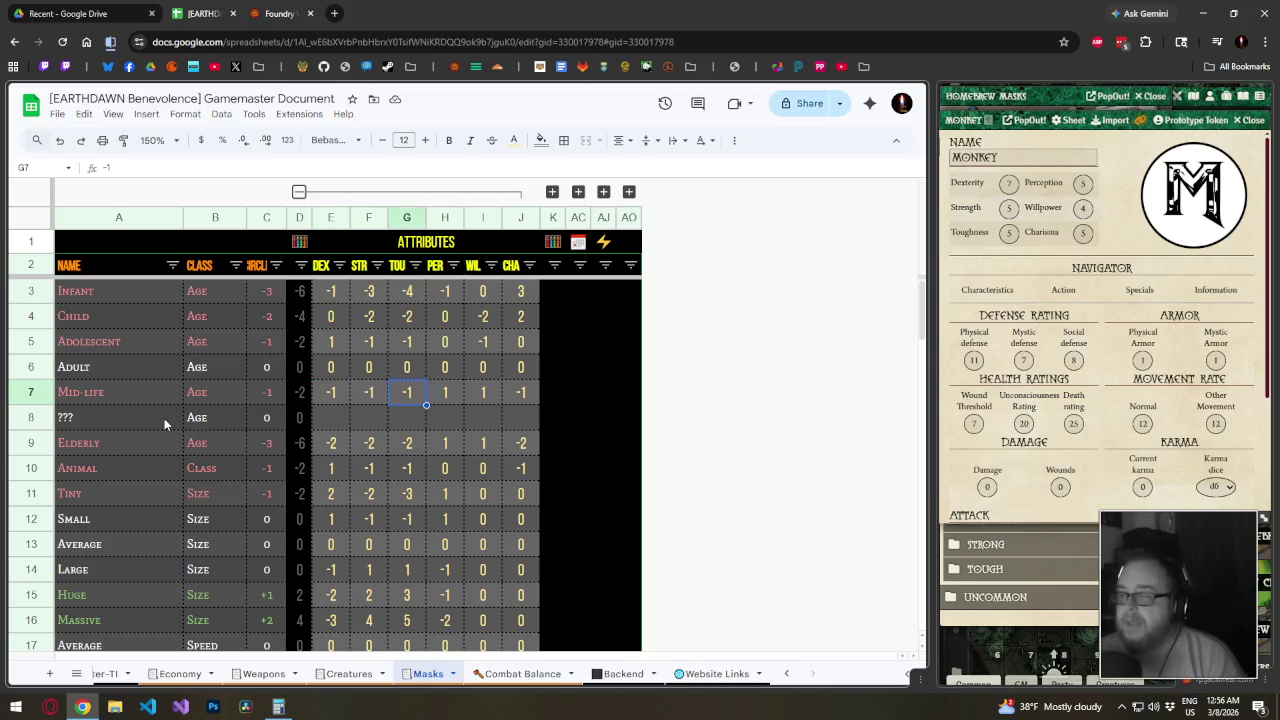
key(Right)
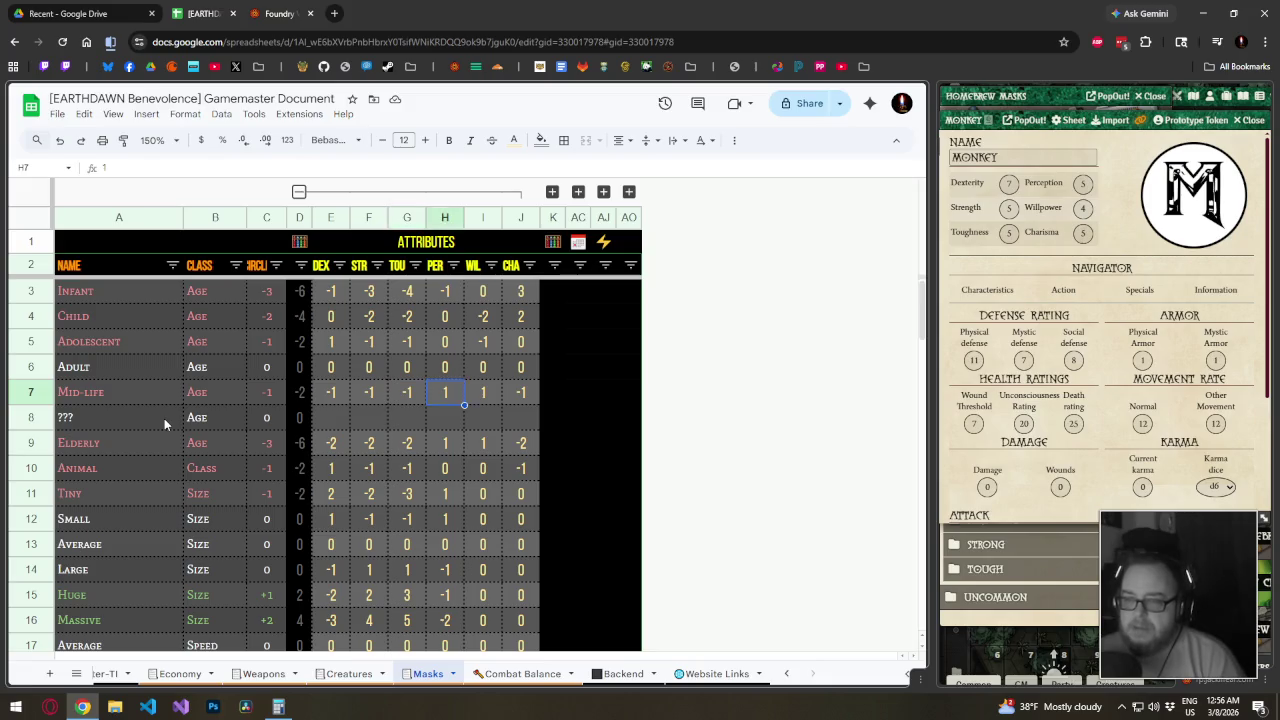
key(Right)
key(Right)
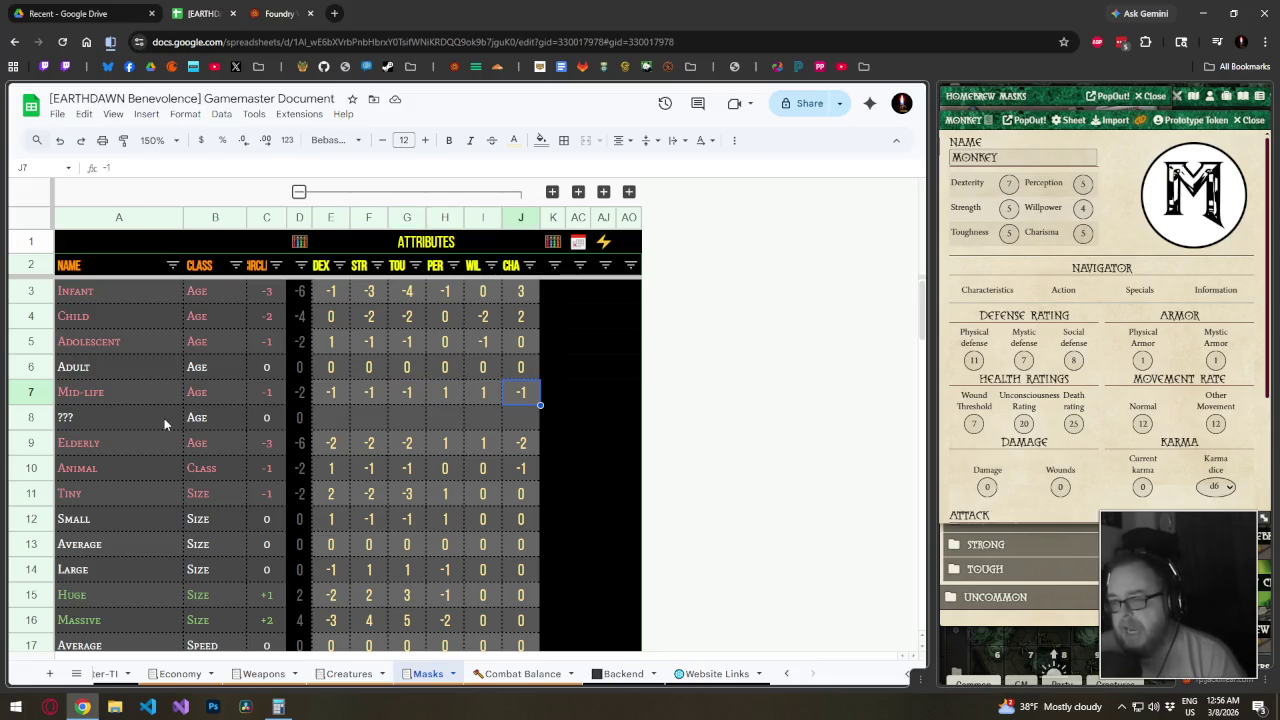
key(Left)
key(Left)
key(Right)
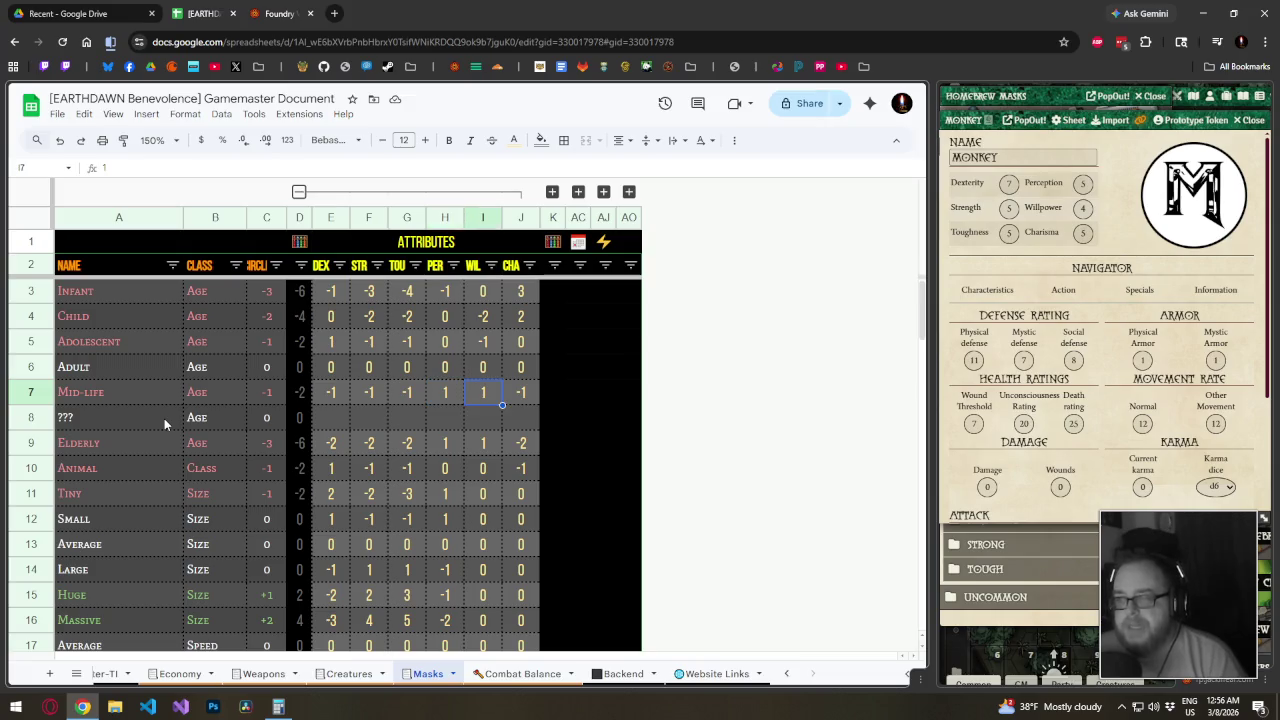
key(Left)
key(Right)
key(Left)
key(Right)
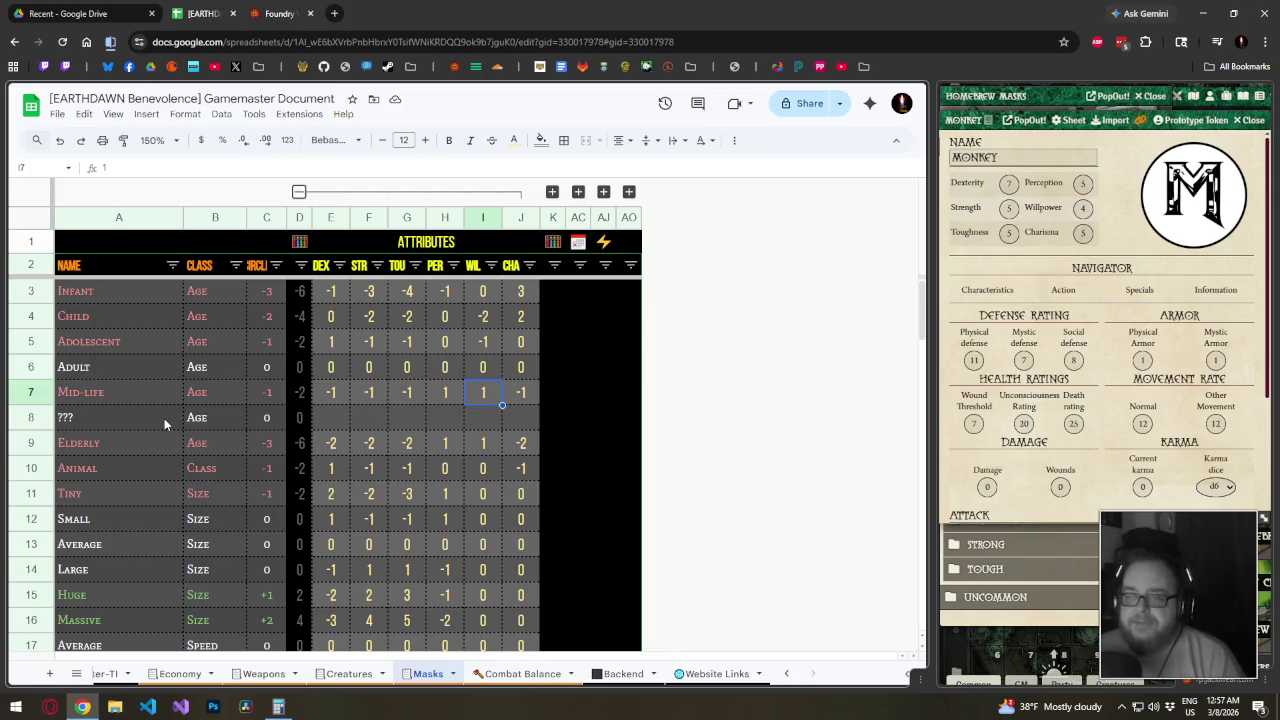
Move down to the Age class cell of the empty row 8
key(Down)
key(Left)
key(Left)
key(Left)
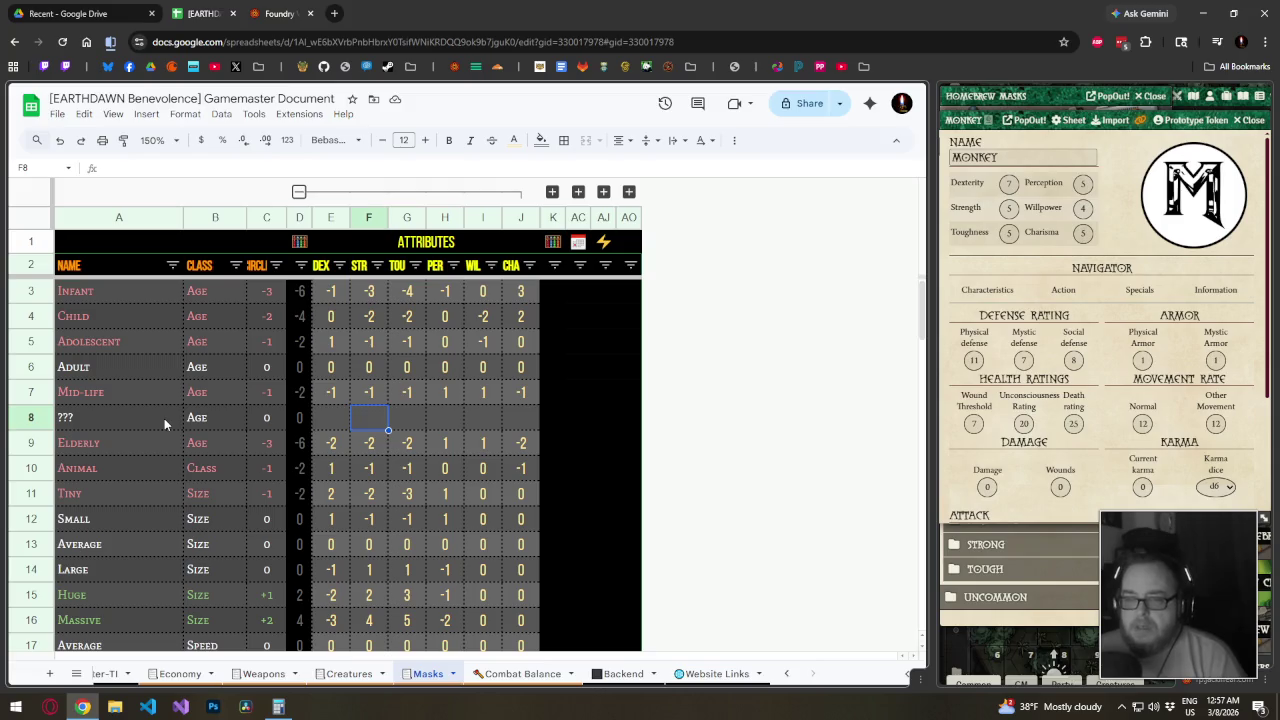
key(Left)
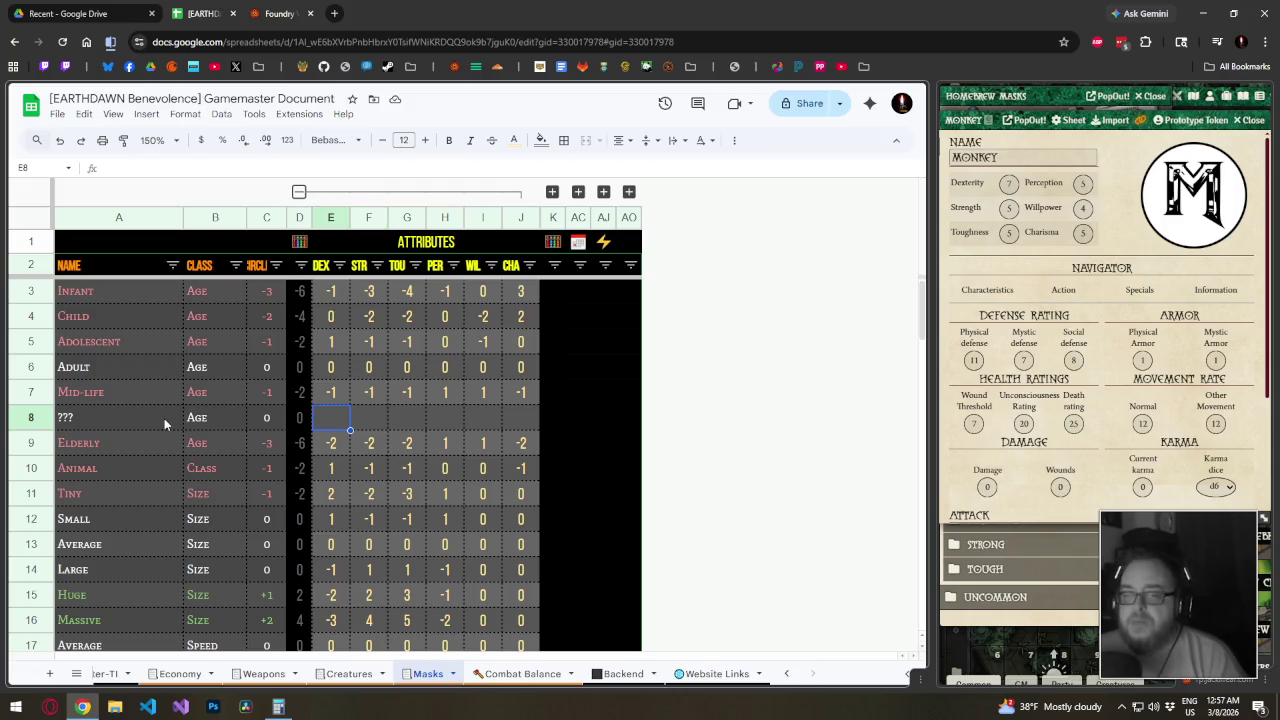
key(Left)
key(Left)
key(Left)
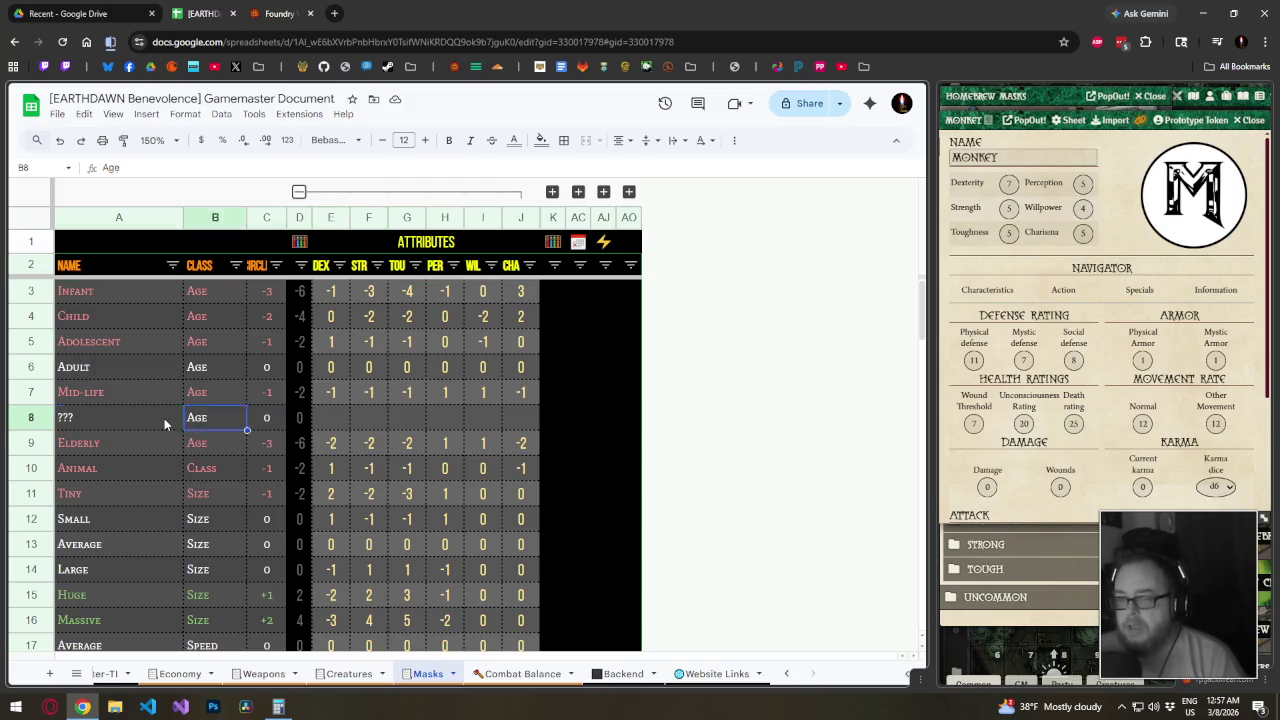
key(Left)
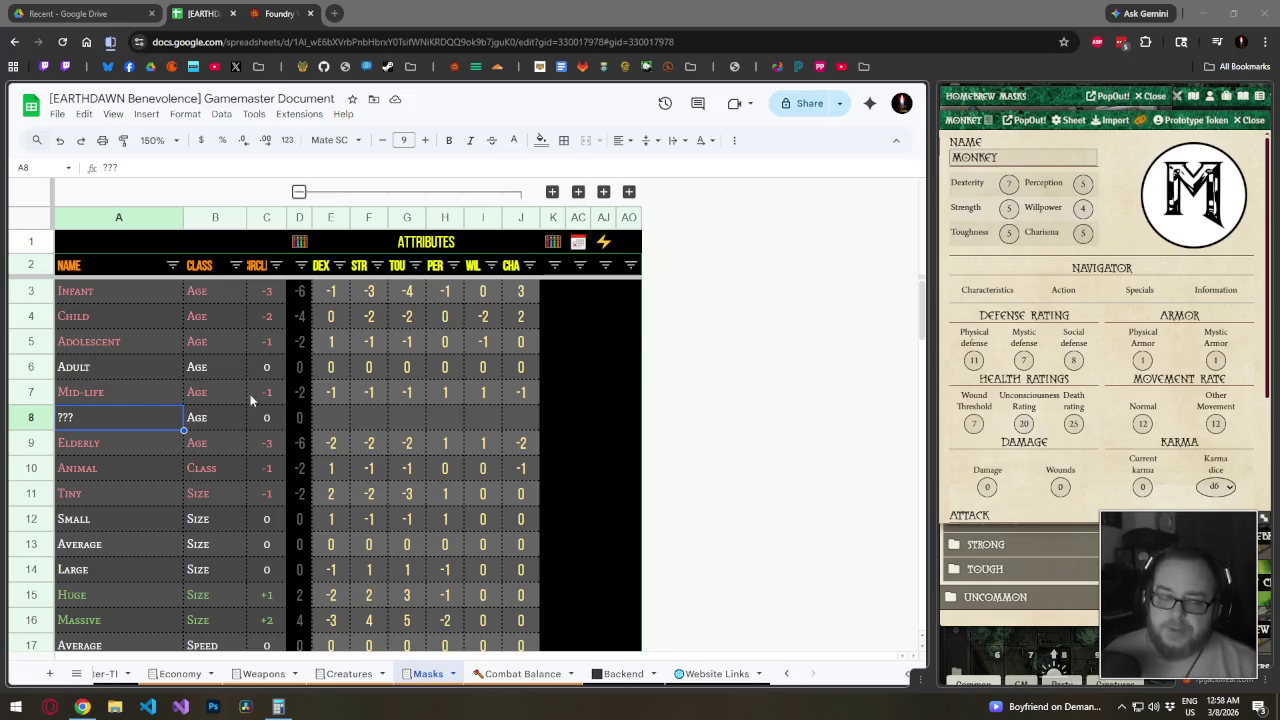
Name the blank age row in A8 'Mature'
click(152, 421)
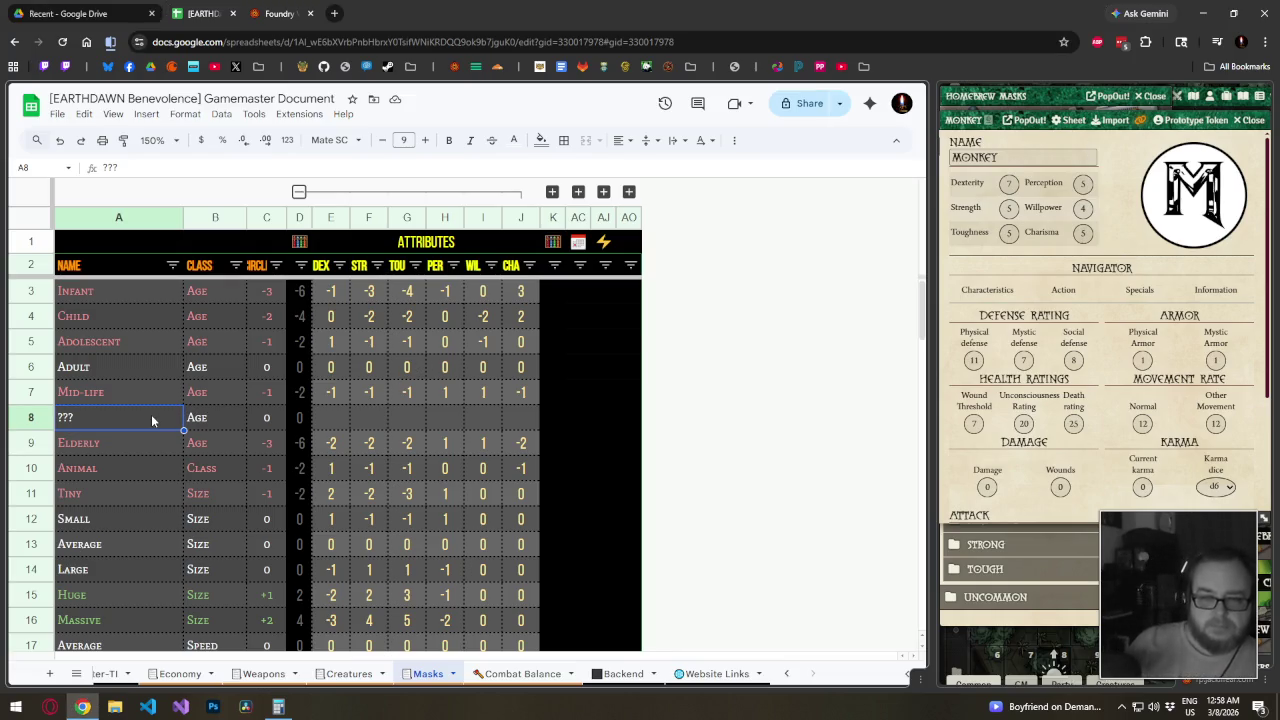
text(Mature)
key(Return)
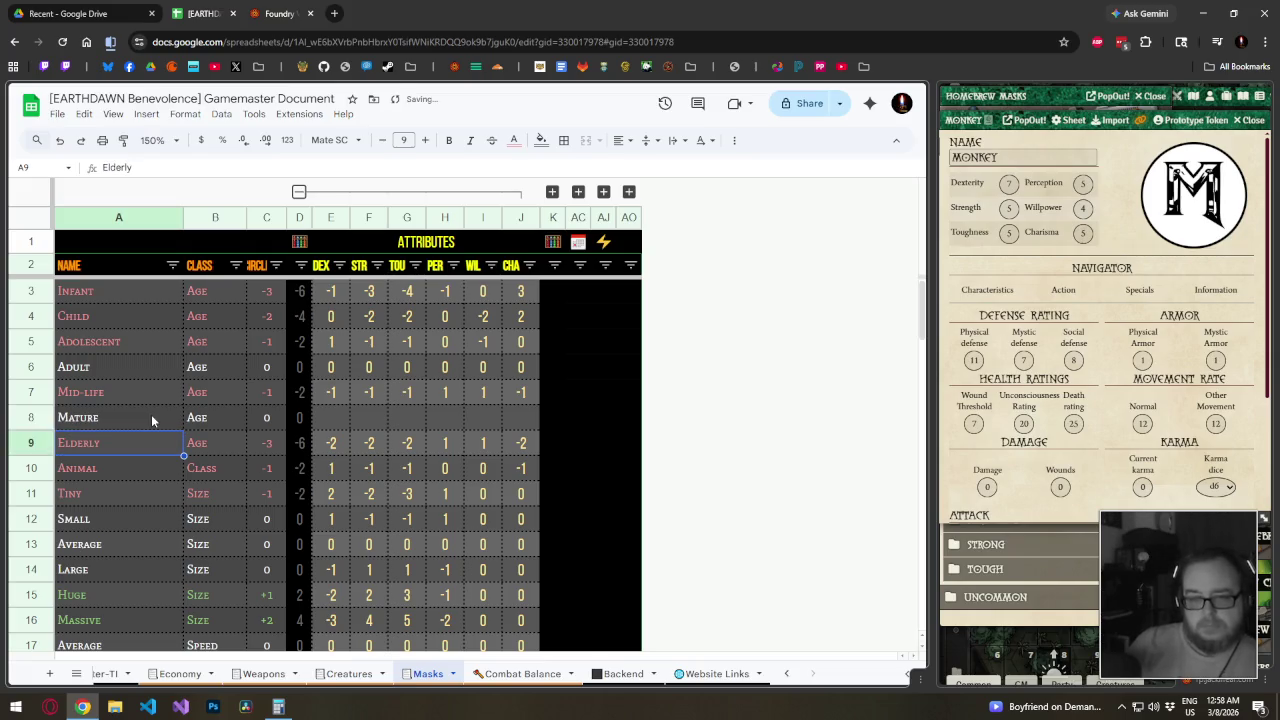
click(152, 420)
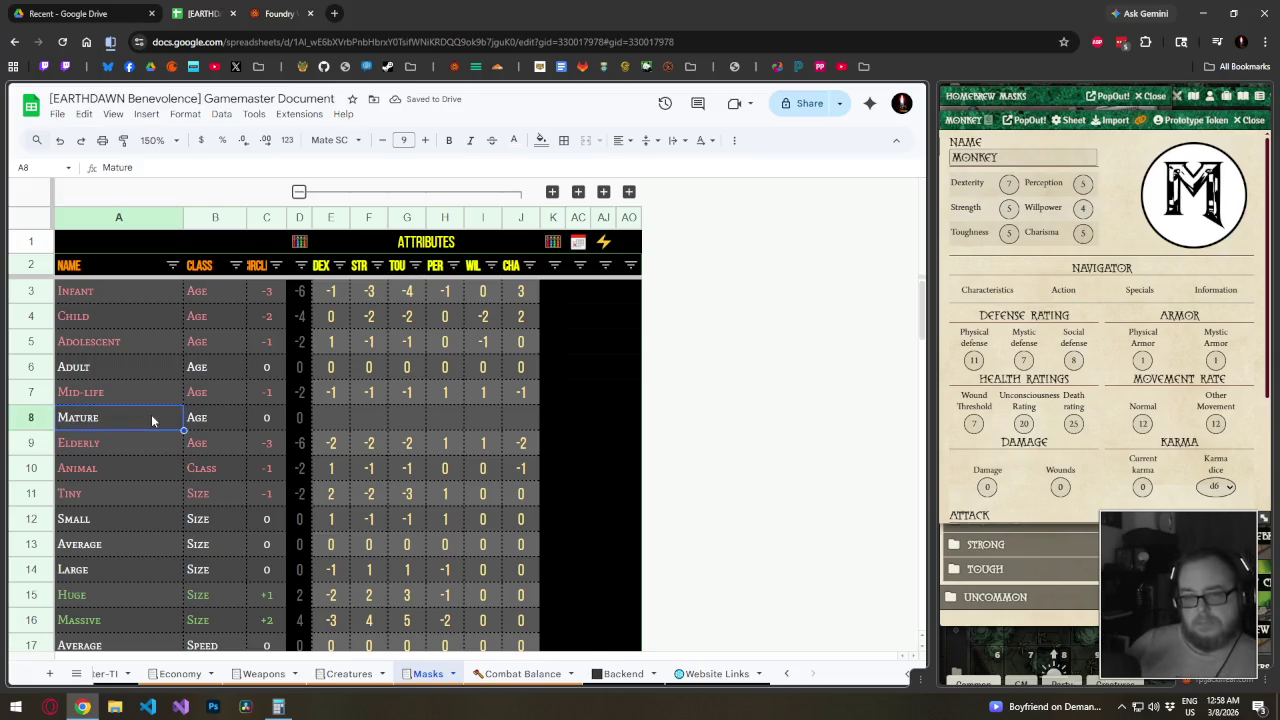
double_click(152, 420)
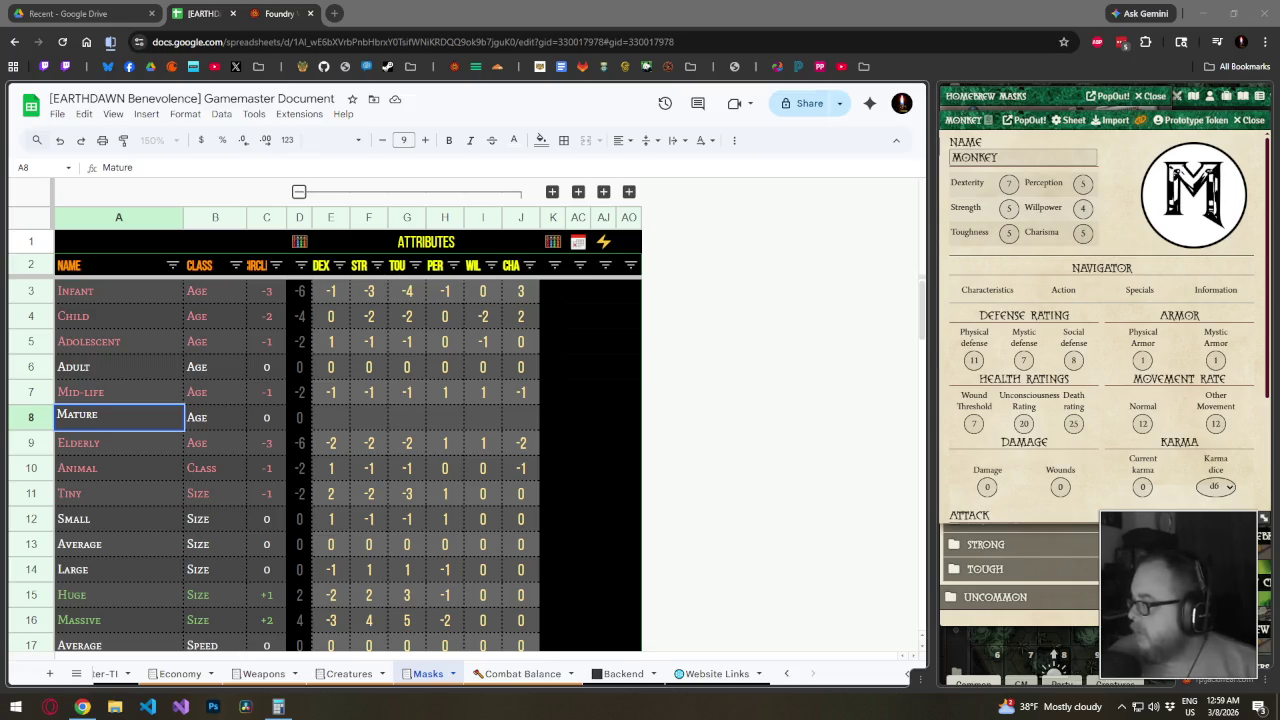
key(Up)
Replace the A8 row name with 'Senior'
click(129, 413)
text(Senior)
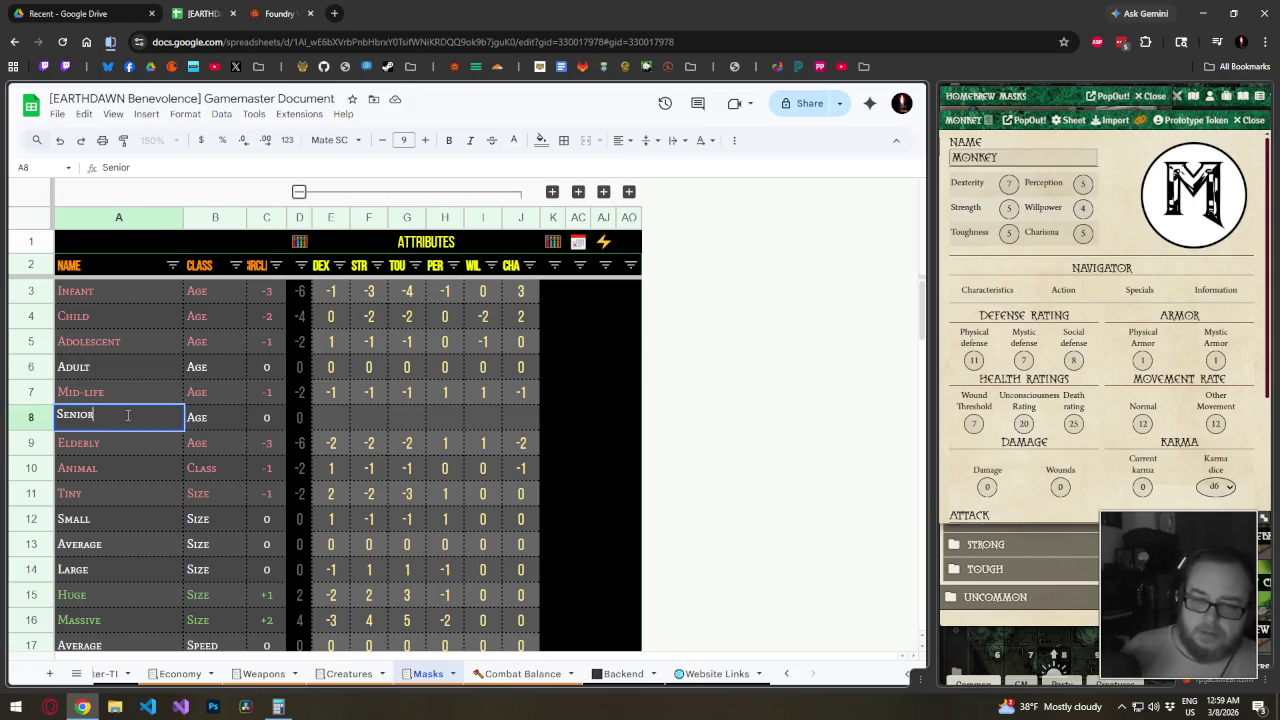
key(Tab)
key(Tab)
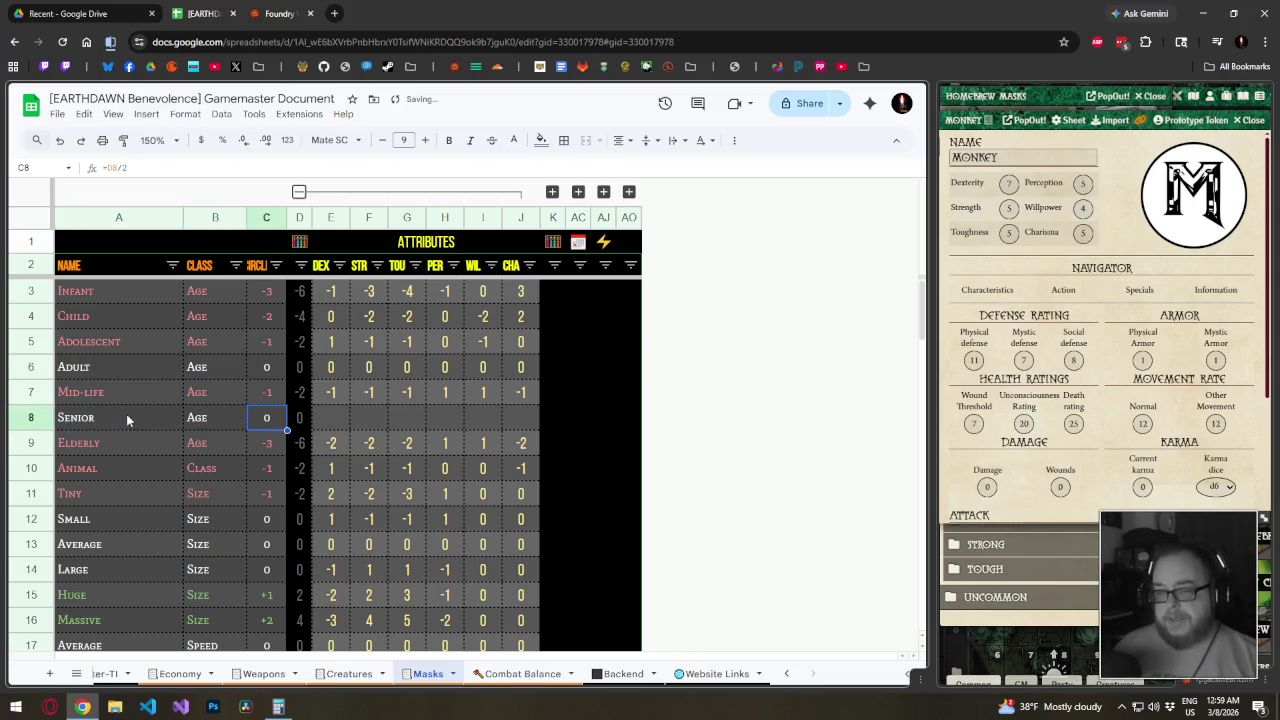
key(Tab)
key(Tab)
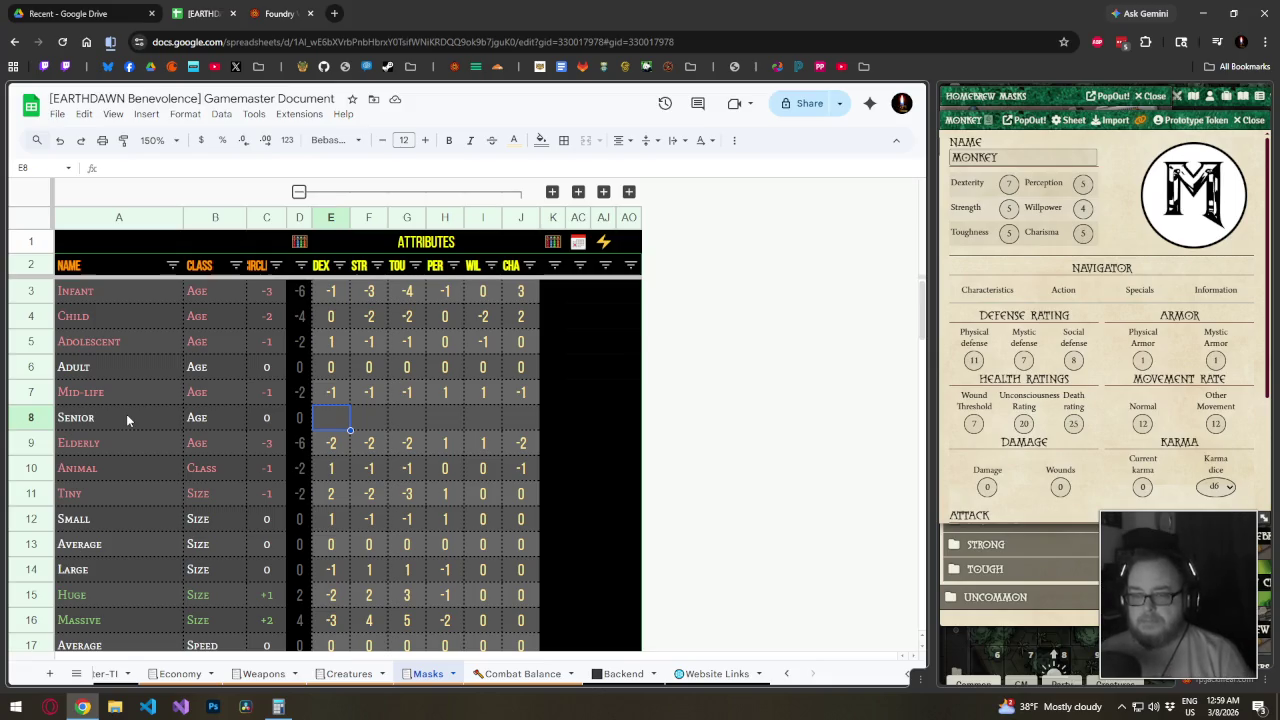
Copy the Mid-life attribute modifiers into the Senior row
key(Up)
key(shift+Right)
key(shift+Right)
key(shift+Right)
key(shift+Right)
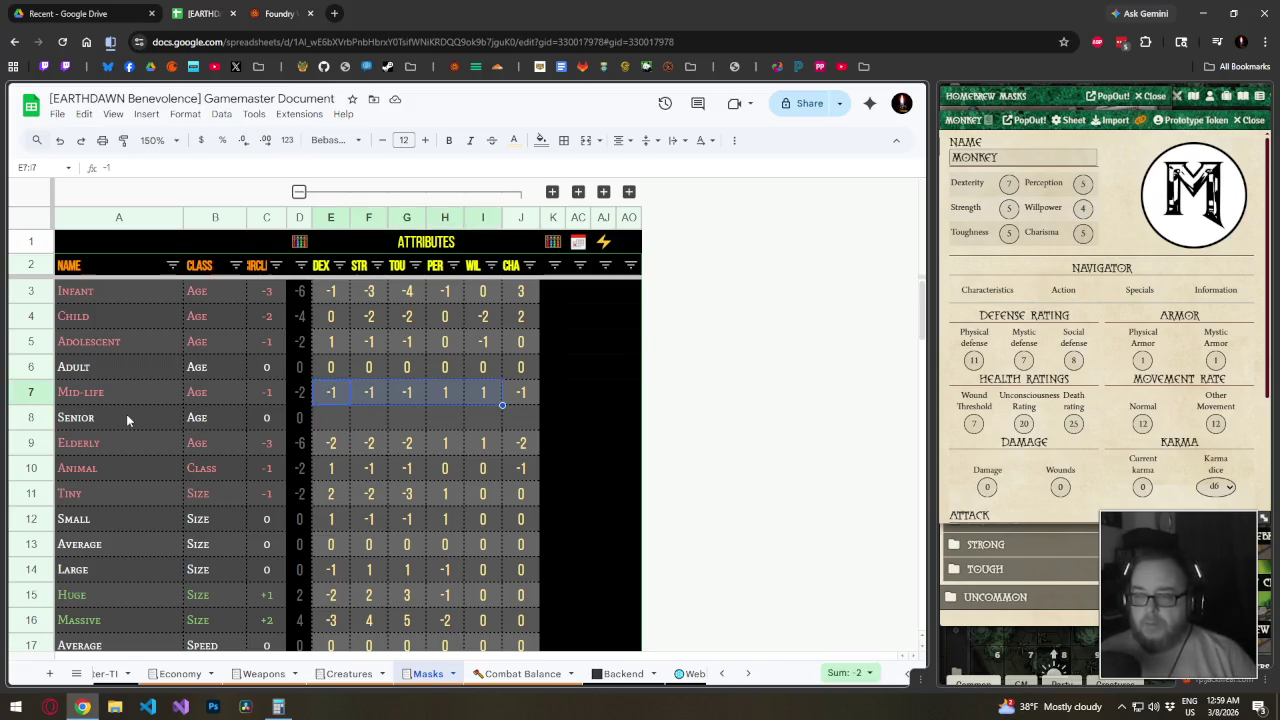
key(shift+Right)
key(ctrl+c)
key(Down)
key(ctrl+v)
key(Up)
key(Down)
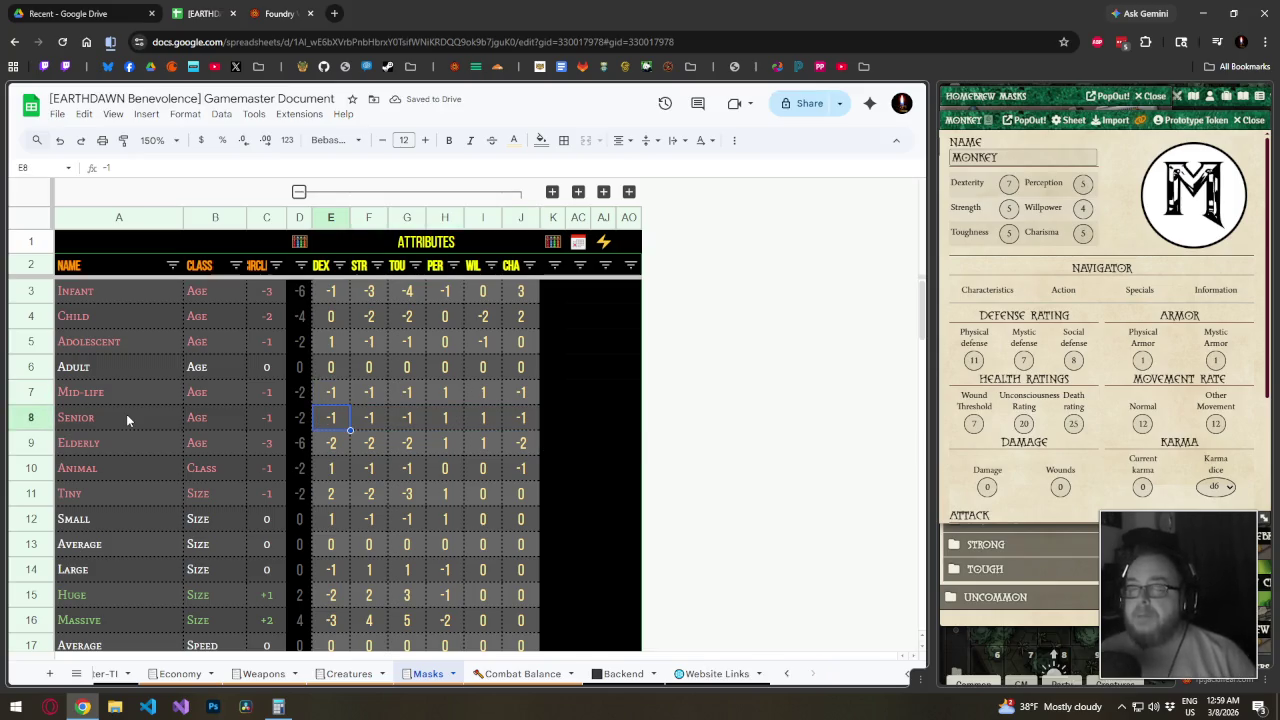
Set Senior Willpower to 2 and Dexterity, Strength, Toughness to -2
key(Right)
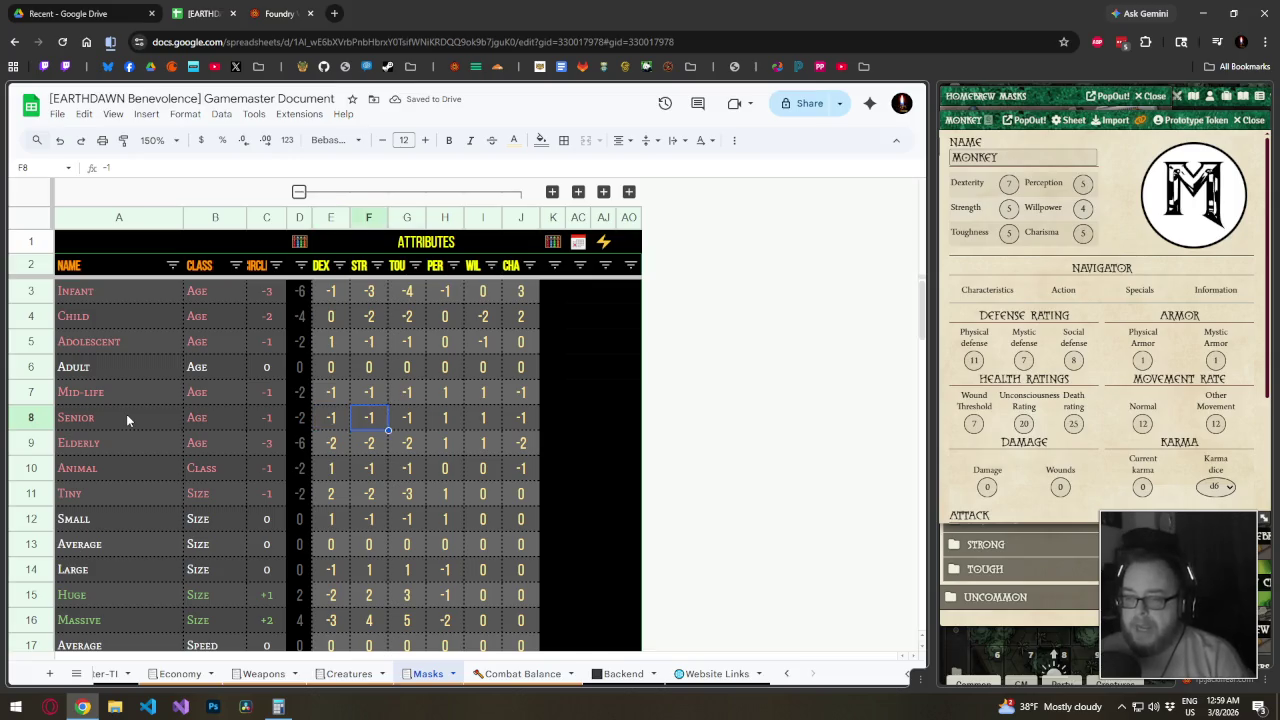
key(Right)
key(Right)
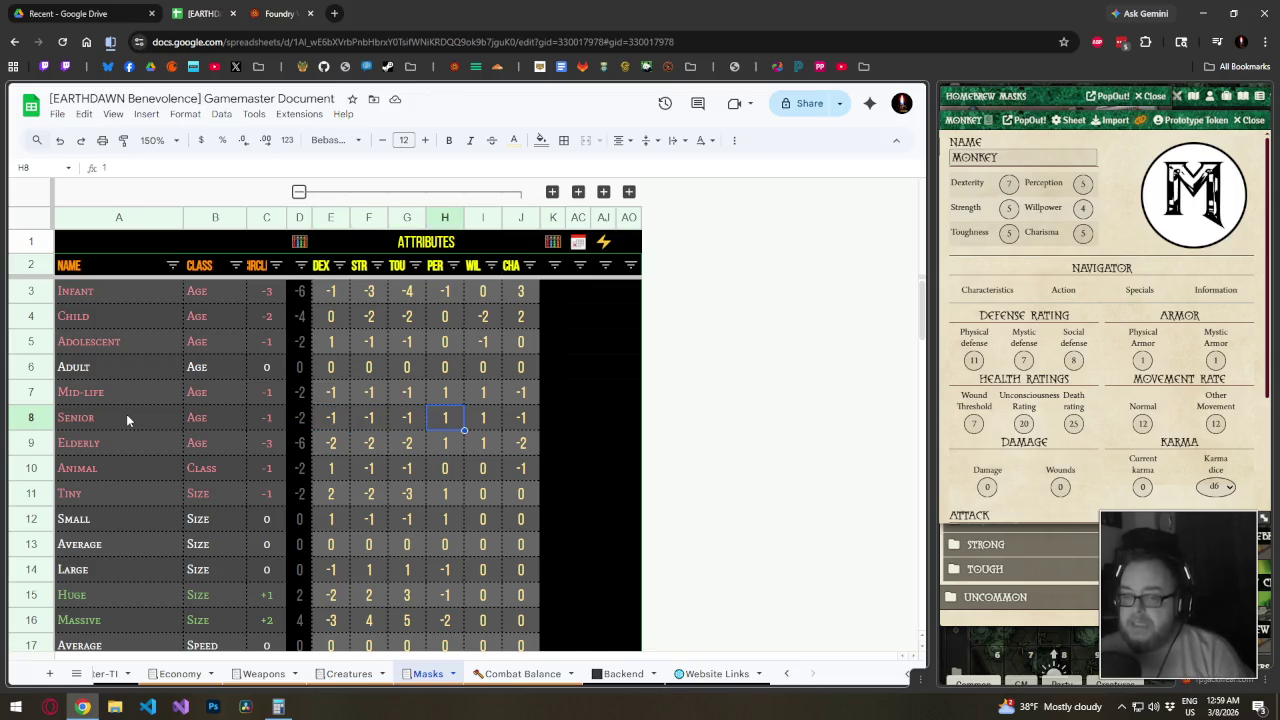
key(Right)
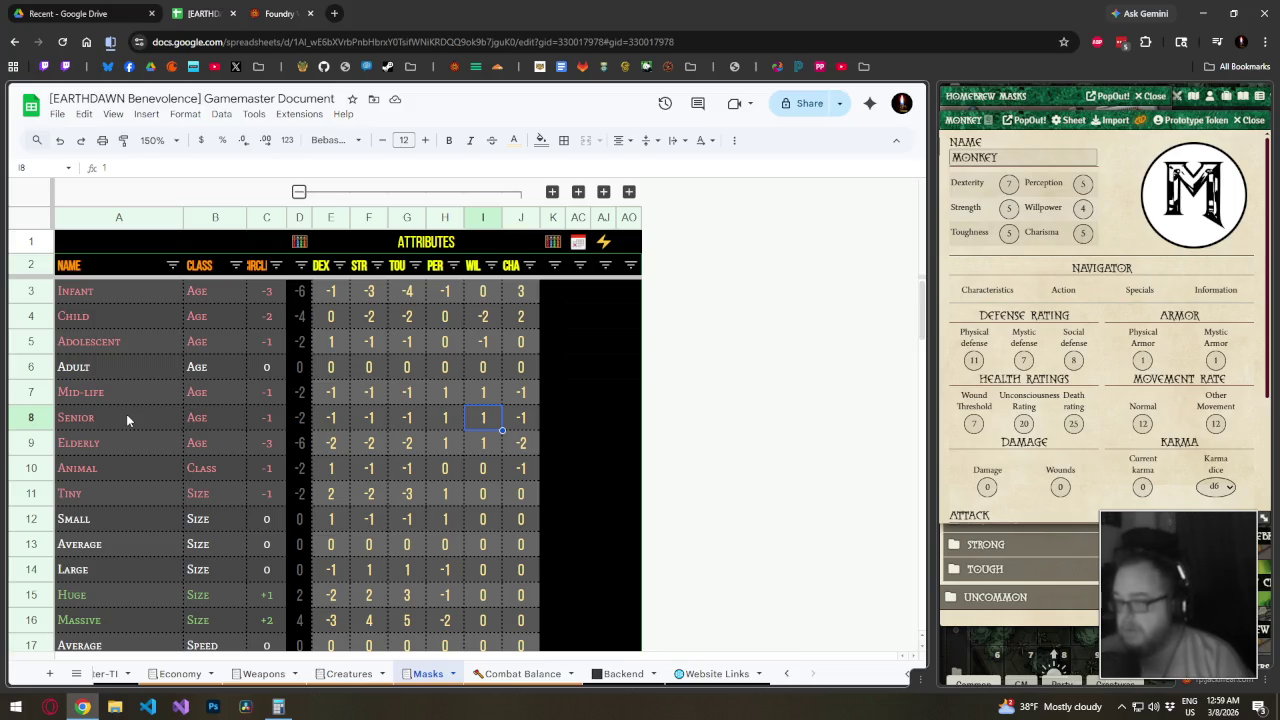
text(2)
key(Left)
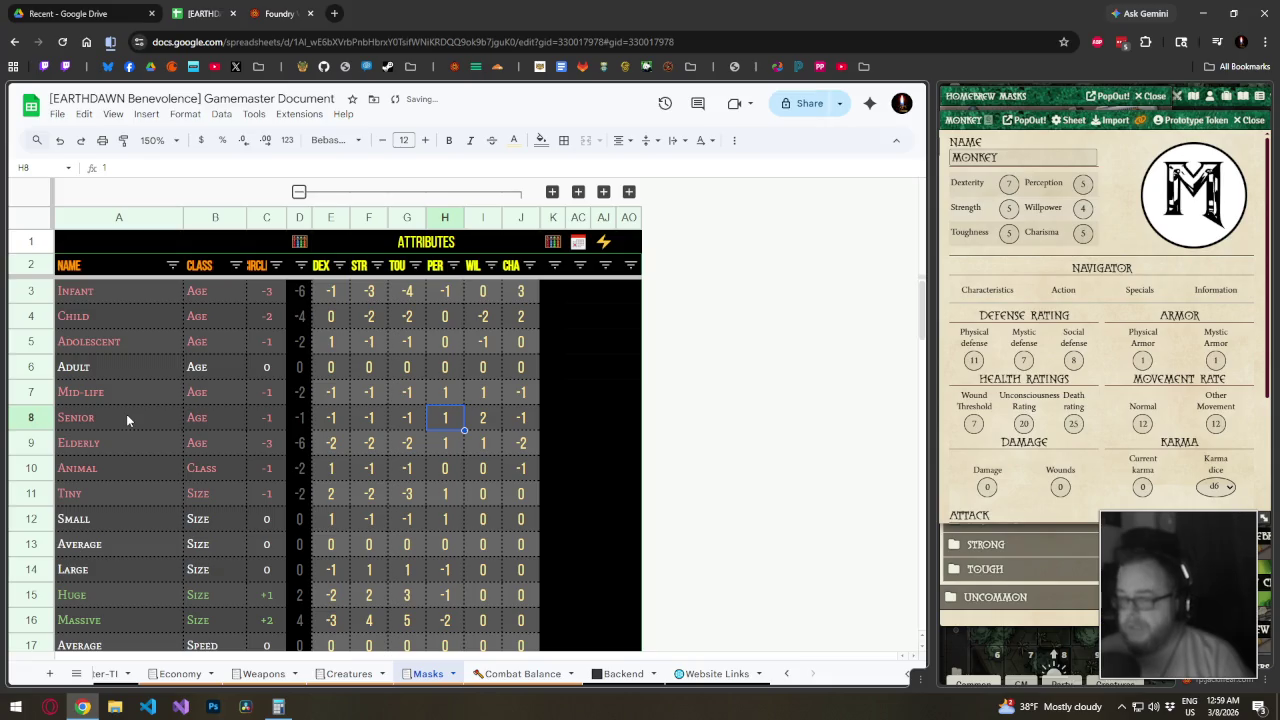
key(Left)
key(Left)
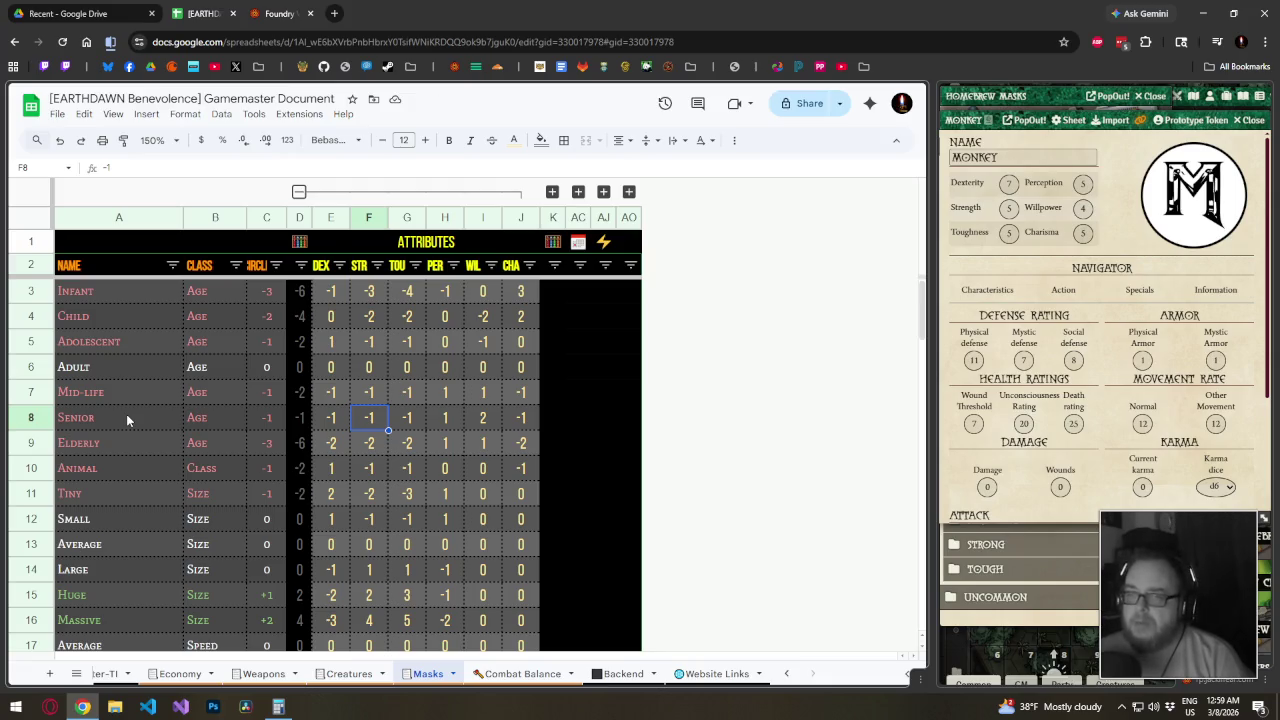
key(Left)
text(-2	)
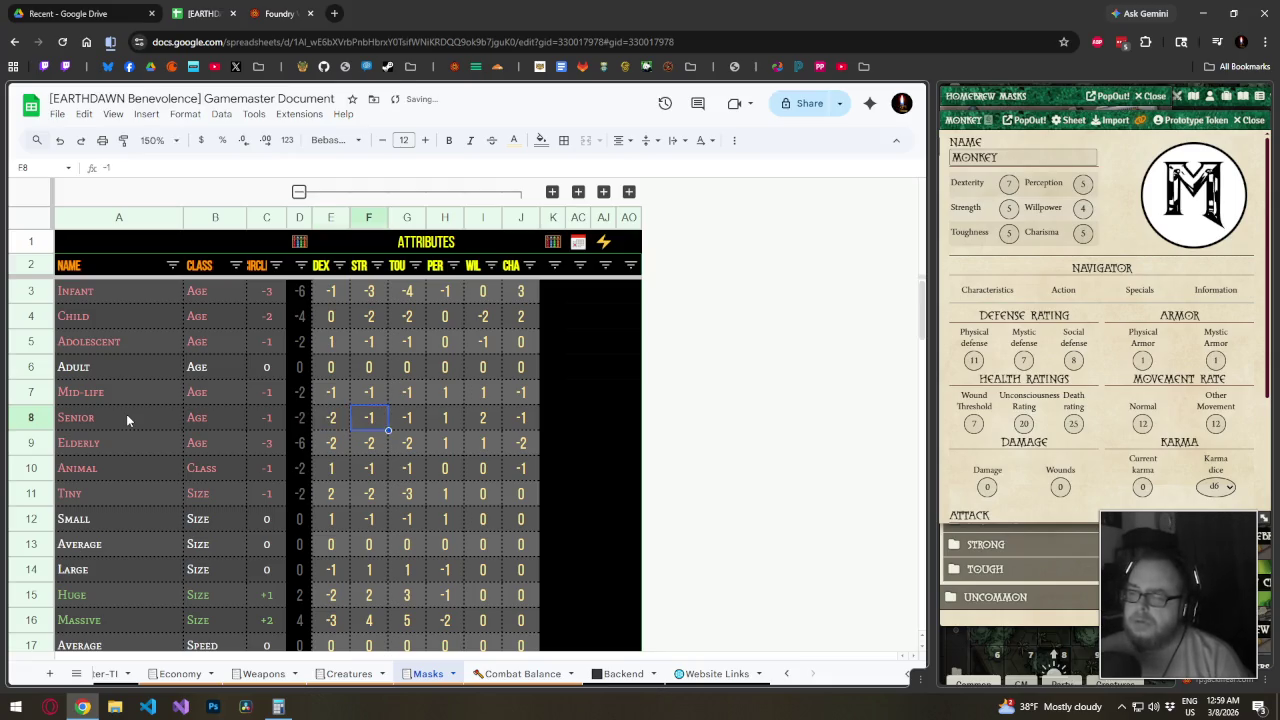
text(-2	-2)
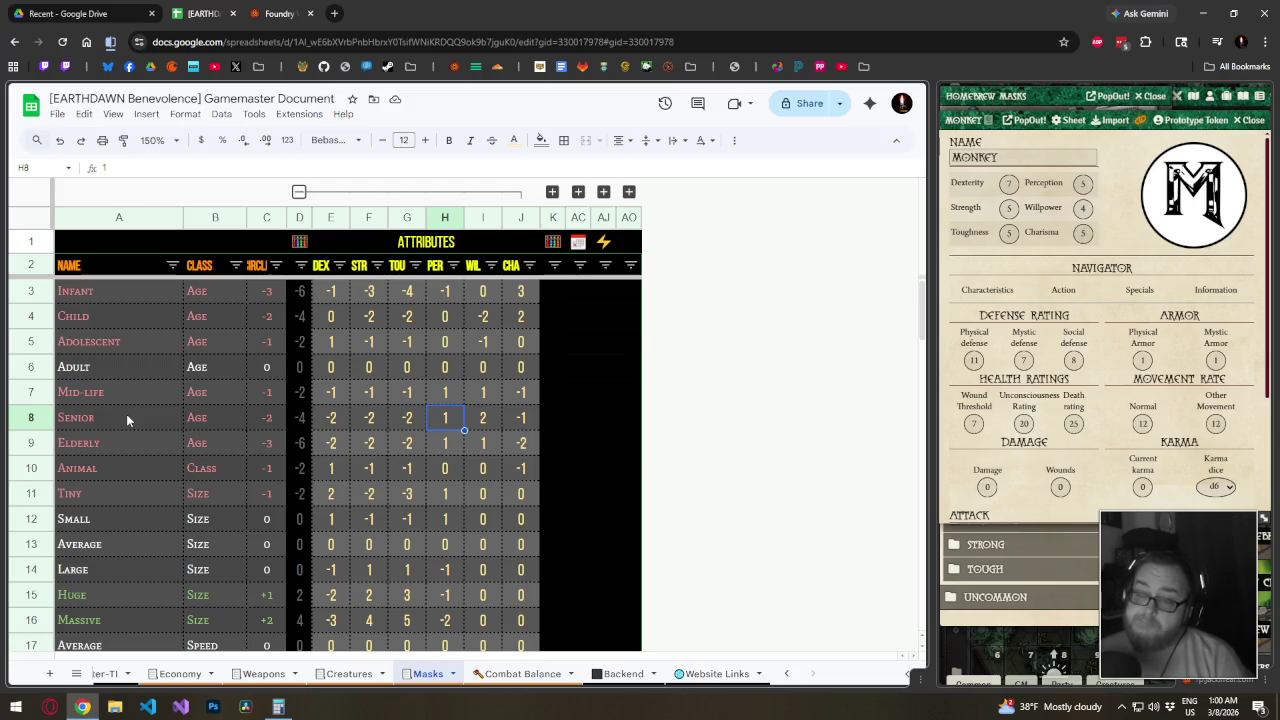
Set the Elderly Perception modifier to 0 and Willpower to 2
key(Down)
text(0)
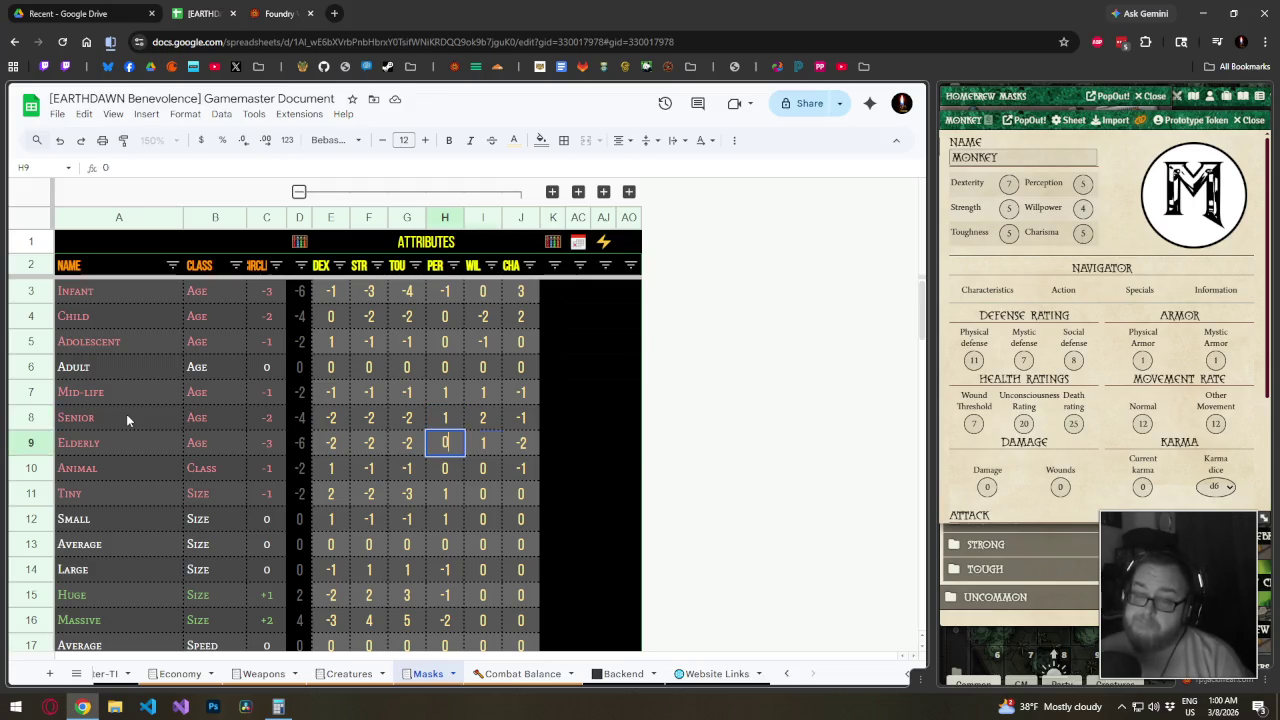
key(Tab)
text(2)
key(Tab)
key(shift+Tab)
key(Left)
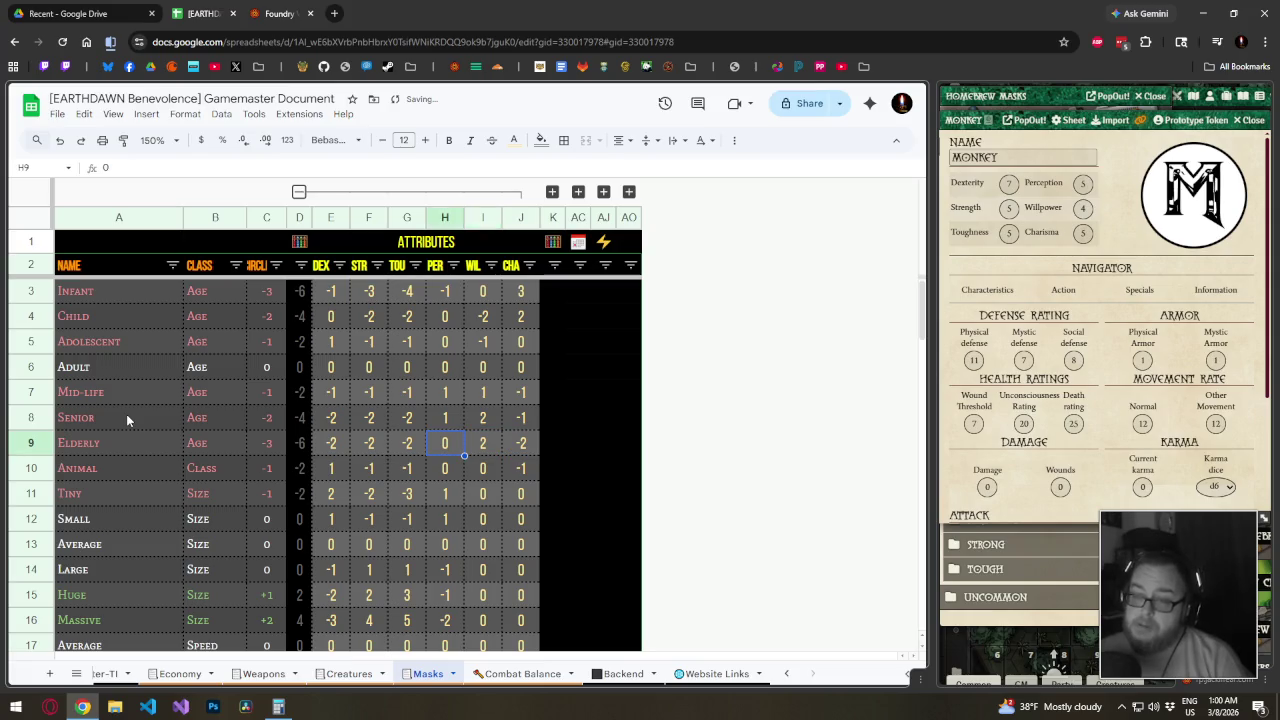
key(Up)
key(Up)
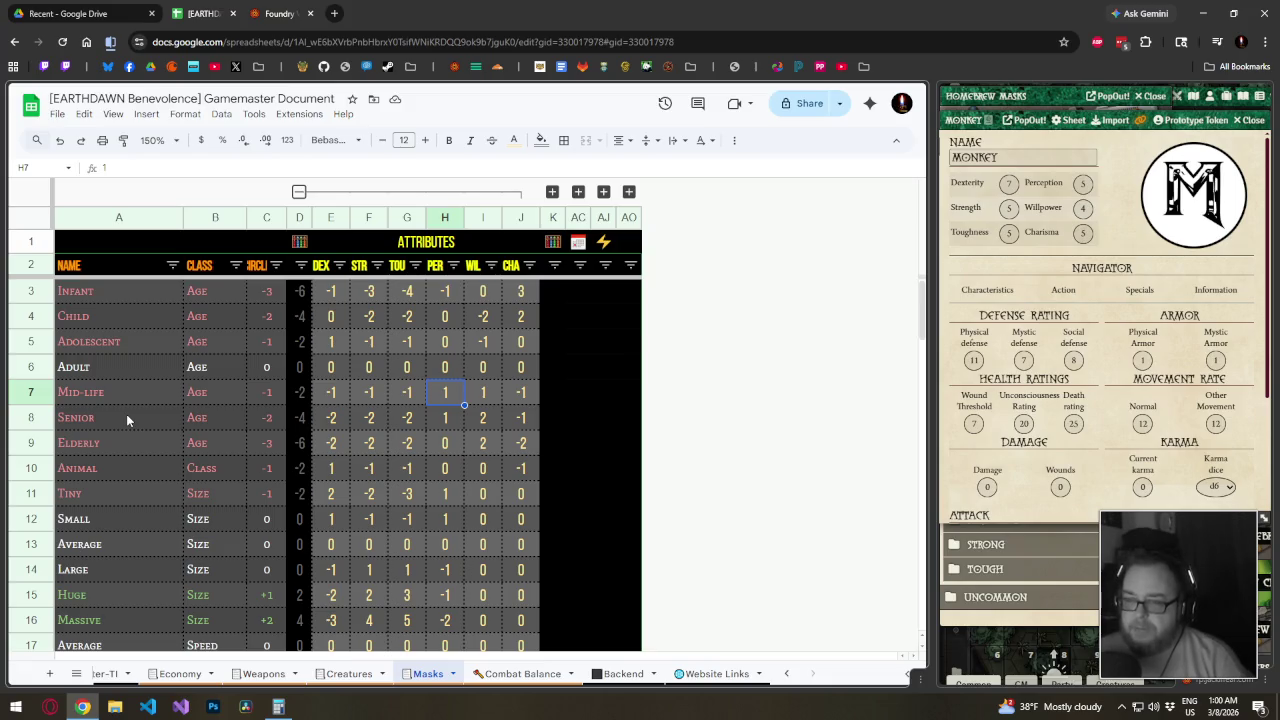
key(Down)
key(Down)
key(Left)
key(Left)
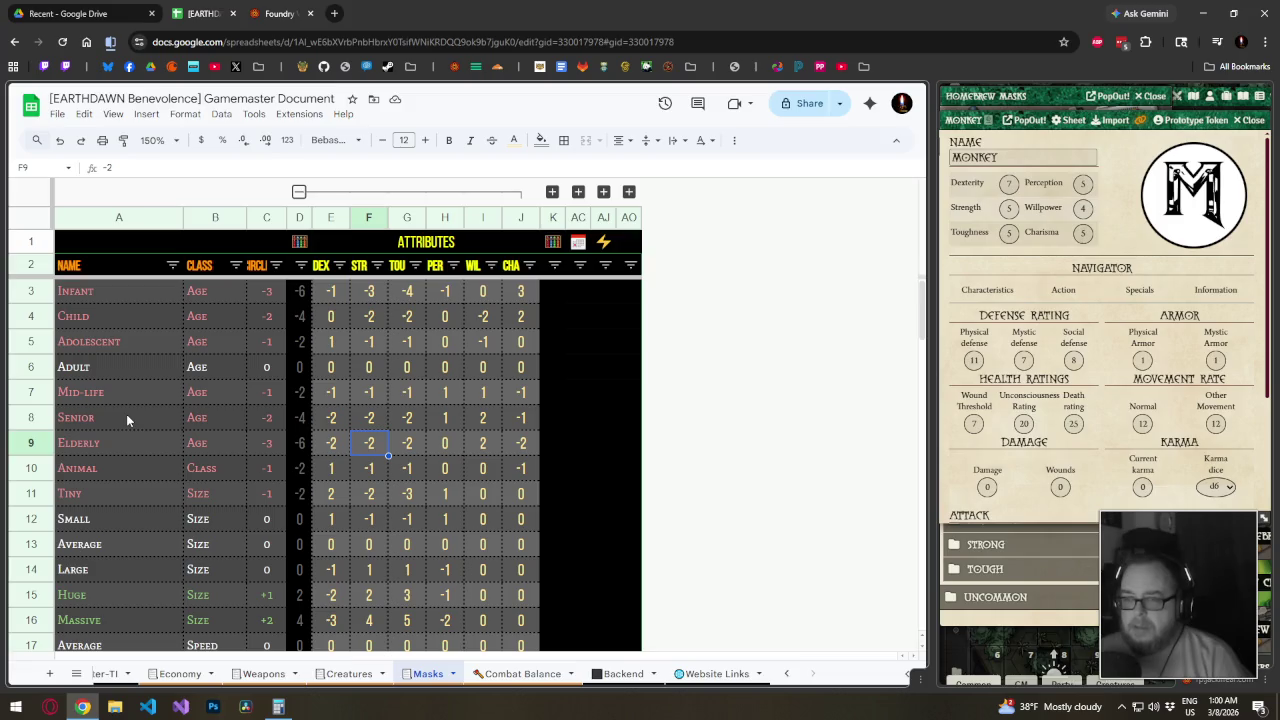
Set Elderly Toughness to -3 and Charisma to -1
key(Right)
key(Right)
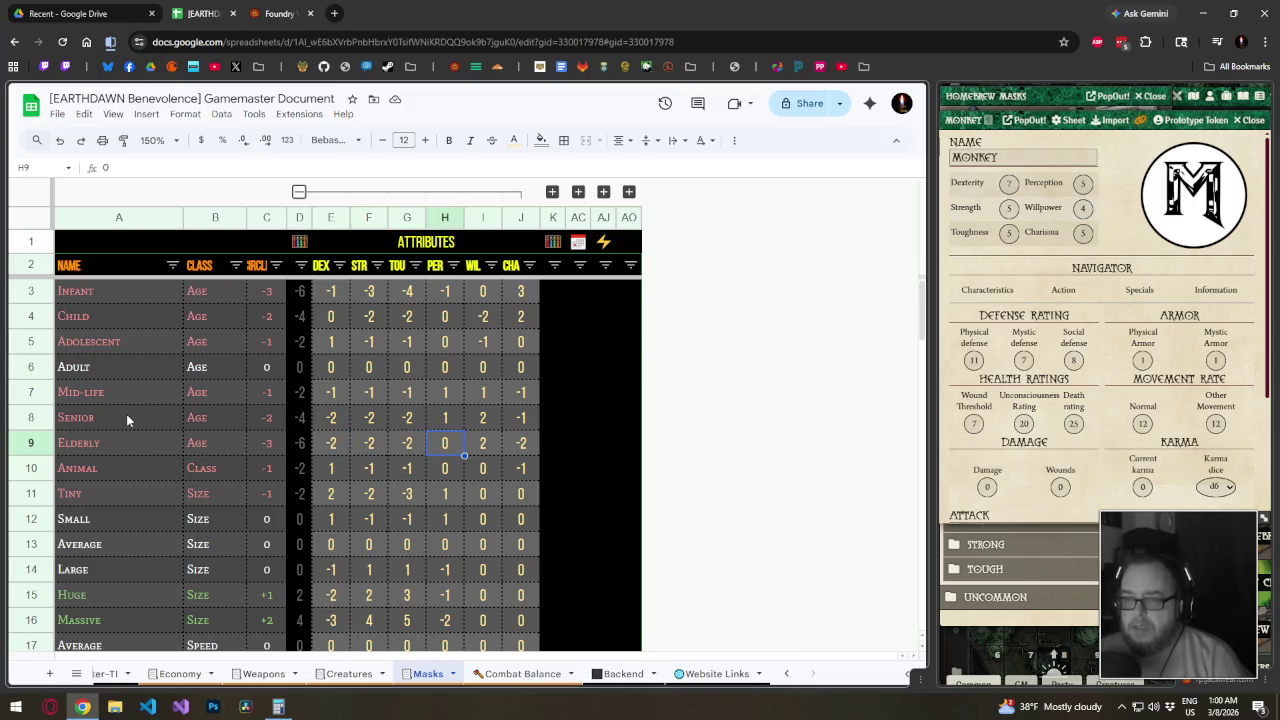
key(Right)
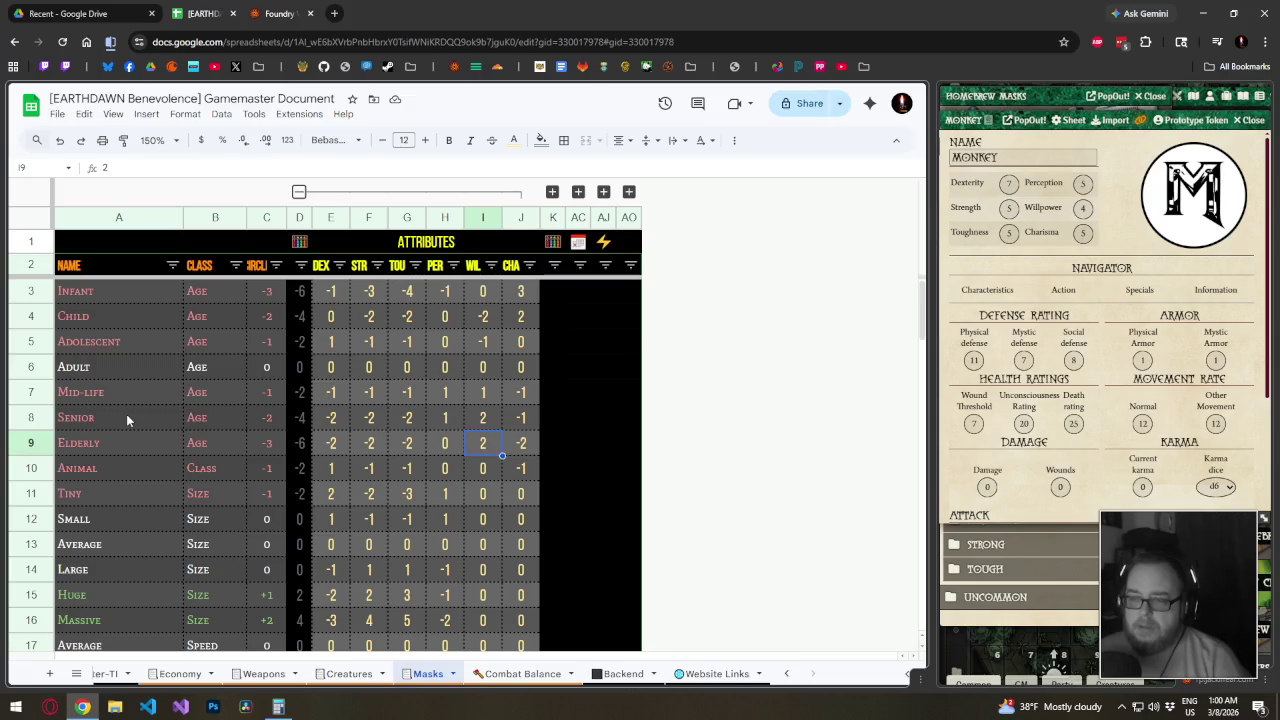
key(Right)
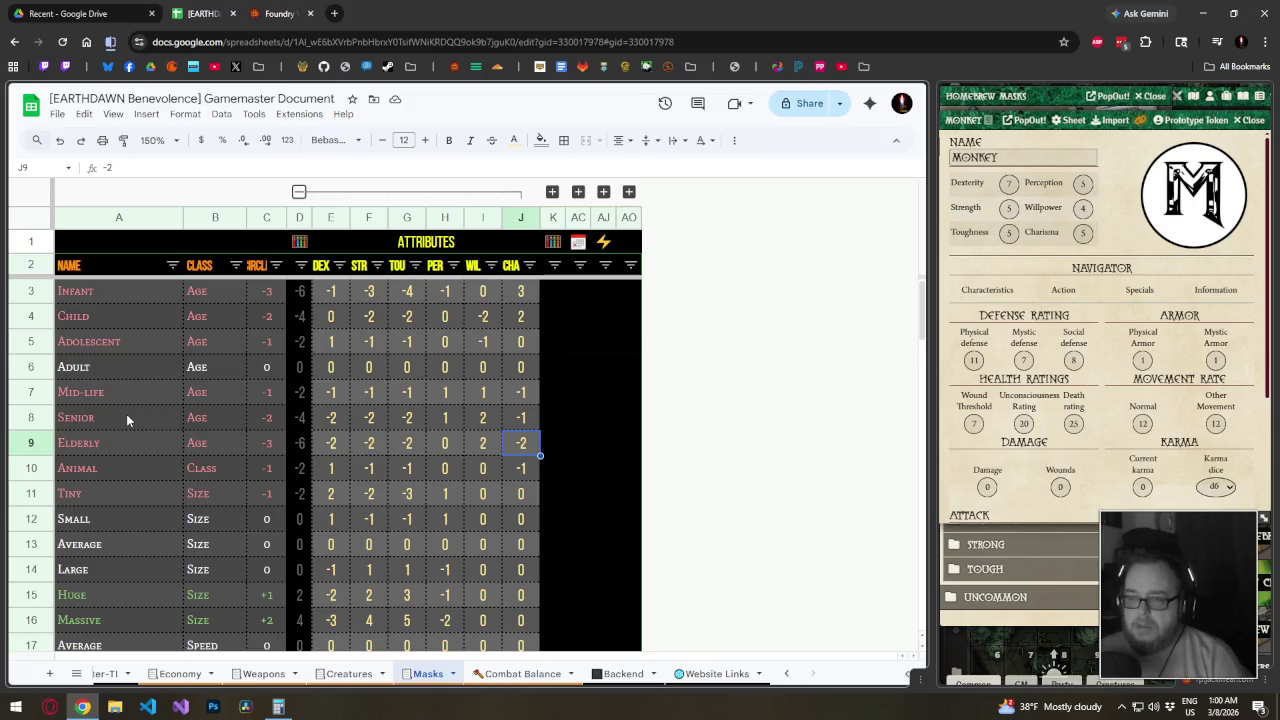
key(Left)
key(Left)
key(Left)
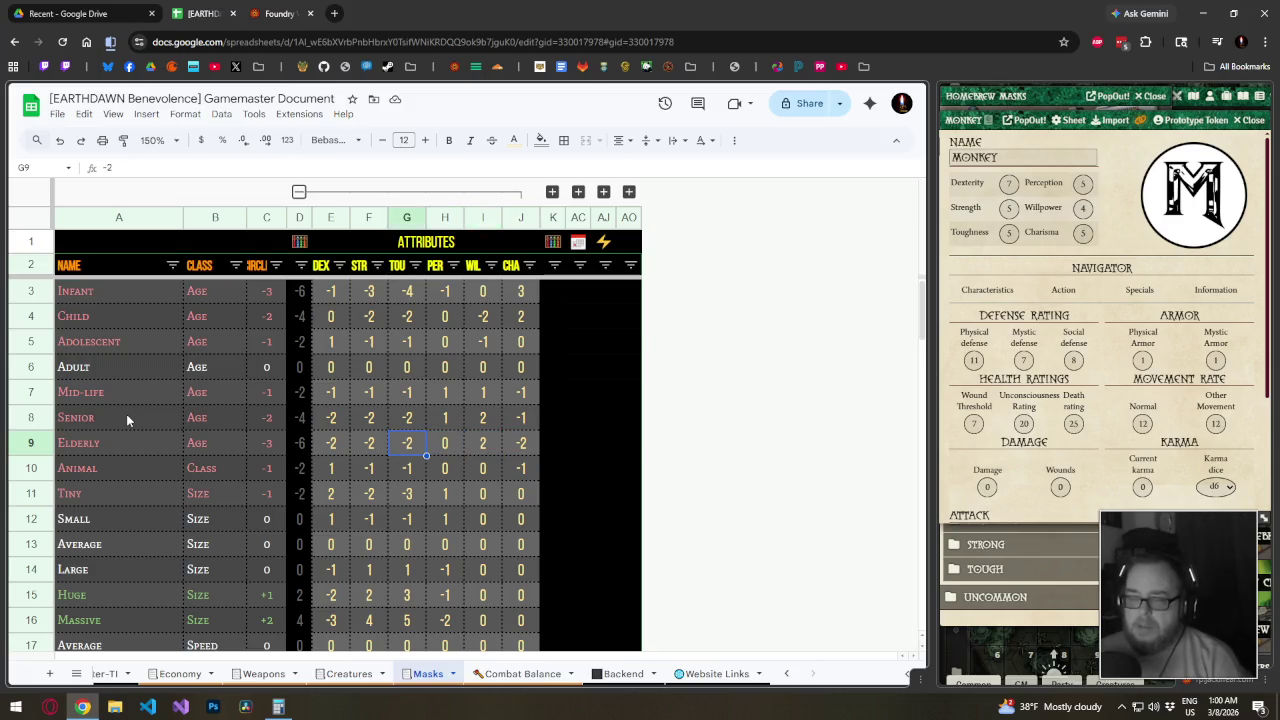
key(Right)
key(Right)
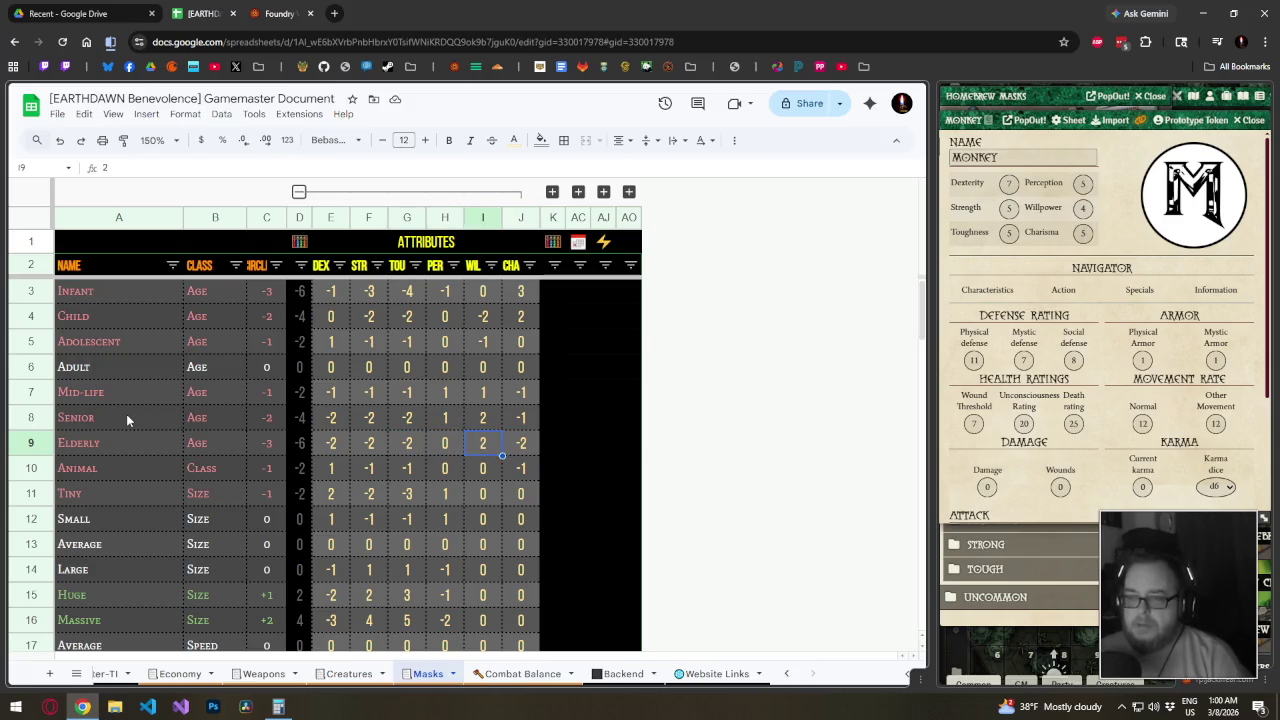
key(Right)
key(Left)
key(Left)
key(Left)
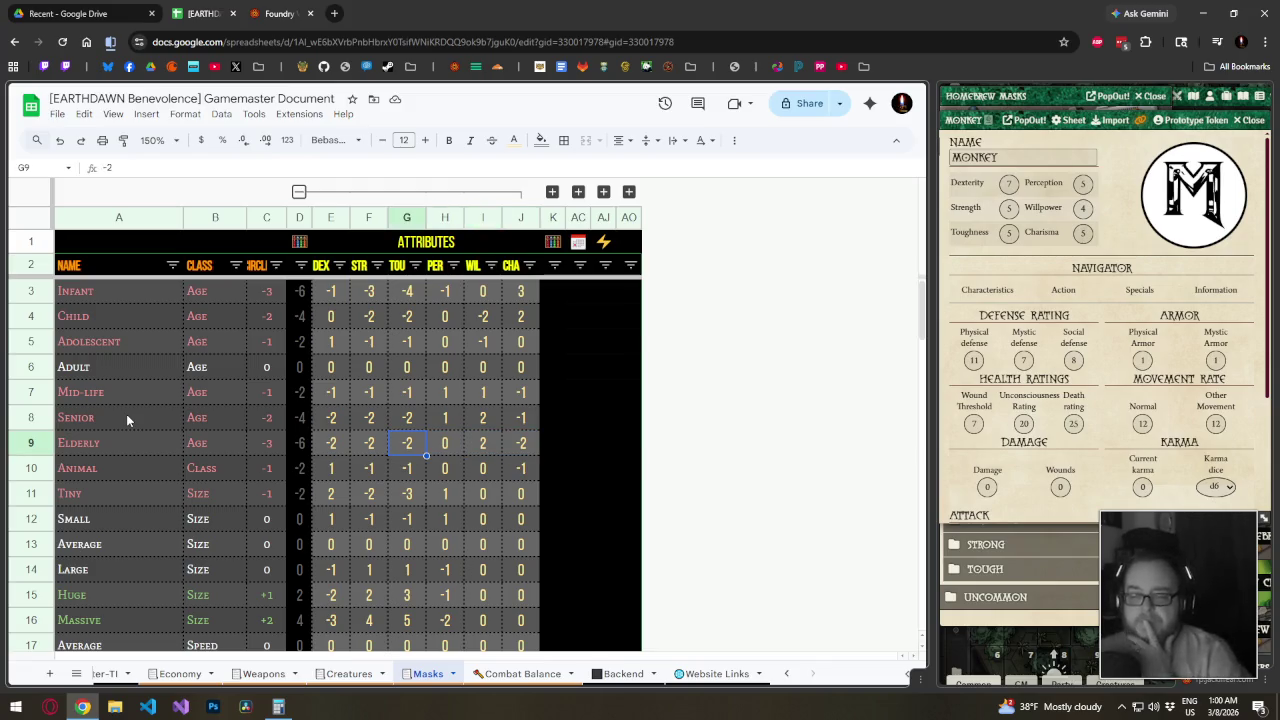
key(Right)
key(Right)
key(Right)
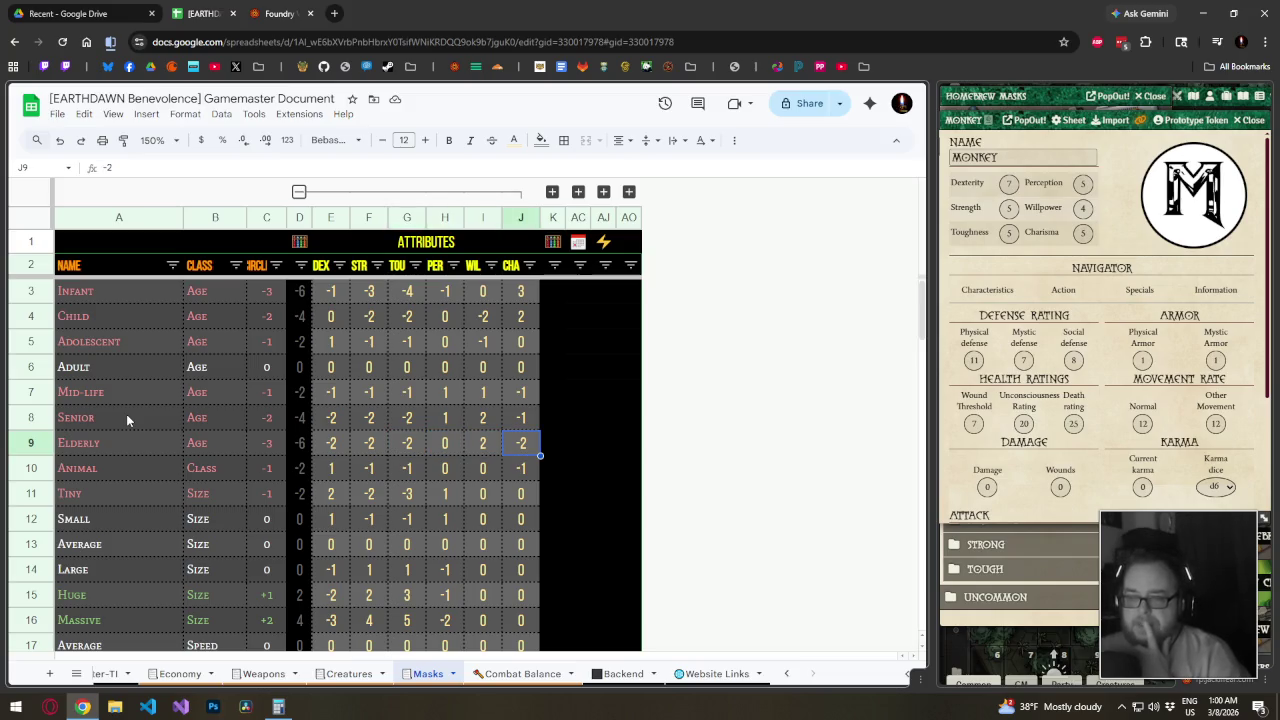
text(-3)
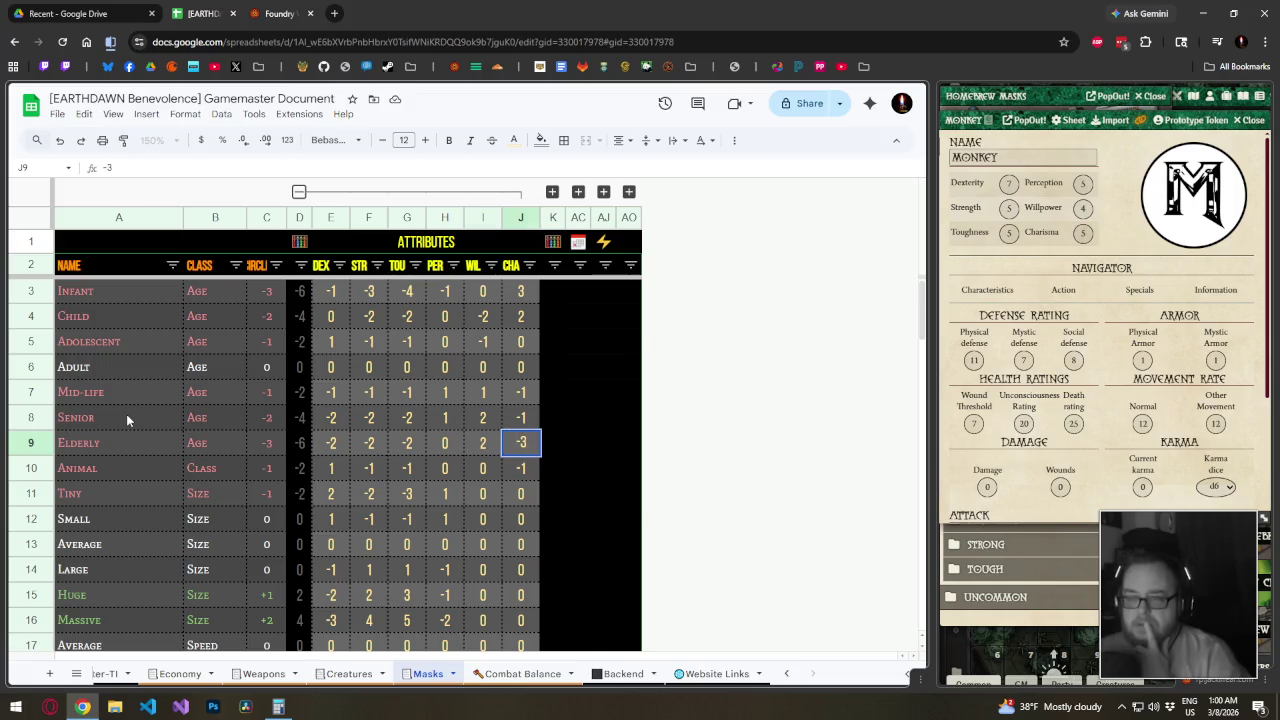
key(Left)
key(Left)
key(Left)
text(-3)
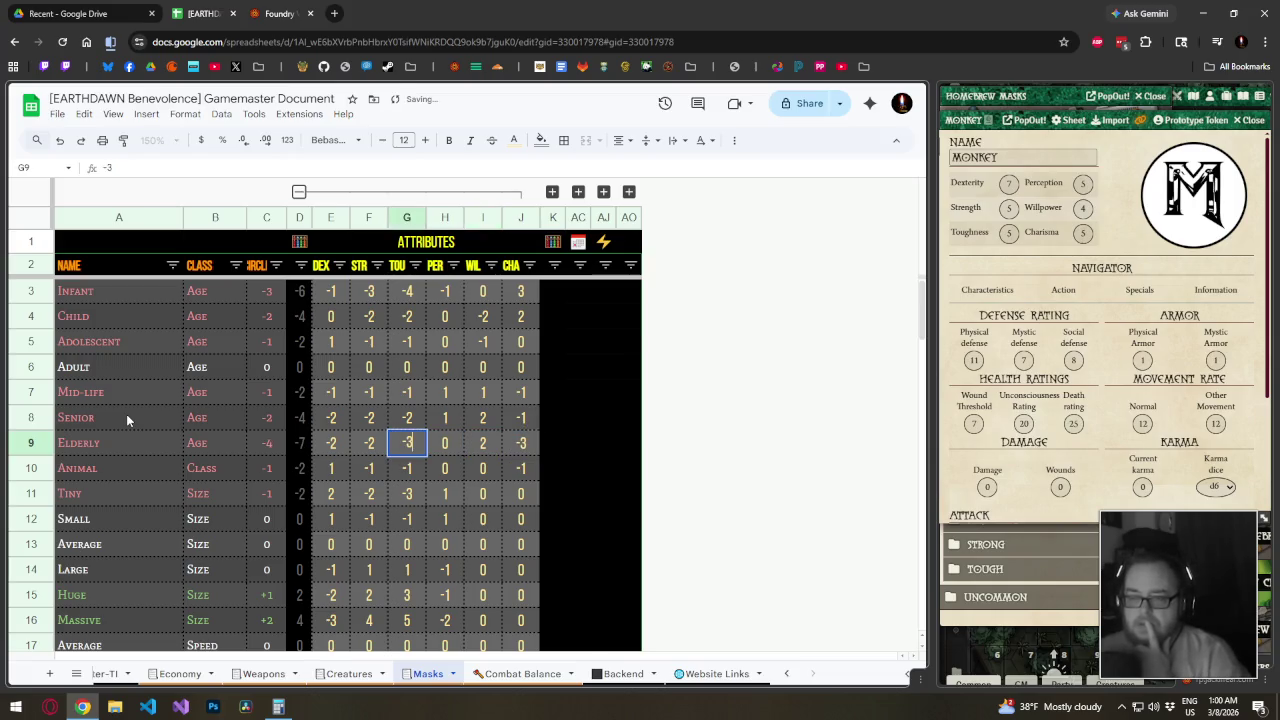
key(Left)
key(Right)
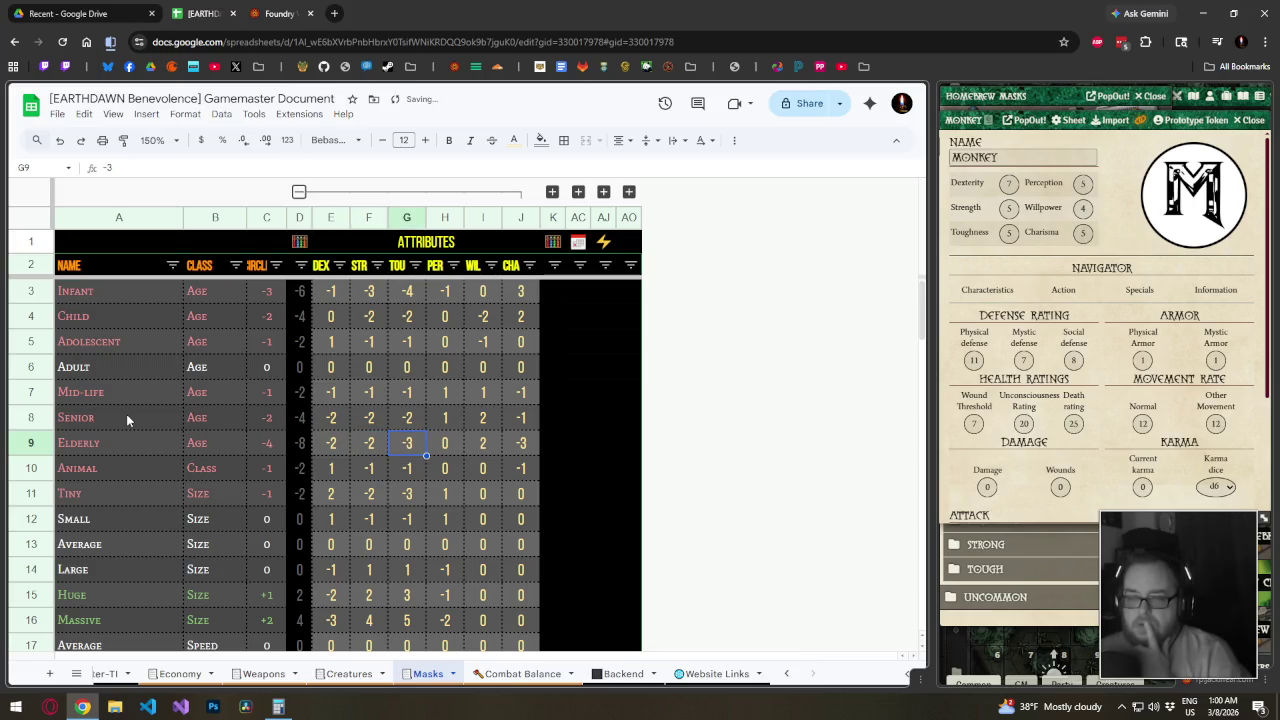
key(Right)
key(Right)
key(Right)
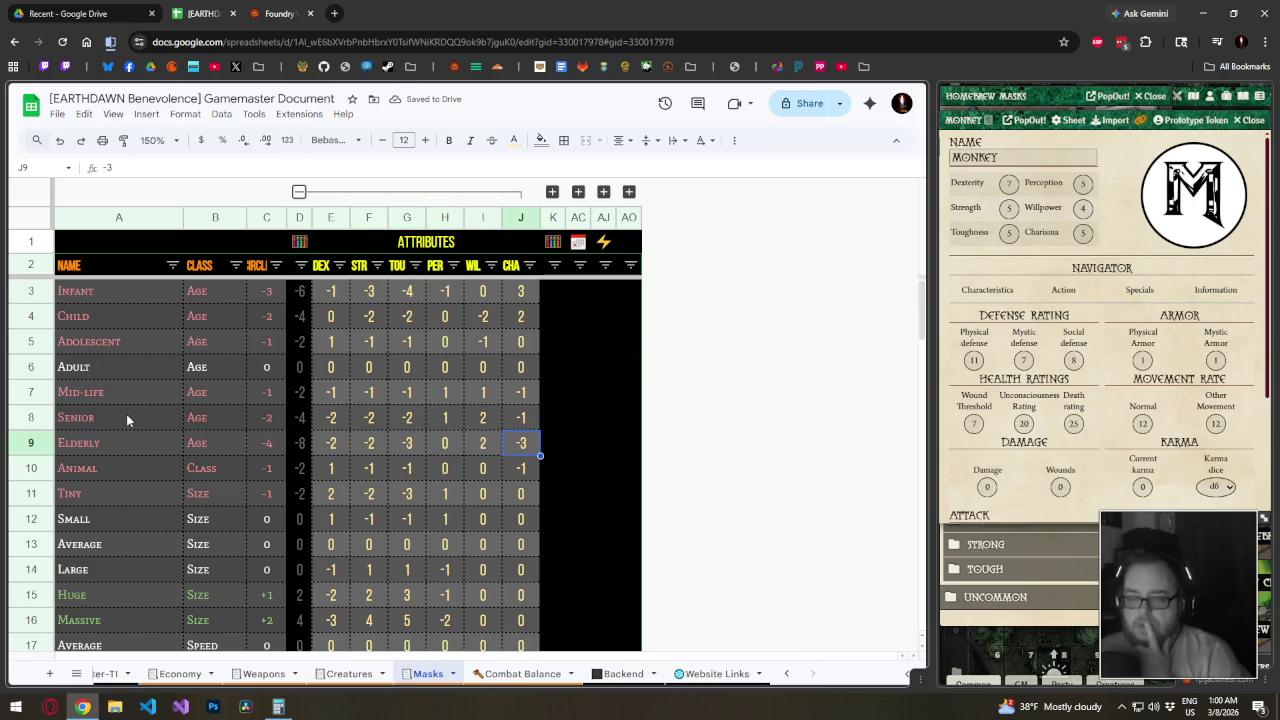
text(-1)
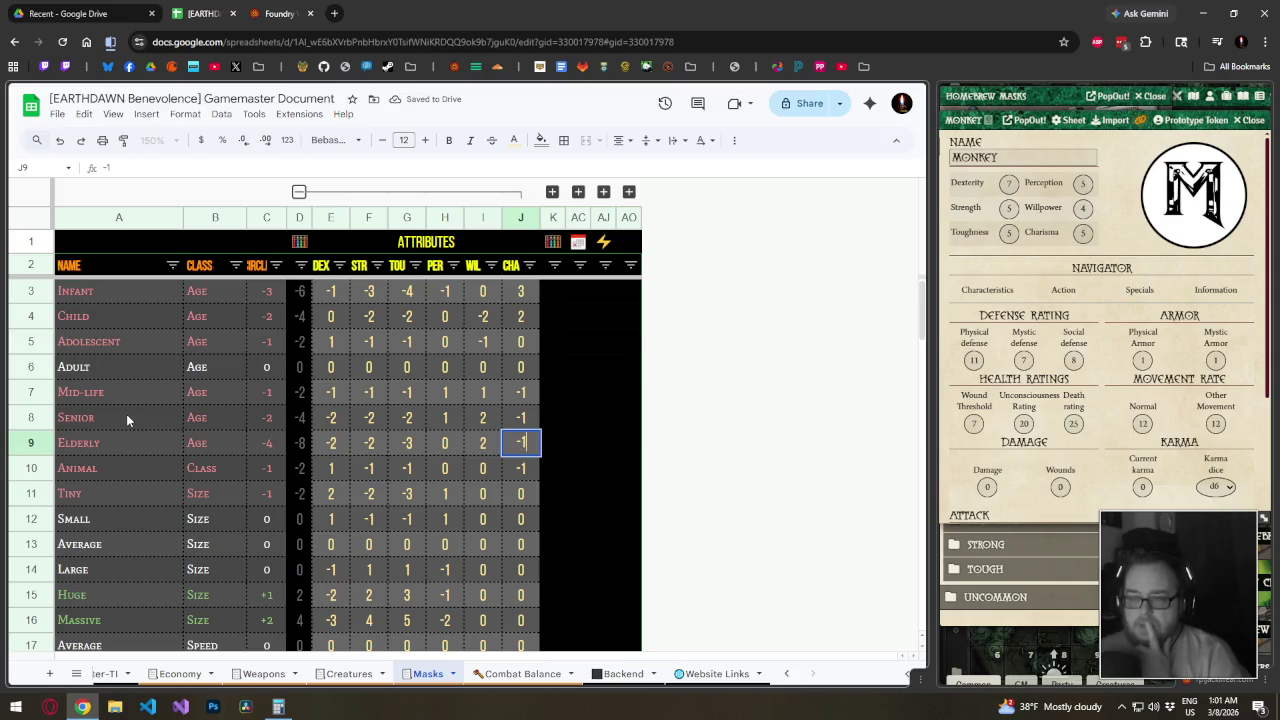
key(Left)
key(Left)
key(Left)
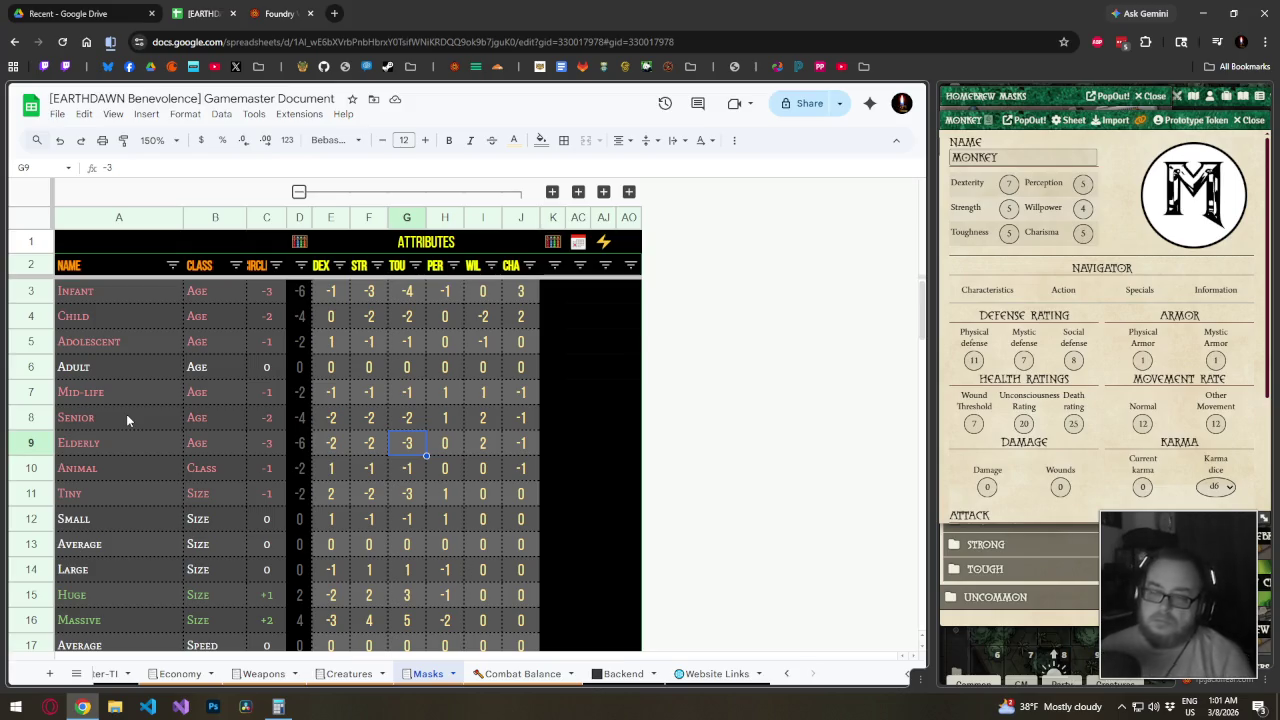
Change Elderly Strength to -3 and Willpower to 3
key(Left)
key(BackSpace)
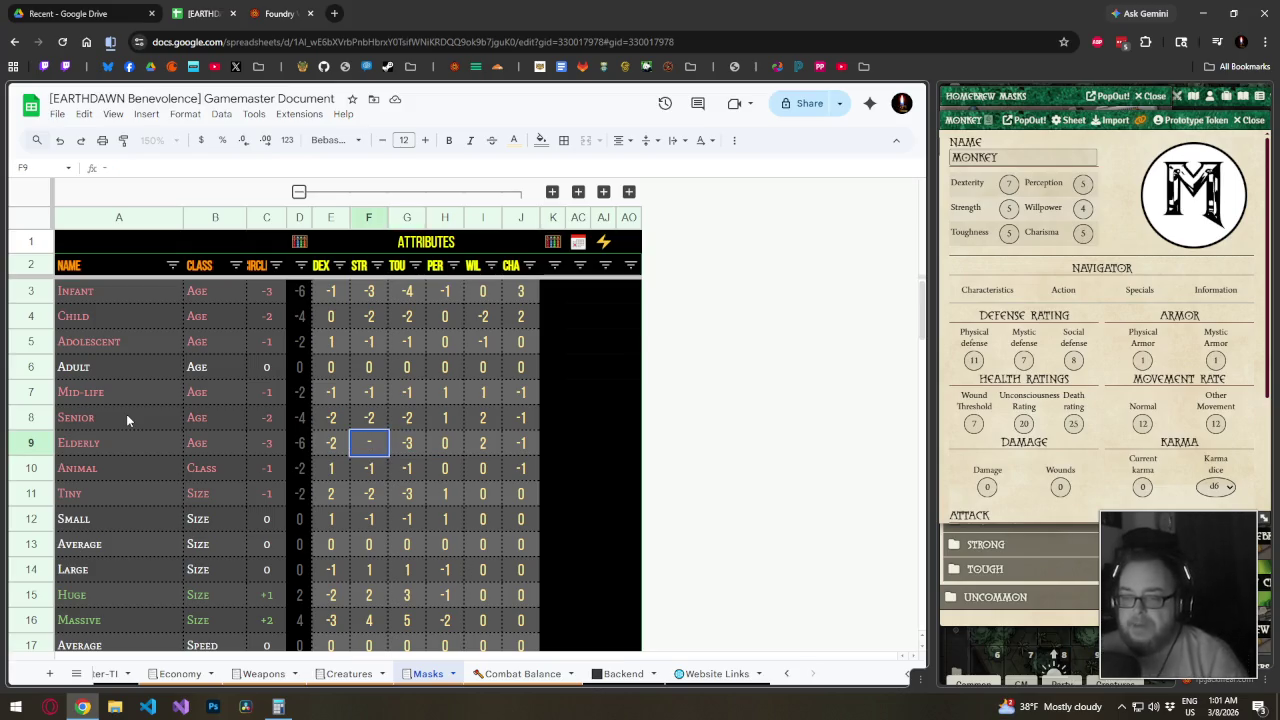
text(-3)
key(Tab)
key(Right)
key(Right)
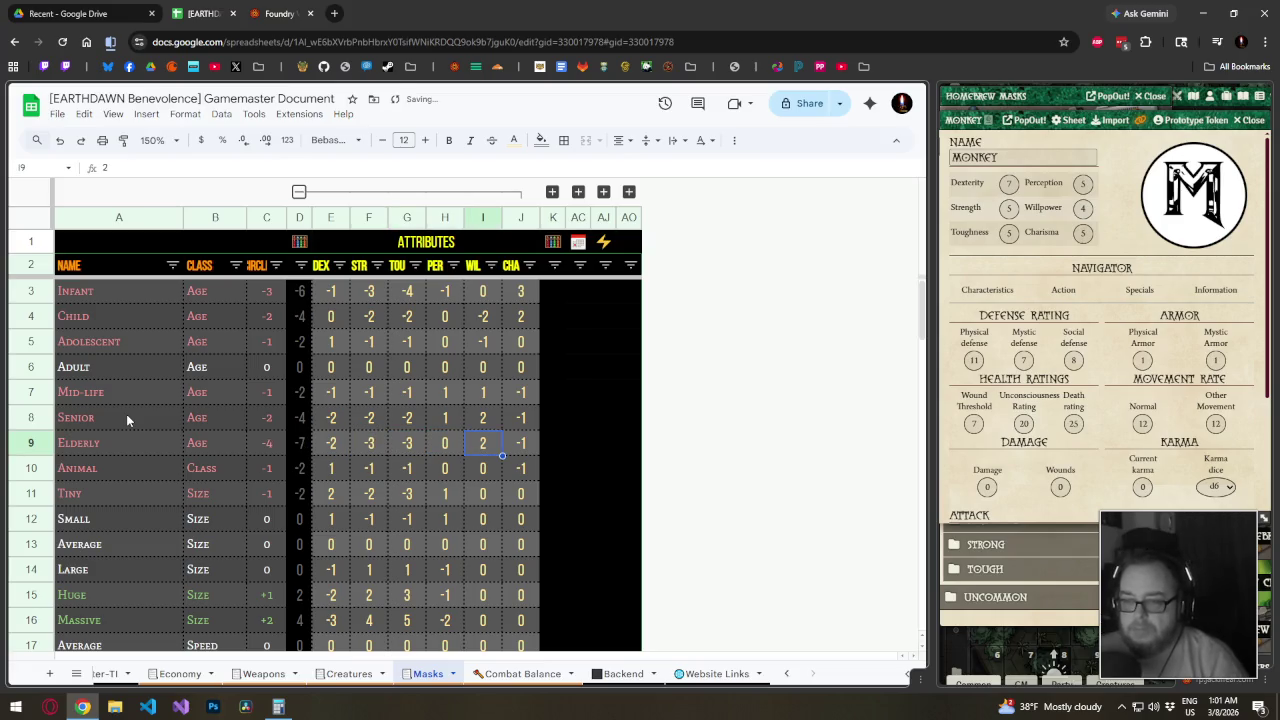
text(3)
key(Tab)
key(Left)
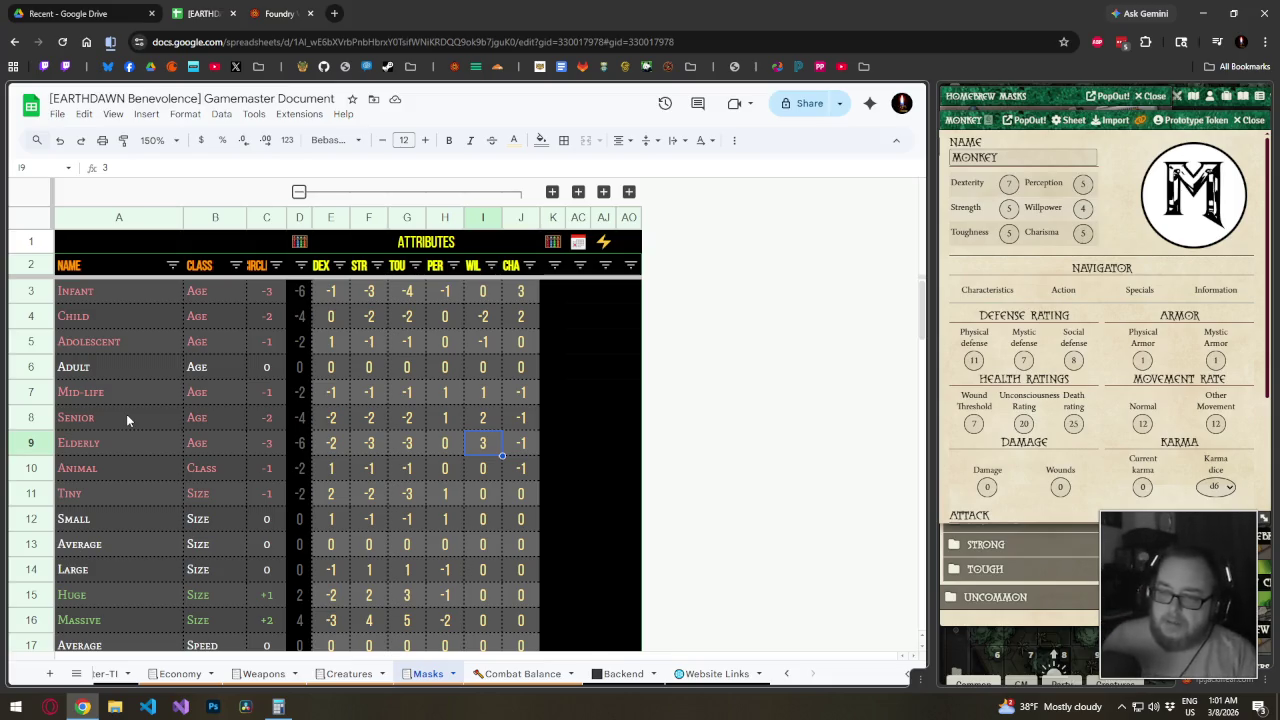
Set Elderly Perception to 1 and Dexterity to -3
key(Left)
text(1)
key(Left)
key(Left)
key(Left)
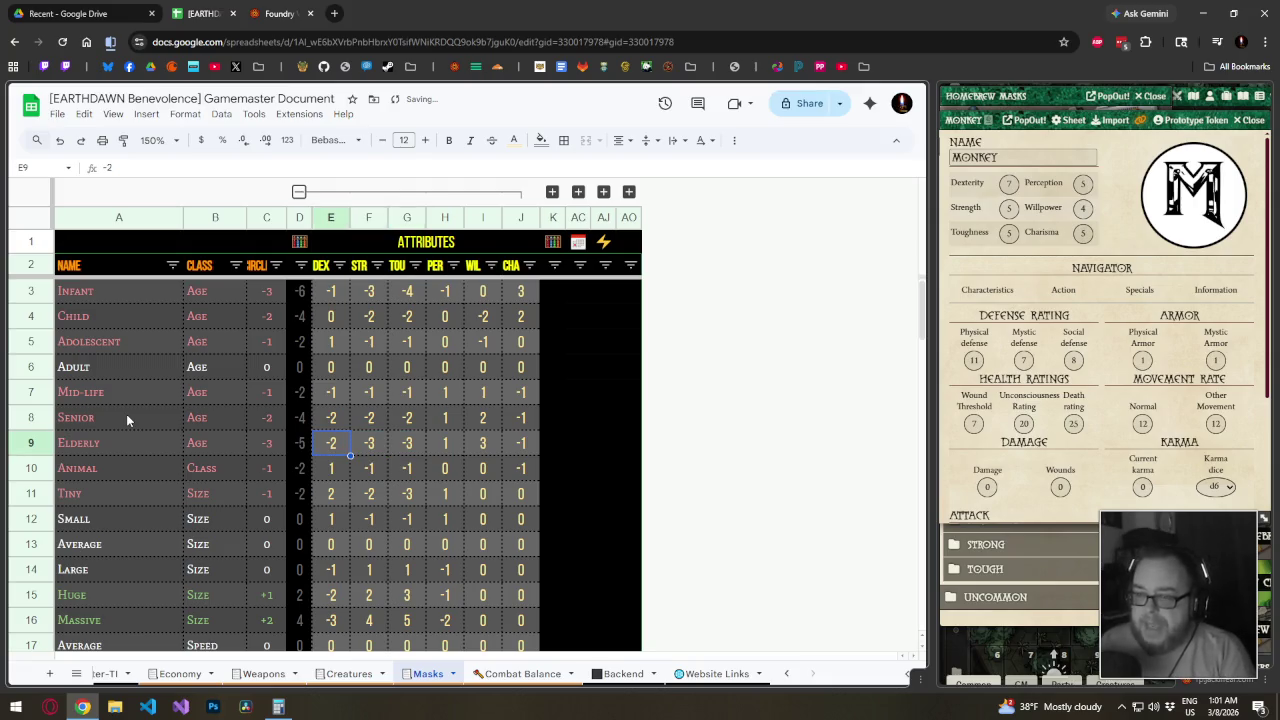
text(-3)
key(Right)
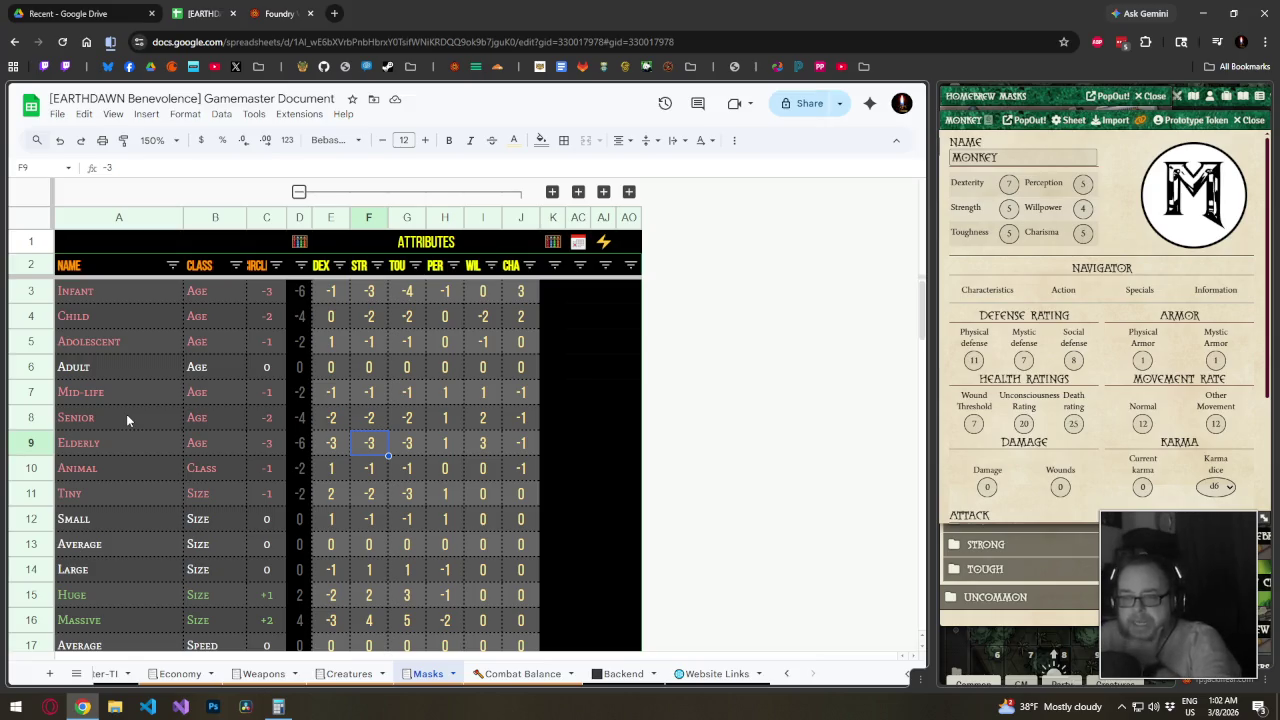
Filter the CLASS column to Age rows only and zoom the sheet to 200%
click(240, 269)
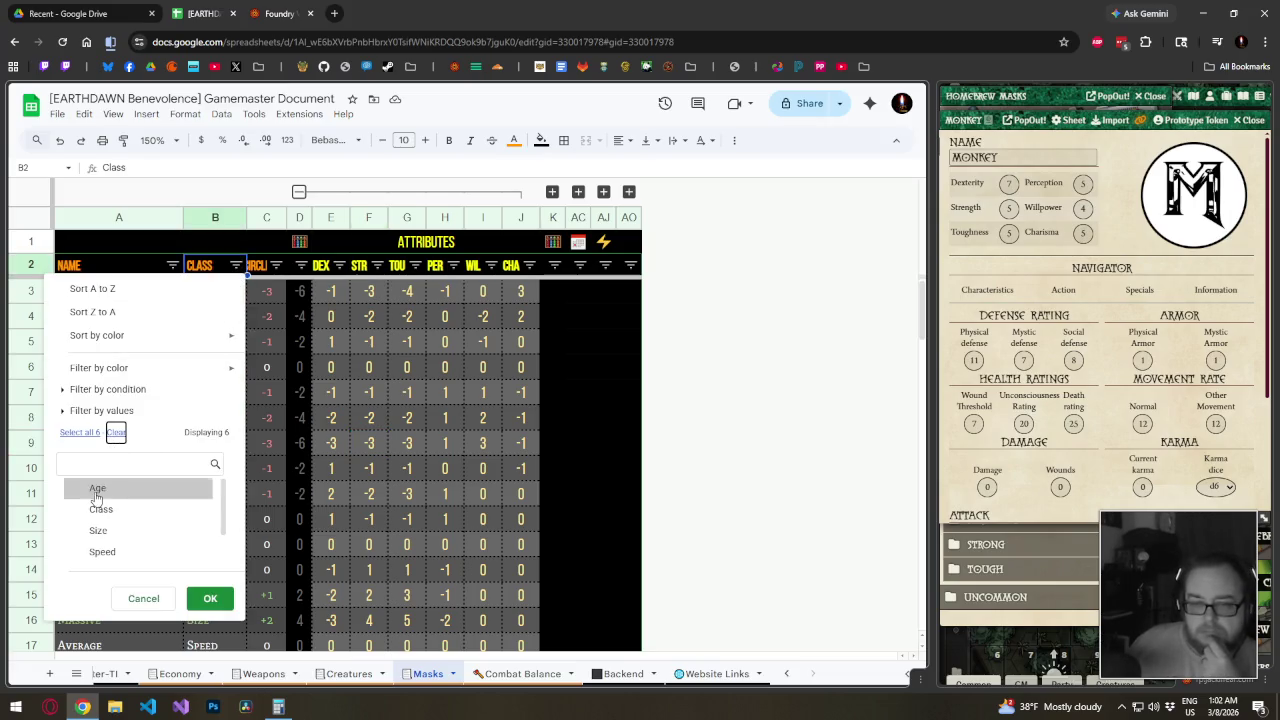
click(203, 596)
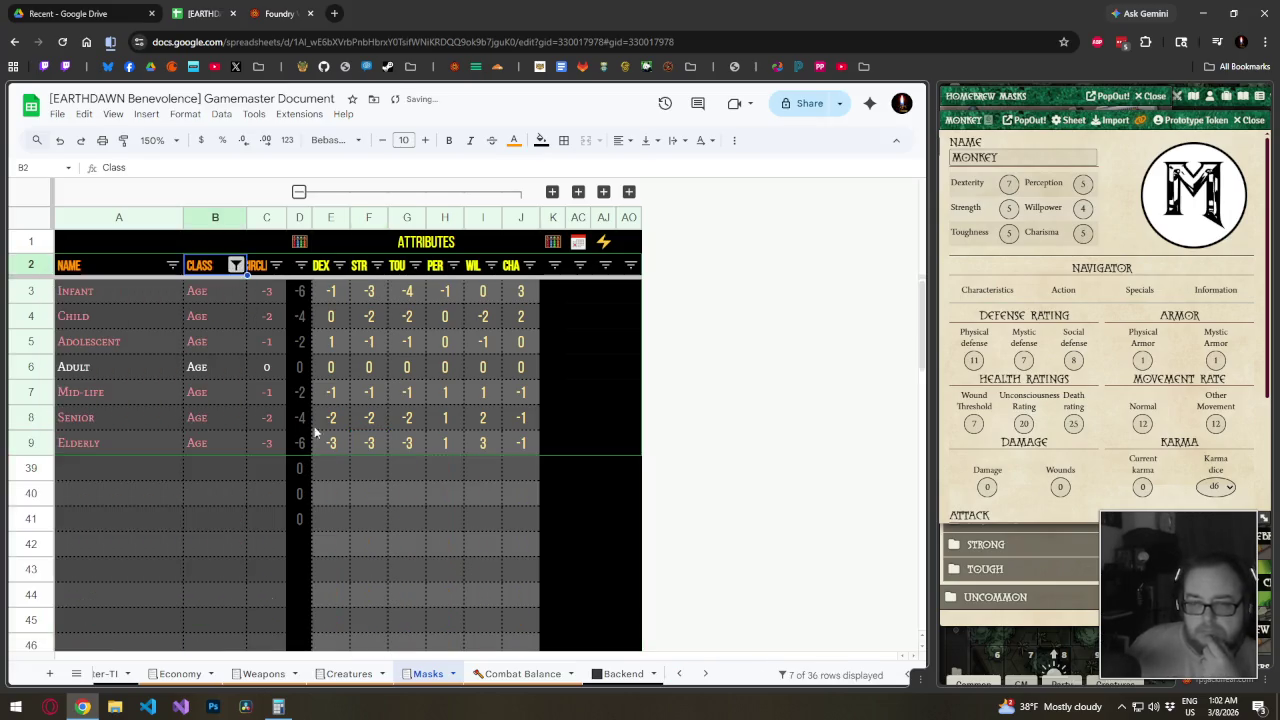
click(158, 140)
click(156, 292)
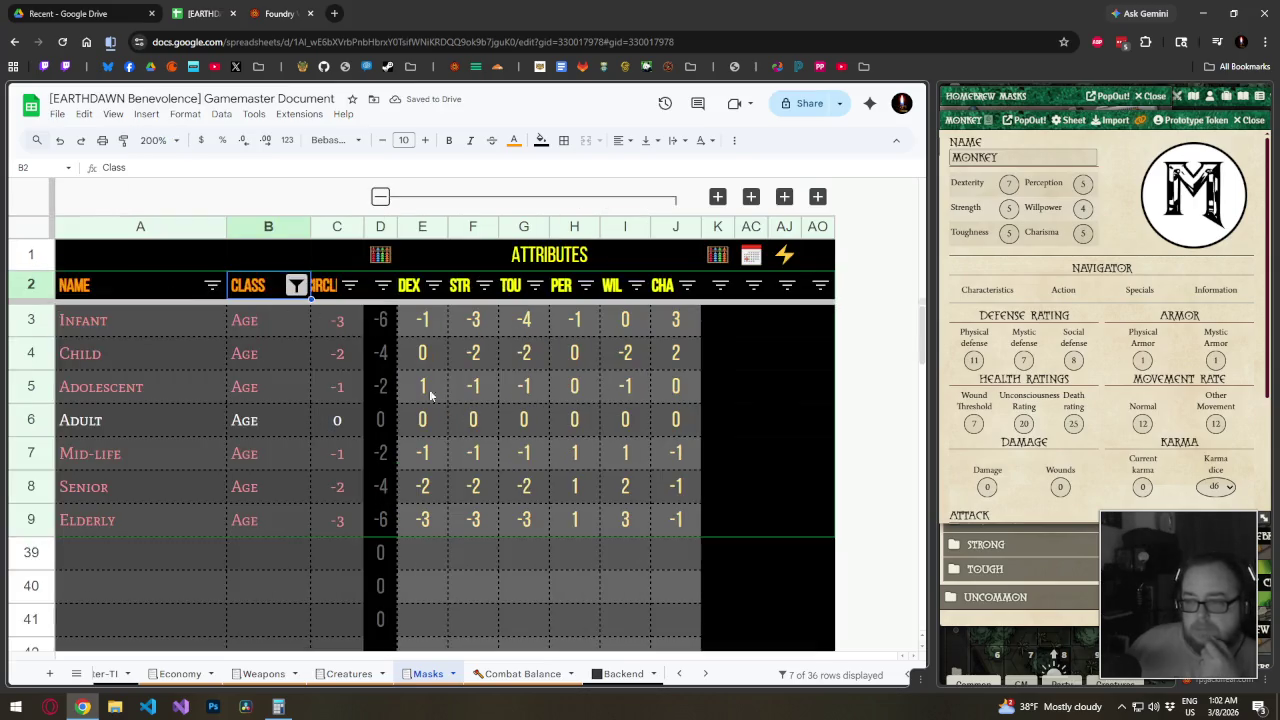
Inspect the Adult row values, including its Toughness modifier
click(750, 443)
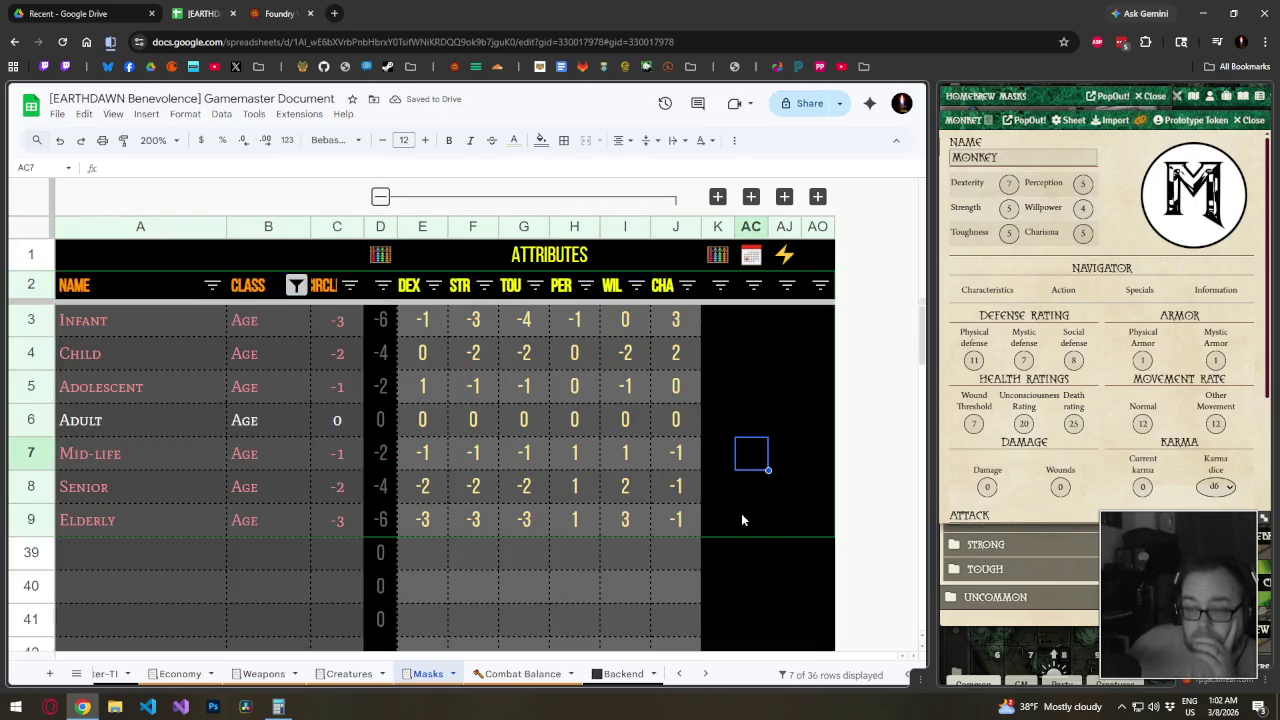
click(745, 516)
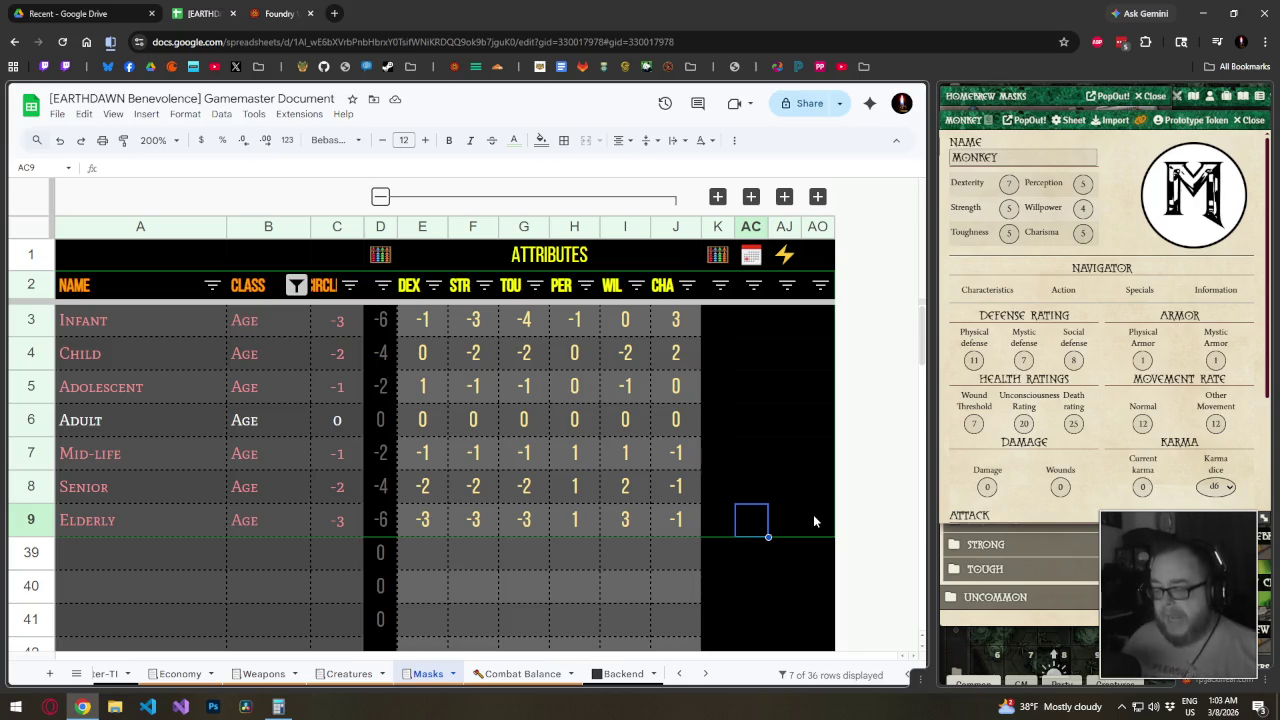
click(526, 432)
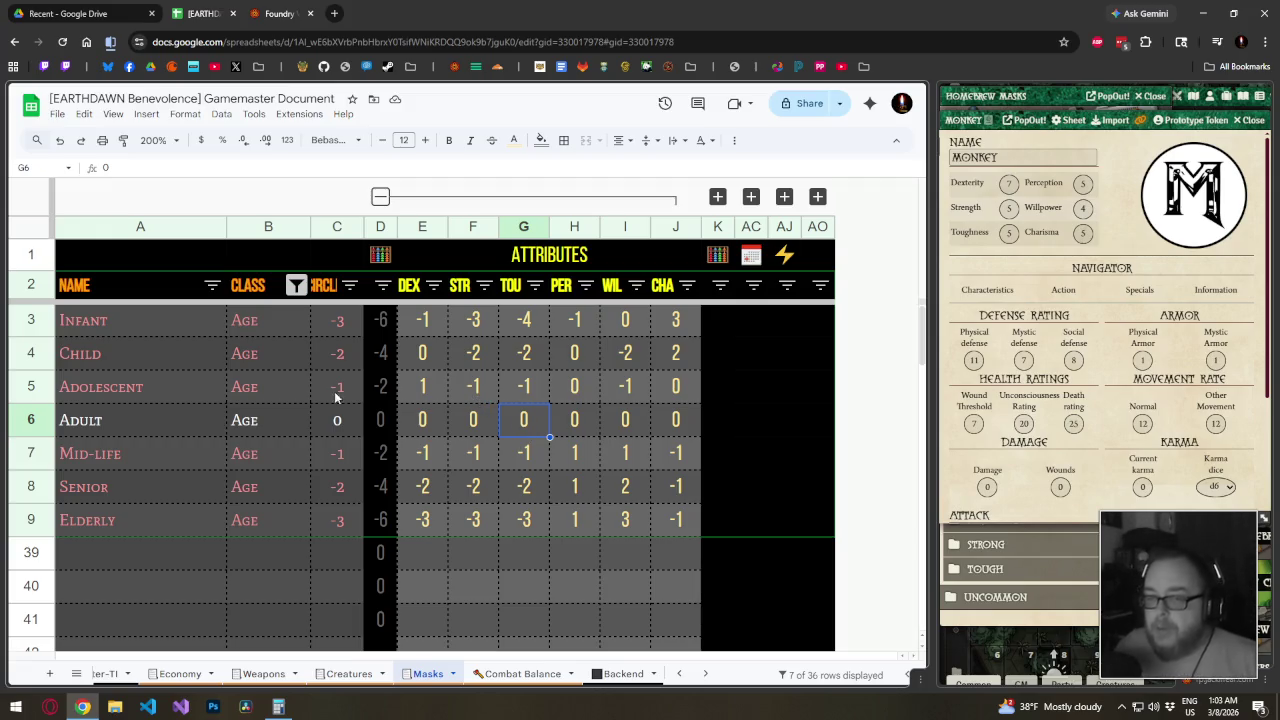
click(208, 420)
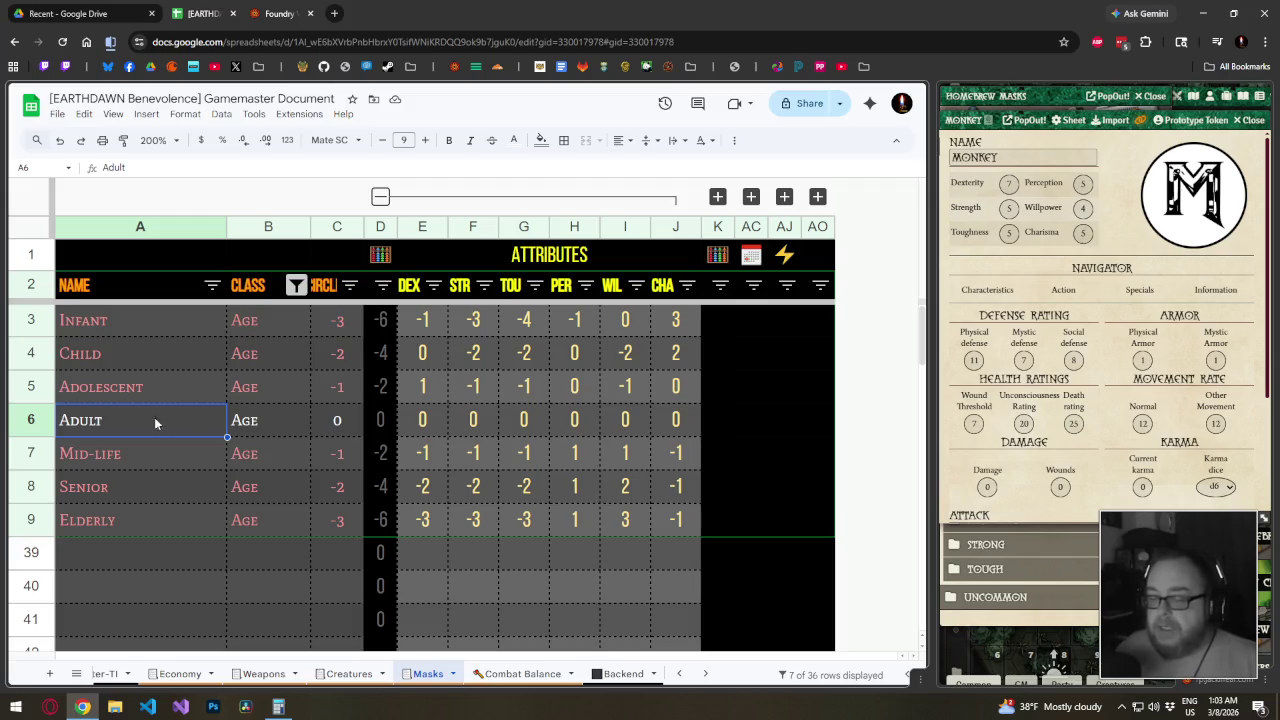
Change the CLASS filter from Age to Size
click(296, 288)
click(176, 514)
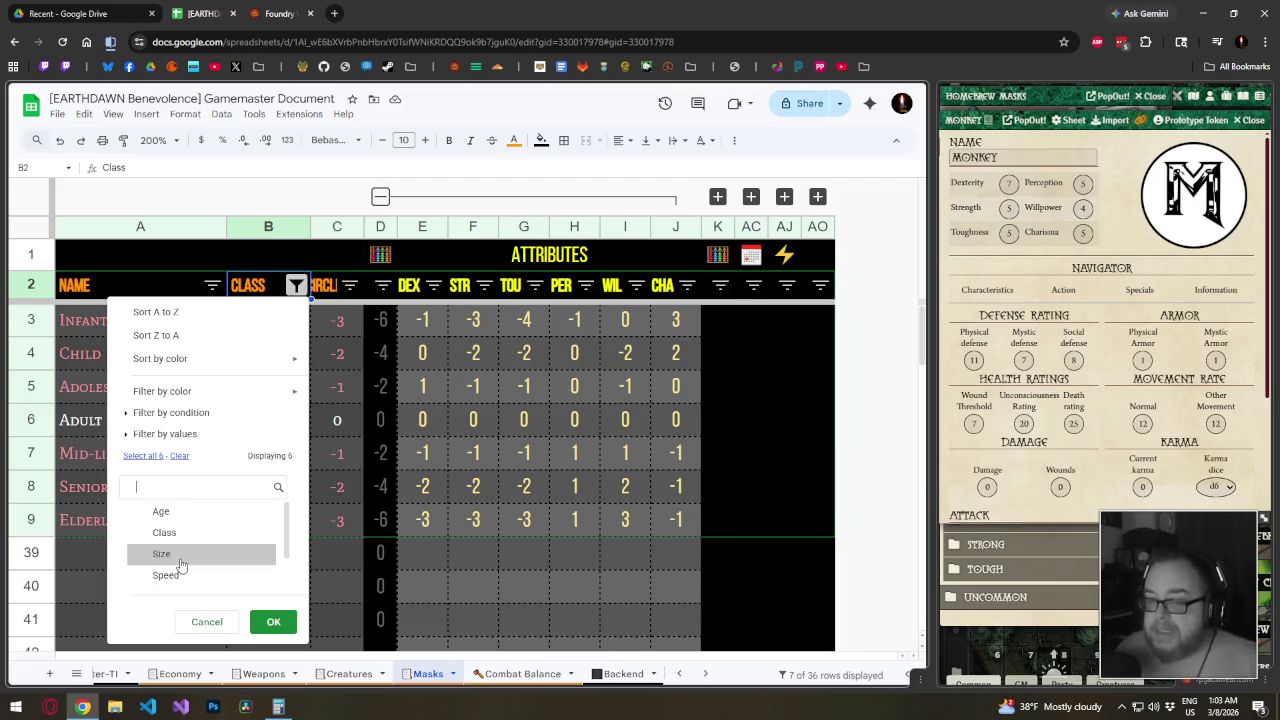
click(190, 556)
click(273, 622)
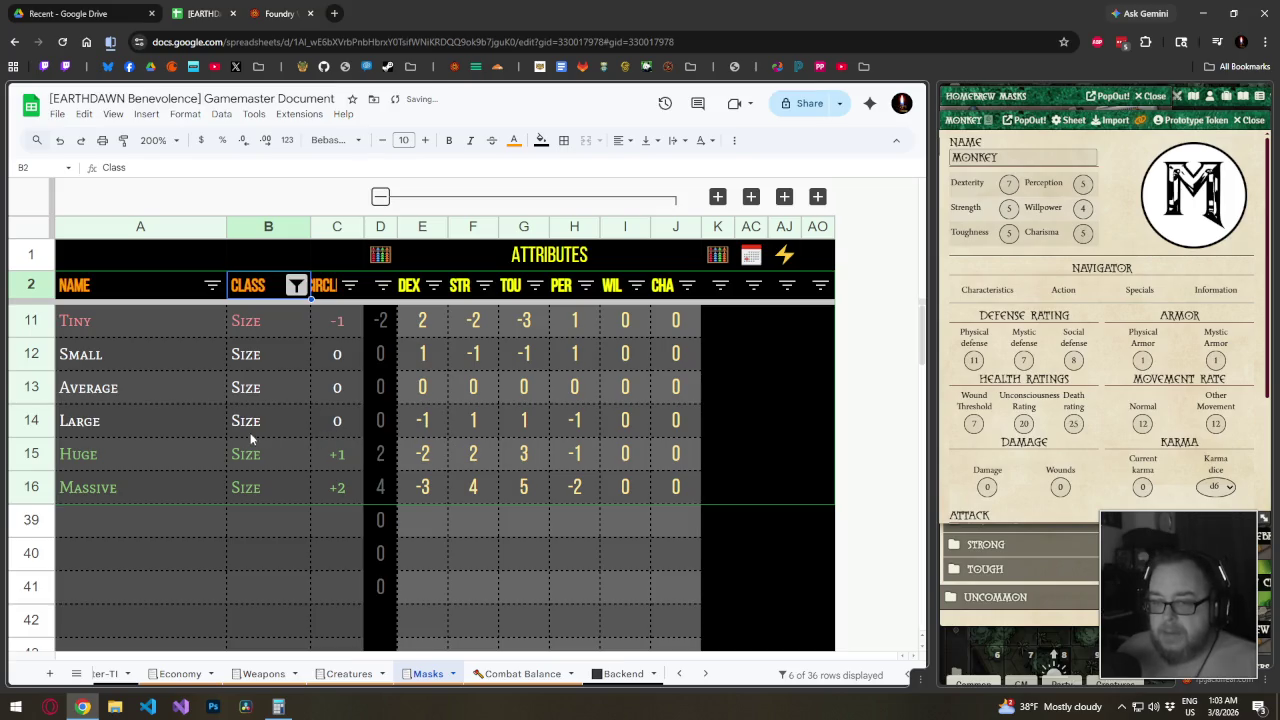
Inspect the Size rows and the formulas behind Huge's +1 and Tiny's -1
click(208, 429)
click(220, 451)
click(184, 483)
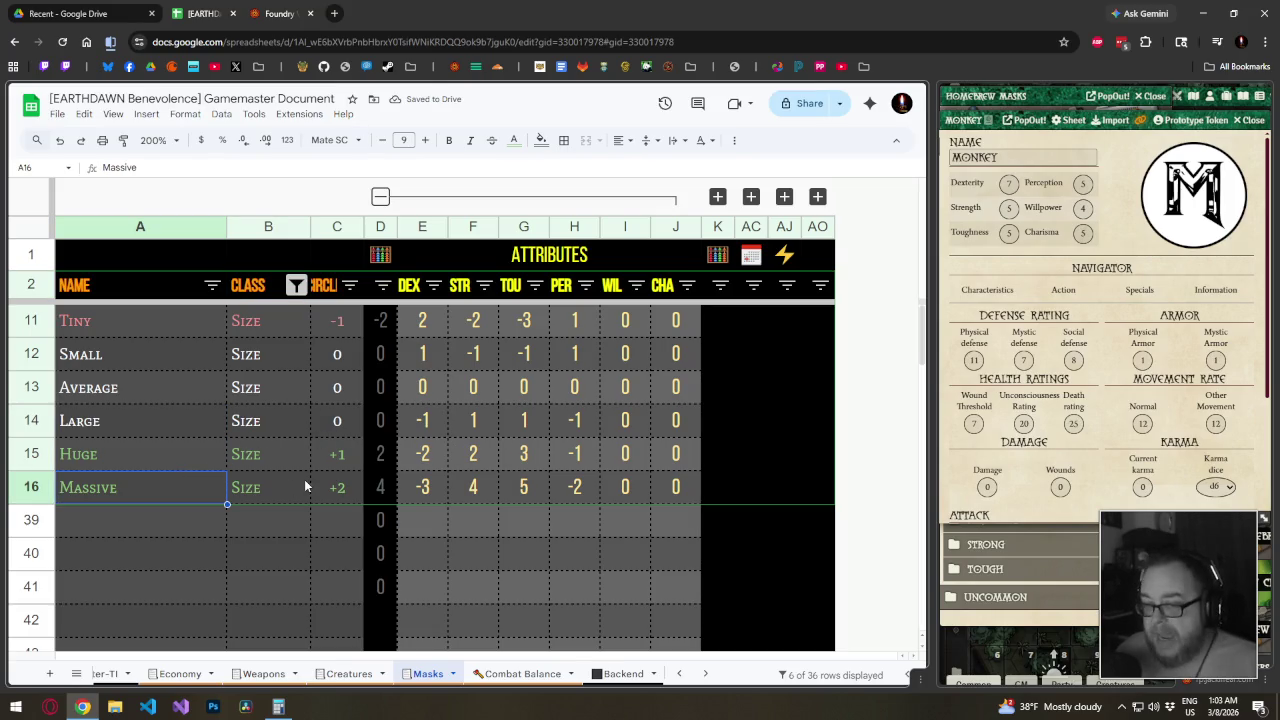
click(337, 455)
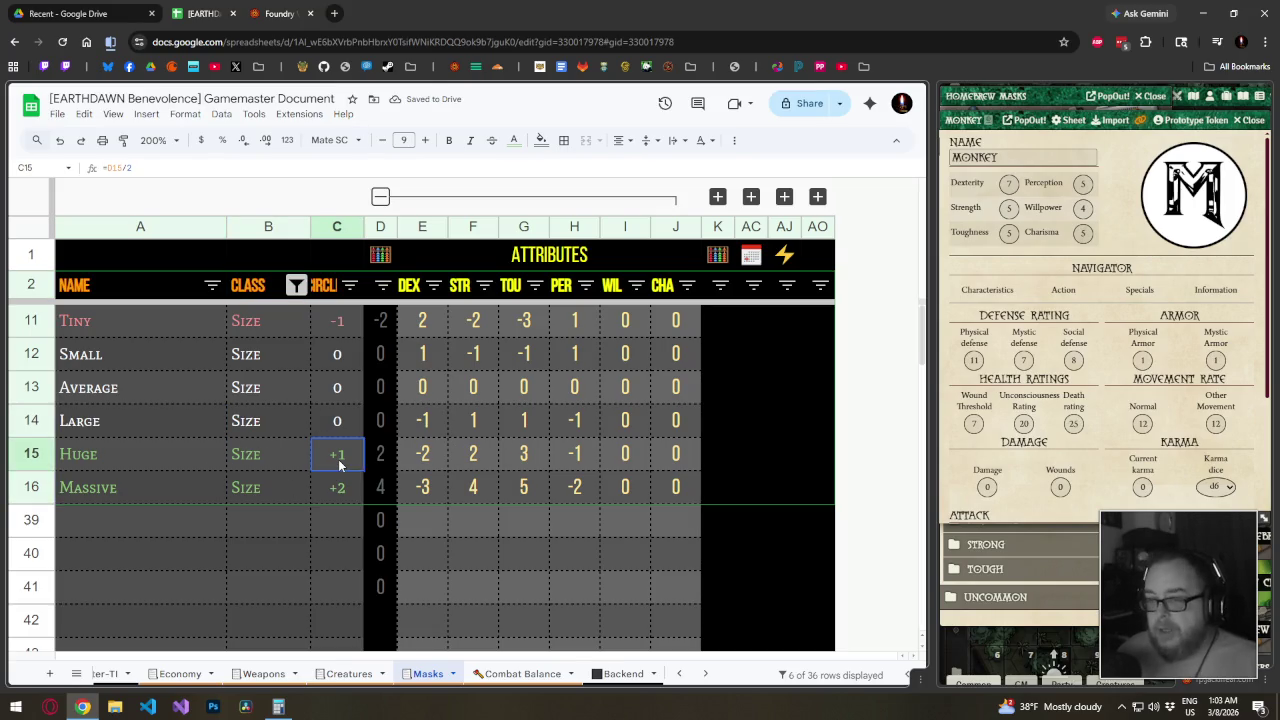
click(222, 330)
click(345, 321)
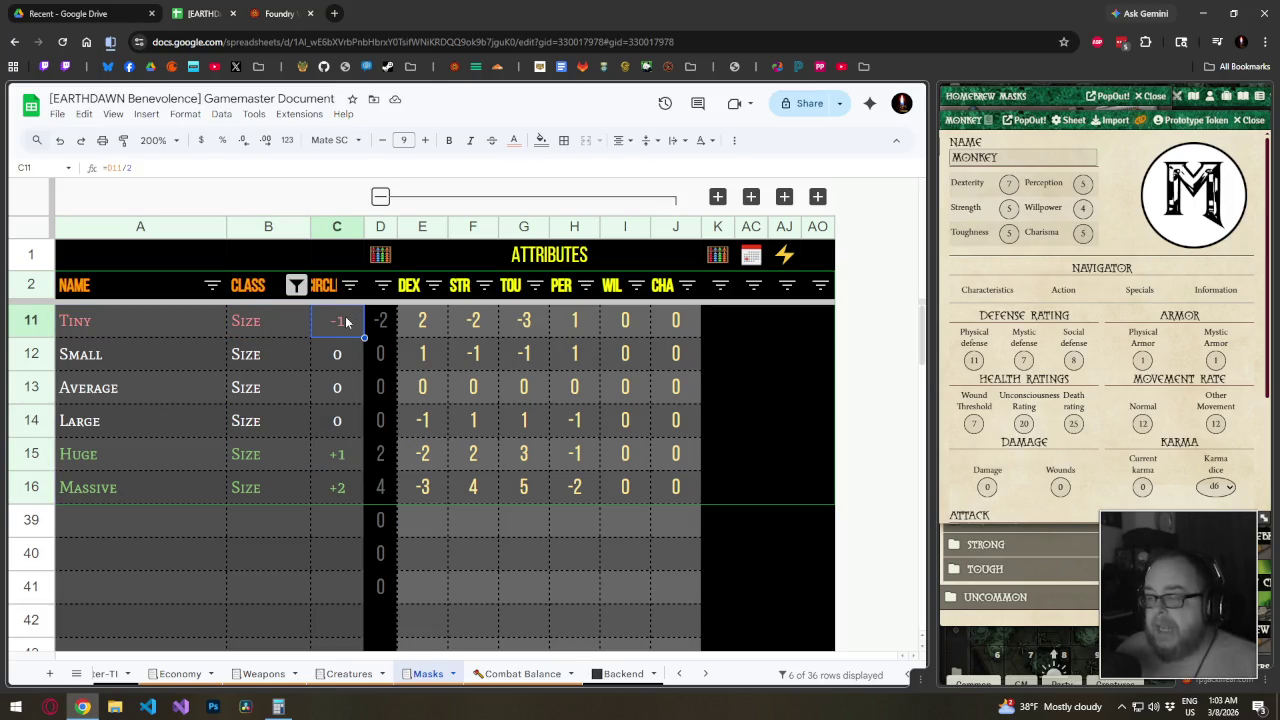
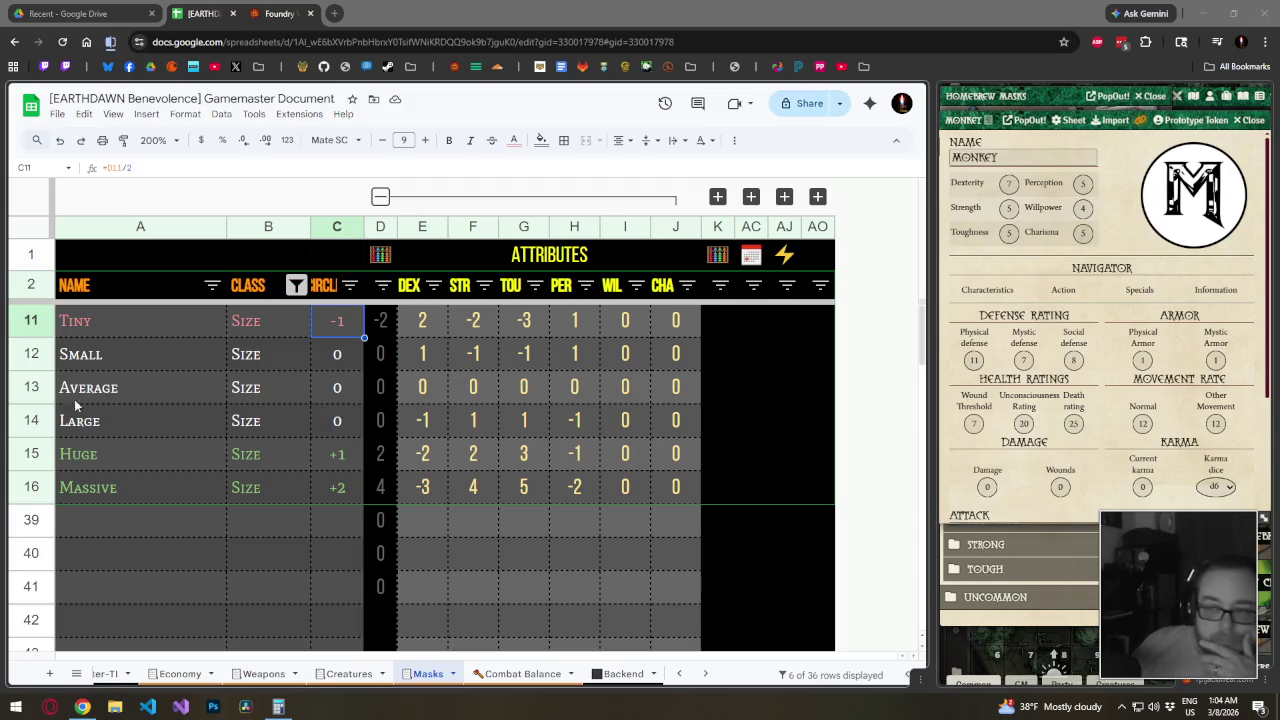
Enter trial attribute modifiers 1, -2, -1, 0, 0, 1 in row 39
click(434, 325)
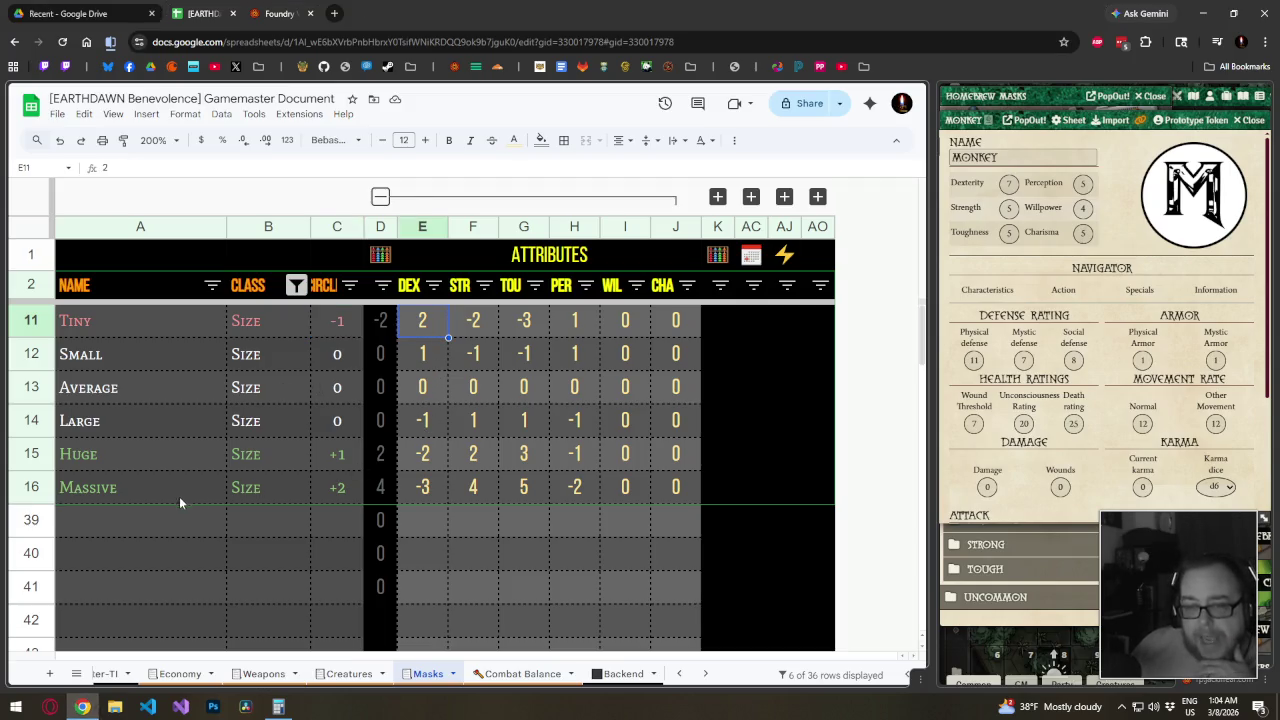
click(410, 524)
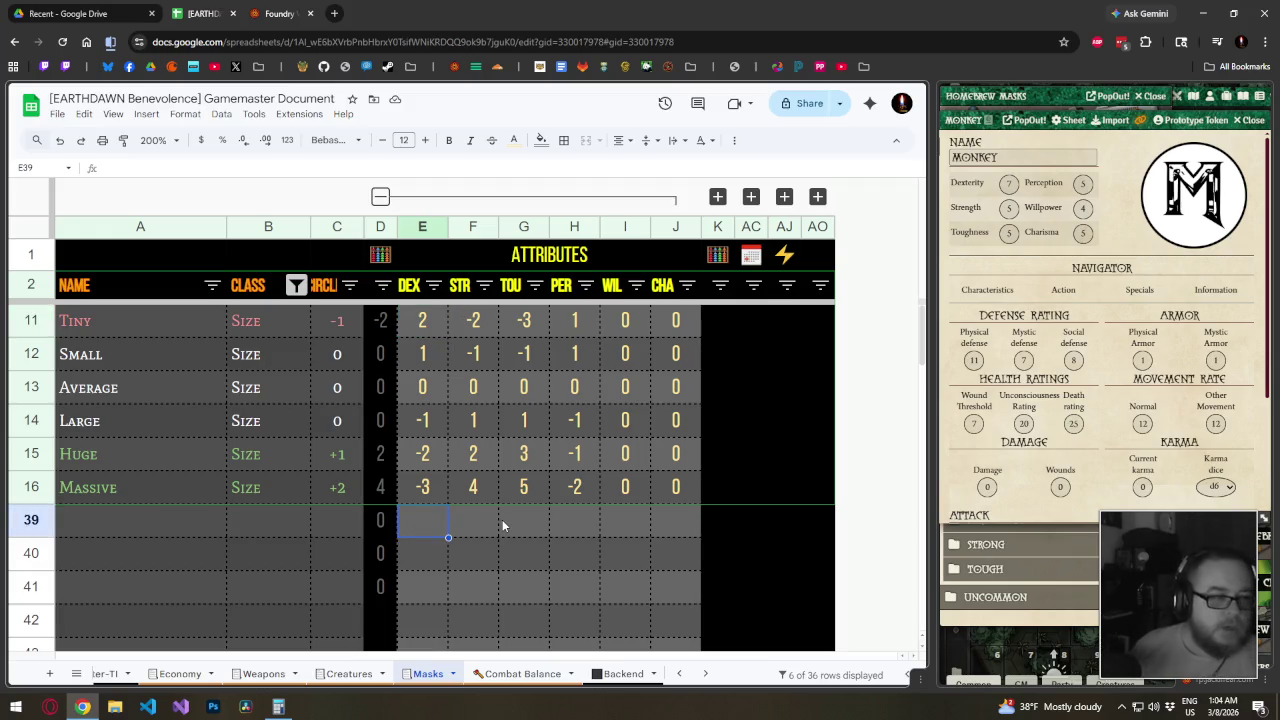
text(1)
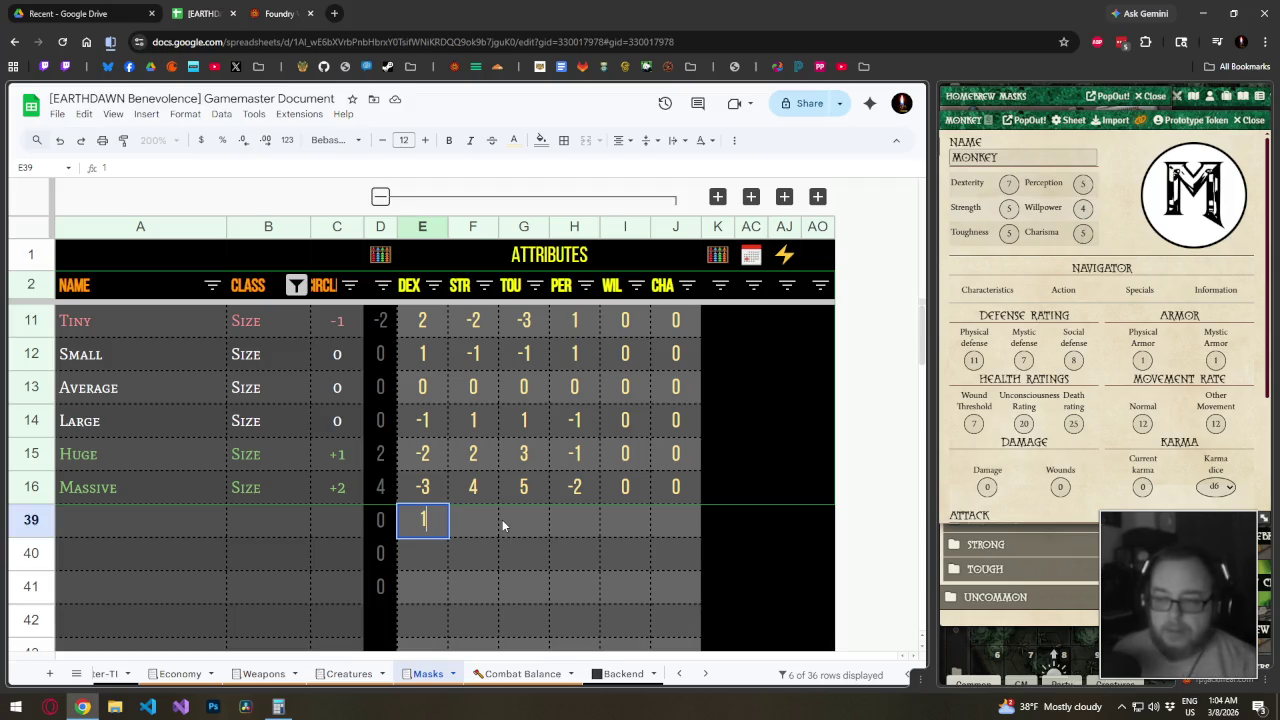
key(Tab)
text(-2)
key(Tab)
text(-1)
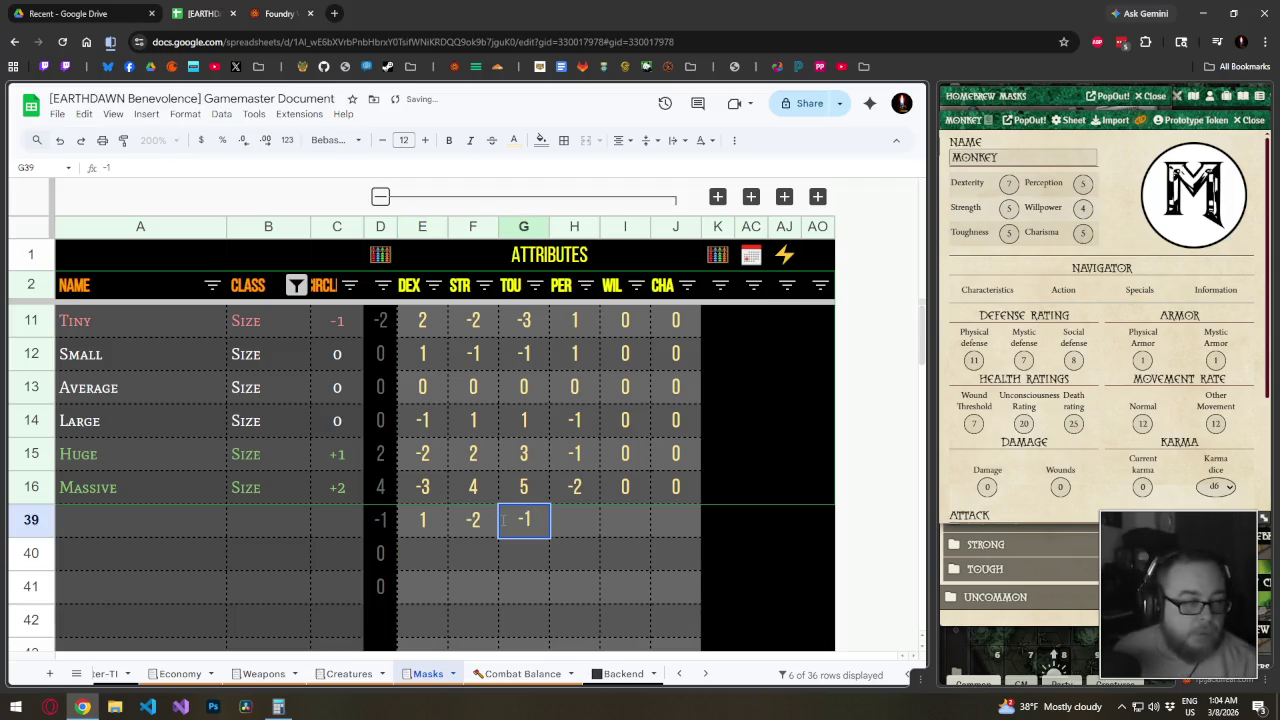
key(Tab)
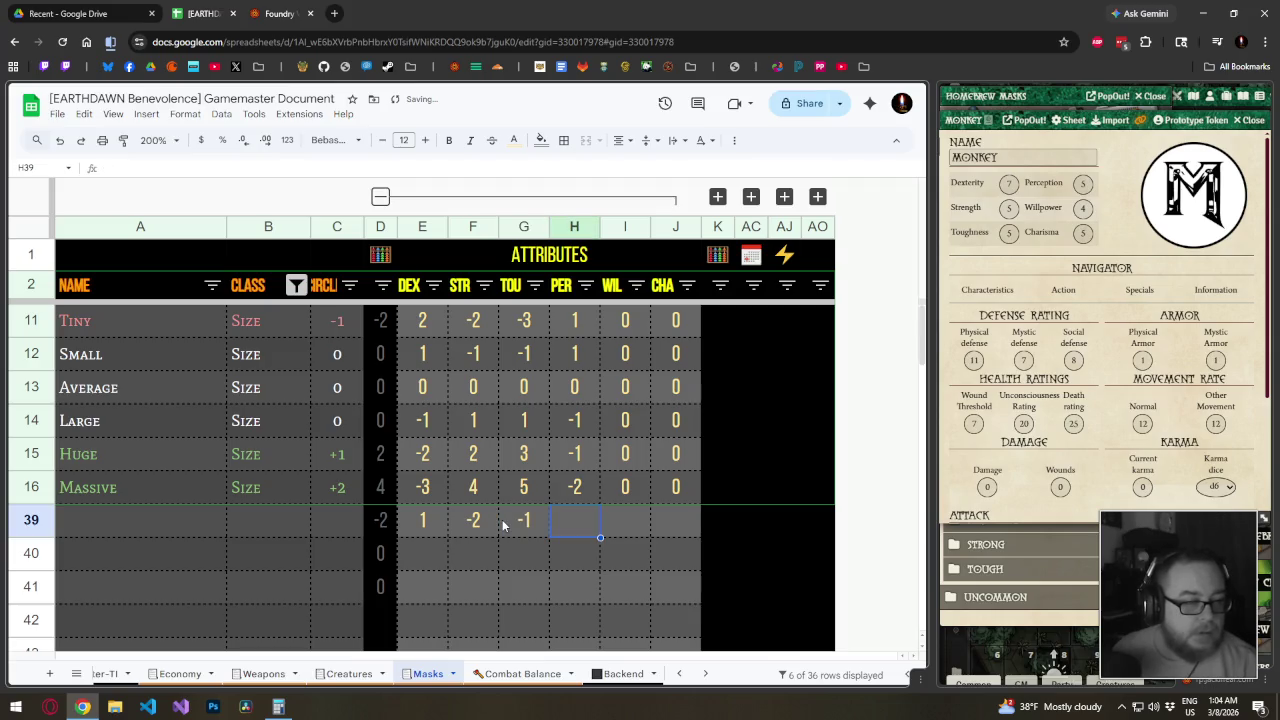
text(0)
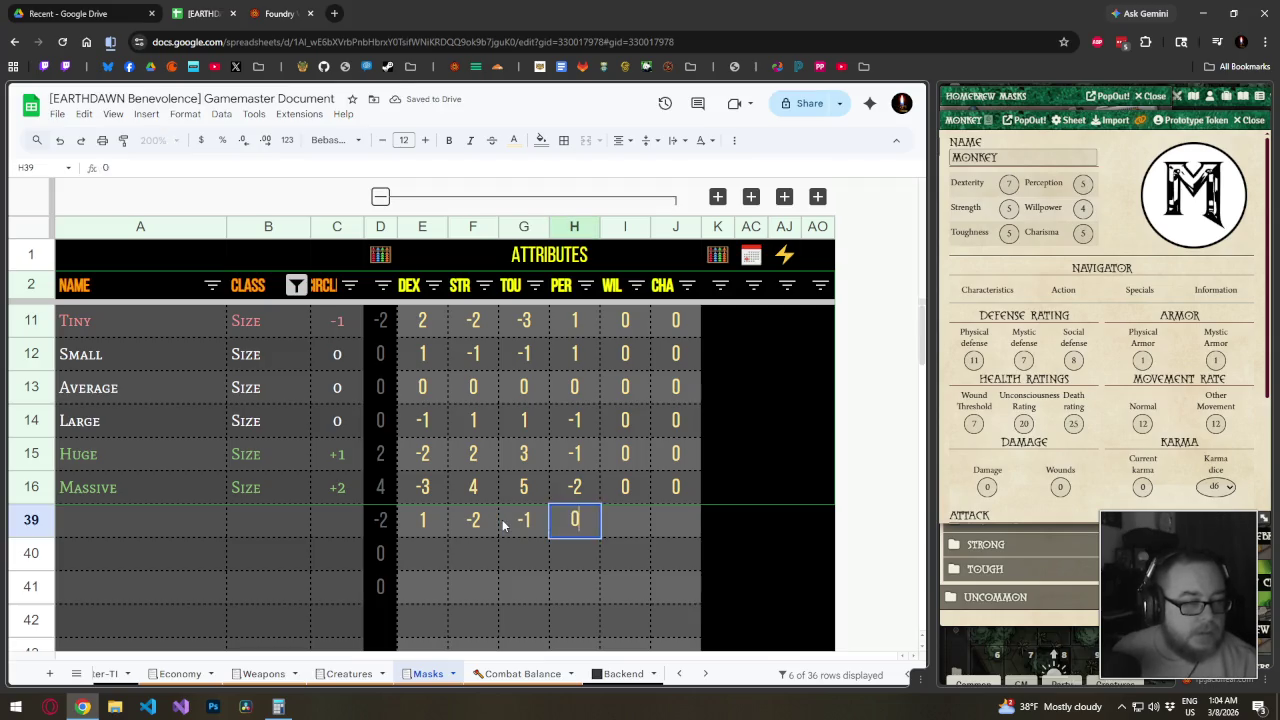
key(Tab)
text(0)
Review row 39's trial values, then clear them again
key(Tab)
text(1)
key(Tab)
key(Left)
key(Left)
key(Left)
key(Left)
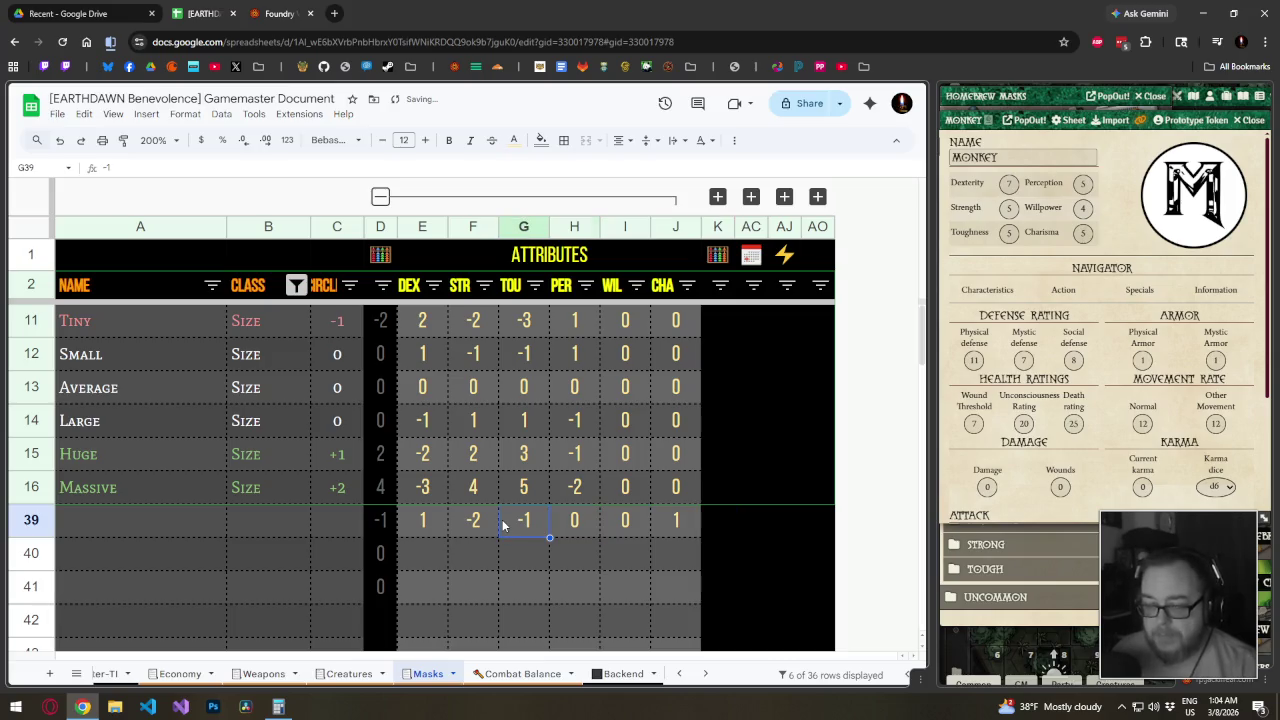
key(Left)
key(Left)
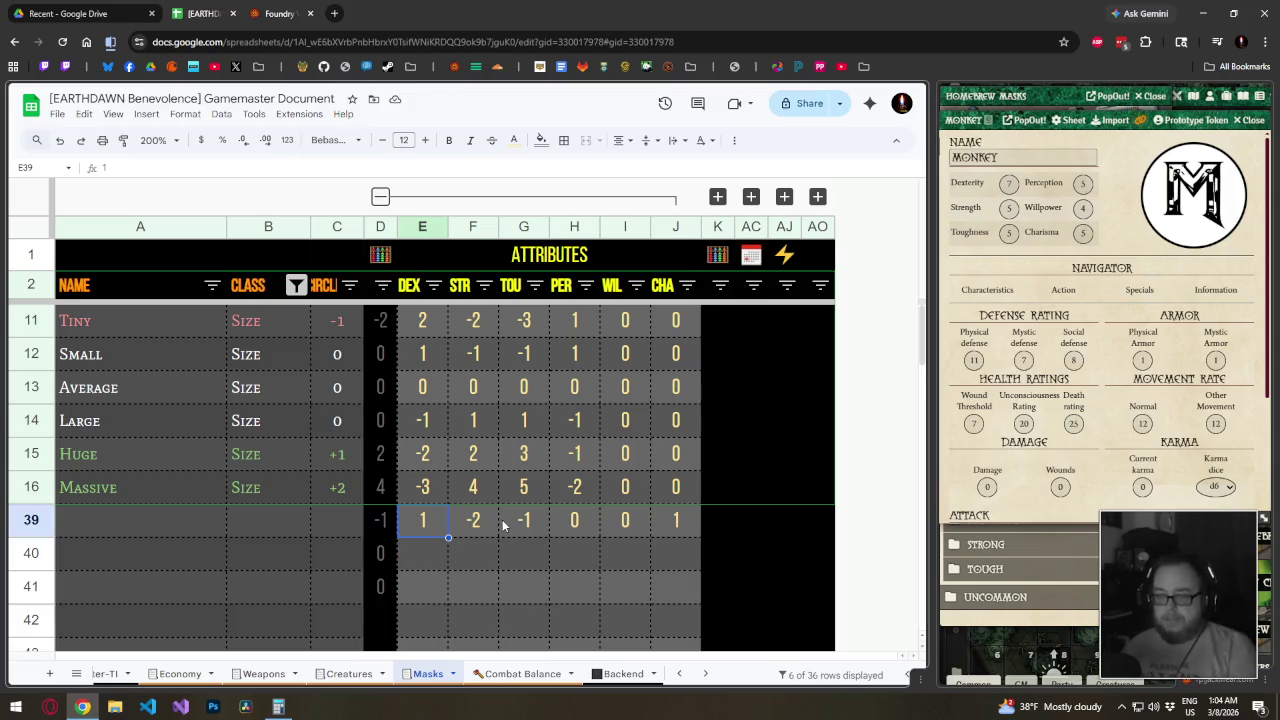
key(Right)
key(Right)
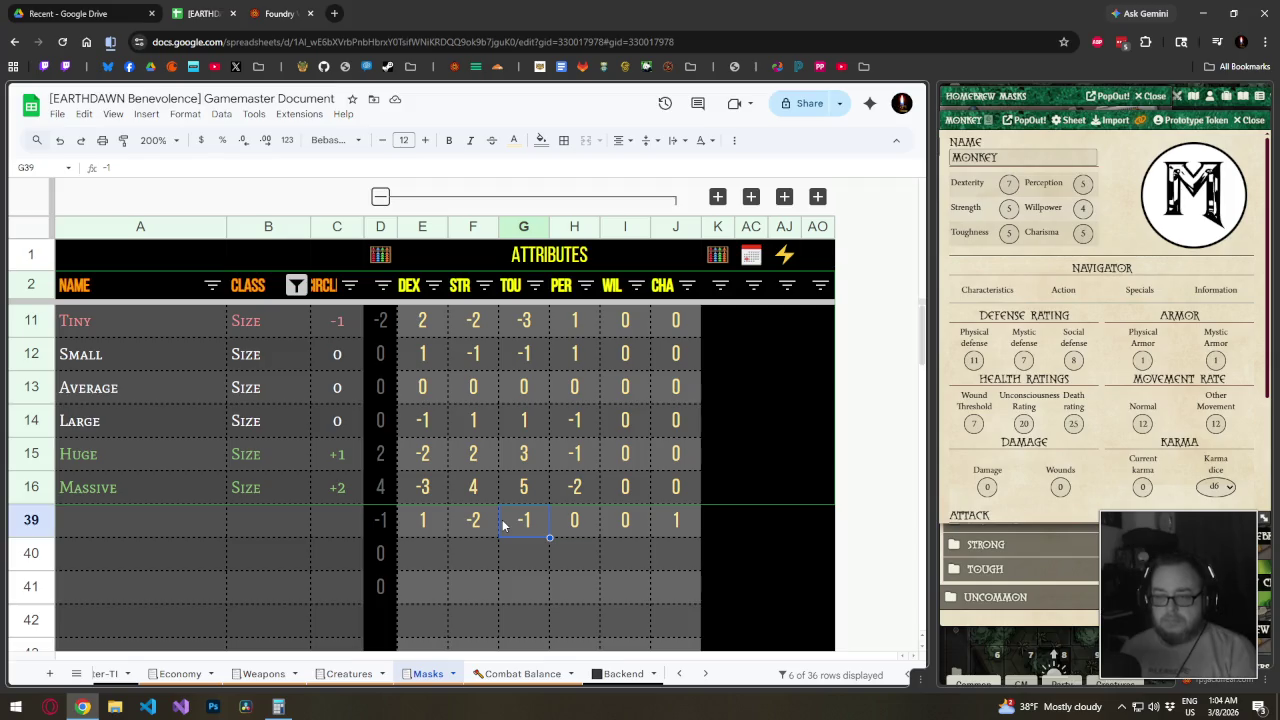
key(Right)
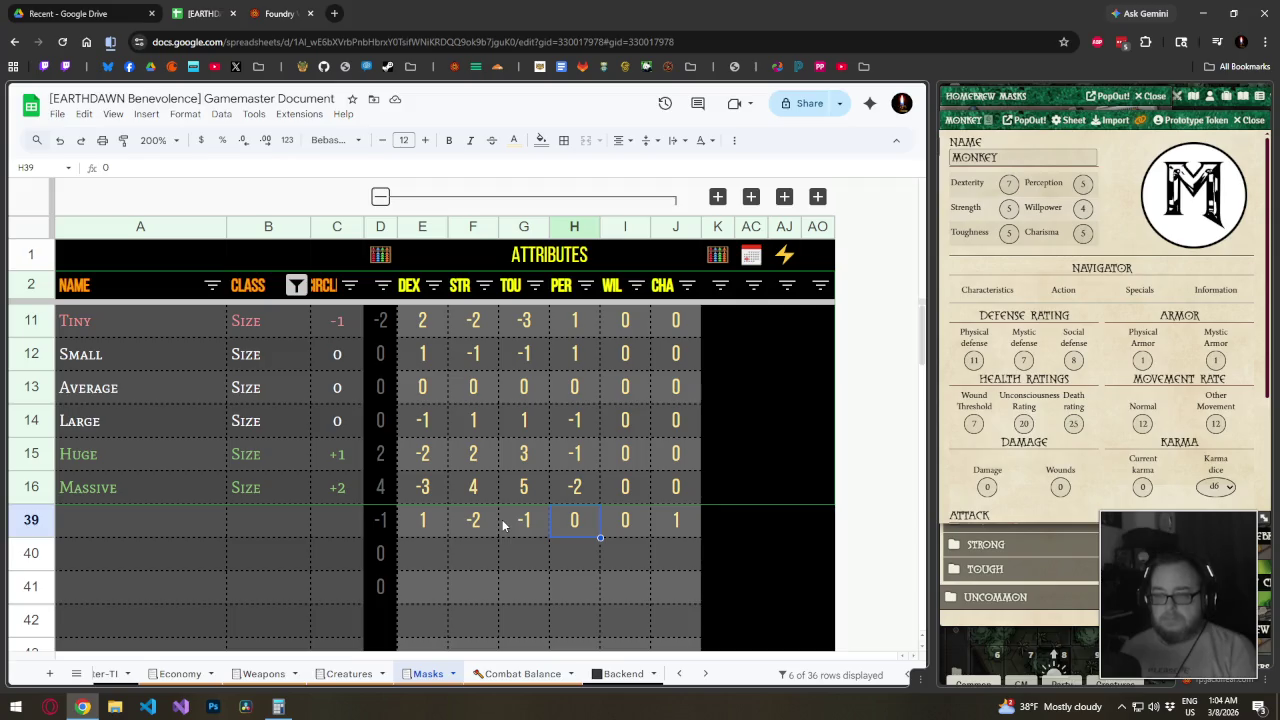
key(Left)
key(Left)
key(Left)
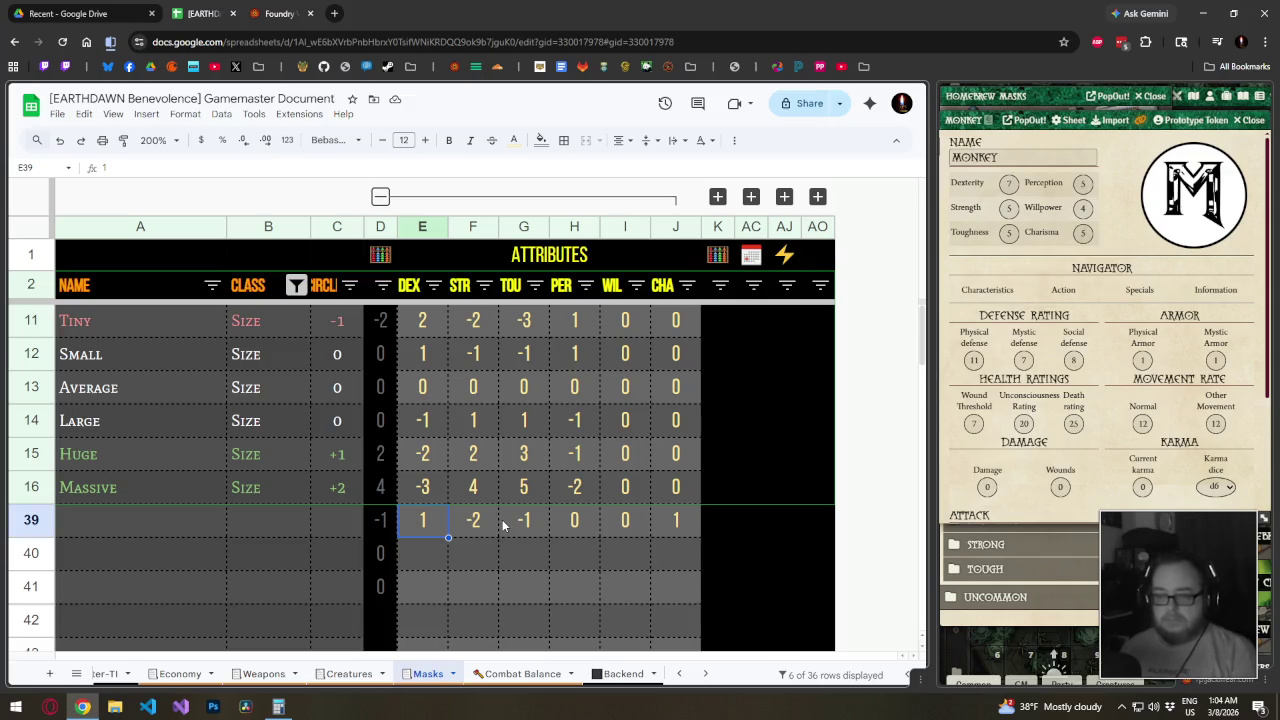
key(Delete)
key(Right)
key(Delete)
key(Right)
key(Delete)
key(Right)
key(Delete)
key(Right)
key(Delete)
key(Right)
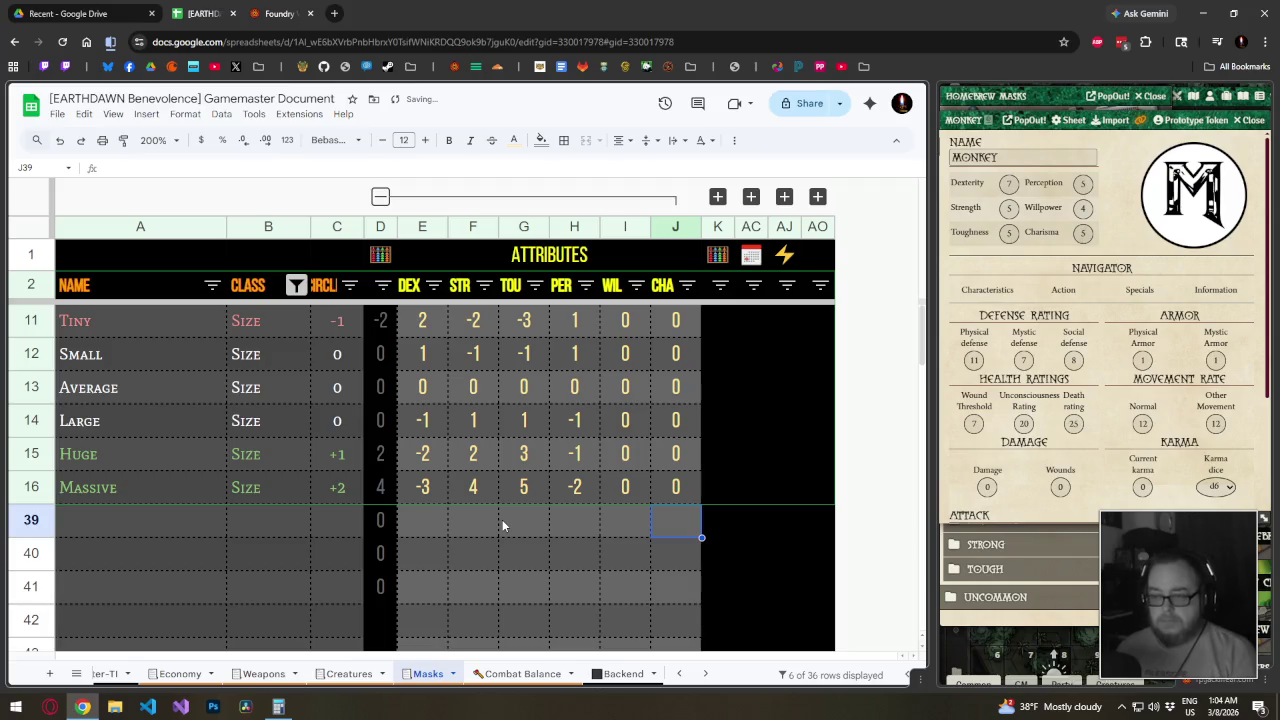
Open and dismiss the CLASS column filter options while browsing the rows
click(296, 285)
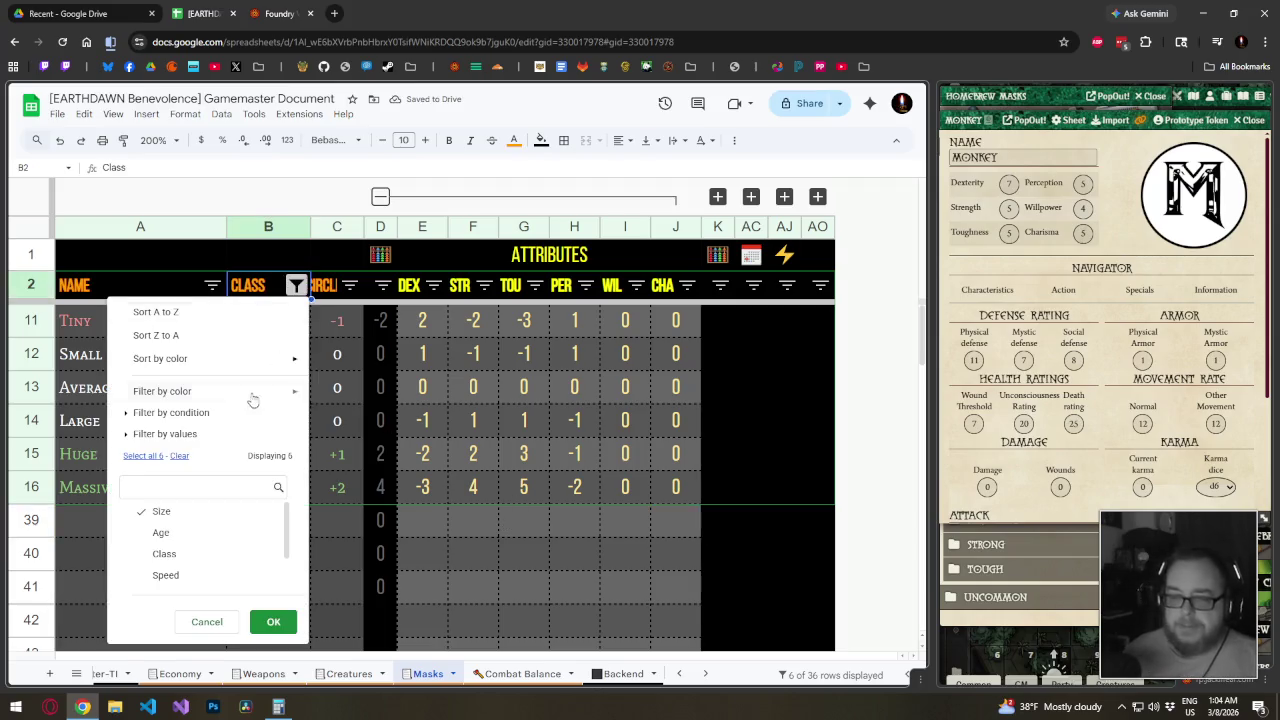
click(473, 520)
scroll(348, 488, down, 5)
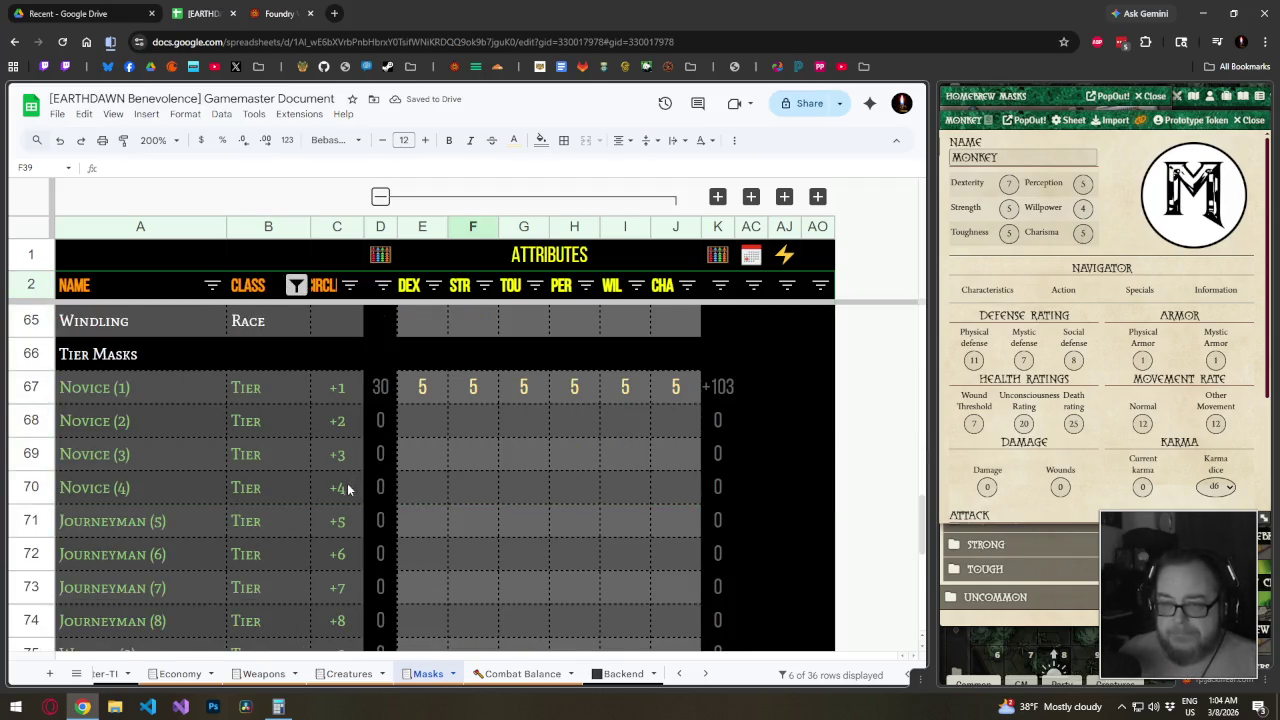
scroll(348, 488, up, 4)
scroll(345, 490, down, 1)
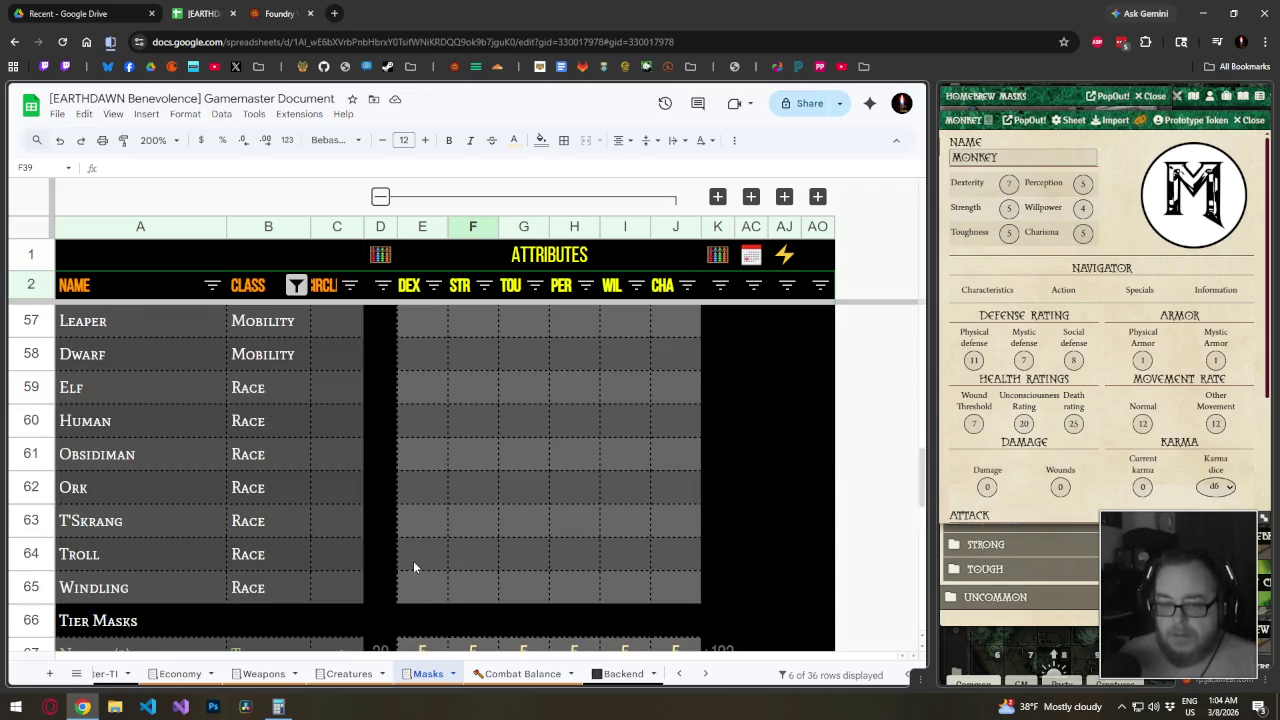
scroll(420, 570, up, 8)
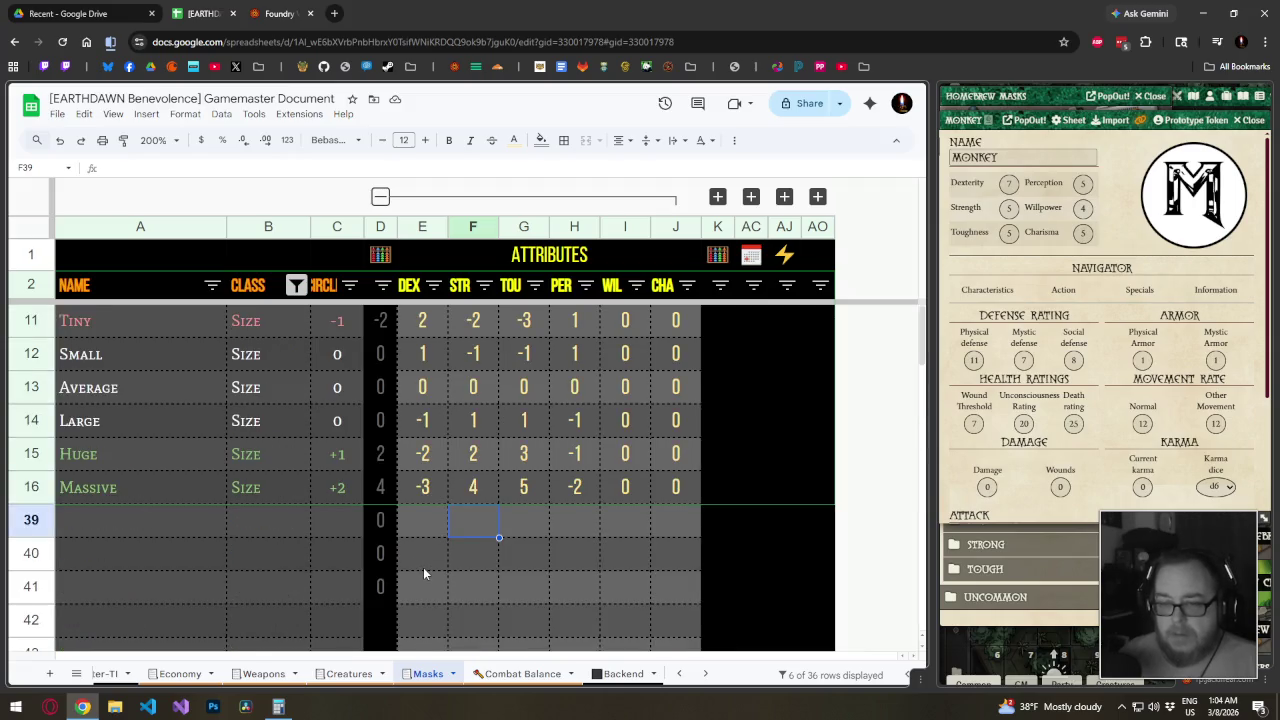
scroll(423, 570, down, 7)
scroll(423, 570, down, 1)
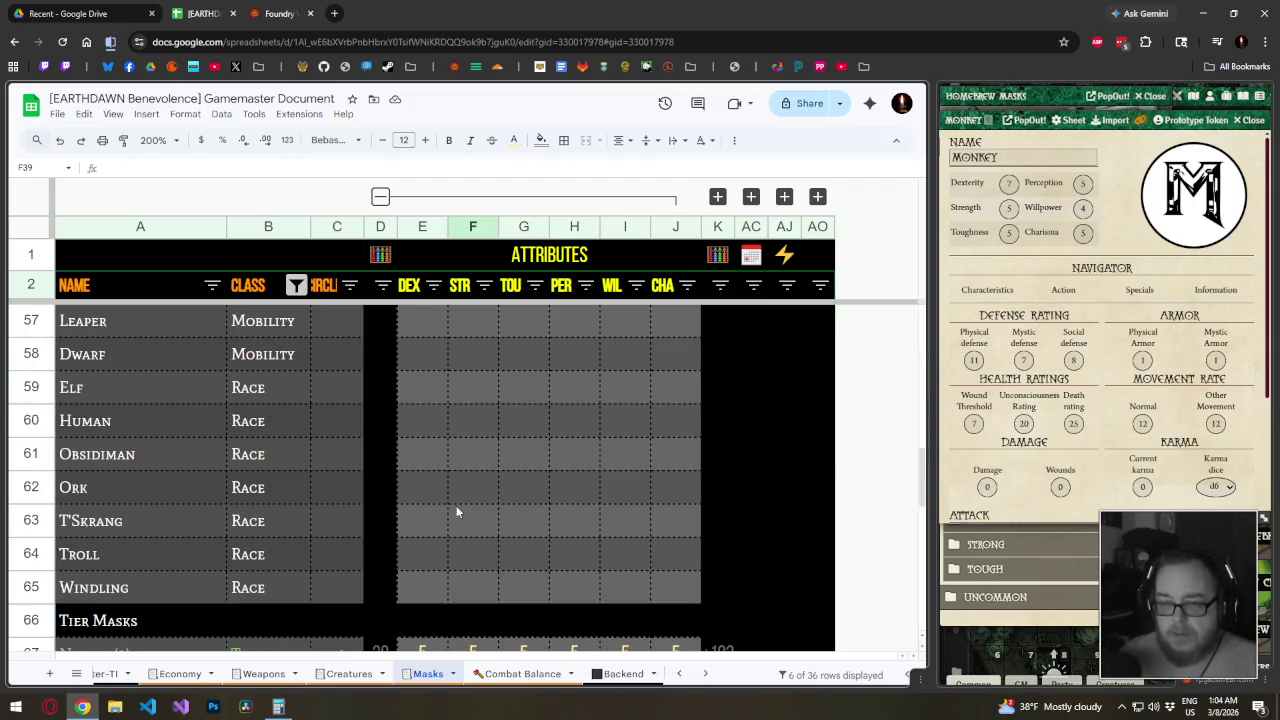
Move the Elf through Windling race rows up directly below Massive
drag(40, 396, 55, 573)
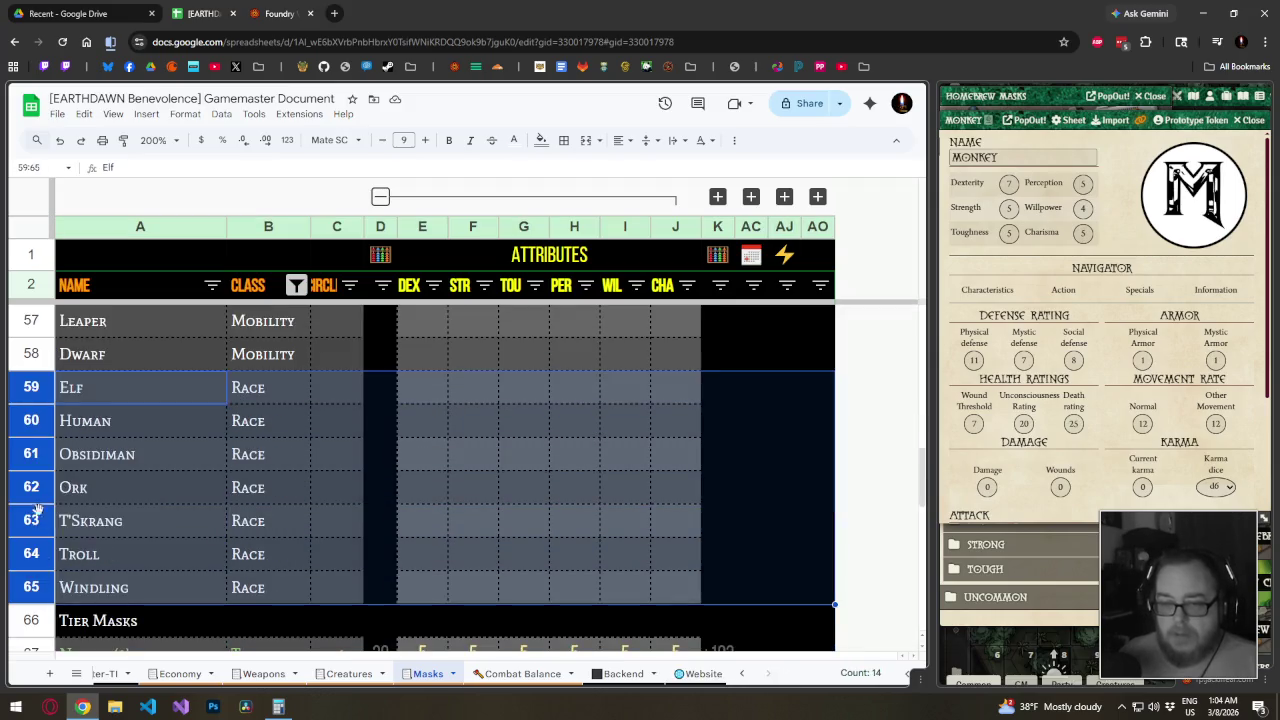
mouse_move(24, 386)
mouse_down()
mouse_move(58, 288)
mouse_move(74, 409)
mouse_up()
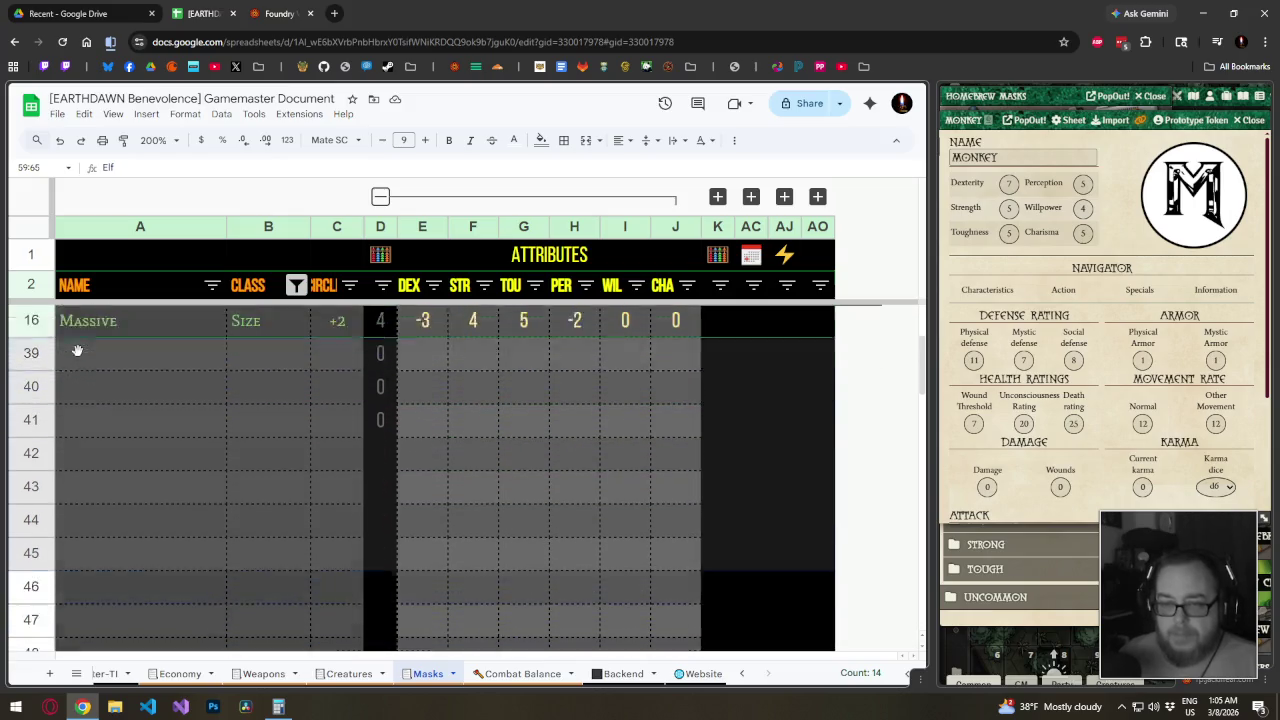
drag(74, 409, 71, 345)
scroll(110, 440, up, 2)
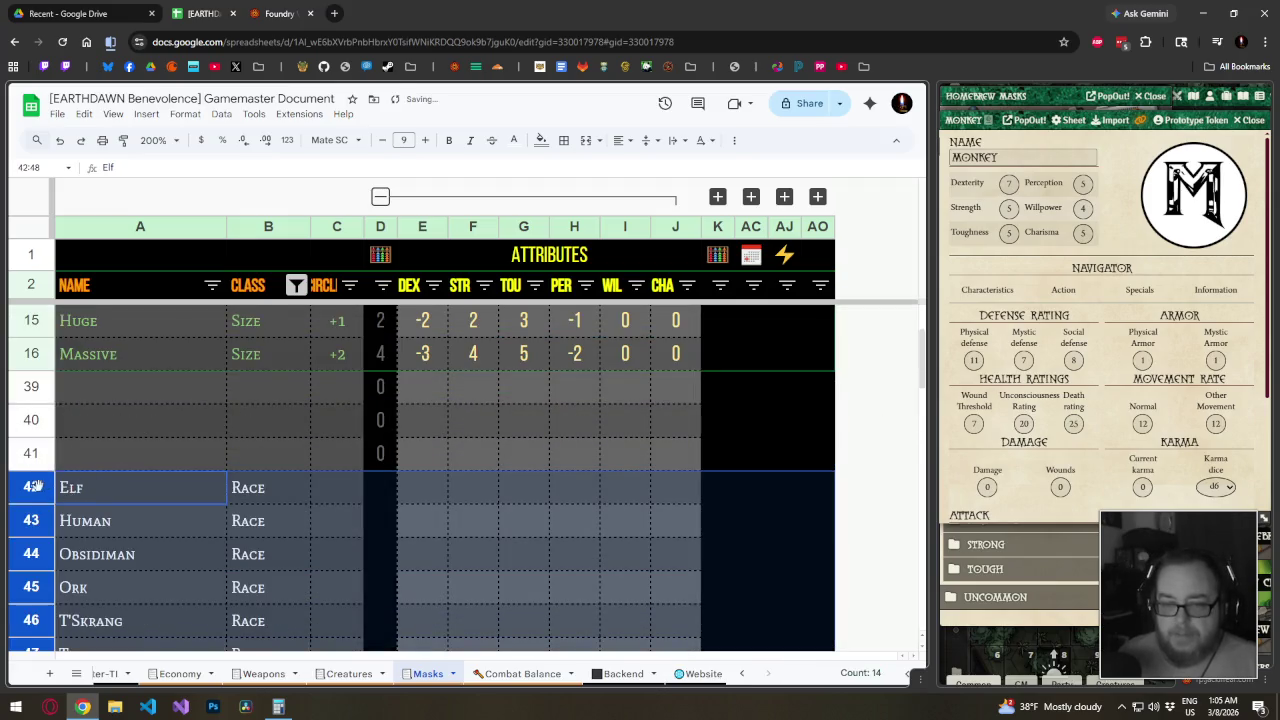
drag(35, 486, 35, 385)
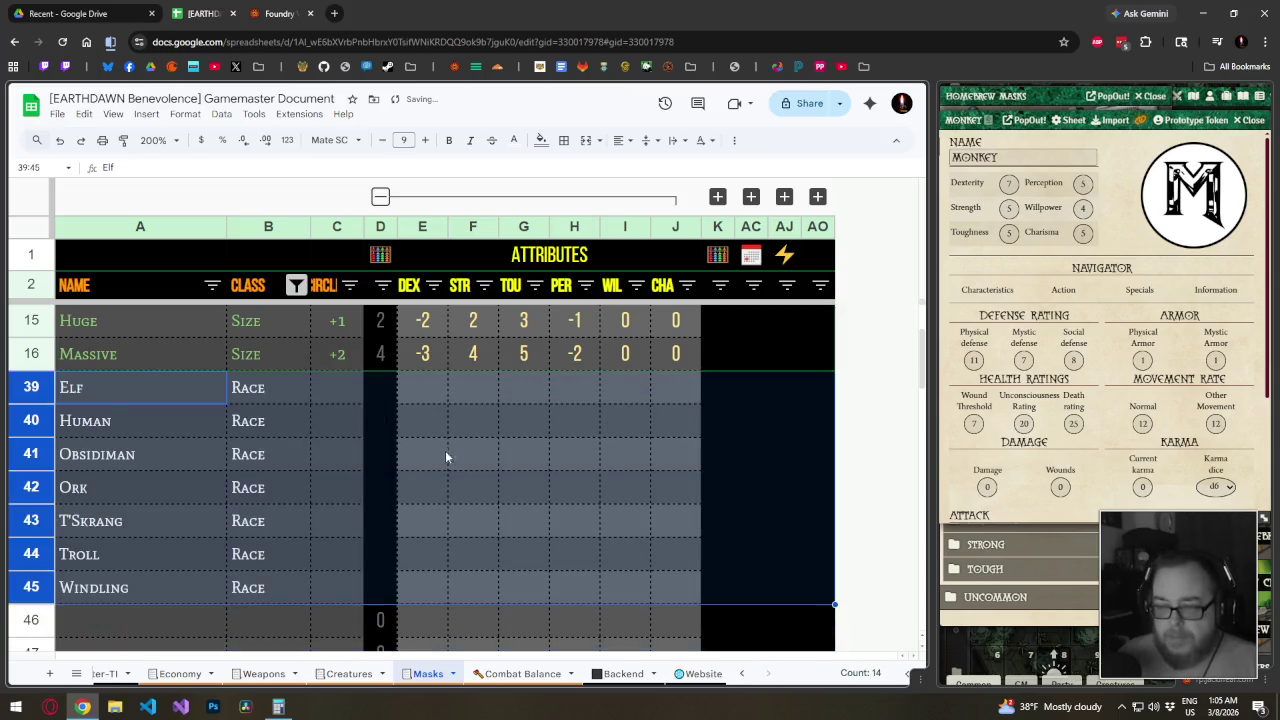
Fill D46's SUM total formula up through D39
click(392, 628)
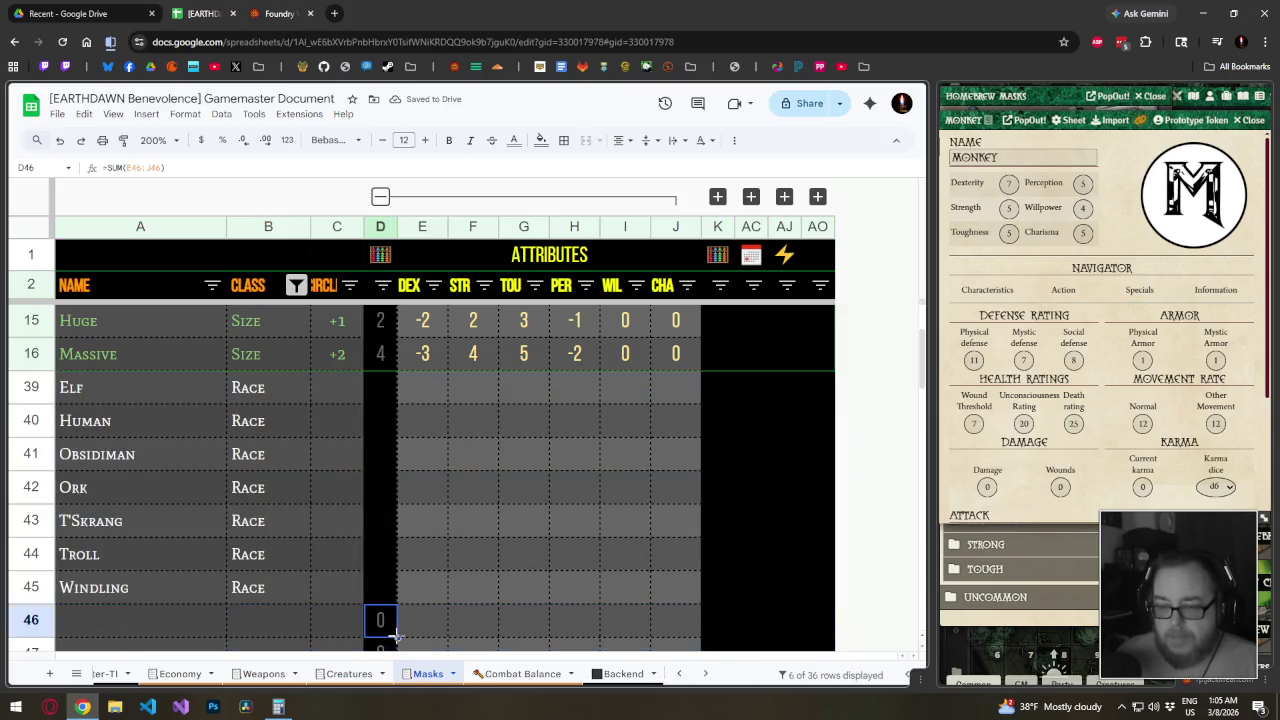
drag(396, 636, 380, 395)
click(448, 394)
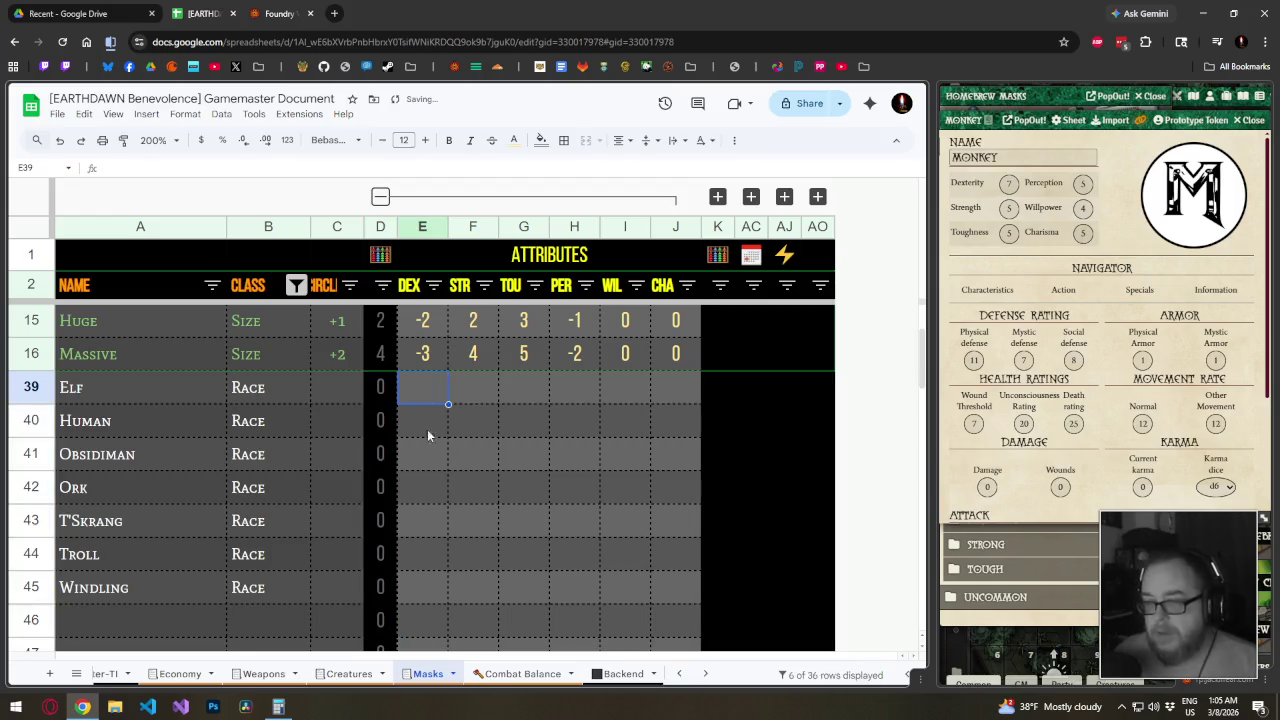
Fill C16's halved-total formula down through the Windling row with Ctrl+D
scroll(427, 435, up, 2)
click(350, 492)
scroll(355, 580, down, 2)
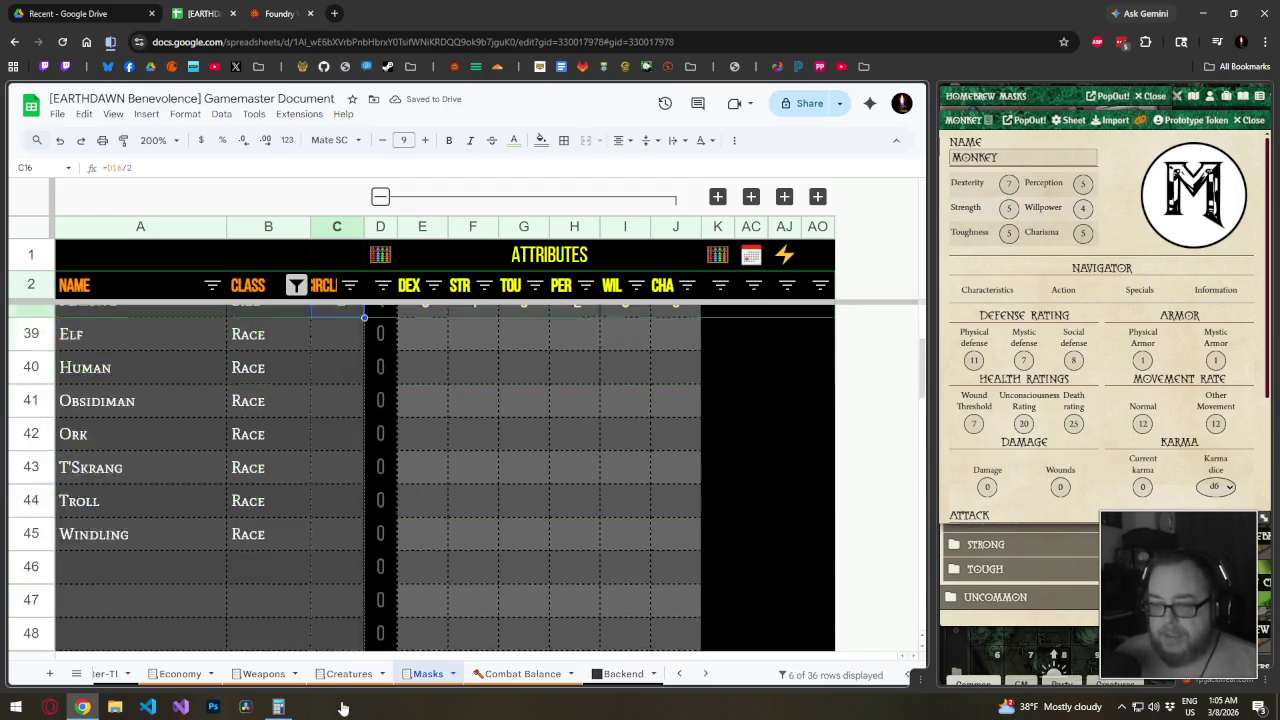
scroll(334, 491, down, 3)
scroll(330, 560, up, 5)
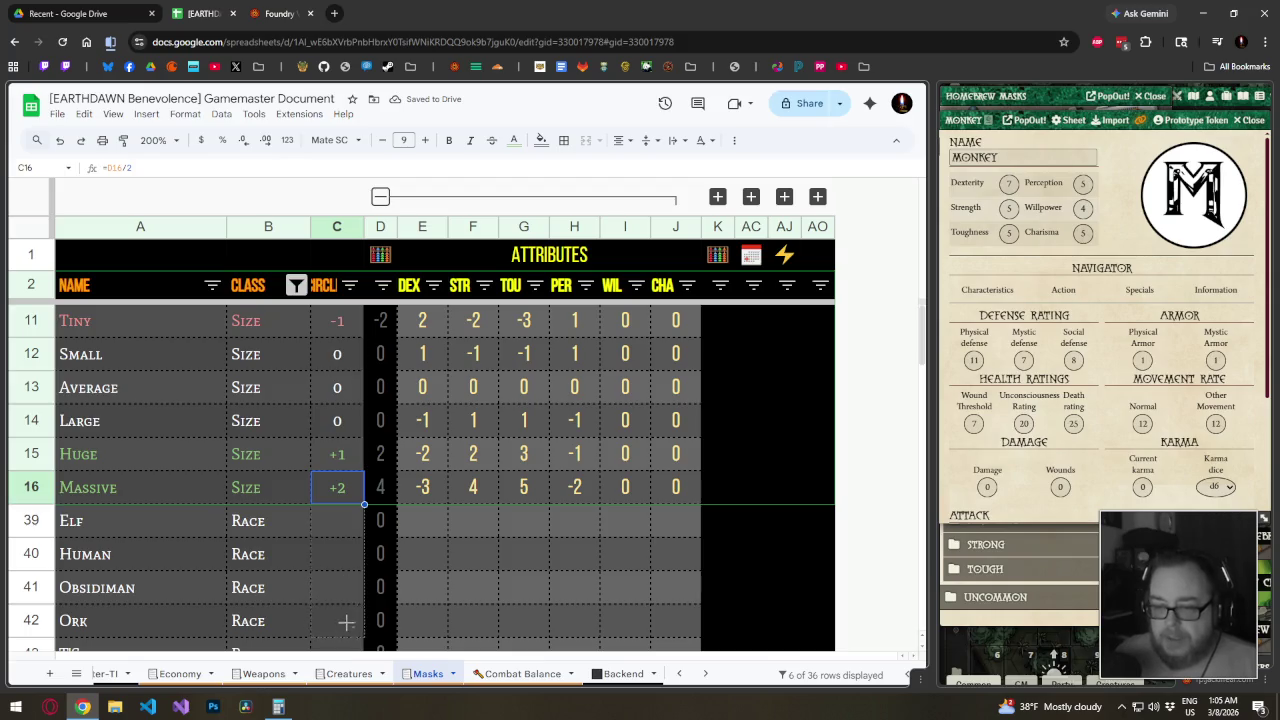
scroll(340, 600, down, 1)
scroll(344, 600, down, 3)
shift+click(333, 482)
key(ctrl+d)
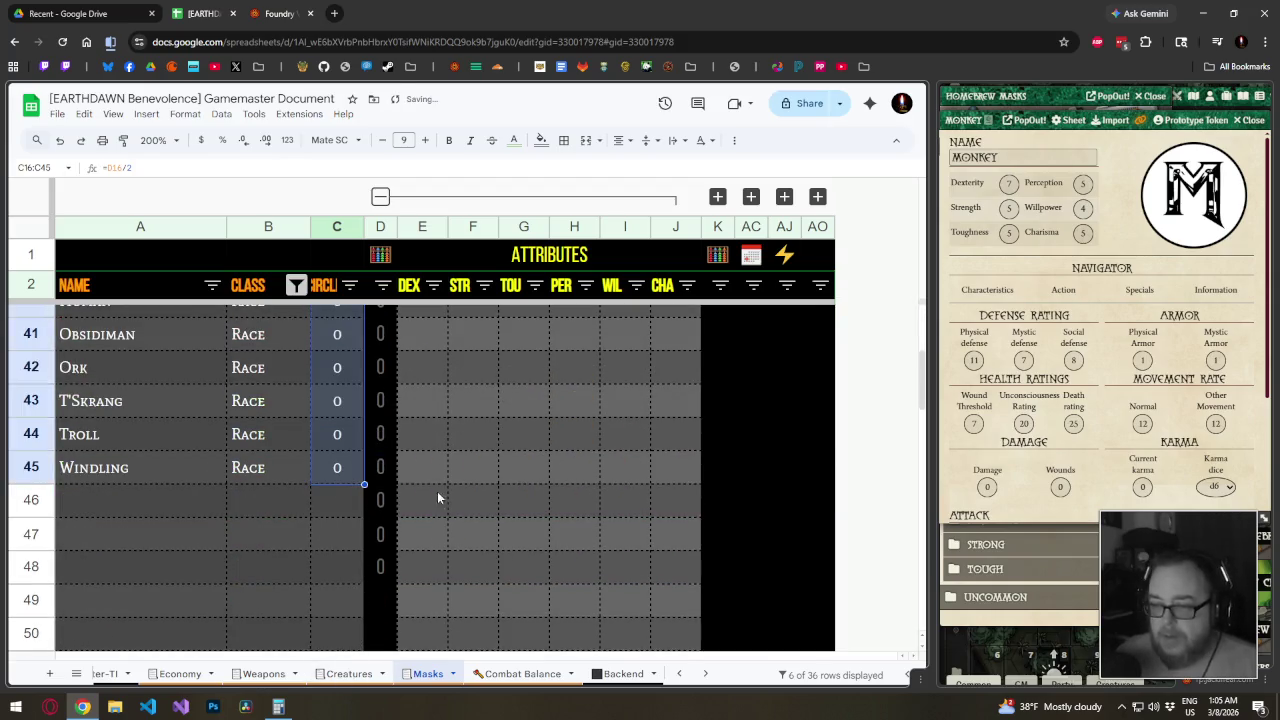
scroll(438, 500, up, 3)
click(420, 518)
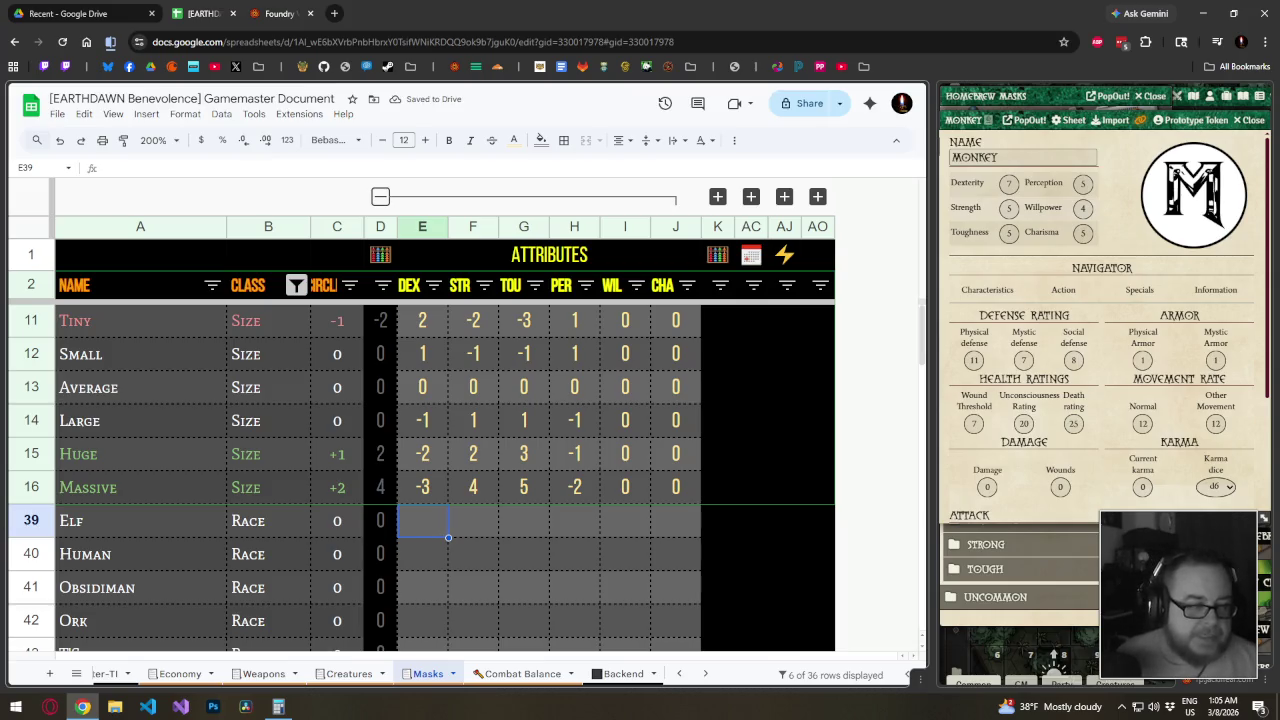
scroll(432, 555, down, 3)
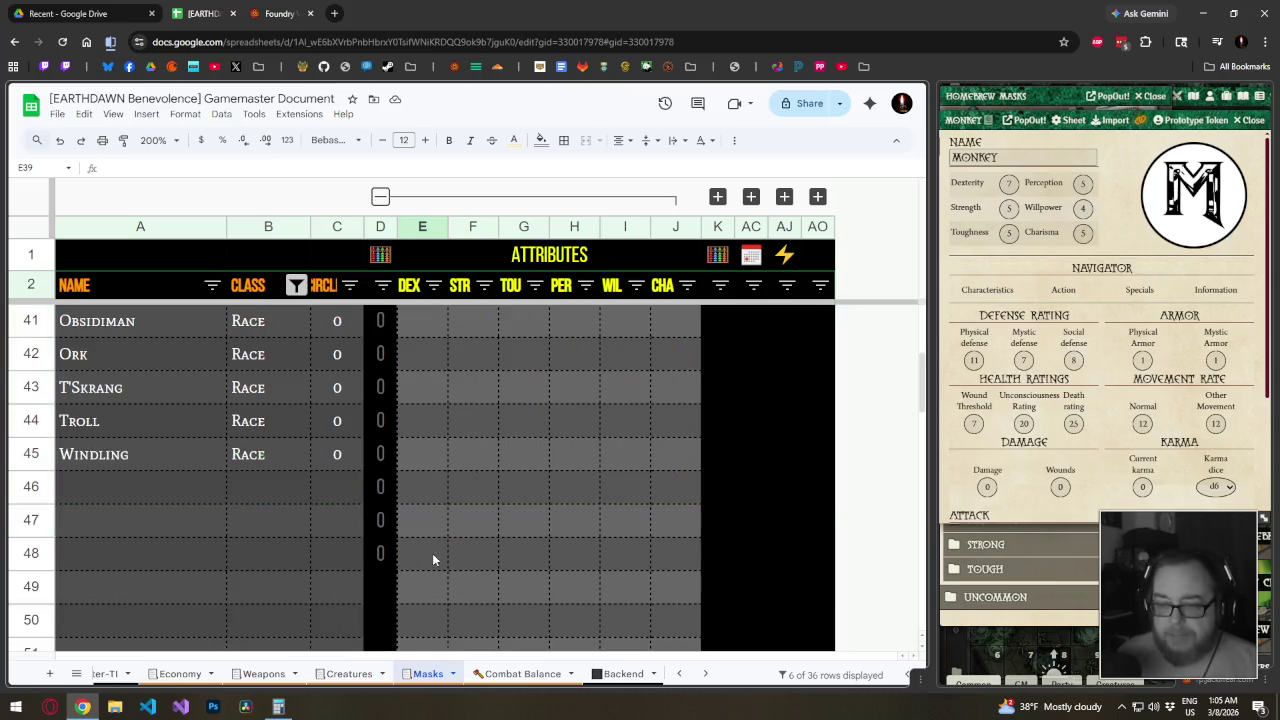
Fill the Windling row with modifiers 1, -2, -1, 0, 0, 1
click(420, 455)
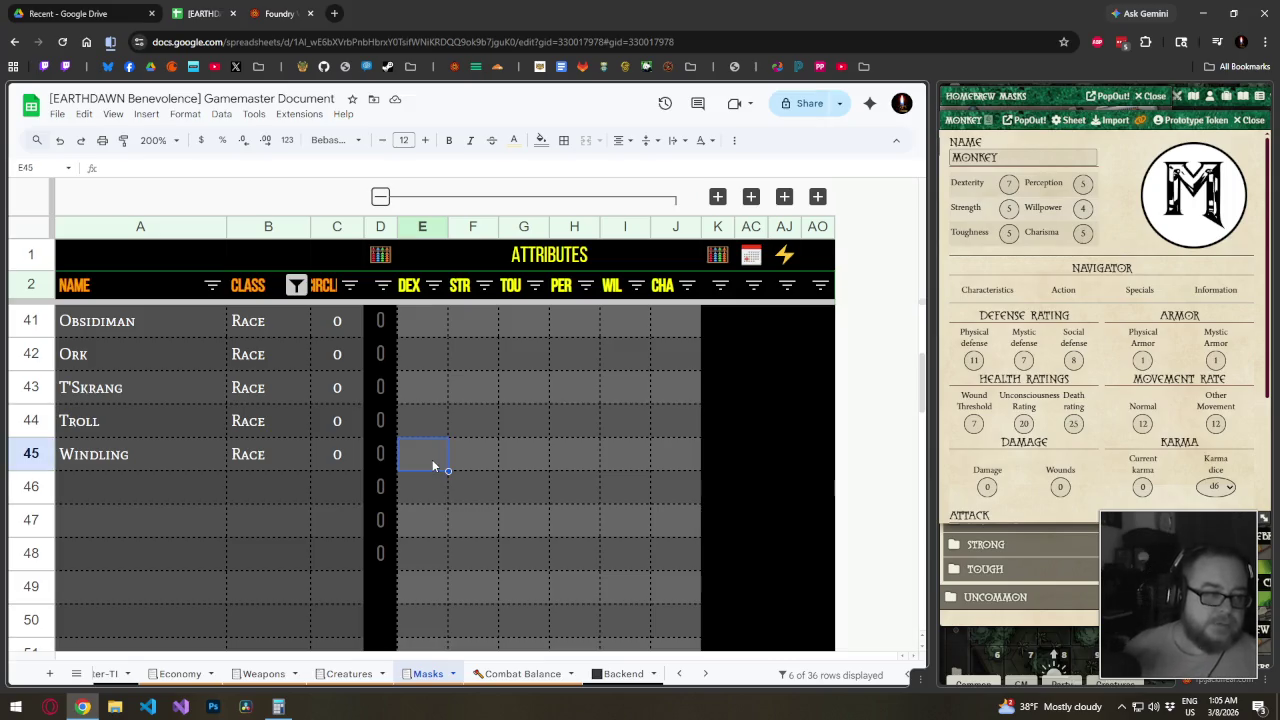
text(1)
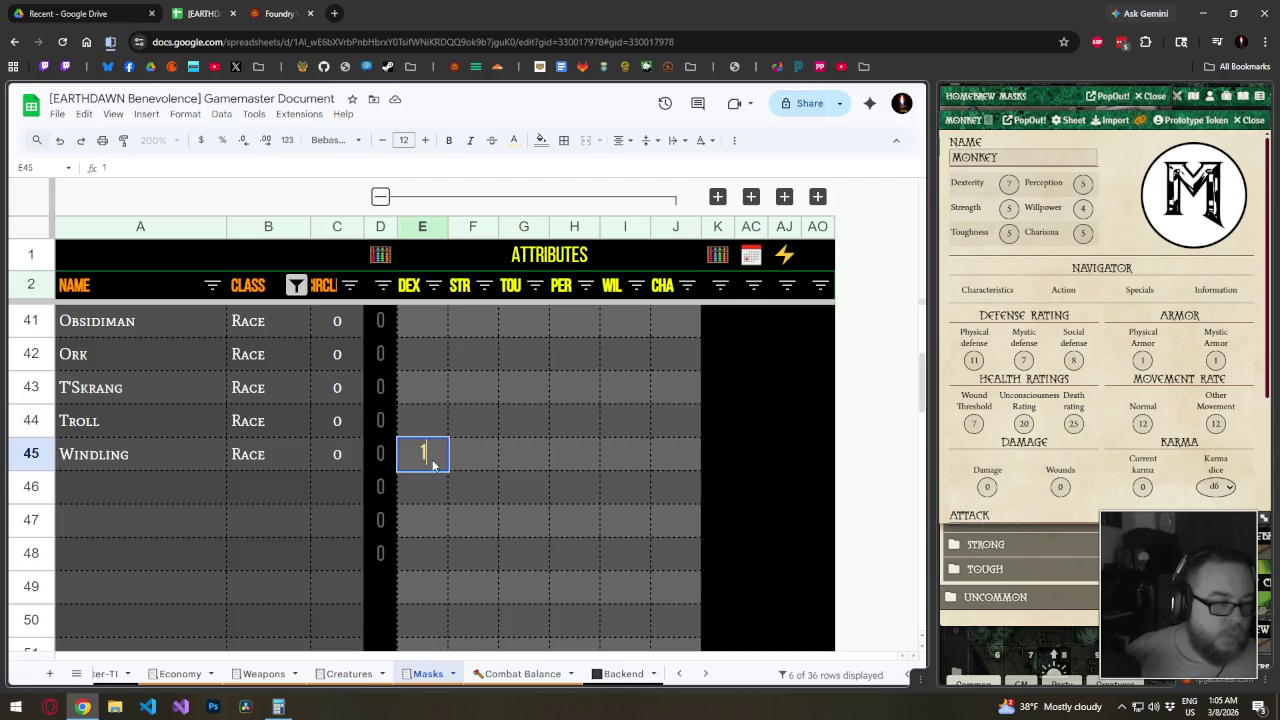
key(Tab)
text(-2)
key(Tab)
text(-1)
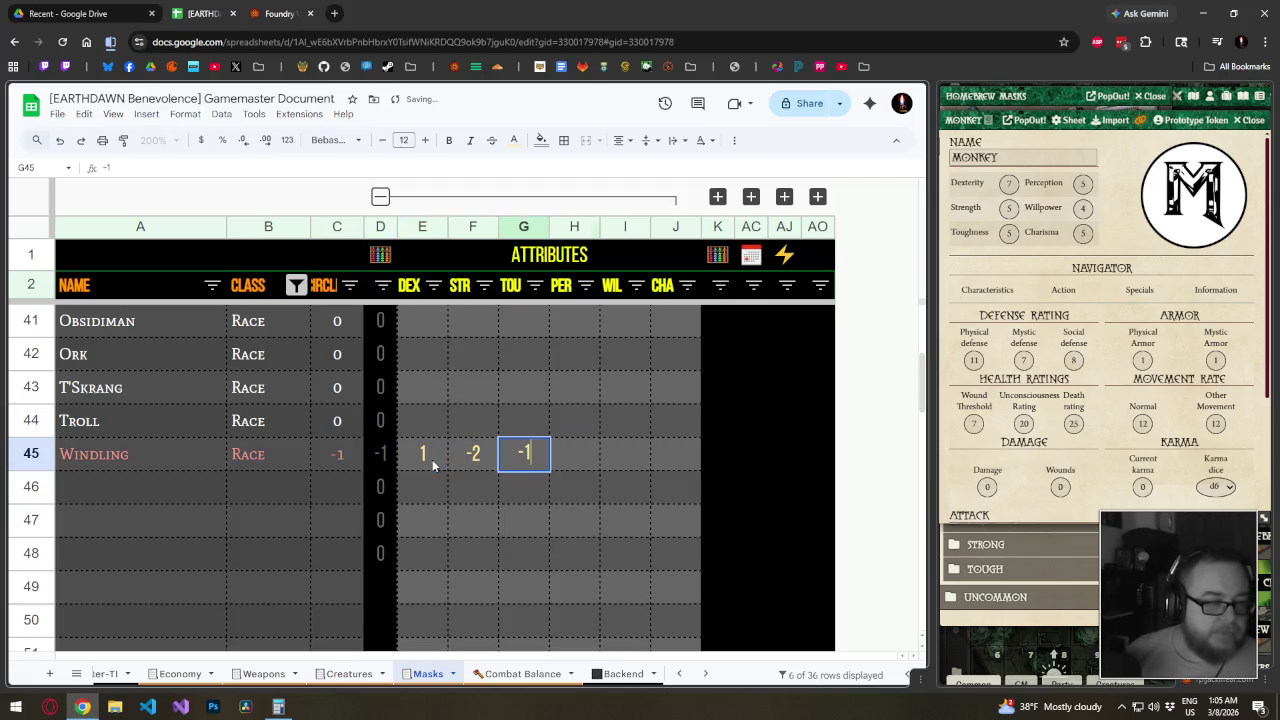
key(Tab)
text(0)
key(Tab)
text(0	1)
key(Up)
Fill the Troll row with modifiers 0, 2, 1, 0, 1, 0
key(Left)
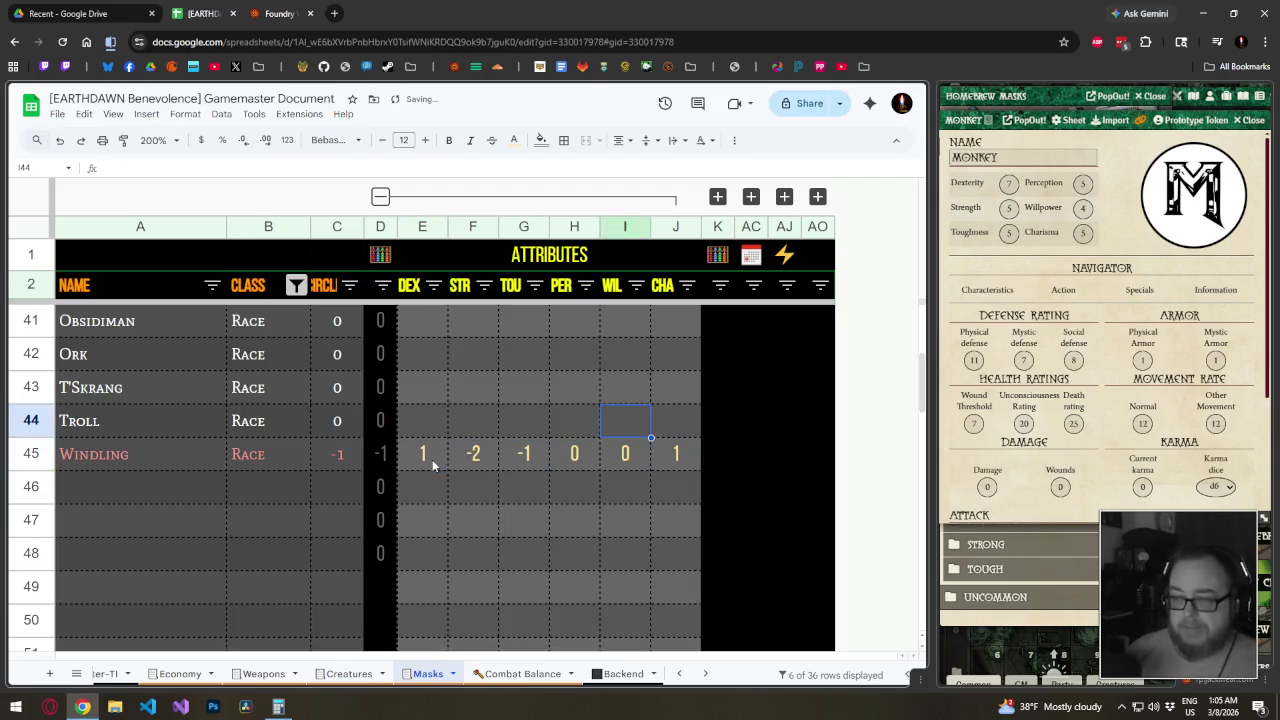
key(Left)
key(Left)
key(Left)
key(Left)
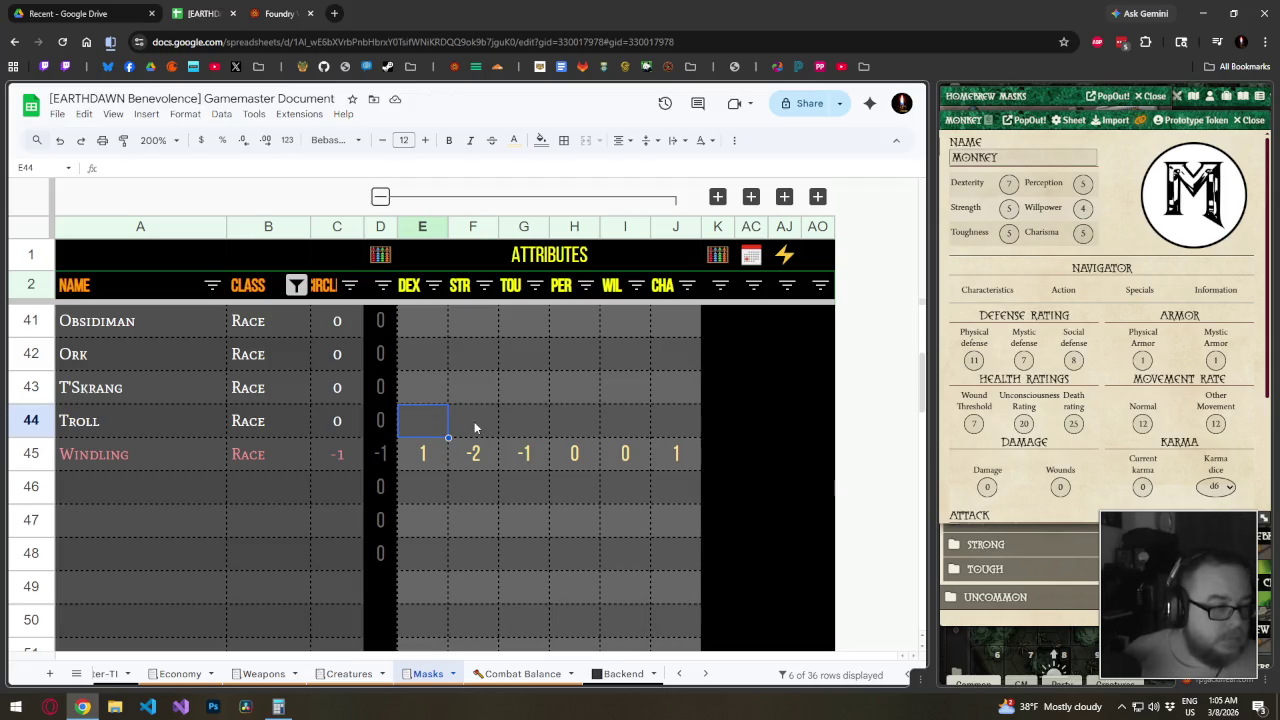
text(0	2	1	)
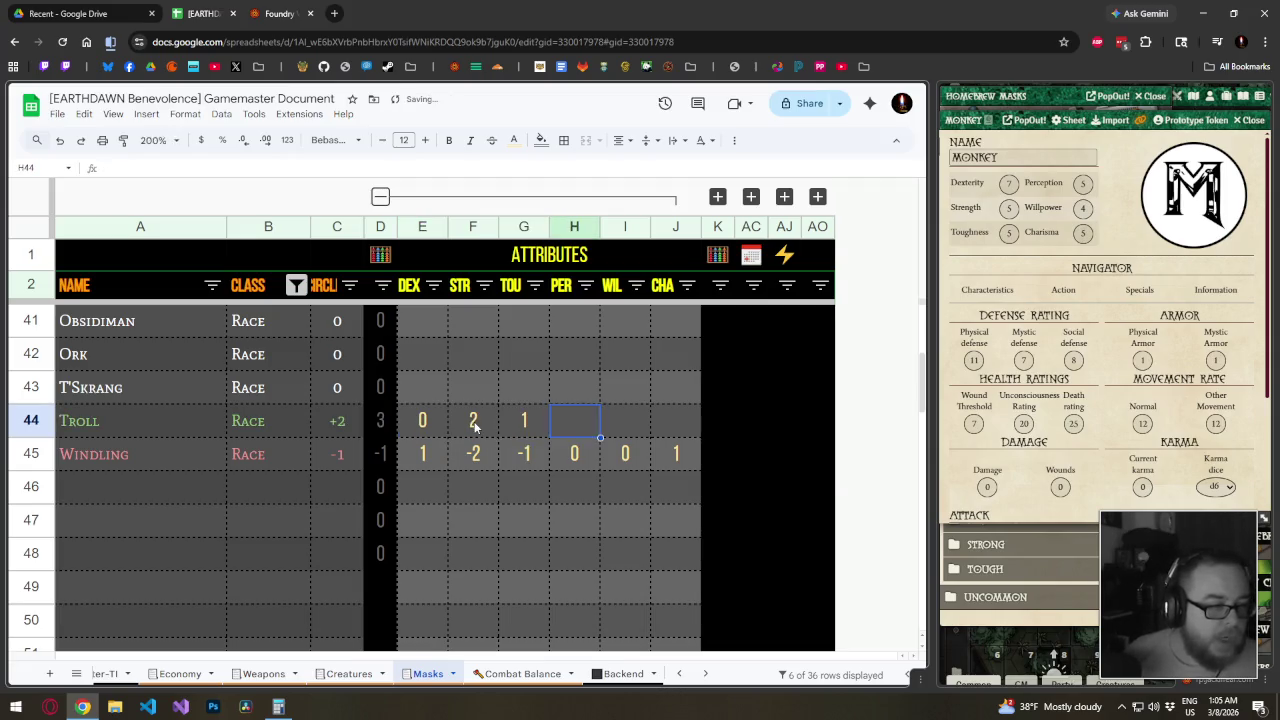
text(0	1	0)
key(Up)
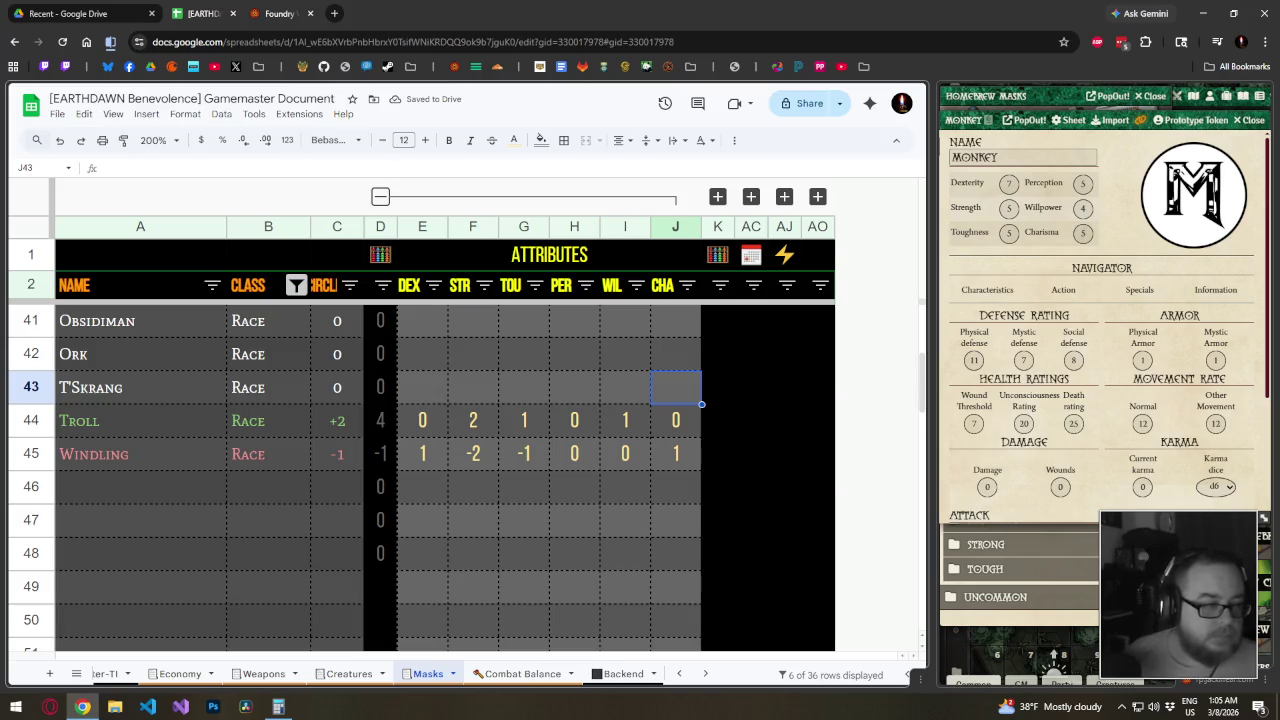
Fill the T'Skrang row with all-zero modifiers
click(430, 395)
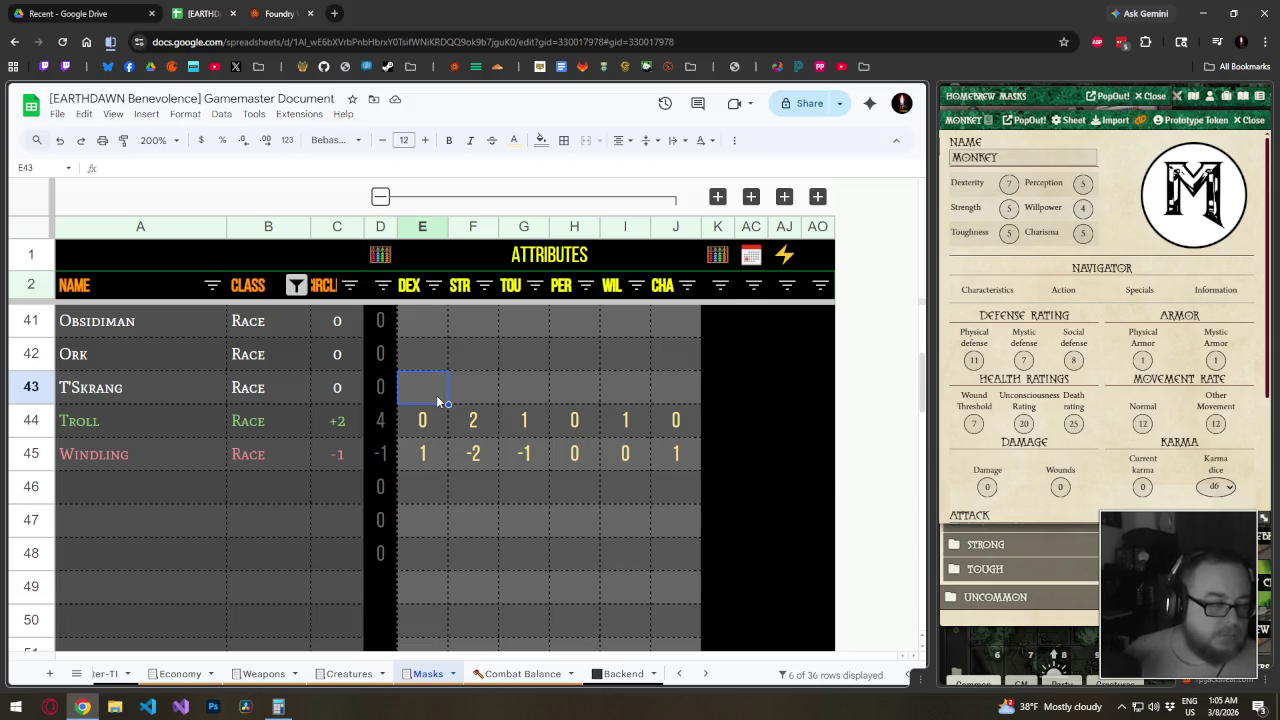
text(0	0	0	0	0	)
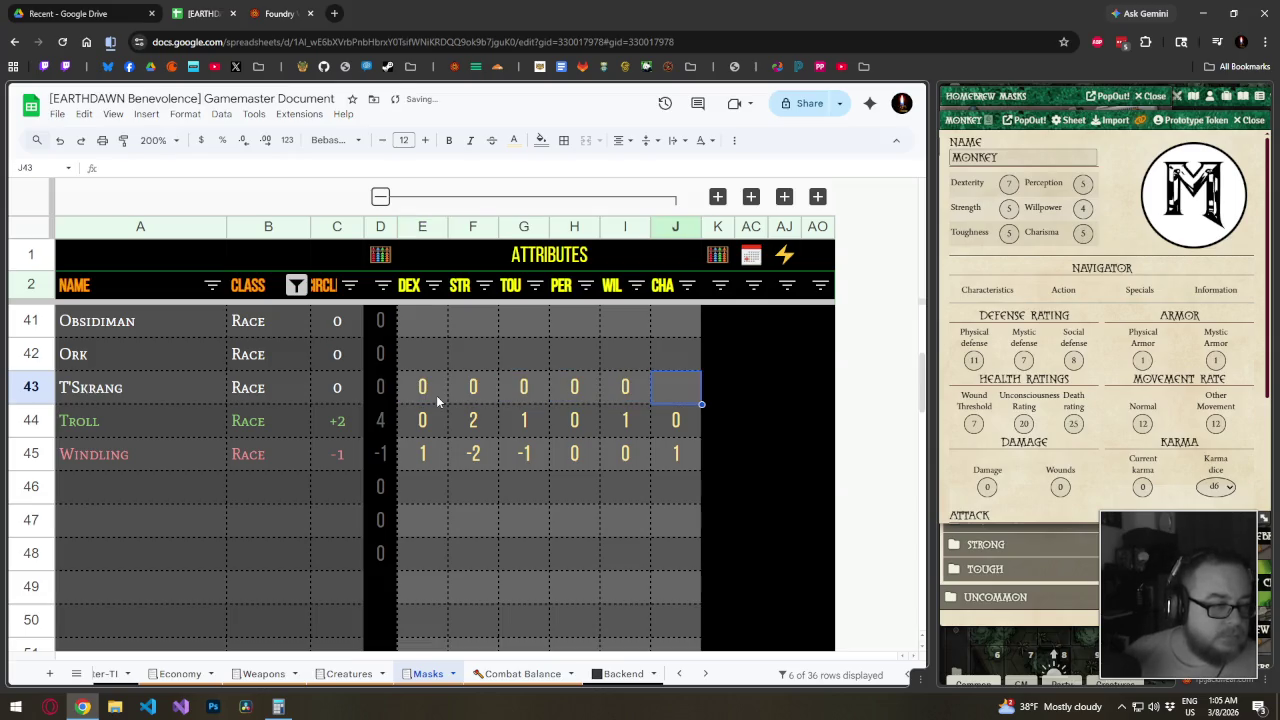
text(0)
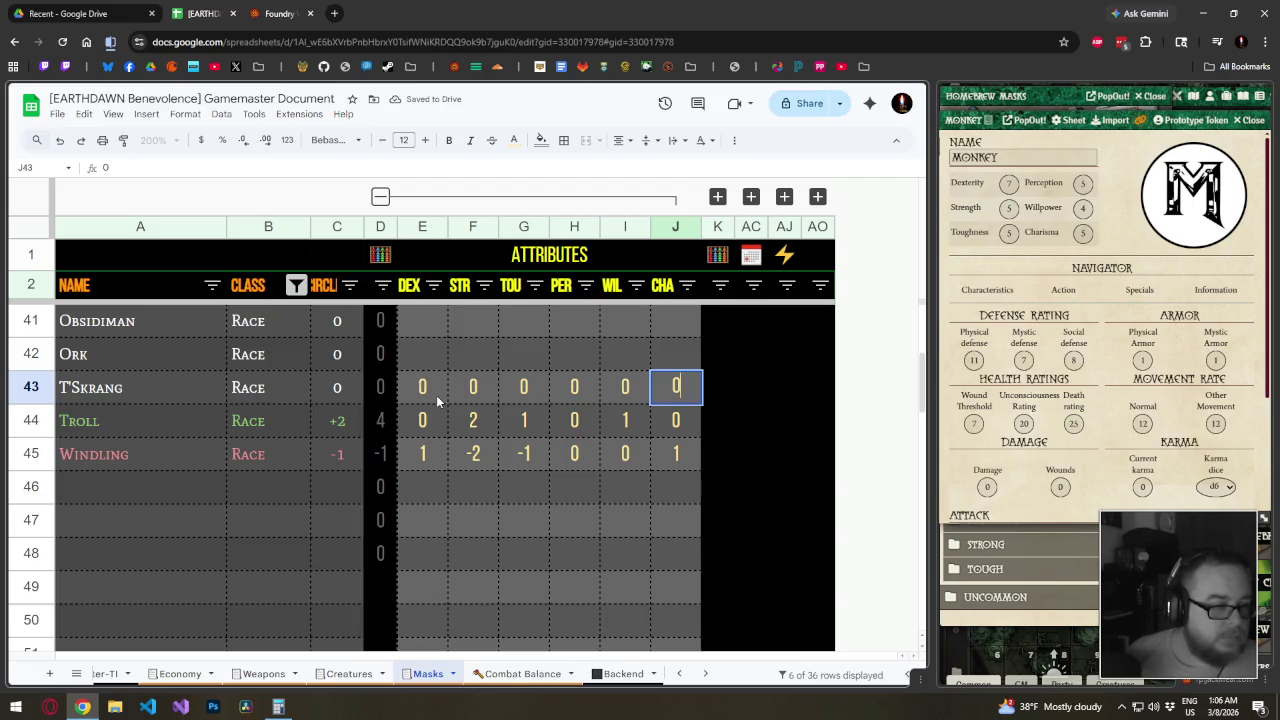
key(Left)
key(Left)
key(Left)
key(Left)
key(Left)
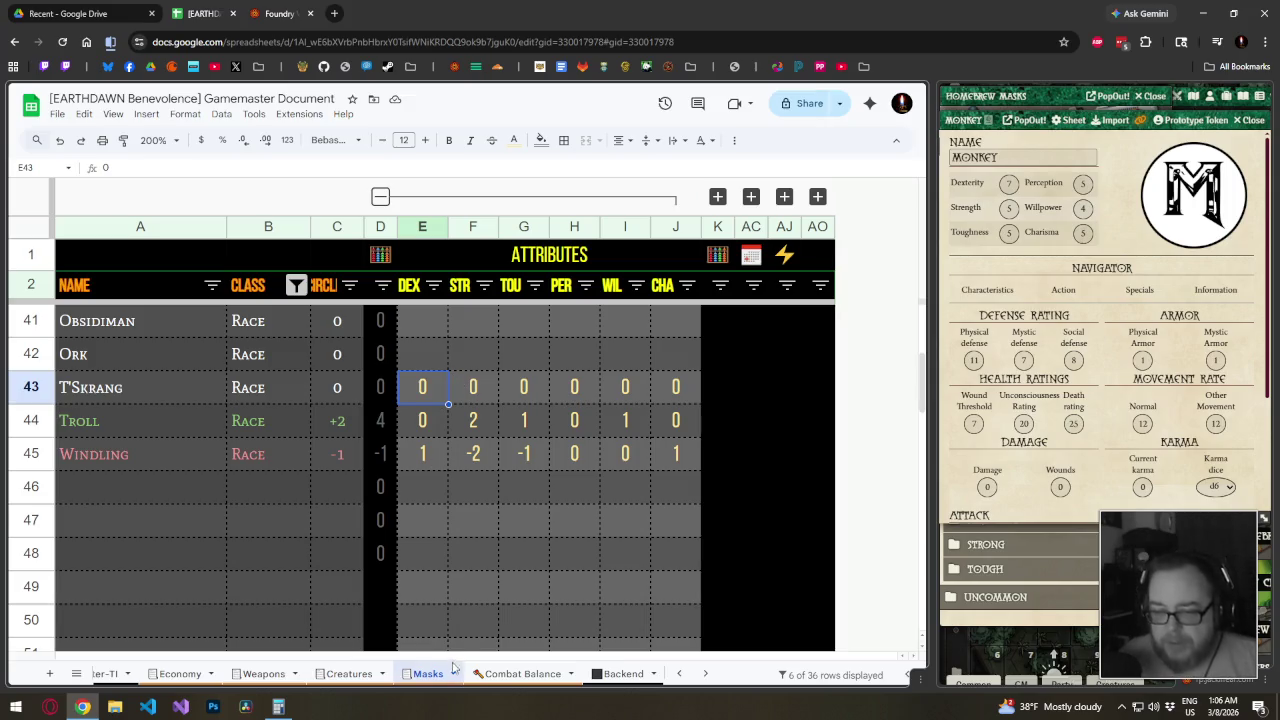
click(375, 680)
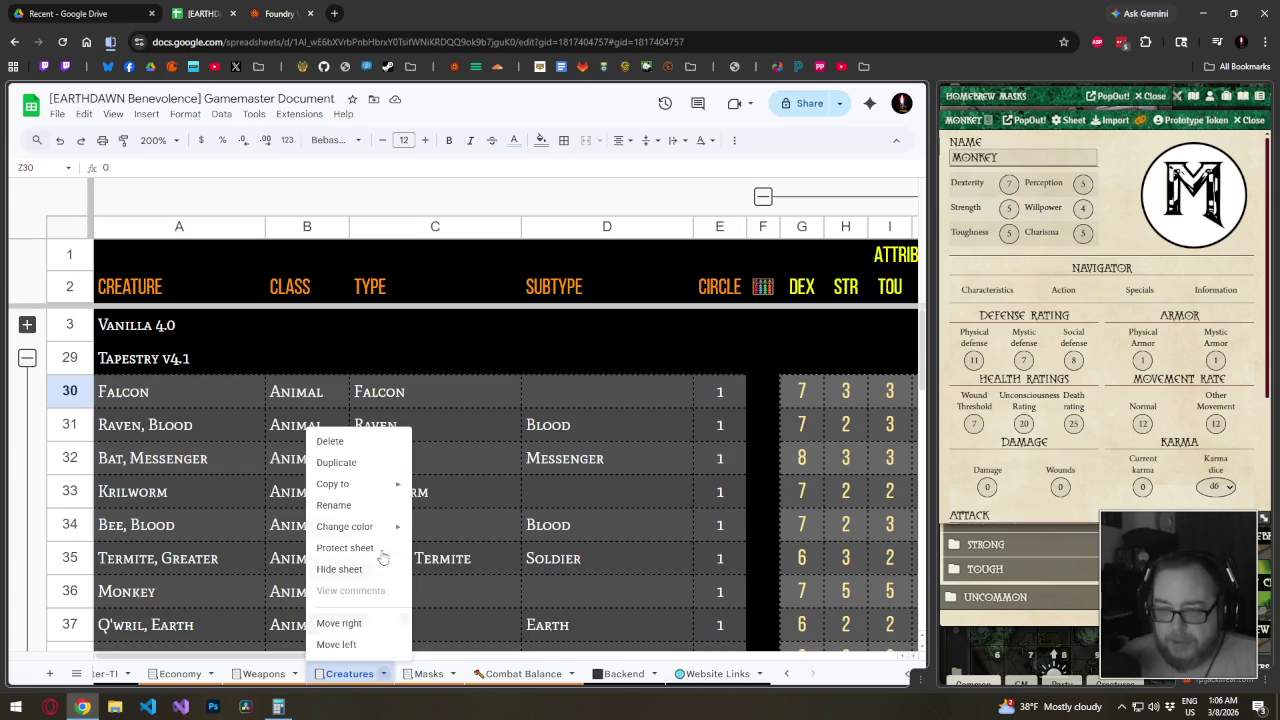
Duplicate the Masks sheet and rename the copy 'Powers'
click(428, 674)
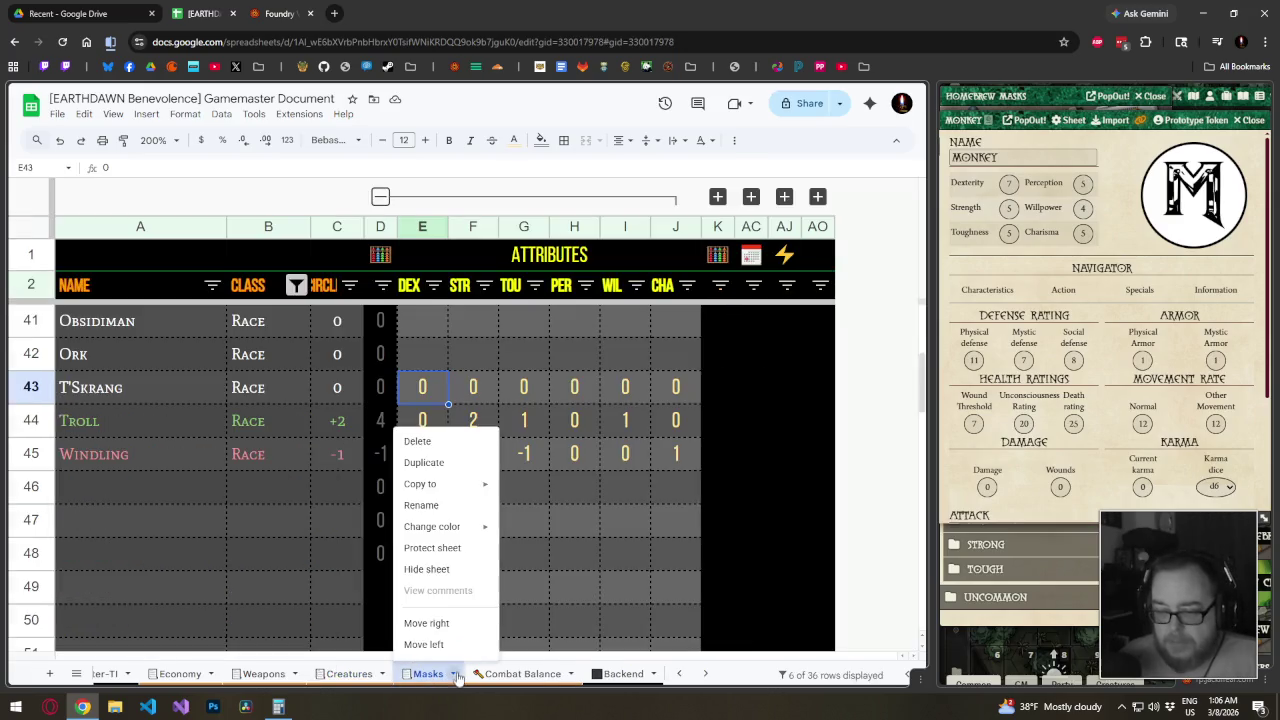
click(440, 463)
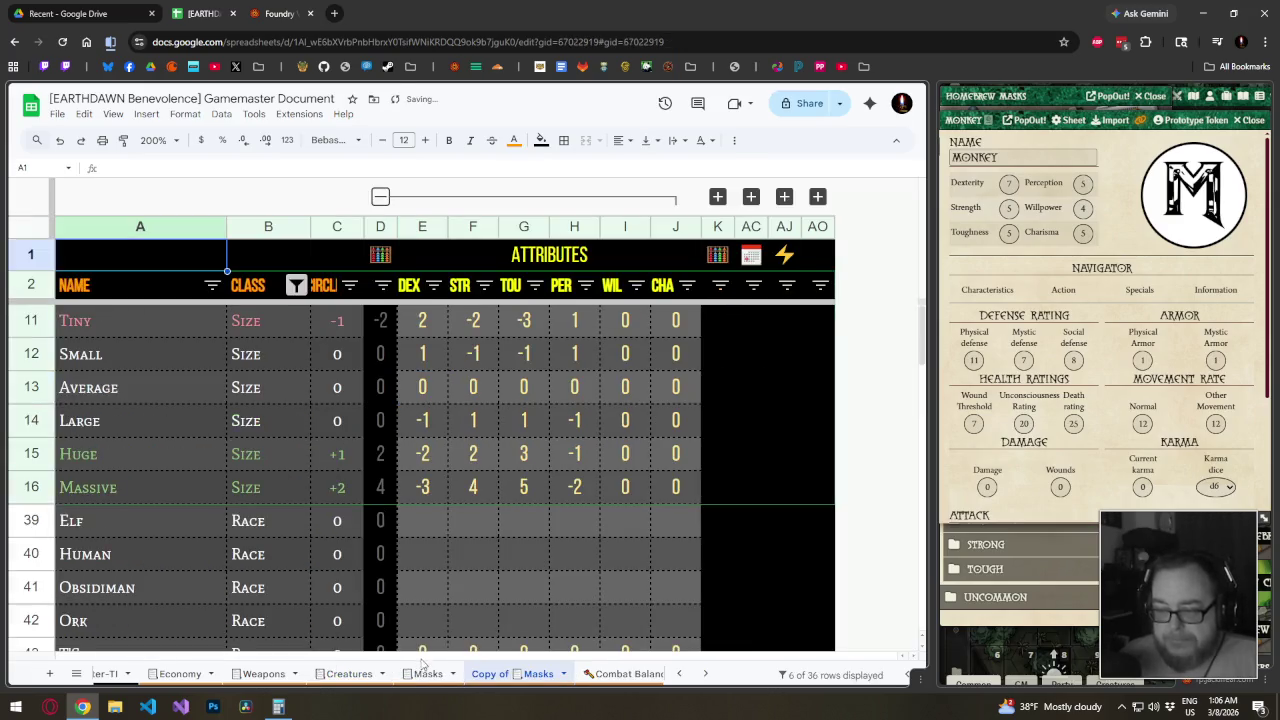
double_click(500, 673)
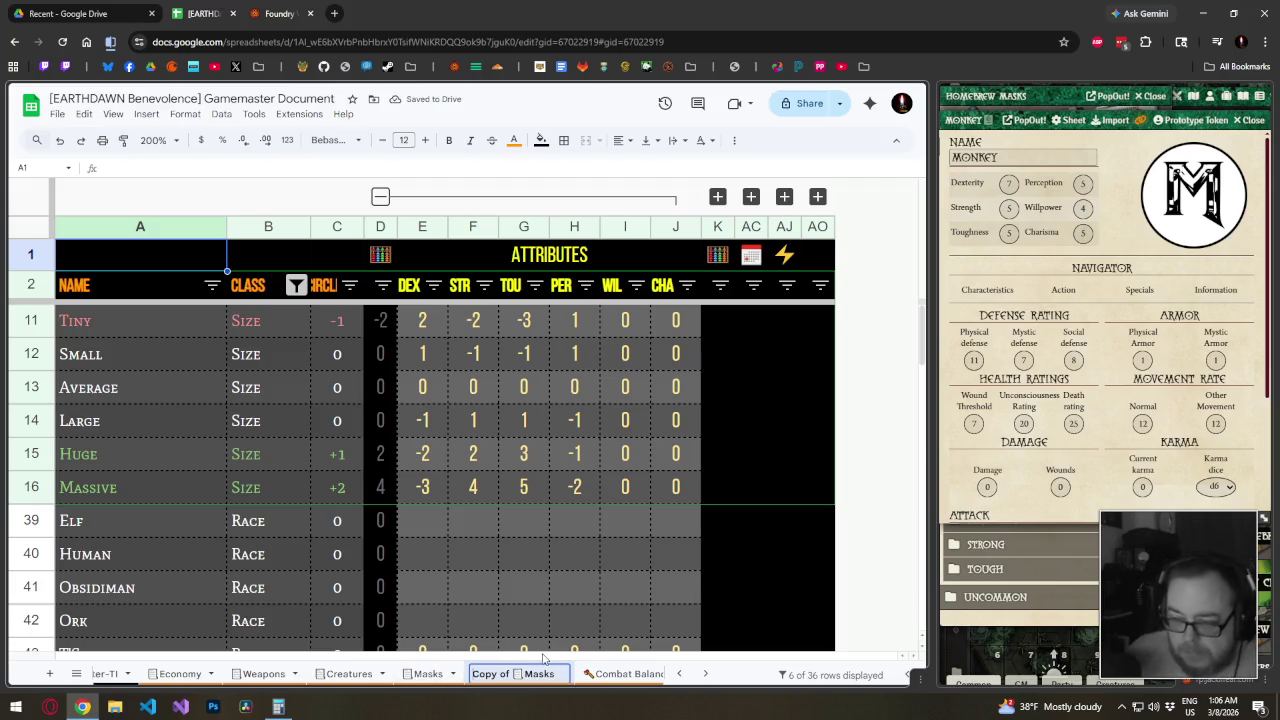
key(Home)
key(Delete)
key(Delete)
key(Delete)
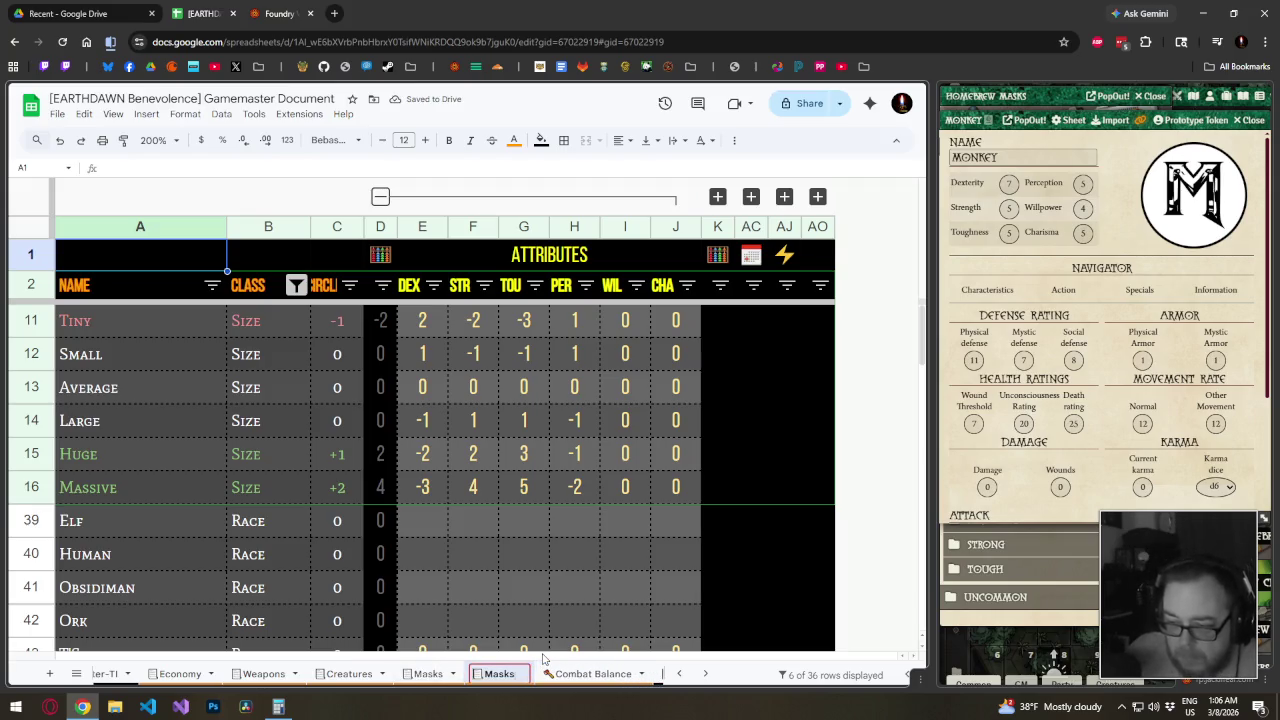
key(ctrl+a)
text(Powers)
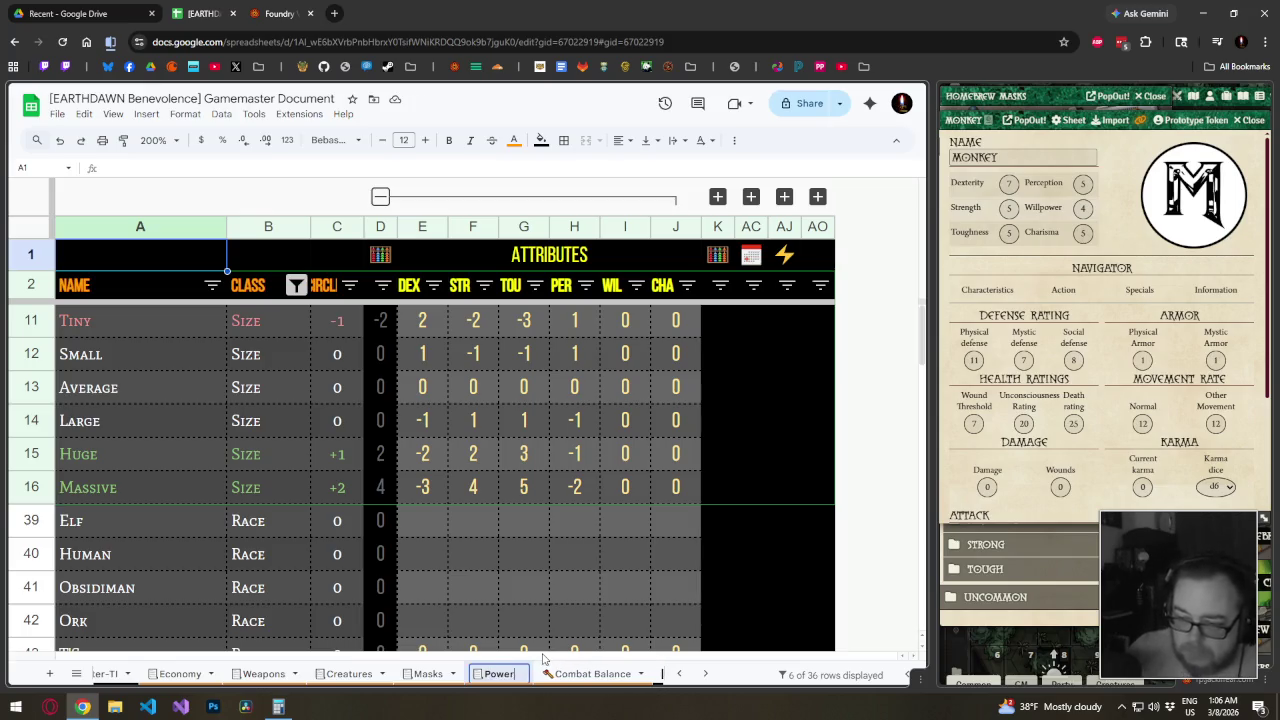
key(Return)
Set the sheet zoom to 100% and expand the hidden Defenses–Movement columns
click(158, 140)
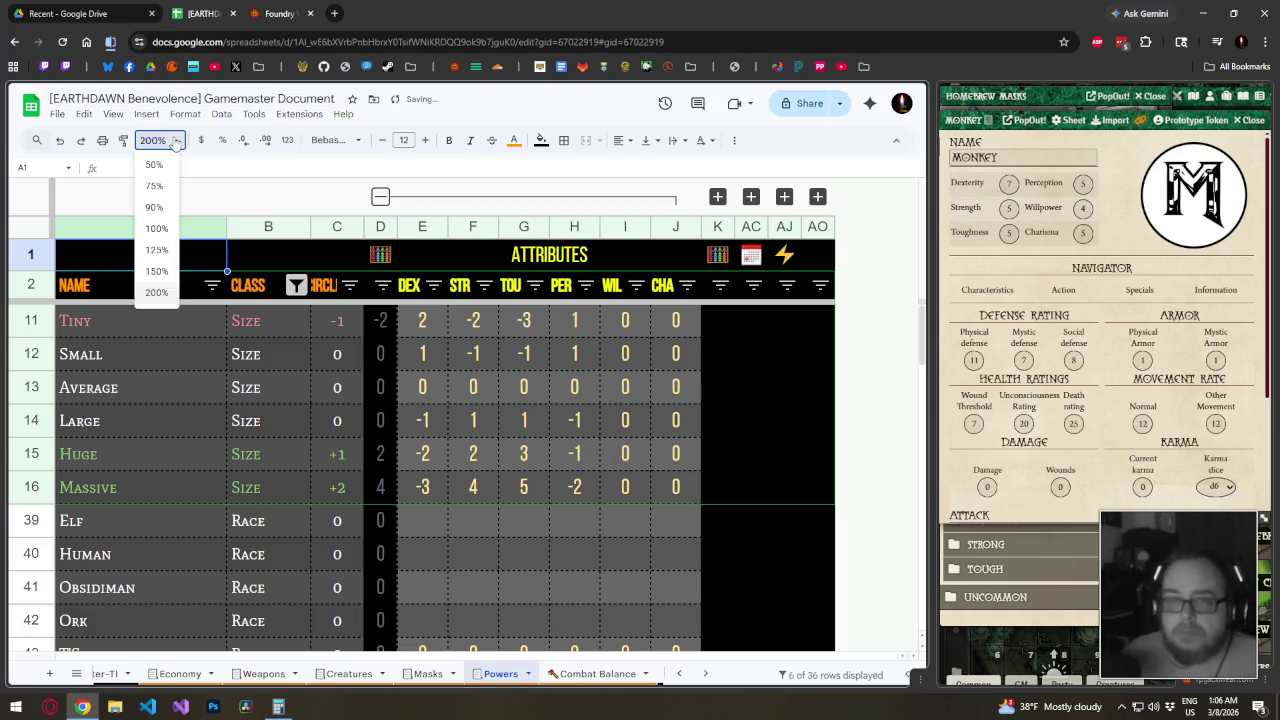
click(156, 229)
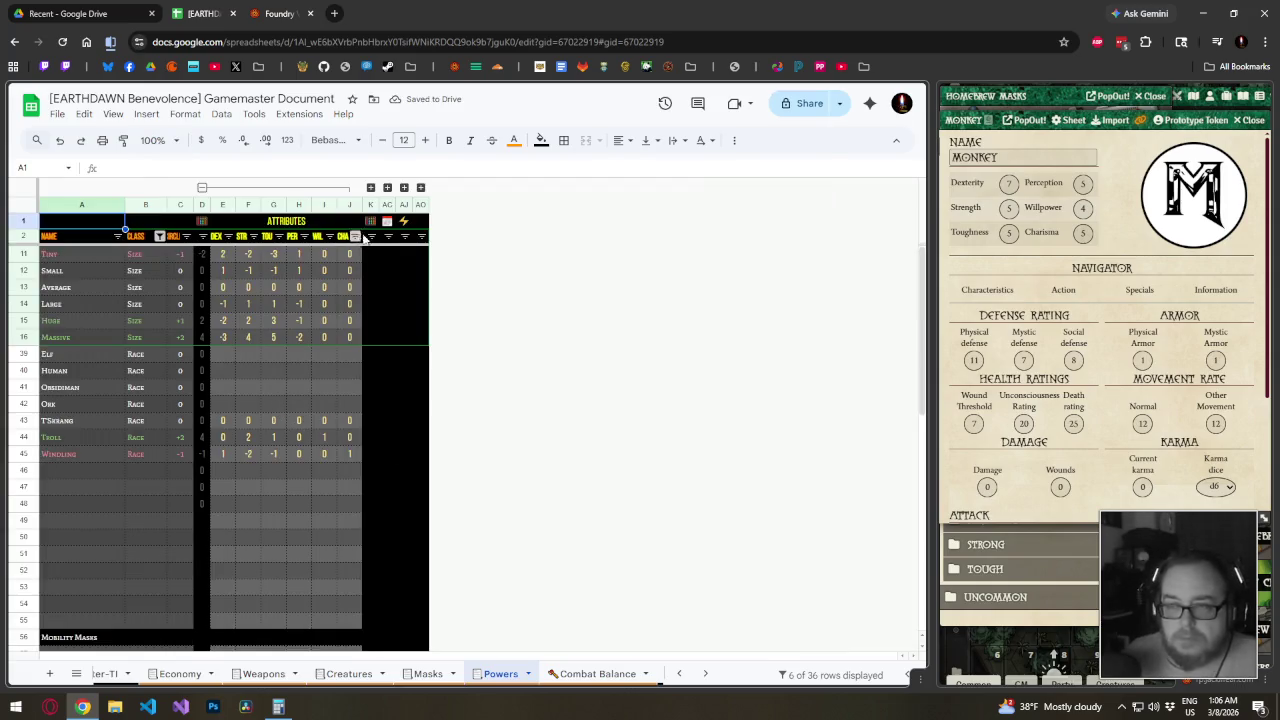
click(371, 188)
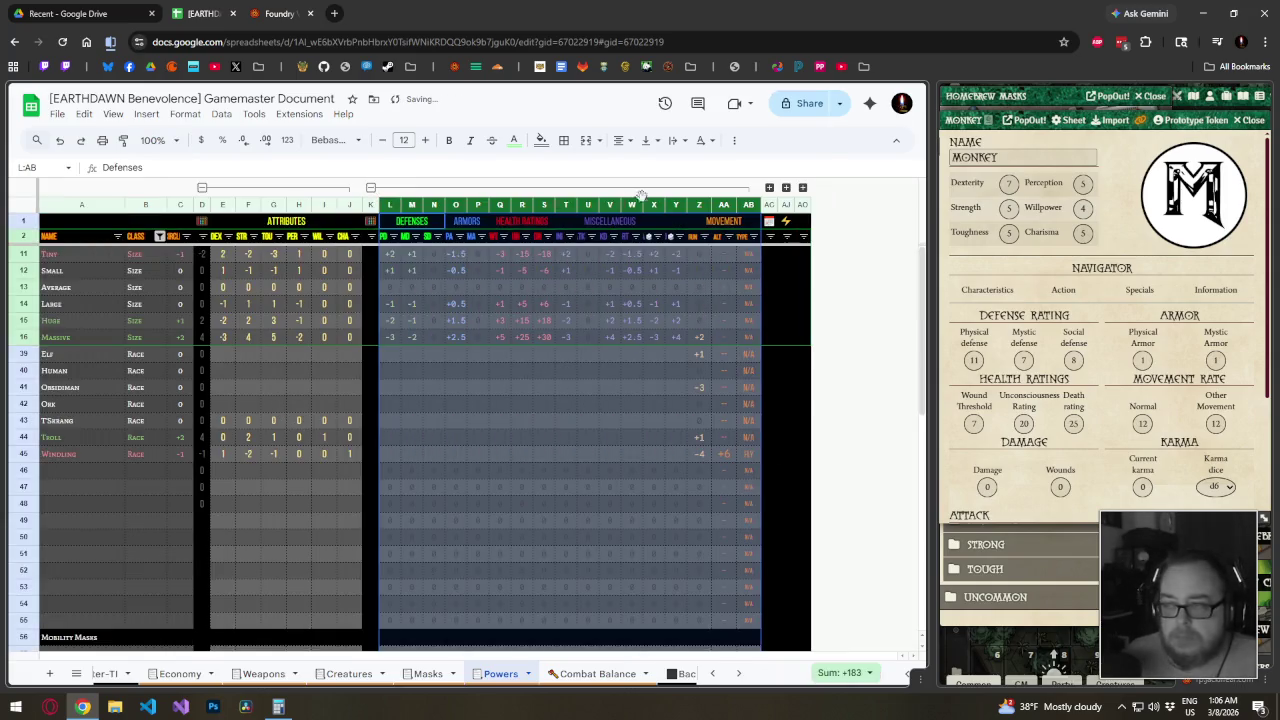
Expand the hidden POWERS columns and remove the sheet filter
click(770, 188)
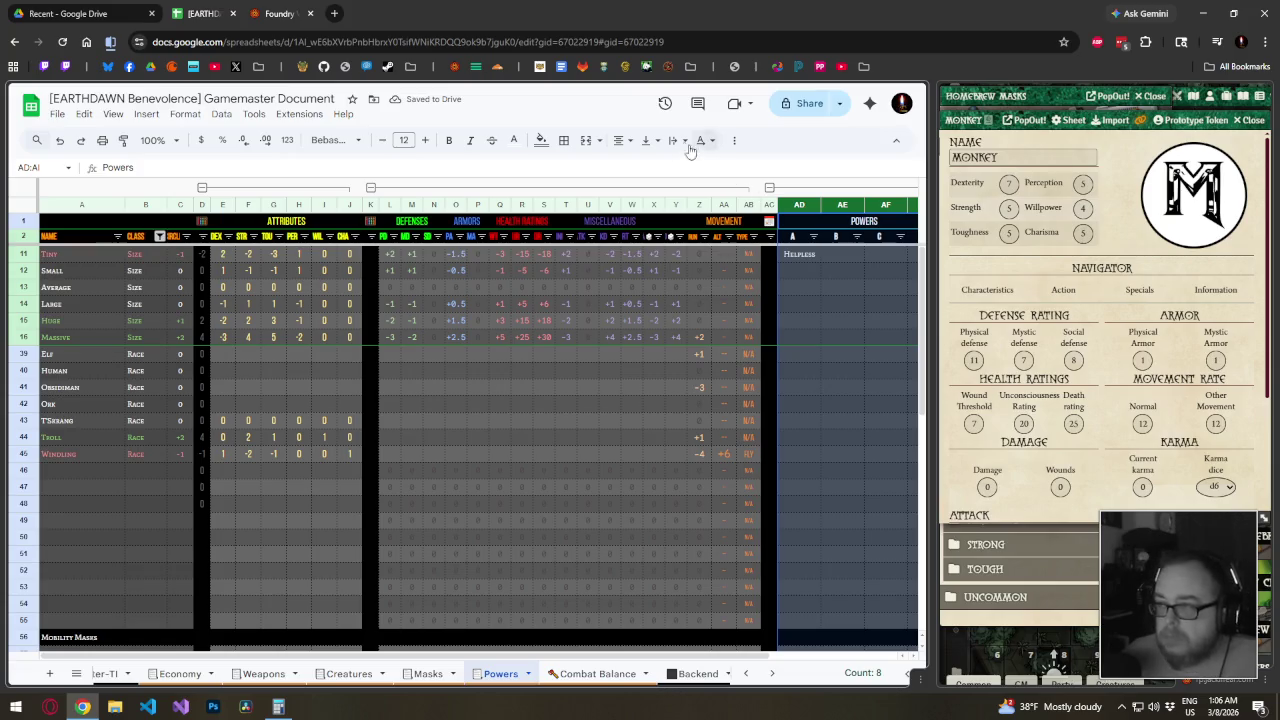
click(734, 140)
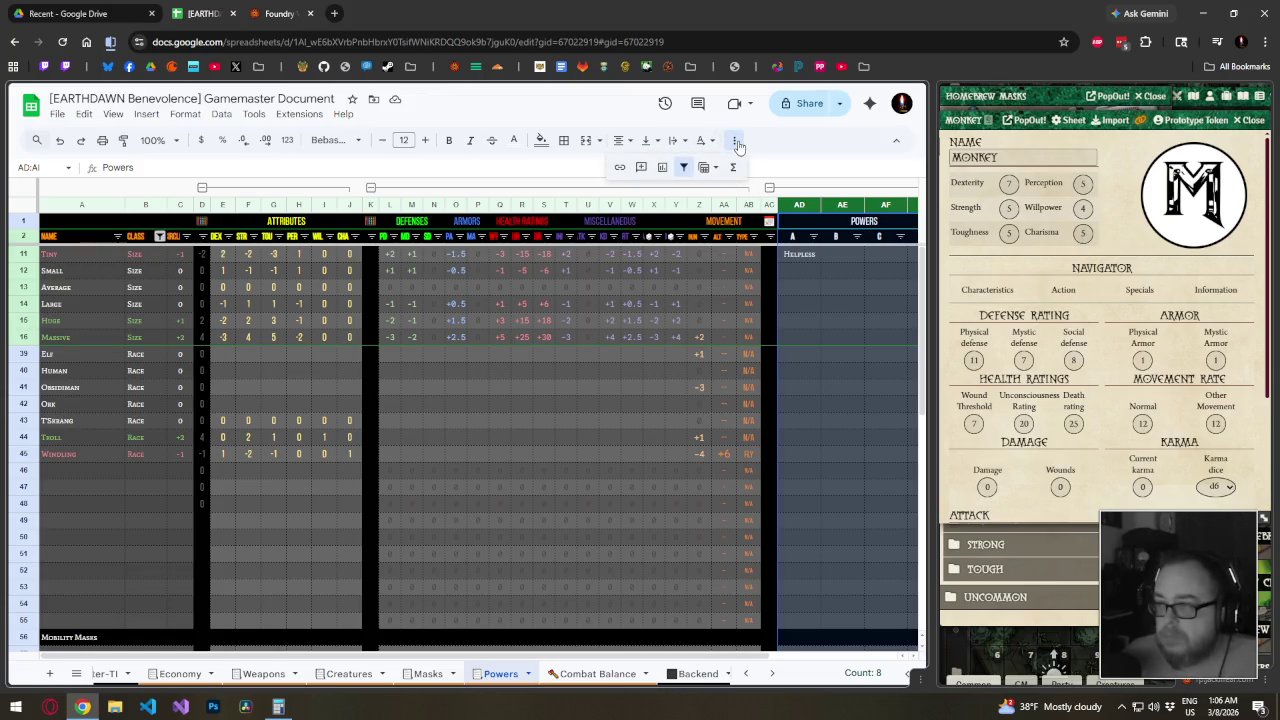
click(683, 167)
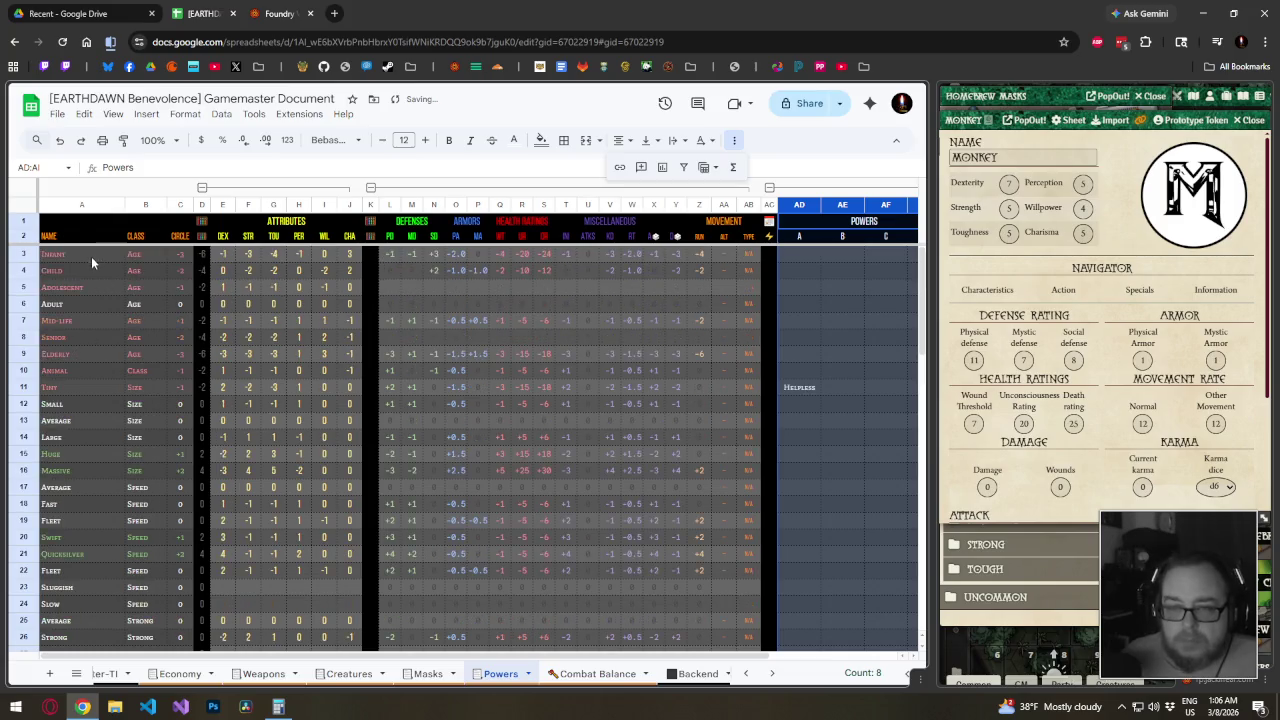
Clear the names, classes and circles in A3:C45
mouse_move(89, 247)
mouse_down()
mouse_move(167, 367)
mouse_move(181, 538)
mouse_move(180, 510)
mouse_up()
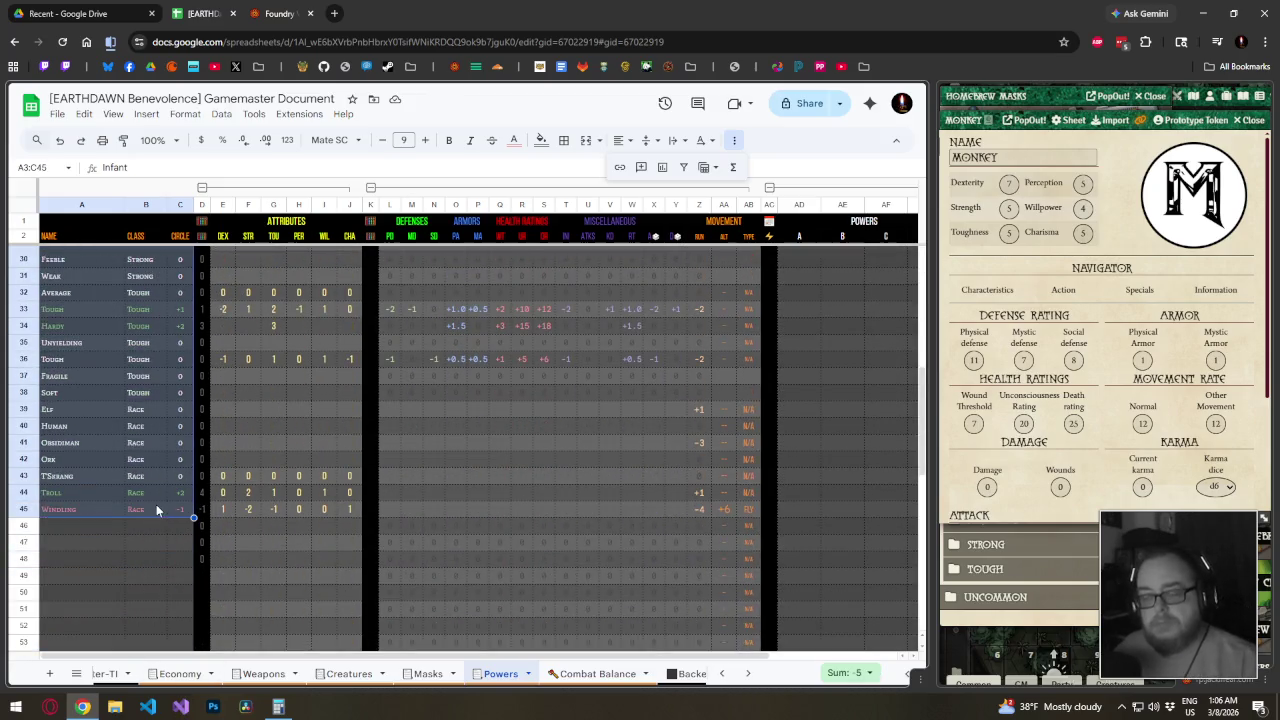
key(Delete)
scroll(150, 490, up, 5)
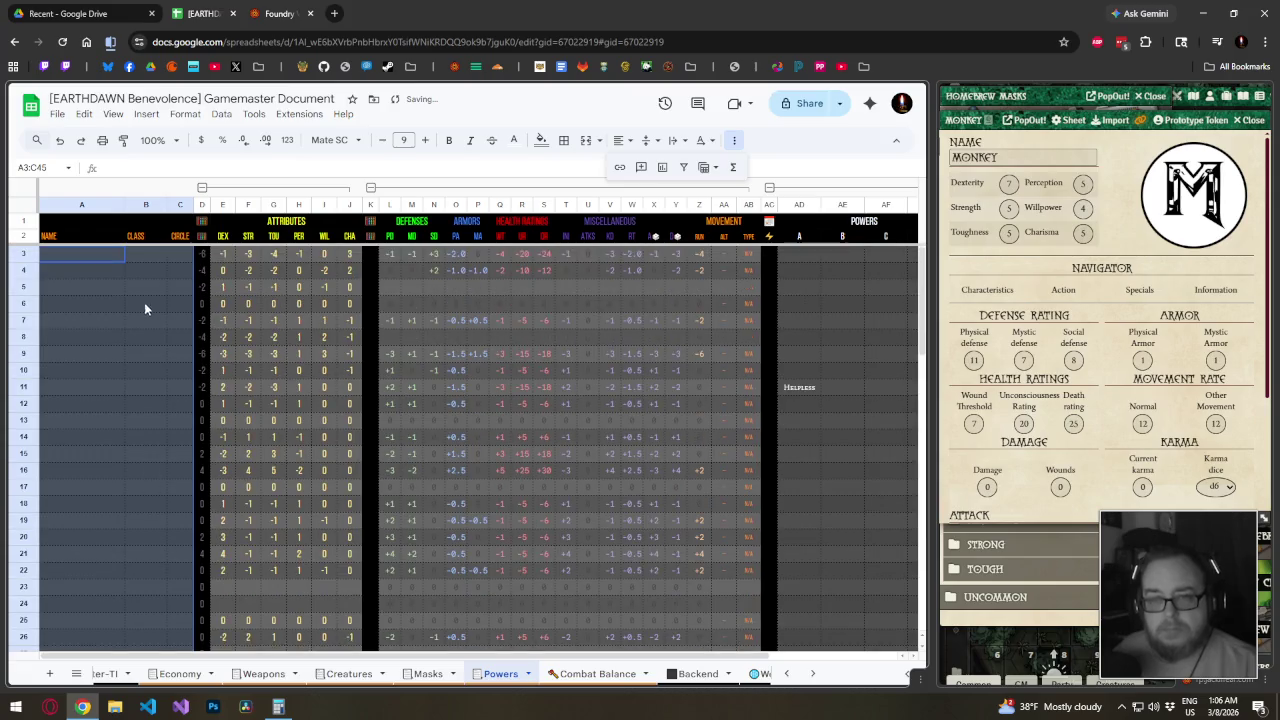
click(123, 258)
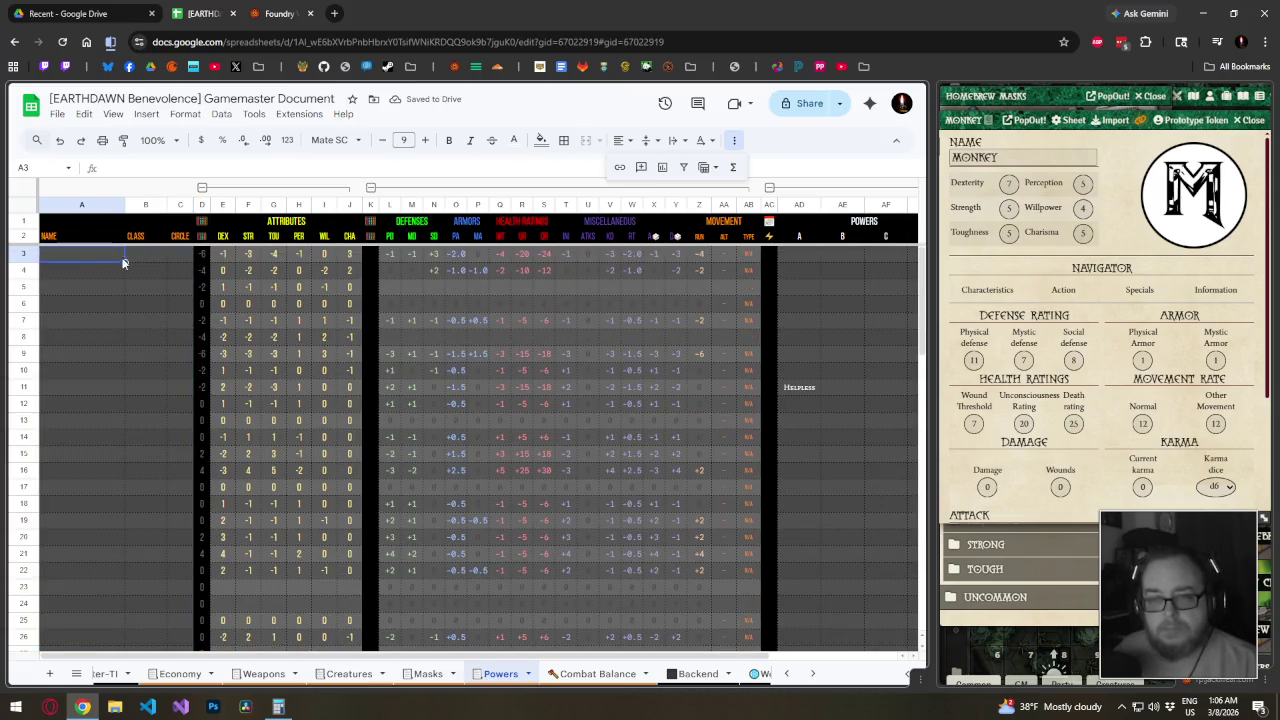
click(176, 258)
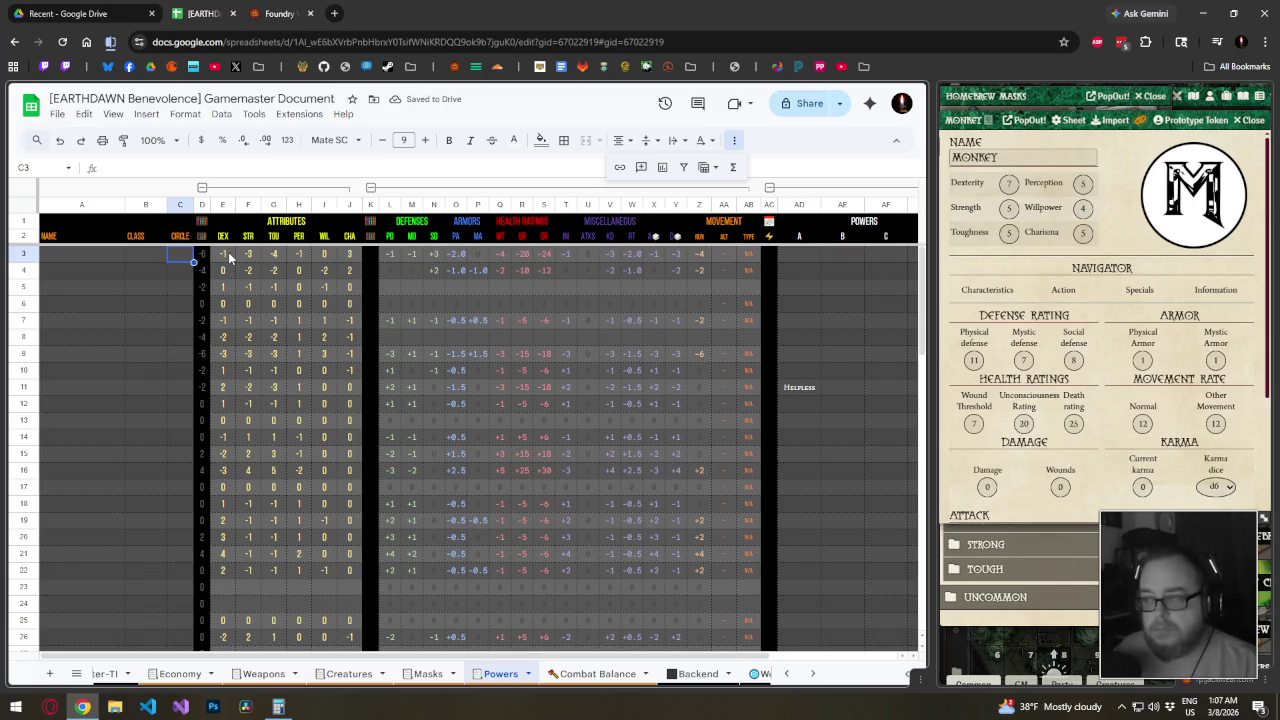
Enter Natural Swimmer in A3 and Tail Combat in A4, with Natural Swimmer's class Racial
click(84, 254)
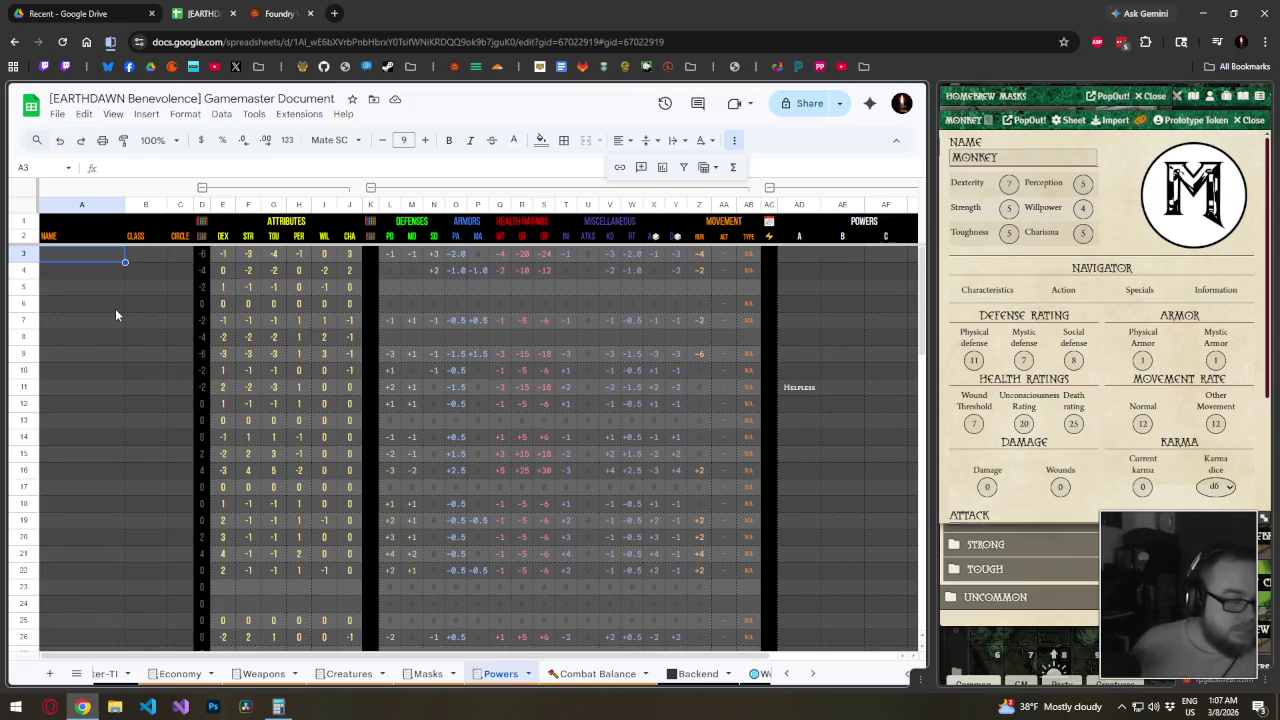
text(Na)
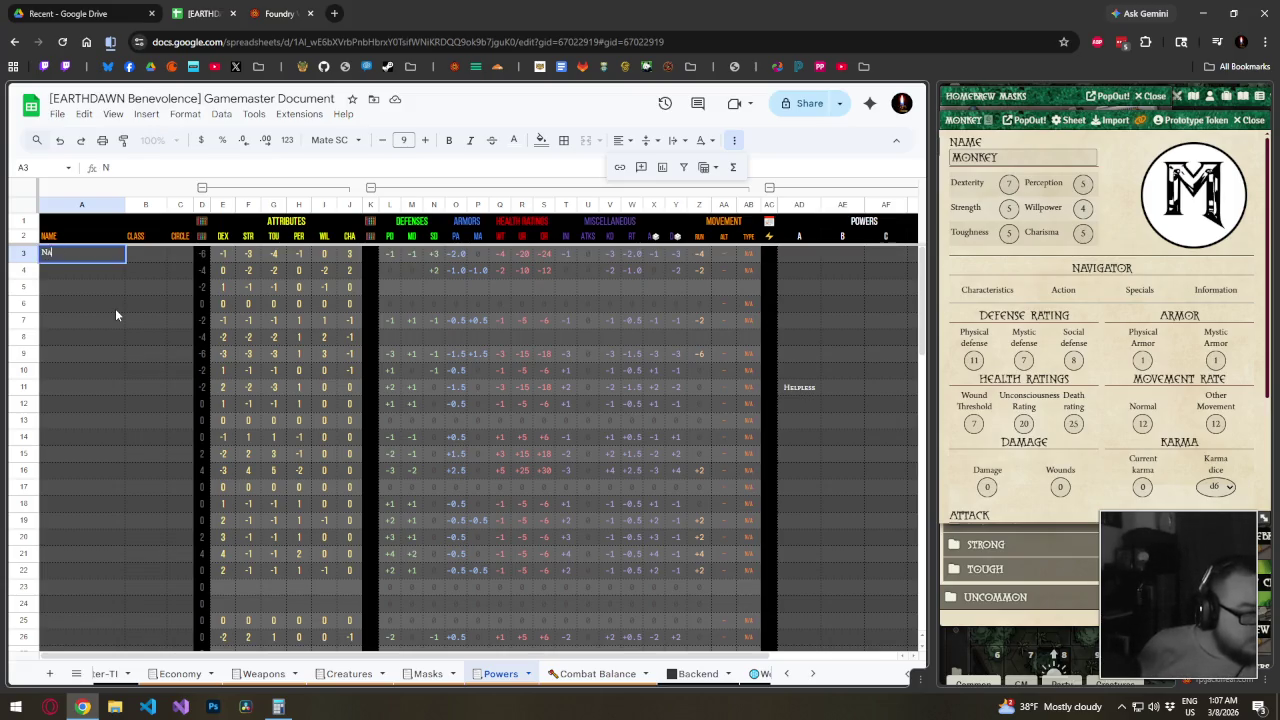
text(tural Swimmer)
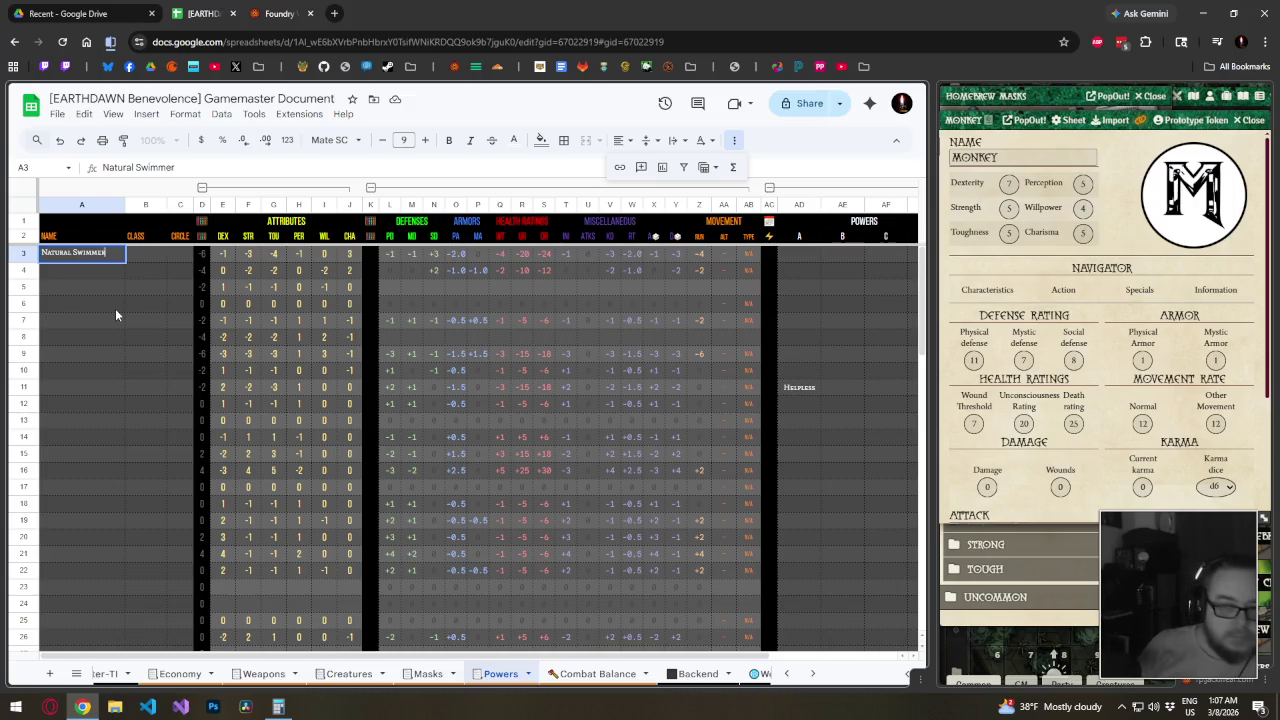
key(Return)
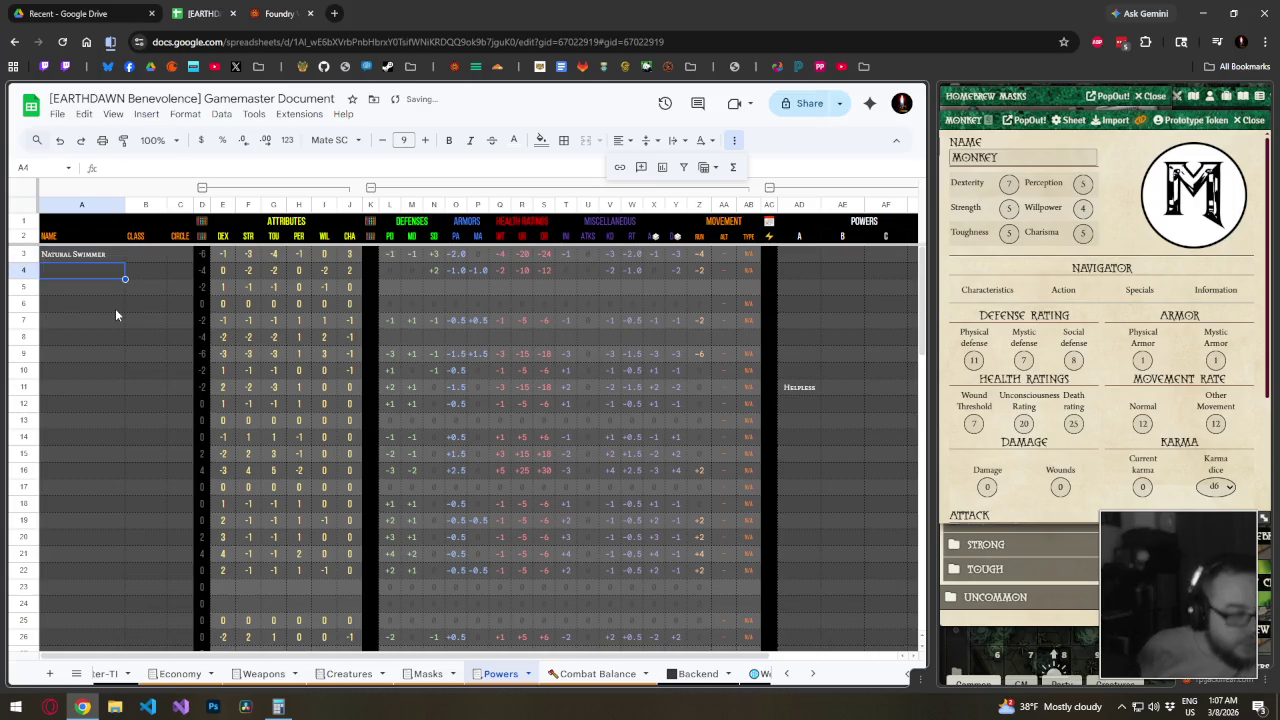
text(Tail Combat)
key(Return)
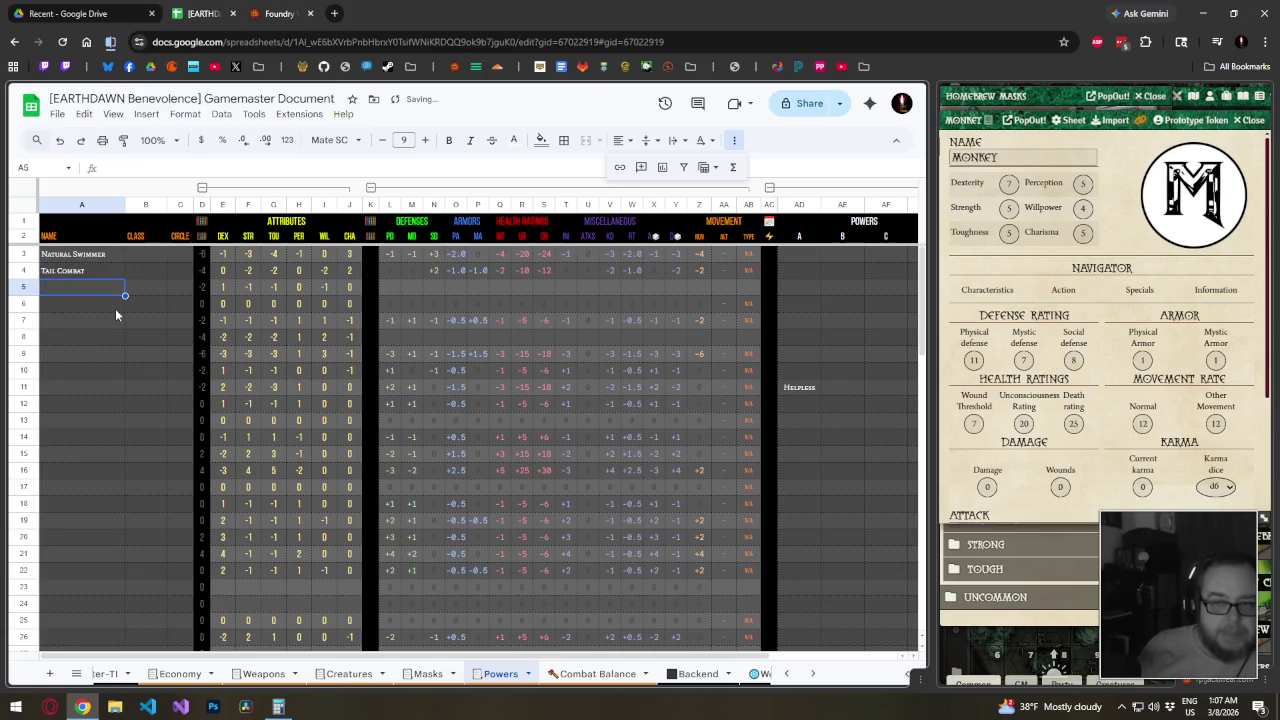
key(Right)
key(Up)
key(Up)
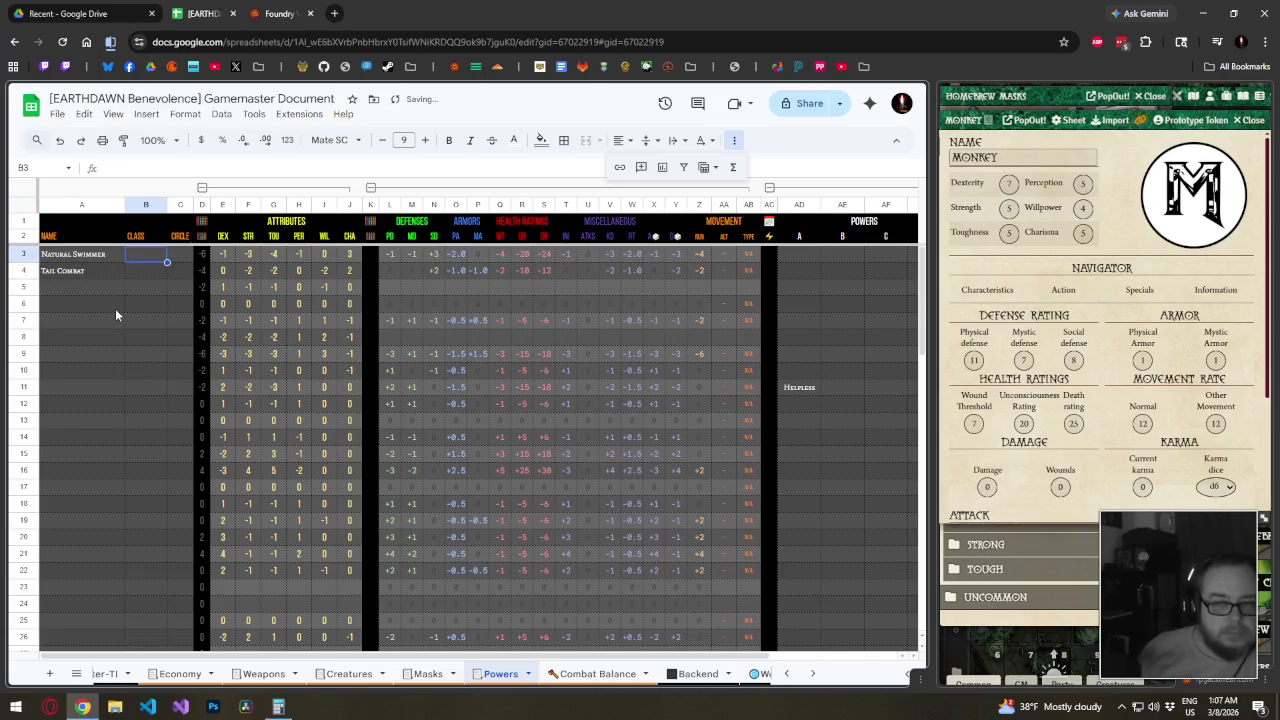
text(Raci)
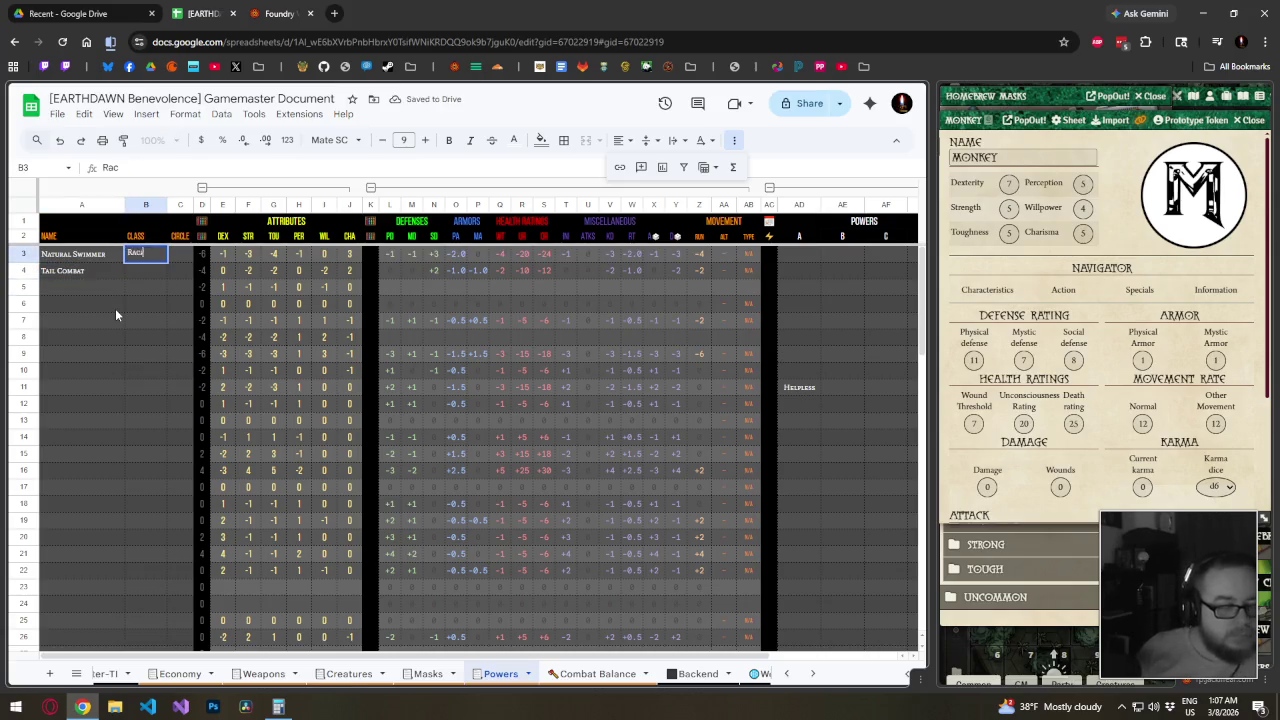
text(al)
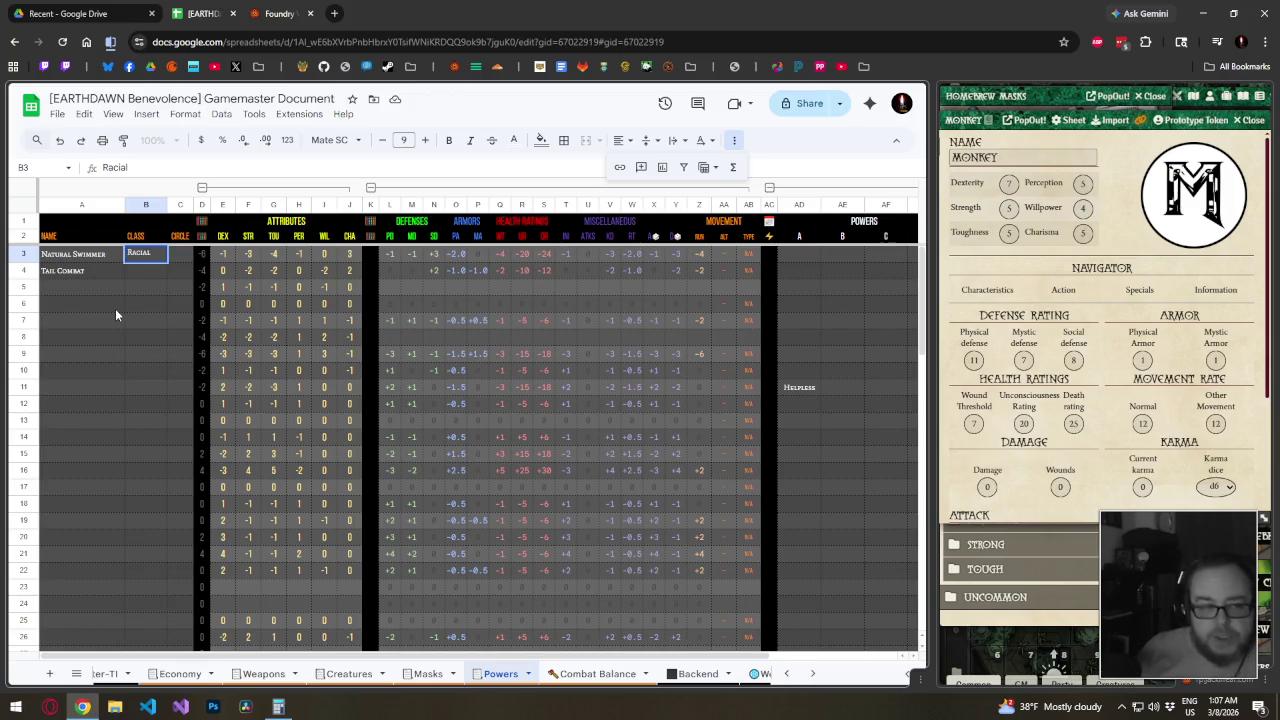
key(Tab)
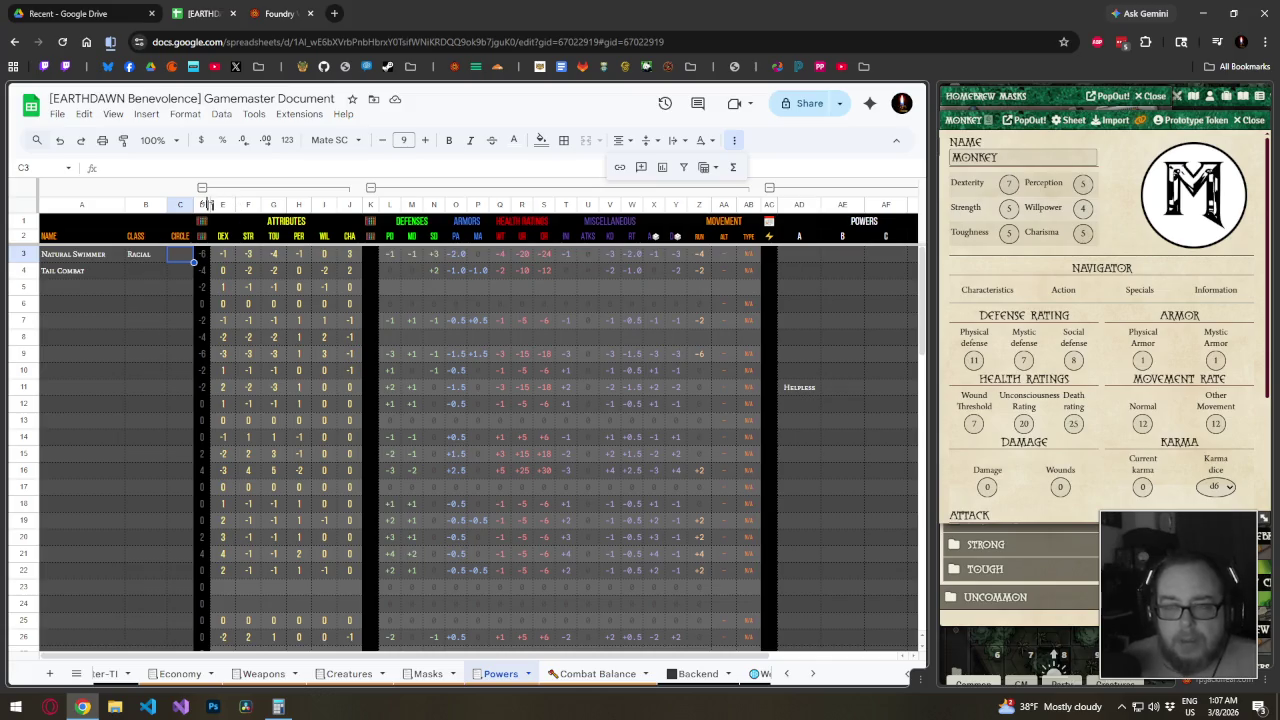
click(222, 204)
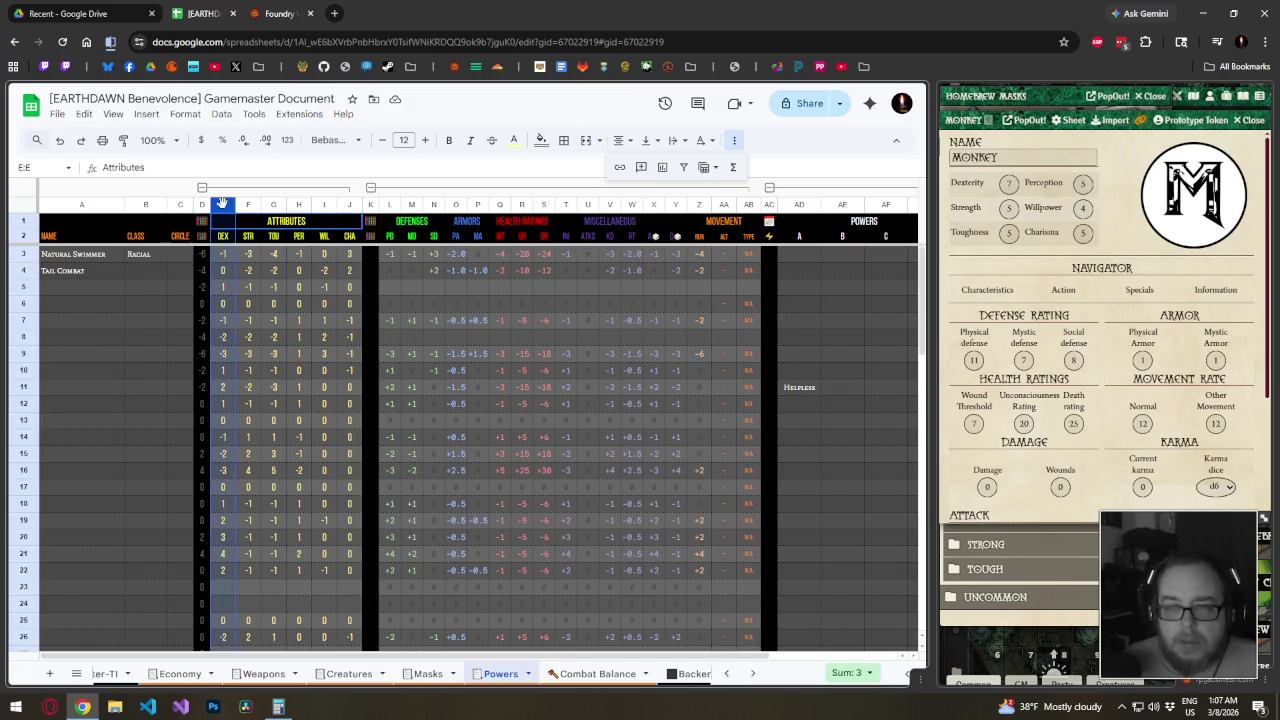
Delete the narrow column D and every column after DEX (E–J)
right_click(201, 207)
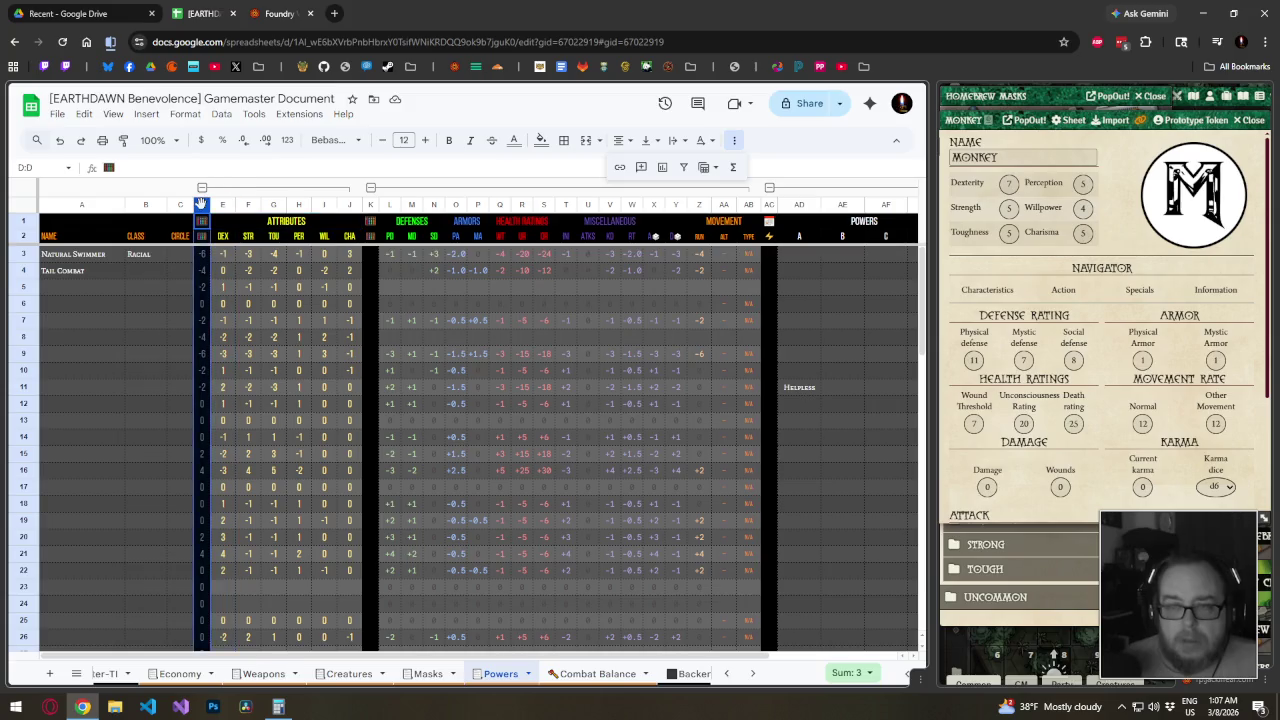
click(232, 357)
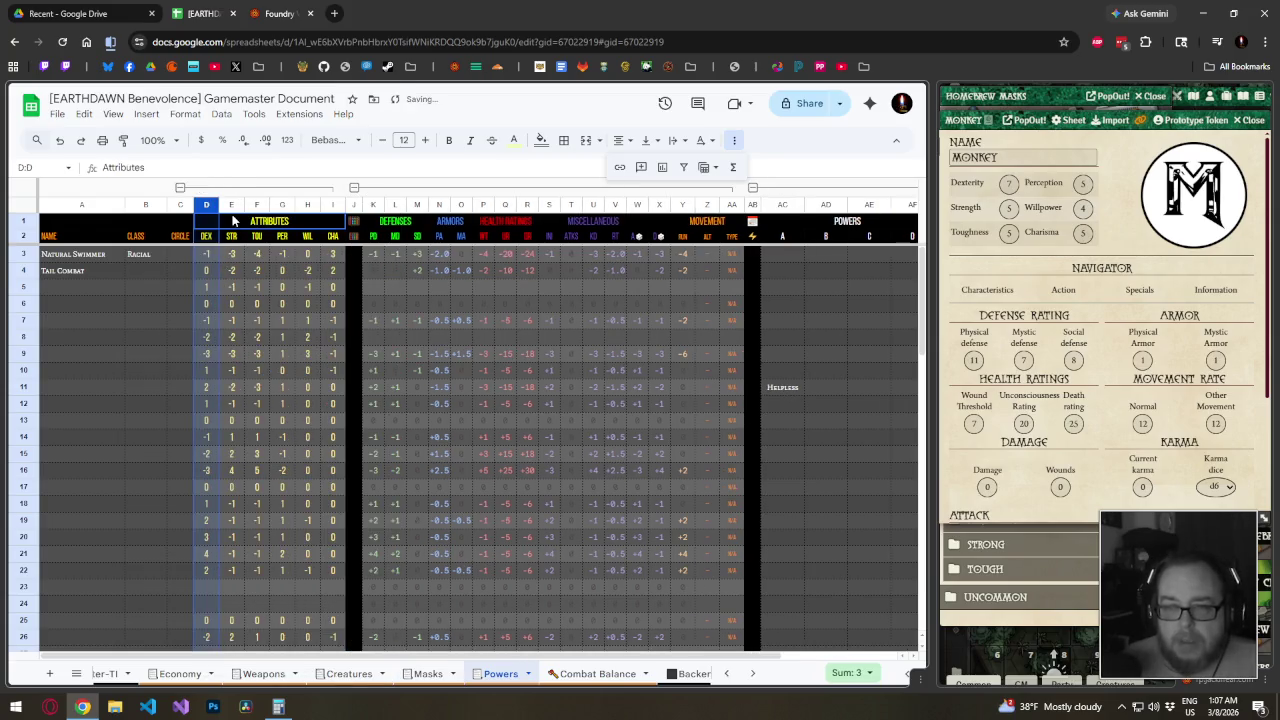
drag(231, 205, 1155, 188)
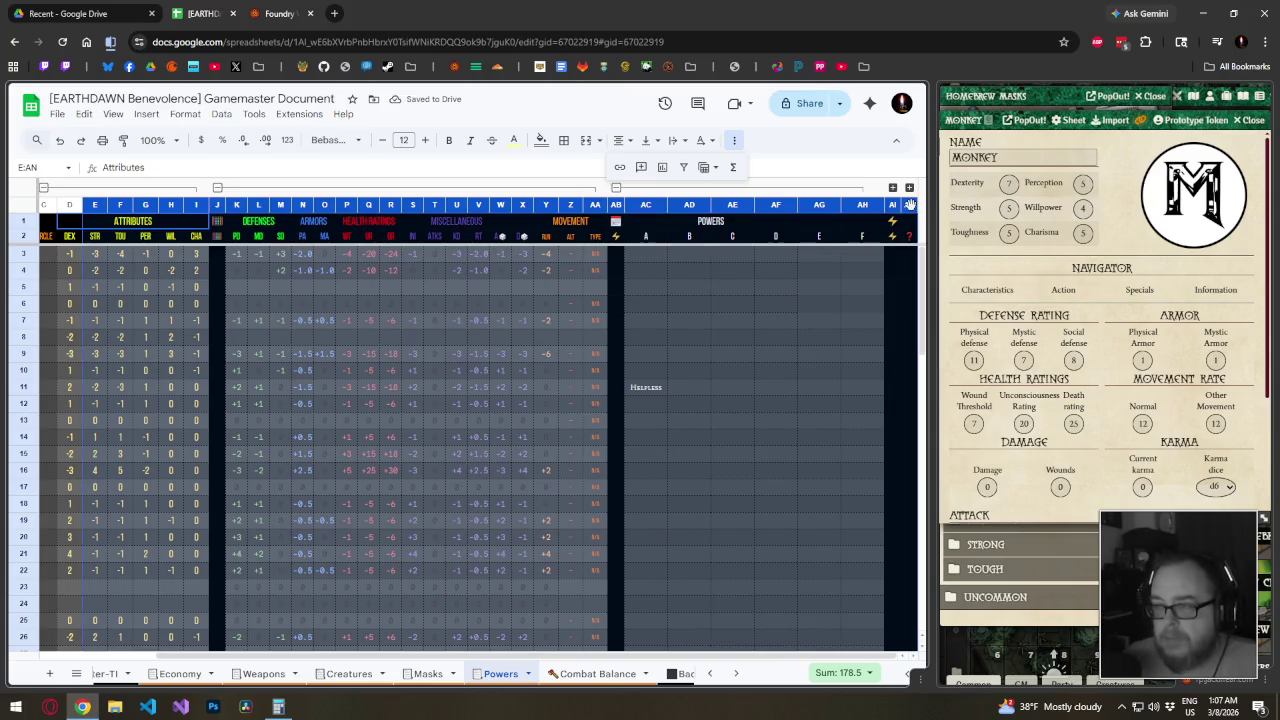
right_click(910, 205)
click(826, 323)
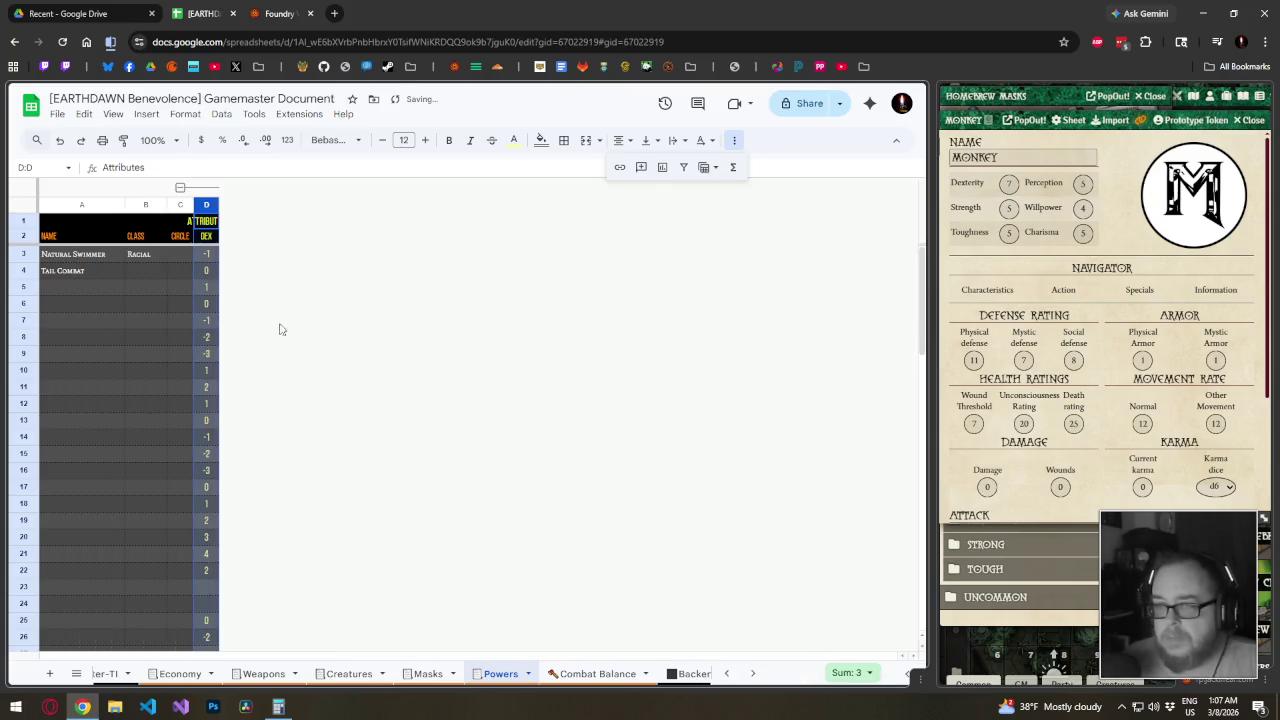
click(164, 310)
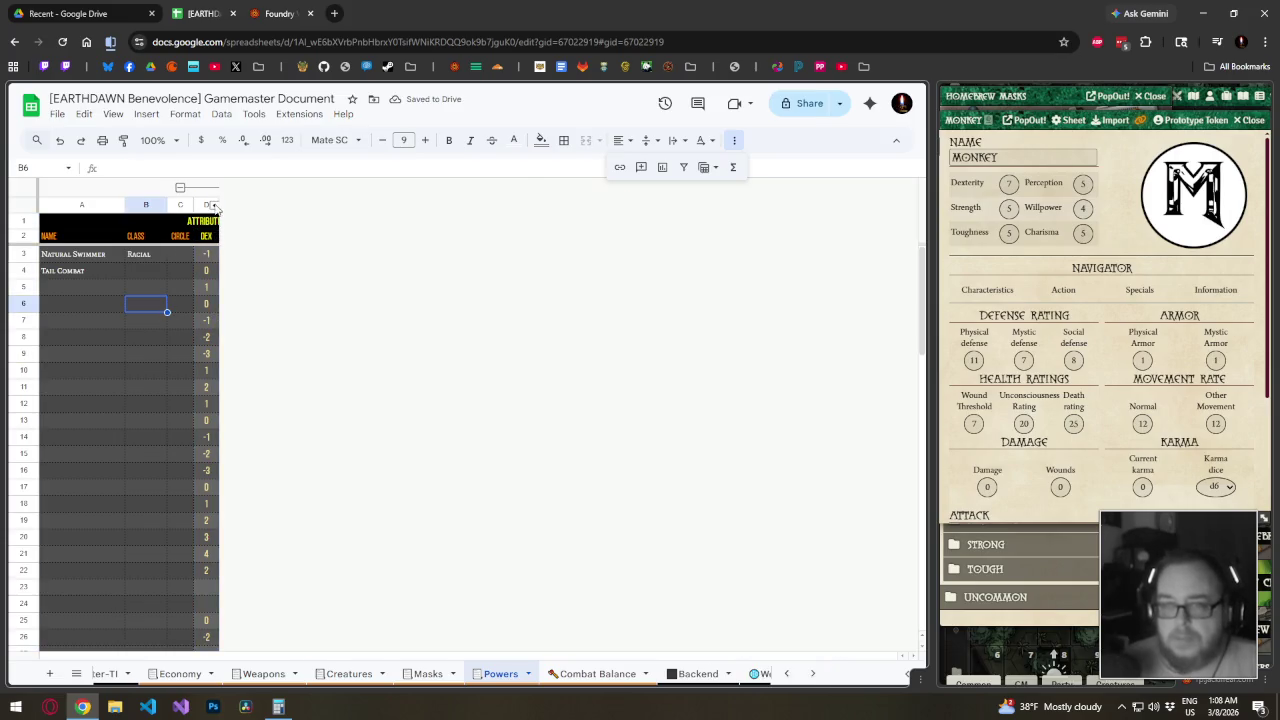
key(ctrl+z)
right_click(240, 201)
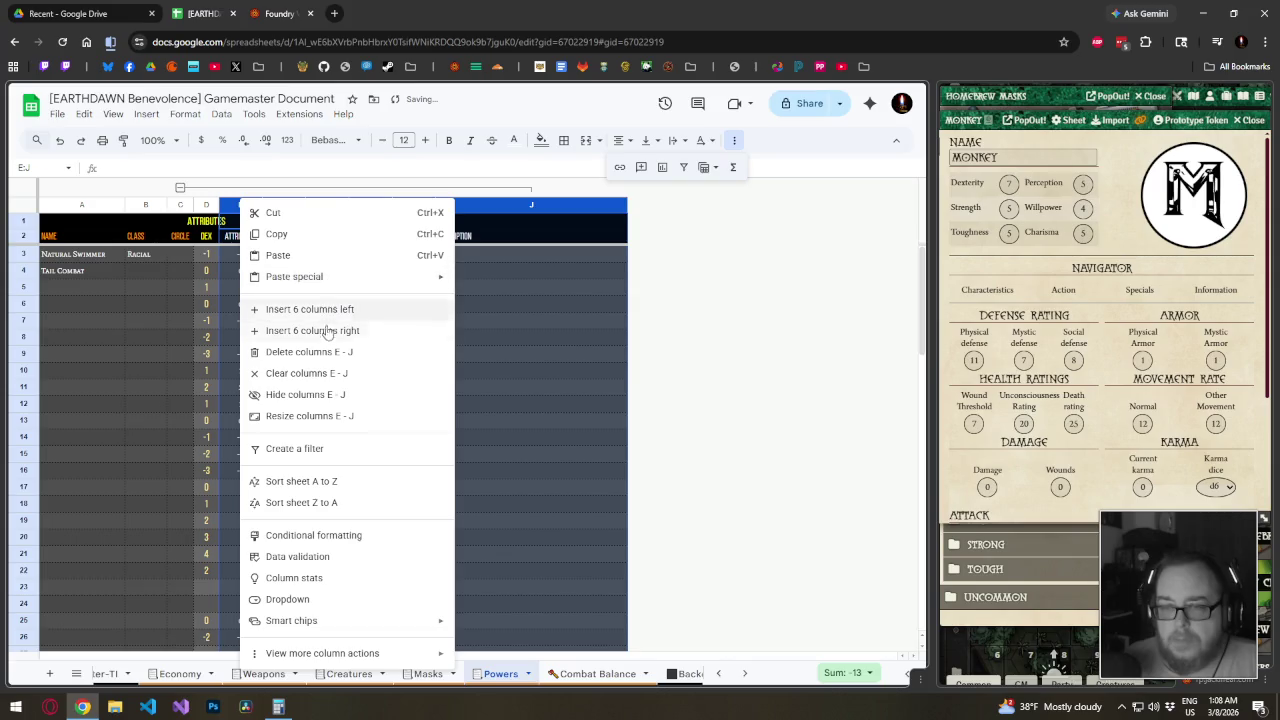
click(309, 352)
Widen column D, left-align it and change its text colour
drag(224, 203, 546, 203)
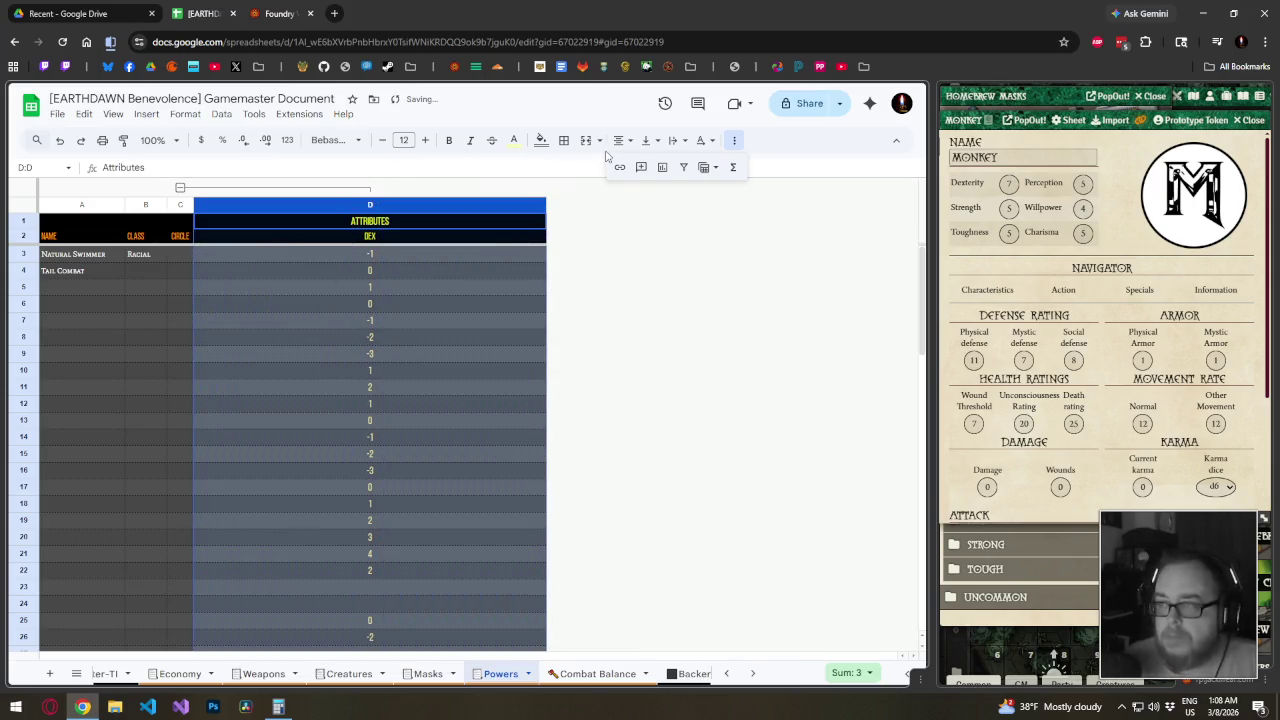
click(622, 140)
click(622, 166)
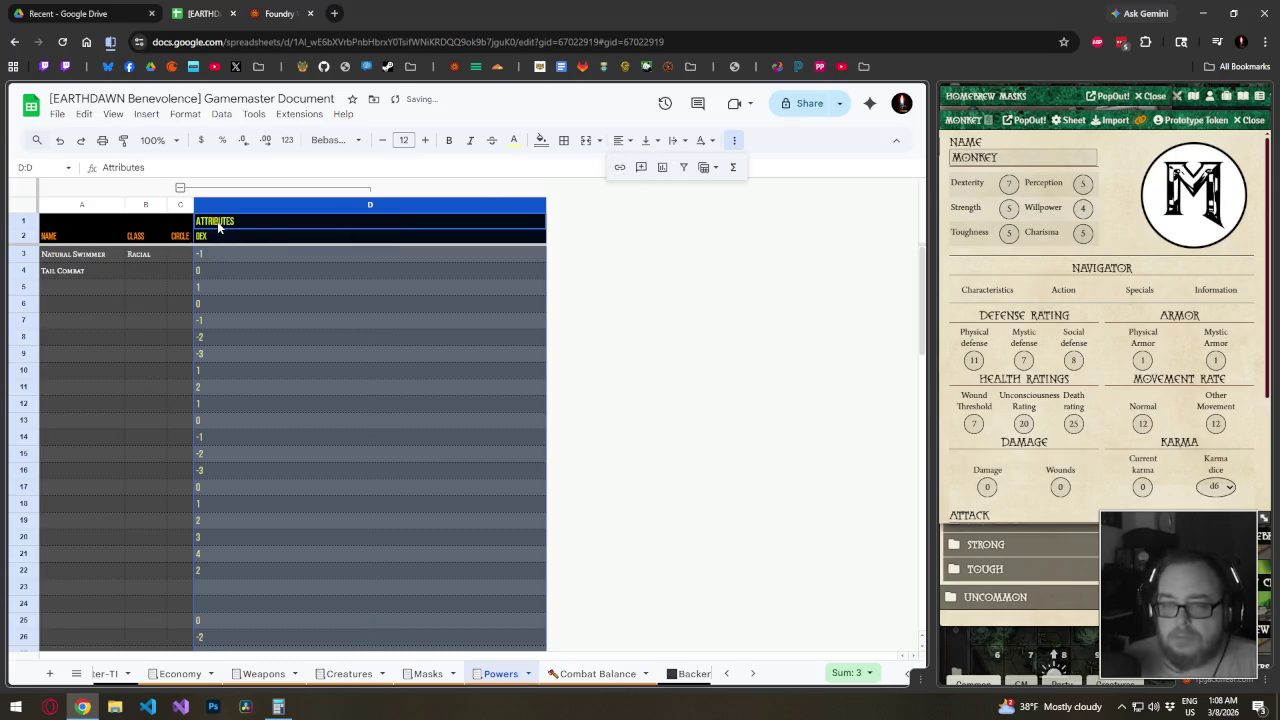
click(514, 140)
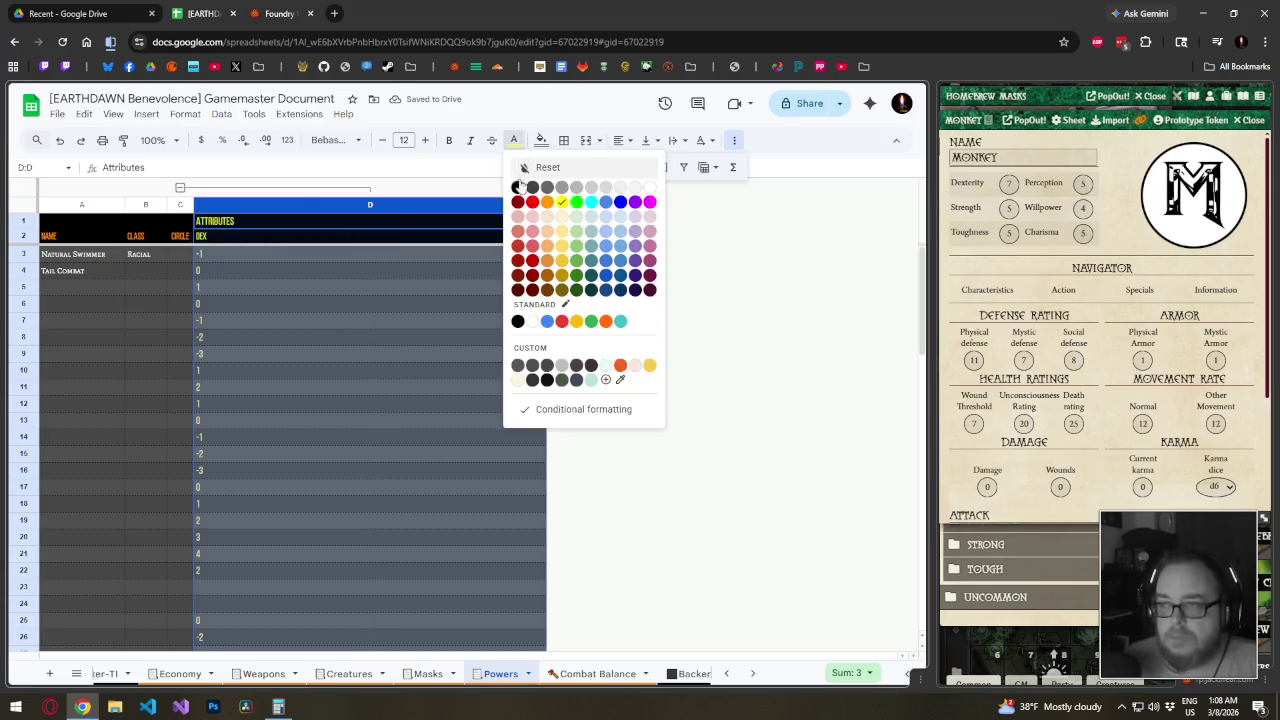
click(649, 188)
click(434, 226)
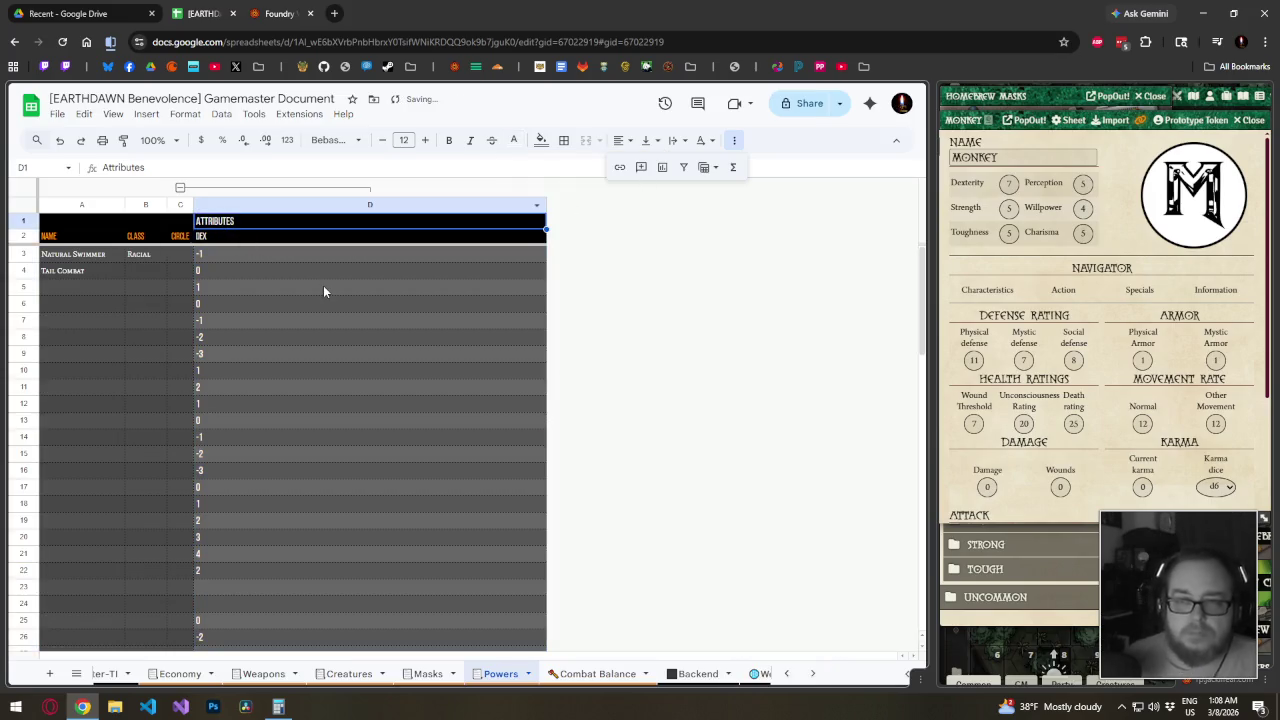
right_click(290, 205)
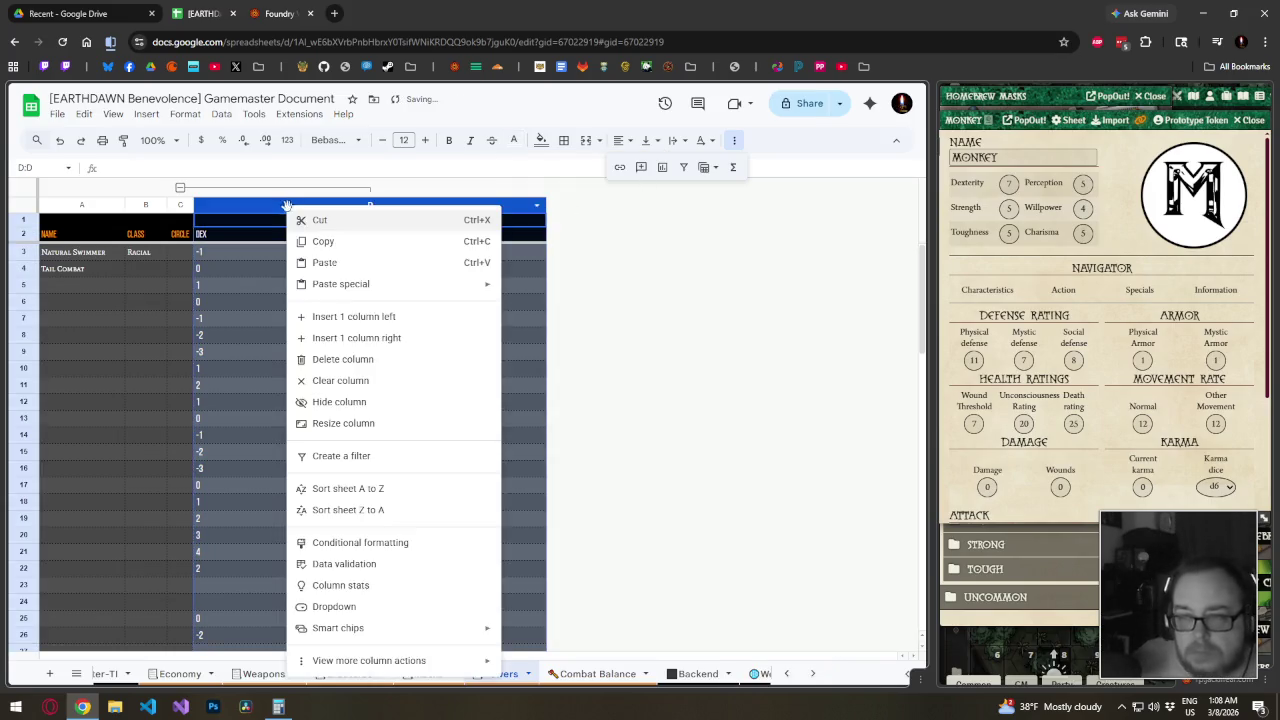
click(545, 558)
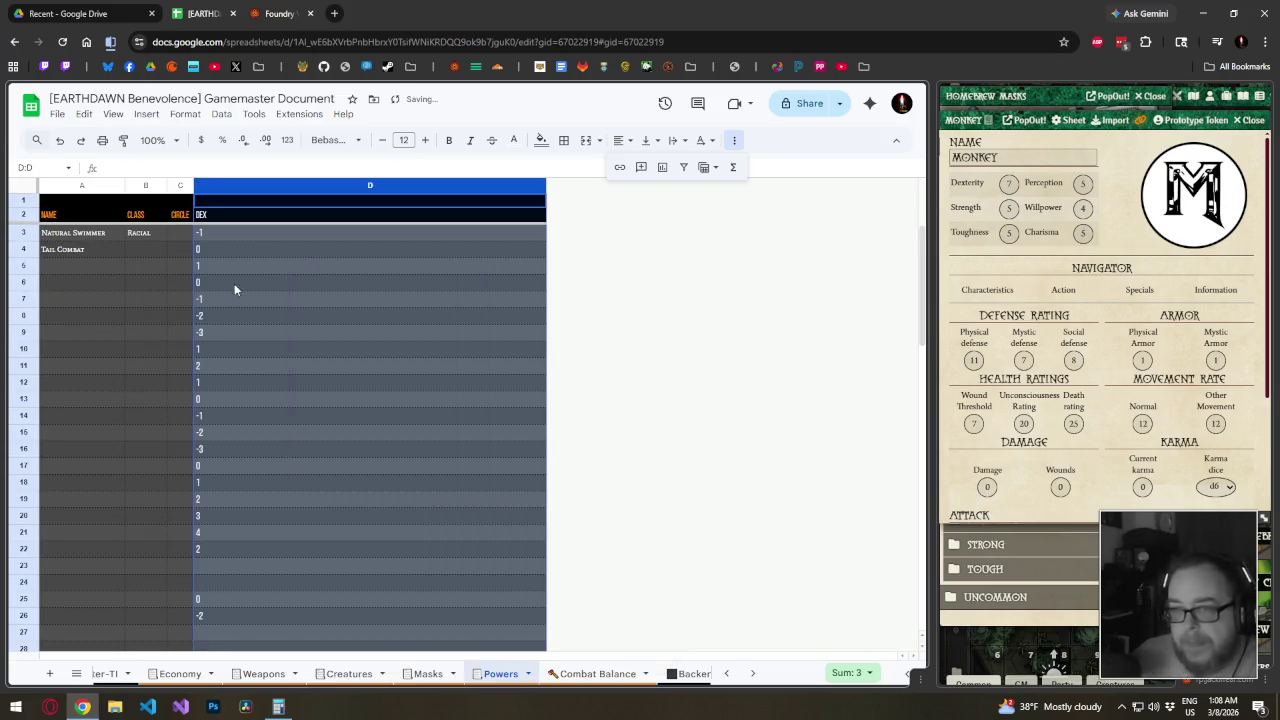
Ungroup column D, head it DESCRIPTION and clear its old DEX values
click(215, 221)
text(DESCRIPTION)
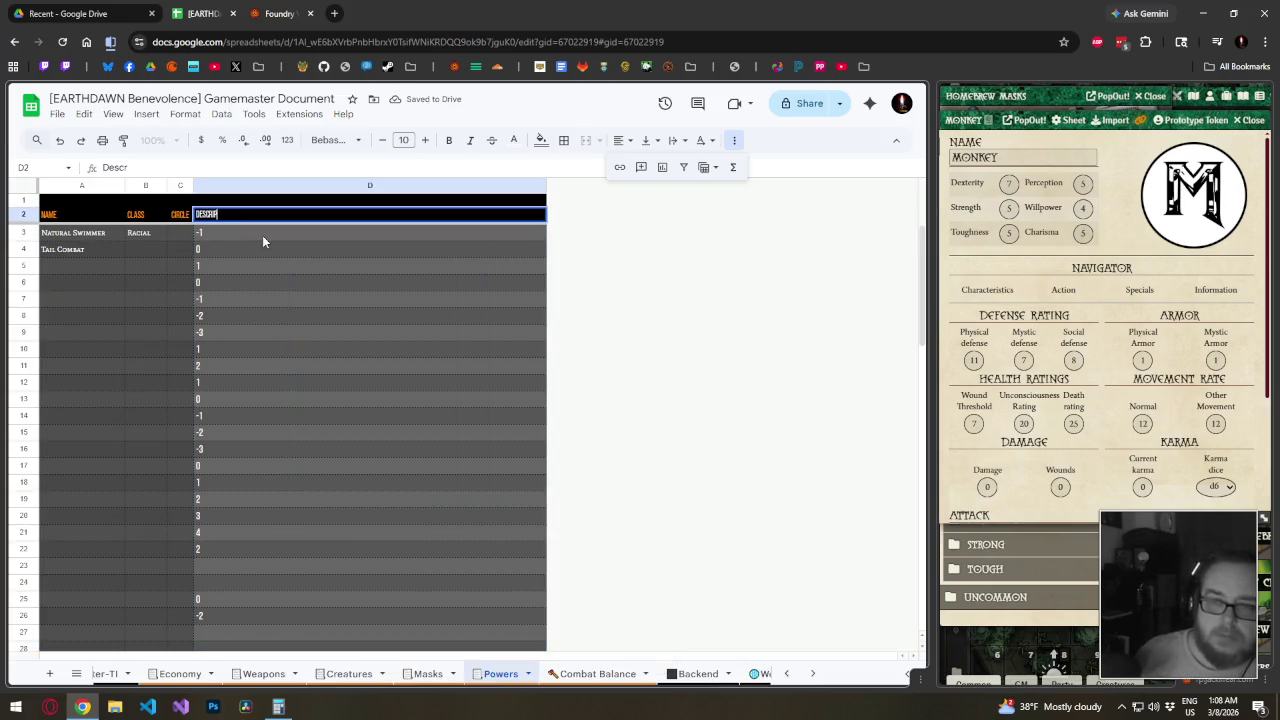
key(Return)
key(shift+Down)
key(shift+Down)
key(shift+Down)
key(shift+Down)
key(shift+Down)
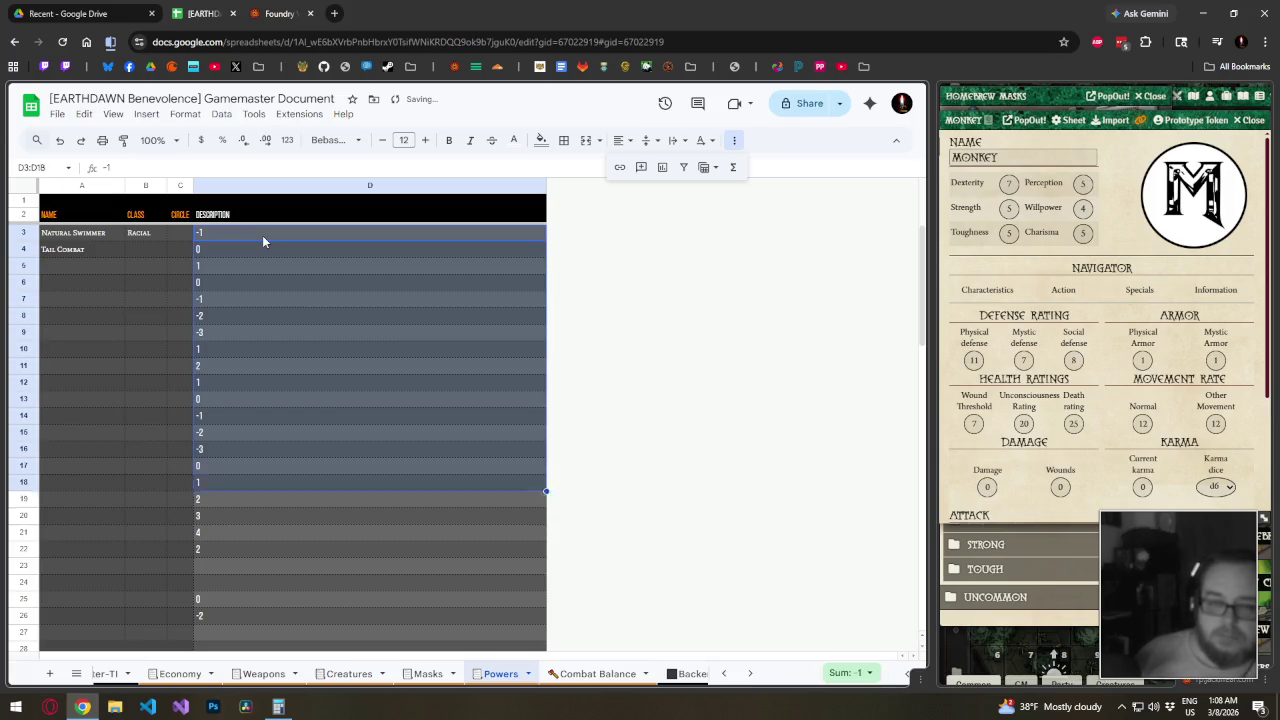
key(shift+Down)
key(shift+Down)
key(shift+Down)
key(shift+Down)
key(shift+Down)
key(shift+Down)
key(shift+Down)
key(shift+Down)
key(shift+Down)
key(shift+Down)
key(shift+Down)
key(shift+Down)
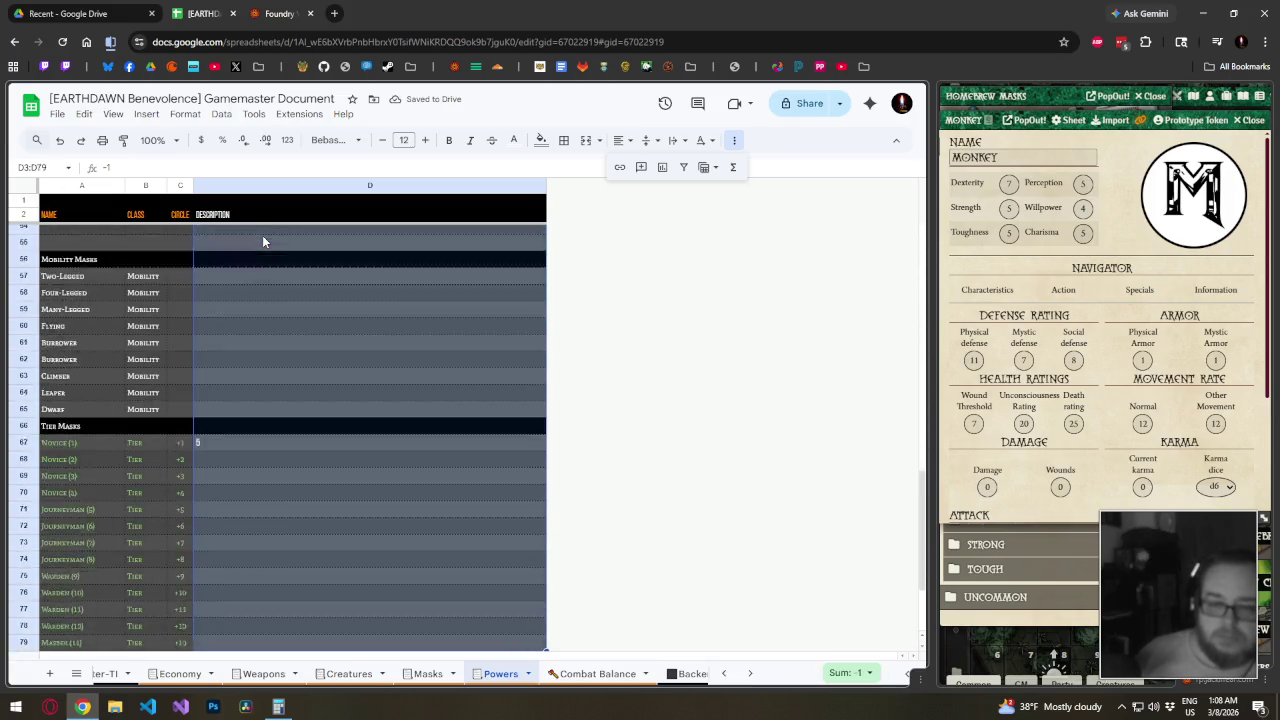
key(shift+Down)
key(shift+Down)
key(shift+Down)
key(Delete)
Delete the unused rows 53–85
scroll(176, 391, up, 3)
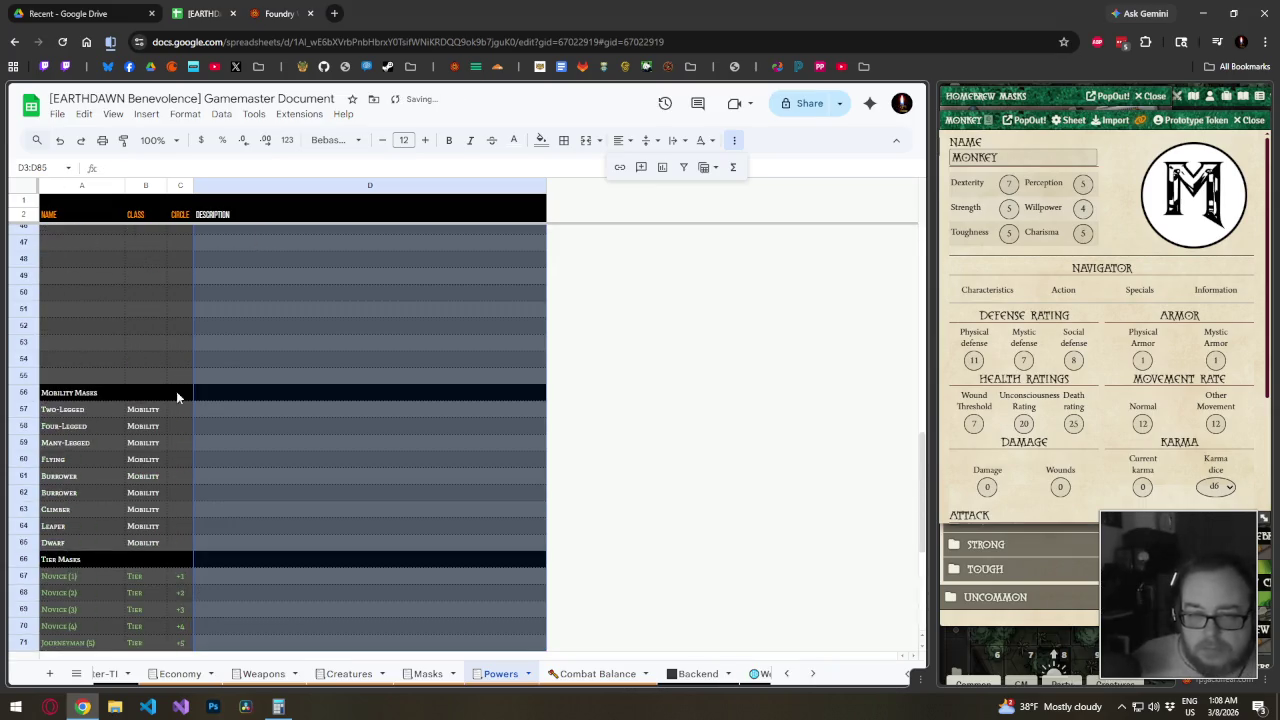
drag(35, 342, 44, 570)
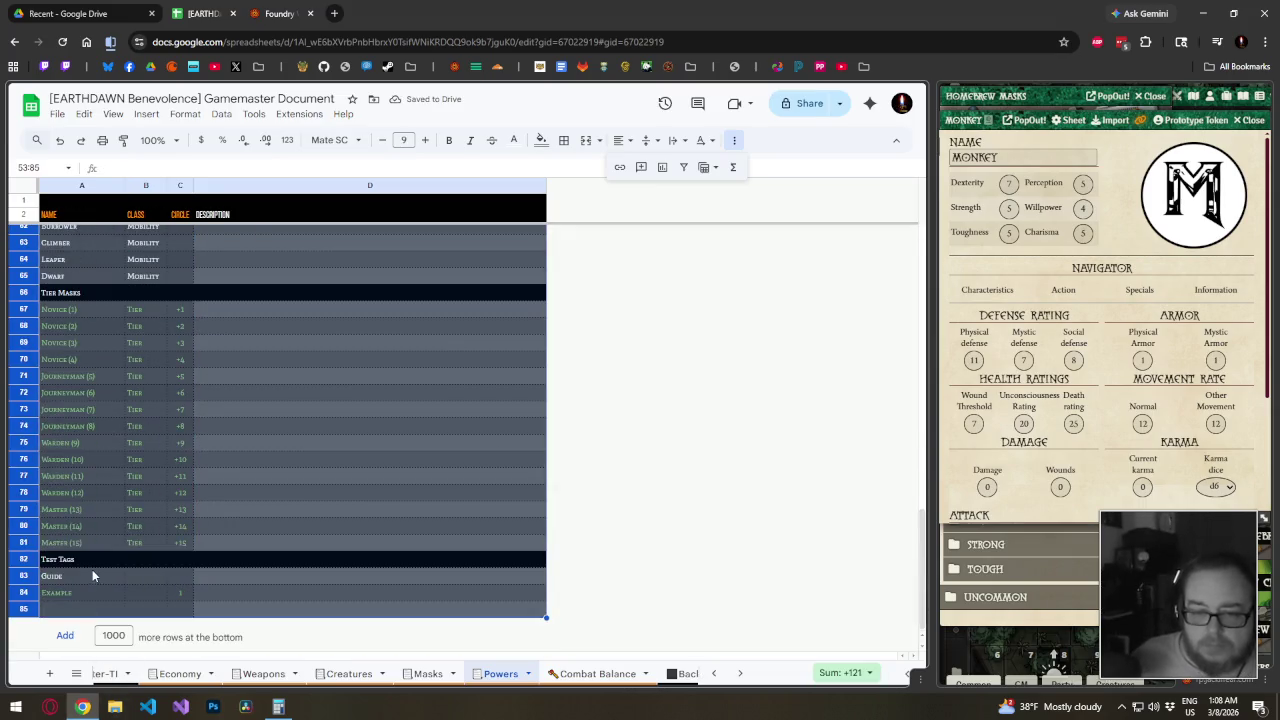
right_click(44, 570)
click(100, 359)
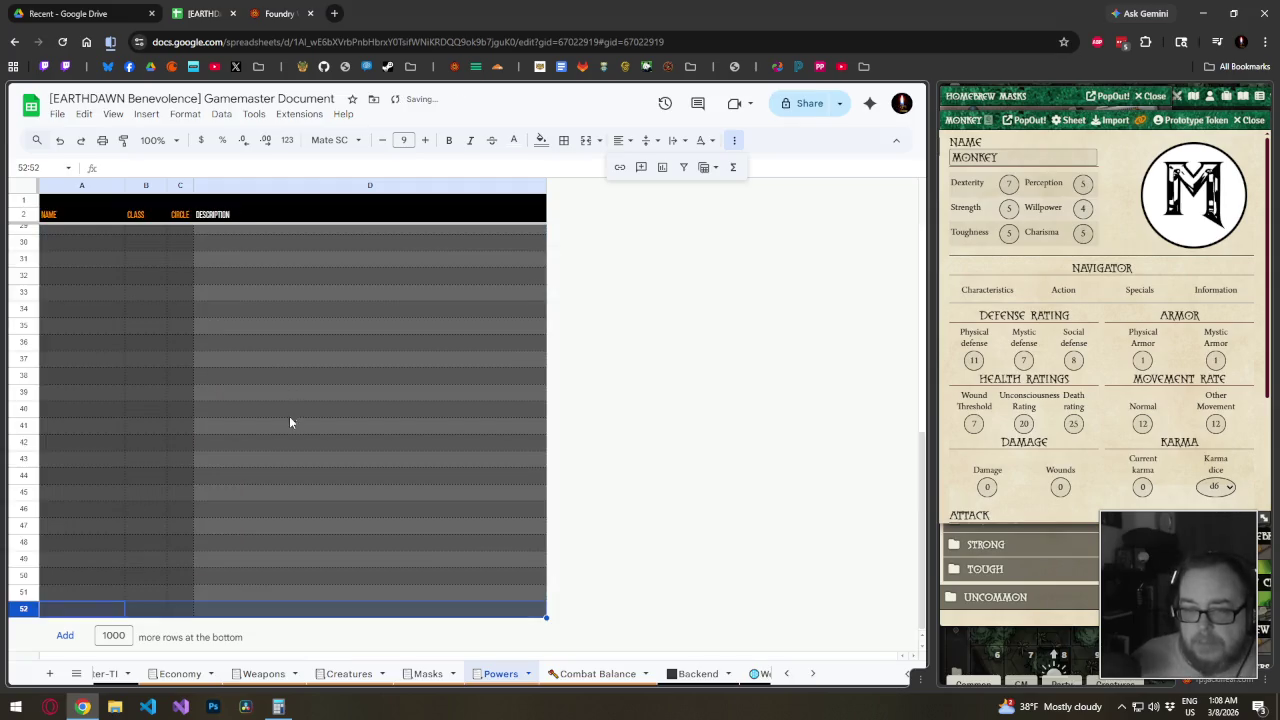
Rename the C2 Circle header to Value
click(213, 232)
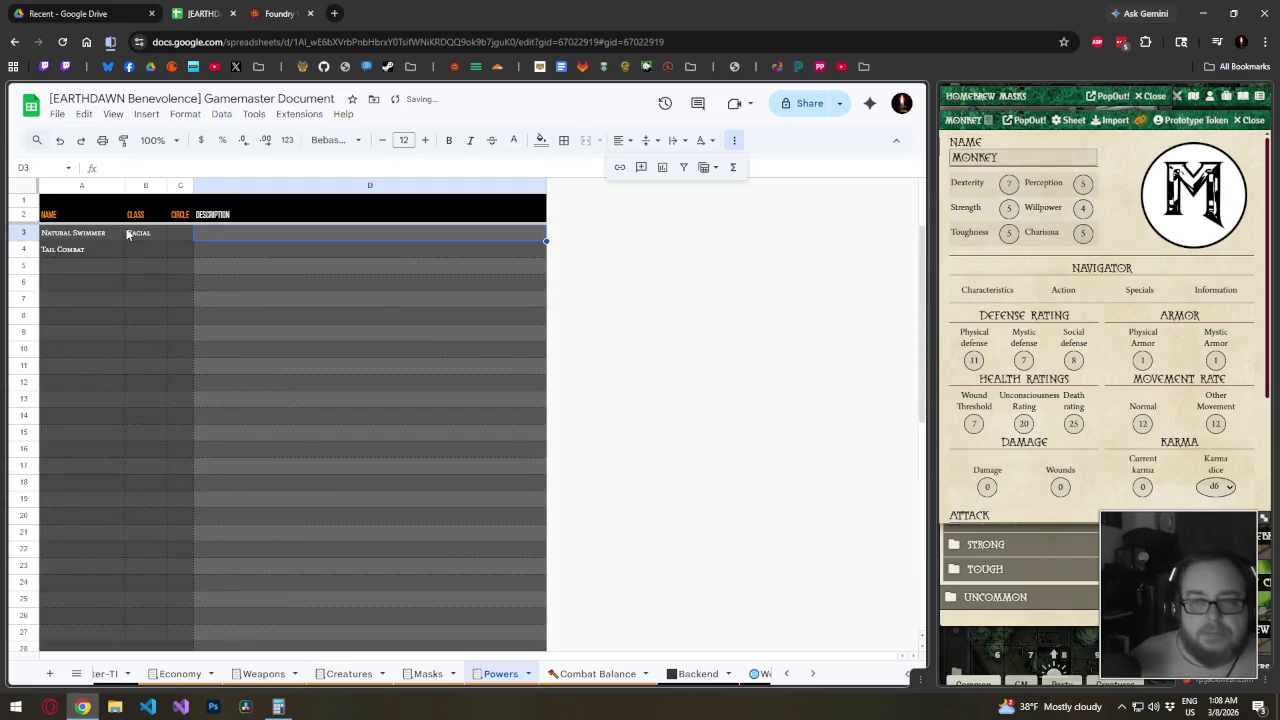
click(180, 214)
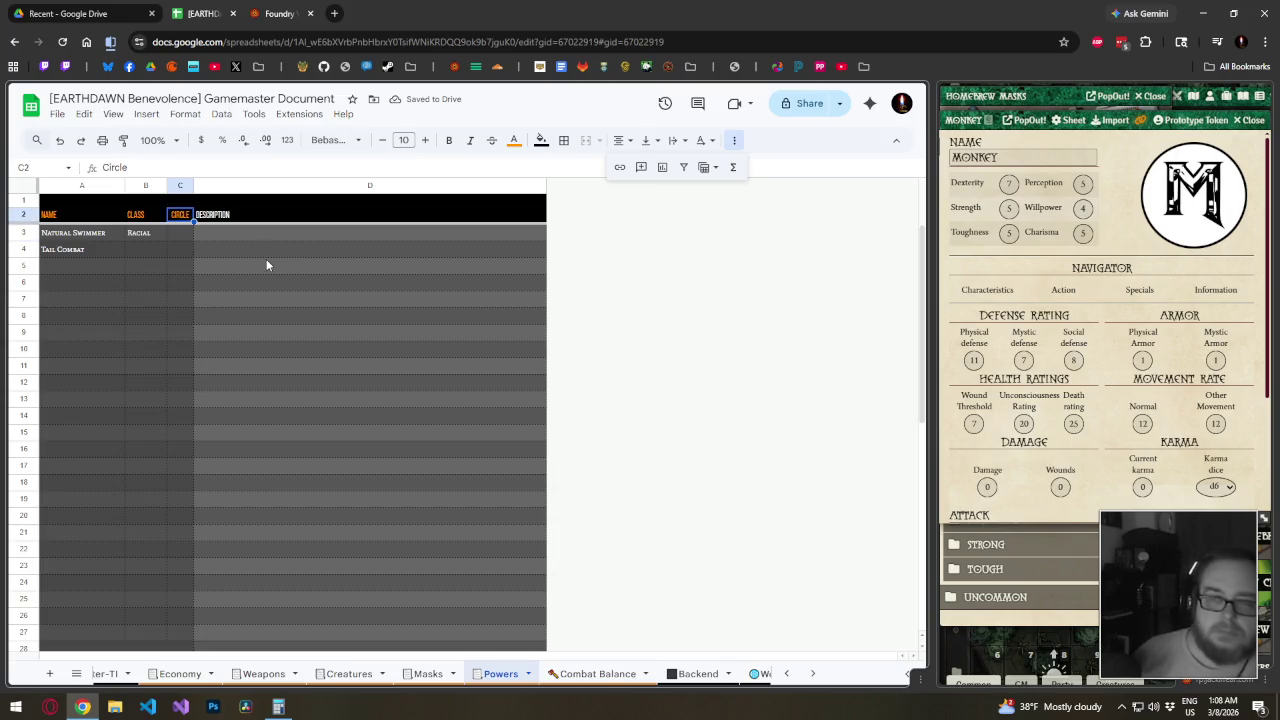
text(CHA)
key(BackSpace)
key(BackSpace)
key(BackSpace)
text(V)
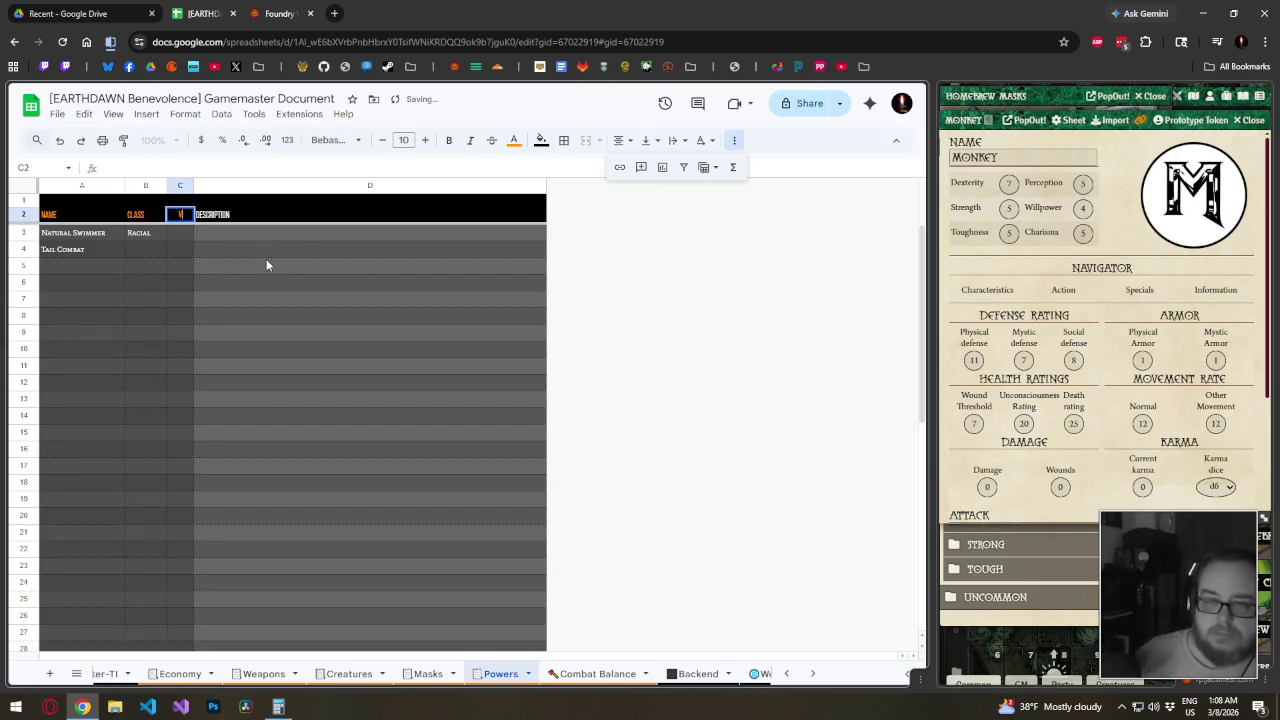
text(alue)
key(Return)
key(Right)
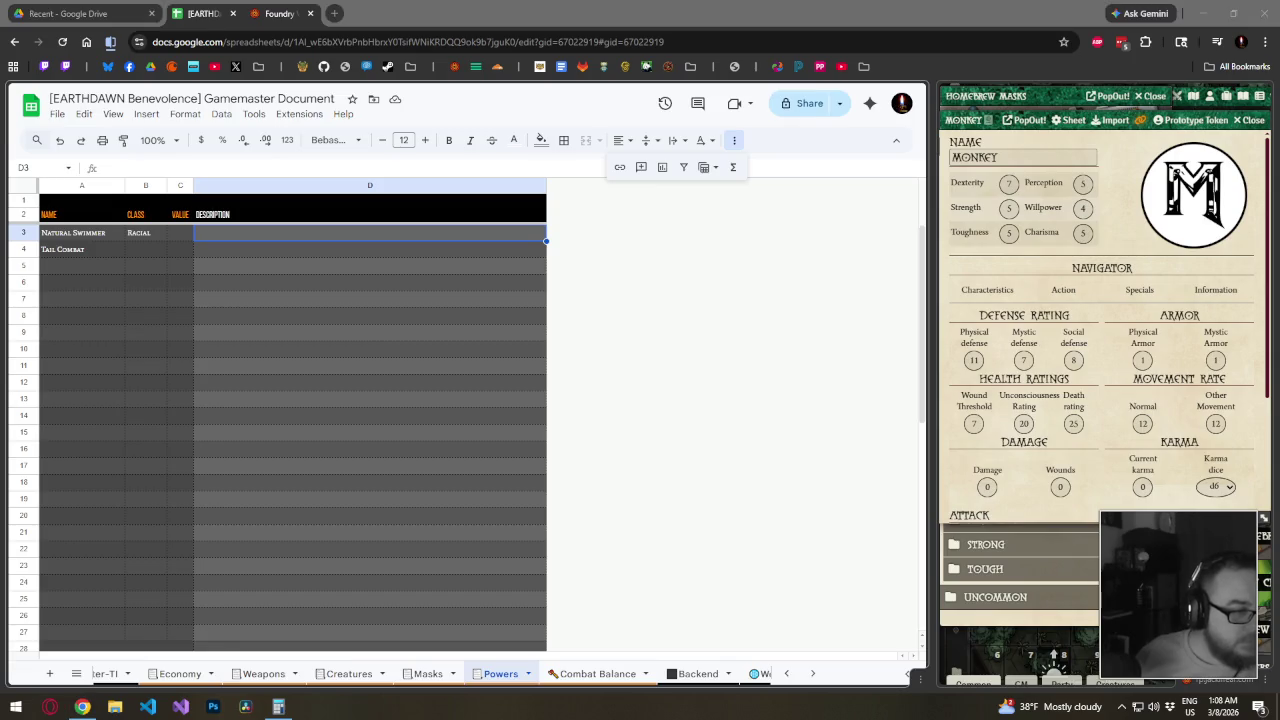
click(219, 233)
Paste the T'skrang Natural Swimmer description into D3 and autofit column D
key(ctrl+v)
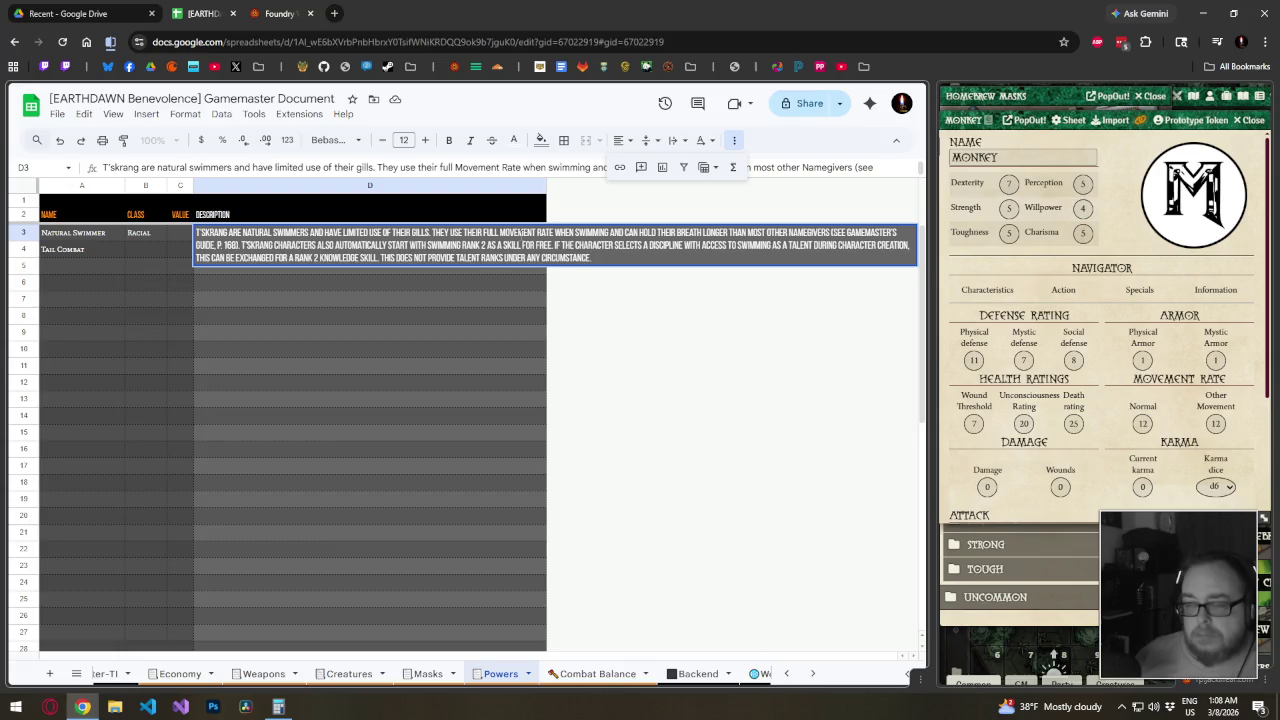
click(484, 316)
double_click(546, 185)
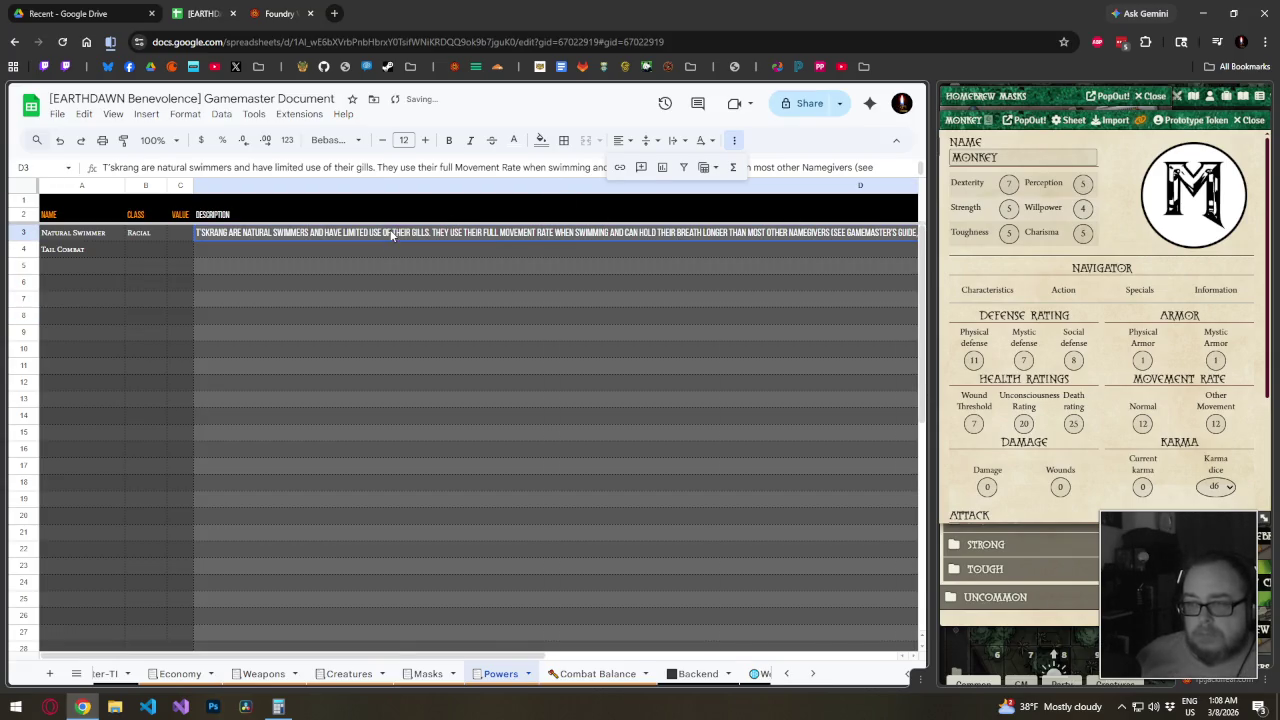
Format D3's description as Big Shoulders Display at size 10
click(445, 232)
click(358, 140)
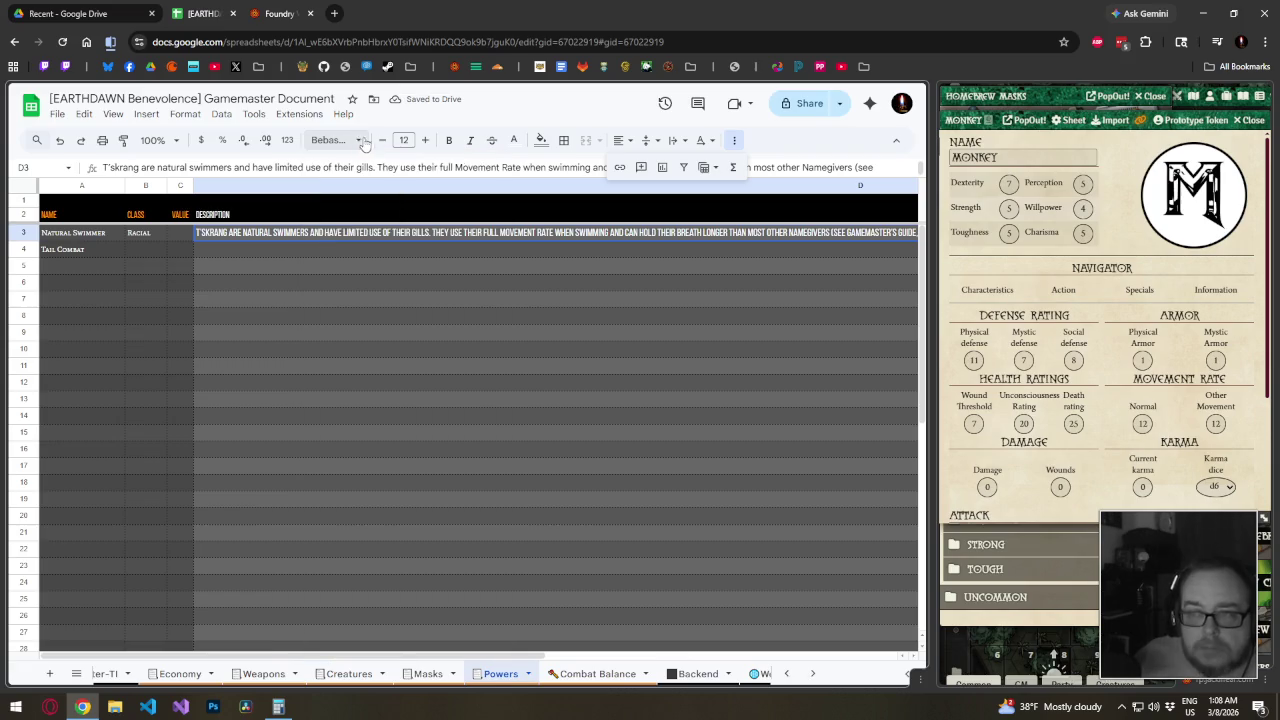
click(381, 140)
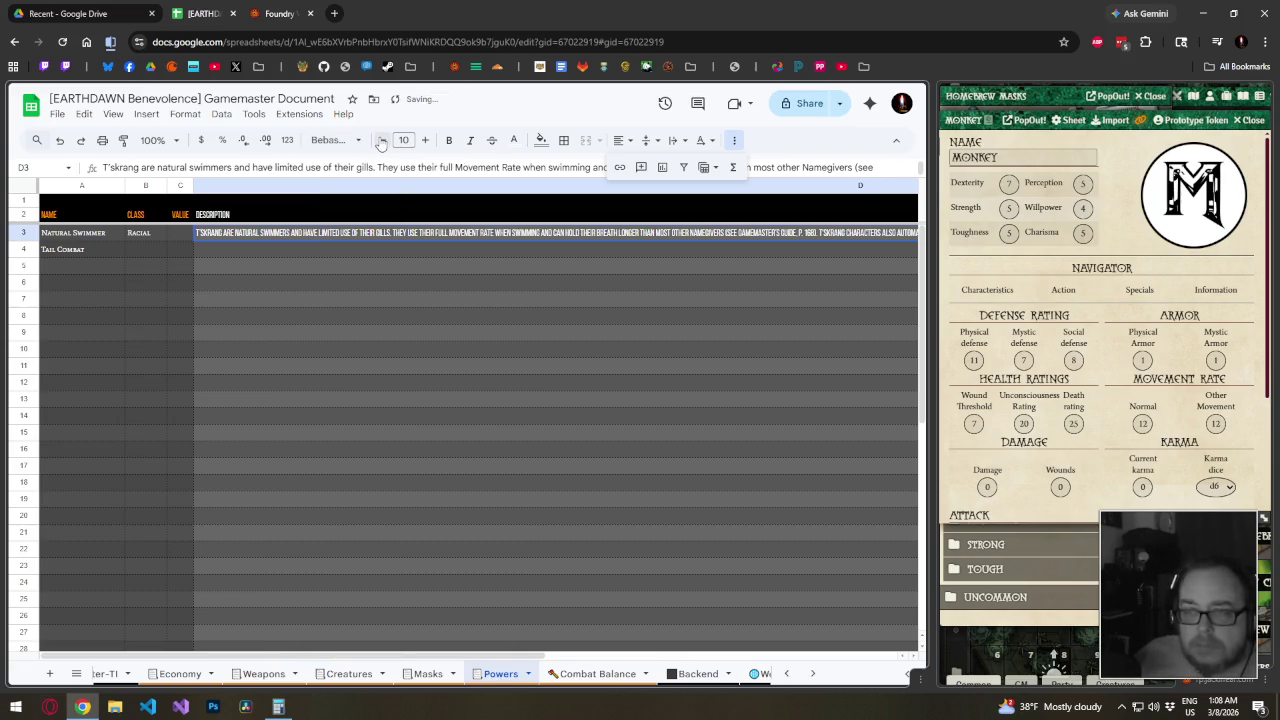
click(381, 140)
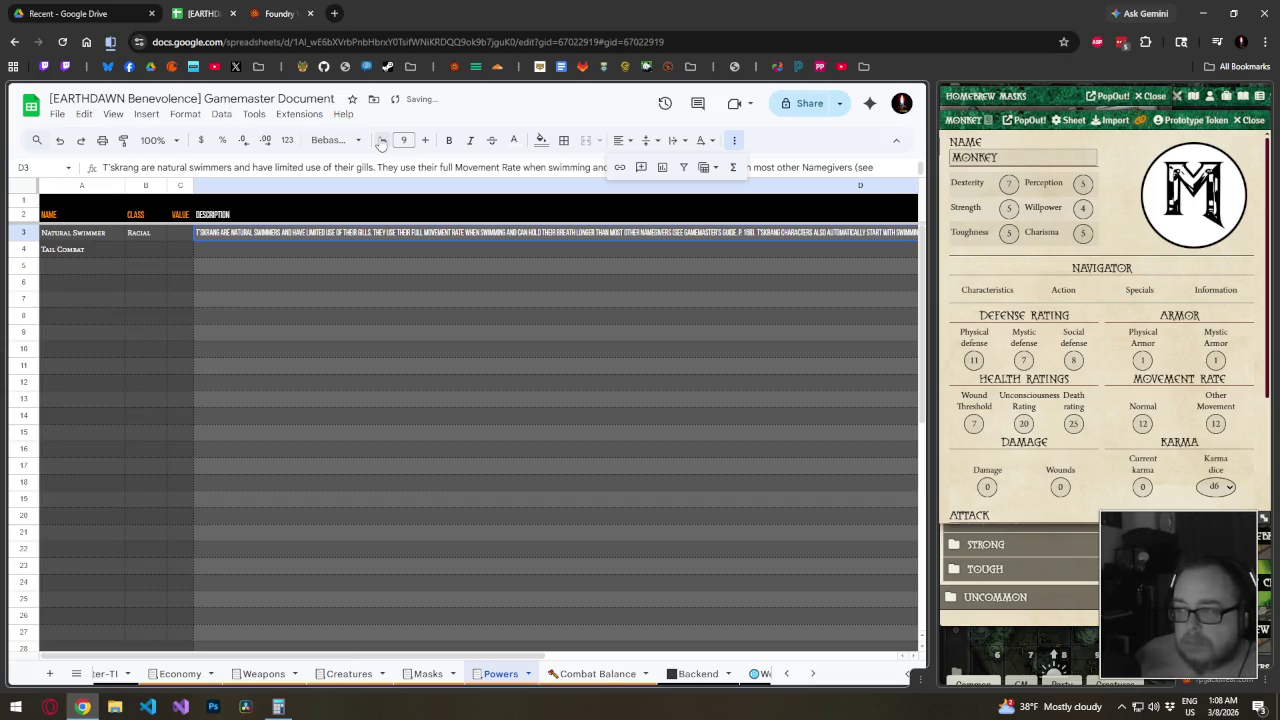
click(425, 140)
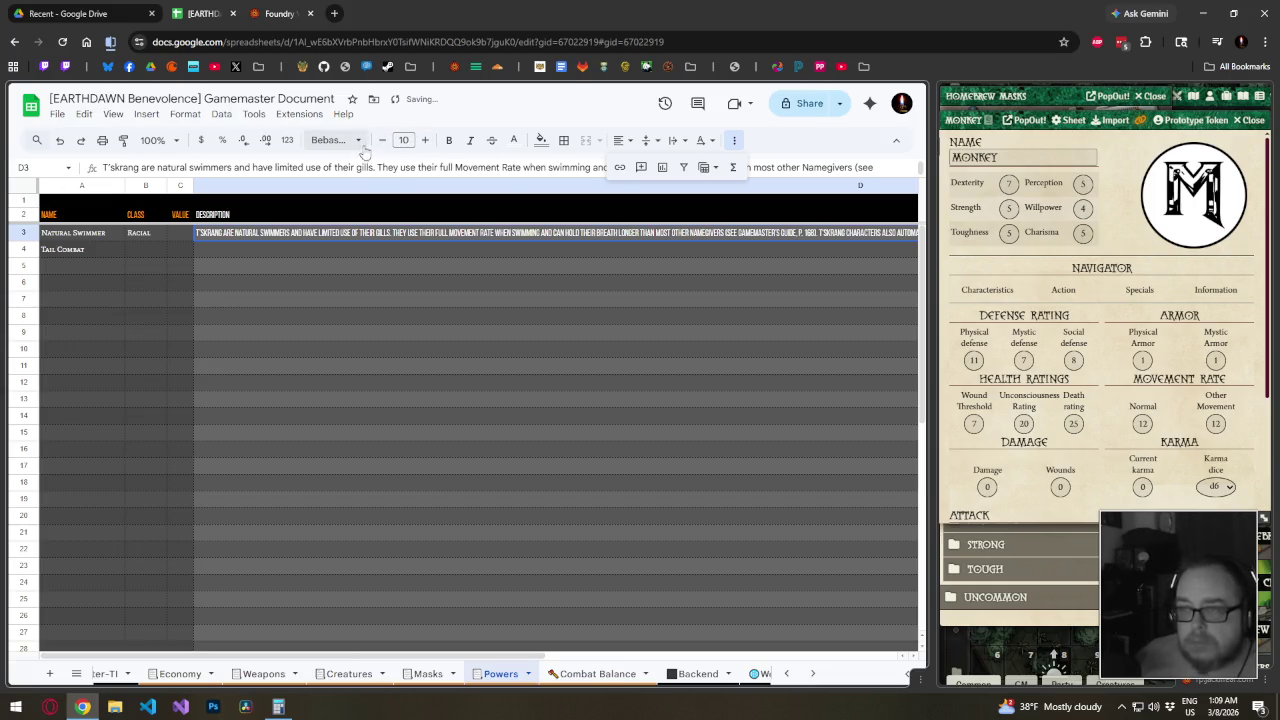
click(358, 140)
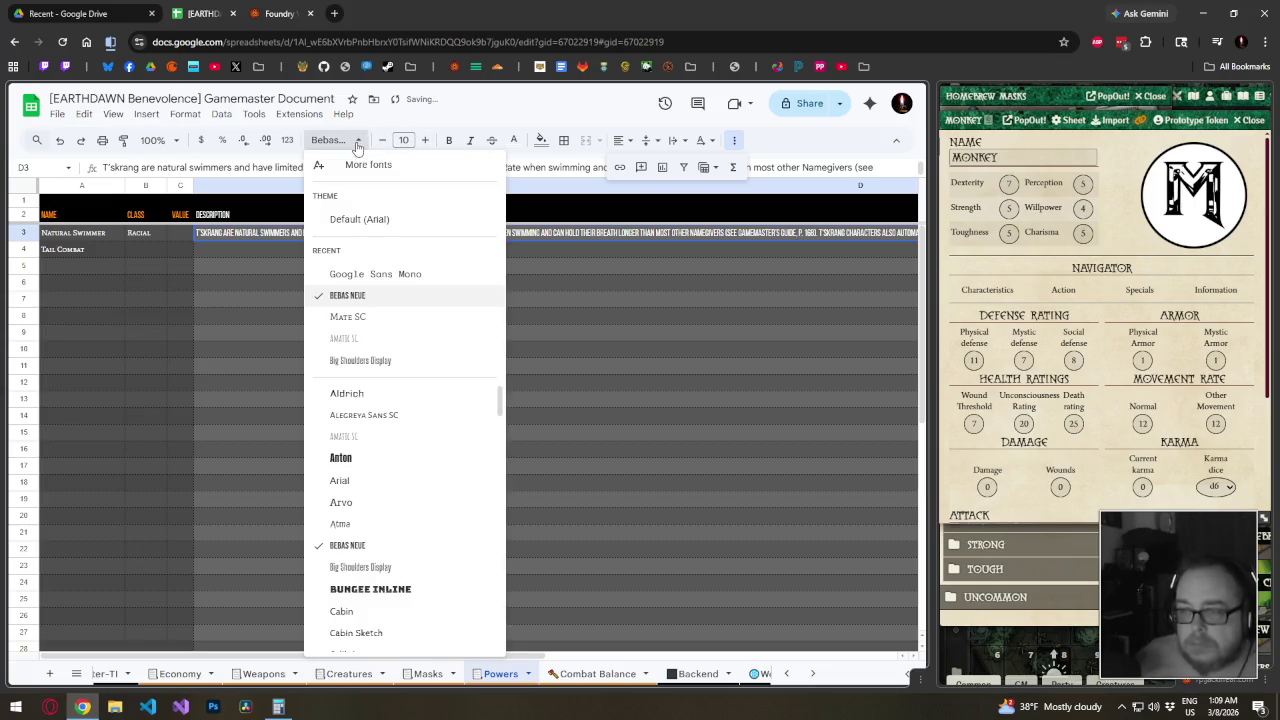
click(378, 361)
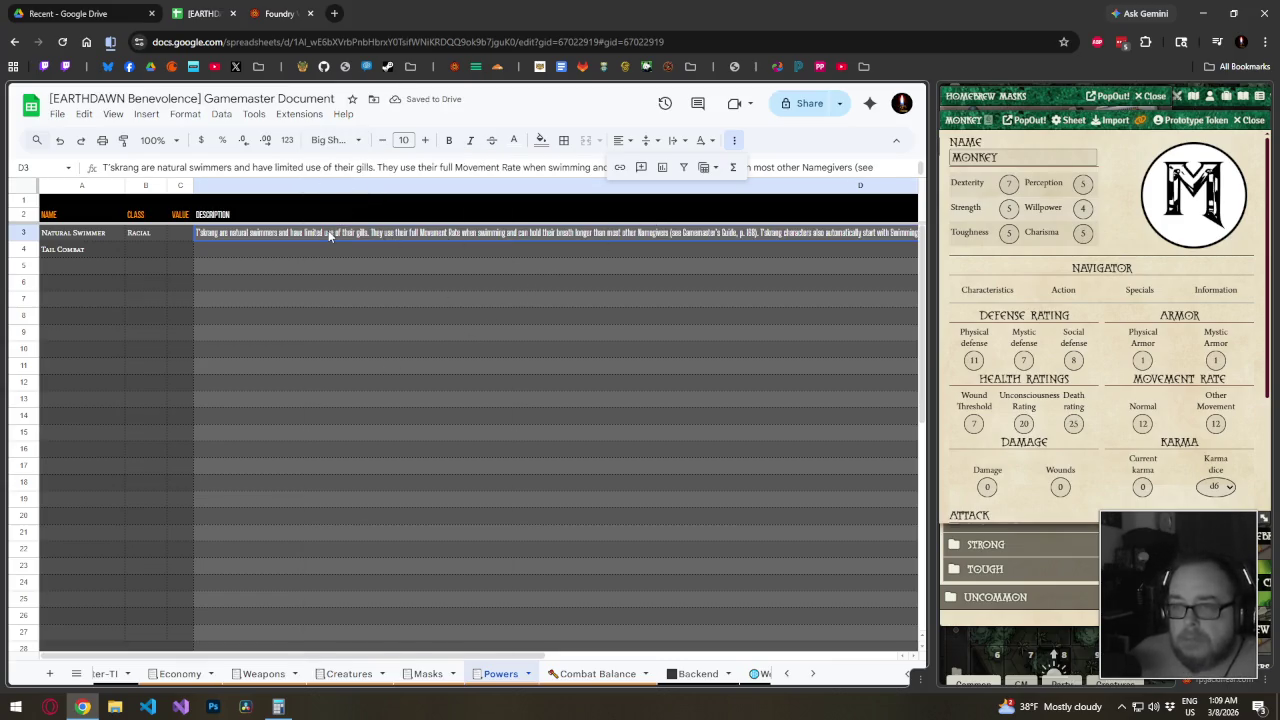
drag(328, 230, 350, 610)
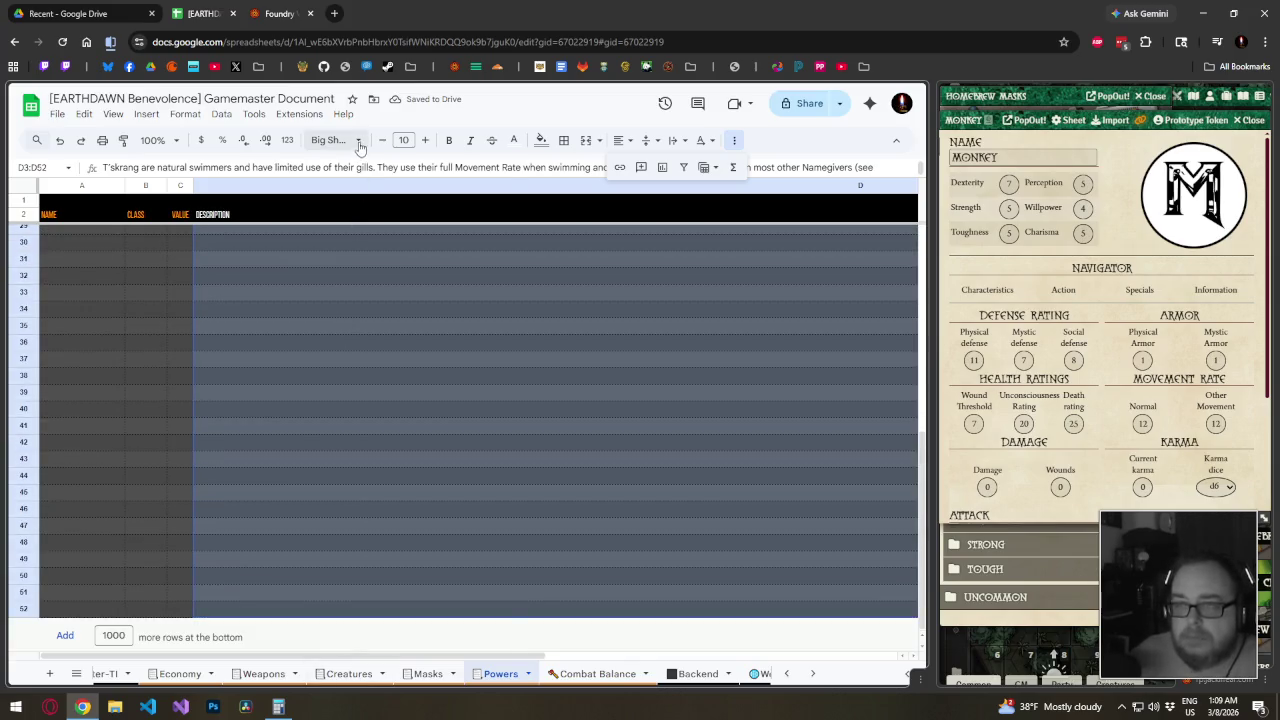
Apply Big Shoulders Display to the description range D3:D52
click(358, 140)
click(400, 285)
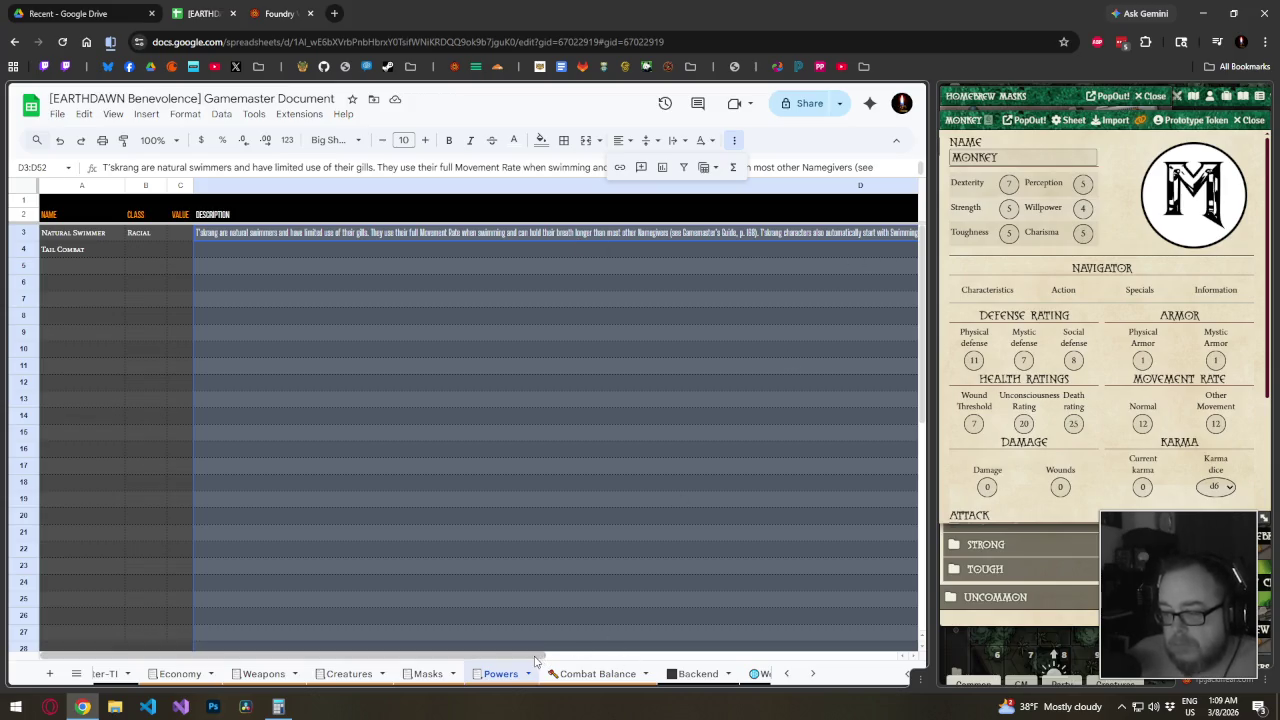
drag(300, 656, 650, 656)
Resize column D to 1000 pixels, then widen it slightly
right_click(830, 190)
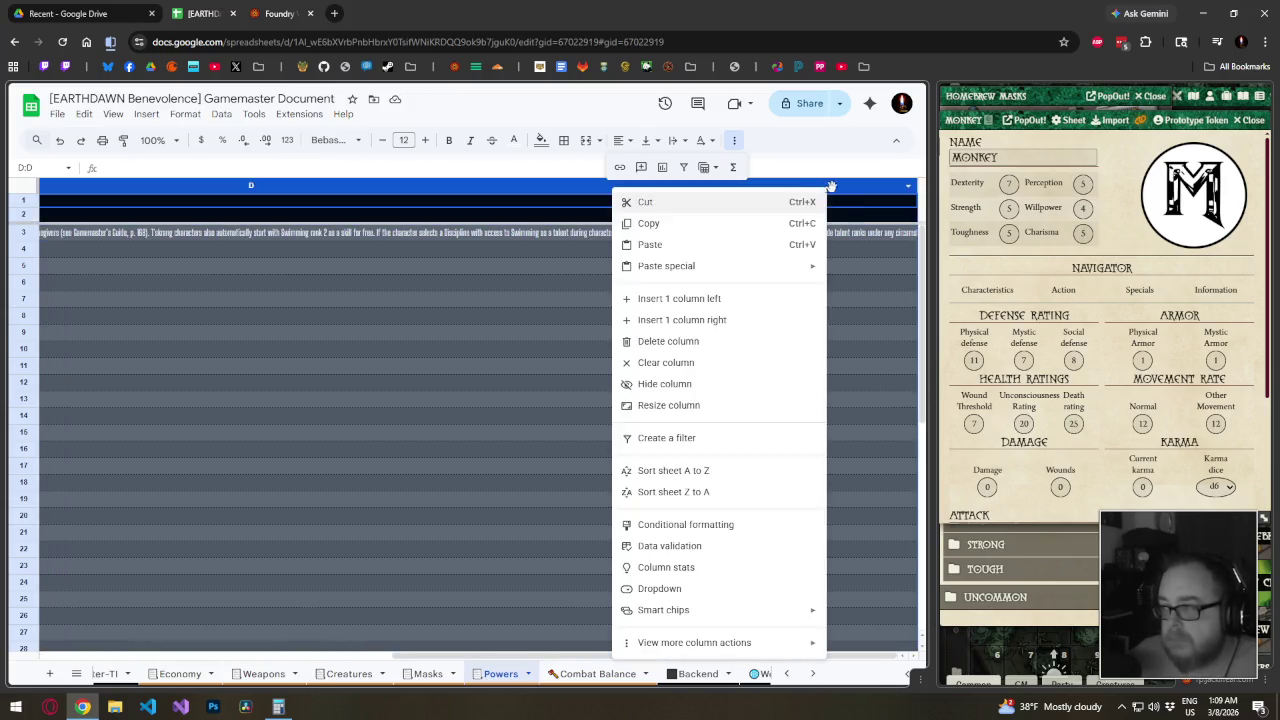
click(700, 405)
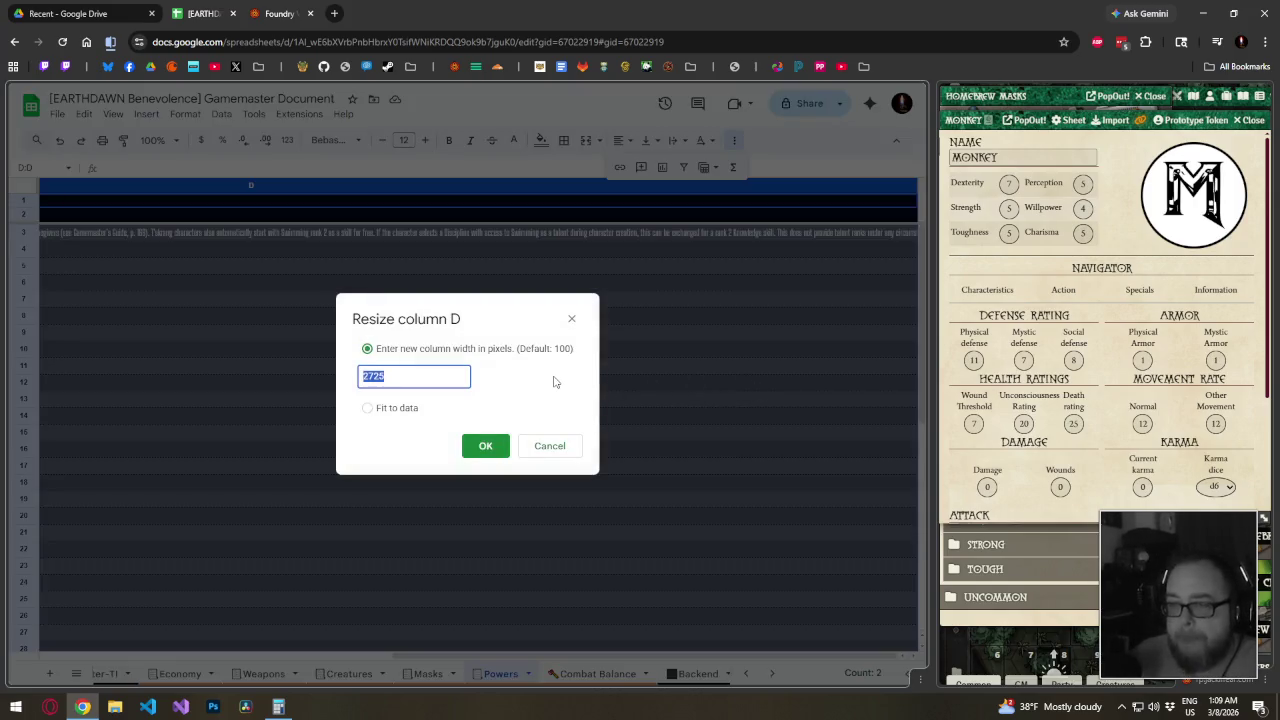
text(1000)
key(Return)
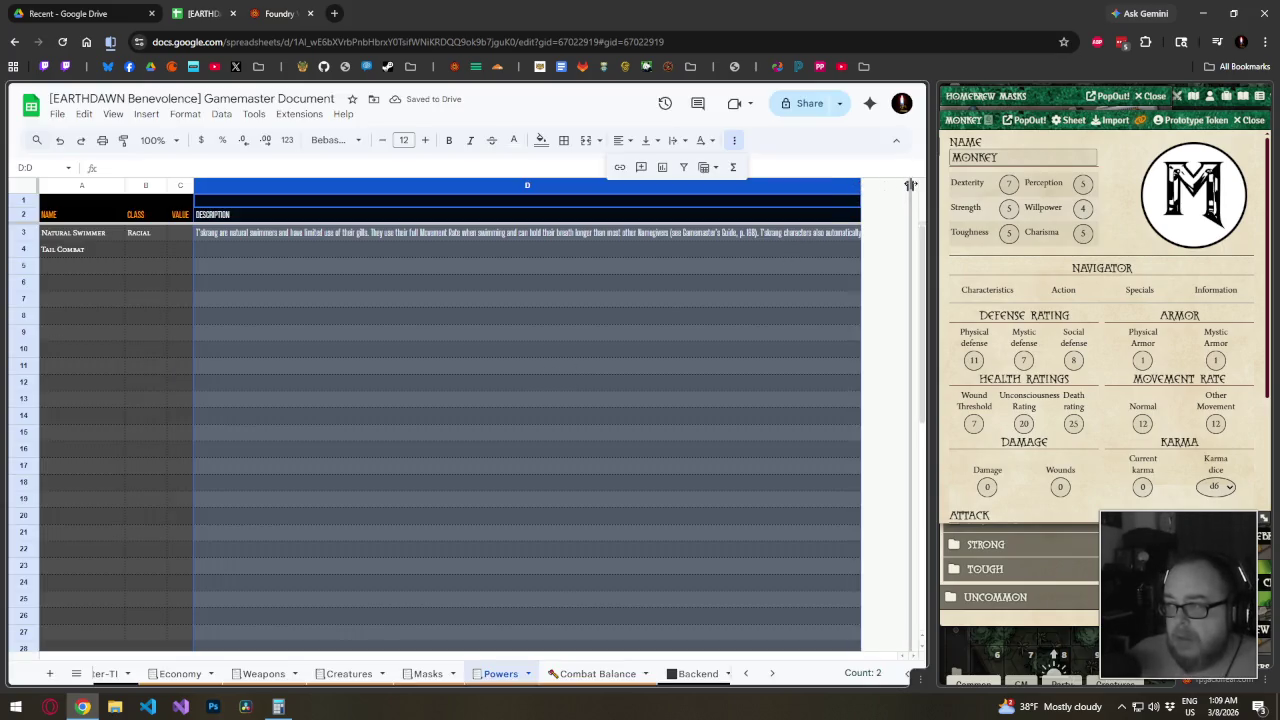
drag(860, 185, 912, 185)
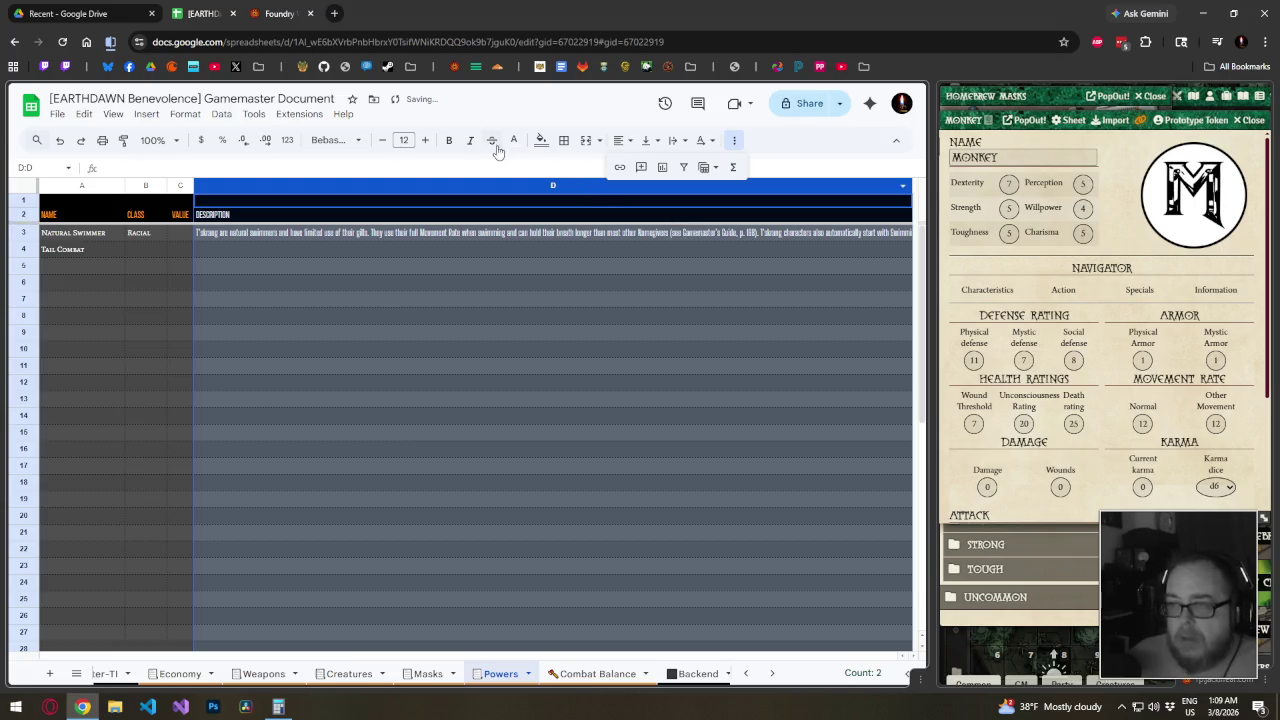
Wrap the text in column D and select rows 3 to 52
click(670, 142)
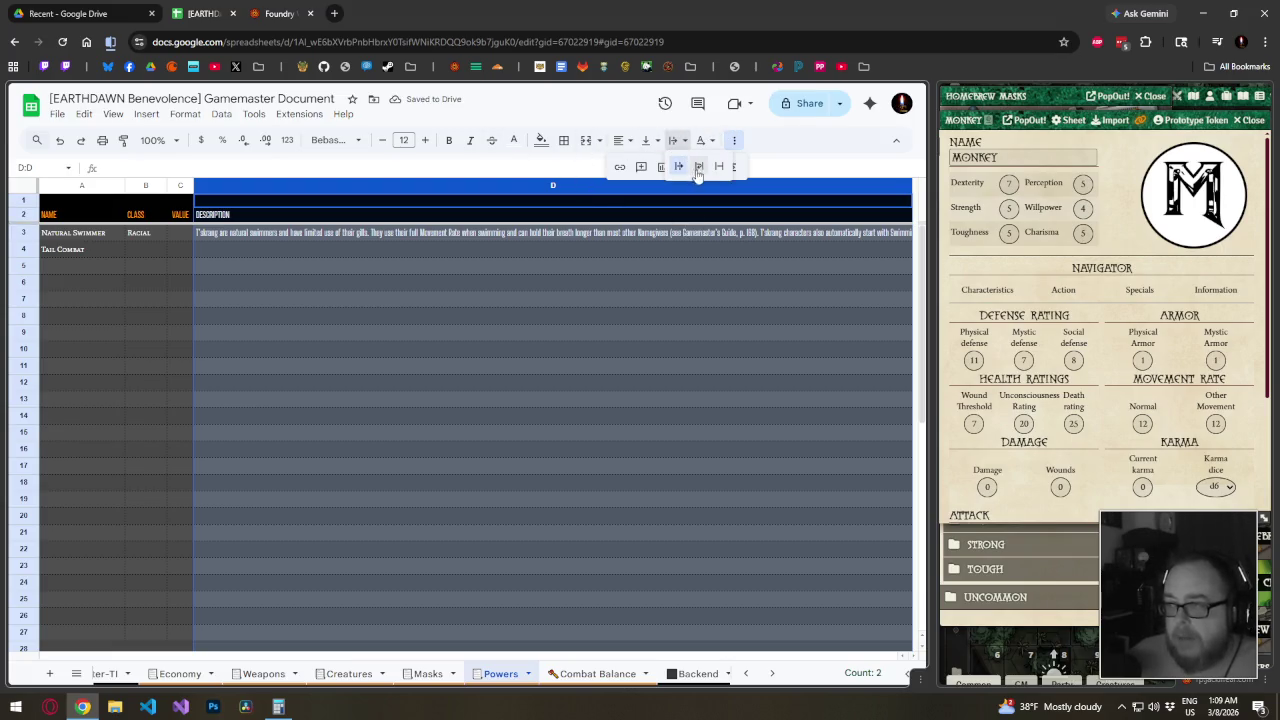
click(697, 176)
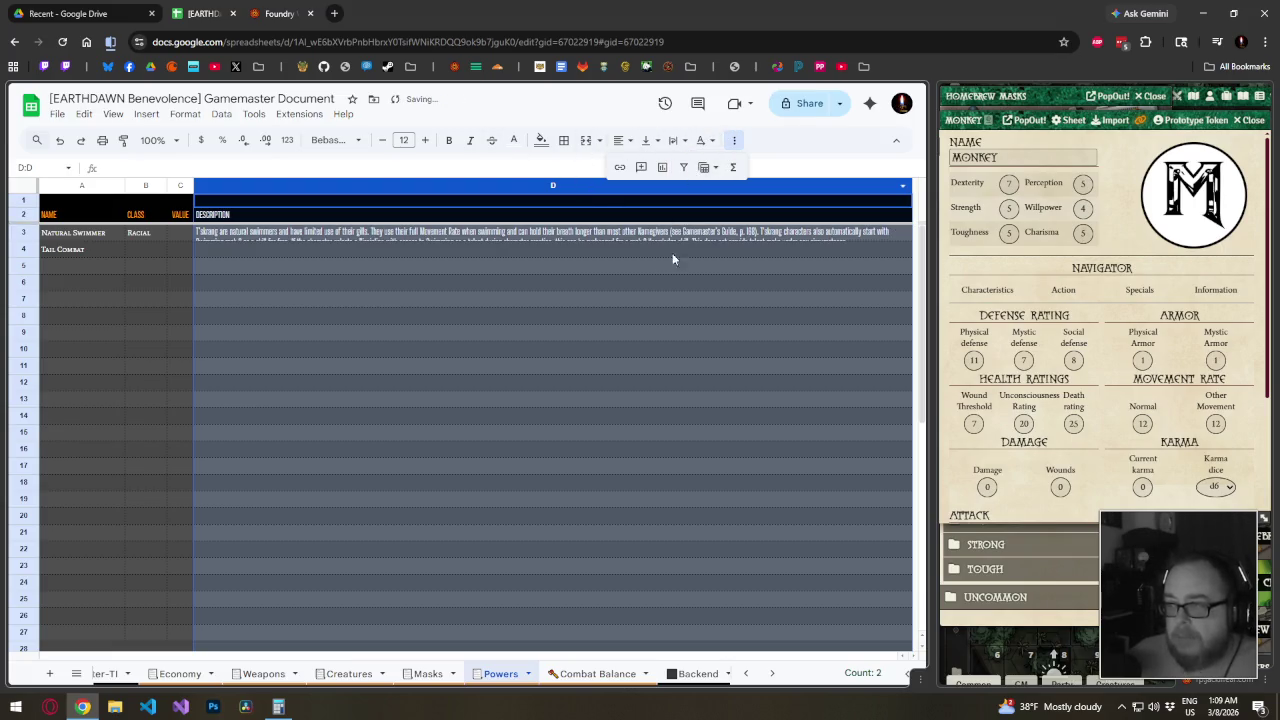
click(50, 235)
key(shift+space)
key(ctrl+shift+Down)
key(ctrl+shift+Down)
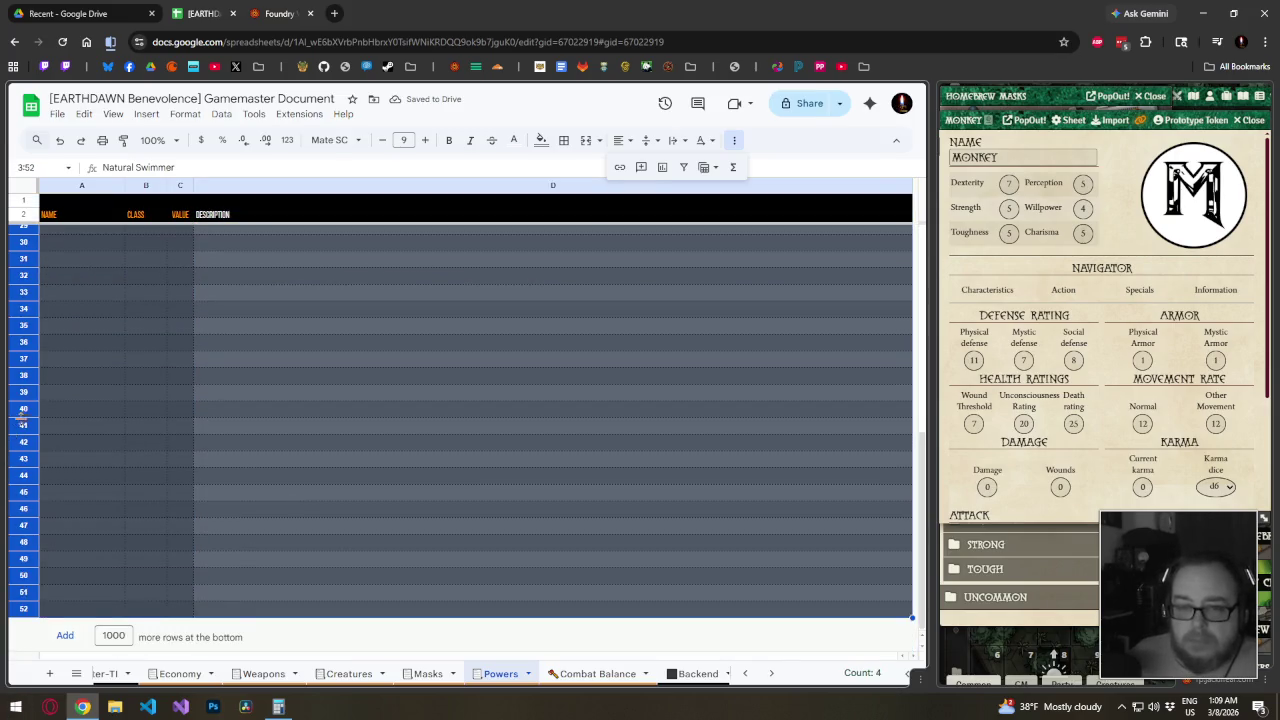
Resize rows 3–52 with Fit to data
right_click(21, 413)
click(73, 548)
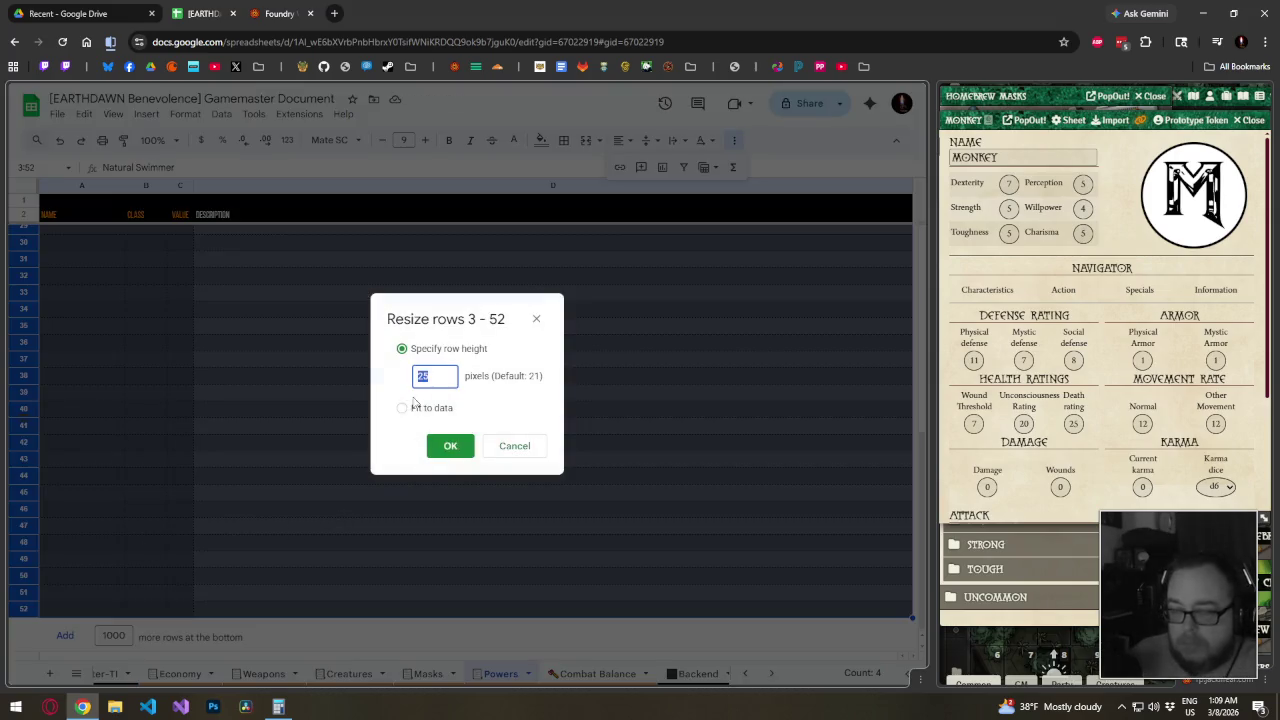
click(403, 407)
click(449, 445)
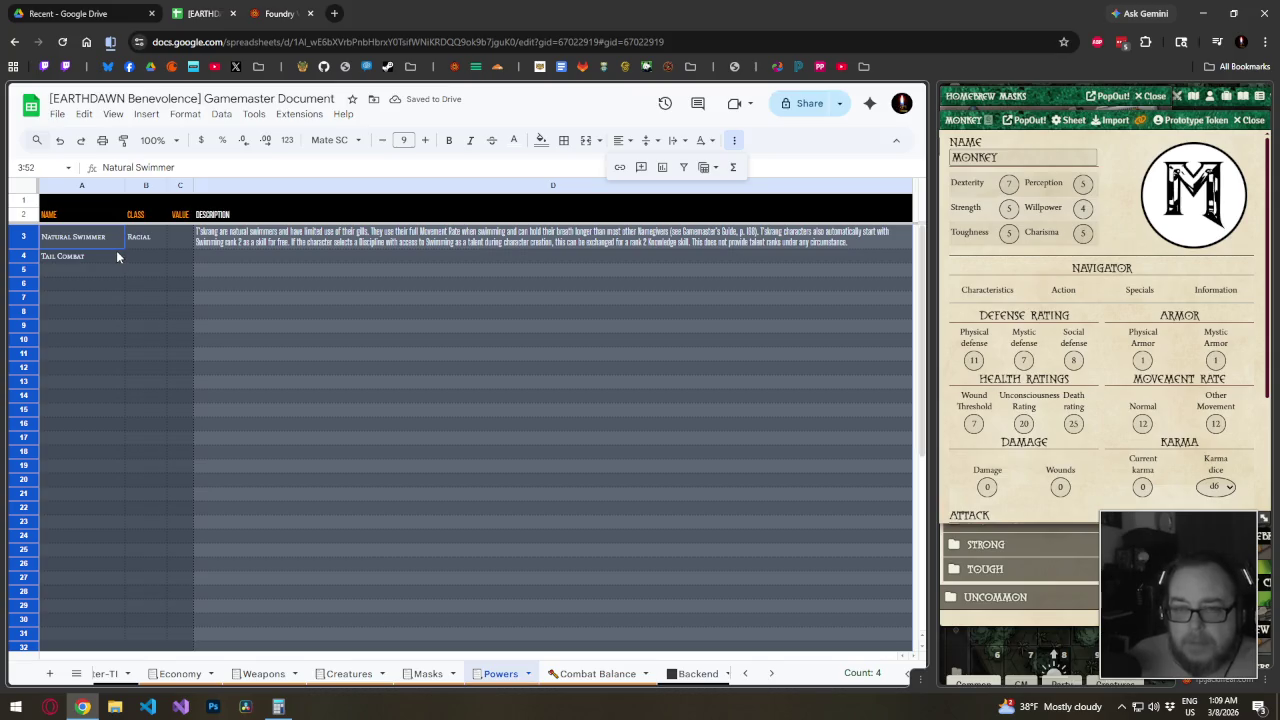
Inspect the formatting of cells C3, D4 and B3
click(179, 240)
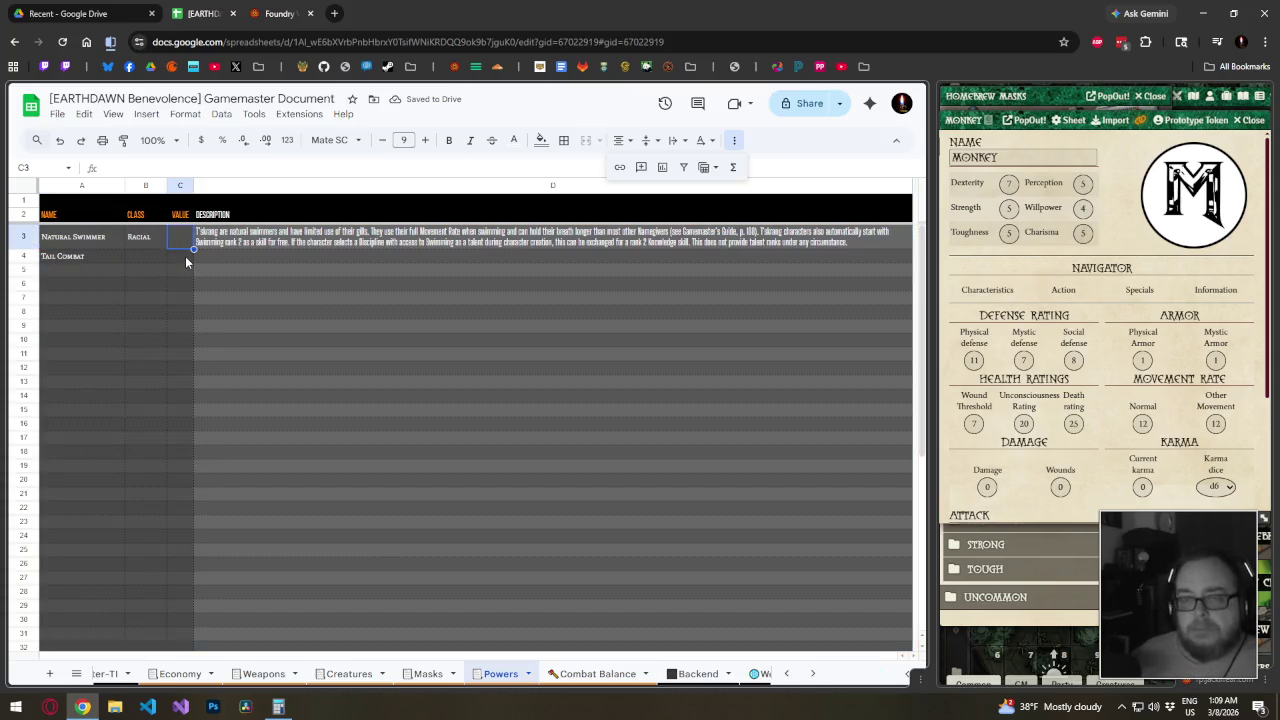
click(353, 260)
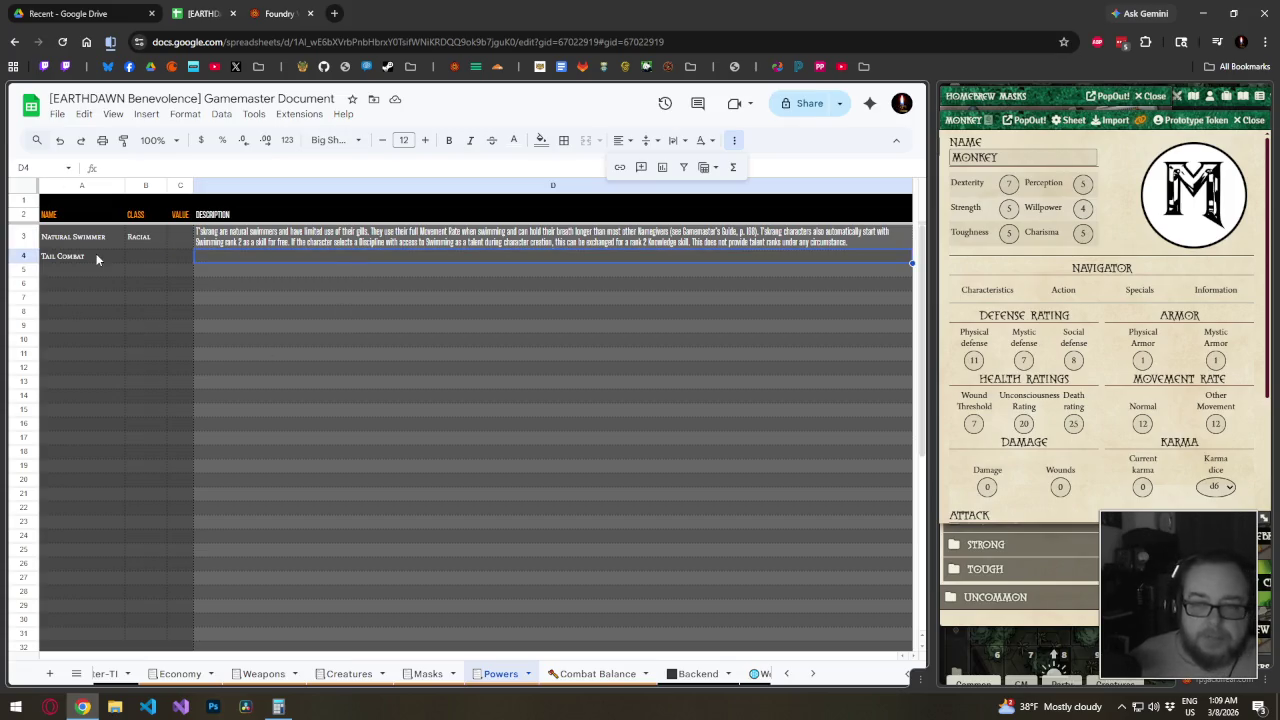
click(158, 258)
key(Up)
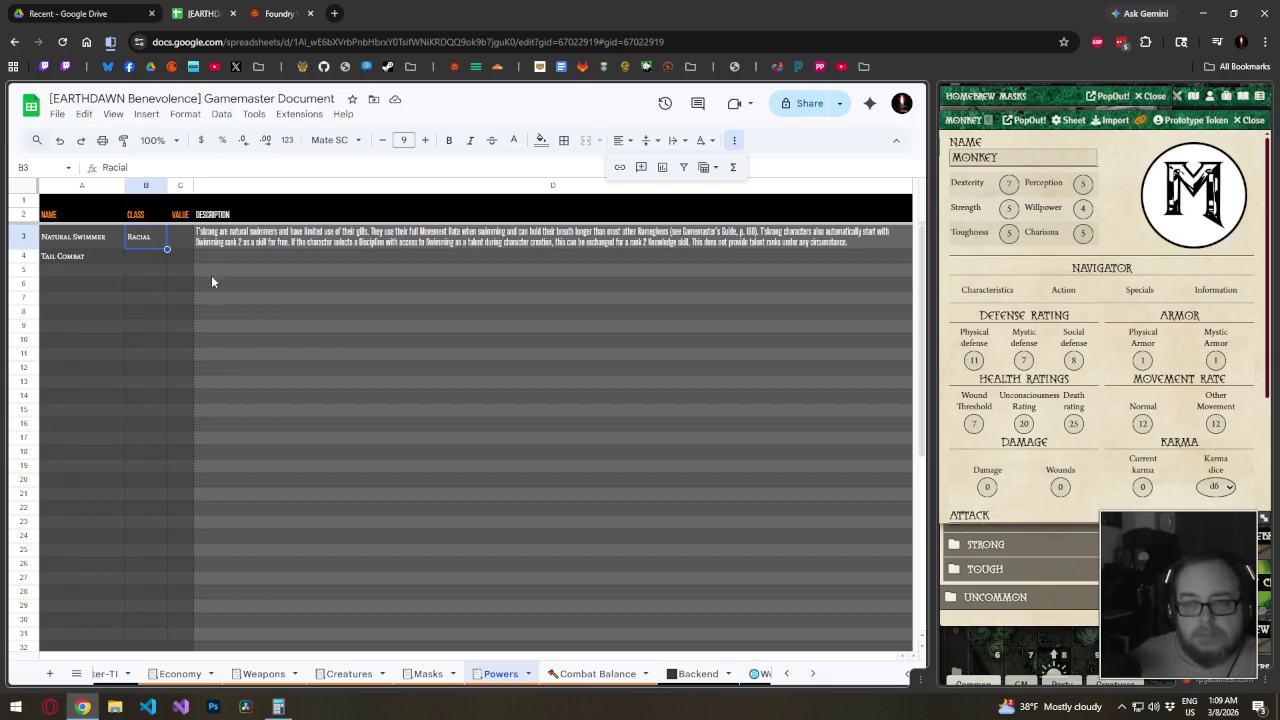
click(149, 256)
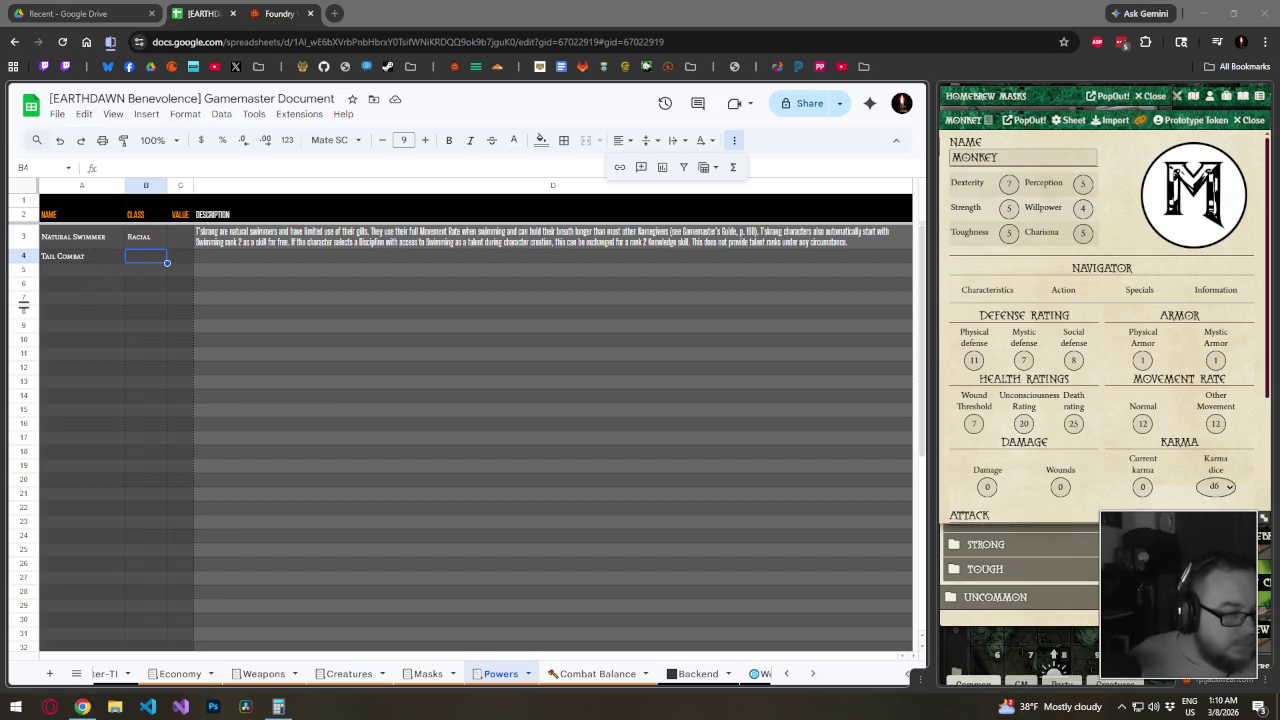
Add Heat Sight, Astral Sight and Flight as Racial powers in rows 5–7
click(88, 274)
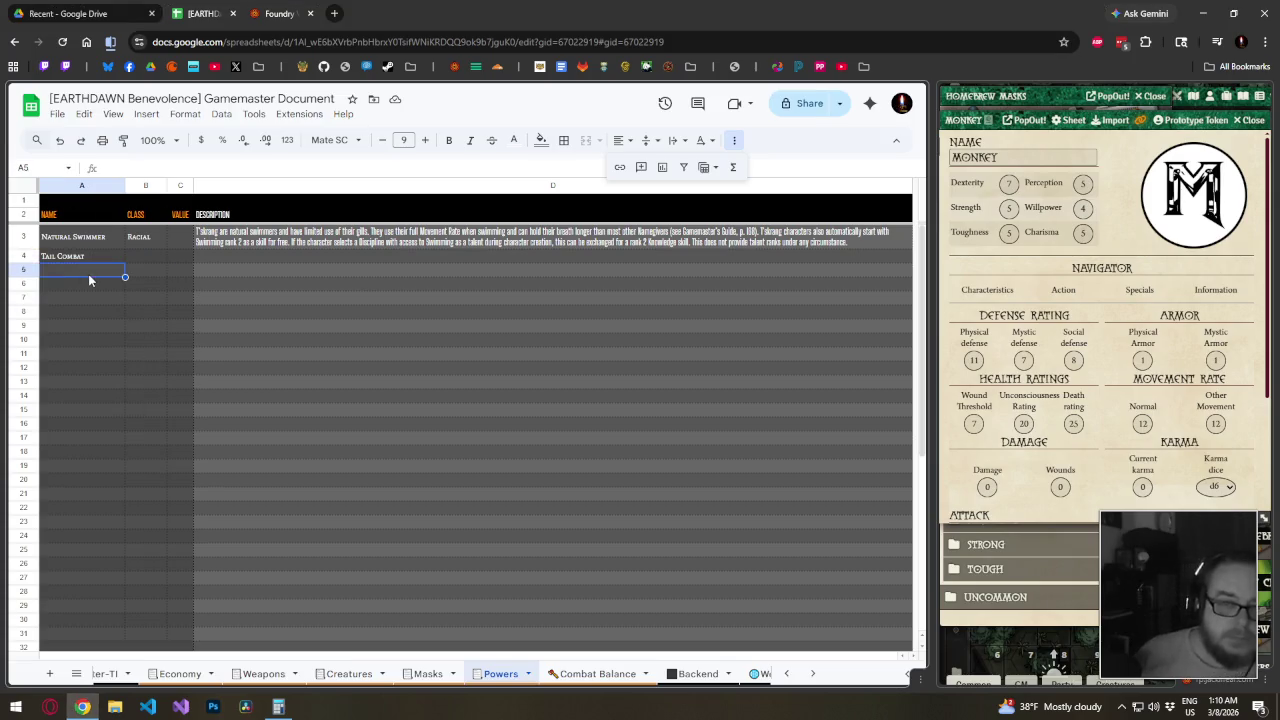
text(Heat Sight)
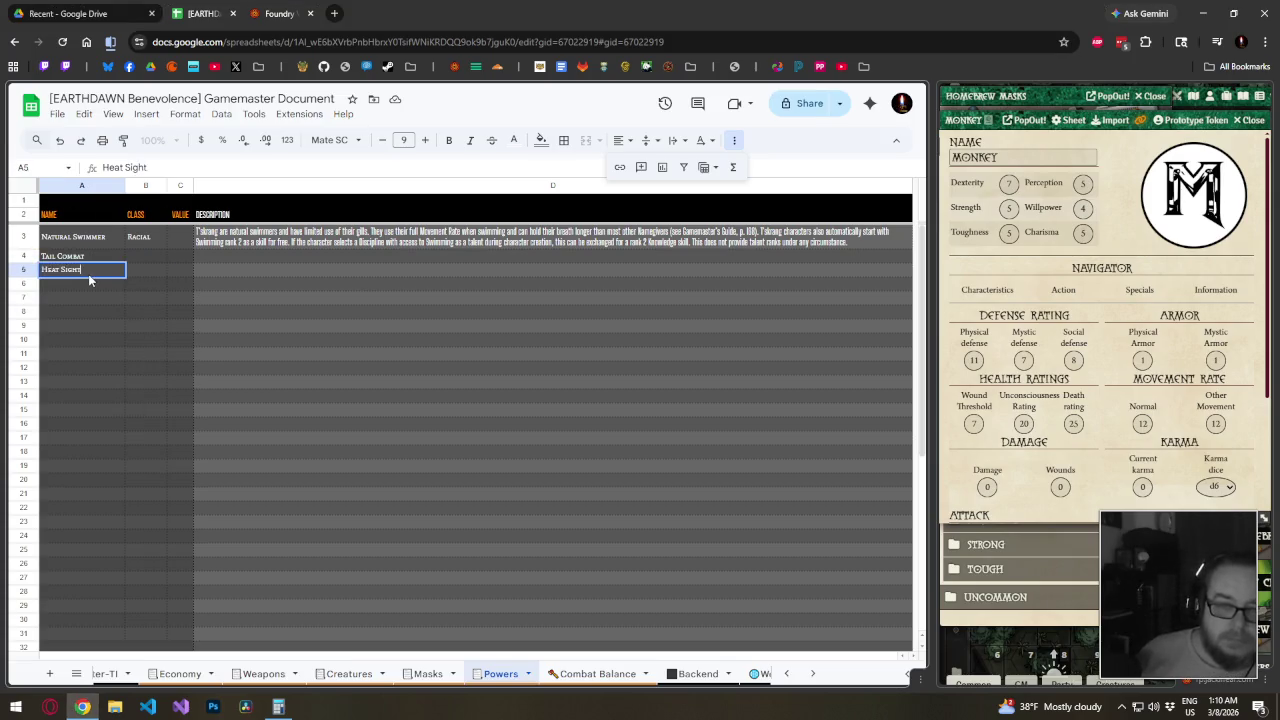
key(Tab)
text(Racial)
key(Return)
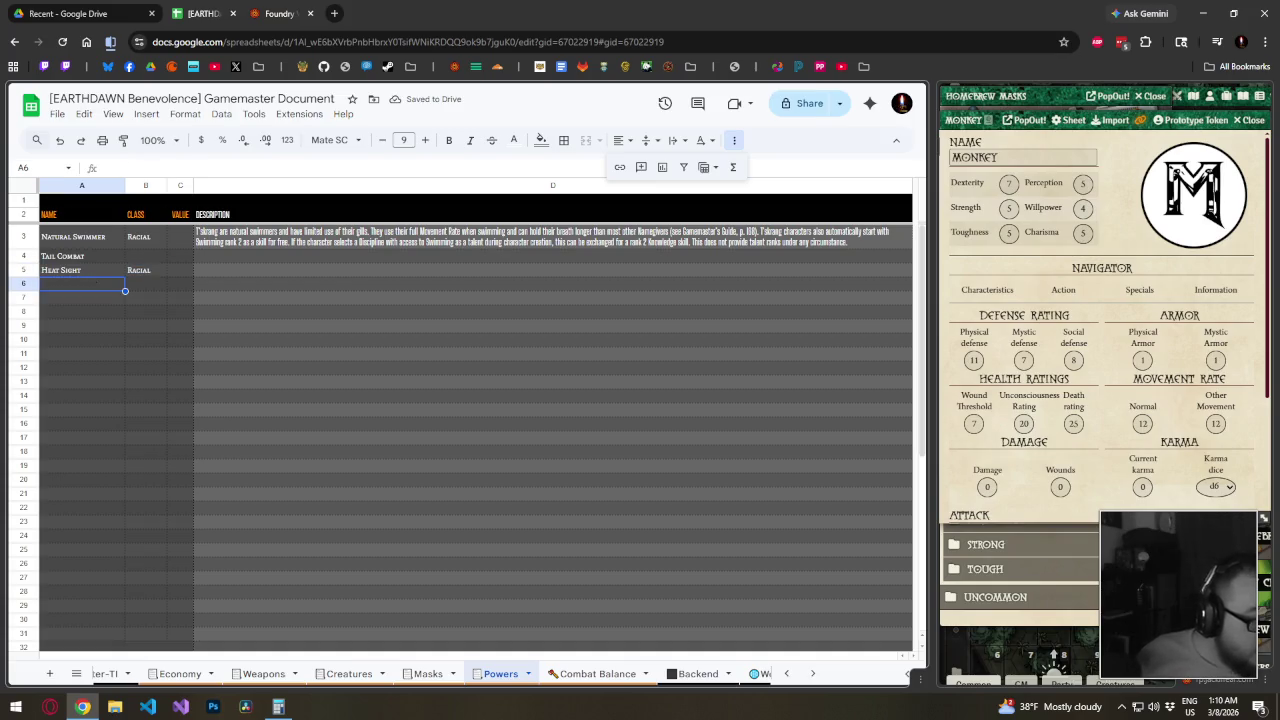
text(Astr)
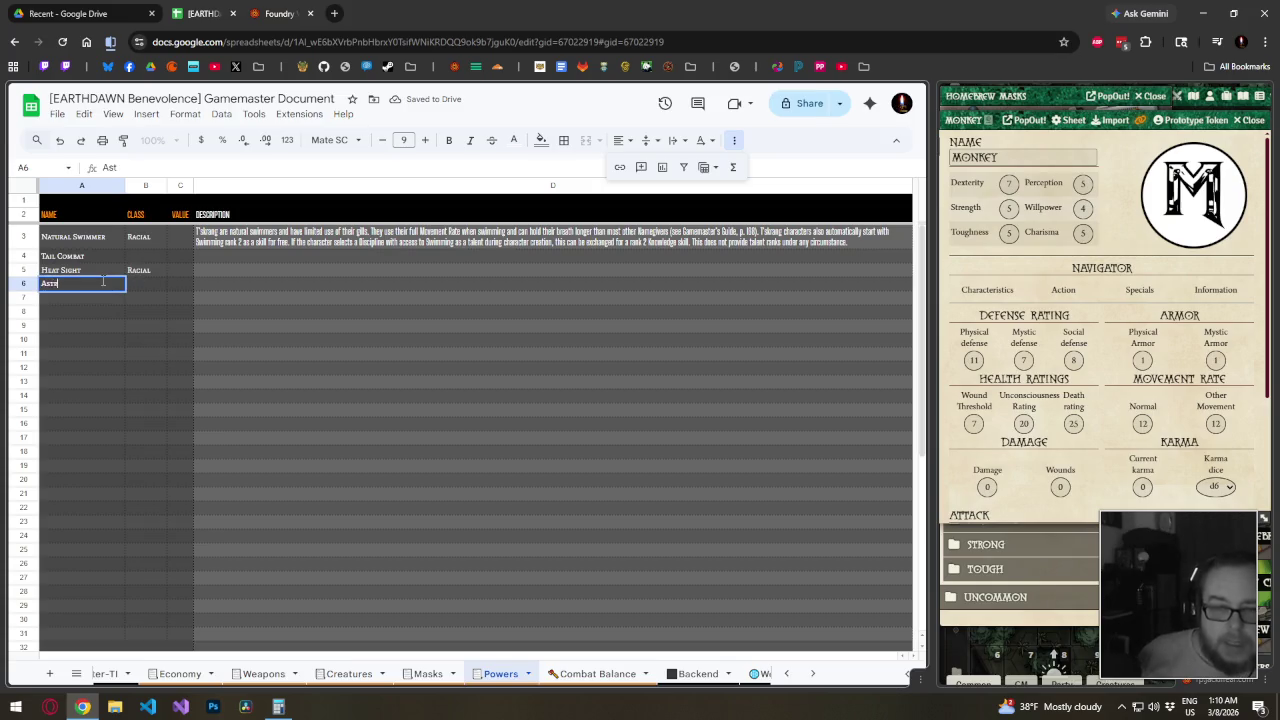
text(al Sigh)
text(t)
key(Tab)
text(Racial)
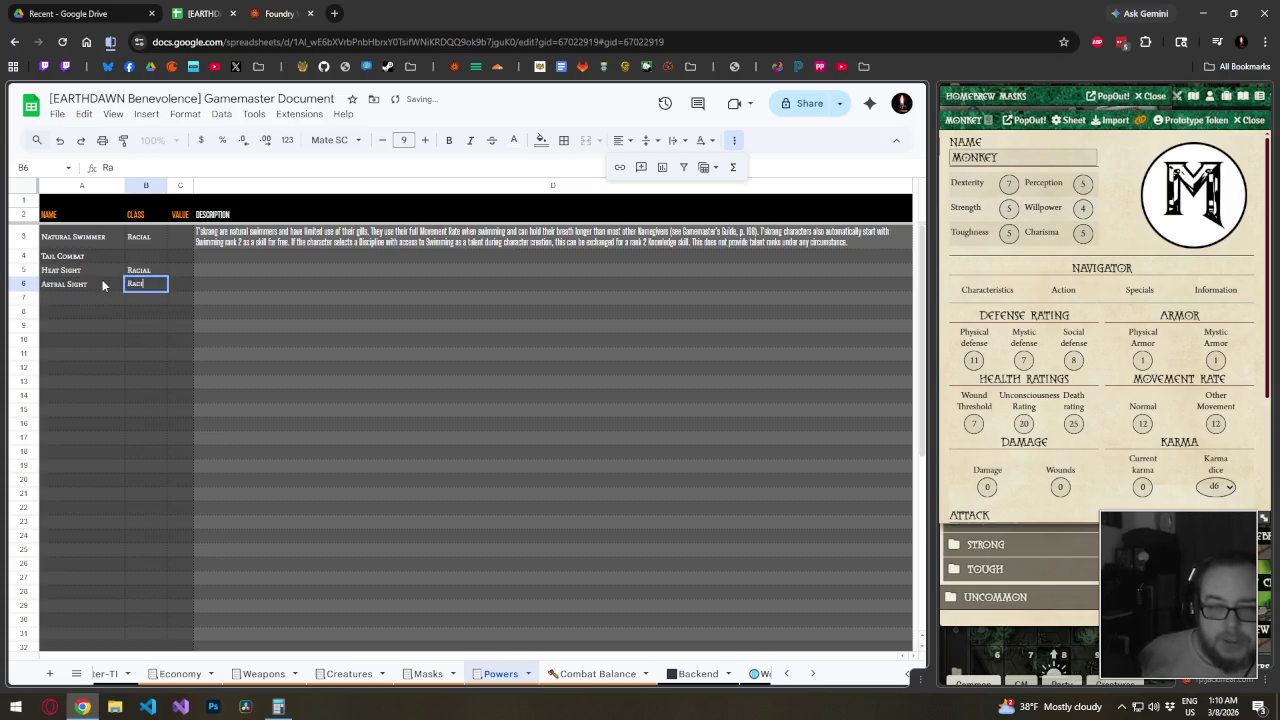
key(Return)
text(Flight)
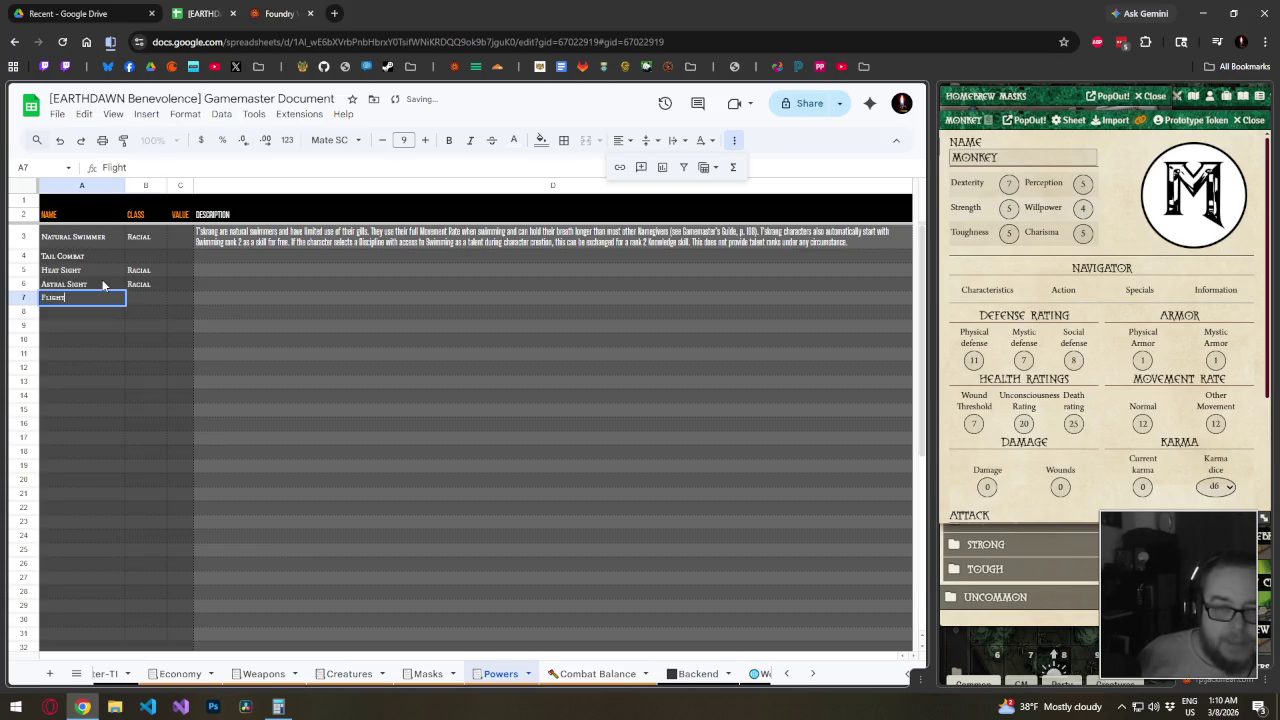
key(Tab)
text(Racial)
key(Return)
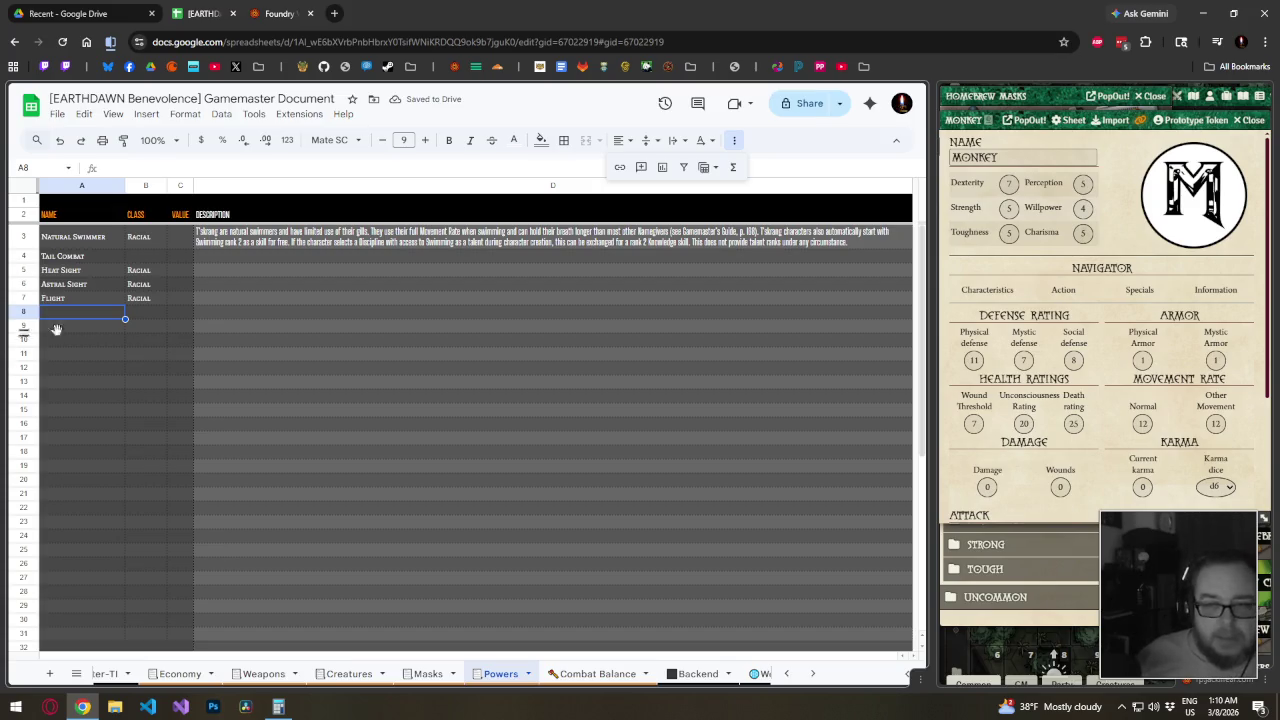
Add Gahad, Low-Light Vision and Increased Wound Threshold in A8:A10, then narrow column D
text(Gahad)
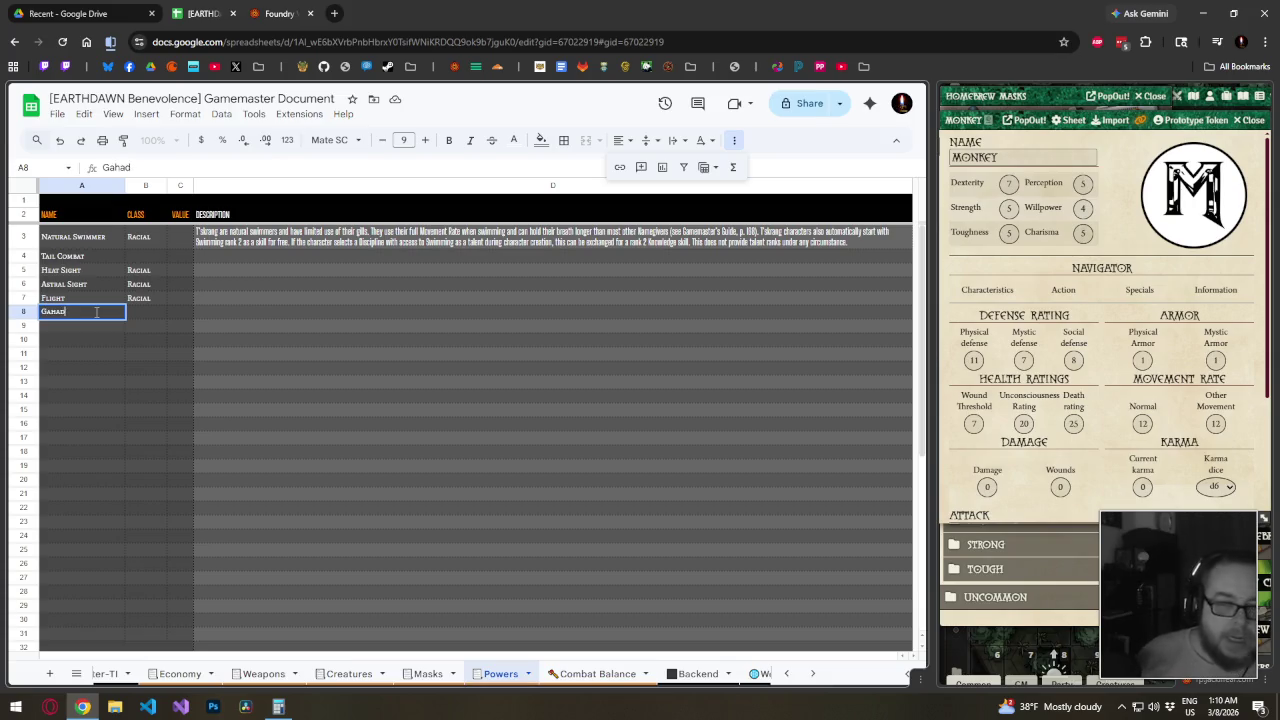
key(Return)
text(Low-Light)
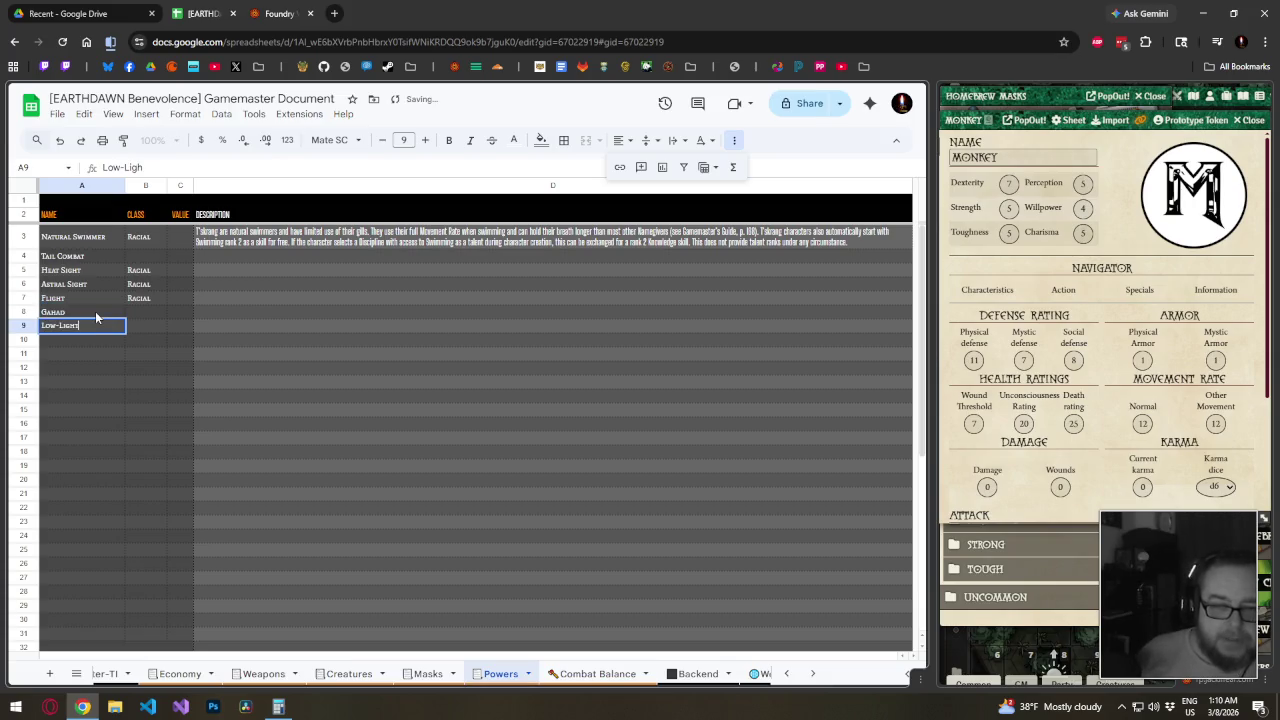
text( Vision)
key(Return)
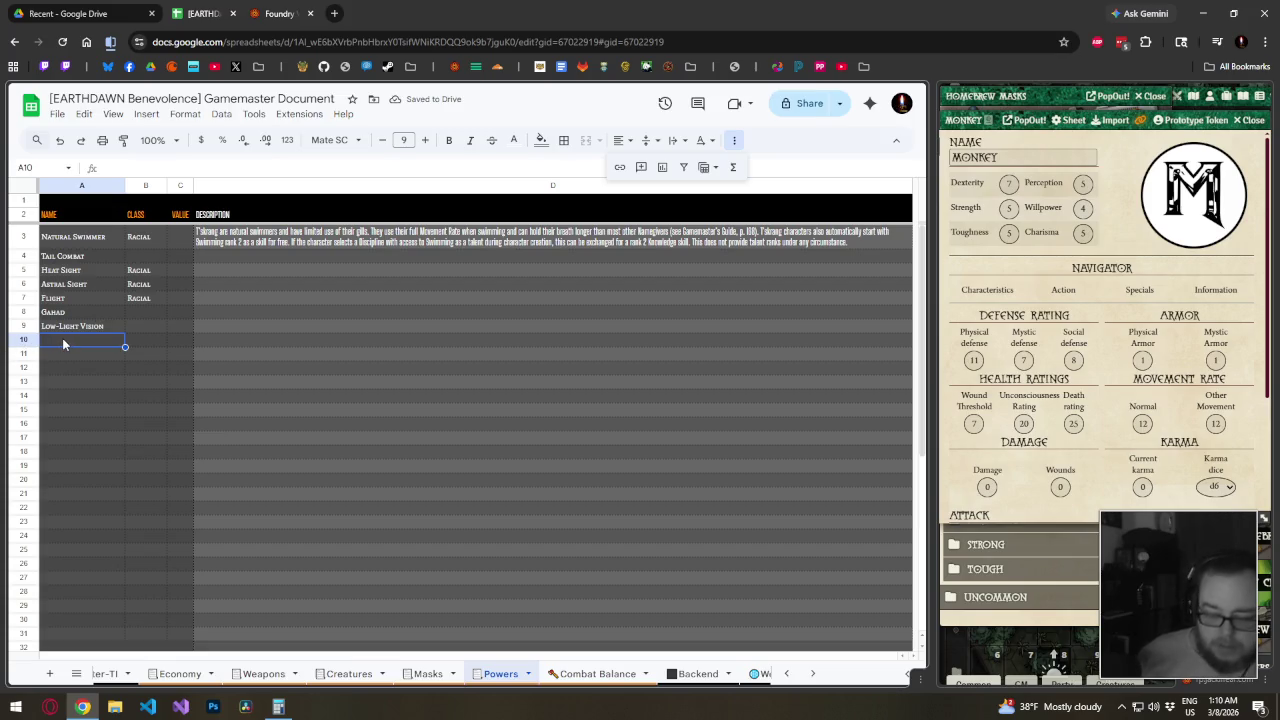
text(Increased Wou)
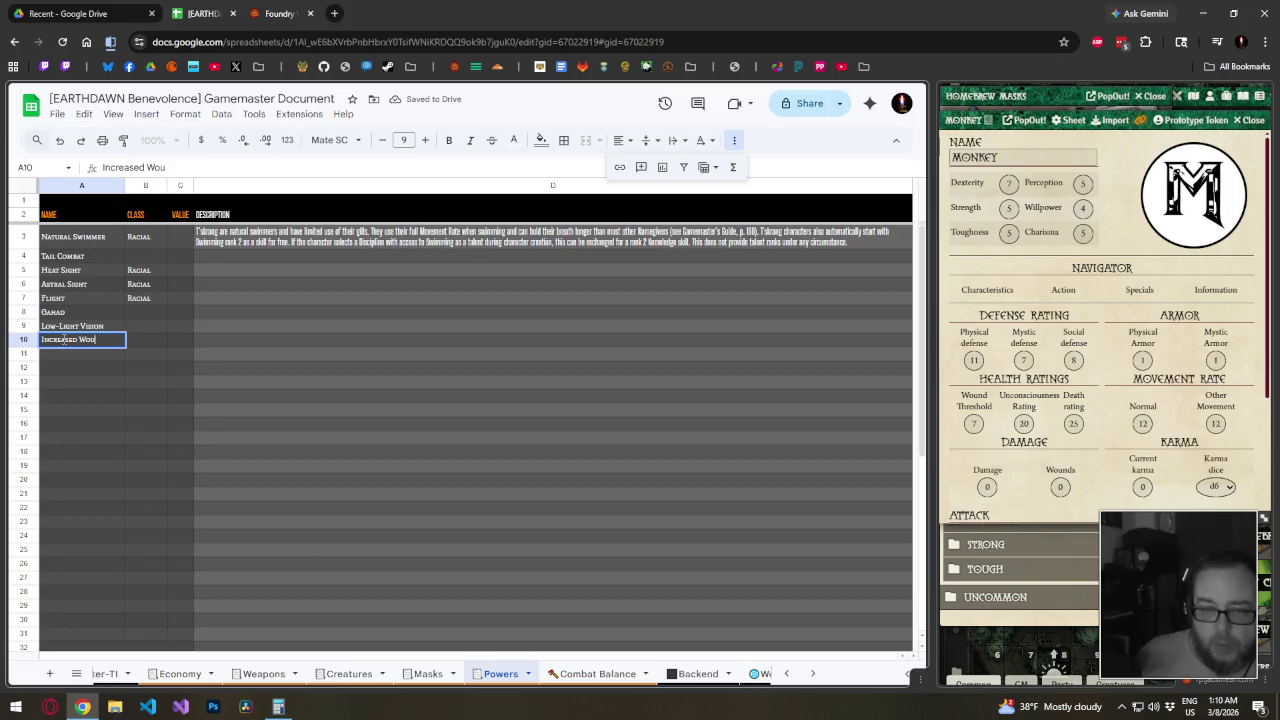
text(nd Threshold)
key(Return)
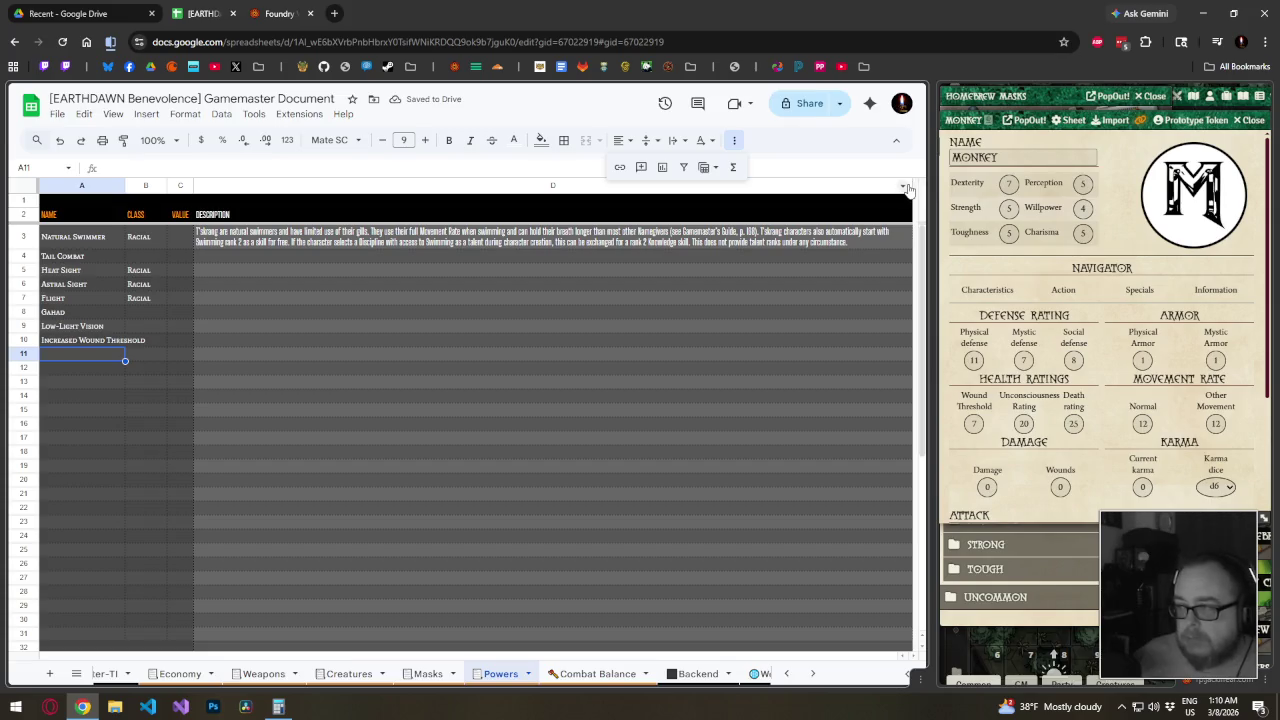
drag(912, 186, 698, 186)
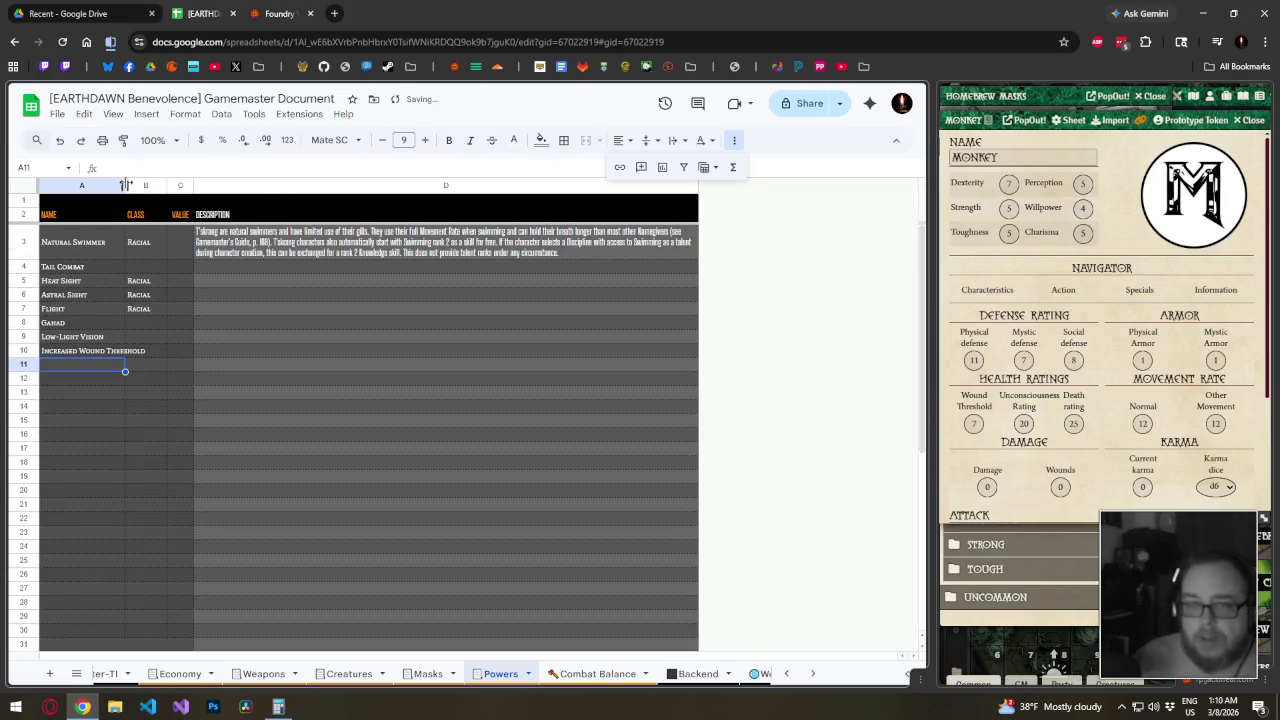
Widen column A for long power names and stretch column D back out
drag(126, 186, 147, 186)
click(158, 192)
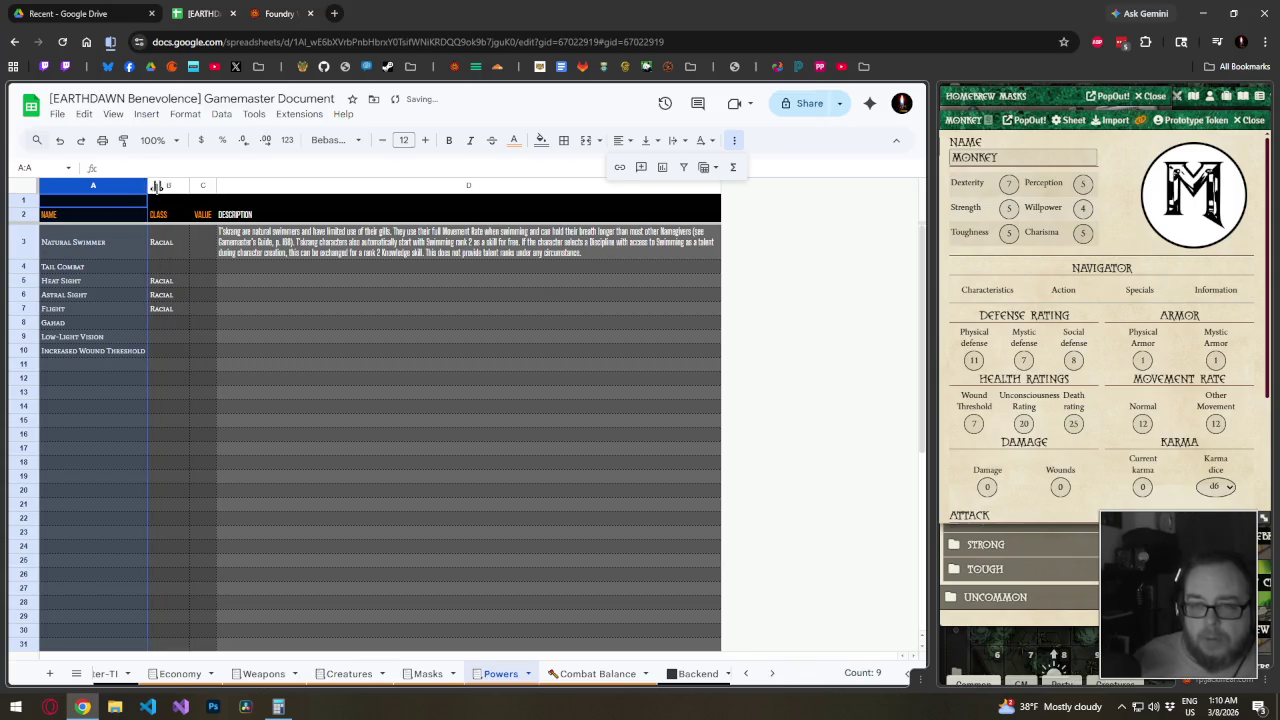
click(680, 185)
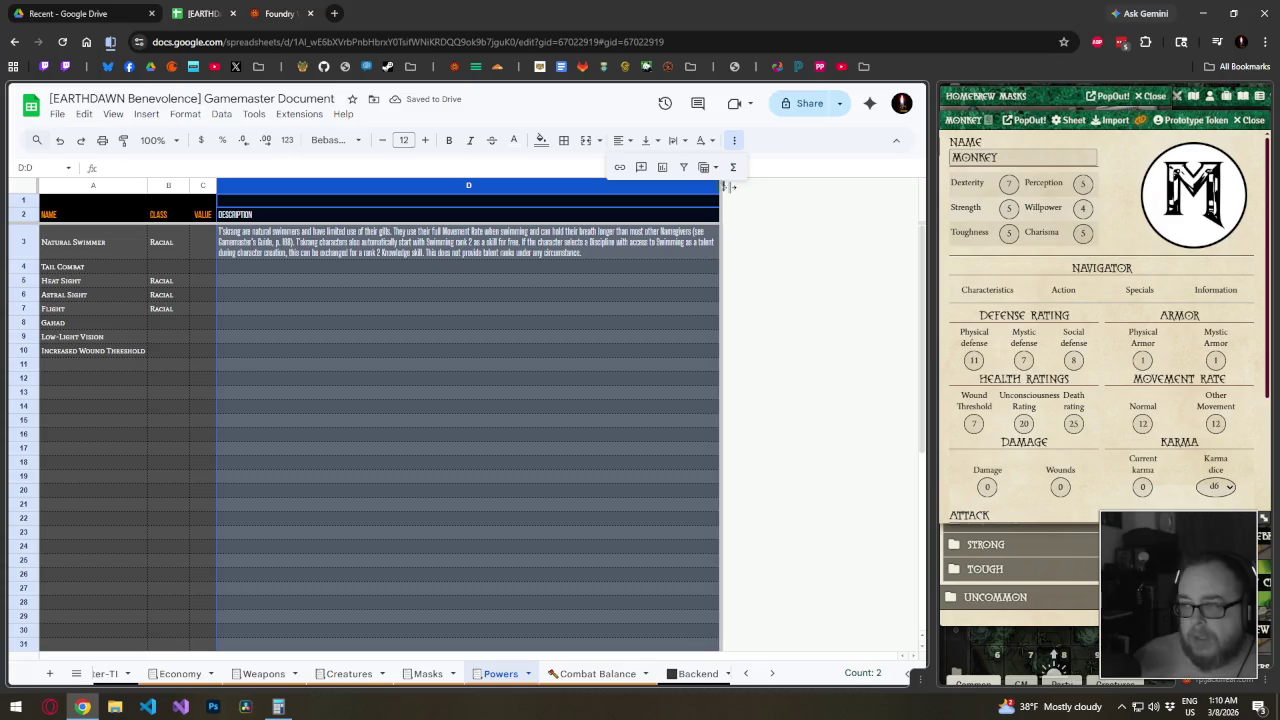
drag(728, 186, 908, 186)
click(133, 354)
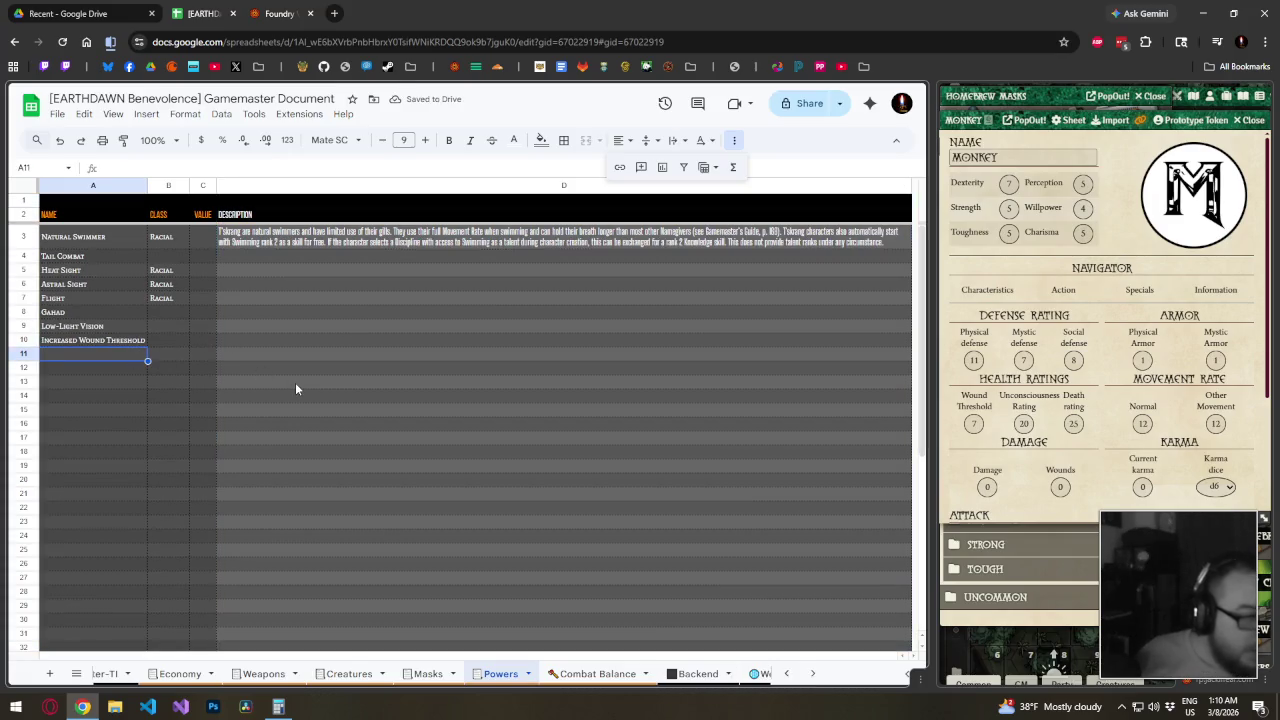
Enter Natural Armor, Versatility and Strong Back into A11:A13, widening column A slightly
text(Natural Armor)
key(Return)
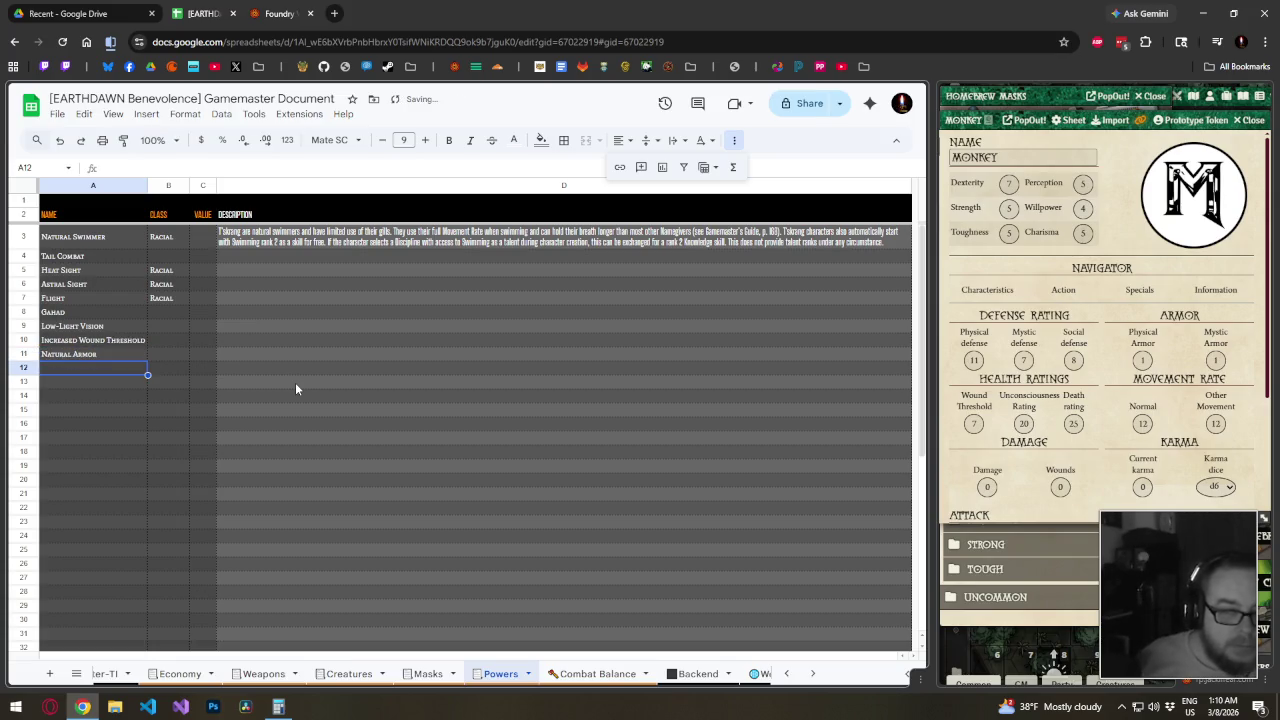
drag(148, 185, 154, 185)
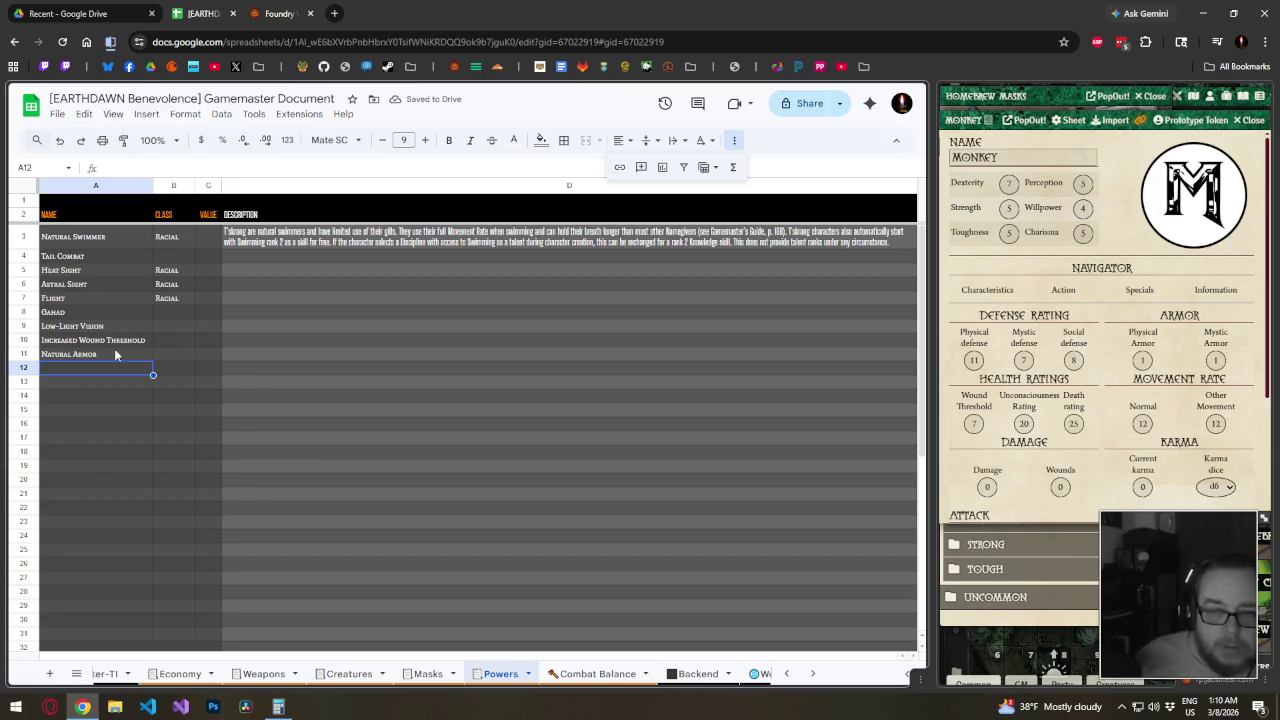
text(Versati)
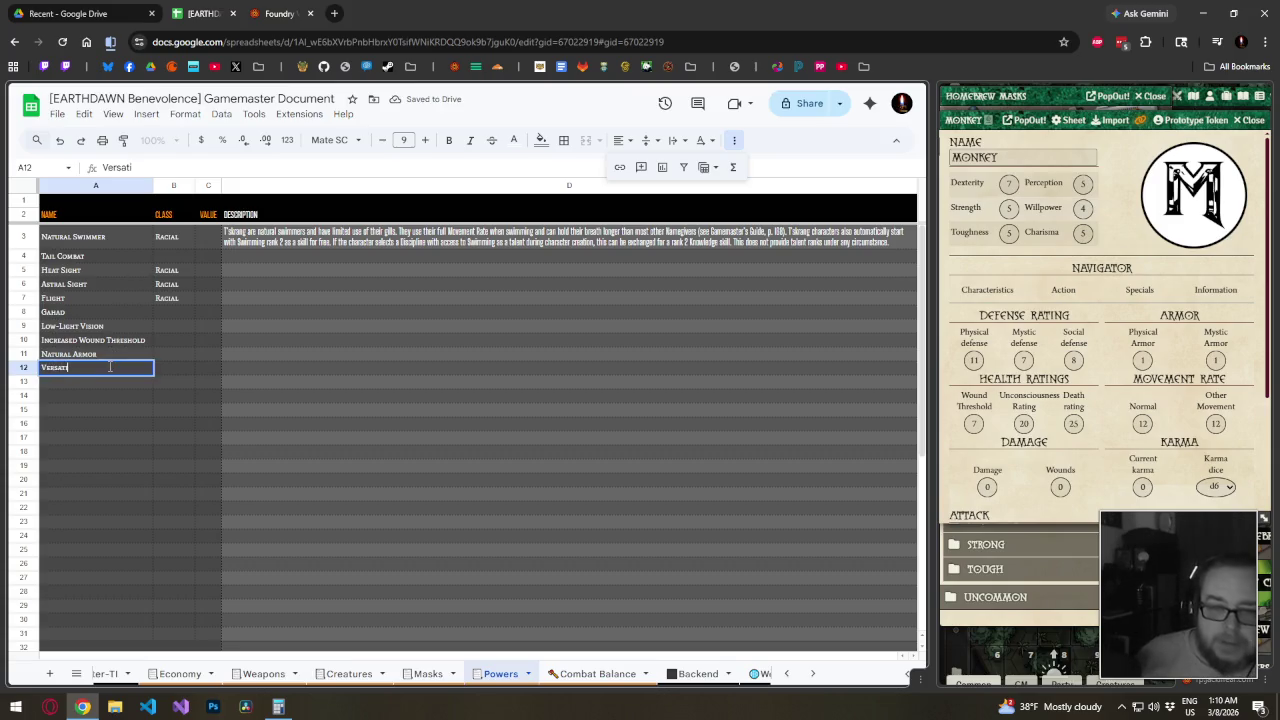
text(lity)
key(Return)
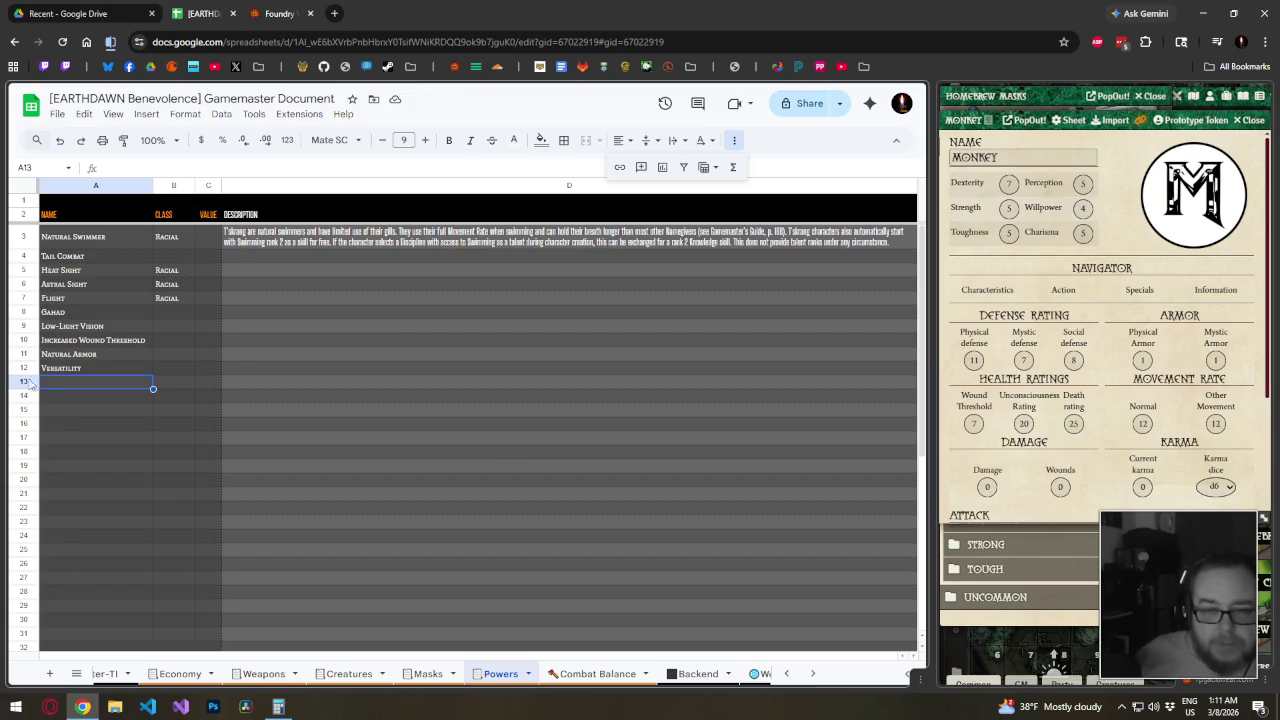
text(Strong )
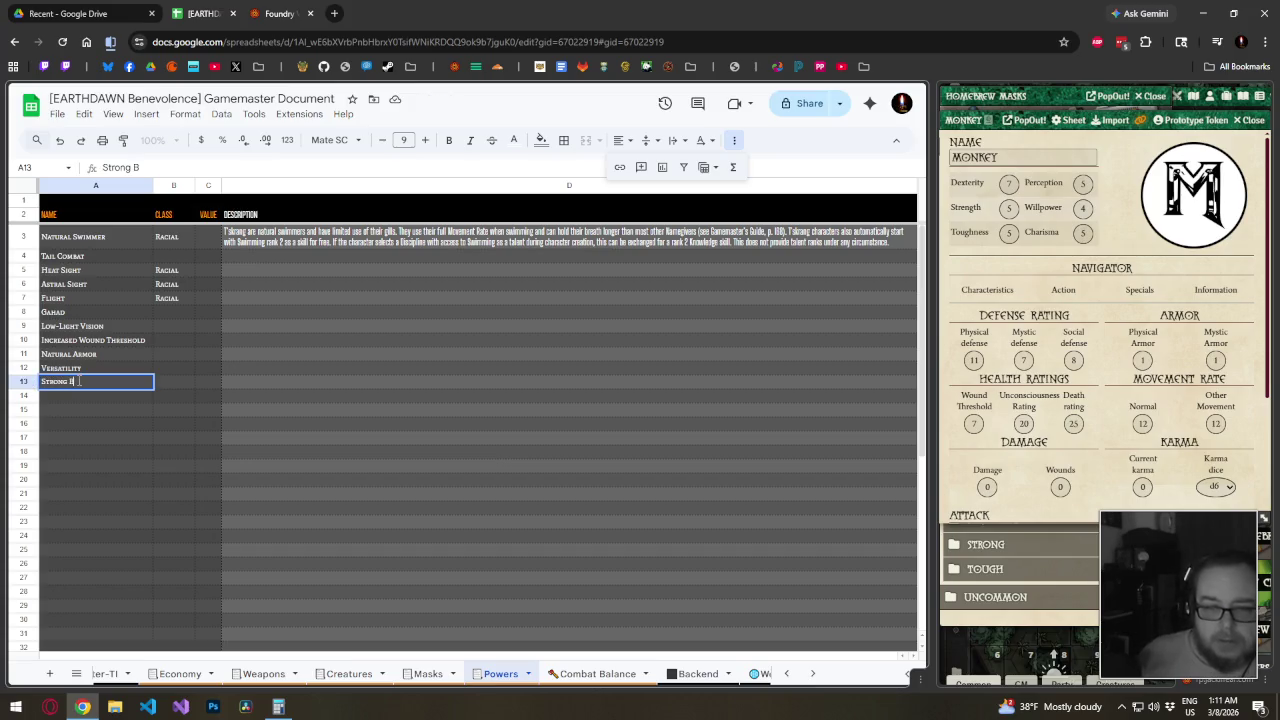
text(Back)
key(Return)
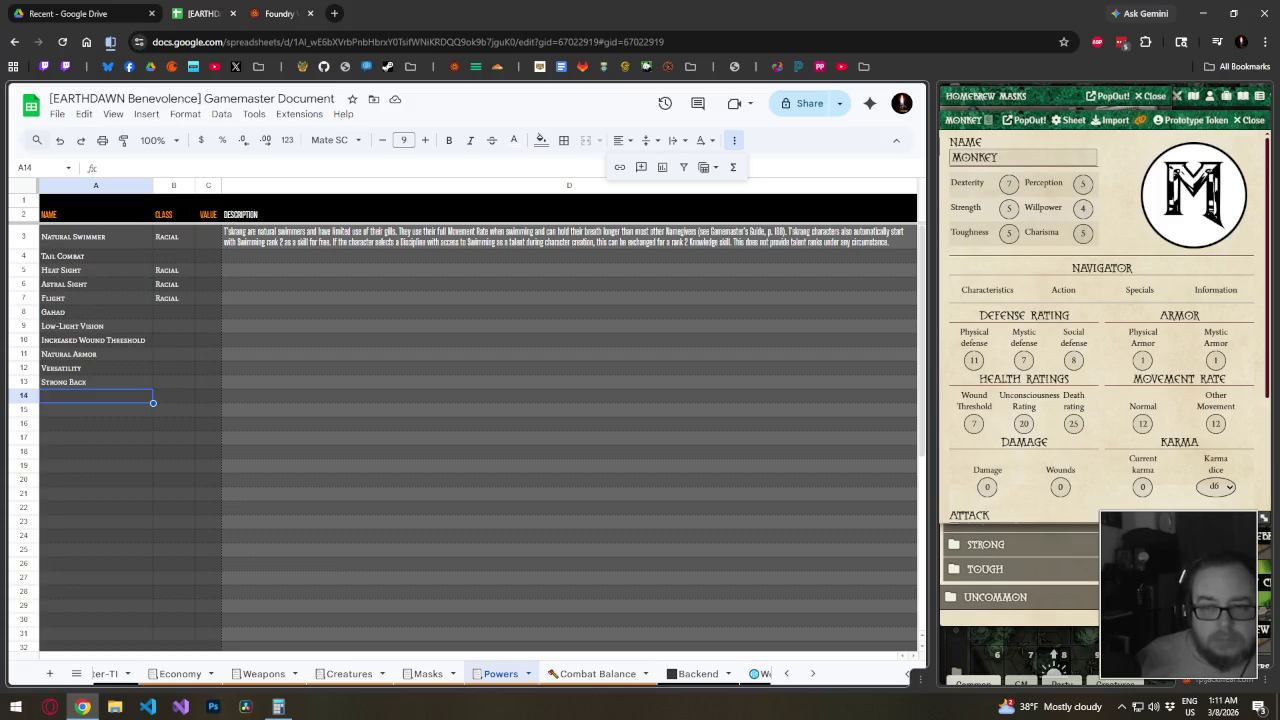
Fill 'Racial' from B3 down through B13
click(192, 242)
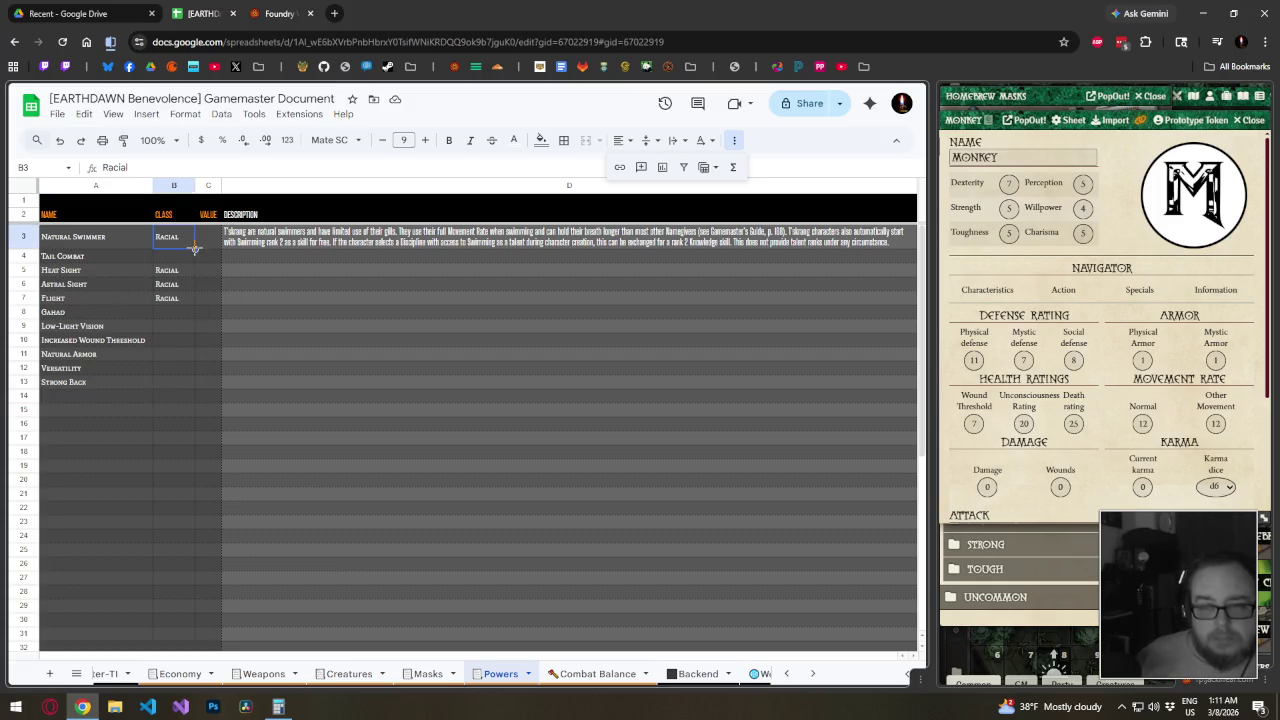
drag(195, 248, 176, 380)
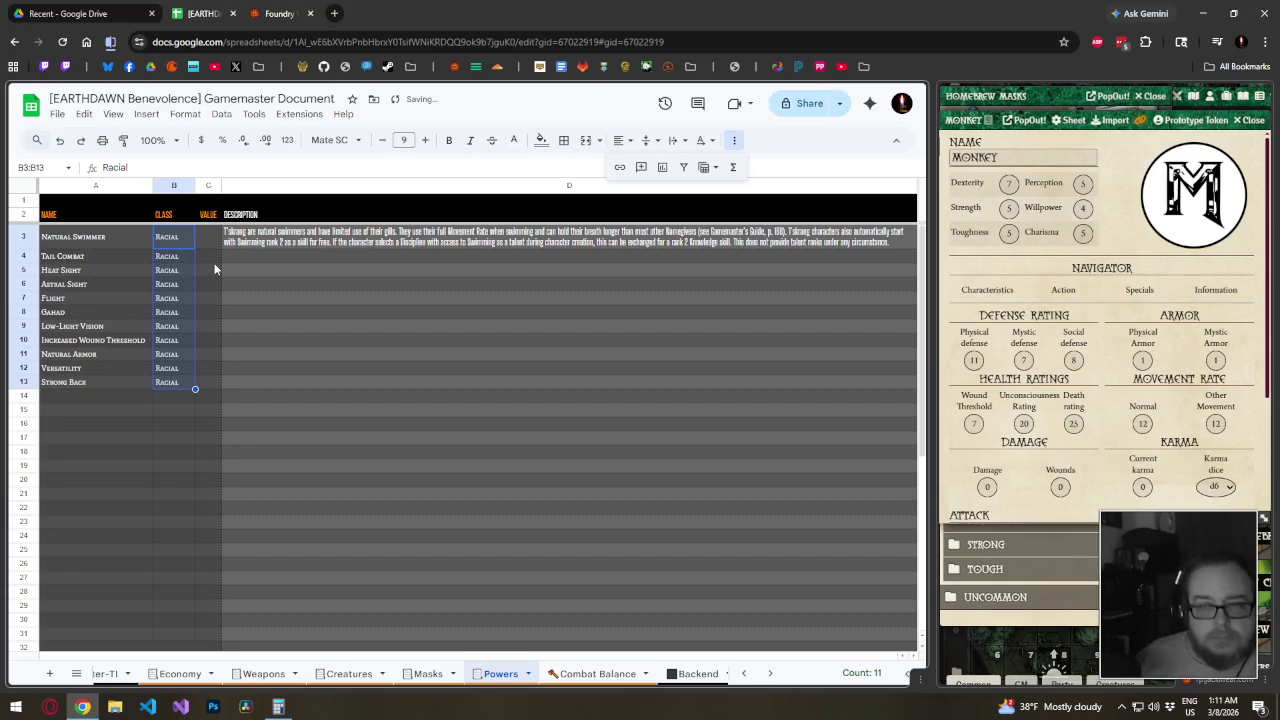
click(381, 240)
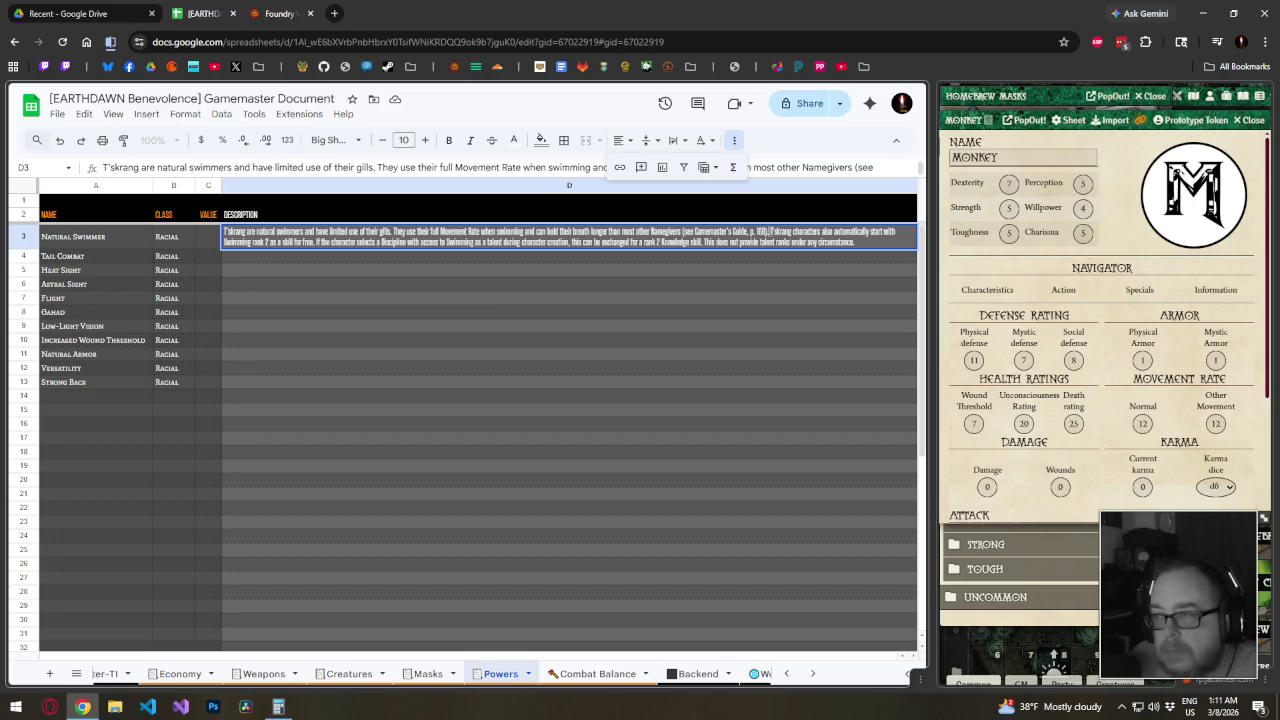
Delete the Gamemaster's Guide page reference and final Discipline sentence from D3
key(ctrl+a)
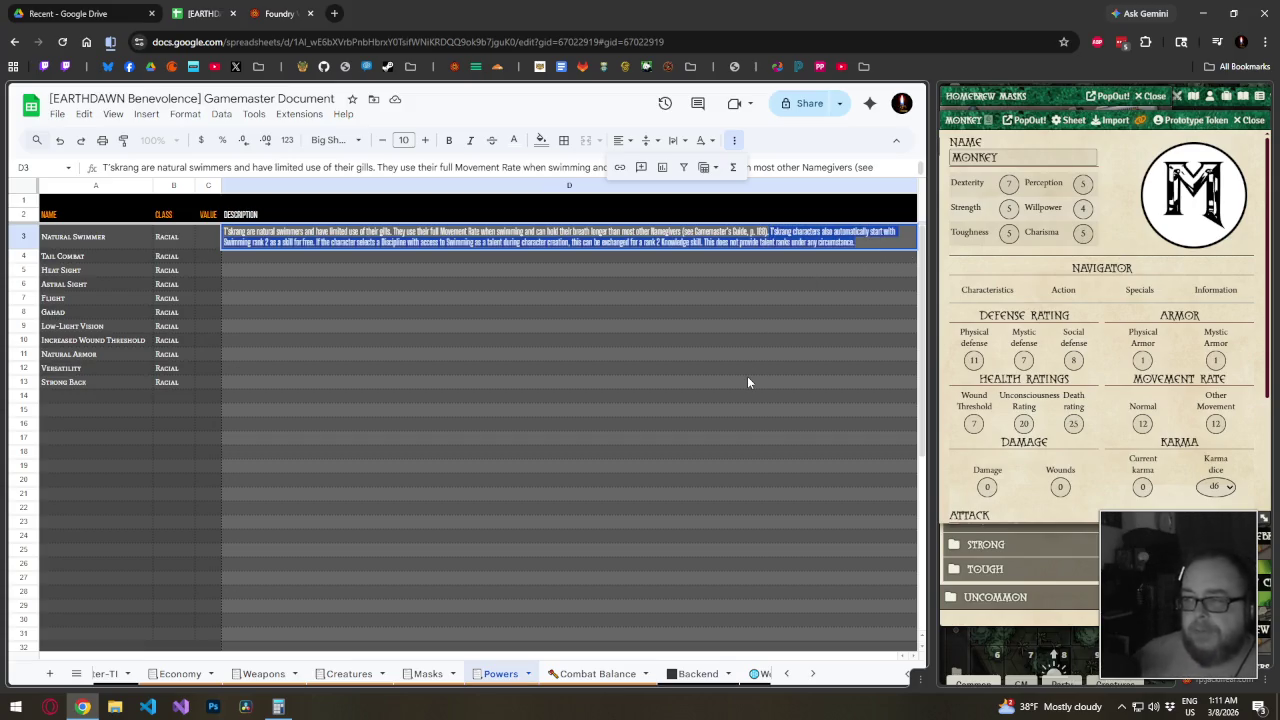
key(ctrl+Left)
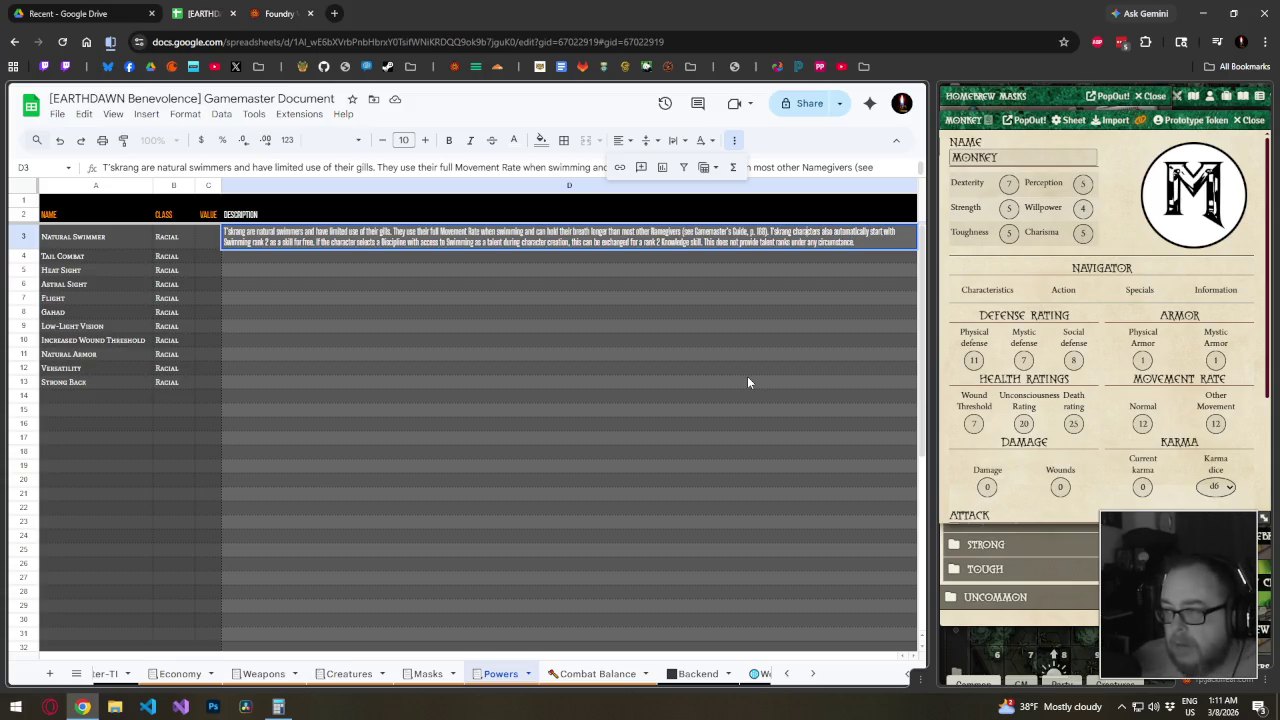
key(ctrl+shift+Left)
key(ctrl+shift+Left)
key(ctrl+shift+Left)
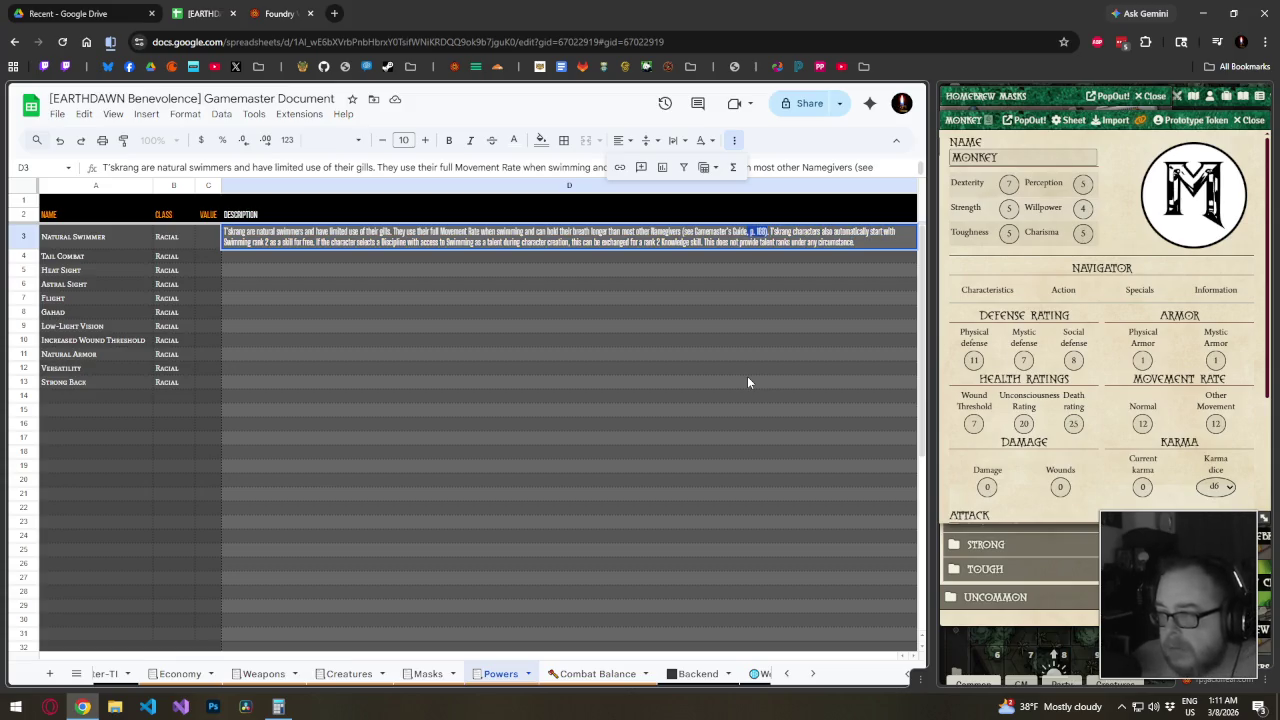
key(ctrl+shift+Left)
key(ctrl+shift+Left)
key(ctrl+shift+Left)
key(BackSpace)
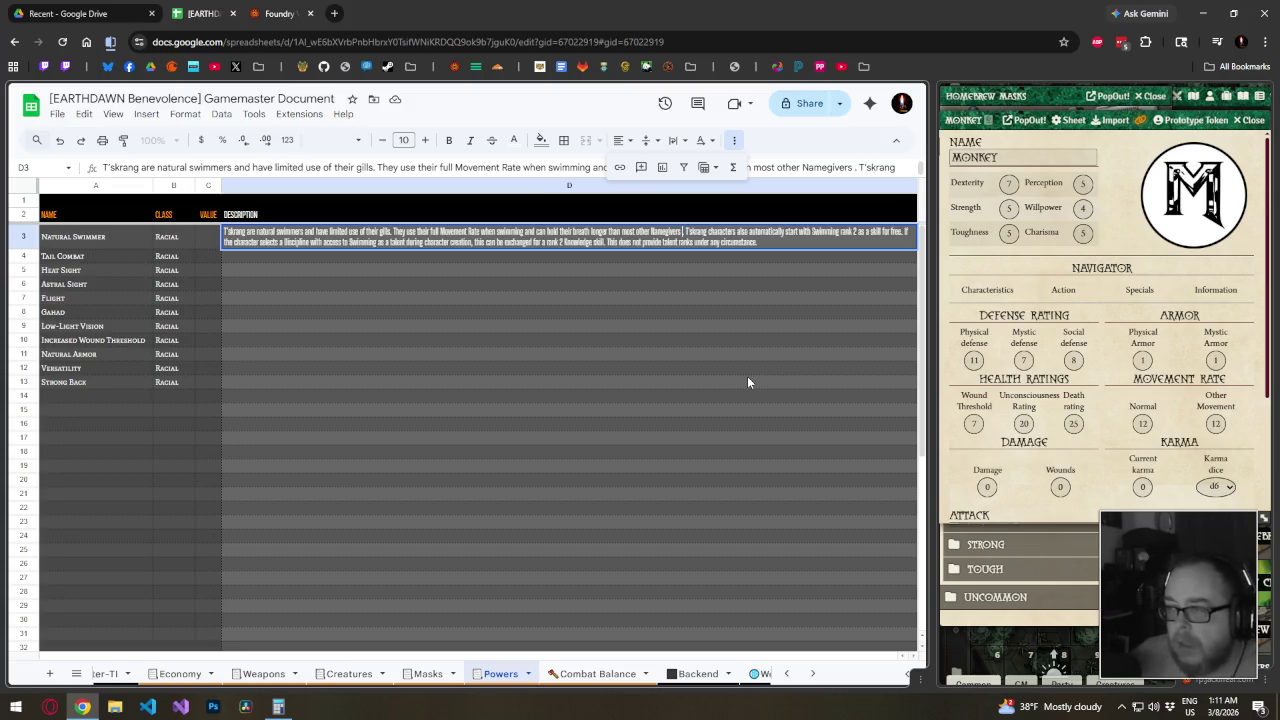
key(ctrl+Right)
key(ctrl+Right)
key(ctrl+Right)
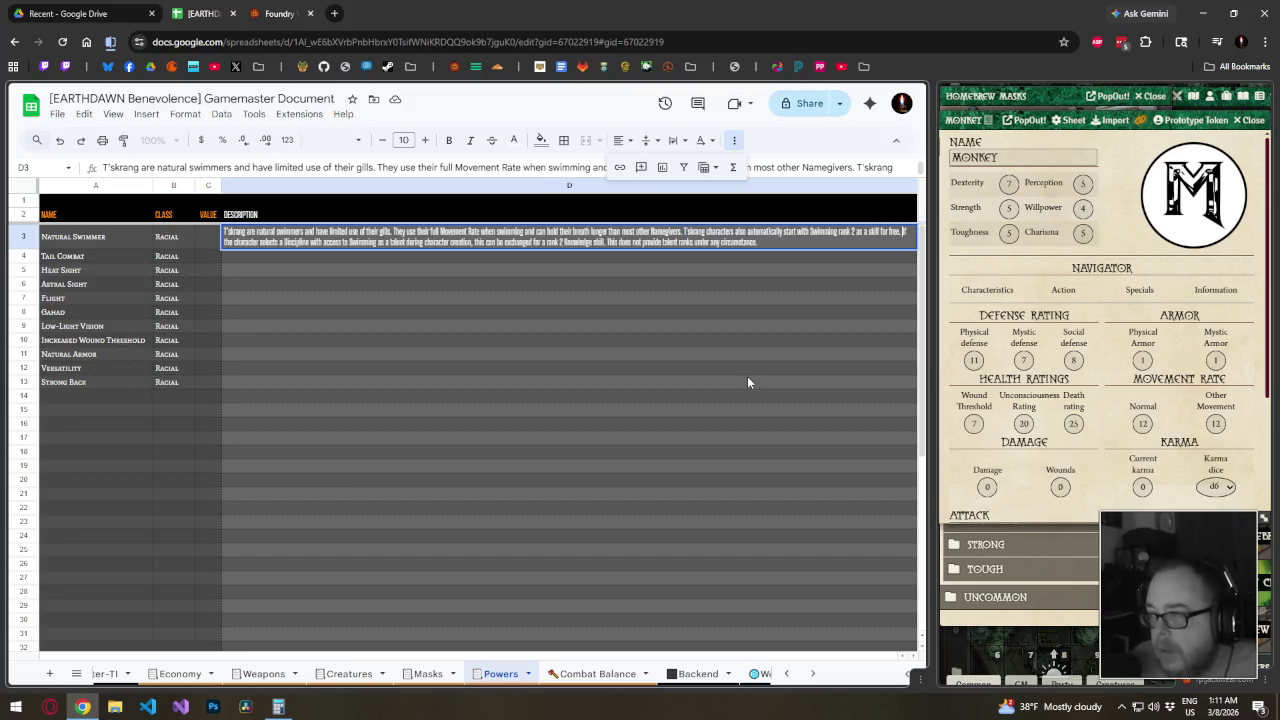
key(ctrl+shift+End)
key(BackSpace)
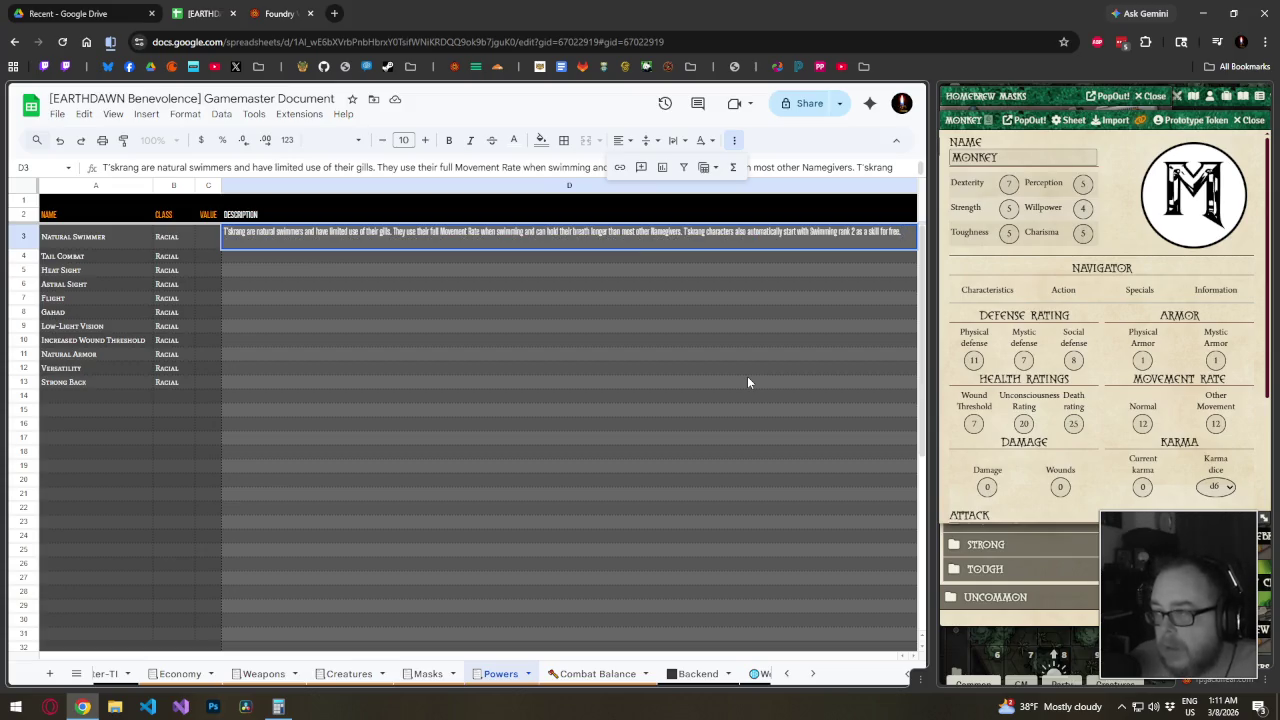
key(Return)
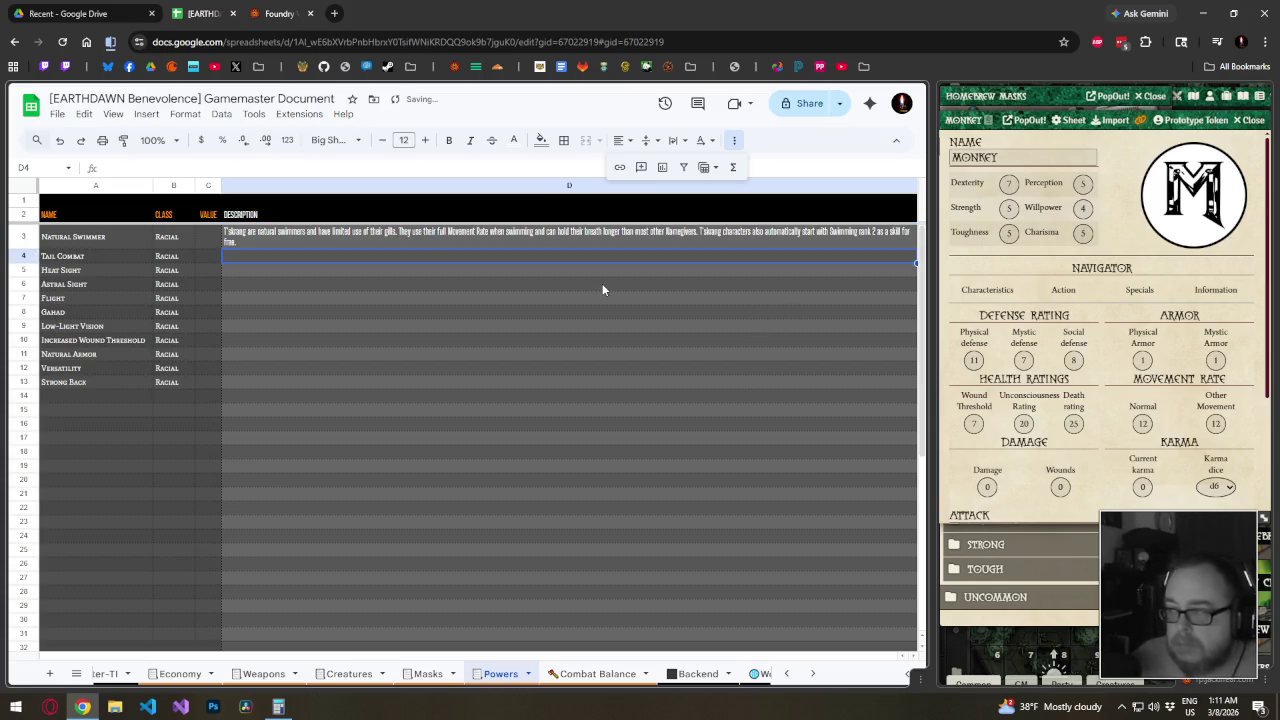
Change 'other Namegivers' to 'others' in the D3 description
double_click(472, 237)
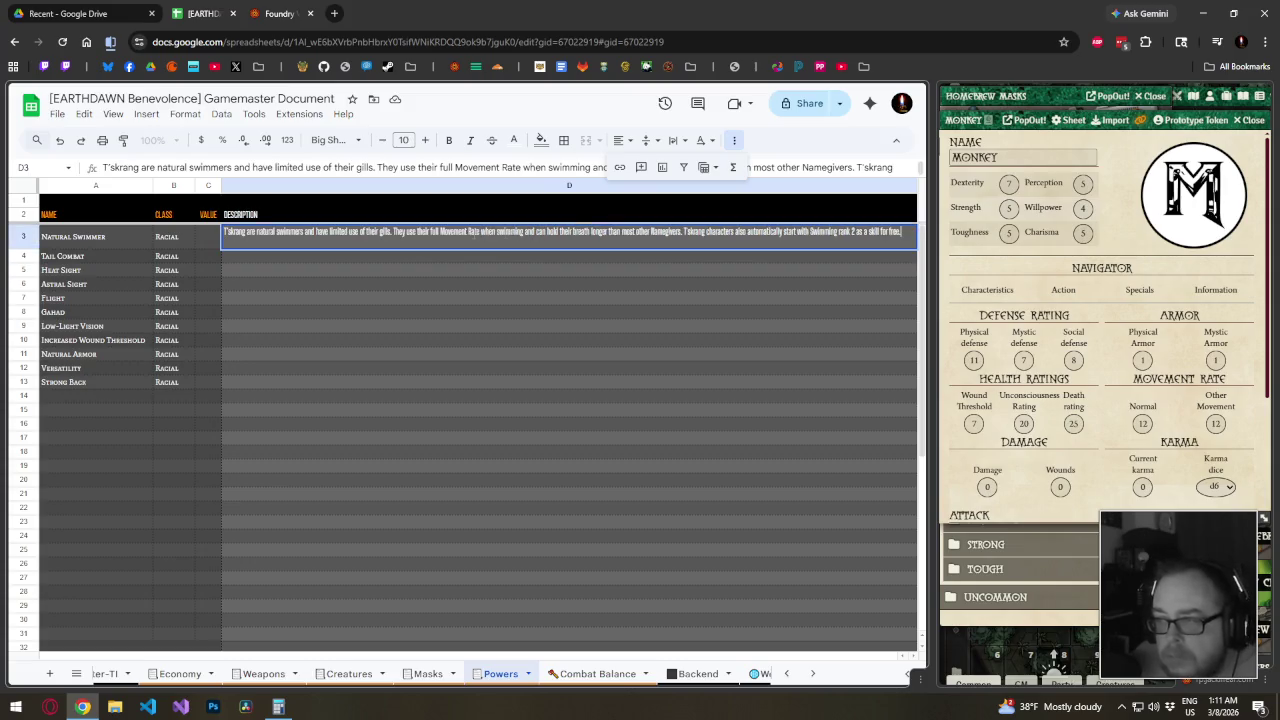
click(651, 232)
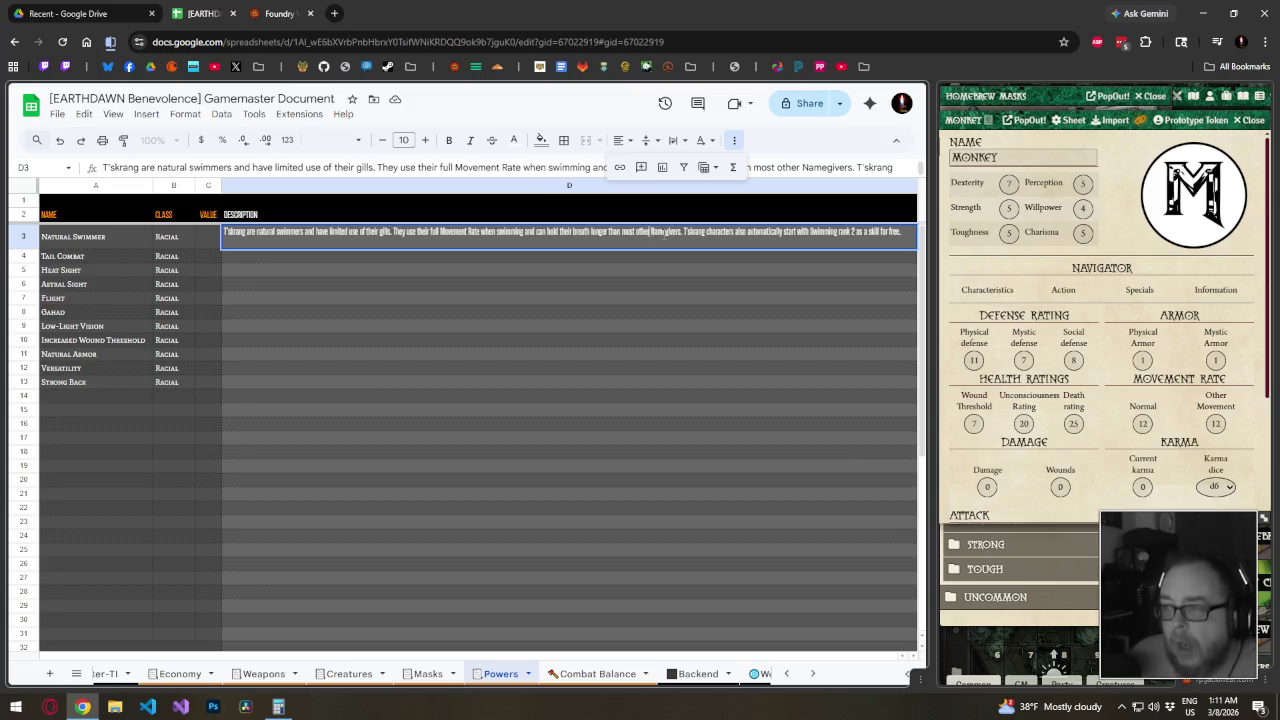
text(s)
key(Delete)
key(Delete)
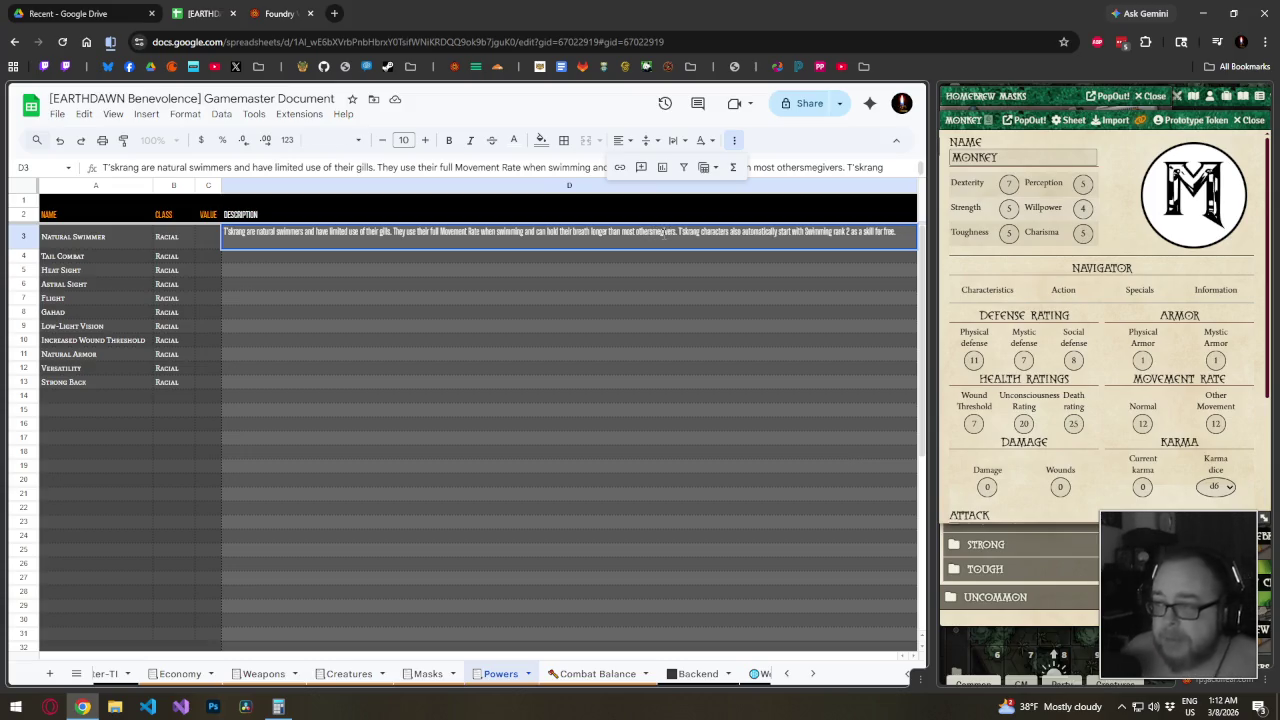
key(Delete)
key(Delete)
key(Delete)
key(Delete)
key(Delete)
key(Delete)
key(Delete)
key(Delete)
key(Return)
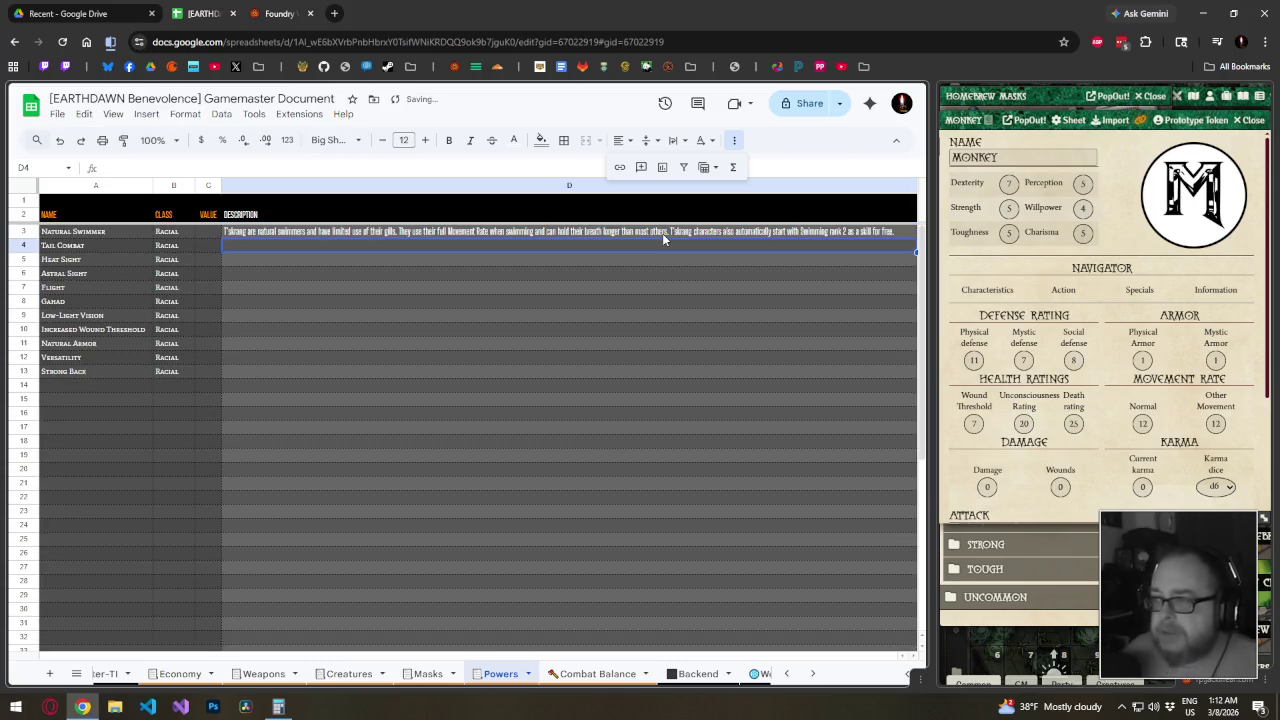
click(567, 272)
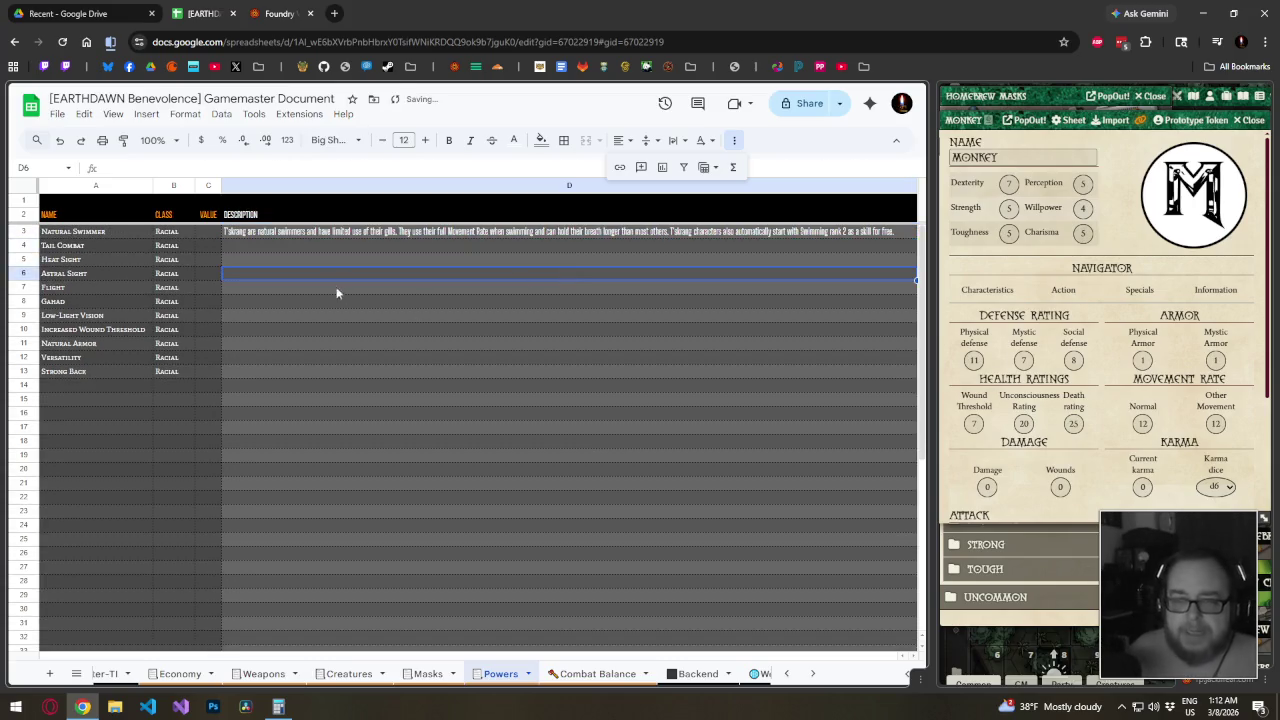
click(214, 232)
click(232, 273)
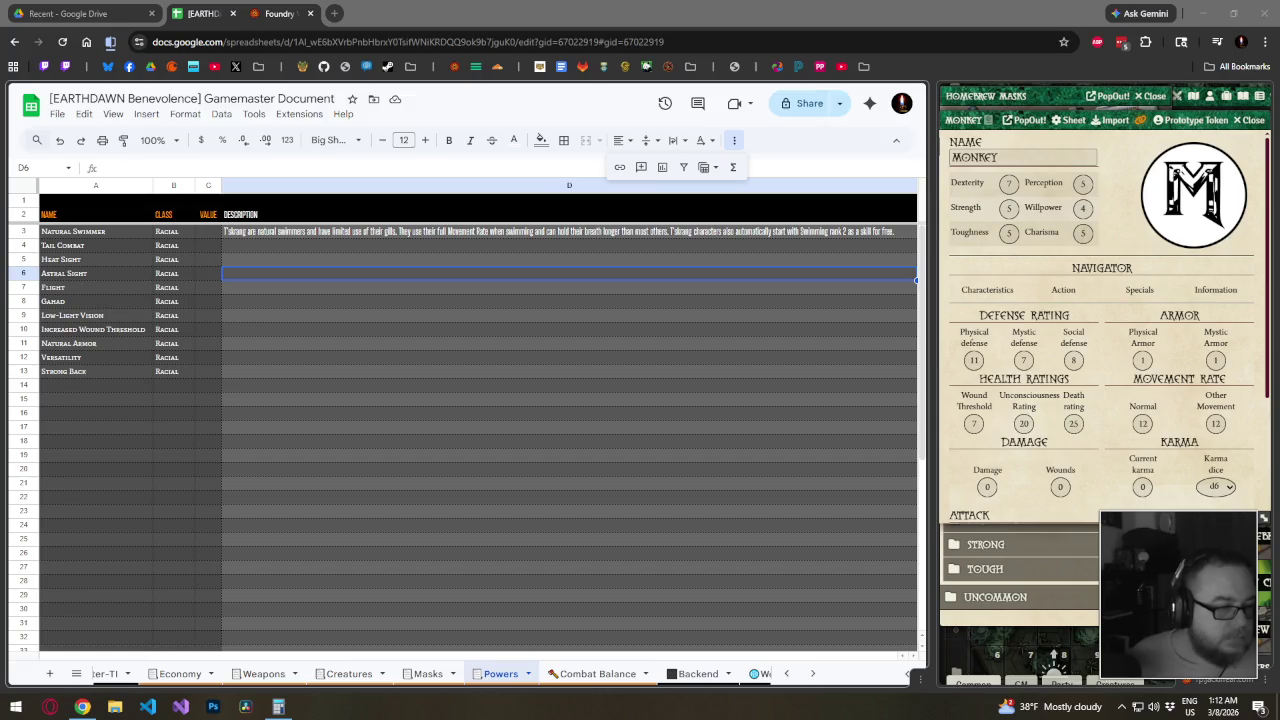
click(350, 460)
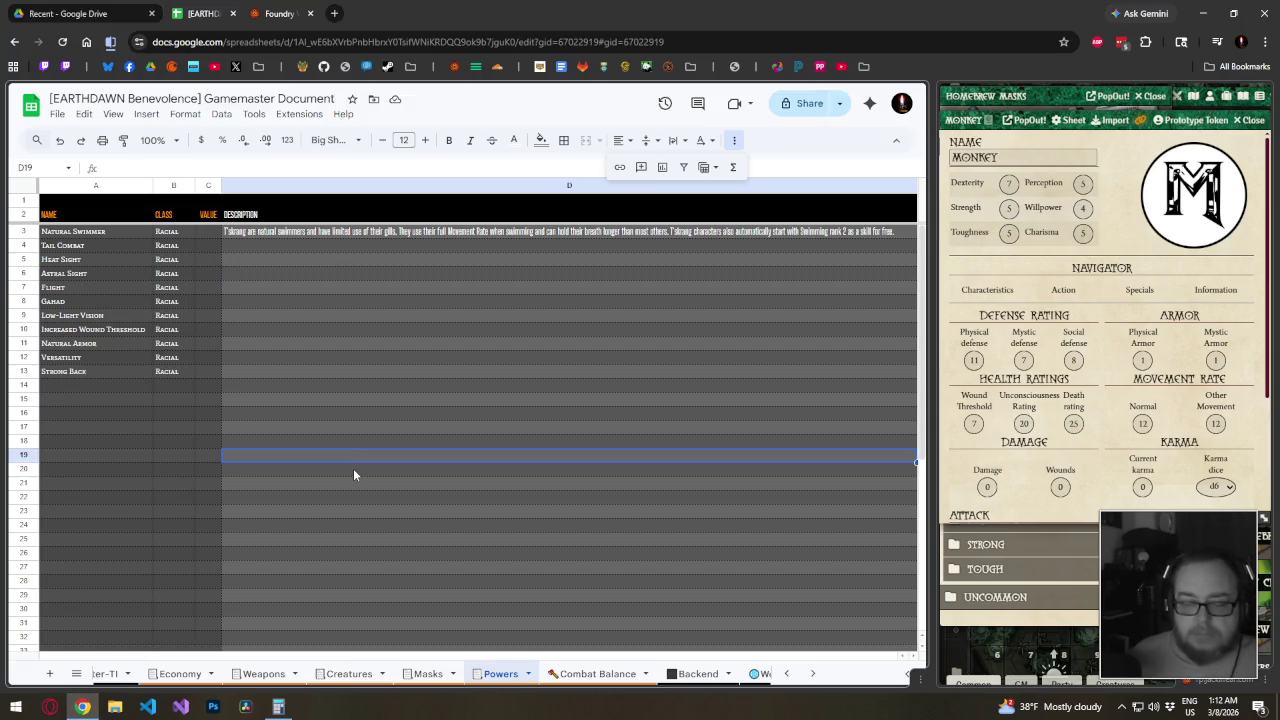
scroll(371, 673, up, 3)
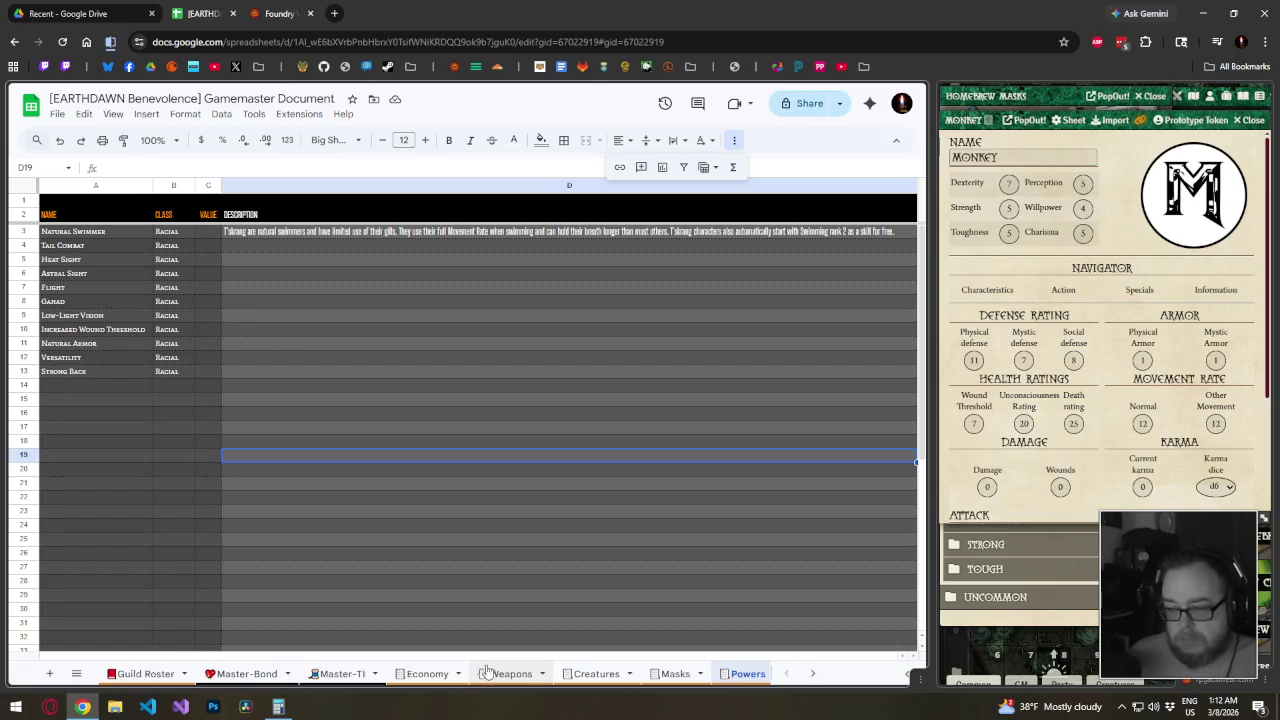
Prefix the Creatures sheet name with the alien-monster emoji
scroll(450, 675, down, 2)
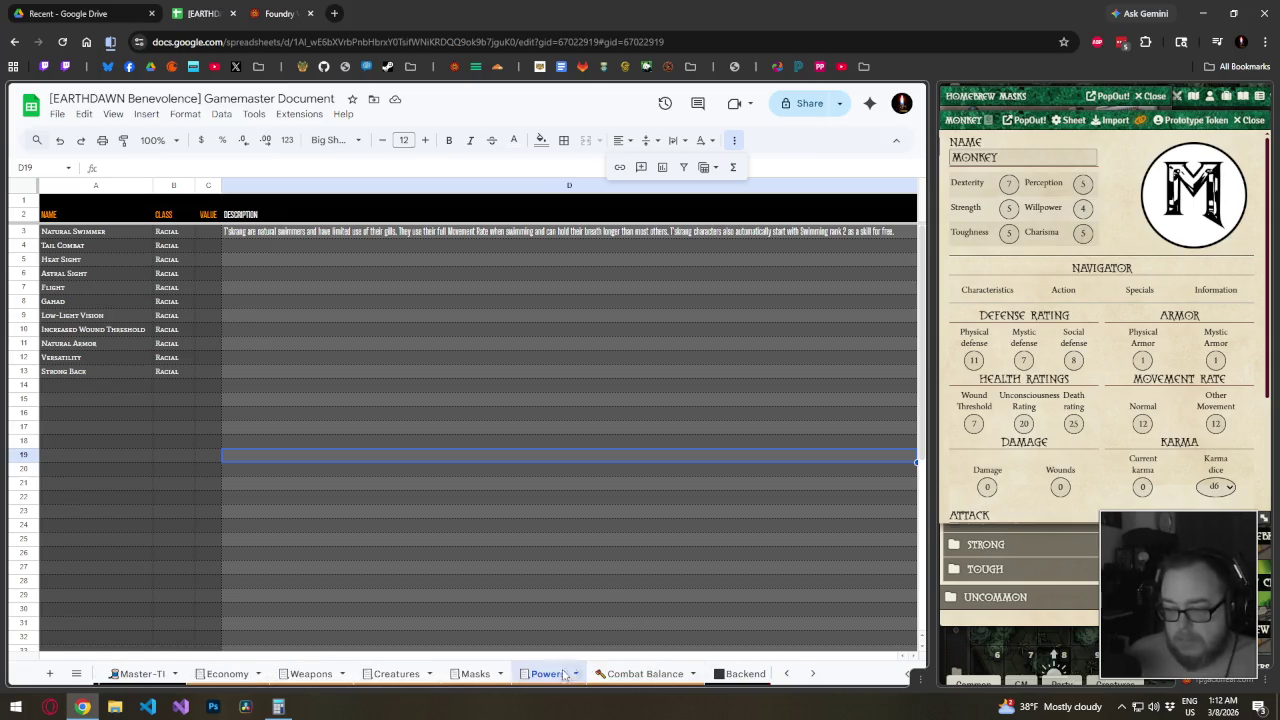
click(385, 678)
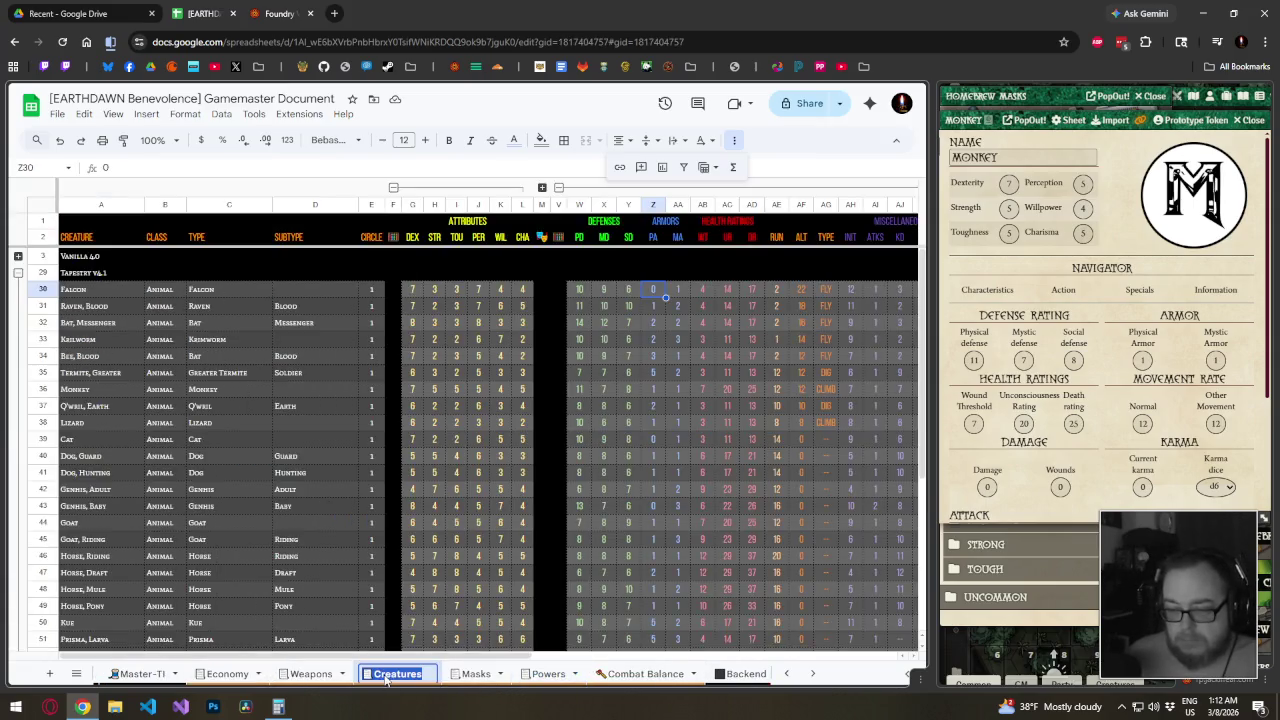
double_click(427, 668)
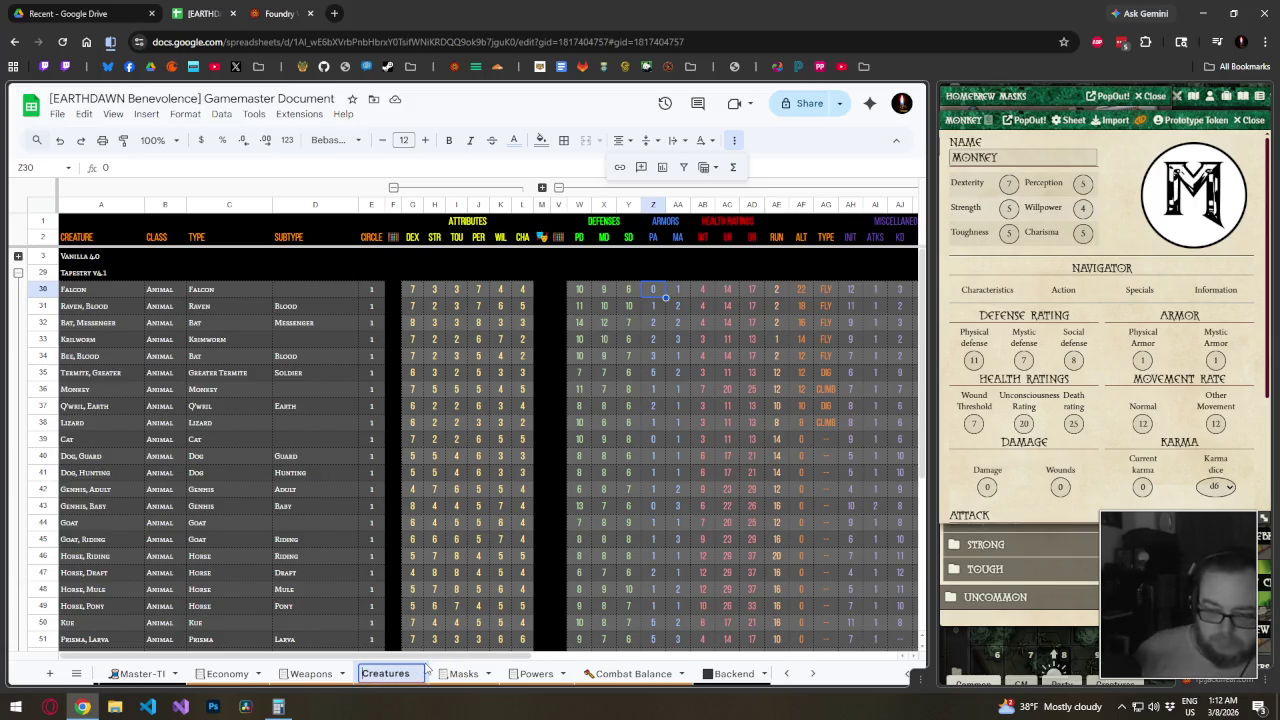
key(super+period)
text(creature)
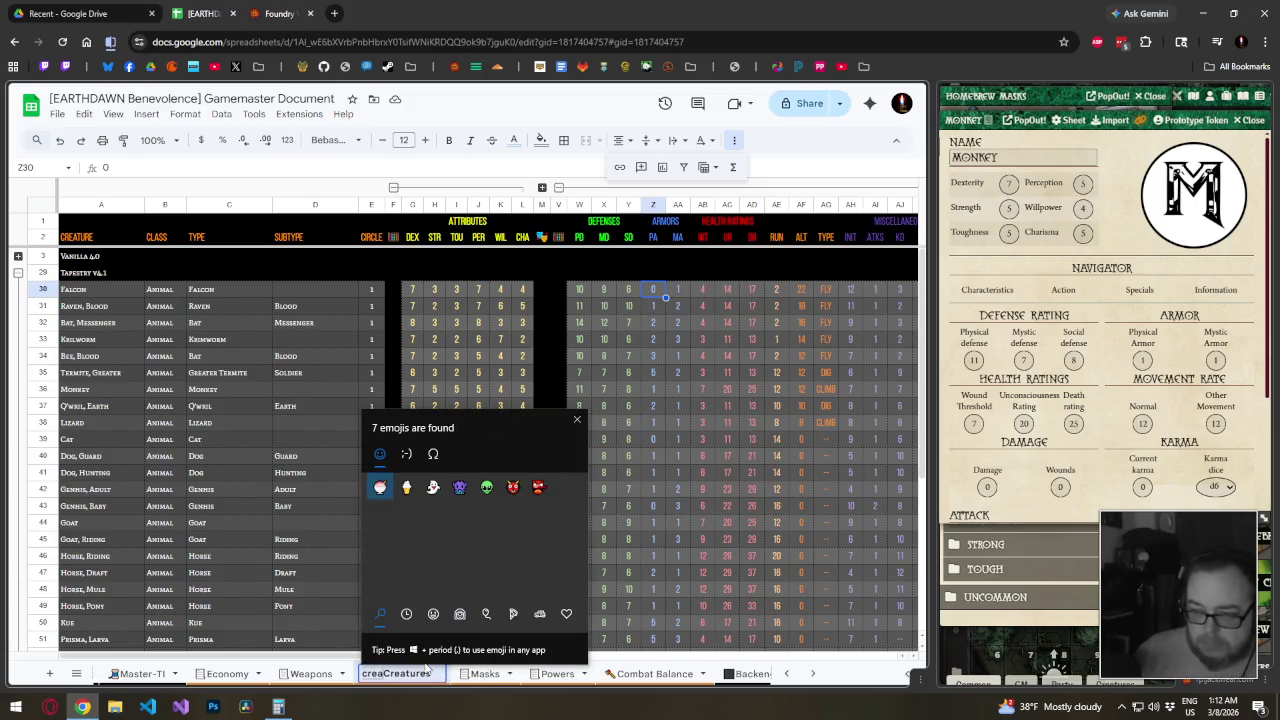
key(Right)
key(Right)
key(Right)
key(Return)
key(Escape)
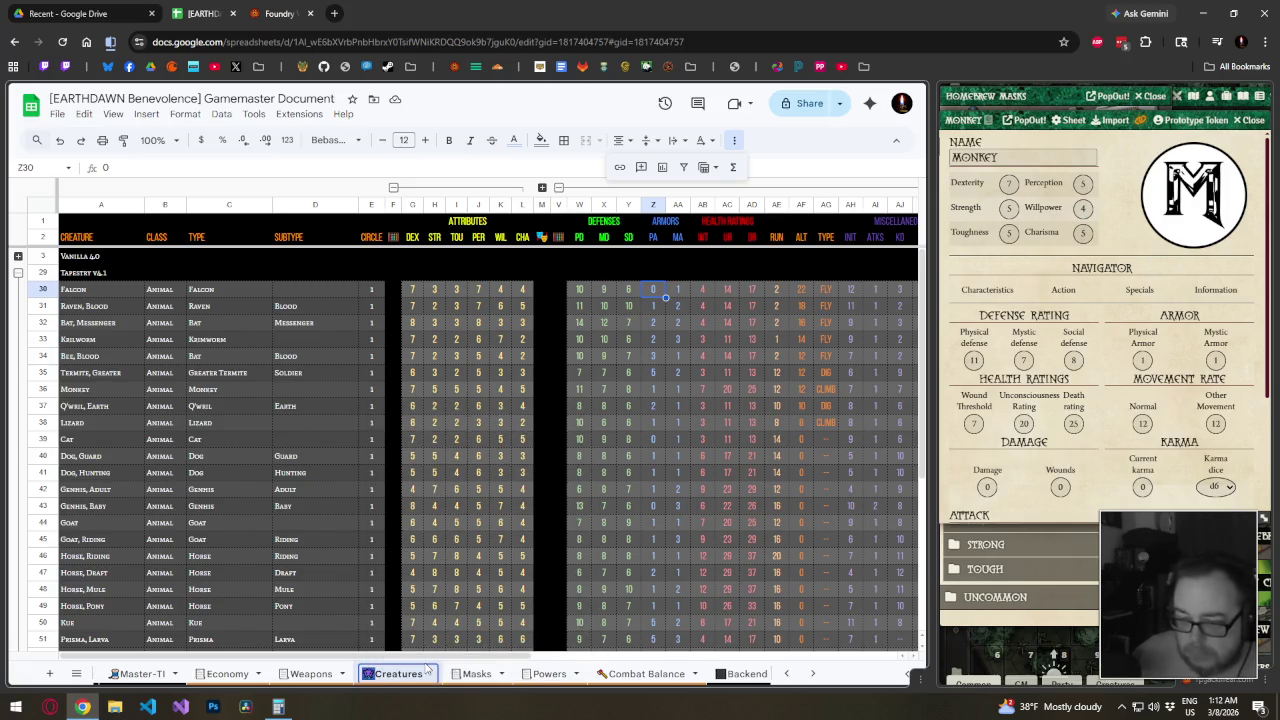
Flip between the Masks, Powers and Creatures sheets
click(470, 674)
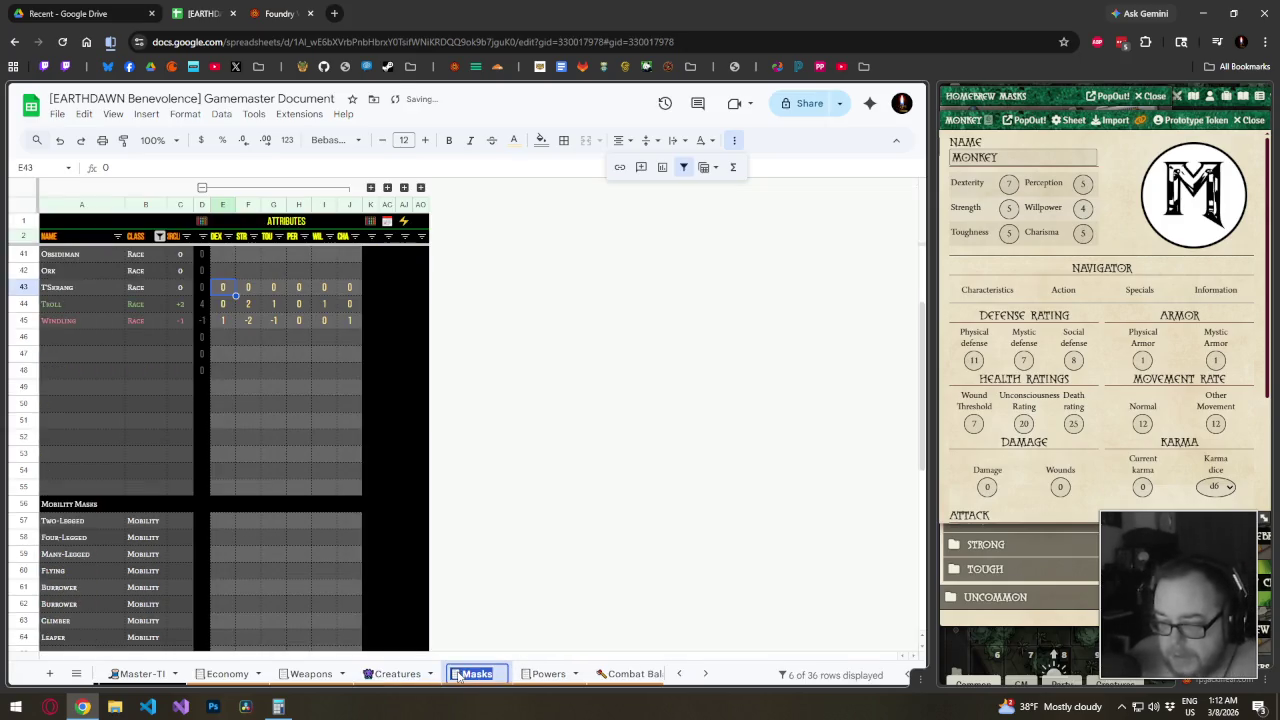
click(548, 674)
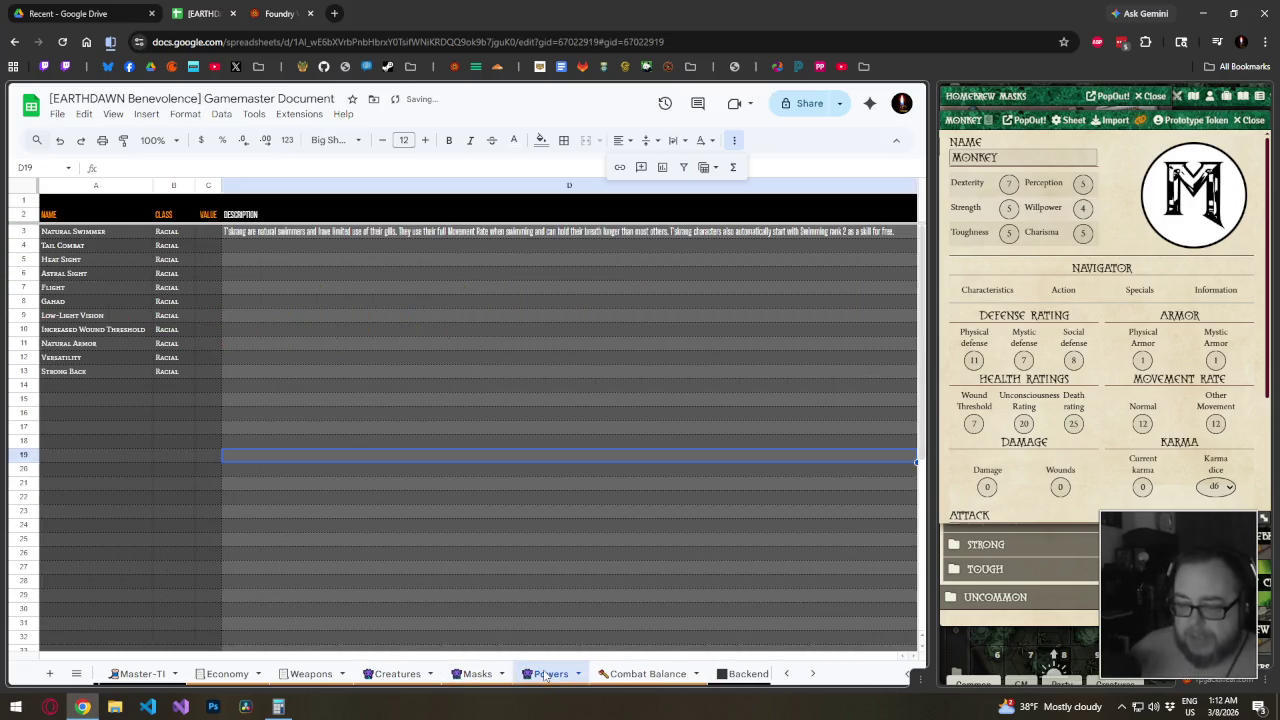
click(397, 674)
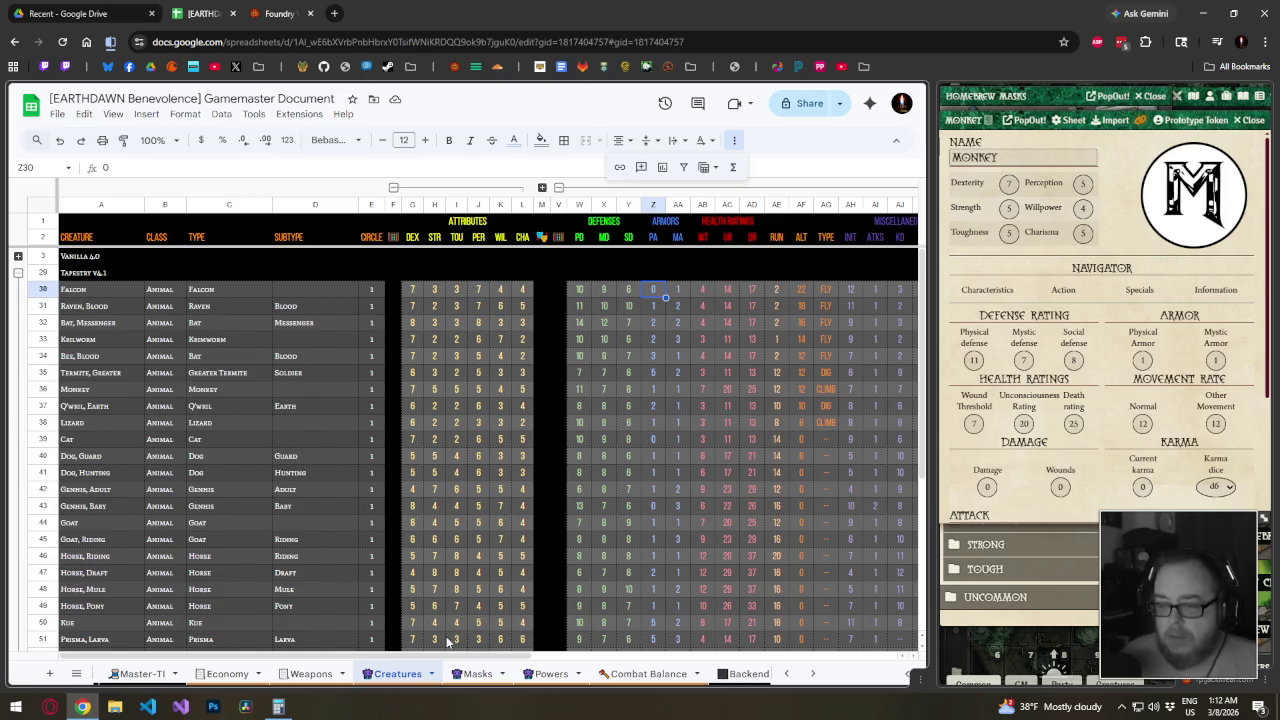
click(540, 674)
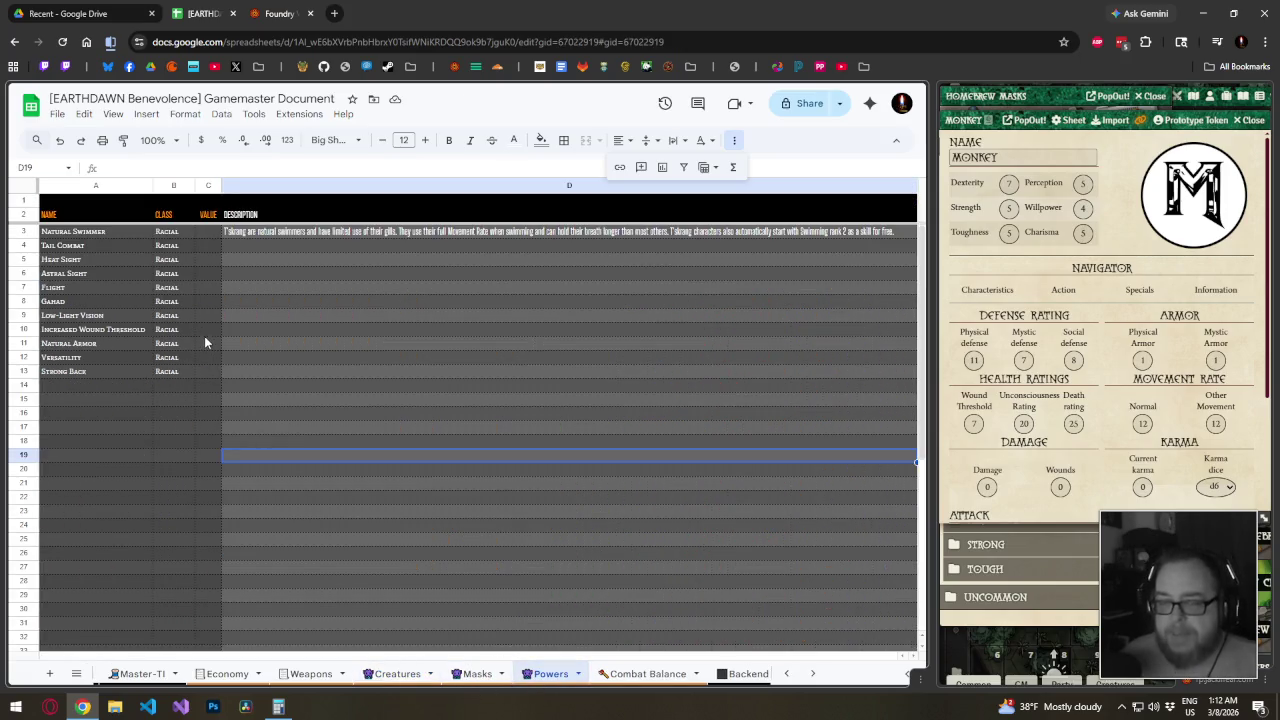
click(398, 674)
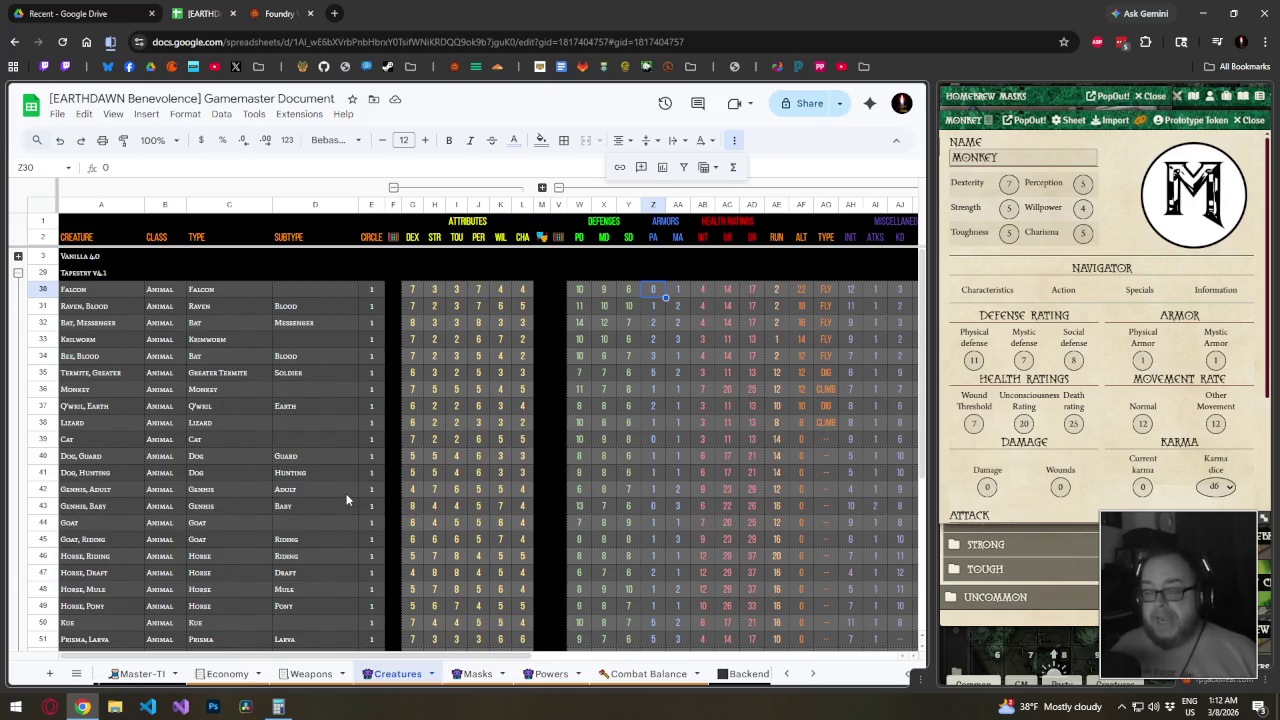
Scroll through the Creatures animal list, then switch to the Masks sheet
scroll(345, 492, down, 2)
scroll(344, 492, down, 5)
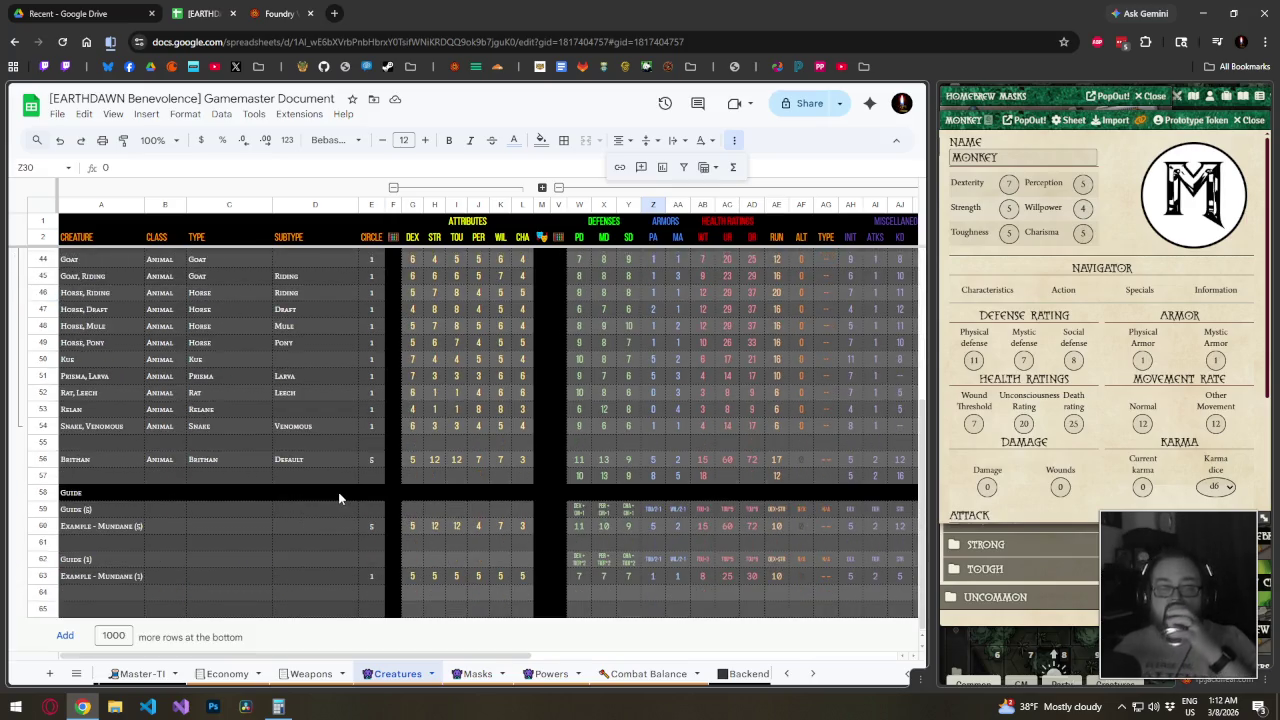
scroll(336, 495, up, 5)
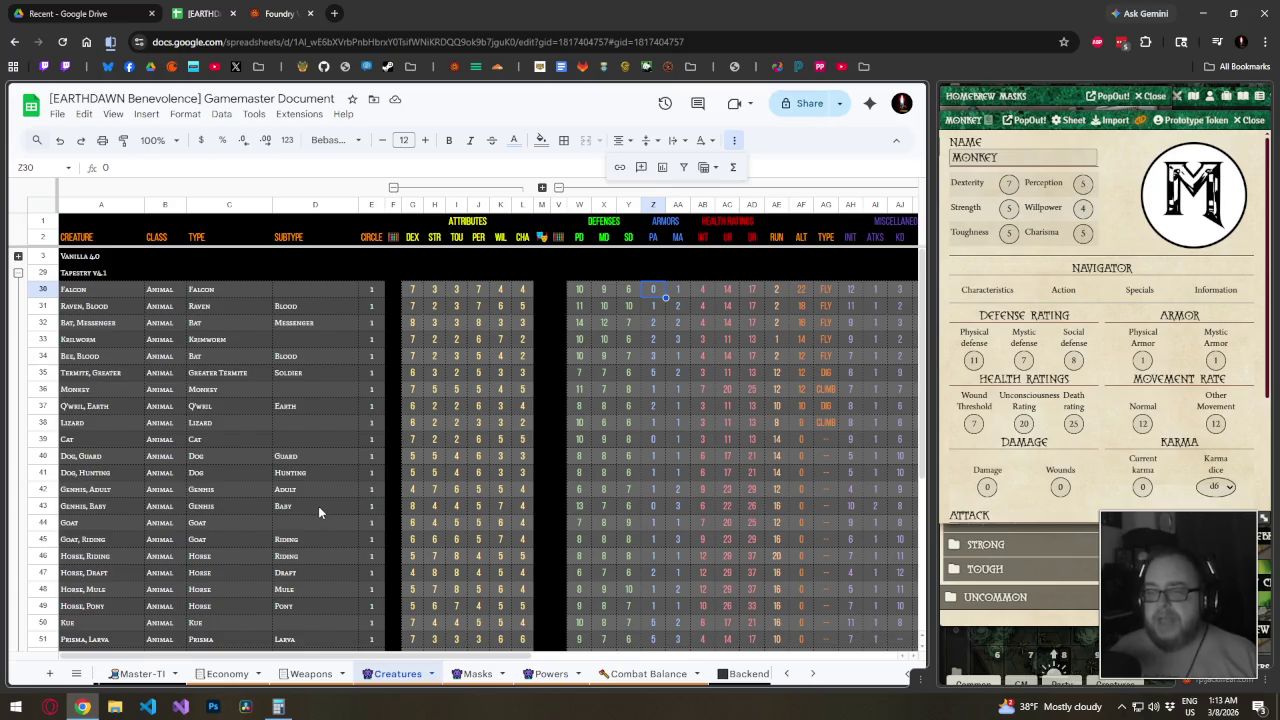
scroll(318, 506, down, 5)
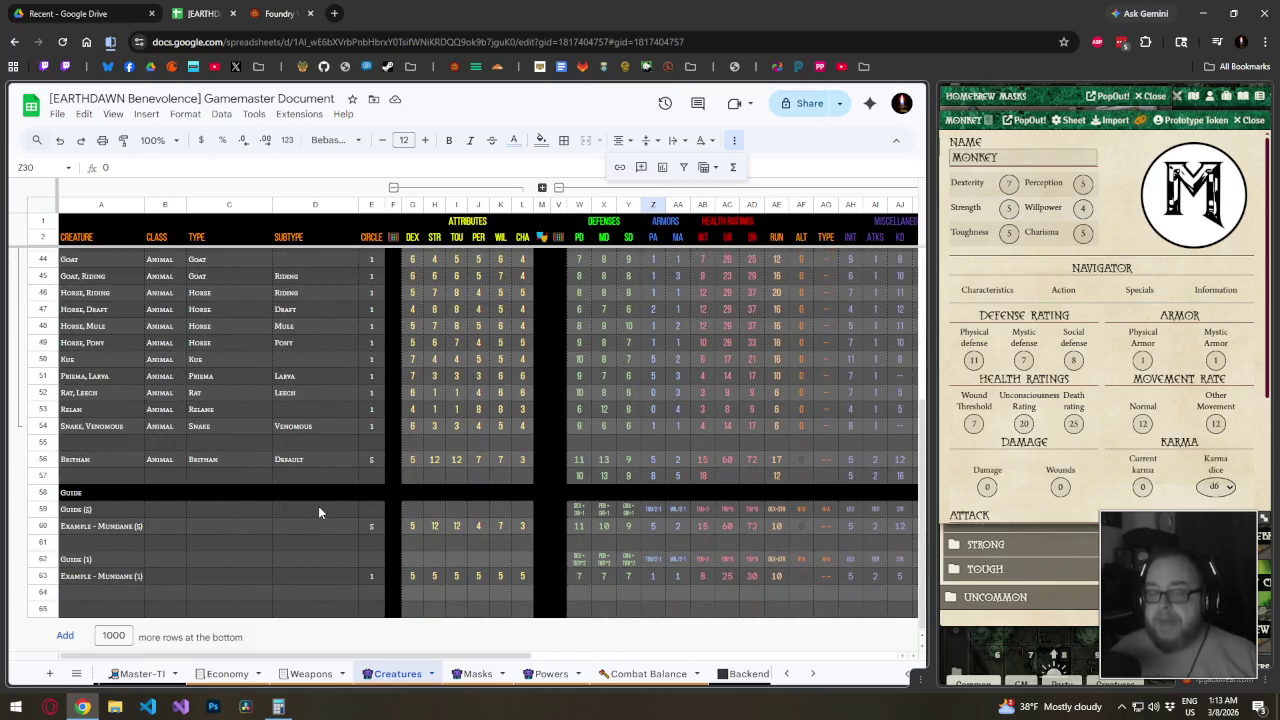
click(470, 675)
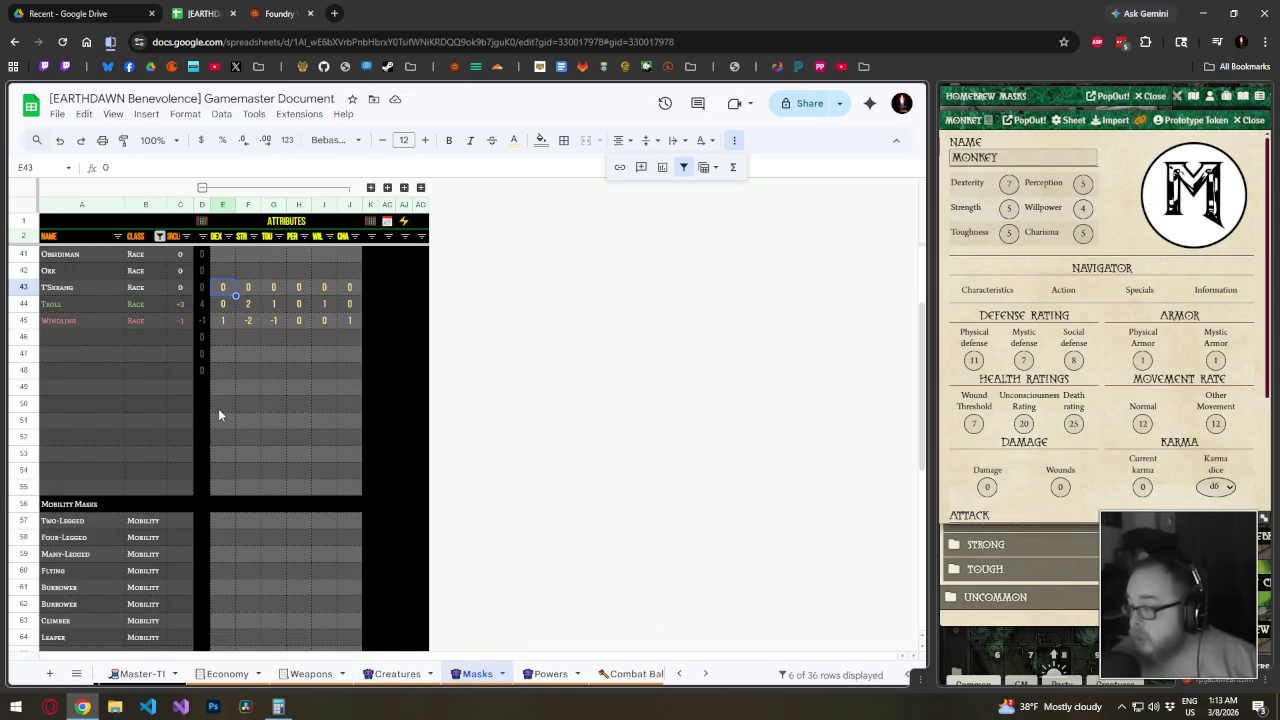
click(108, 340)
scroll(165, 390, up, 3)
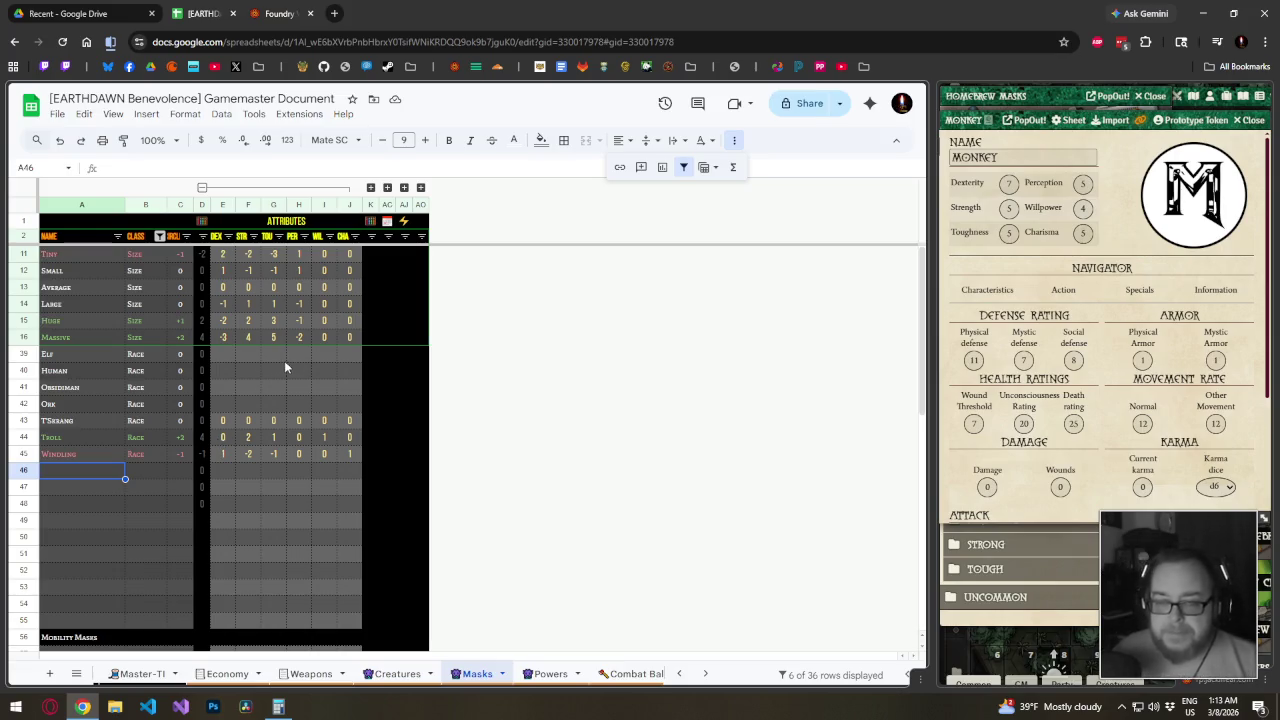
click(222, 357)
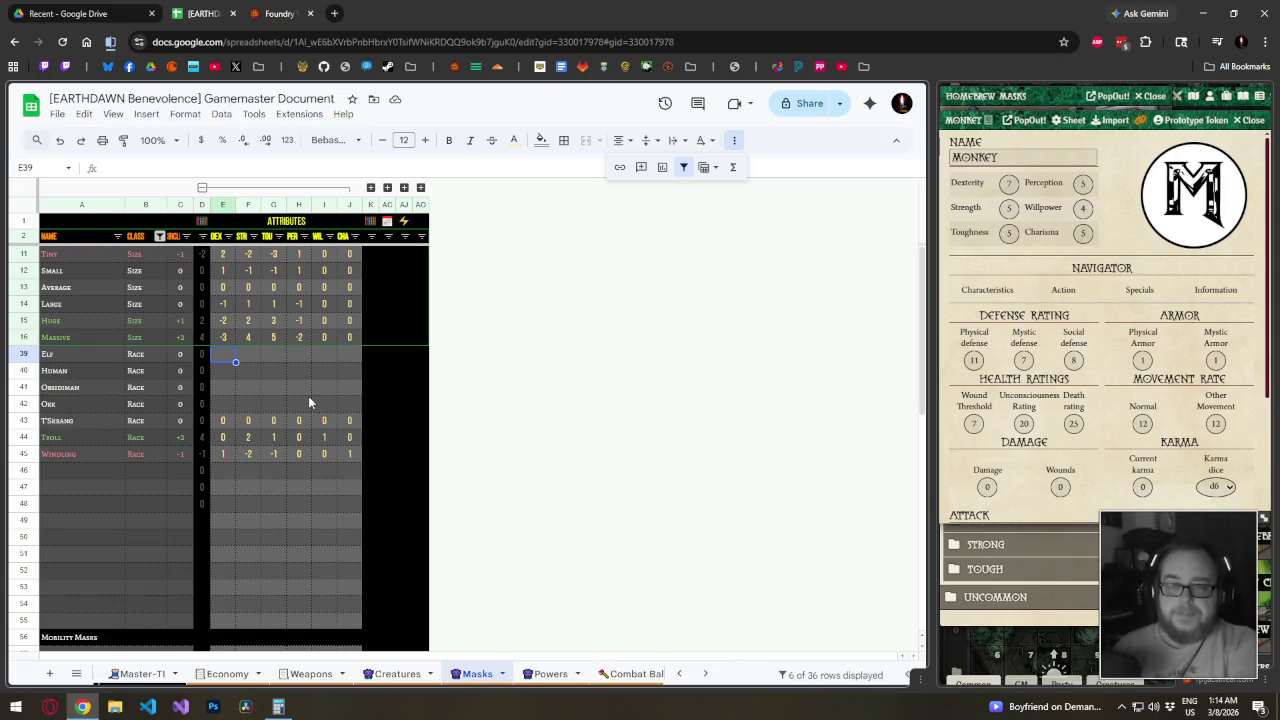
click(240, 355)
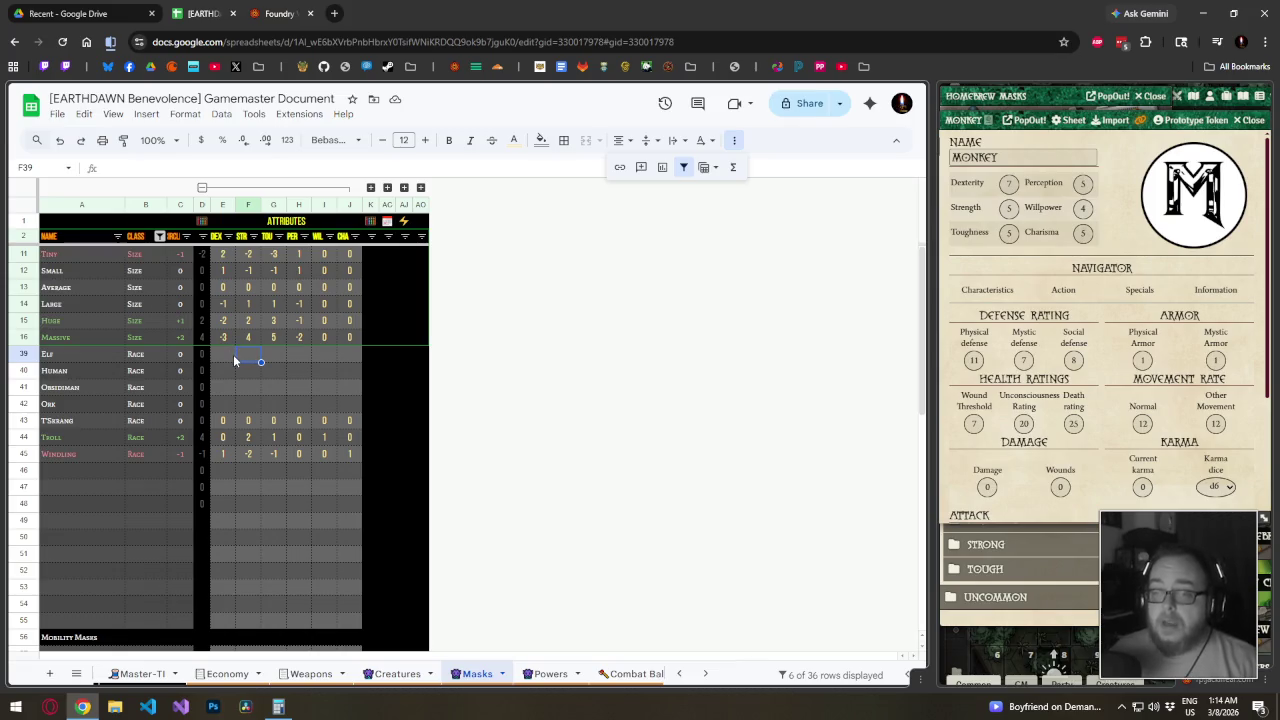
click(230, 354)
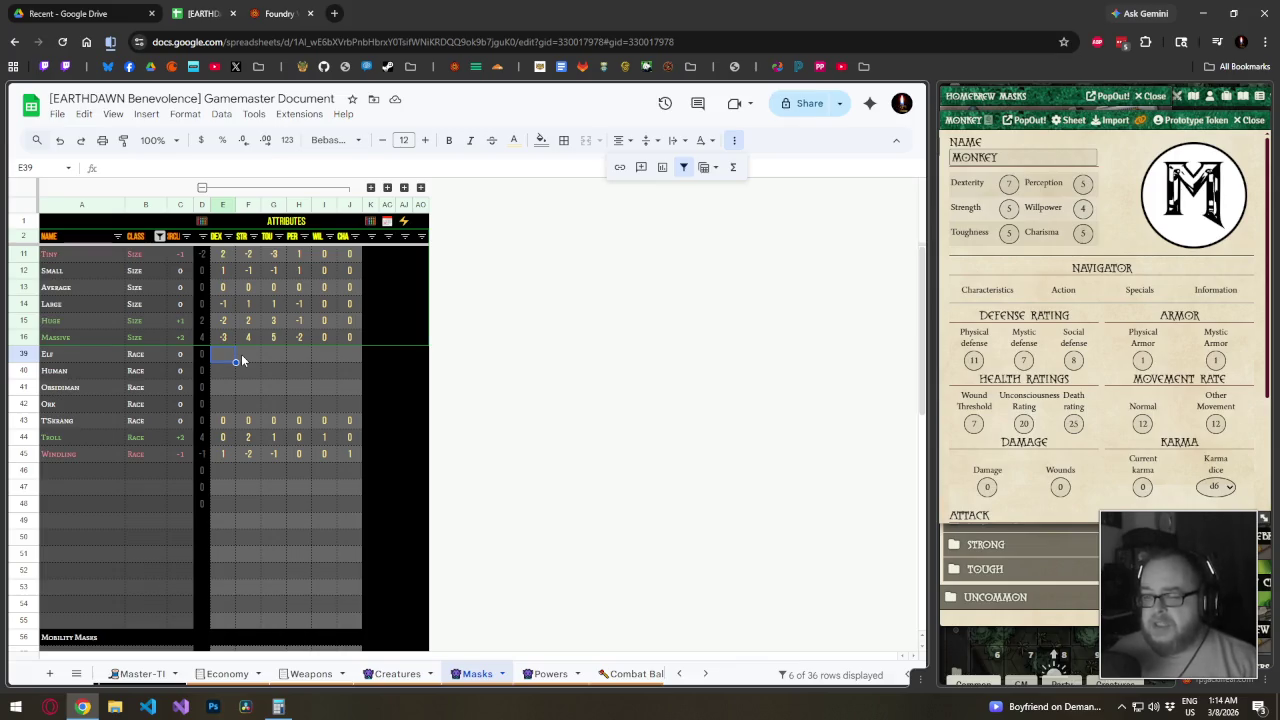
click(241, 354)
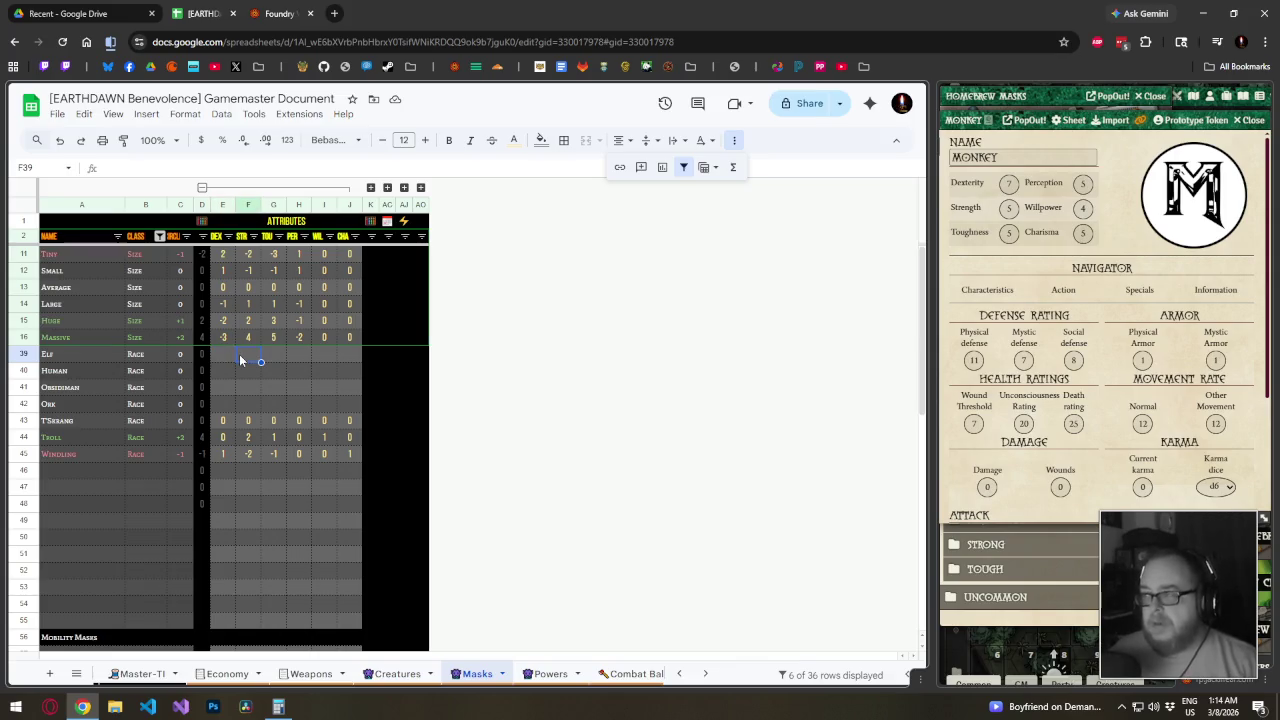
click(226, 352)
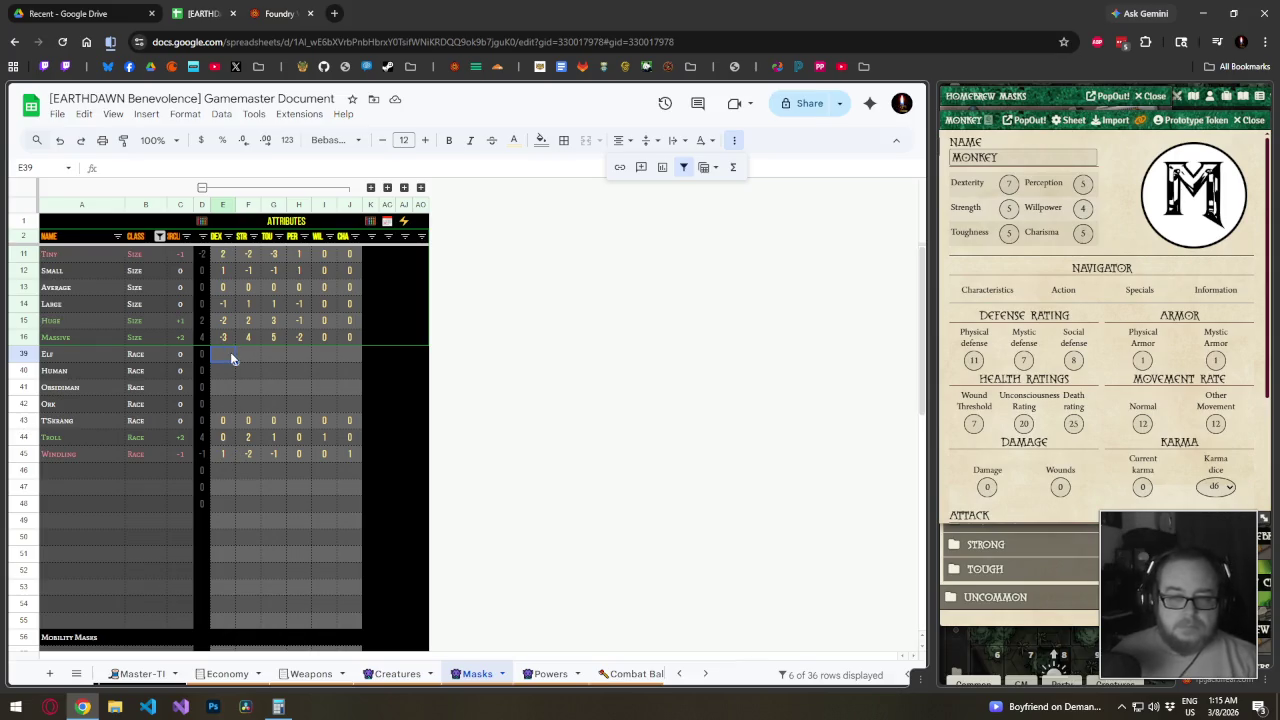
click(265, 358)
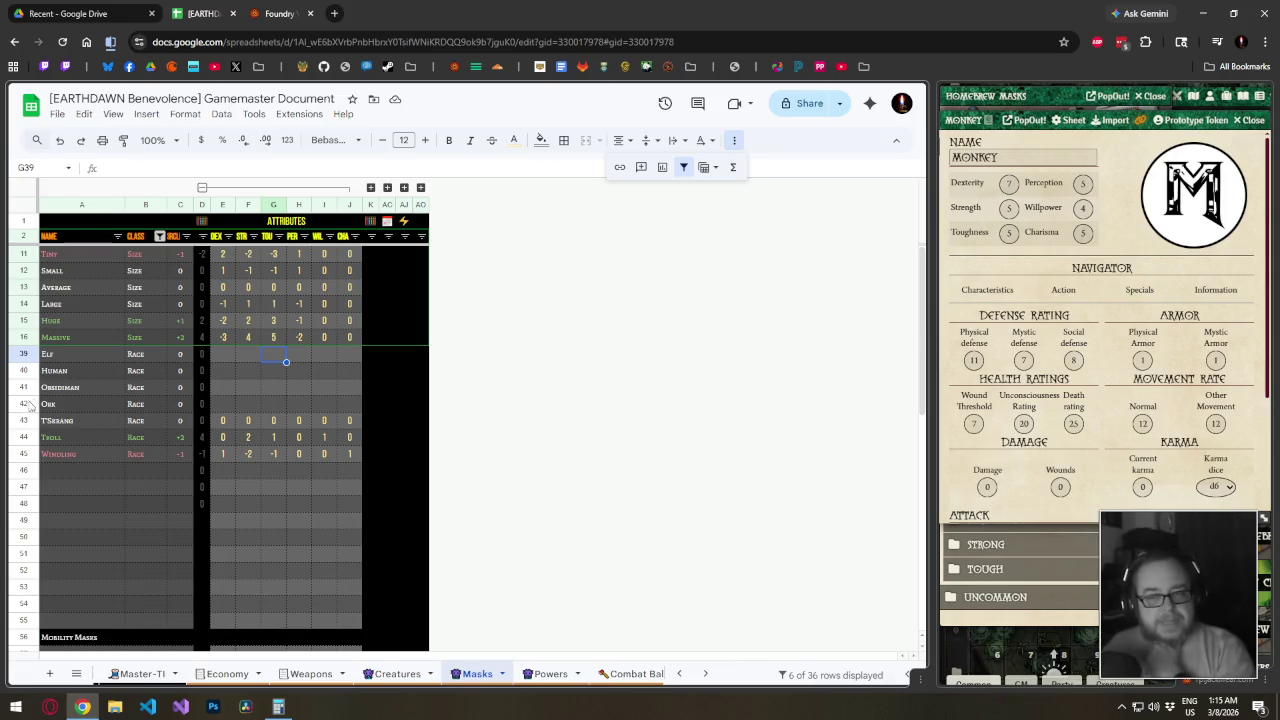
click(231, 354)
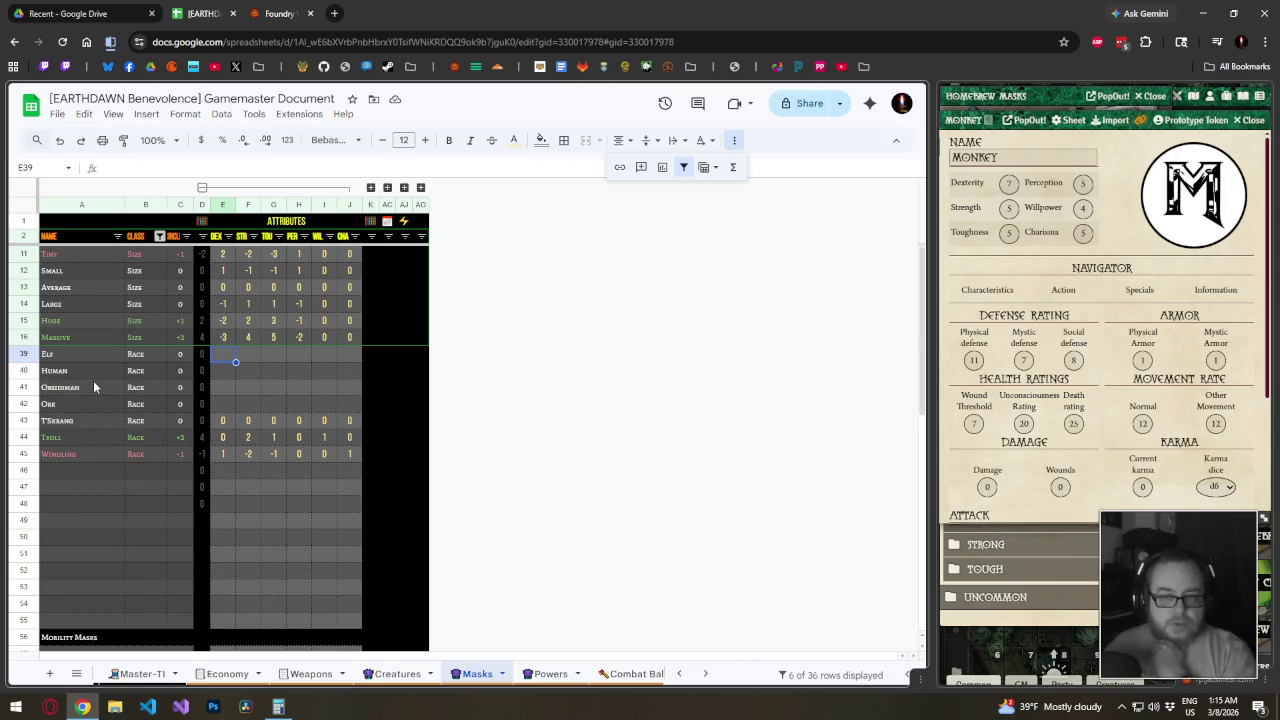
click(72, 466)
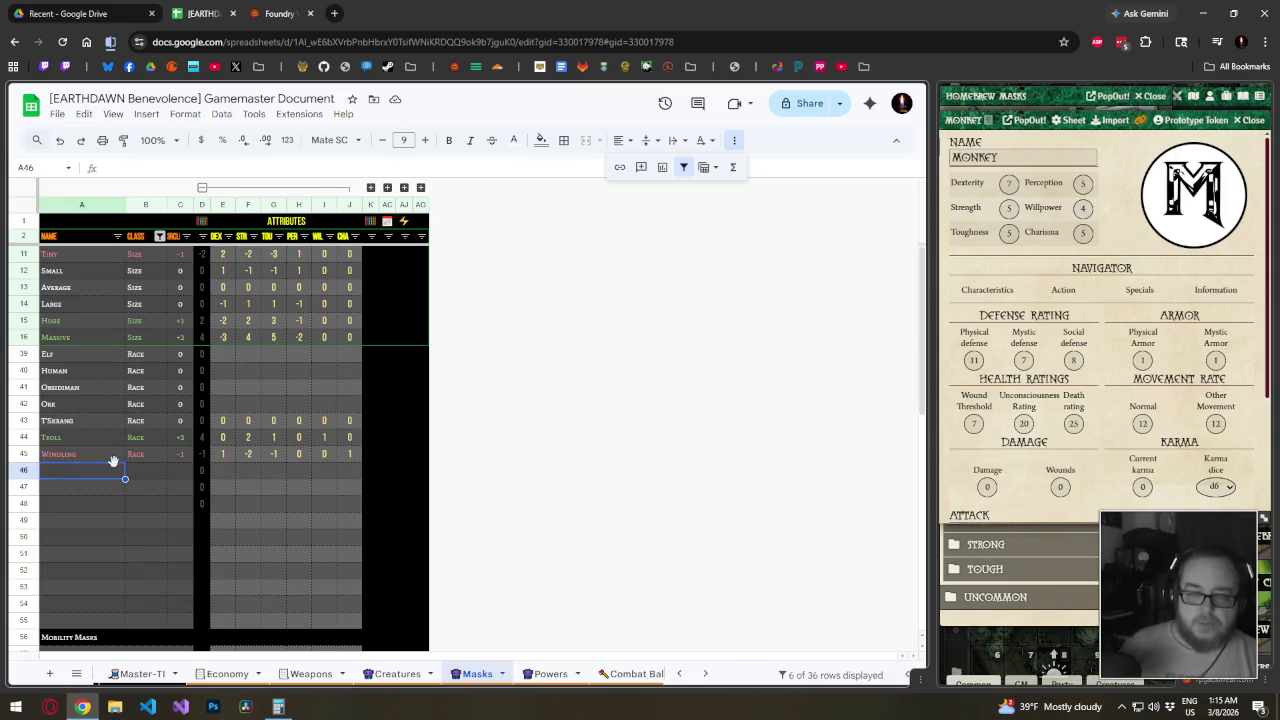
Enter the race name Dwarf and extend the value formula into its row
text(Dwarf)
key(Return)
click(186, 372)
drag(195, 378, 190, 358)
click(226, 355)
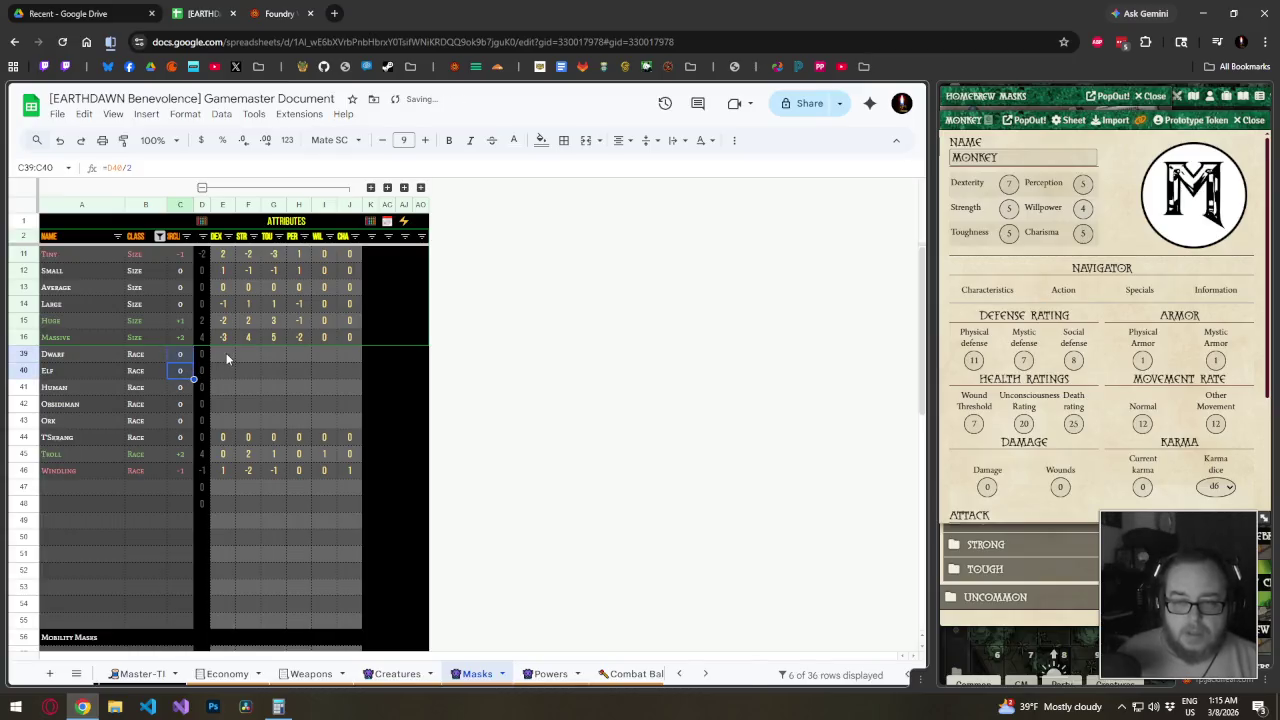
Enter the Dwarf attribute modifiers 0, 0, 1, 0, 0, 1 across E39:J39
text(0)
key(Tab)
text(0)
key(Tab)
text(1)
key(Tab)
text(0)
key(Tab)
text(0)
key(Tab)
text(1)
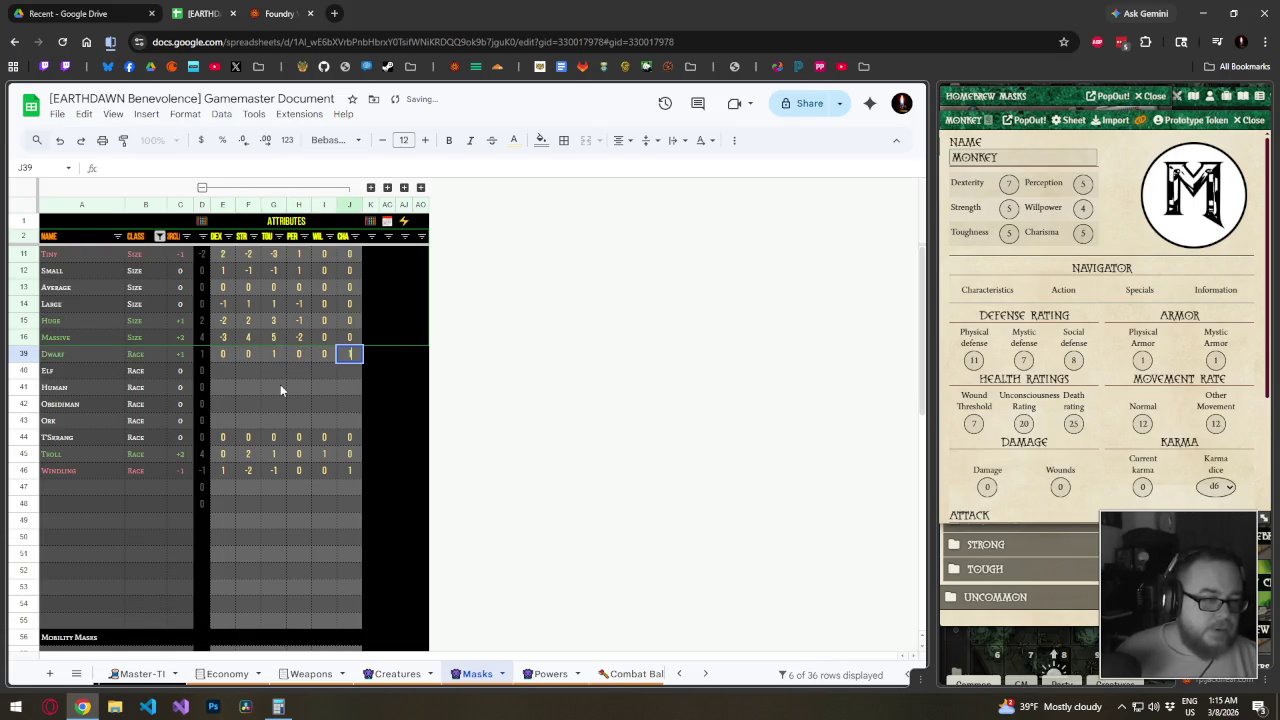
key(Return)
key(Up)
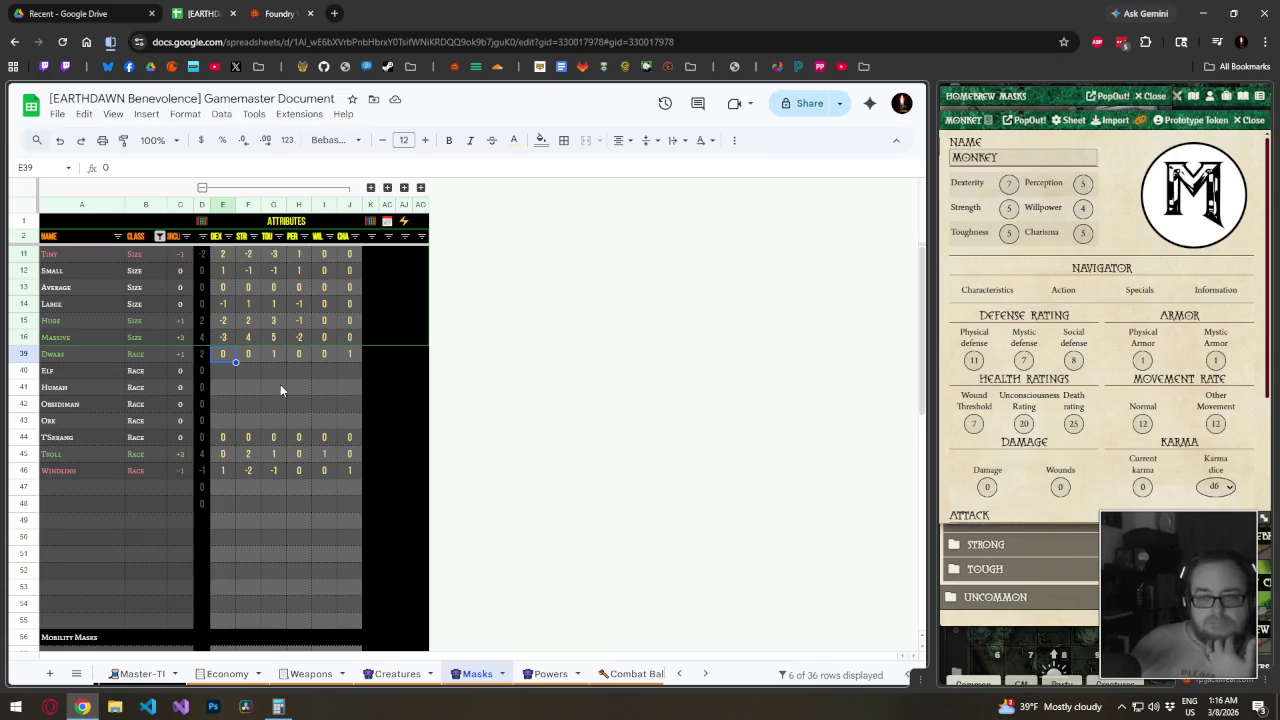
key(Right)
key(Right)
key(Right)
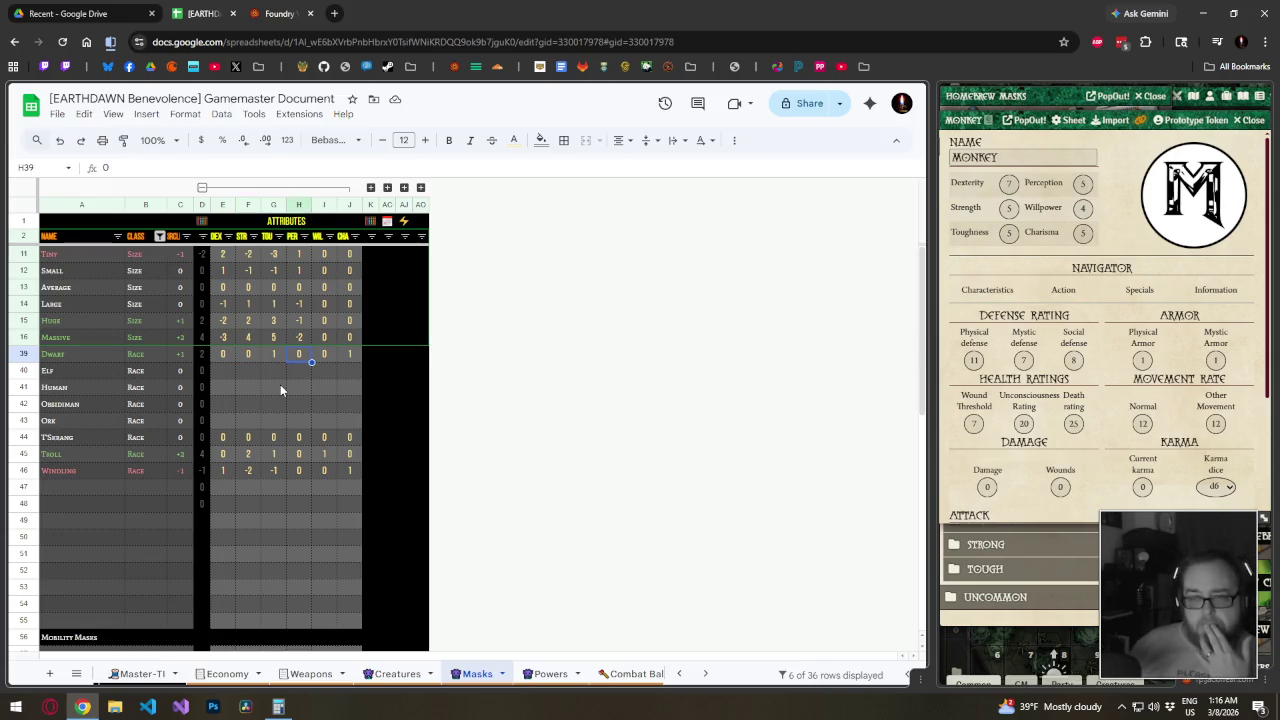
key(Right)
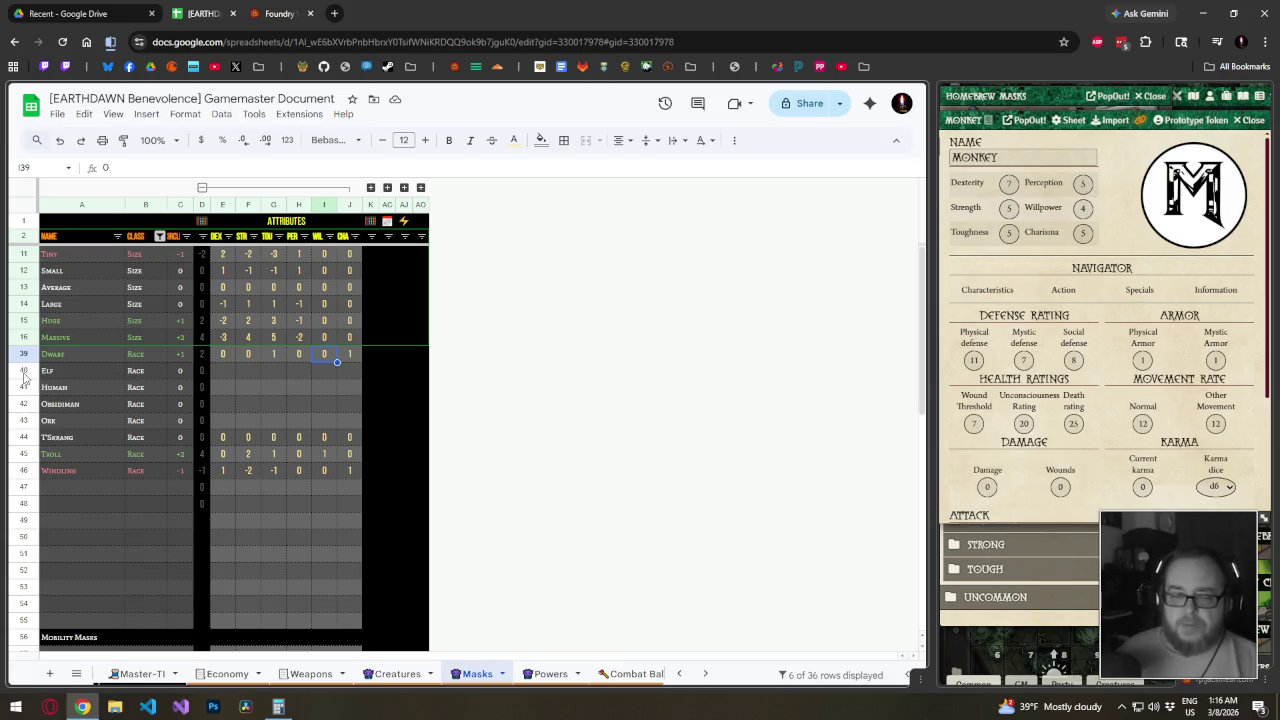
Insert two blank rows below Dwarf and copy its value 0 into them
drag(24, 370, 24, 387)
right_click(24, 387)
click(130, 444)
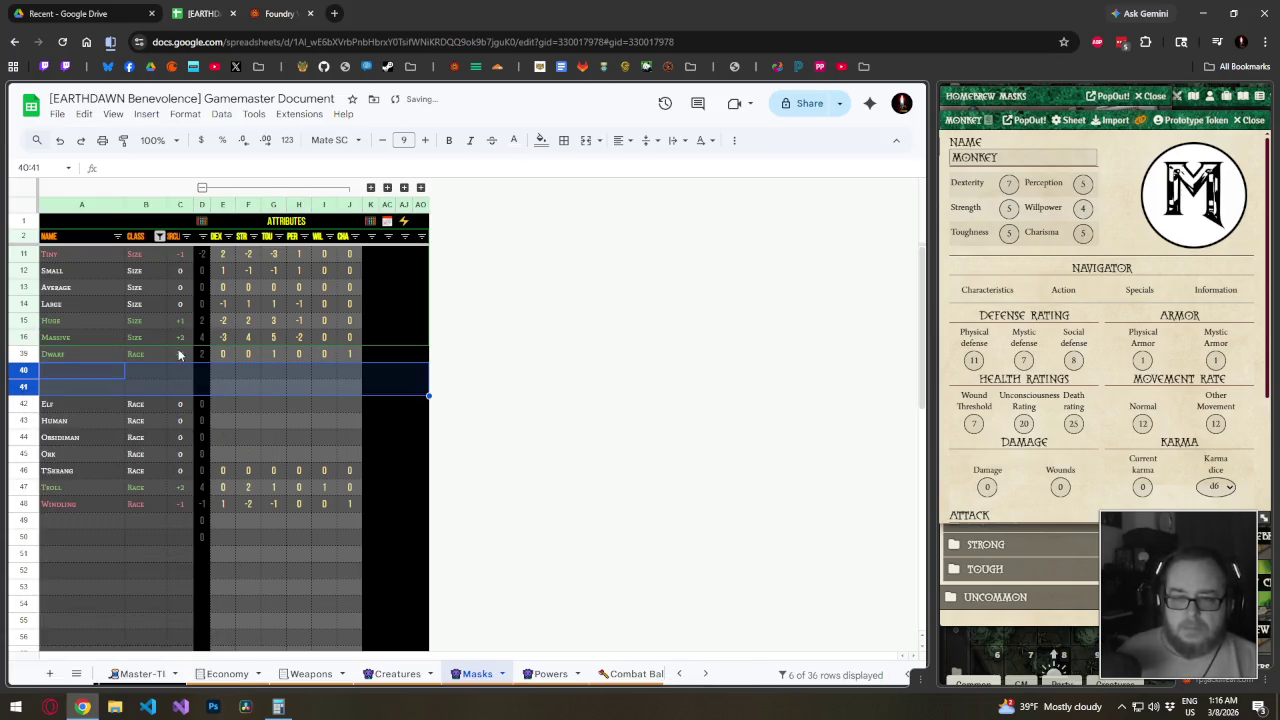
click(179, 355)
drag(194, 362, 194, 390)
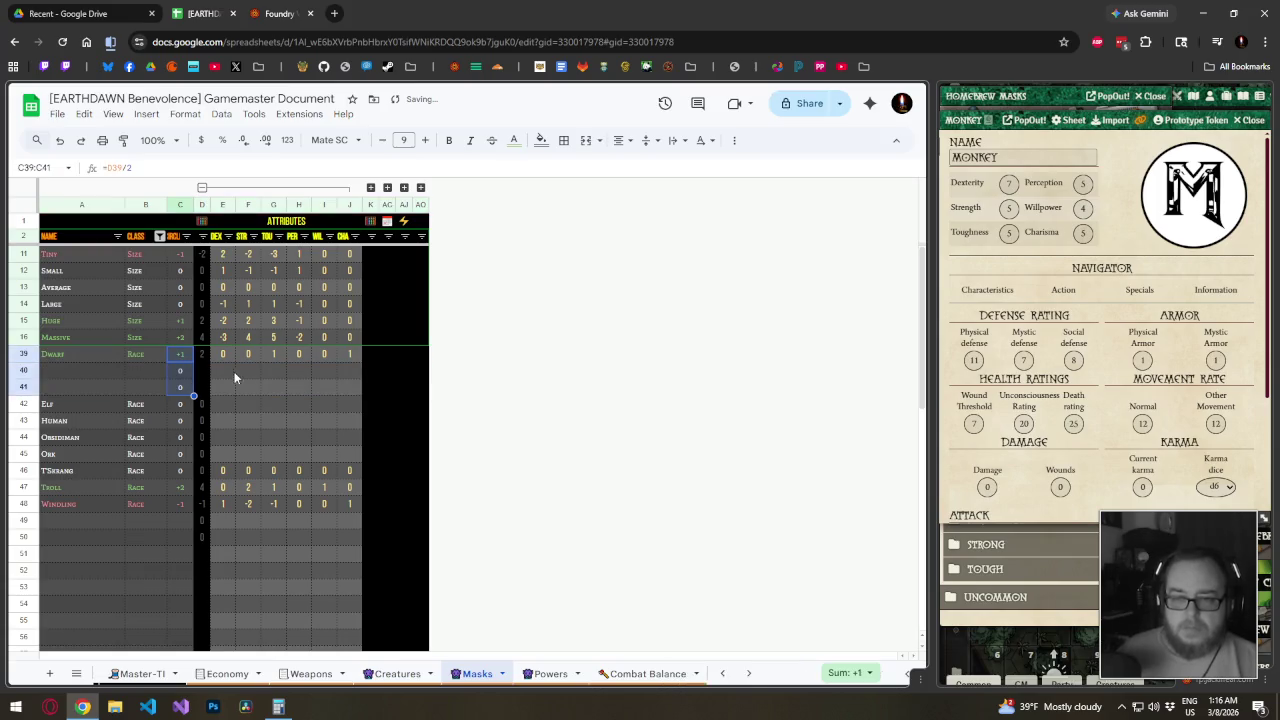
Rename Dwarf to 'Dwarf — Perceptive' and give it a Perception modifier of 1
click(73, 356)
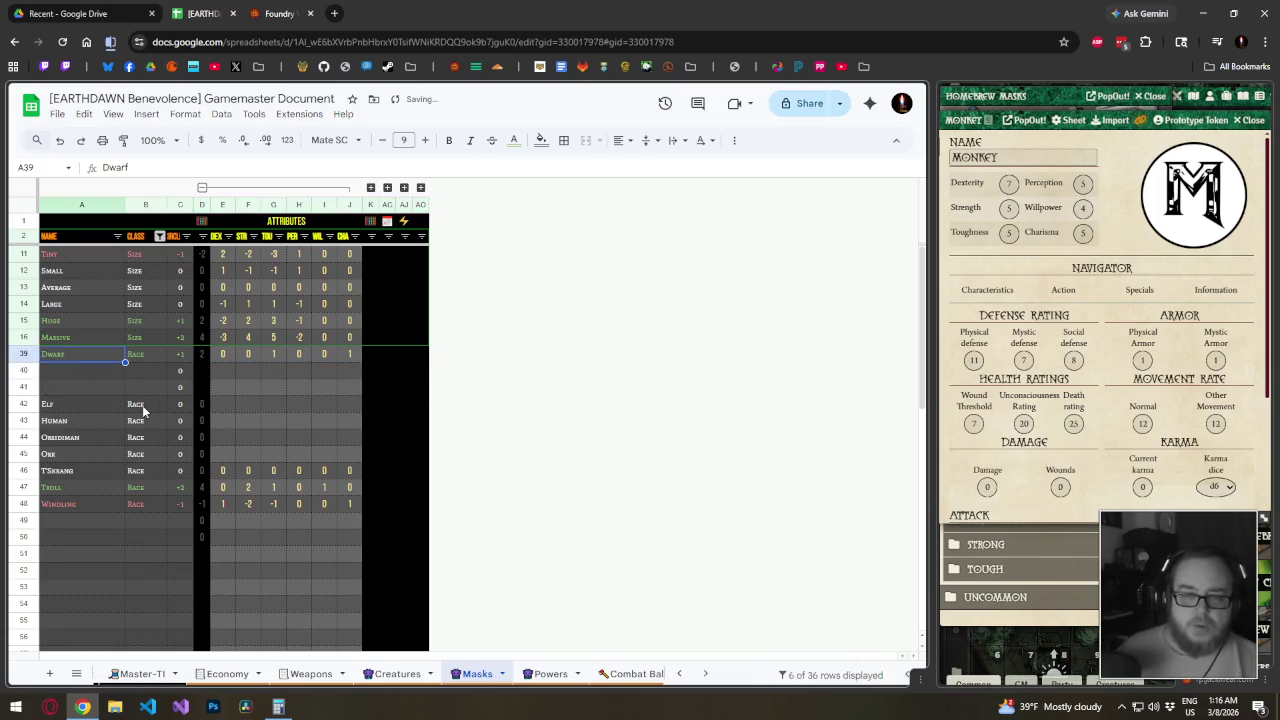
key(Return)
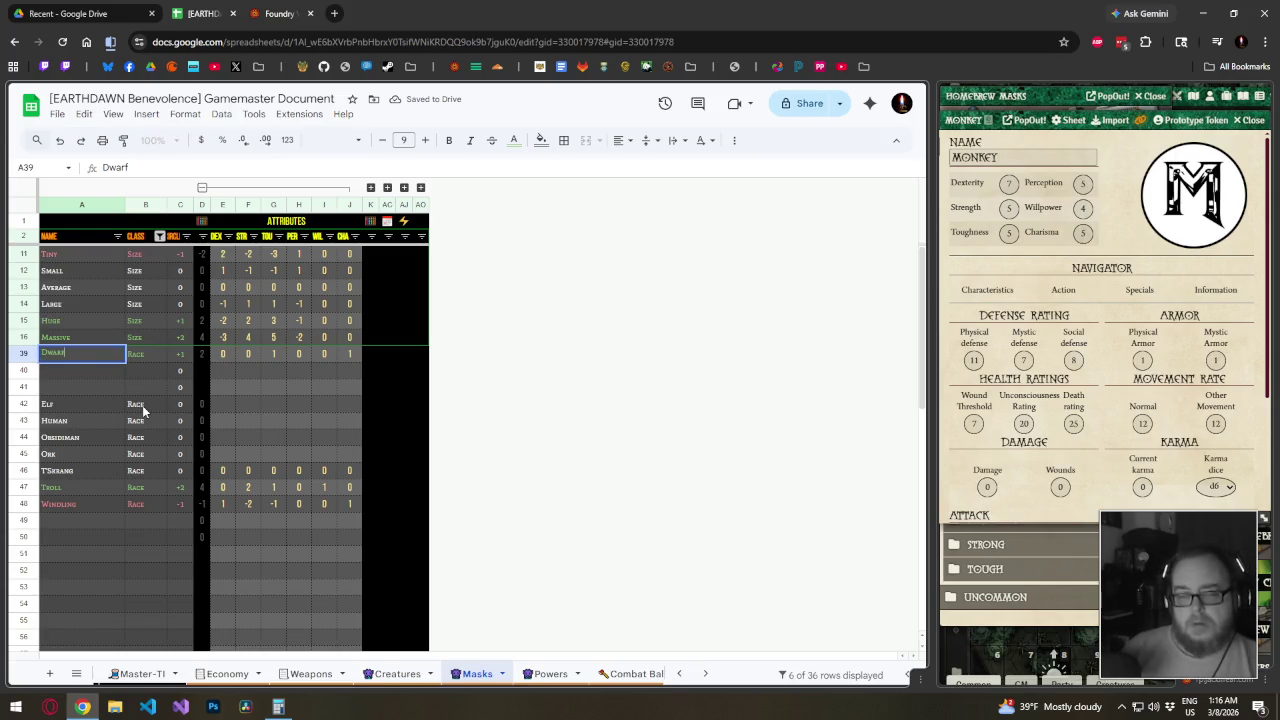
text(,)
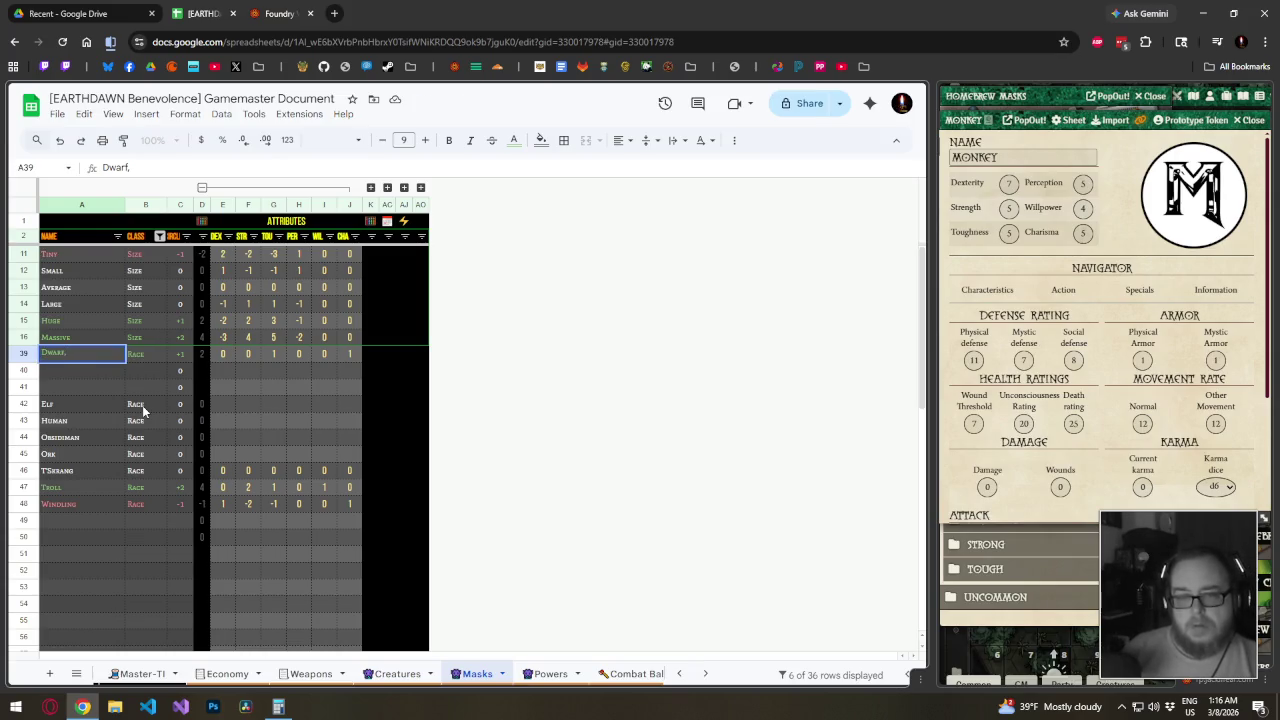
text( Perceptive)
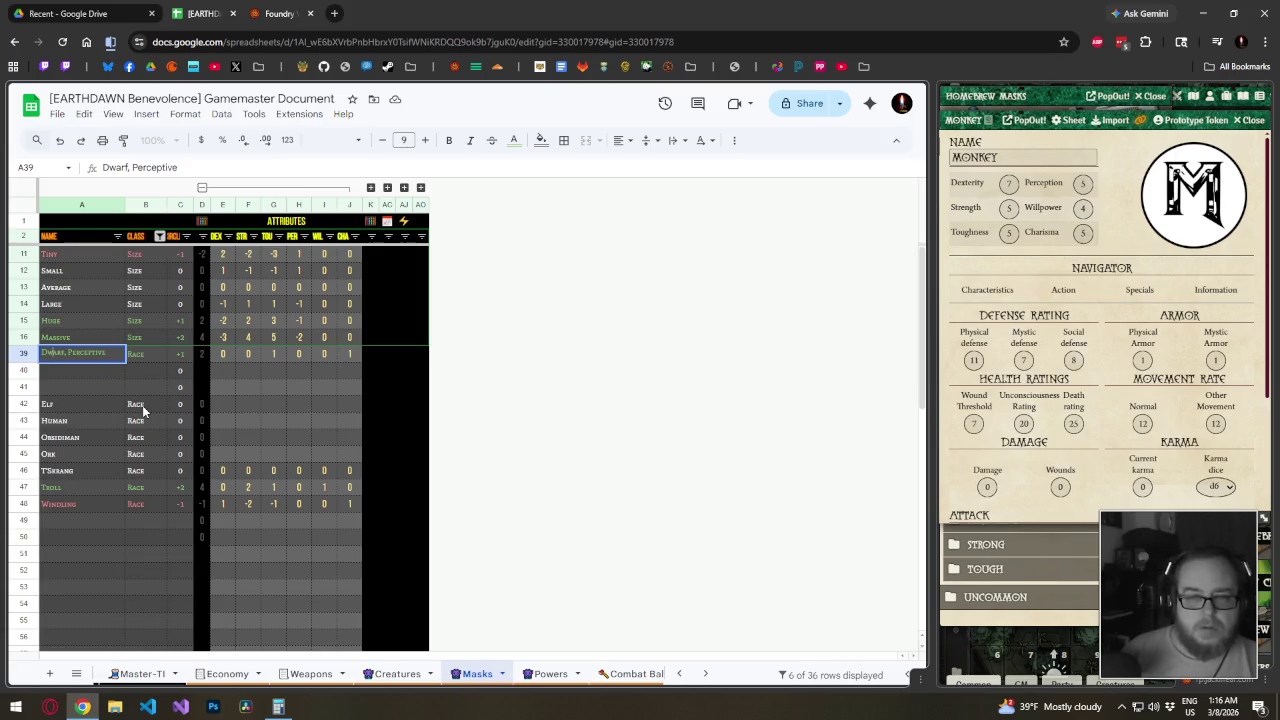
key(BackSpace)
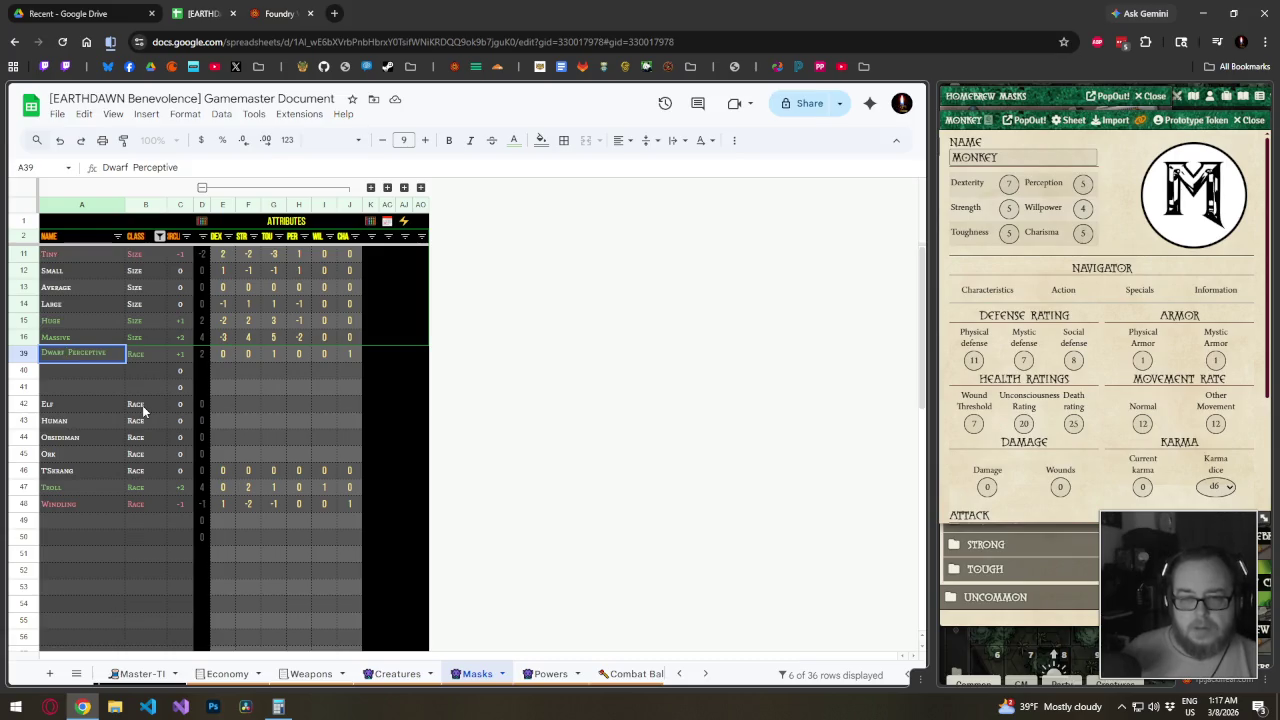
text('s)
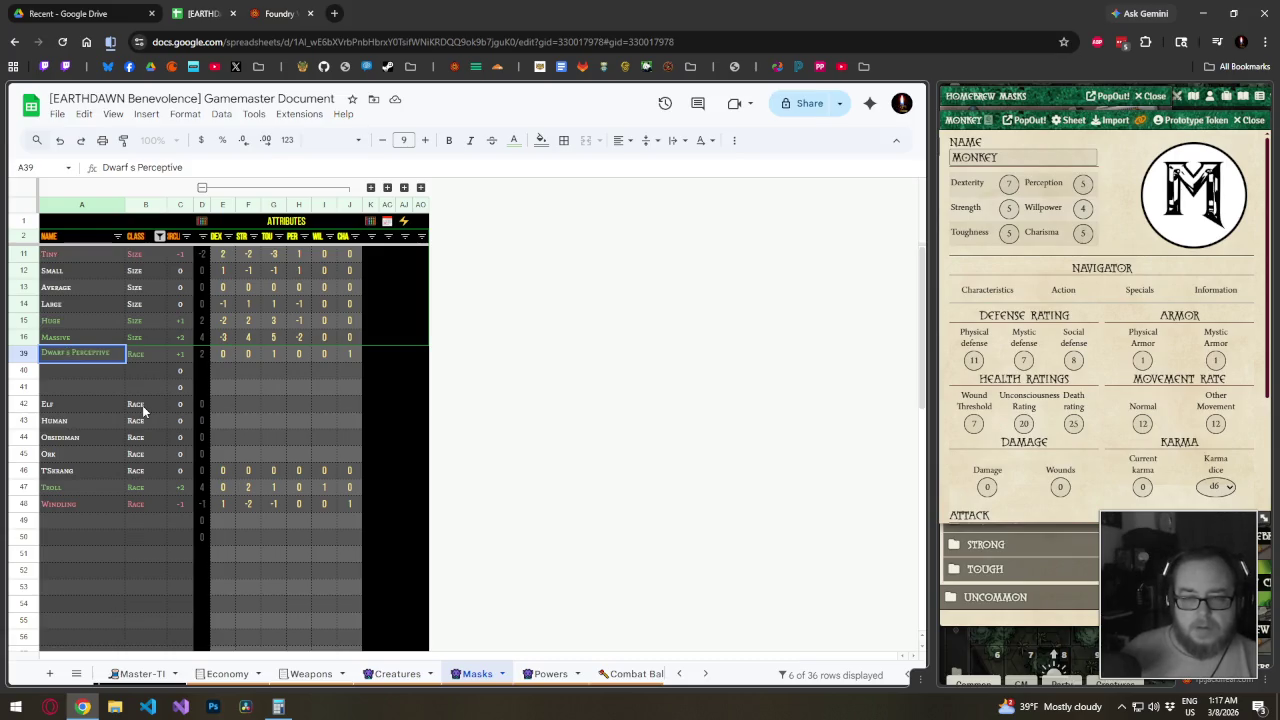
key(BackSpace)
text(á)
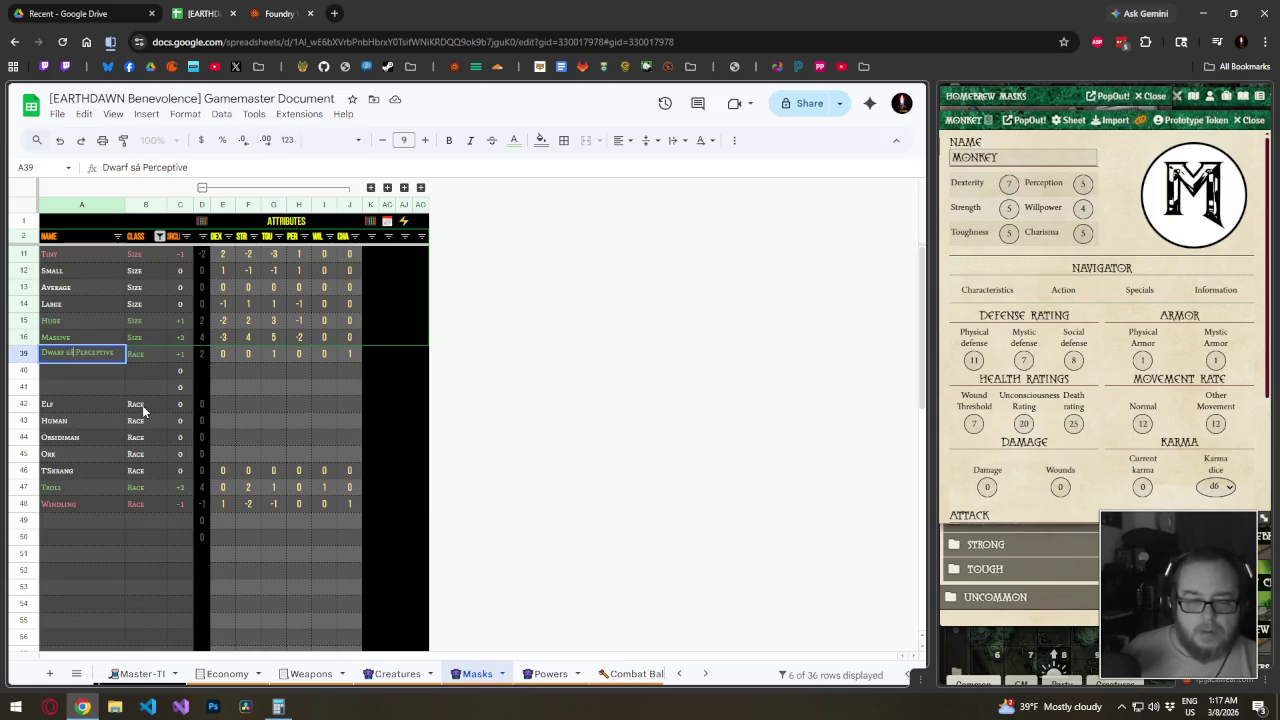
key(BackSpace)
text(—)
key(Tab)
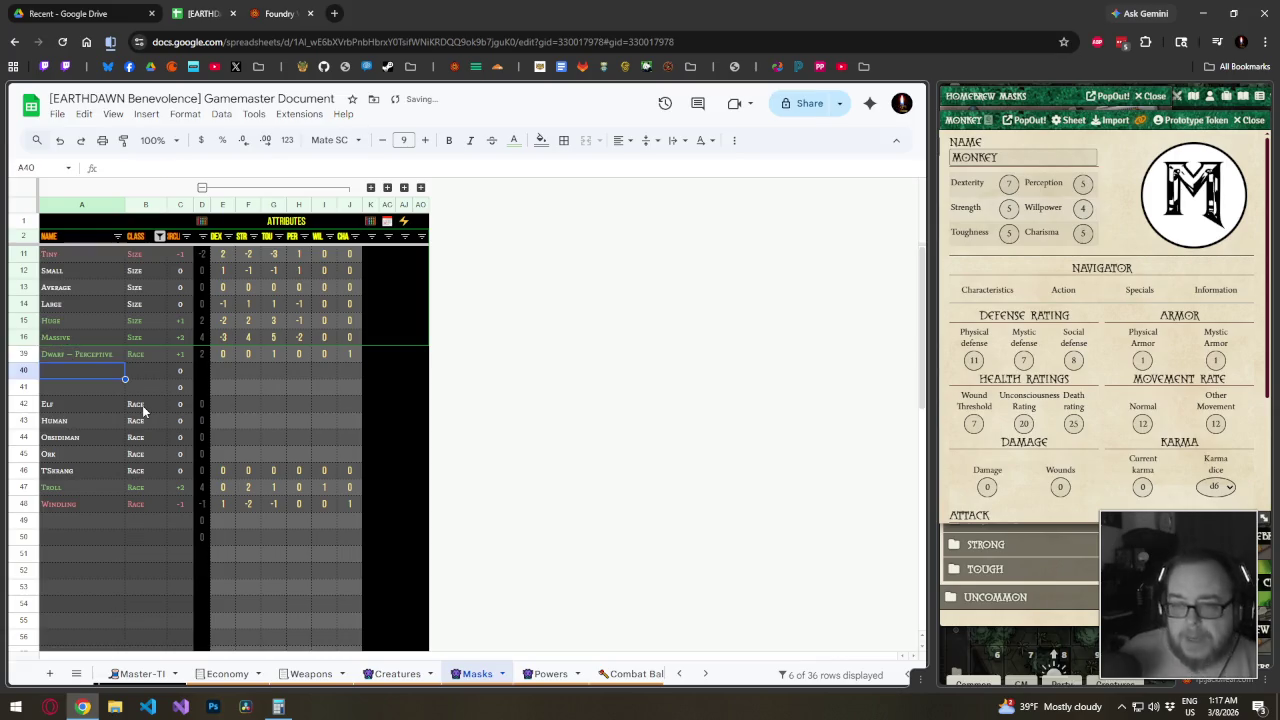
key(Tab)
key(Tab)
key(Tab)
key(Tab)
key(Tab)
key(Tab)
text(1)
key(Return)
Copy the Perceptive name into rows 40–41 and rename row 40 'Dwarf — Stubborn'
key(Up)
key(Left)
key(Left)
key(Home)
key(ctrl+c)
key(Down)
key(ctrl+v)
key(Down)
key(ctrl+v)
key(Up)
key(F2)
key(ctrl+BackSpace)
text(Stubborn)
key(Return)
Set the class of rows 40 and 41 to Race
key(Up)
key(Up)
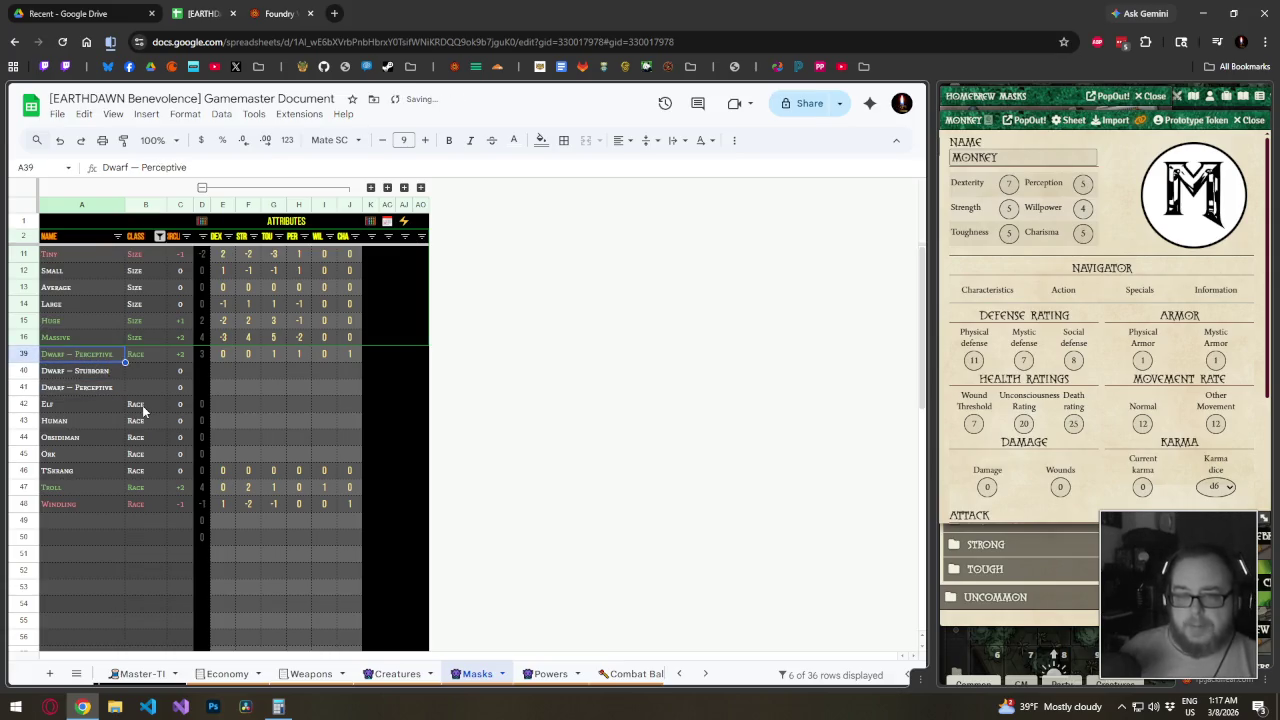
key(Right)
key(ctrl+c)
key(Down)
key(ctrl+v)
key(Down)
key(ctrl+v)
key(Up)
key(Up)
Enter the Dwarf — Stubborn attribute modifiers, ending with Charisma 1
key(Right)
key(Right)
key(Right)
key(Down)
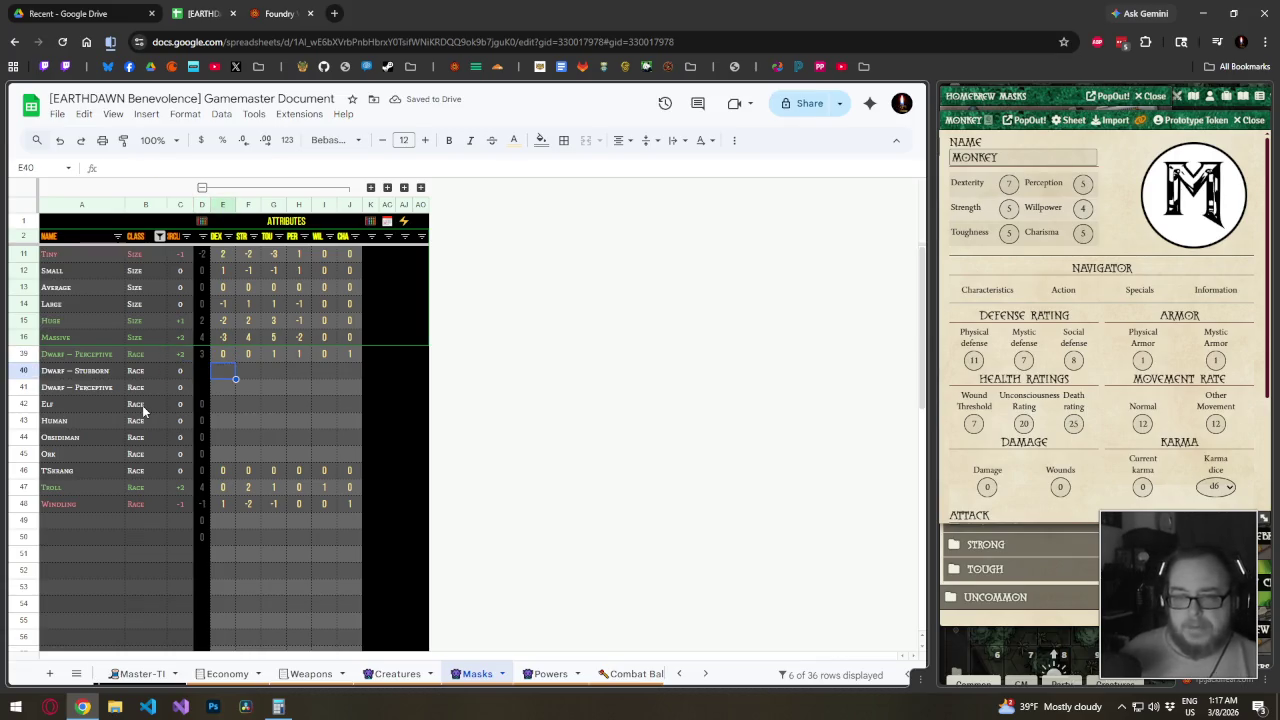
text(0)
key(Tab)
text(0)
key(Tab)
text(1)
key(Tab)
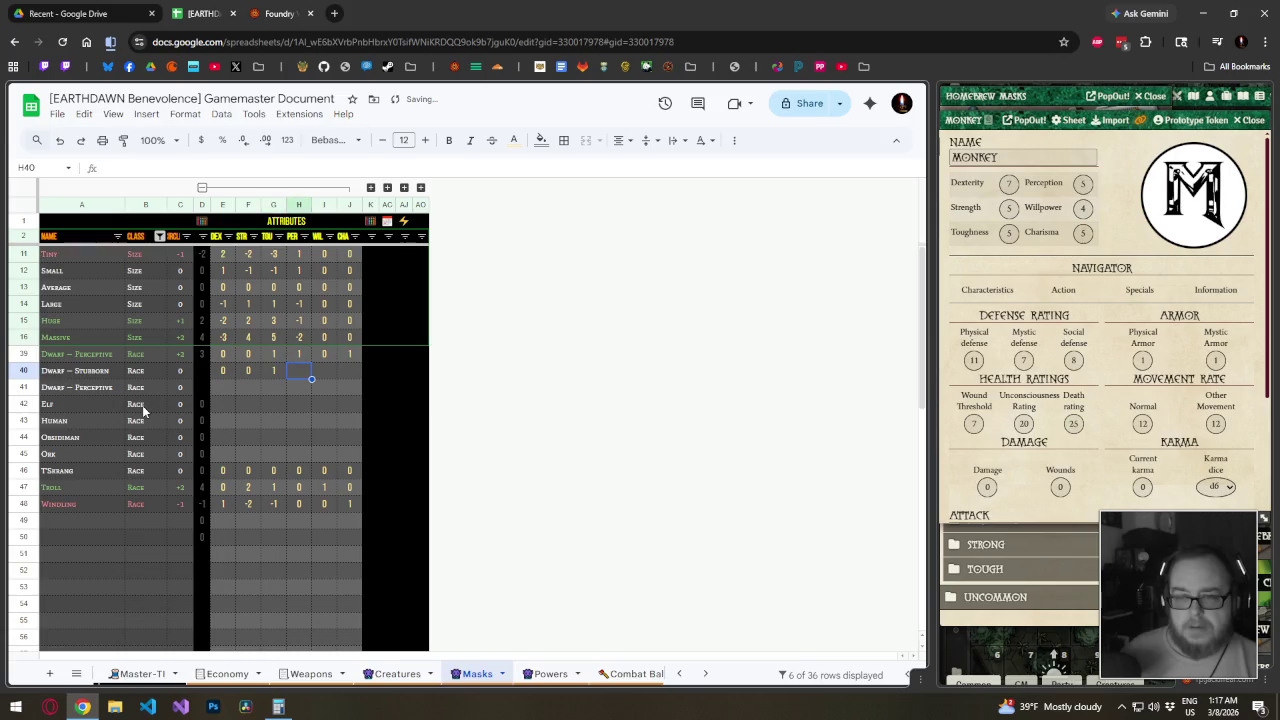
text(0)
Enter the row 41 attribute modifiers, starting with Dexterity -1
key(Tab)
text(1)
key(Tab)
text(0)
key(Left)
key(Right)
text(1)
key(Return)
key(Left)
key(Left)
key(Left)
key(Left)
key(Left)
text(-1)
key(Tab)
text(0)
key(Tab)
text(1)
key(Tab)
text(1)
key(Tab)
text(1)
key(Tab)
Rename row 41 to 'Dwarf — Scholarly' and review the three variant names
key(Left)
key(Left)
key(Left)
key(Left)
key(Left)
key(Left)
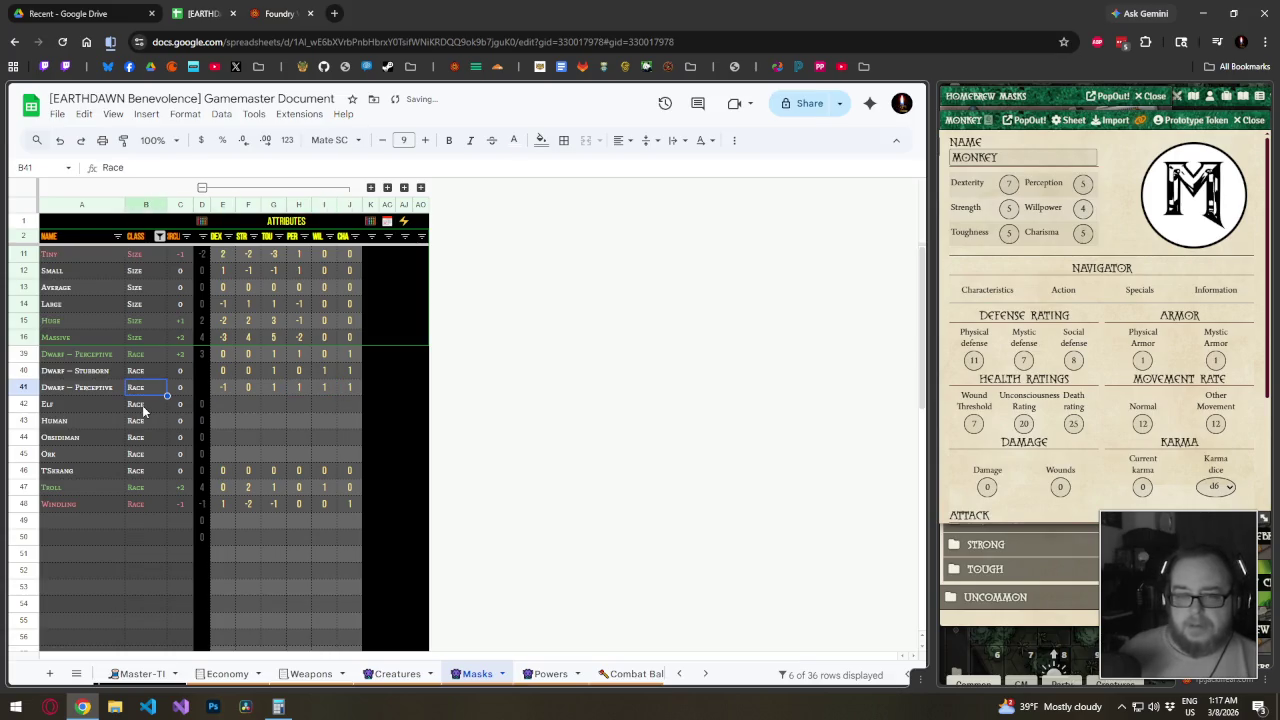
key(Left)
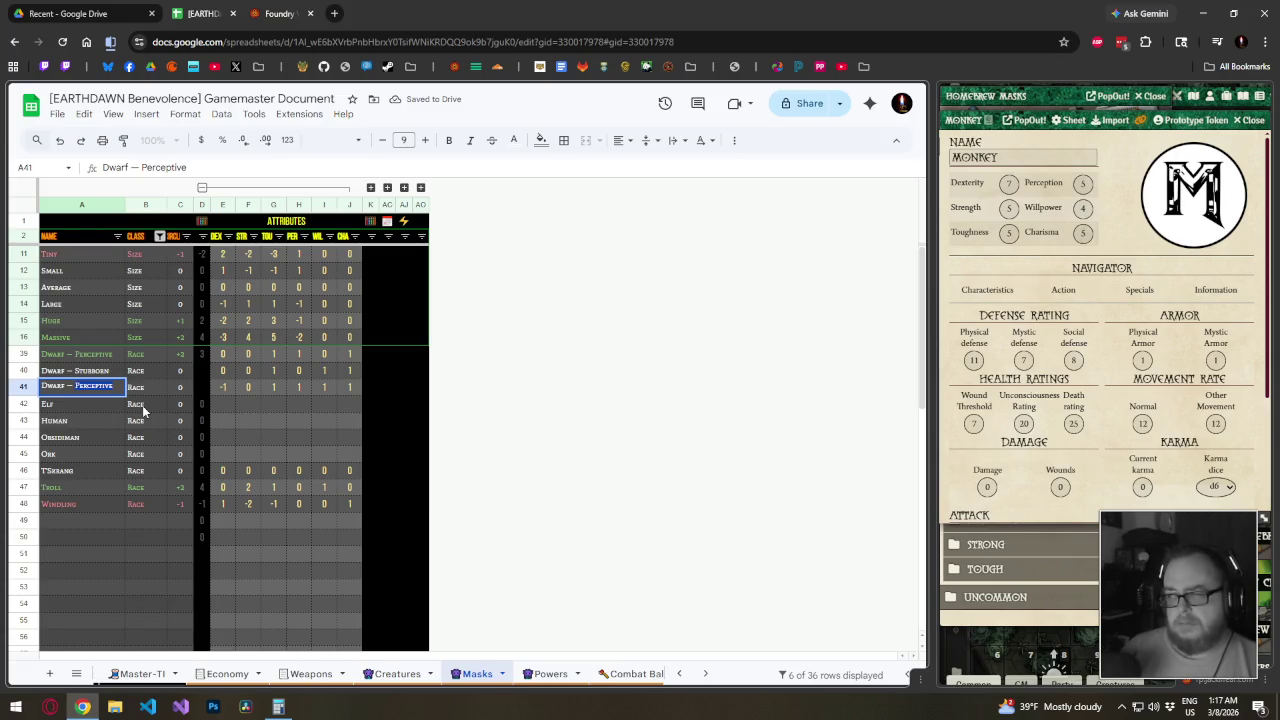
key(ctrl+BackSpace)
text(Scholarly)
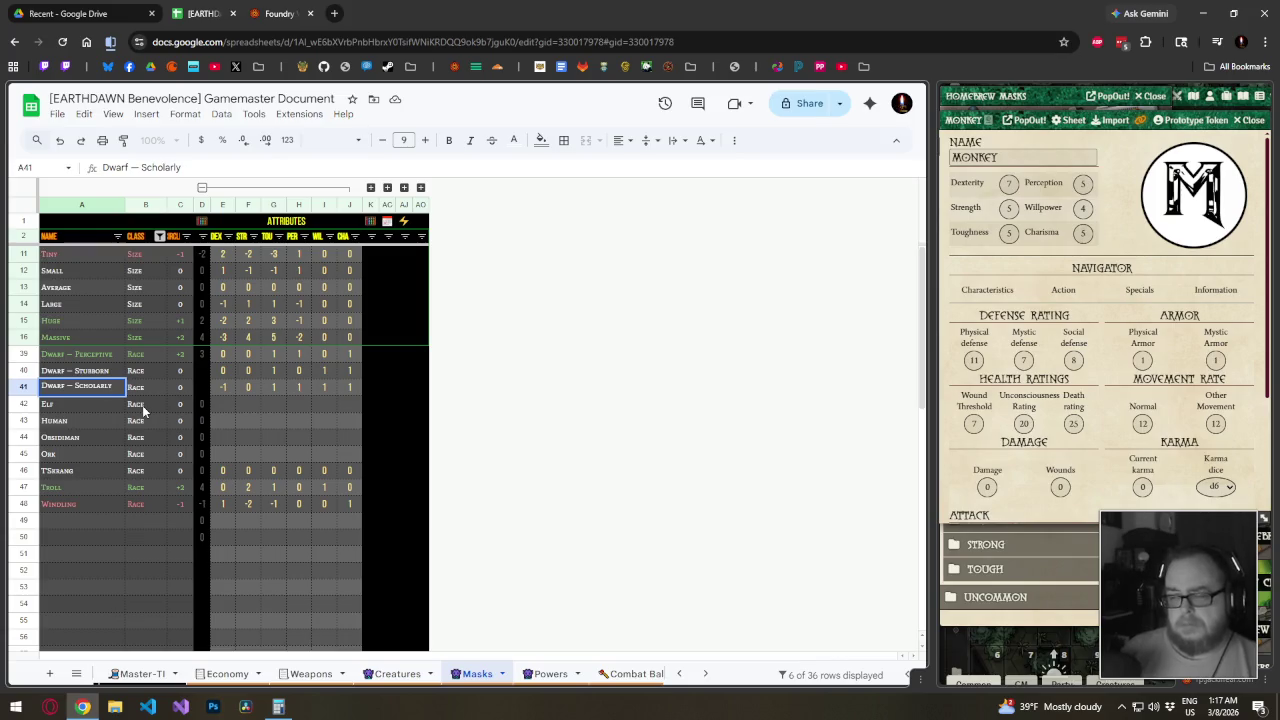
key(Return)
key(Up)
key(Up)
key(Up)
key(Return)
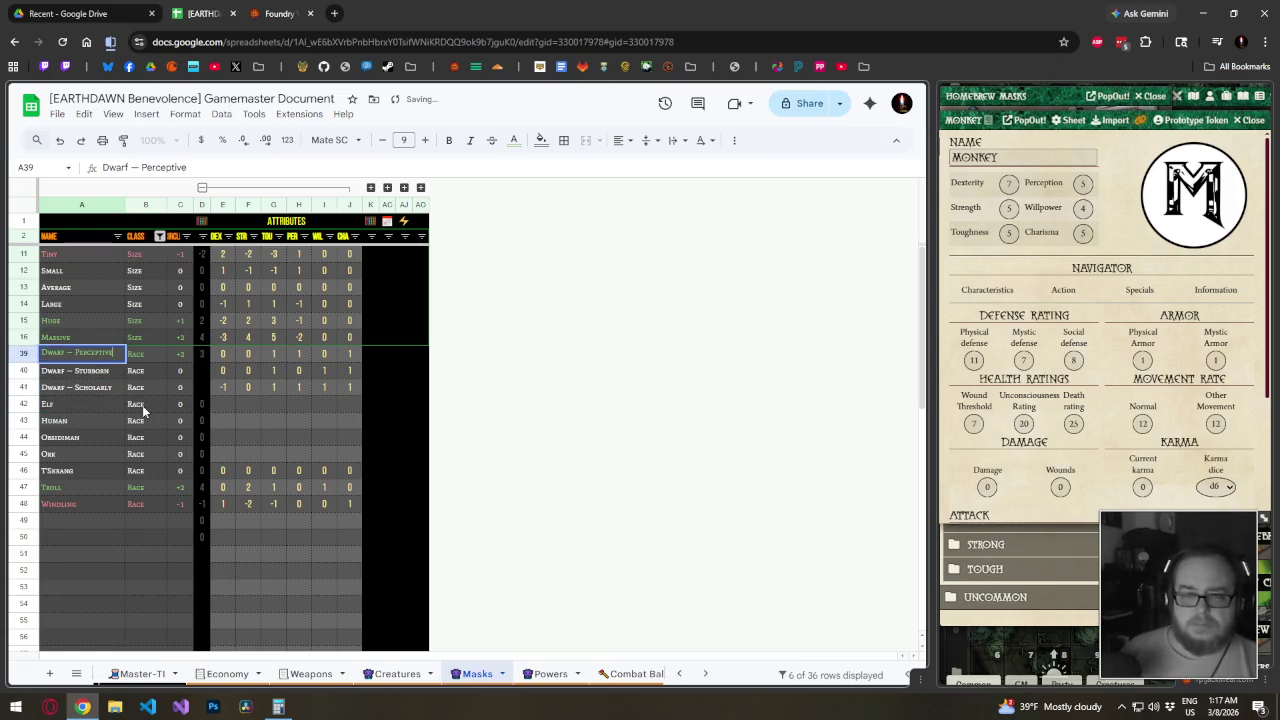
key(Return)
key(Down)
key(Down)
key(Up)
key(Up)
key(Up)
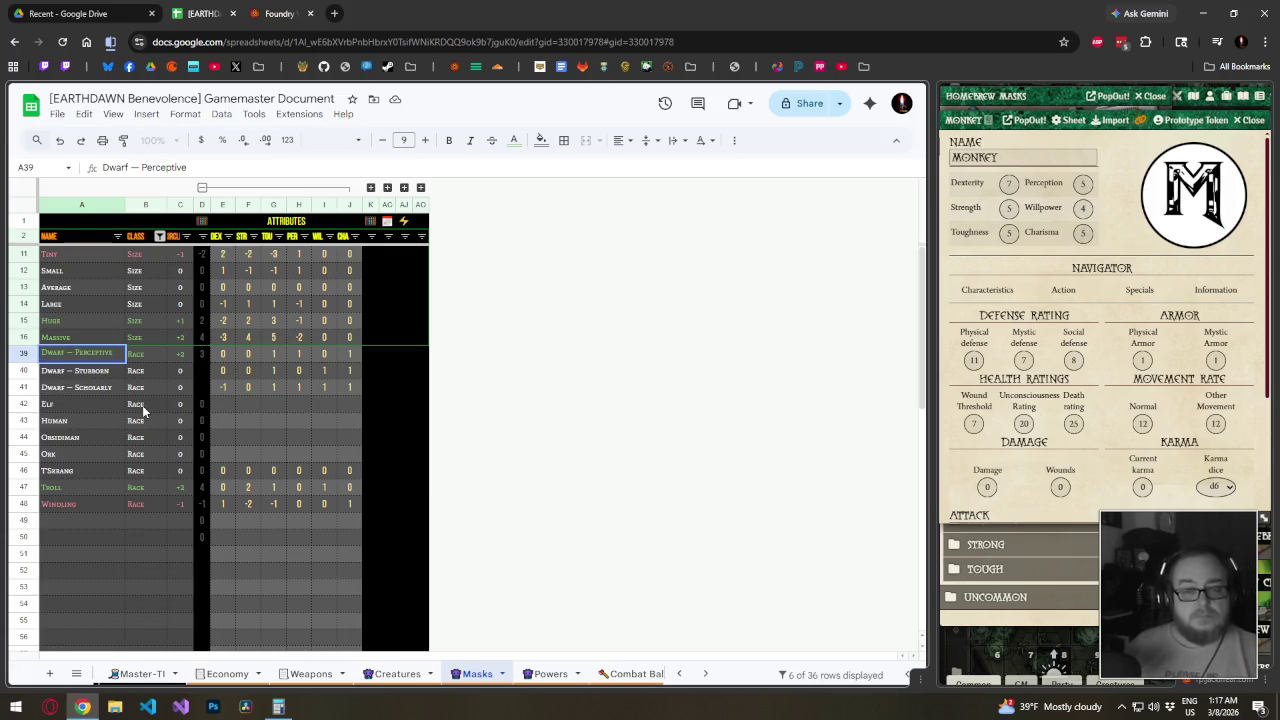
key(Return)
key(Down)
key(Down)
key(Up)
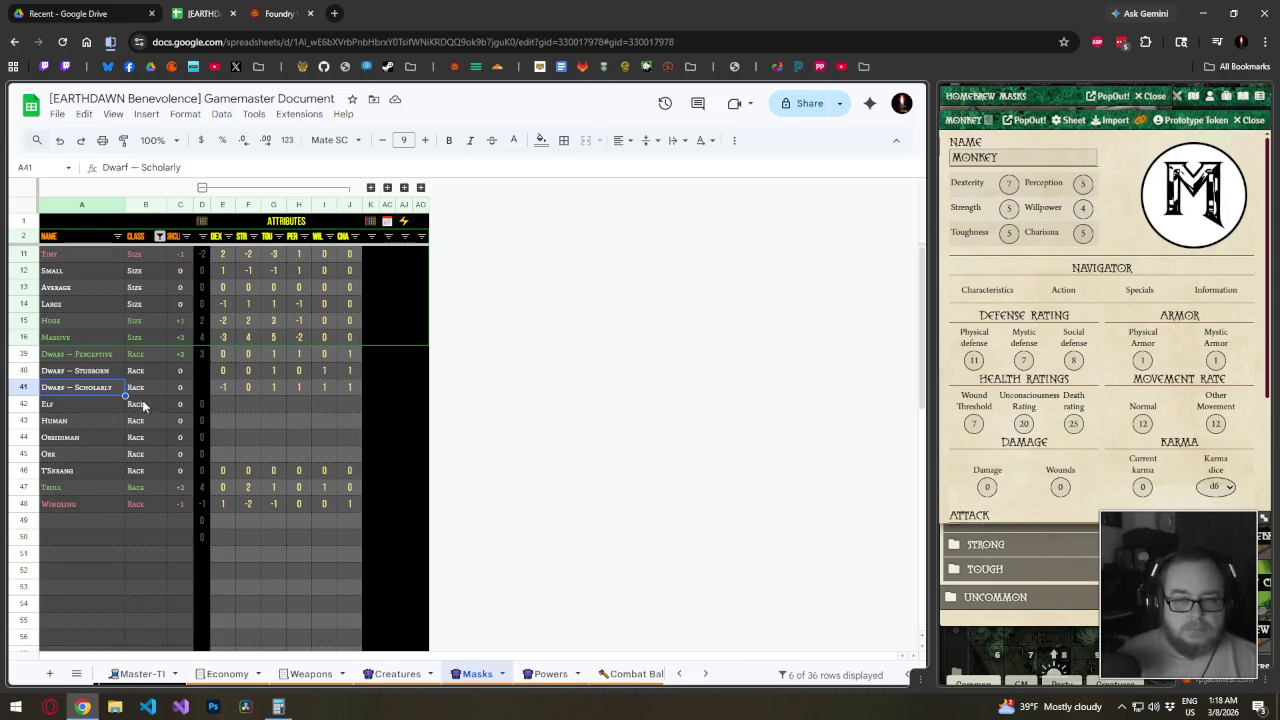
click(75, 408)
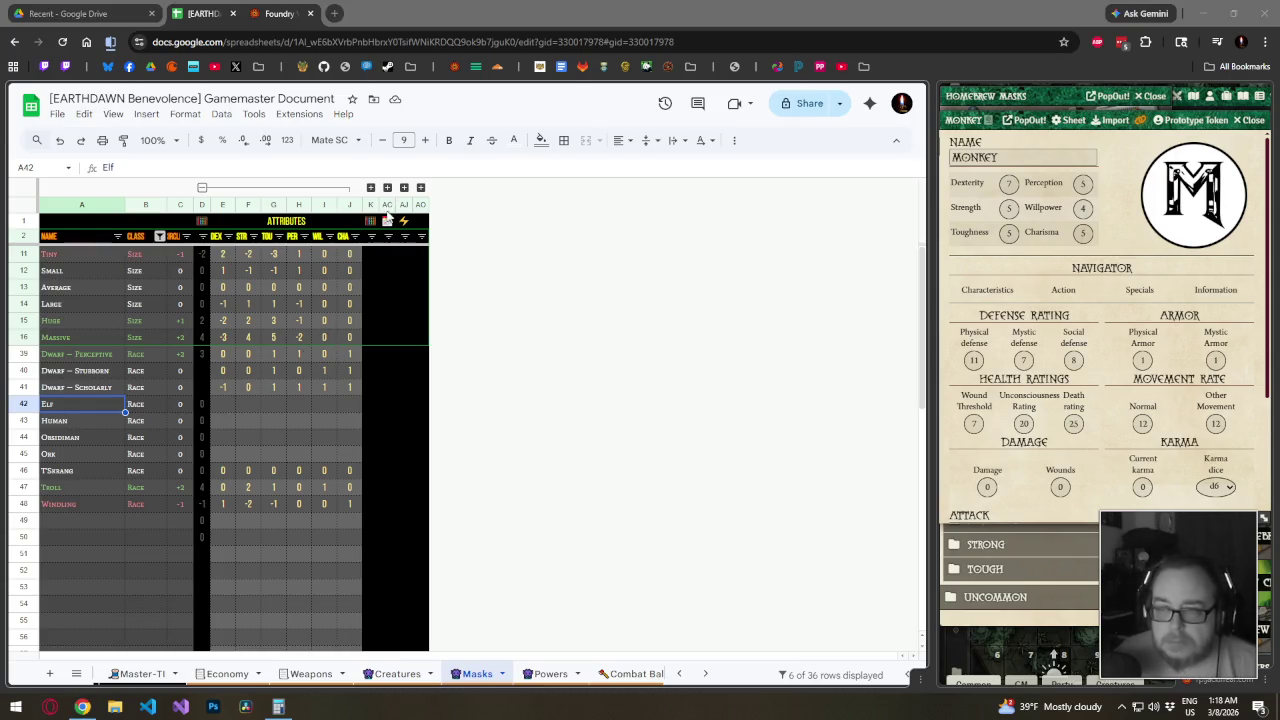
Reveal the derived-stat columns and fill the Dwarf derived formulas down to row 48
click(371, 188)
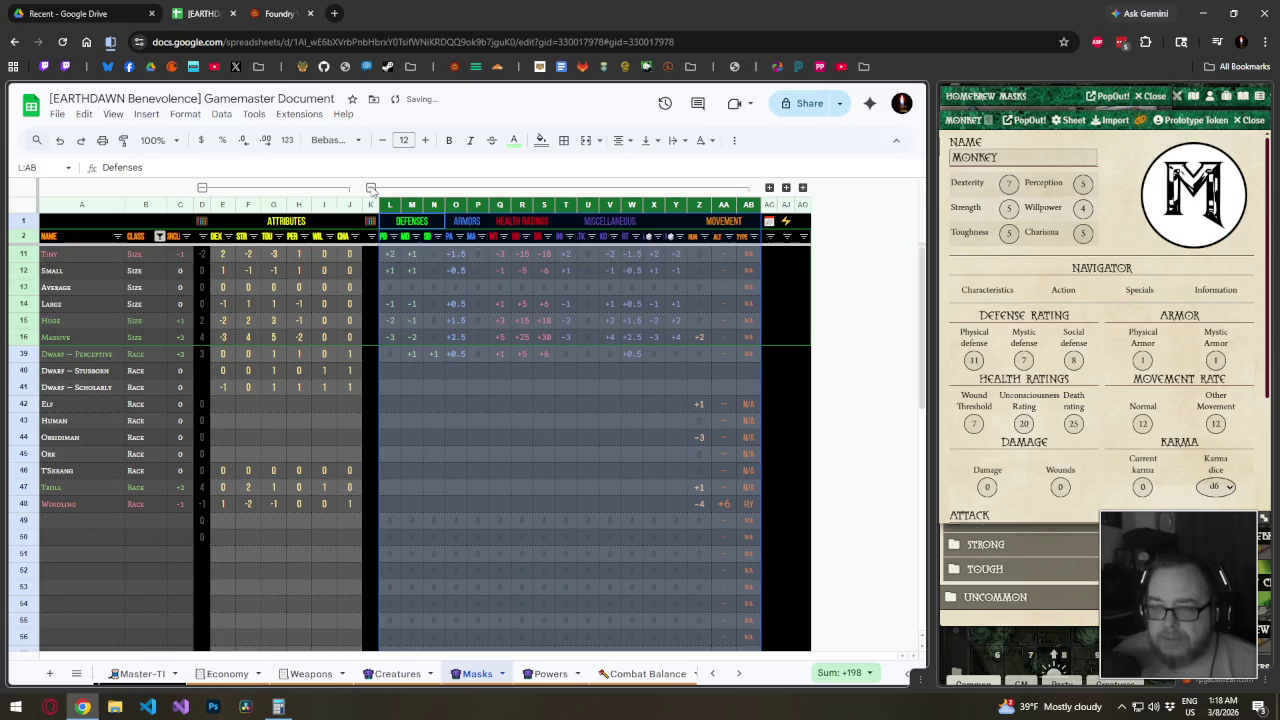
click(394, 353)
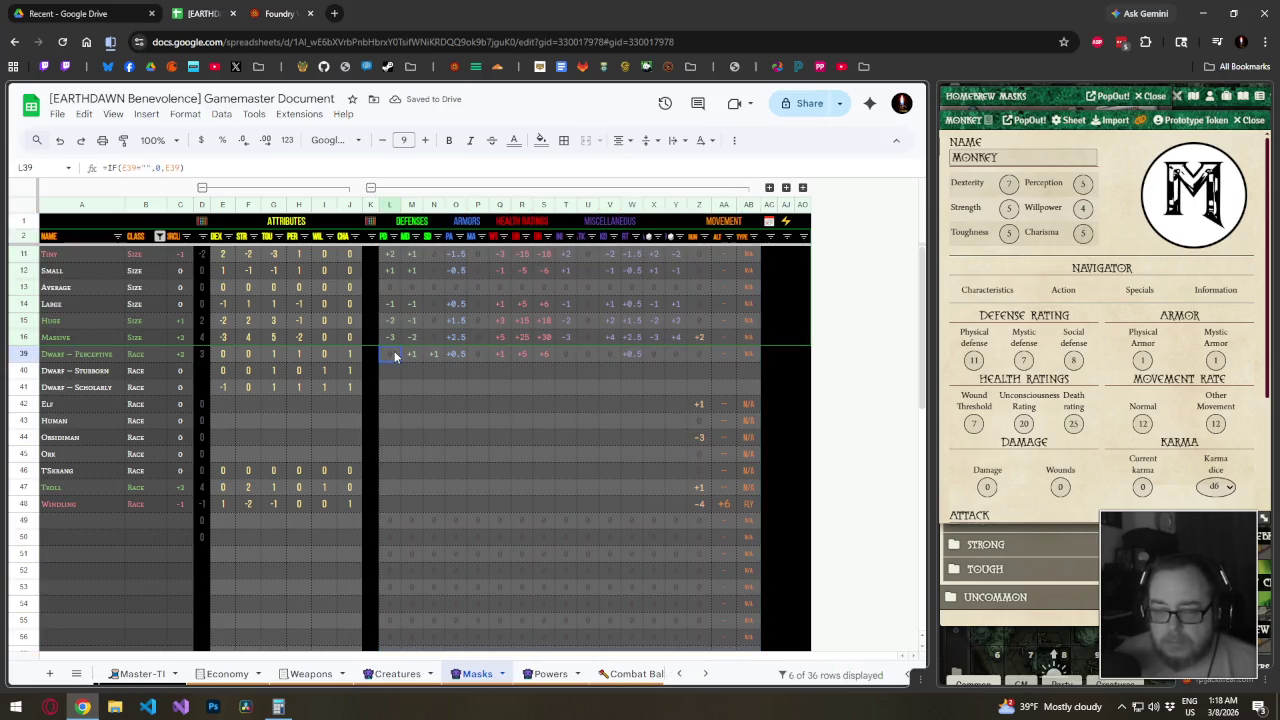
drag(394, 356, 712, 358)
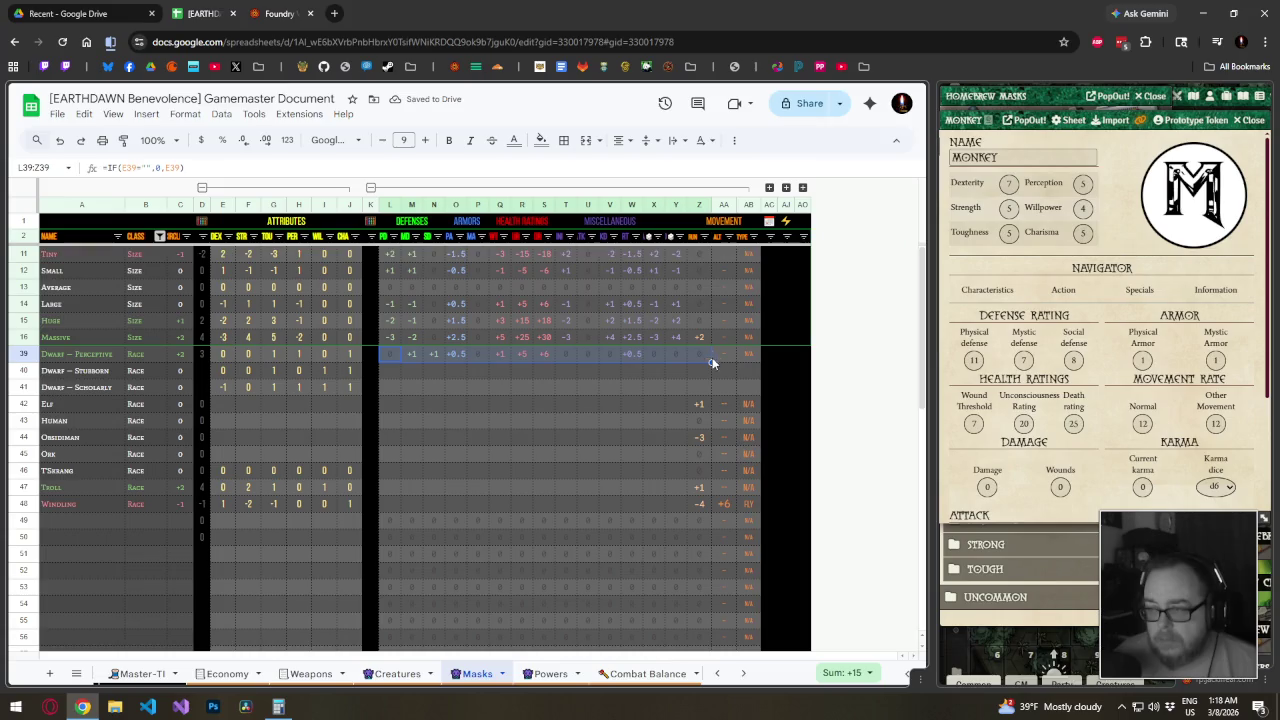
drag(712, 361, 708, 505)
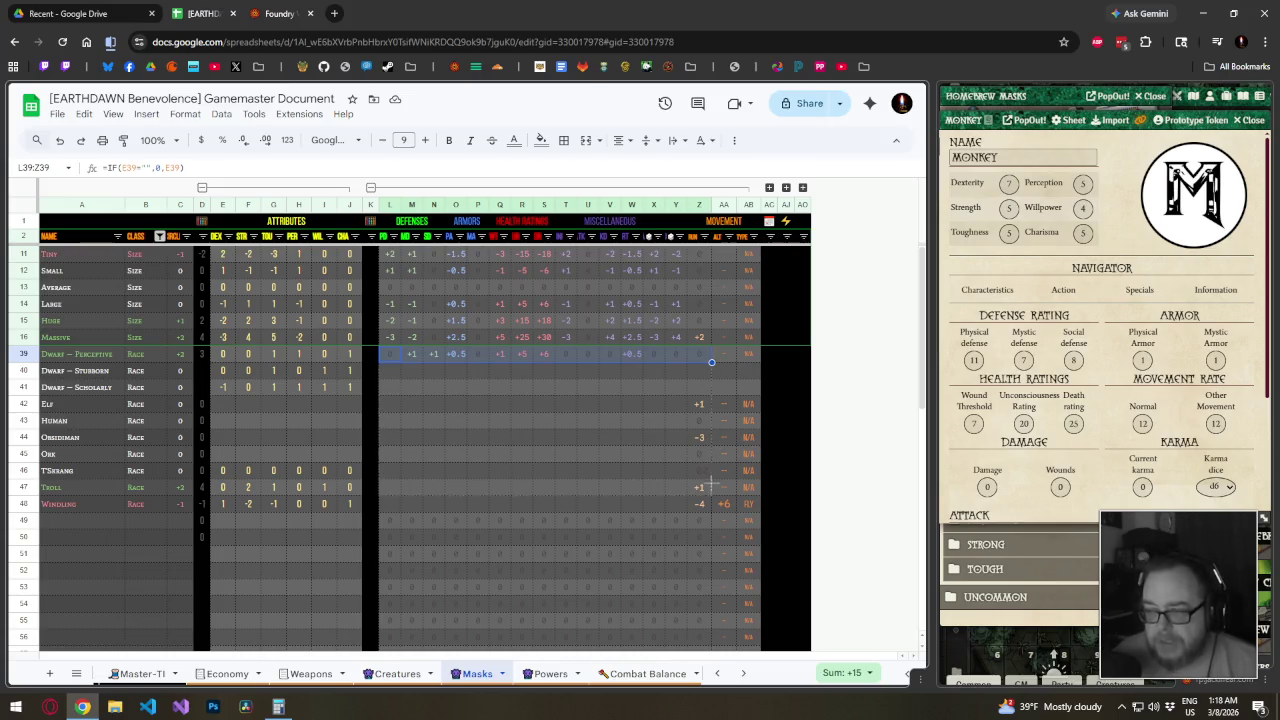
Check the filled derived and movement formulas, including the Scholarly dwarf's movement
click(605, 443)
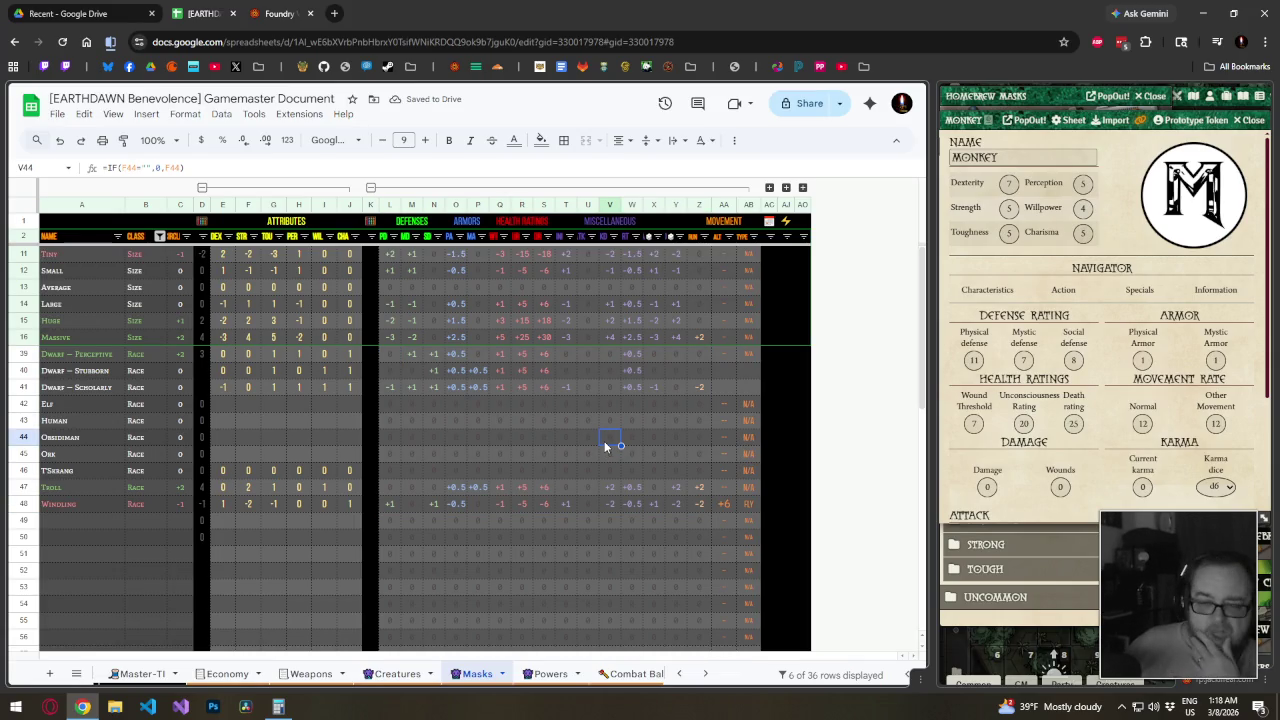
click(728, 388)
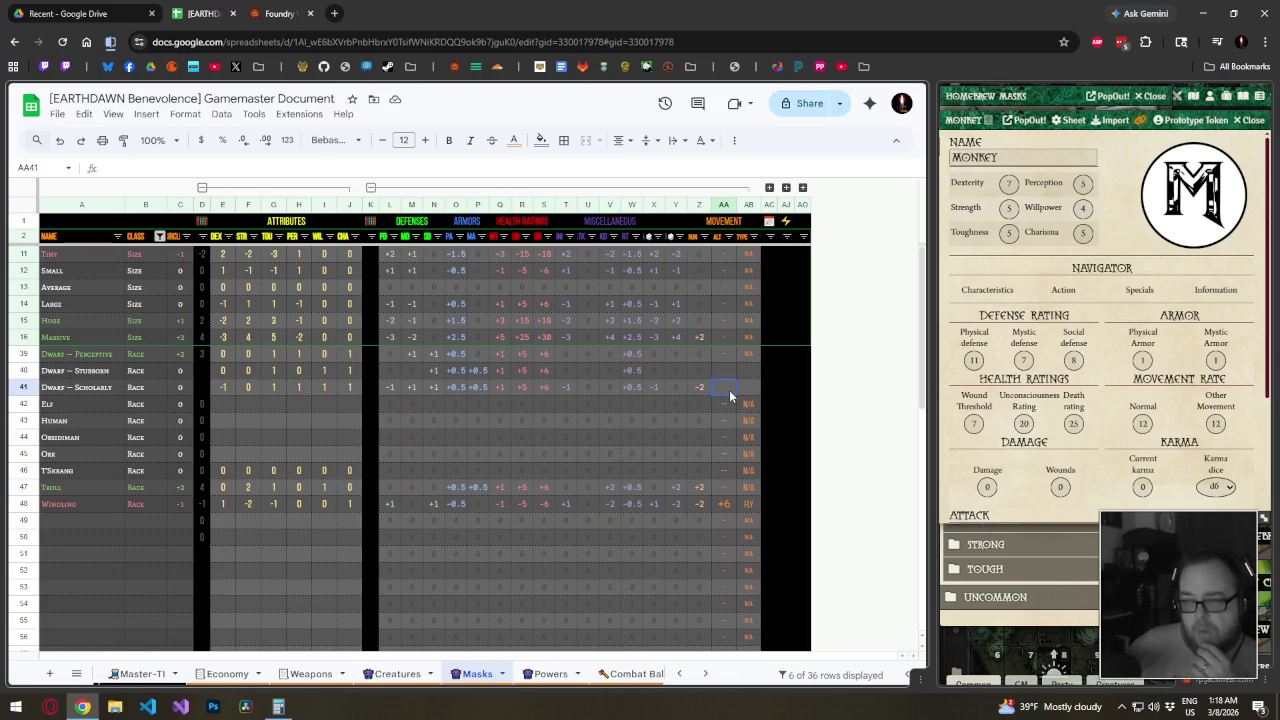
mouse_move(726, 354)
mouse_down()
mouse_move(760, 361)
mouse_move(760, 512)
mouse_up()
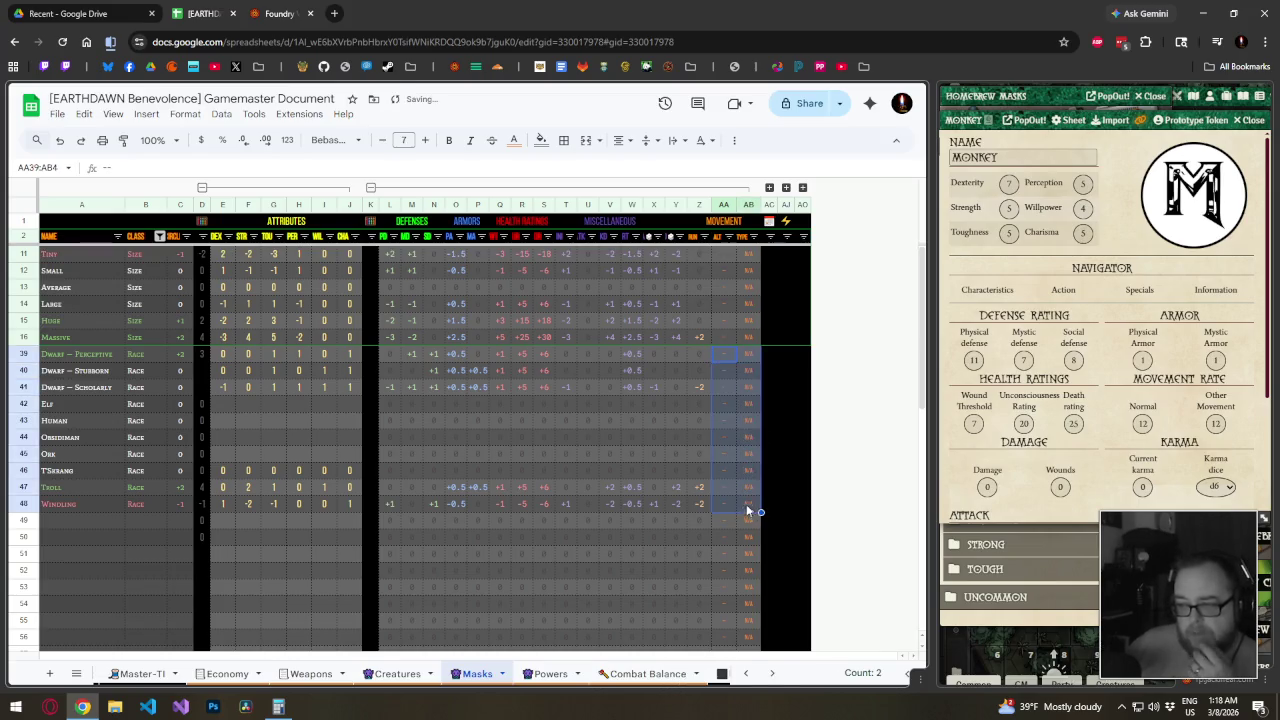
click(590, 438)
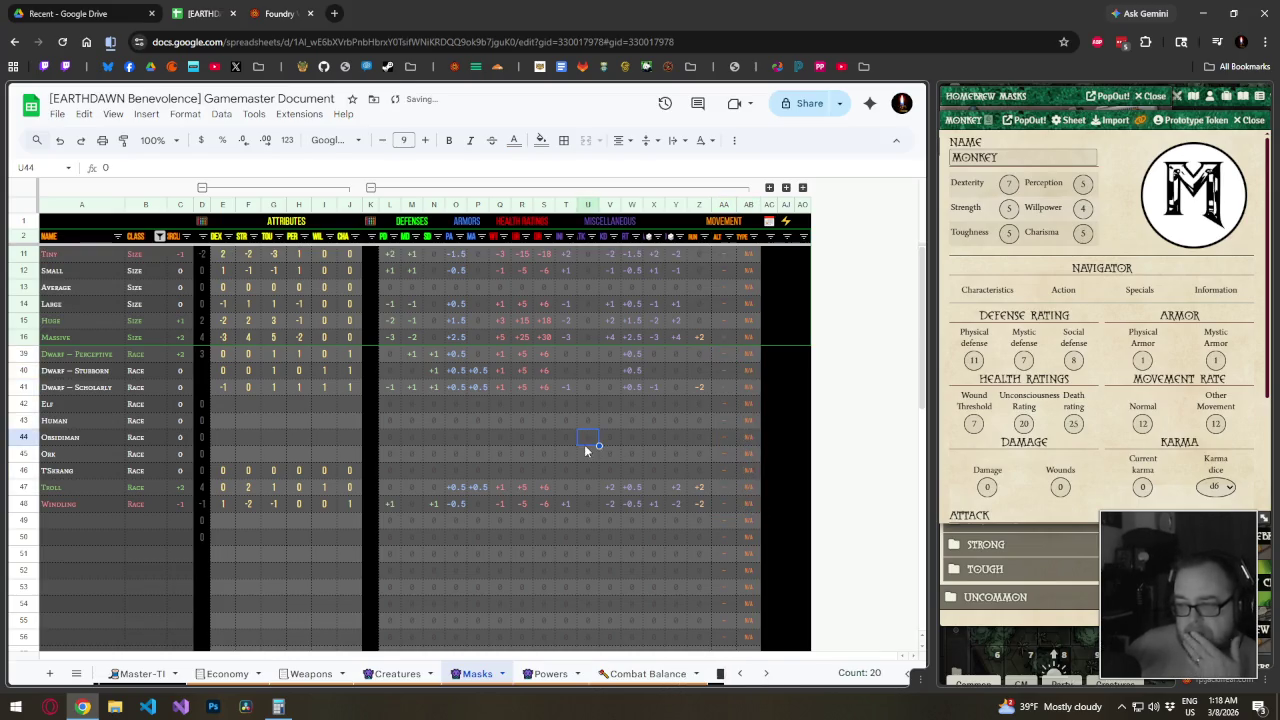
click(391, 356)
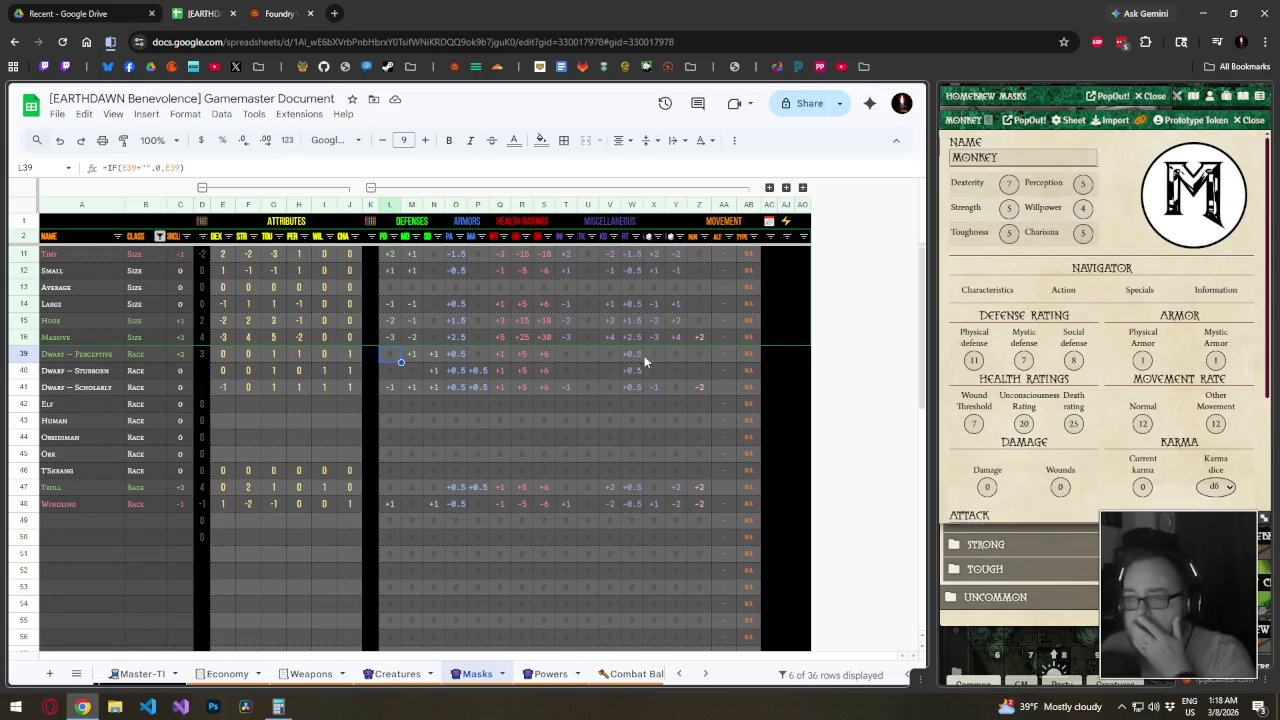
click(706, 352)
click(707, 370)
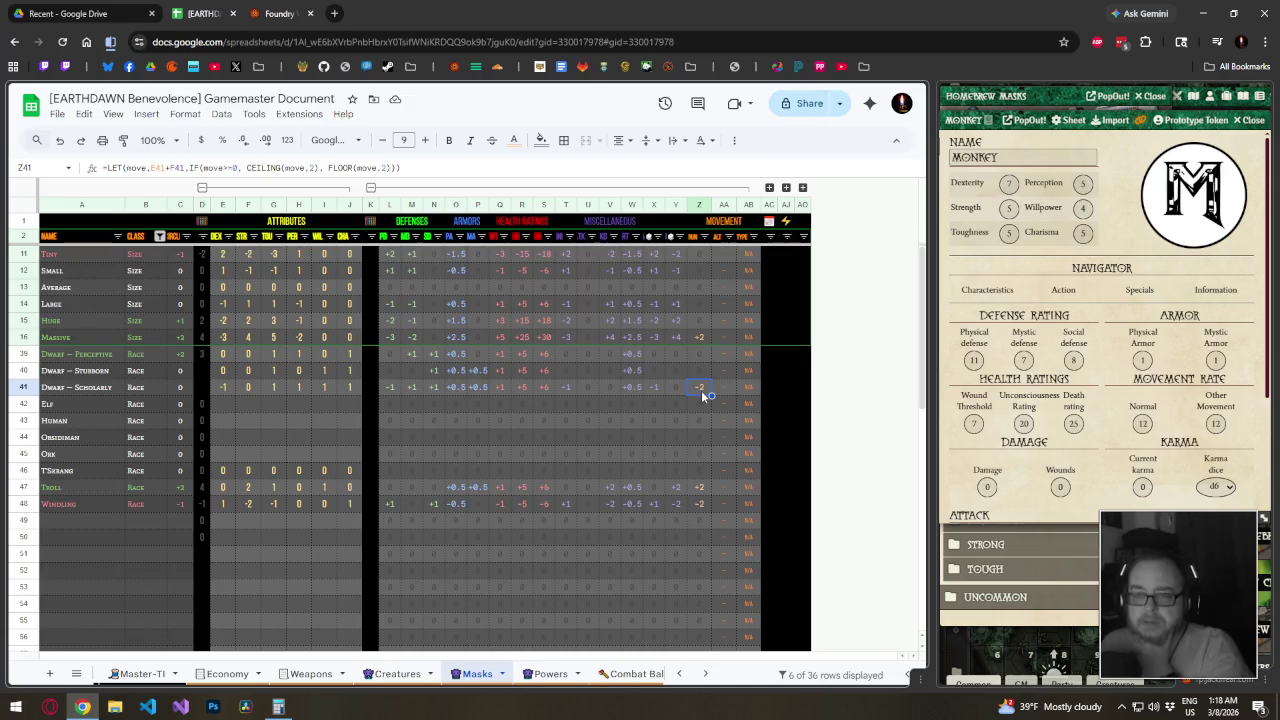
click(703, 354)
click(701, 388)
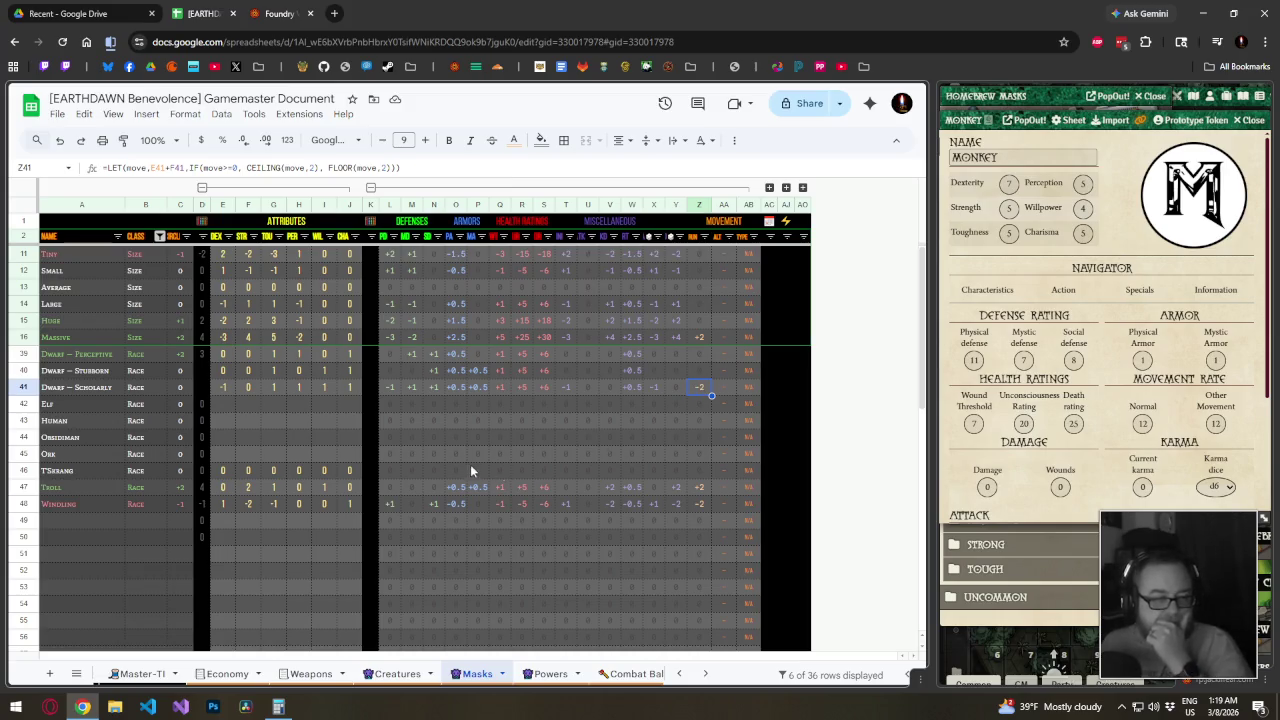
Take the blank-safe derived-stat formula row and compare it with cell L69
scroll(459, 457, down, 10)
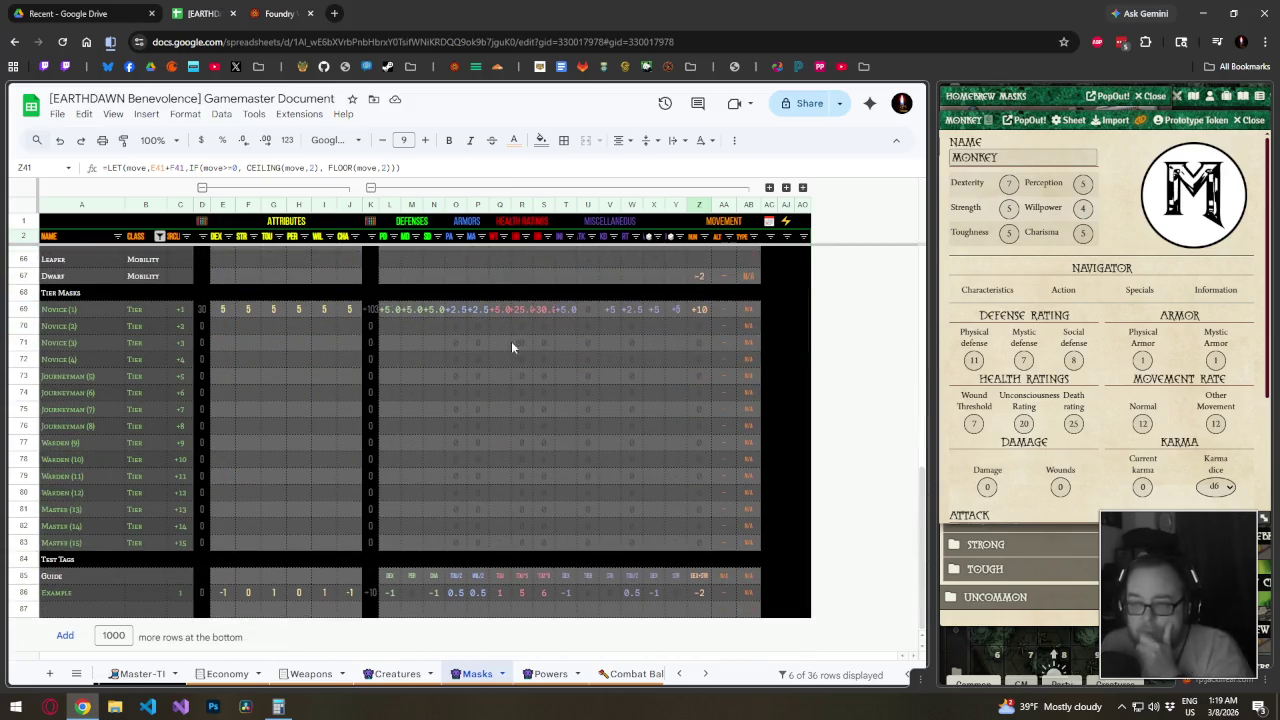
scroll(411, 338, up, 5)
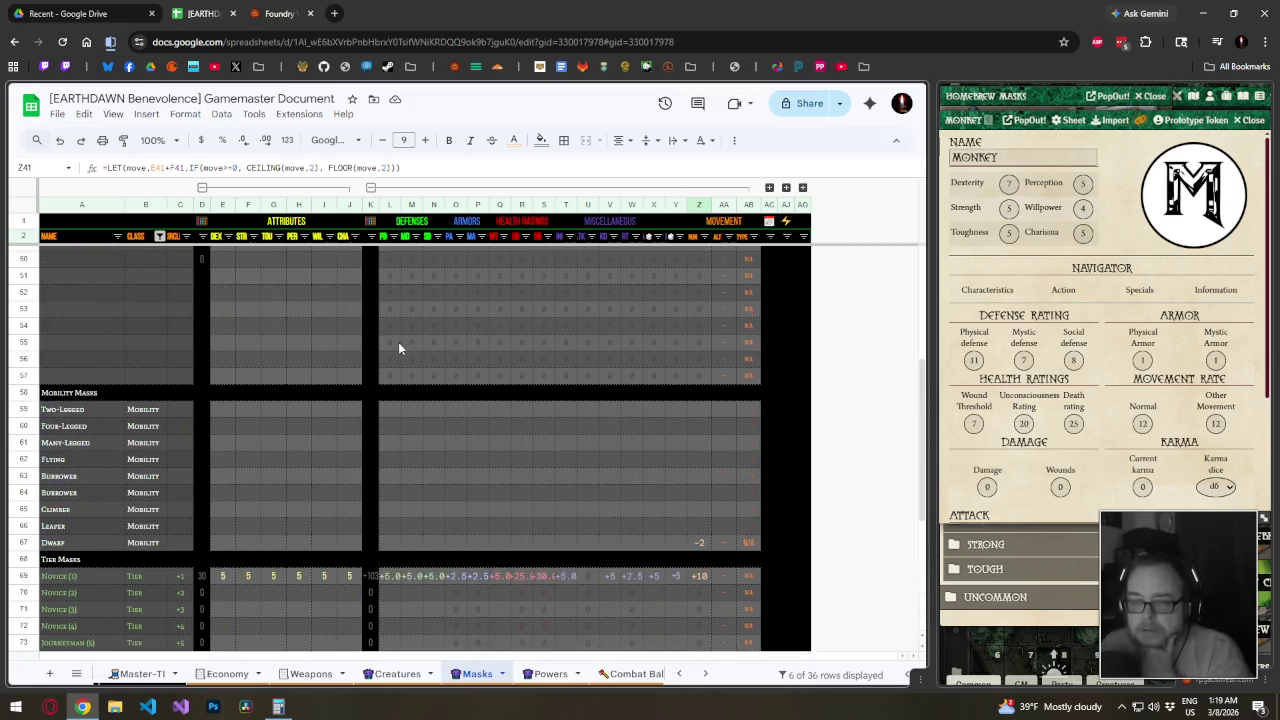
drag(398, 342, 700, 342)
scroll(640, 360, down, 5)
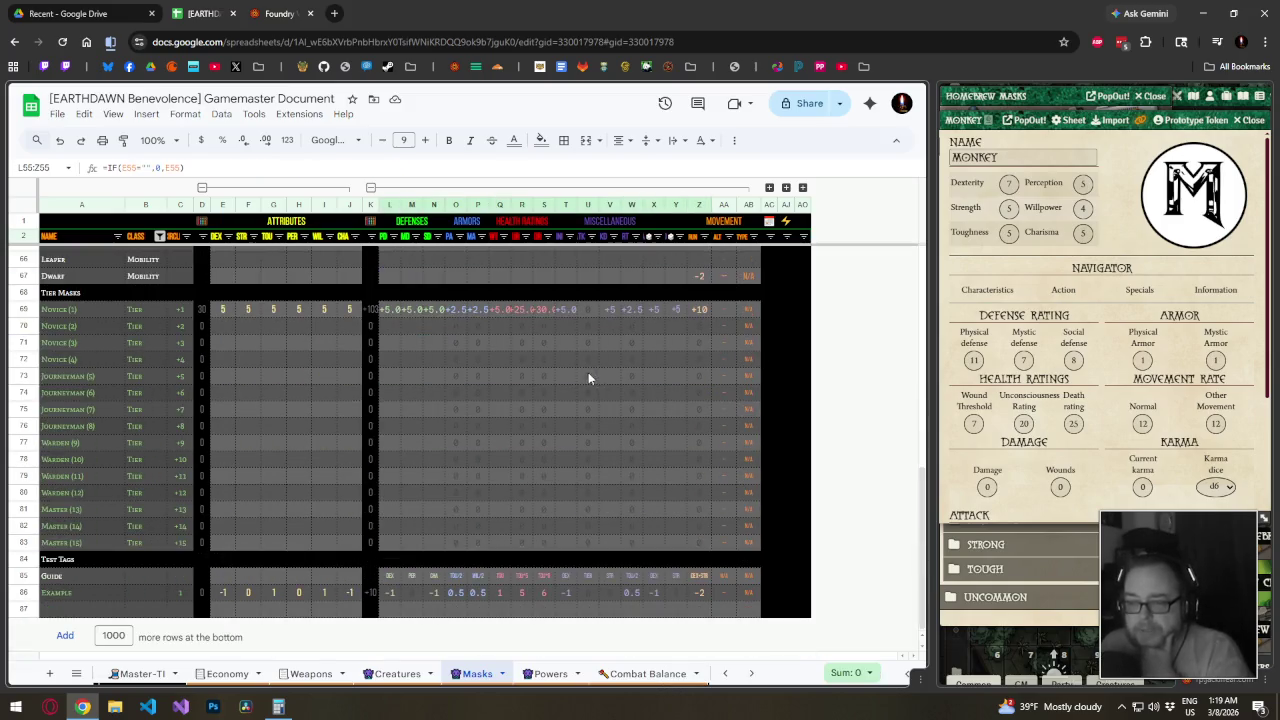
click(392, 316)
scroll(407, 310, up, 5)
drag(390, 326, 708, 325)
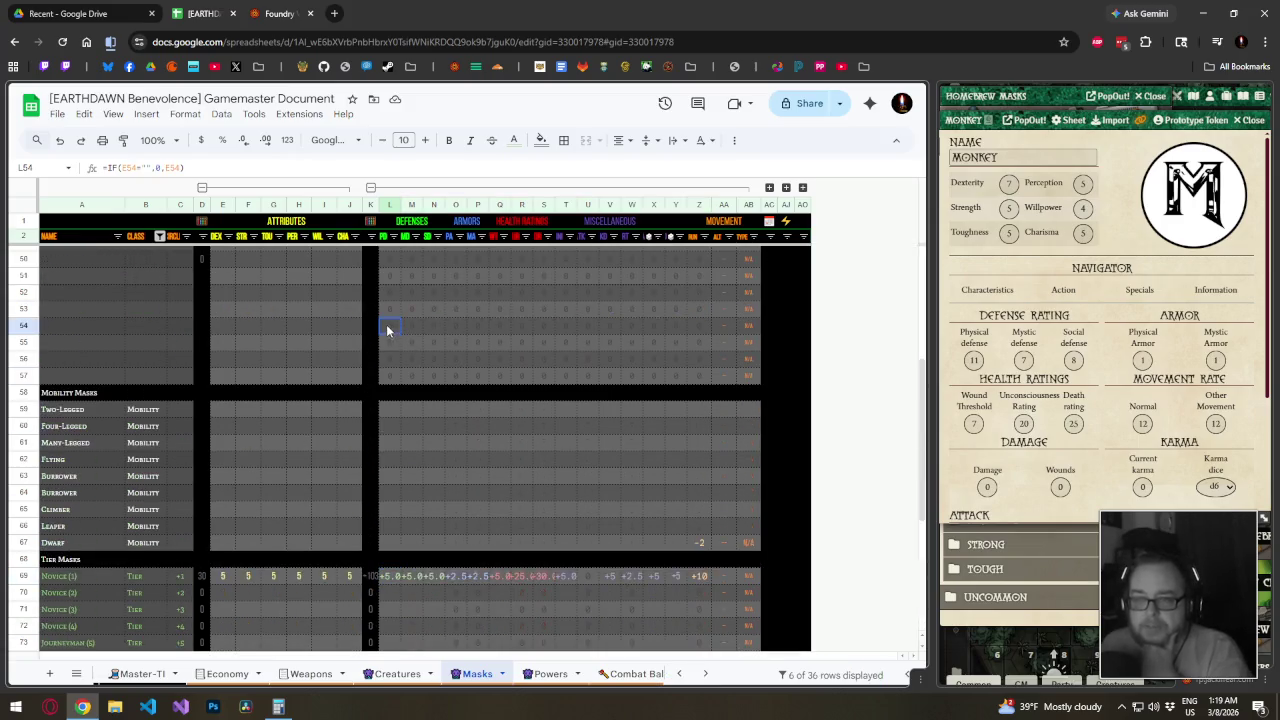
scroll(550, 360, down, 4)
Paste =IF(E69="",0,E69) across L69:Z83 and check the resulting movement formulas
click(394, 377)
drag(392, 378, 705, 610)
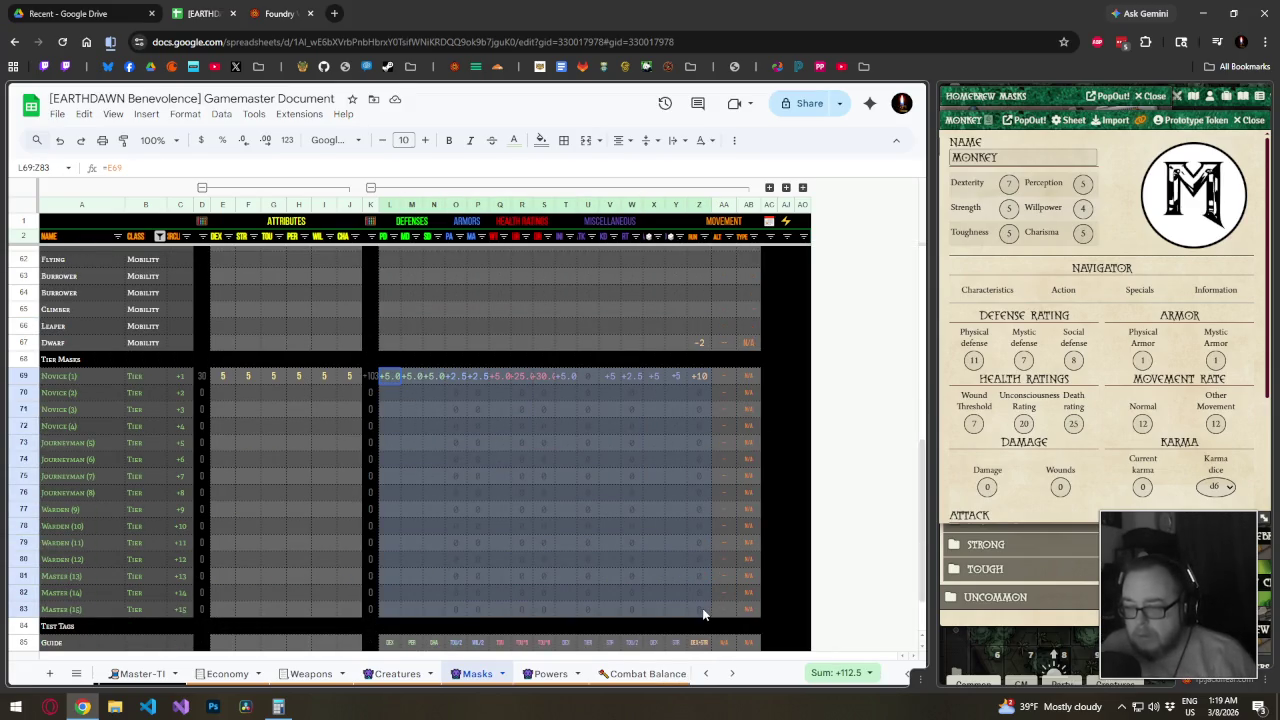
key(ctrl+v)
scroll(622, 543, up, 4)
scroll(602, 517, down, 3)
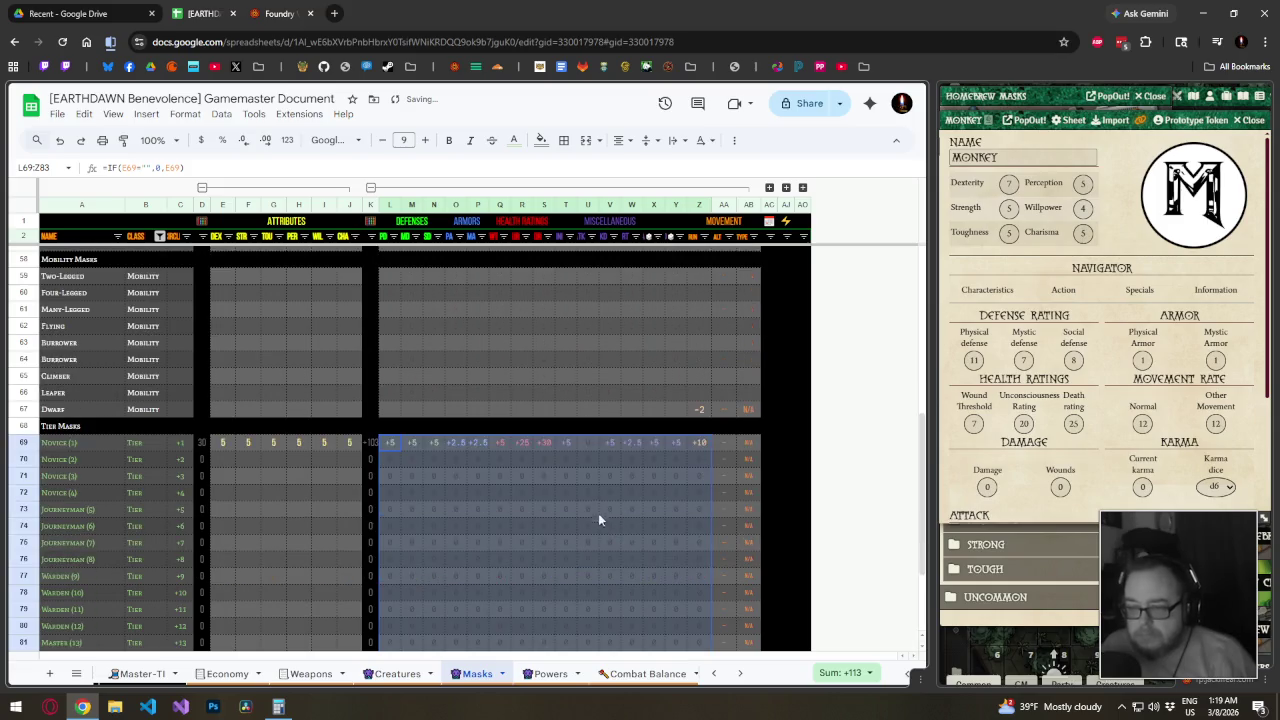
click(700, 443)
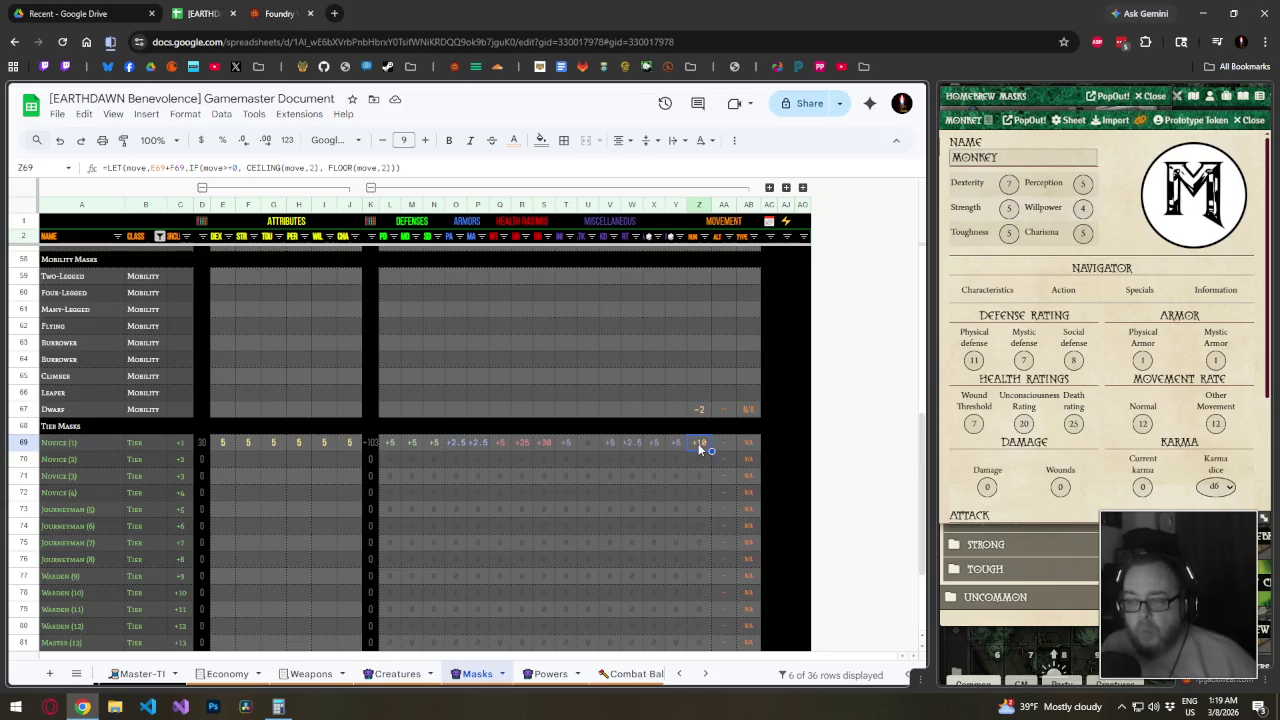
scroll(698, 443, up, 4)
scroll(698, 443, up, 3)
scroll(698, 443, up, 2)
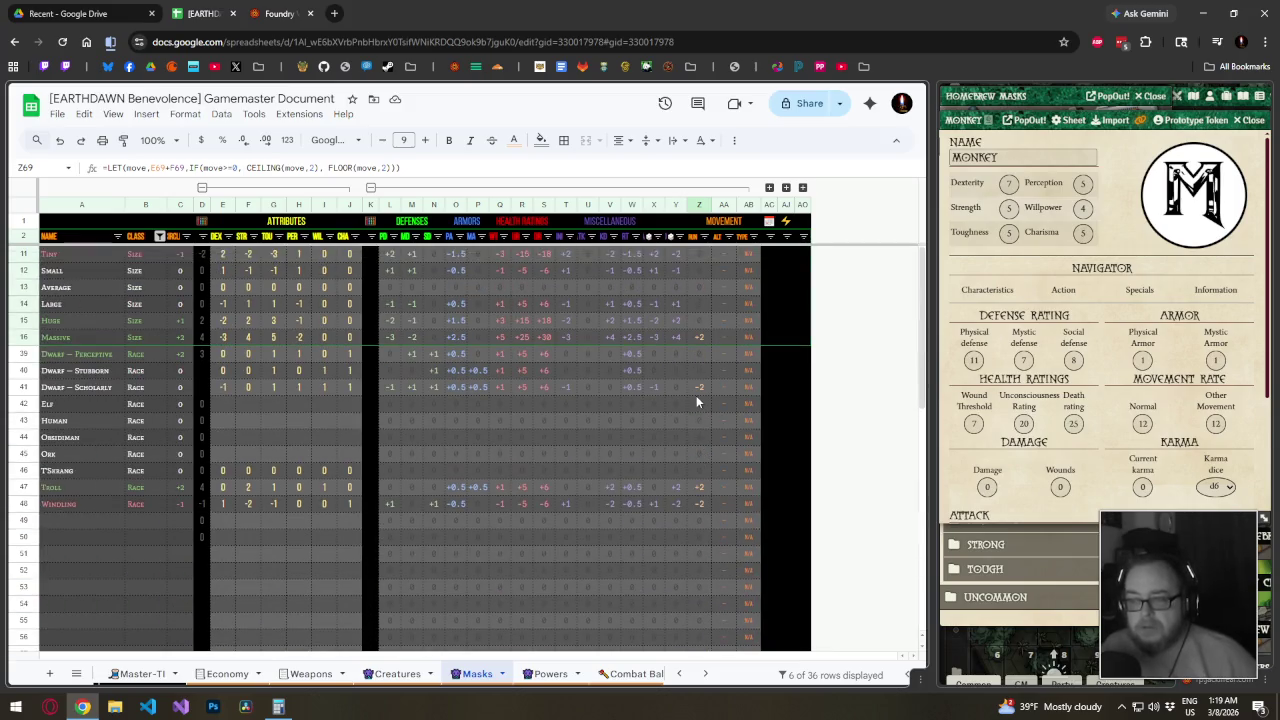
click(698, 388)
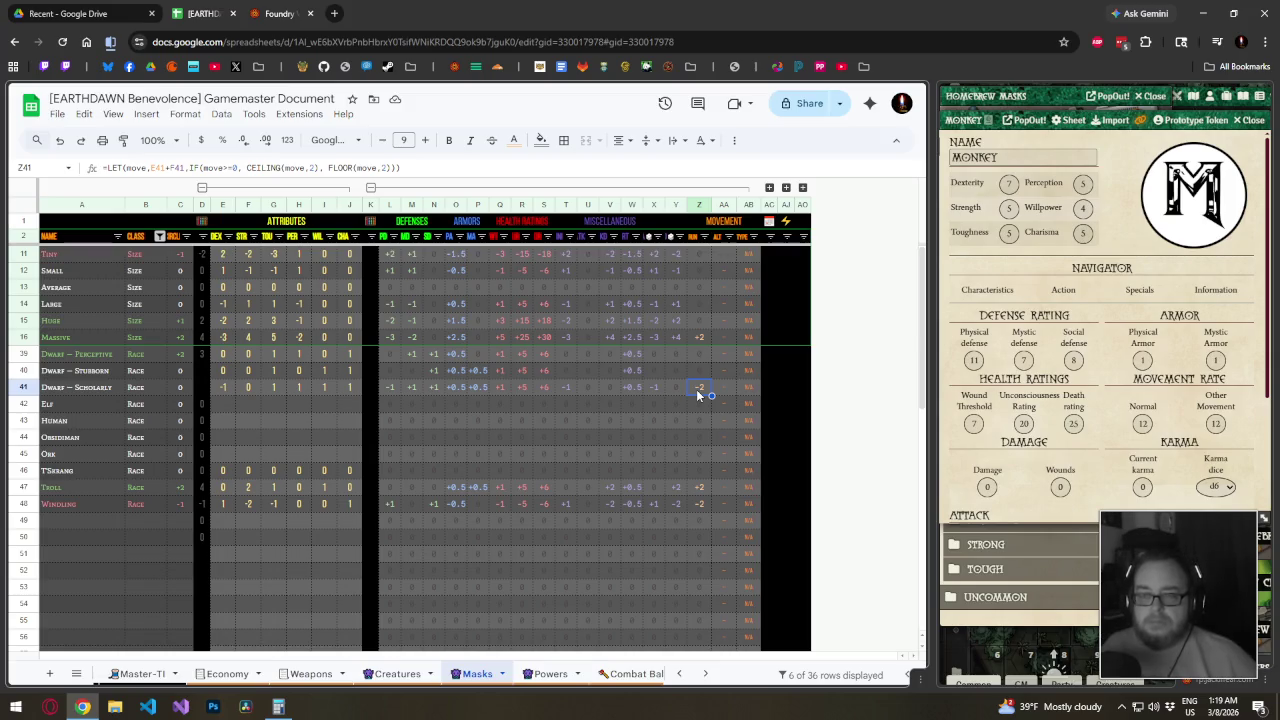
click(702, 355)
click(701, 371)
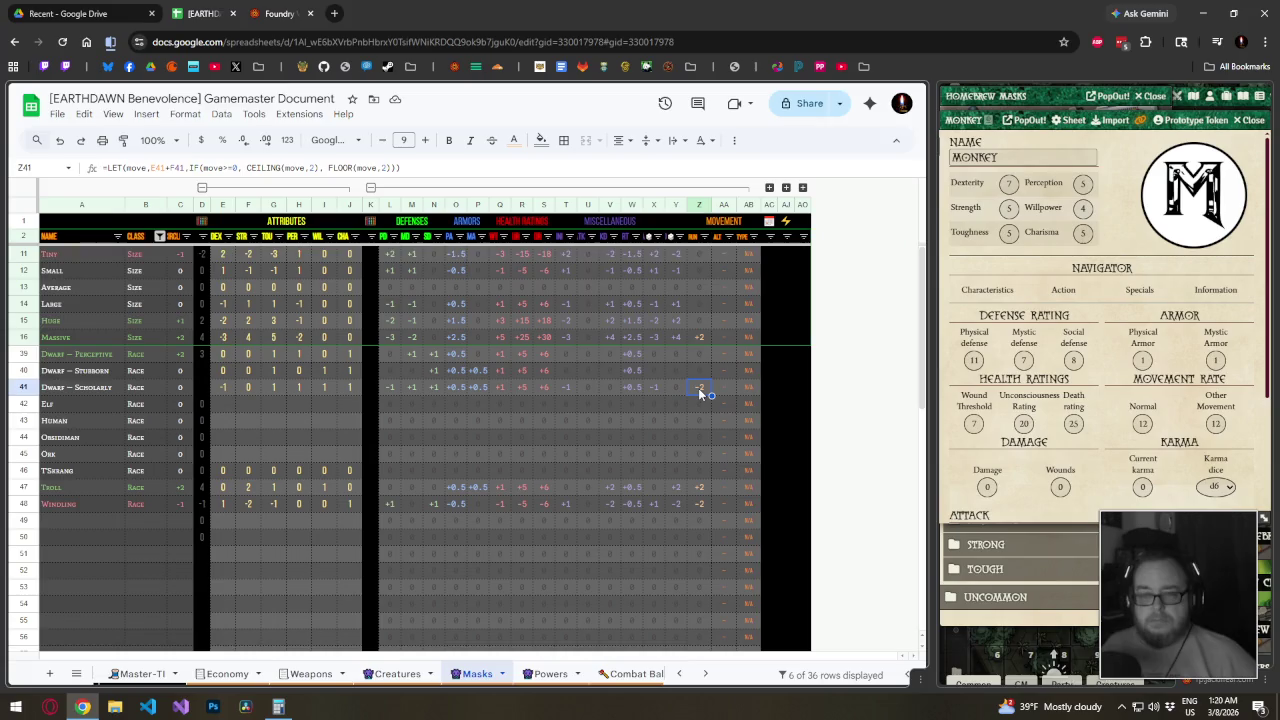
click(20, 371)
drag(20, 371, 23, 353)
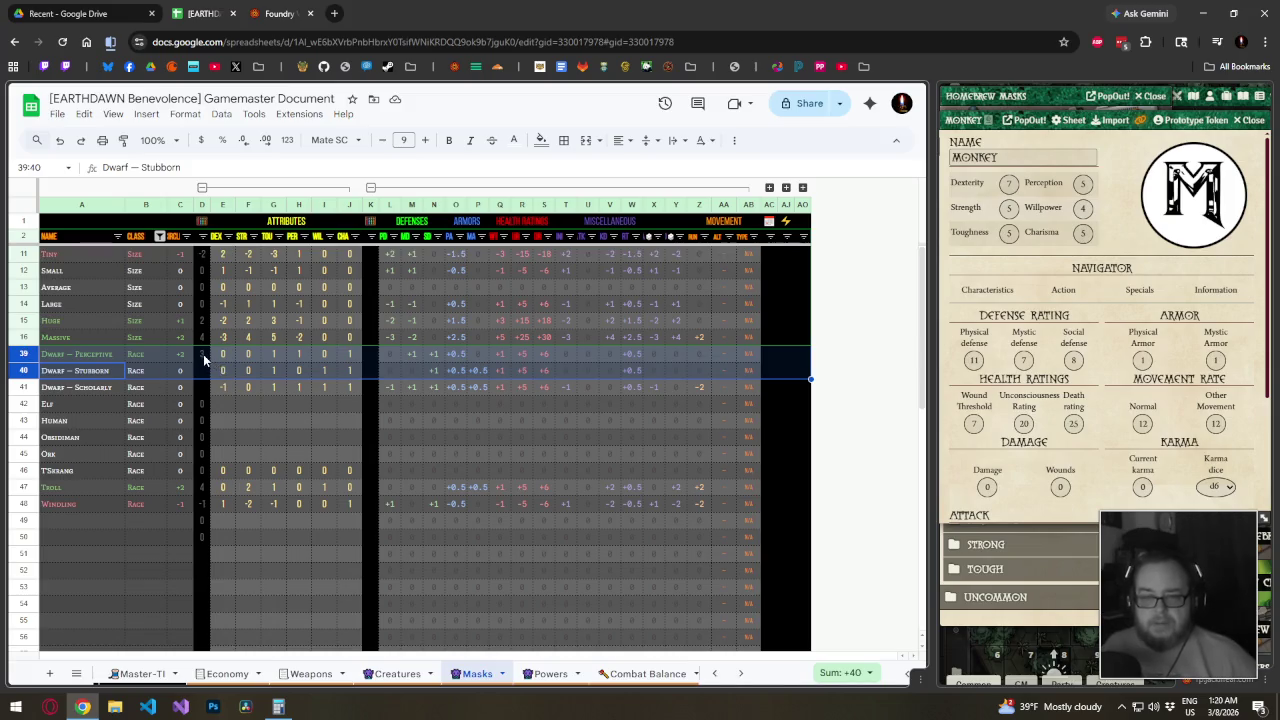
Fill the attribute total down, then delete the Perceptive and Stubborn Dwarf rows
click(205, 355)
drag(208, 362, 206, 392)
click(26, 370)
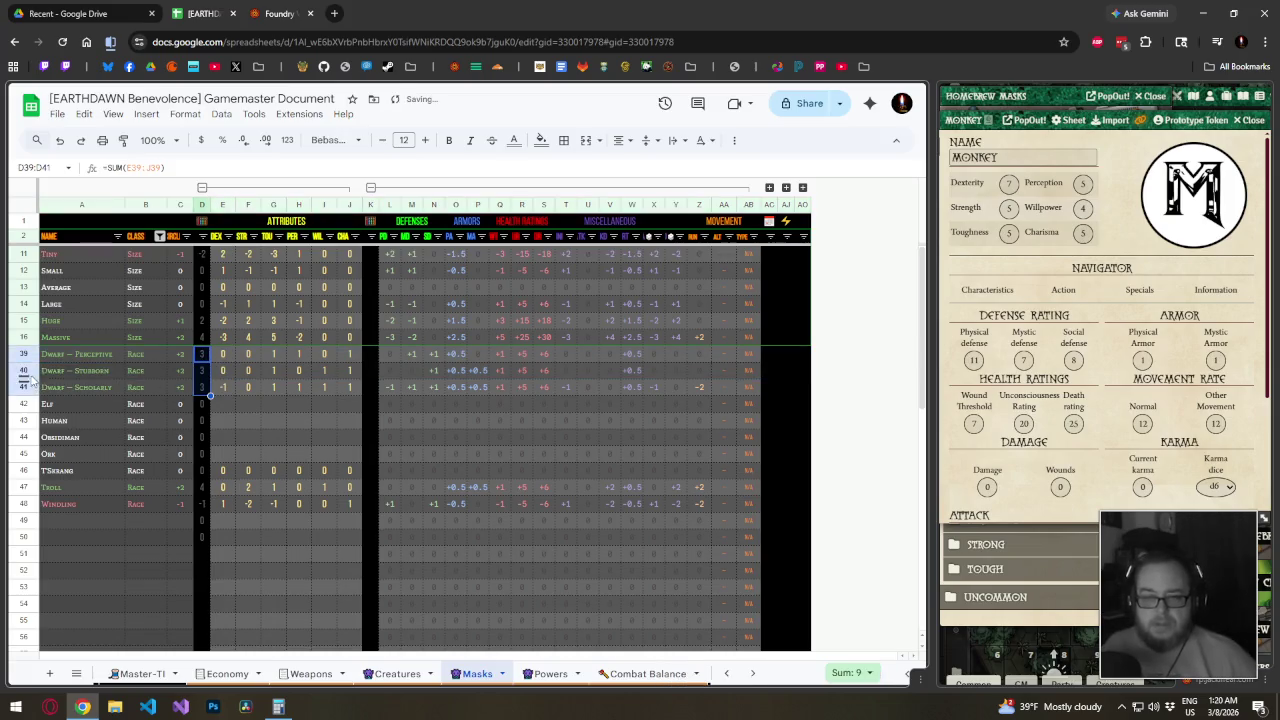
shift+click(26, 354)
right_click(26, 354)
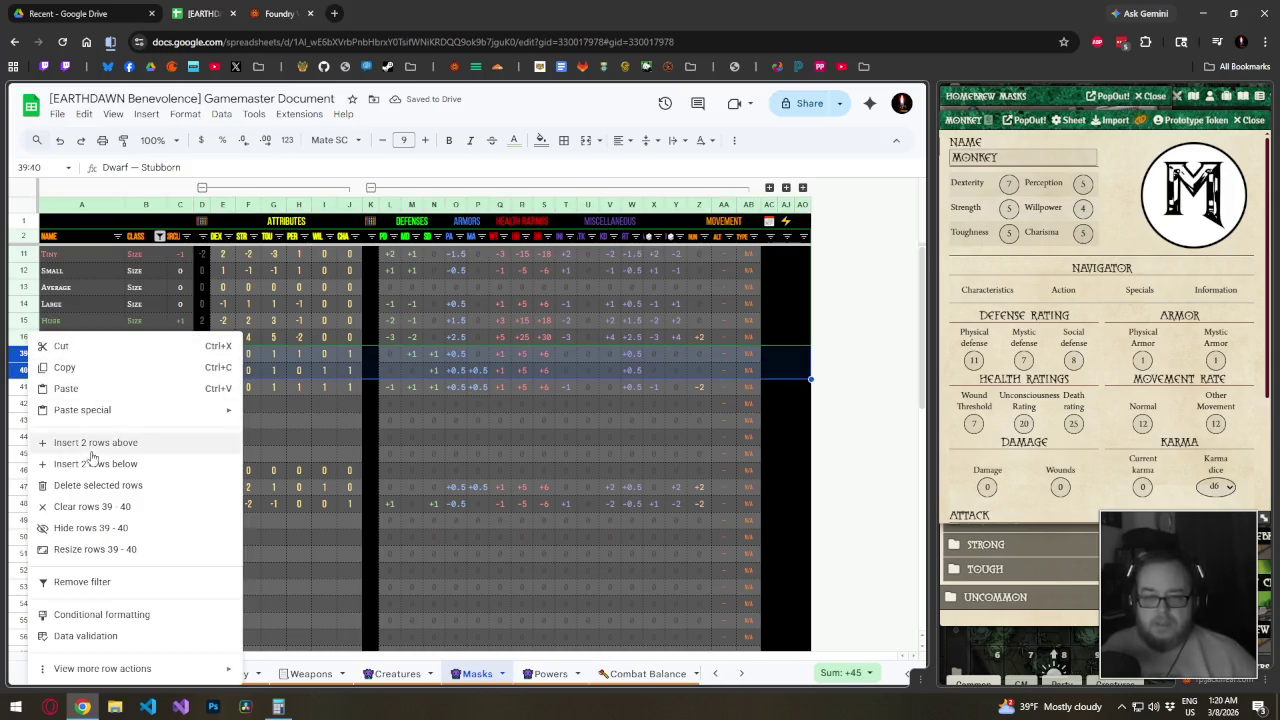
click(100, 486)
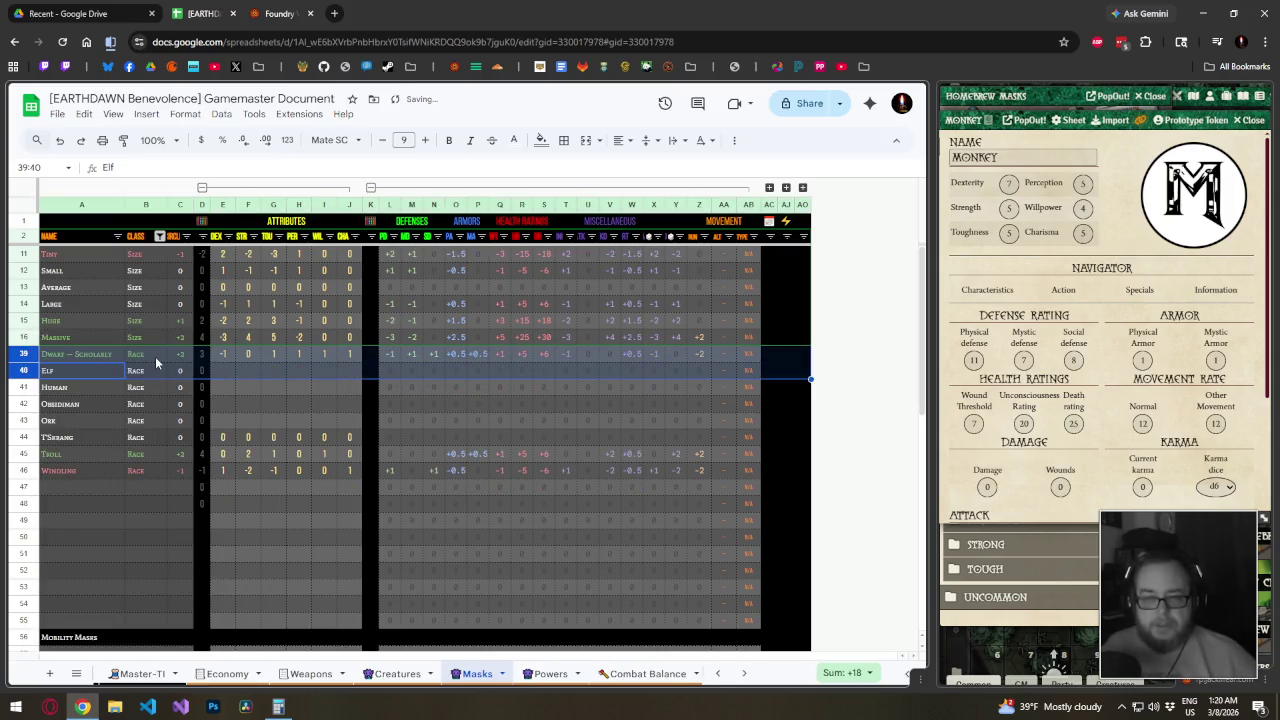
Rename the remaining 'Dwarf — Scholarly' row to simply 'Dwarf'
click(82, 354)
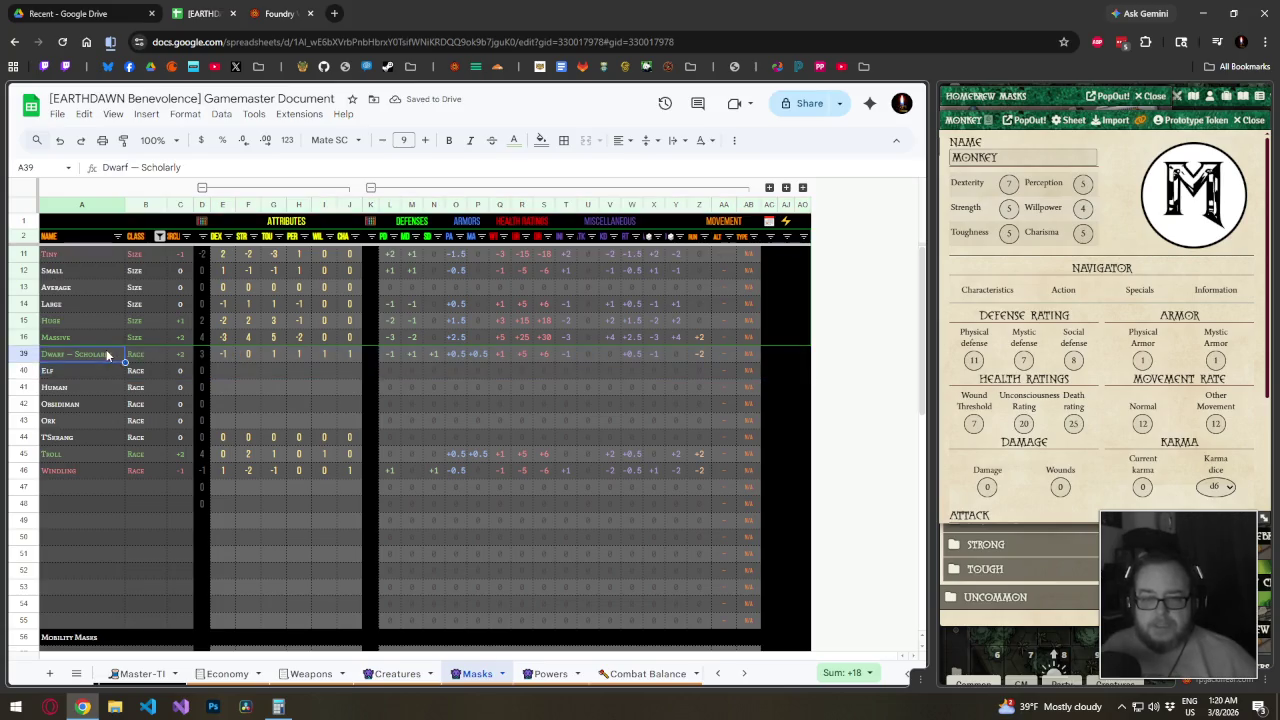
key(F2)
key(BackSpace)
key(BackSpace)
key(BackSpace)
key(Return)
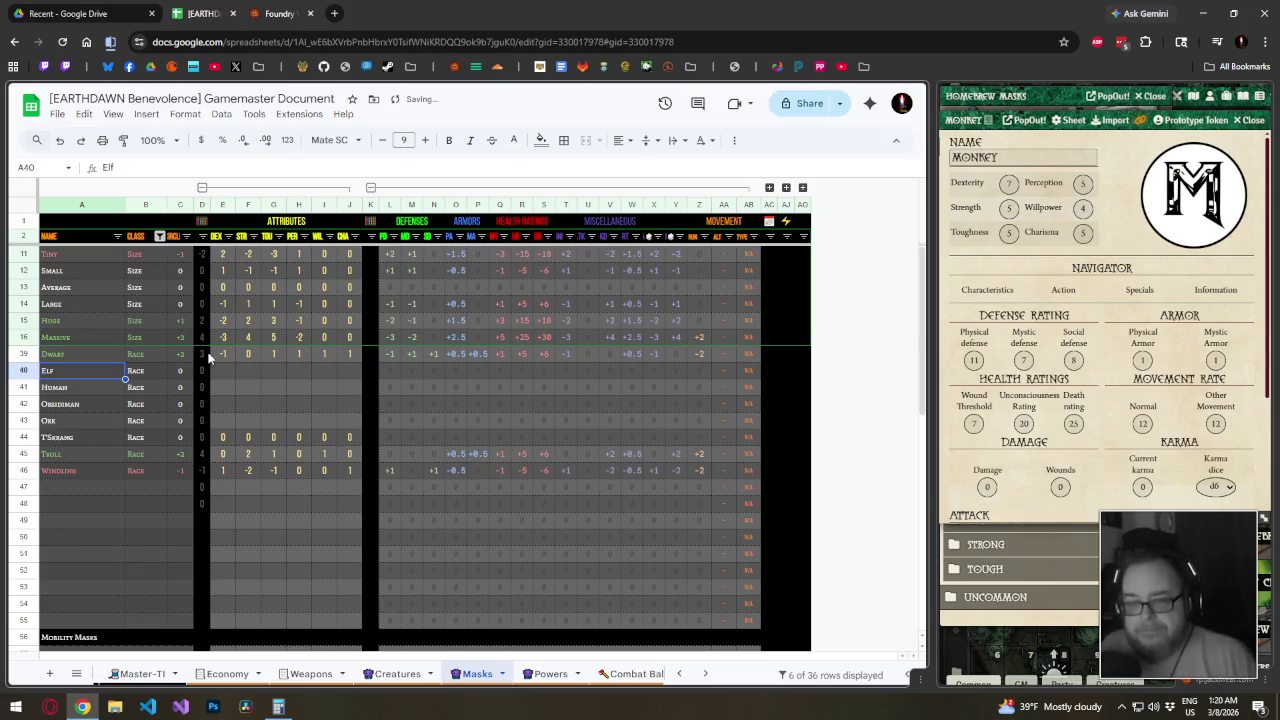
Check the Dwarf dexterity modifier and select the Elf attribute cells E40:J40
click(223, 354)
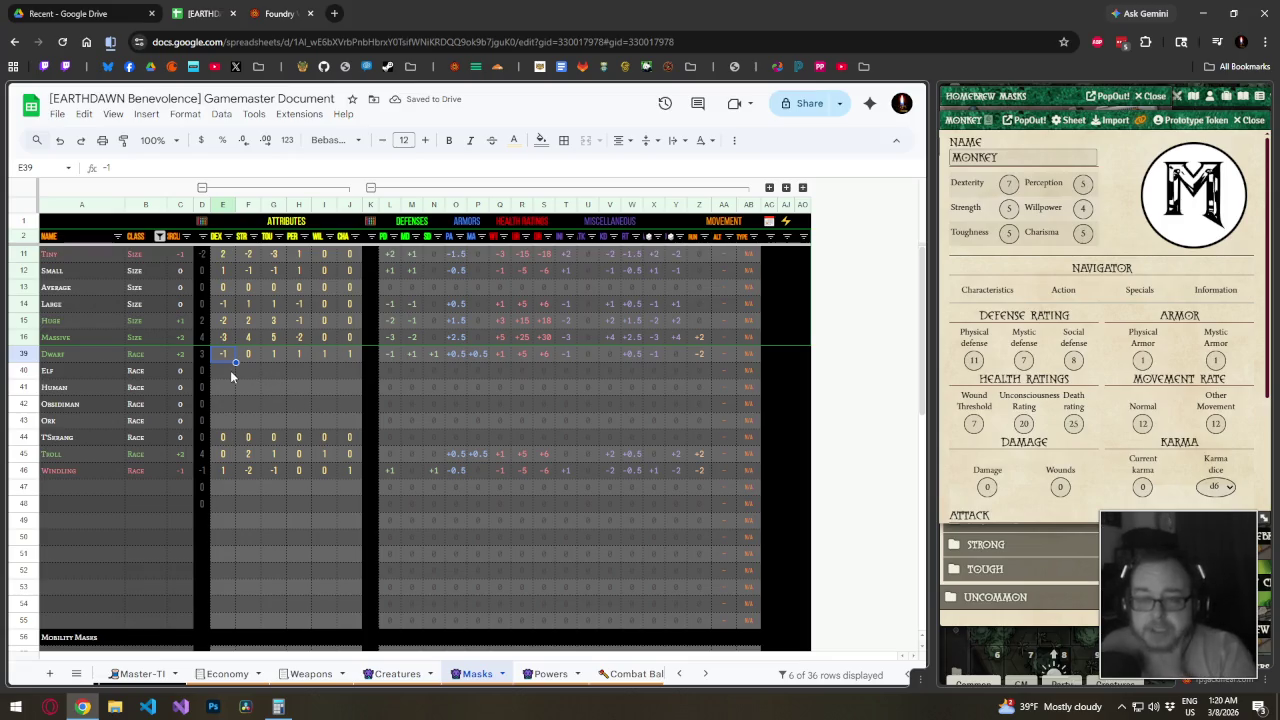
drag(232, 375, 344, 372)
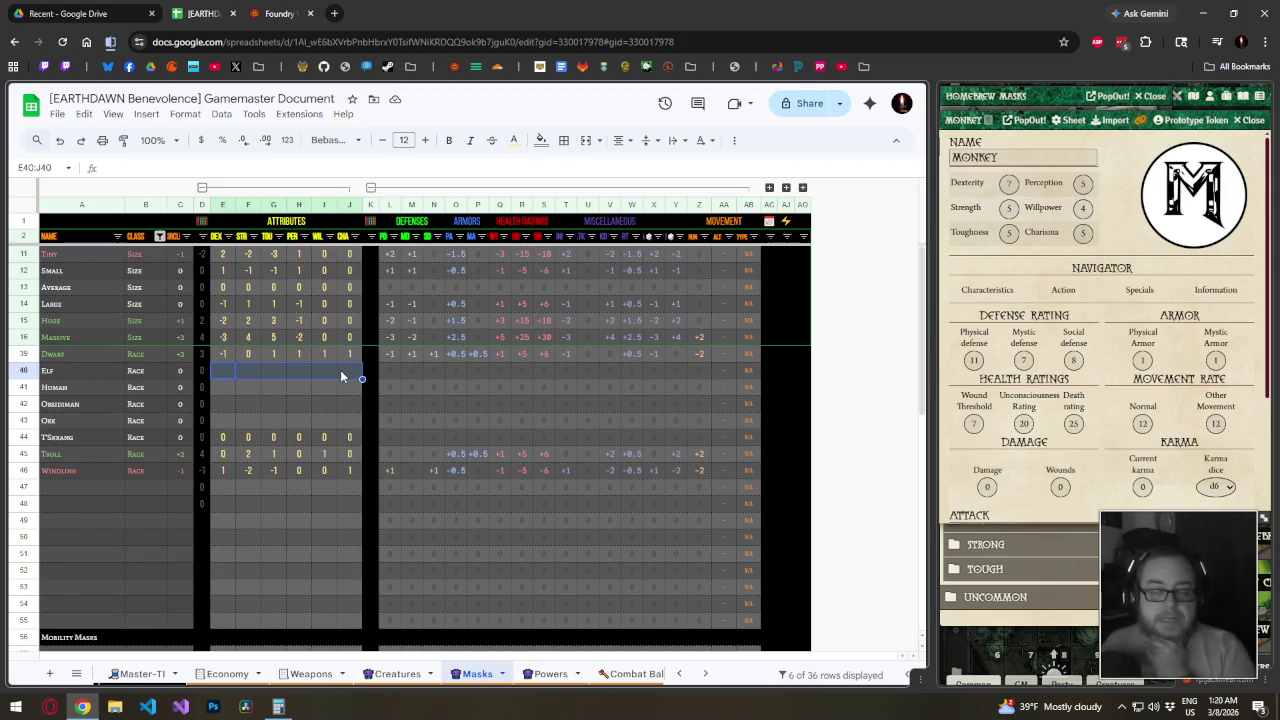
click(223, 373)
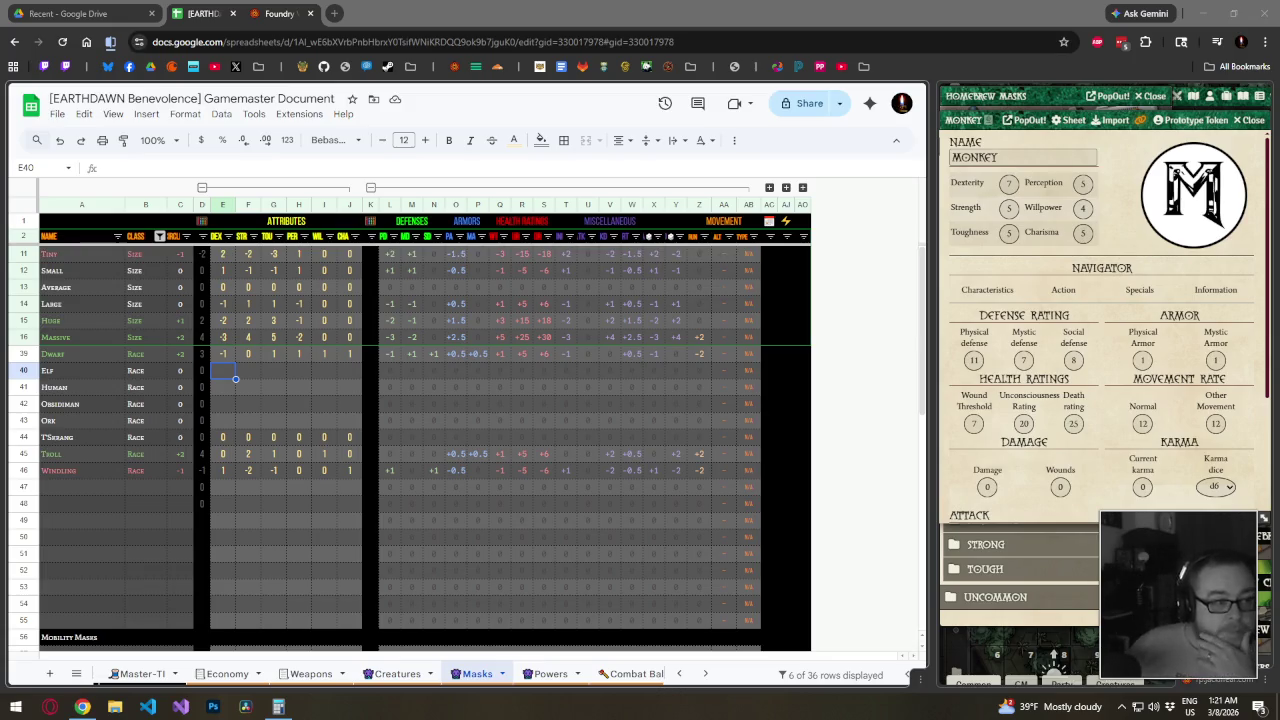
Enter the Elf attribute modifiers across row 40, starting DEX 1, STR 0, TOU -1
click(221, 371)
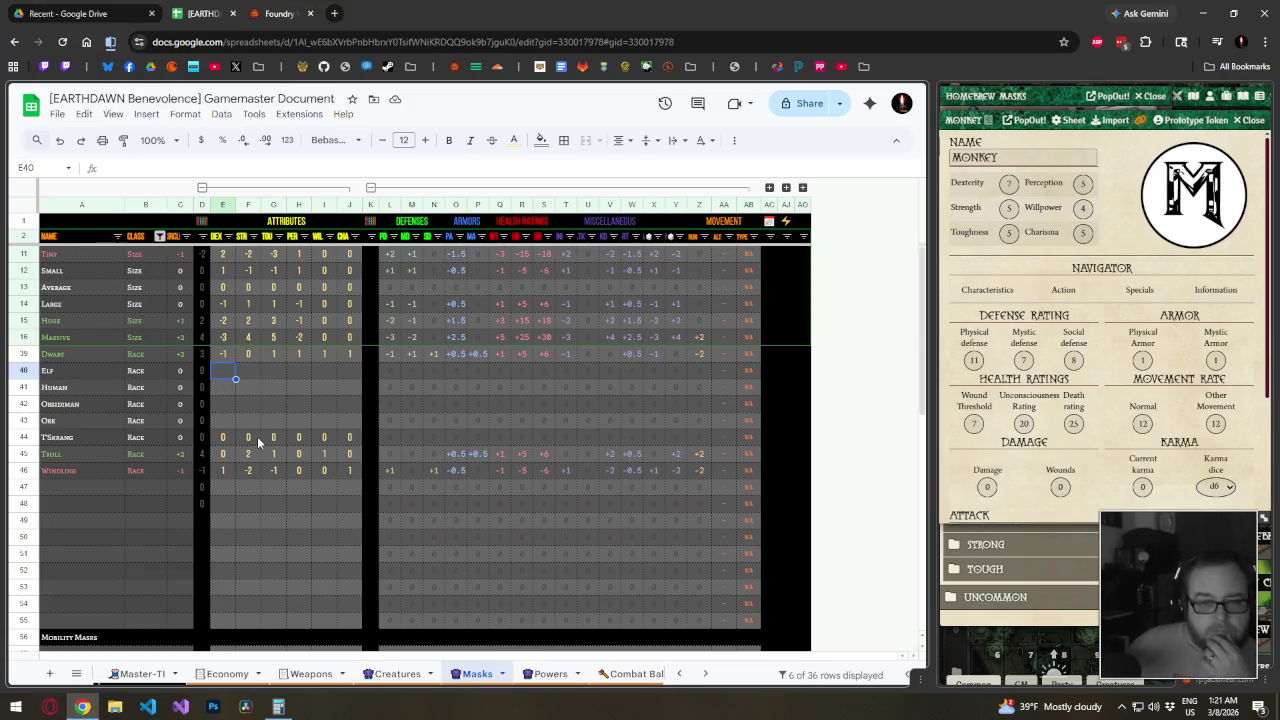
text(1)
key(Tab)
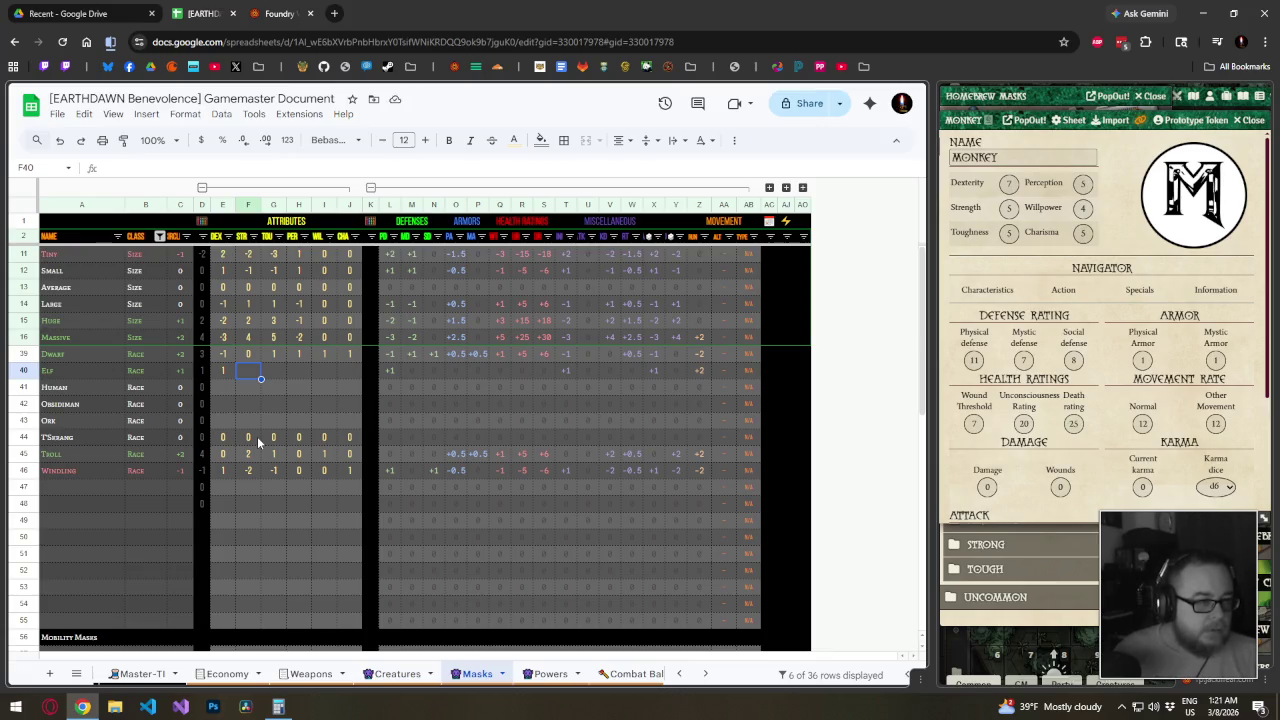
text(0)
key(Tab)
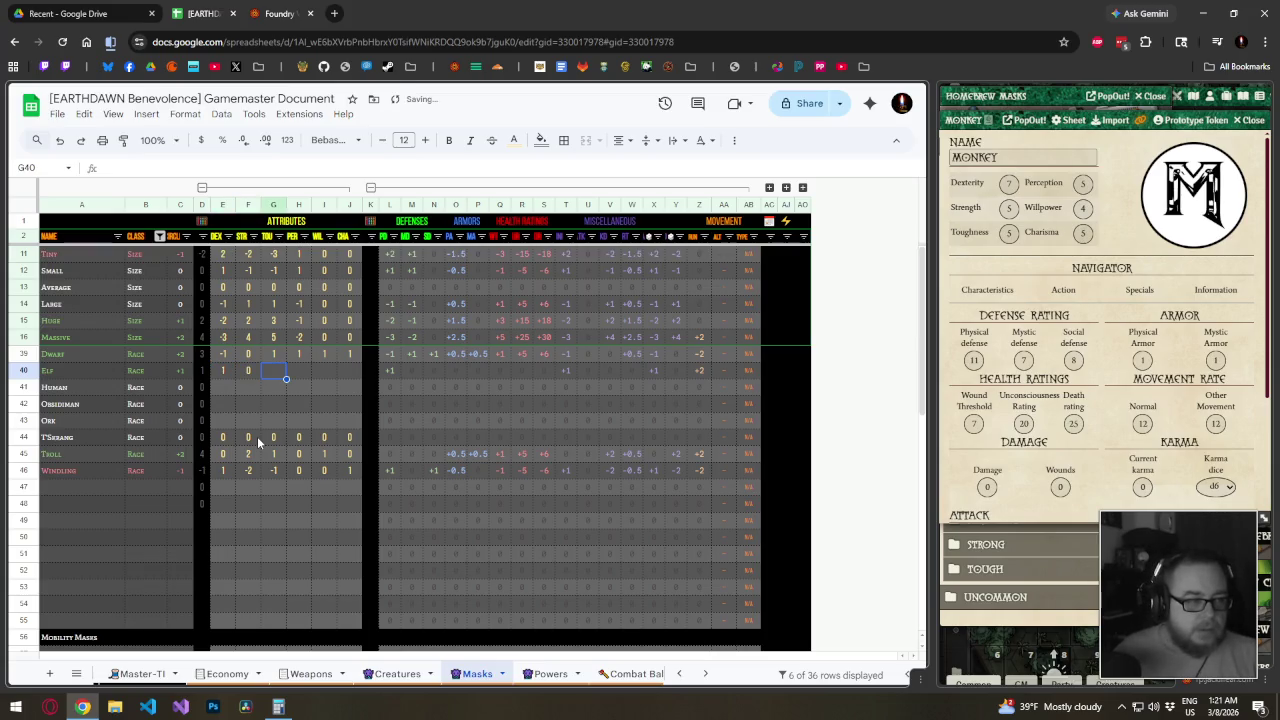
text(-1)
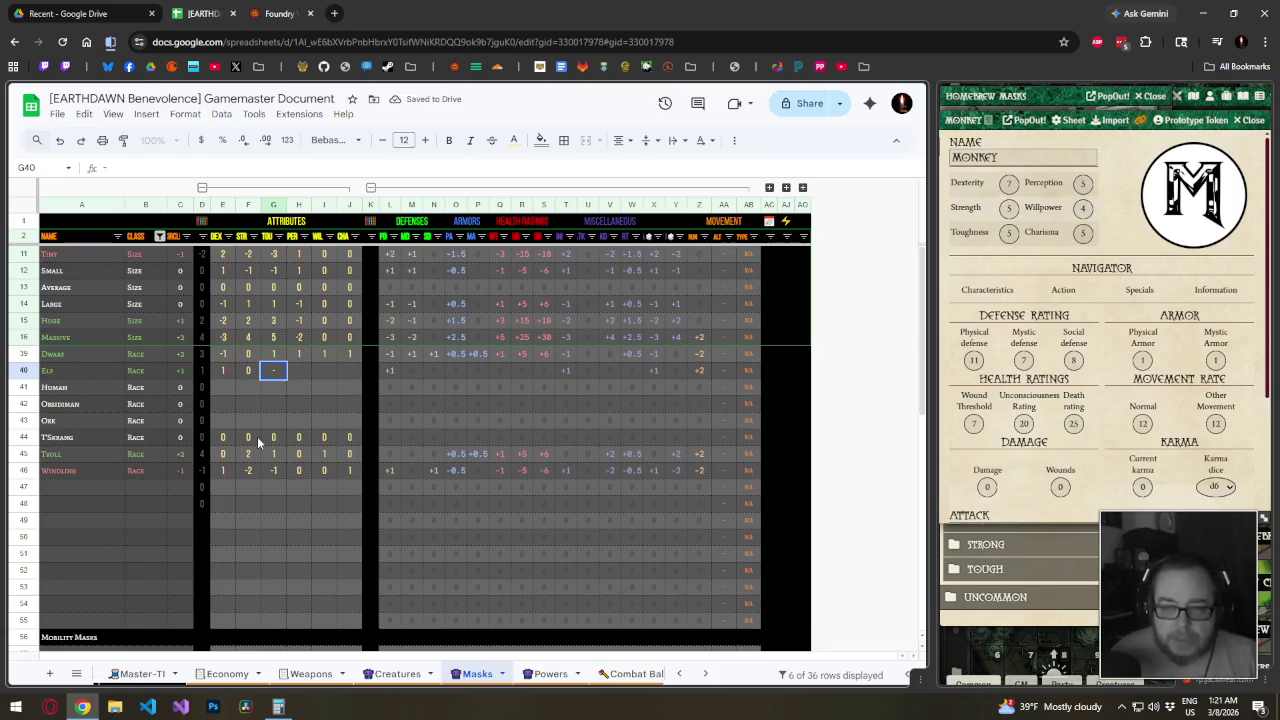
key(Tab)
text(0)
key(Tab)
text(0)
key(Tab)
text(0)
key(shift+Tab)
Correct the remaining Elf modifiers so perception is 1, willpower 0 and charisma 1
key(Left)
key(Left)
key(Left)
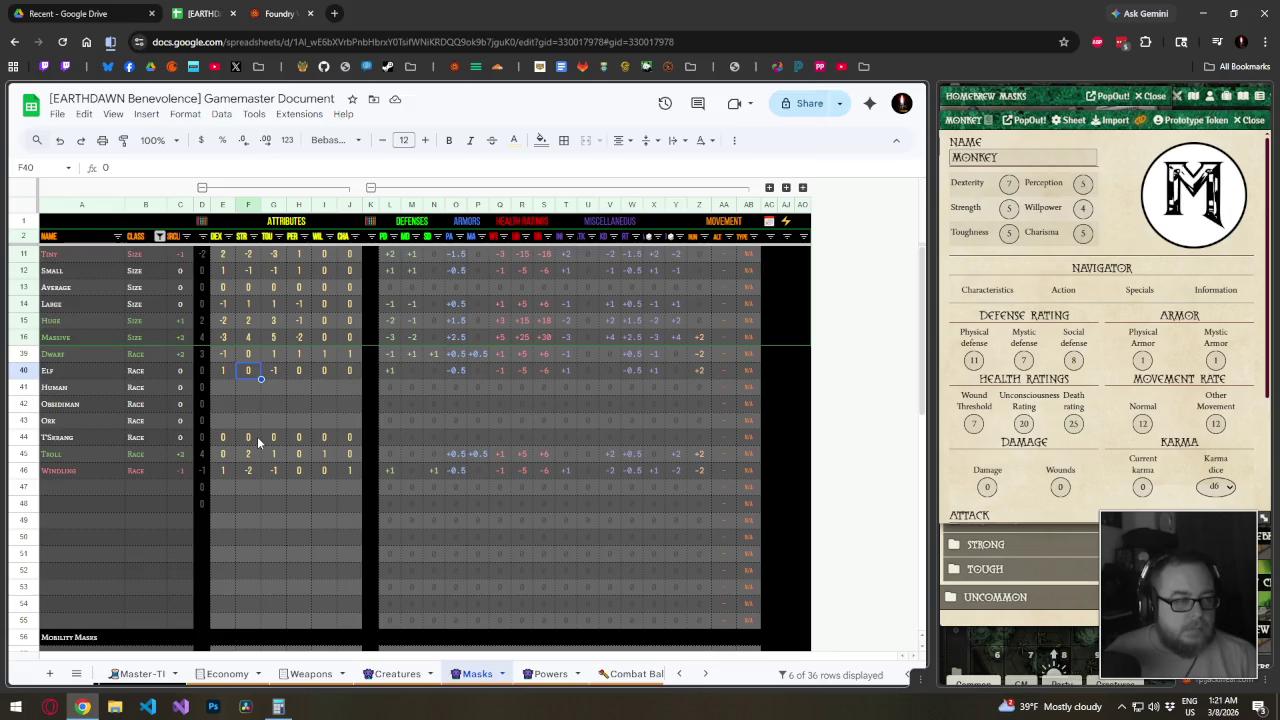
key(Right)
key(Right)
text(1)
key(Right)
key(Right)
text(1)
key(Left)
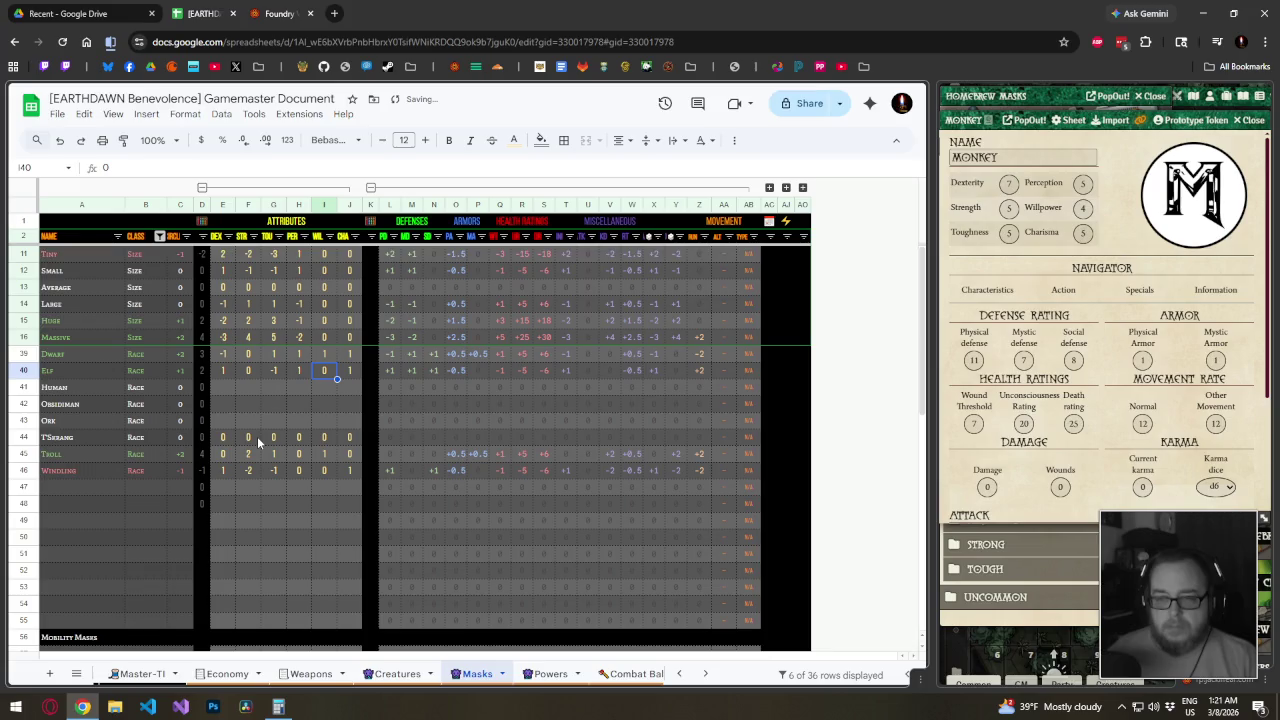
text(1)
key(Right)
key(Left)
text(0)
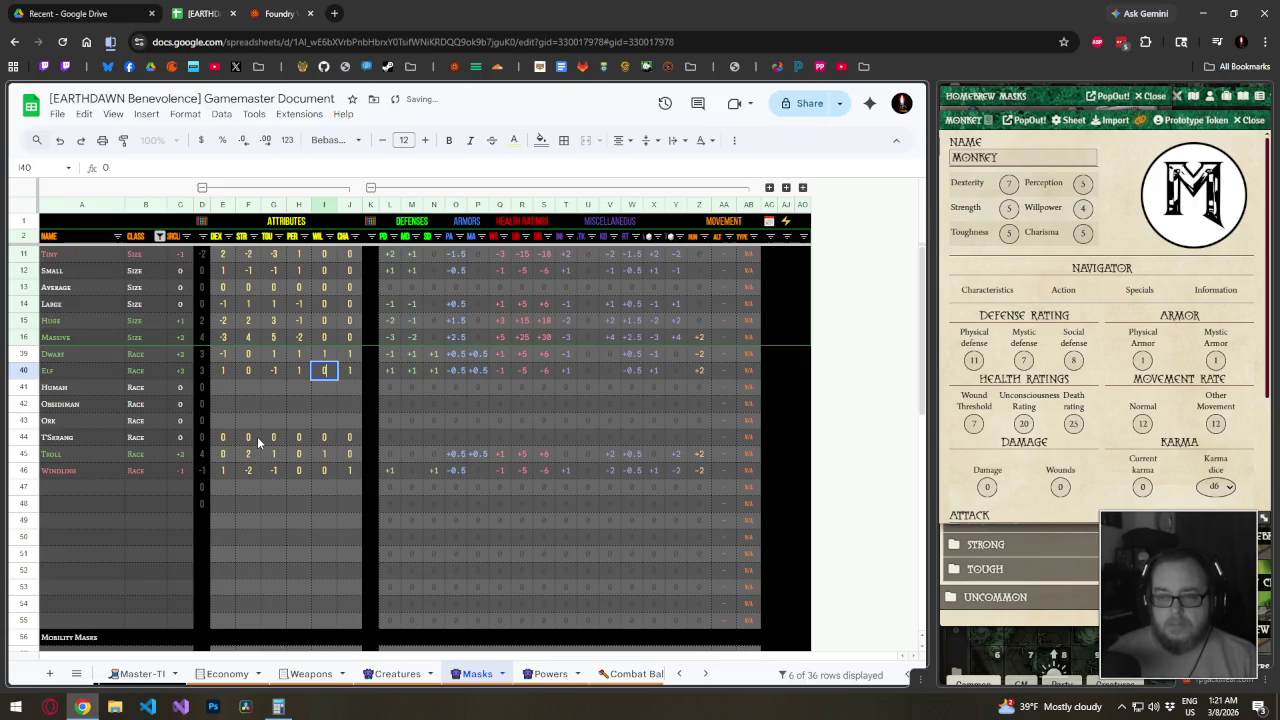
key(Return)
key(Up)
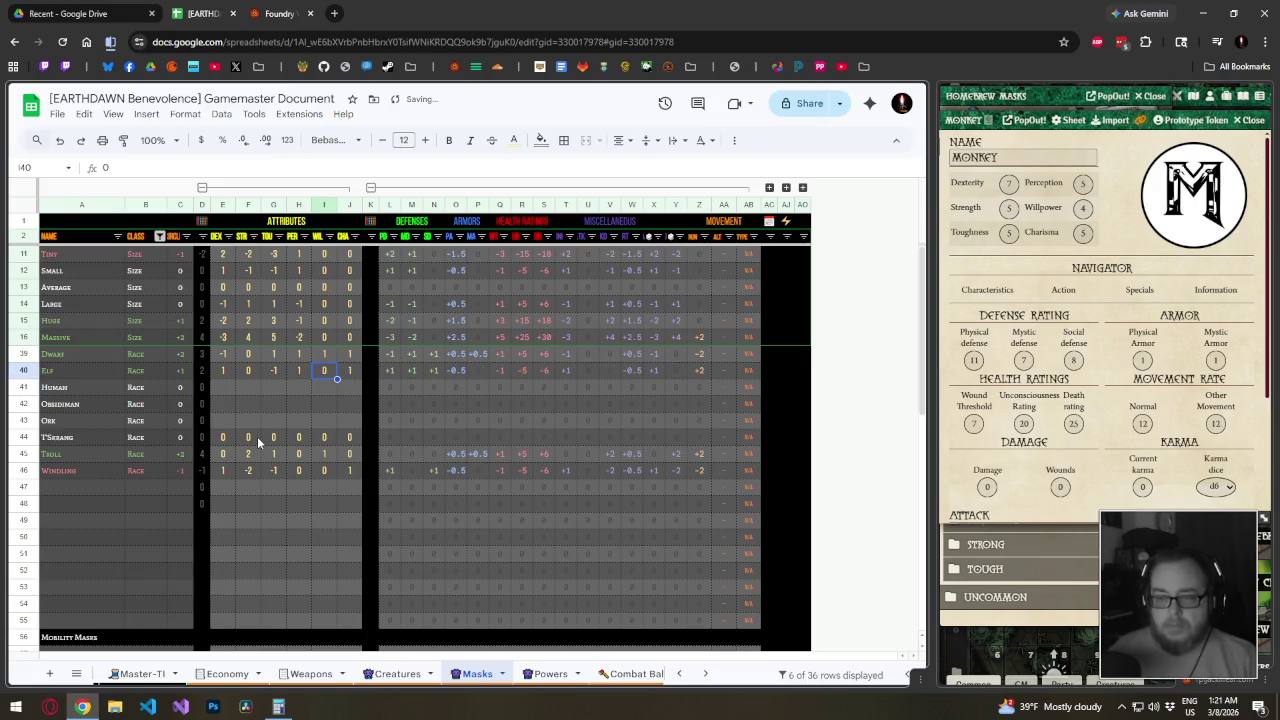
Set all six Human attribute modifiers in E41:J41, DEX through CHA, to 0
key(Down)
key(Left)
key(Left)
key(Left)
key(Left)
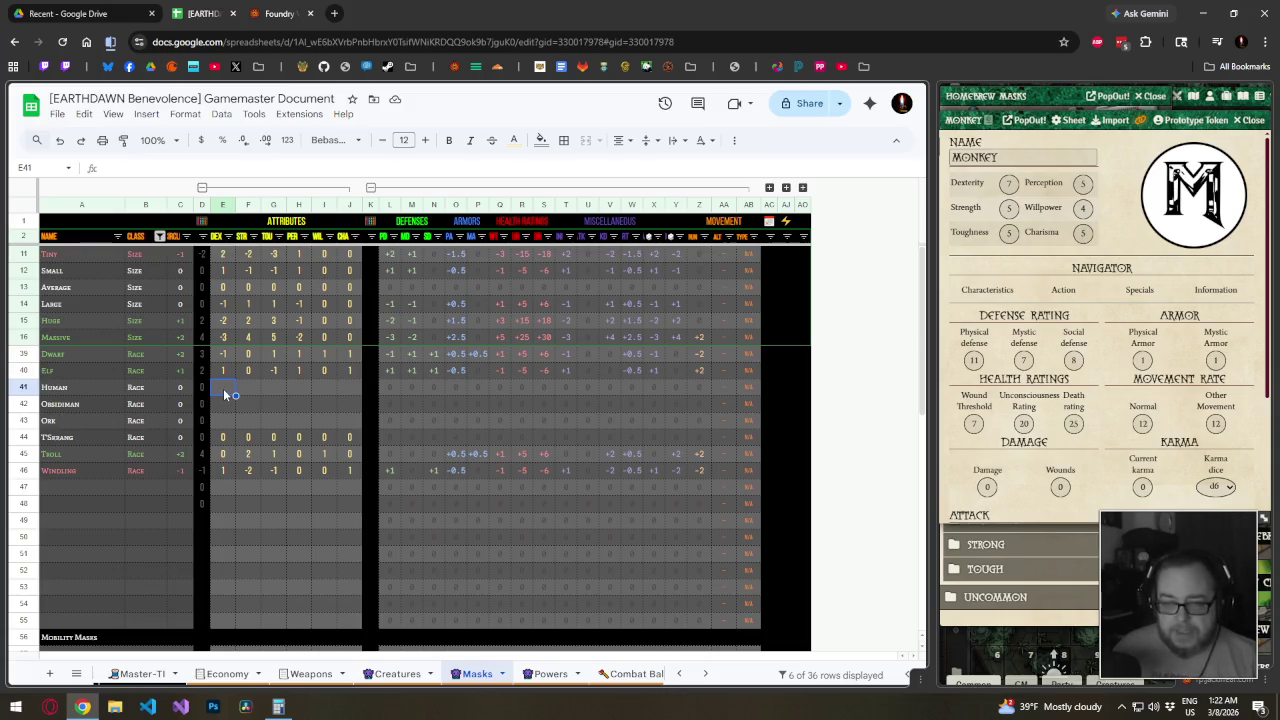
text(0	0	0	0	0	0)
key(Left)
key(Left)
key(Left)
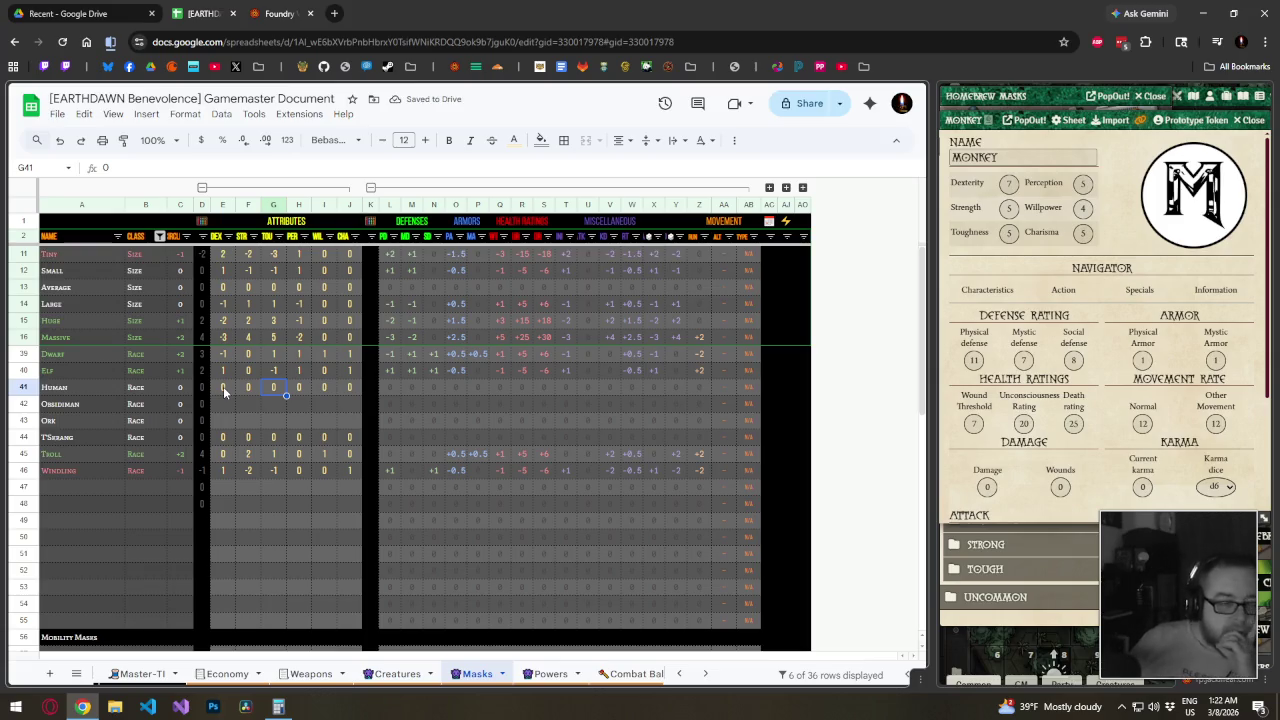
key(Up)
key(Left)
key(Left)
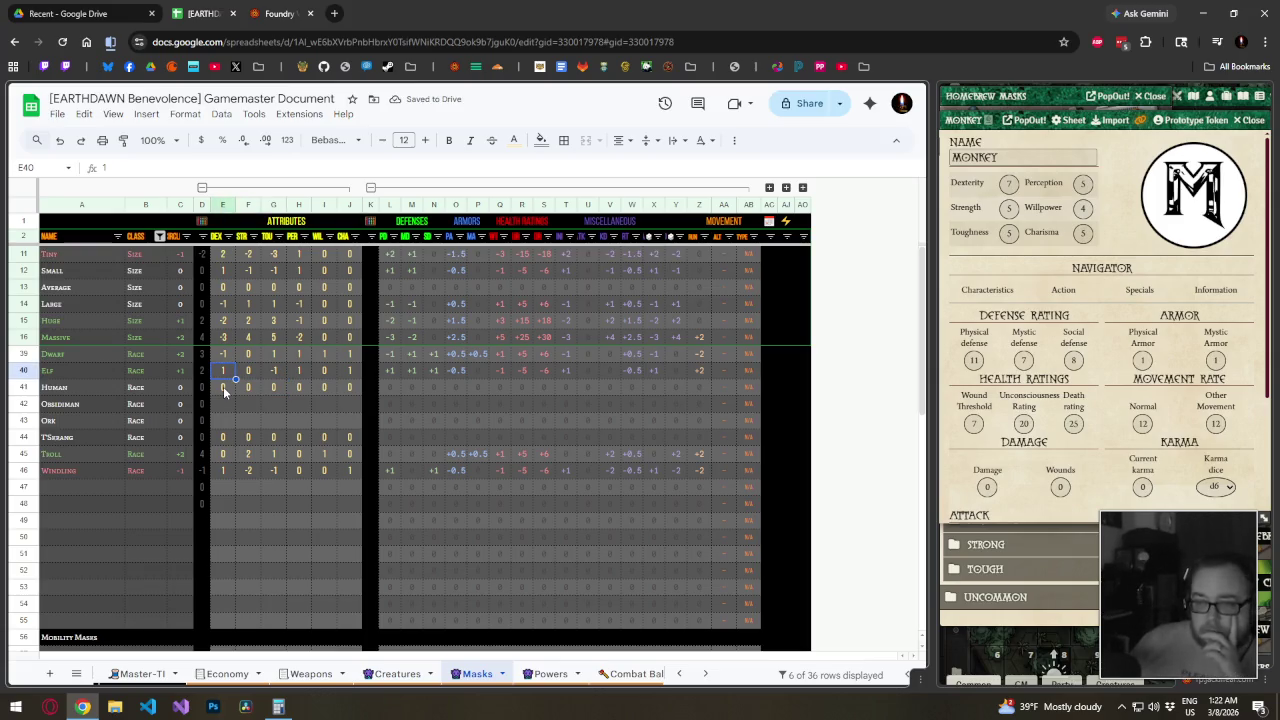
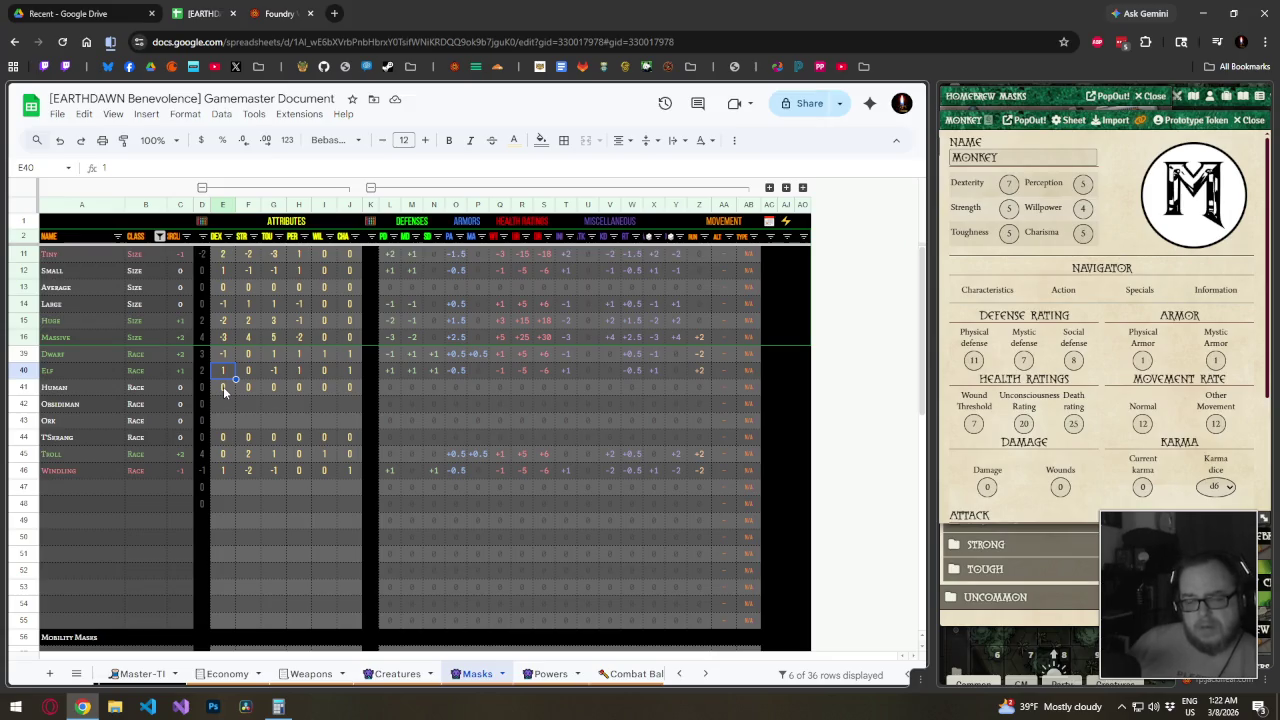
Compare the Human, Elf and Dwarf DEX modifiers before reaching the empty Obsidiman row
click(223, 386)
key(Down)
key(Up)
key(Up)
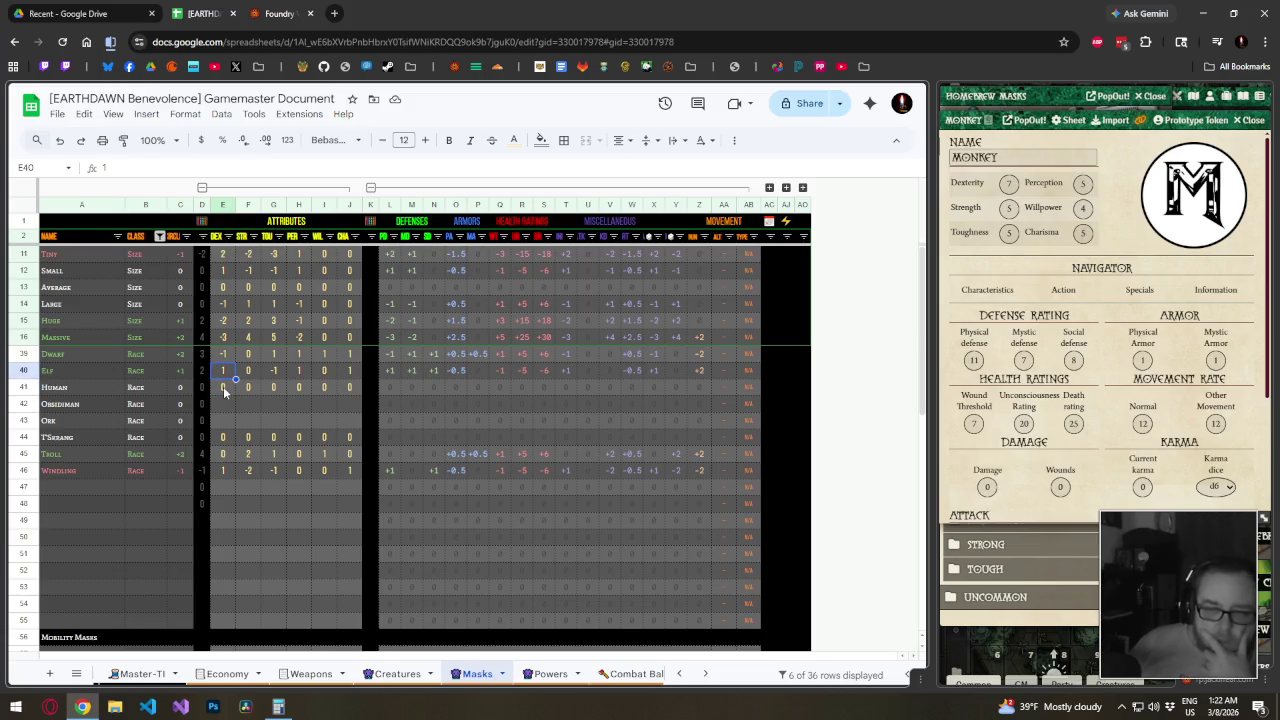
key(Up)
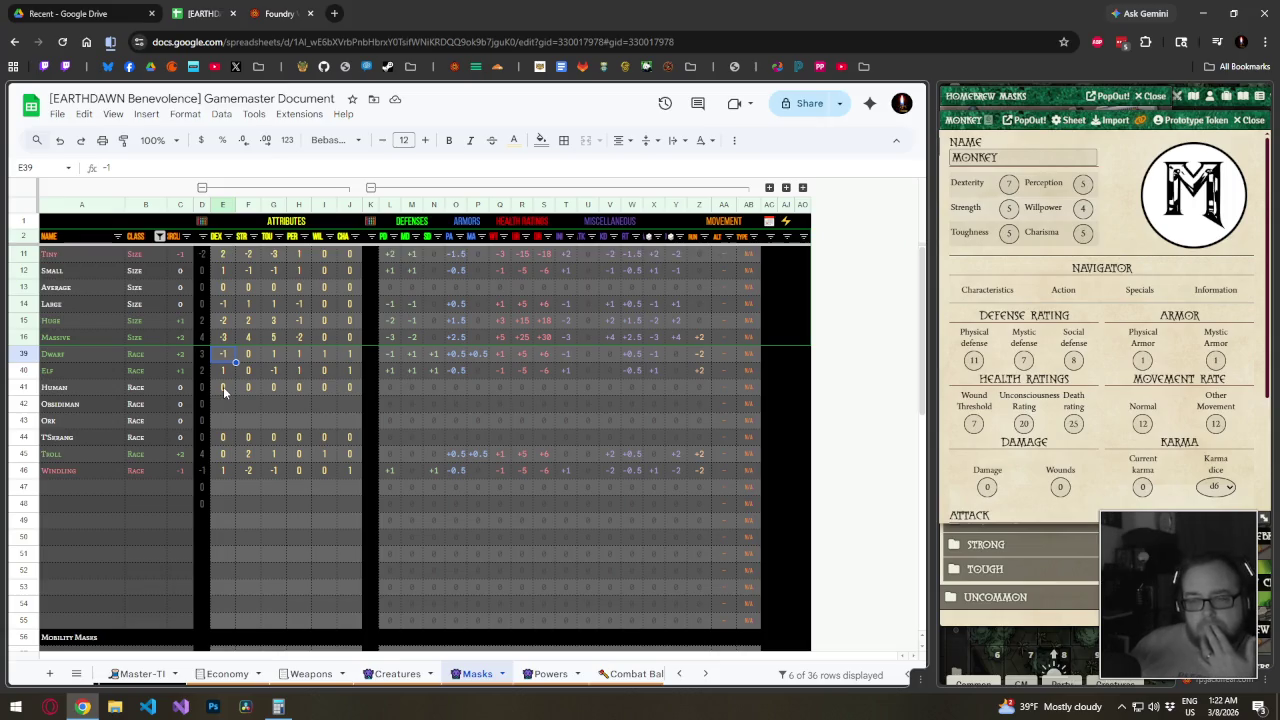
key(Down)
key(Down)
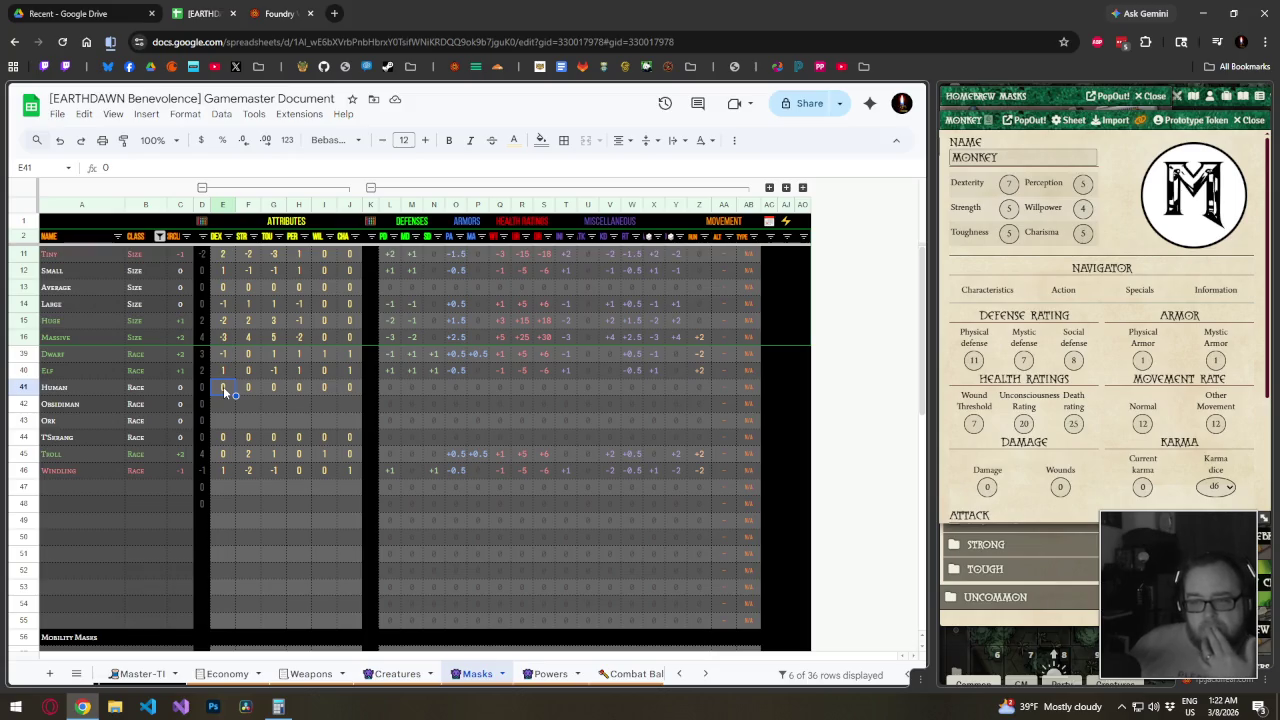
key(Down)
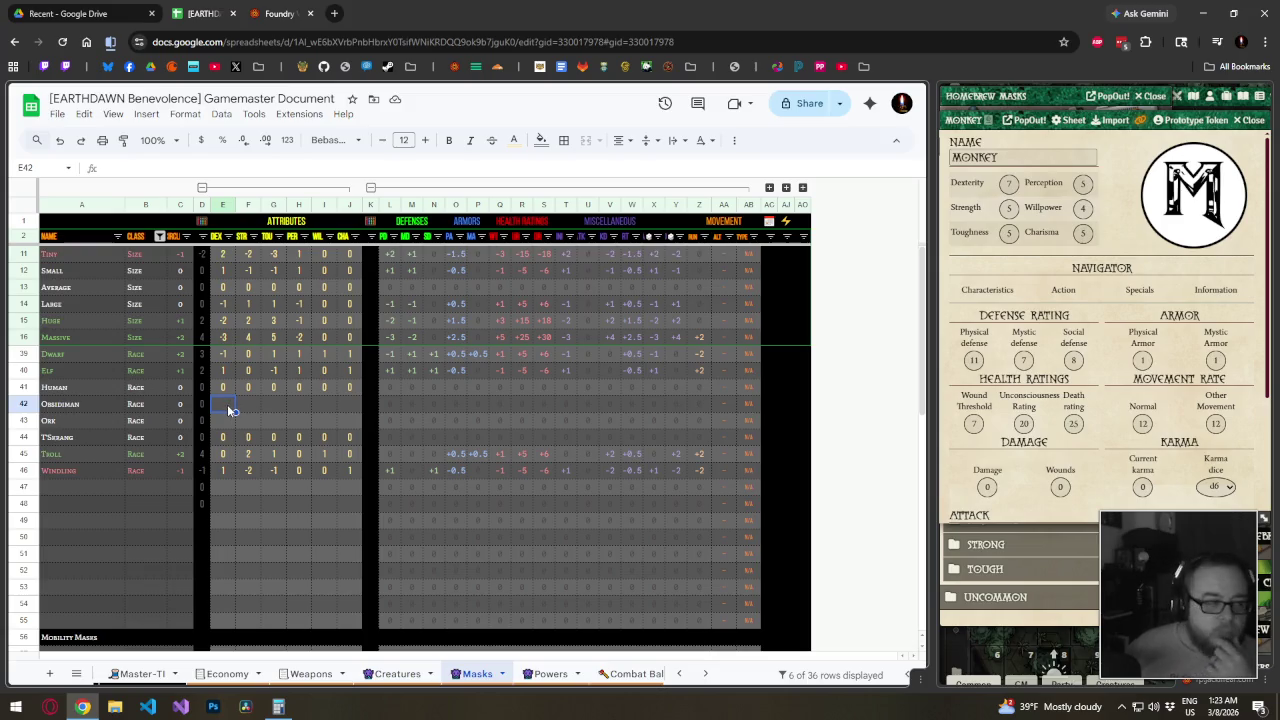
Enter Obsidiman modifiers DEX -1, STR 3, TOU 1, PER 0, WIL 0
text(-1)
key(Tab)
text(3)
key(Tab)
text(1)
key(Tab)
text(0)
key(Tab)
text(0)
key(Tab)
text(0)
Set the Obsidiman CHA modifier to -1
key(Up)
key(Left)
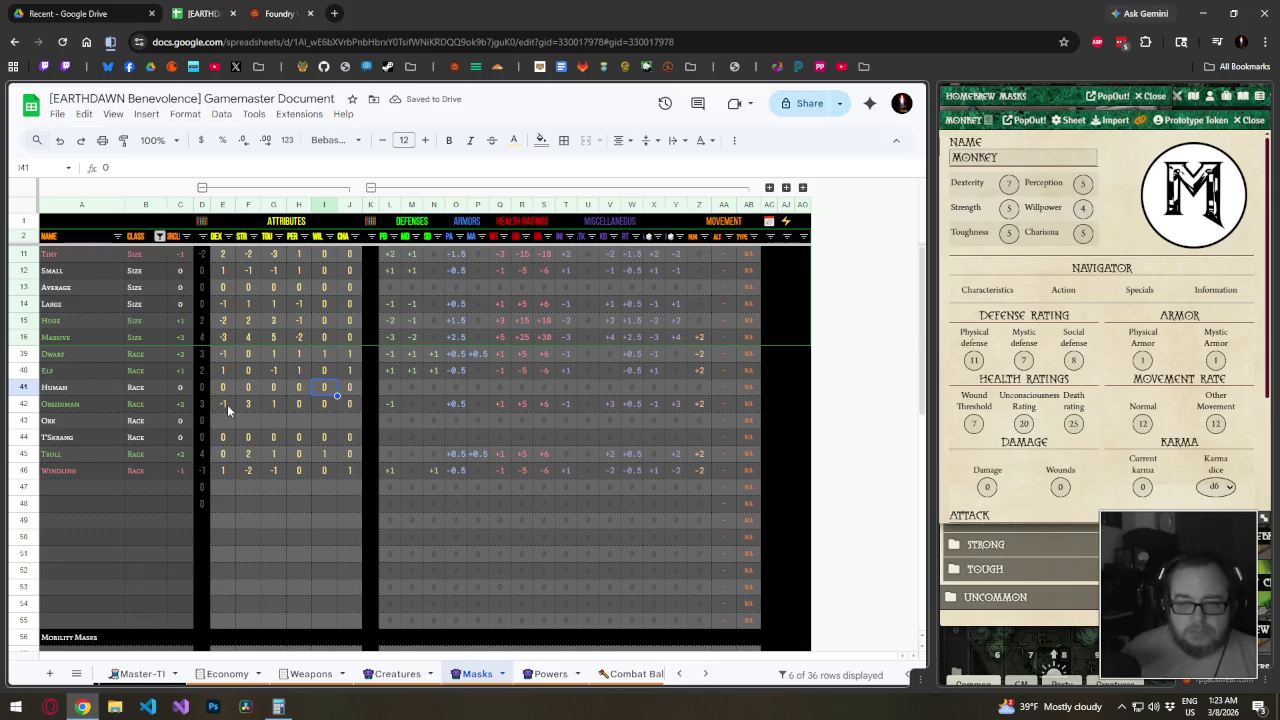
key(Down)
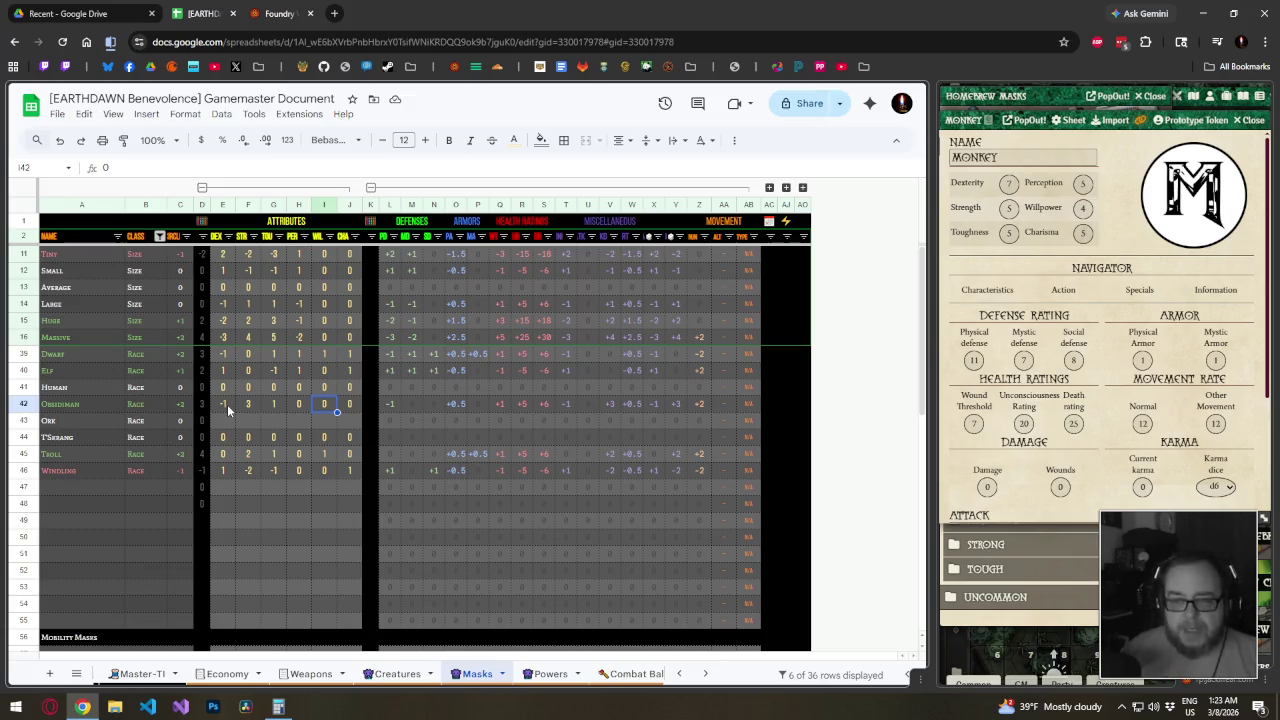
key(Left)
key(Right)
key(Right)
text(-1)
key(Return)
key(Left)
key(Left)
key(Left)
key(Left)
key(Left)
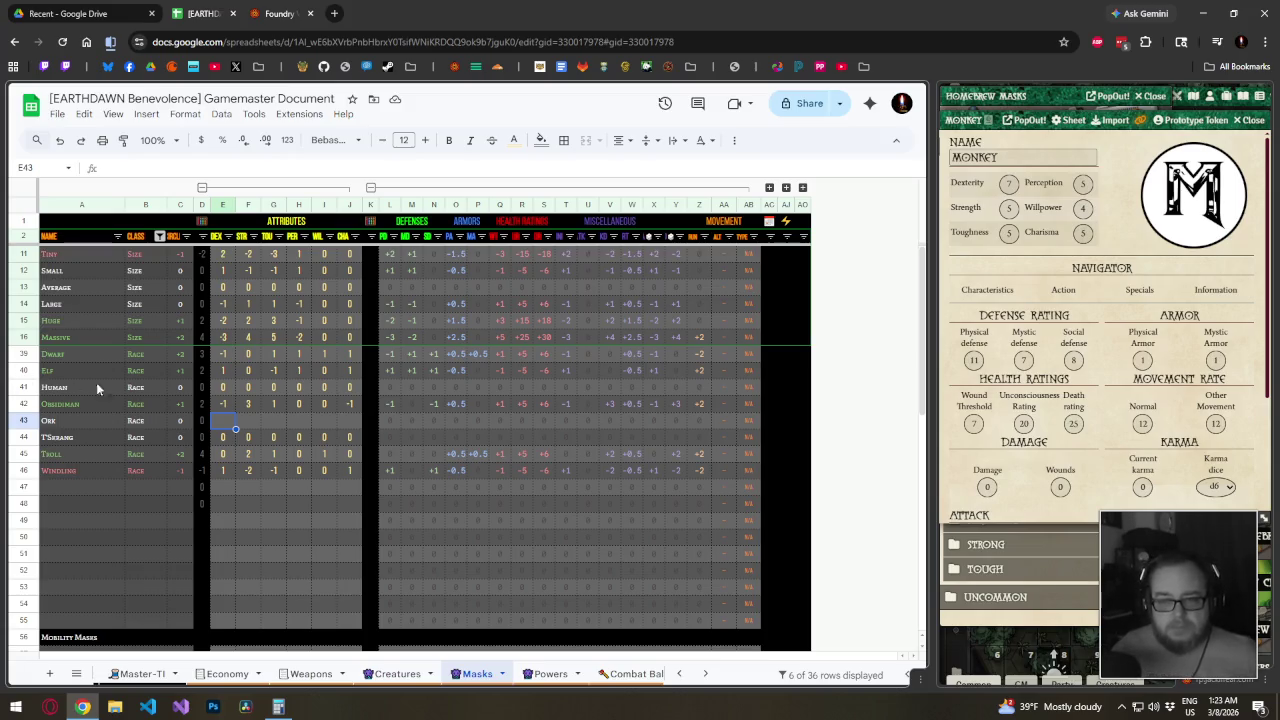
Try -2 for the Obsidiman DEX, then restore it to -1
click(220, 403)
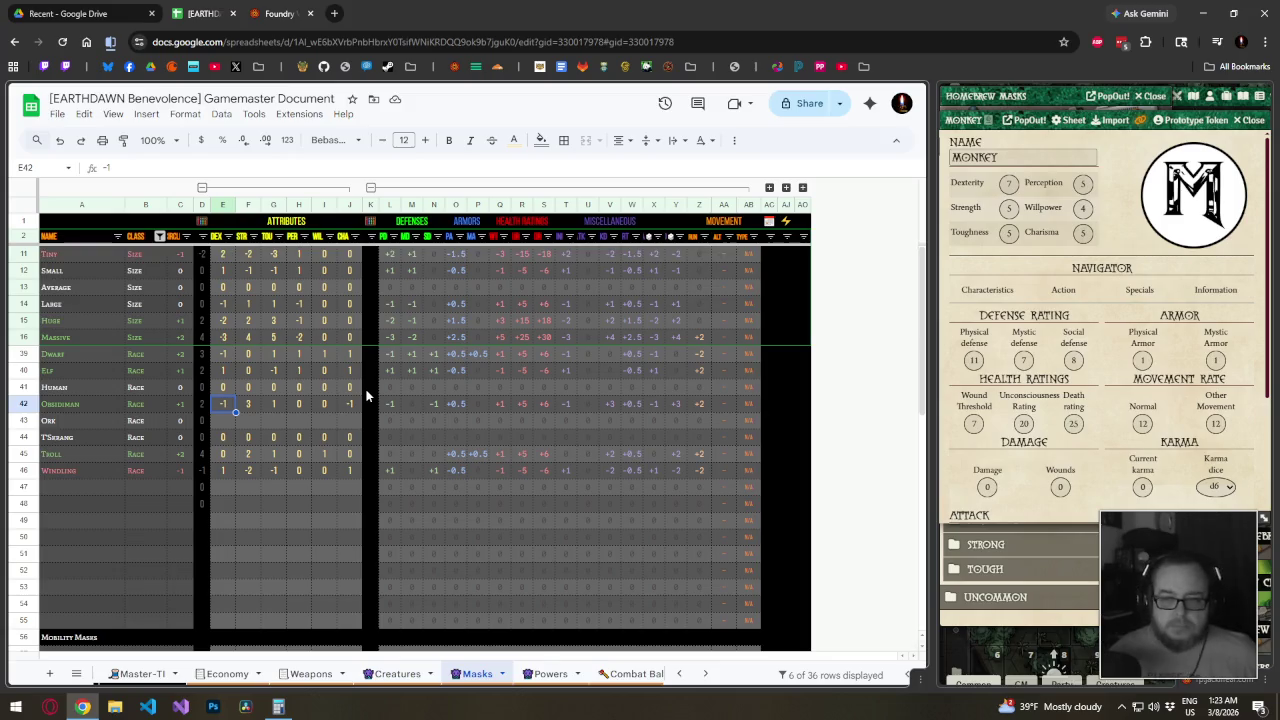
text(-2)
key(Return)
key(Up)
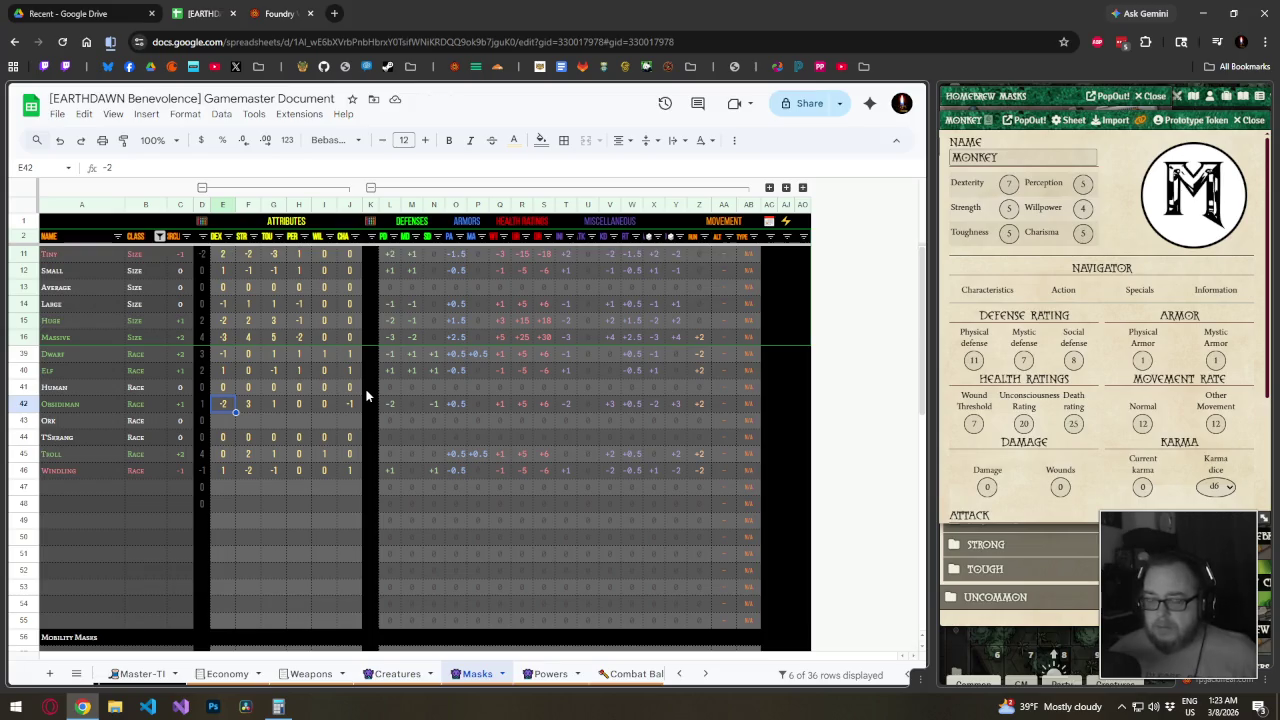
text(-)
key(Return)
key(Up)
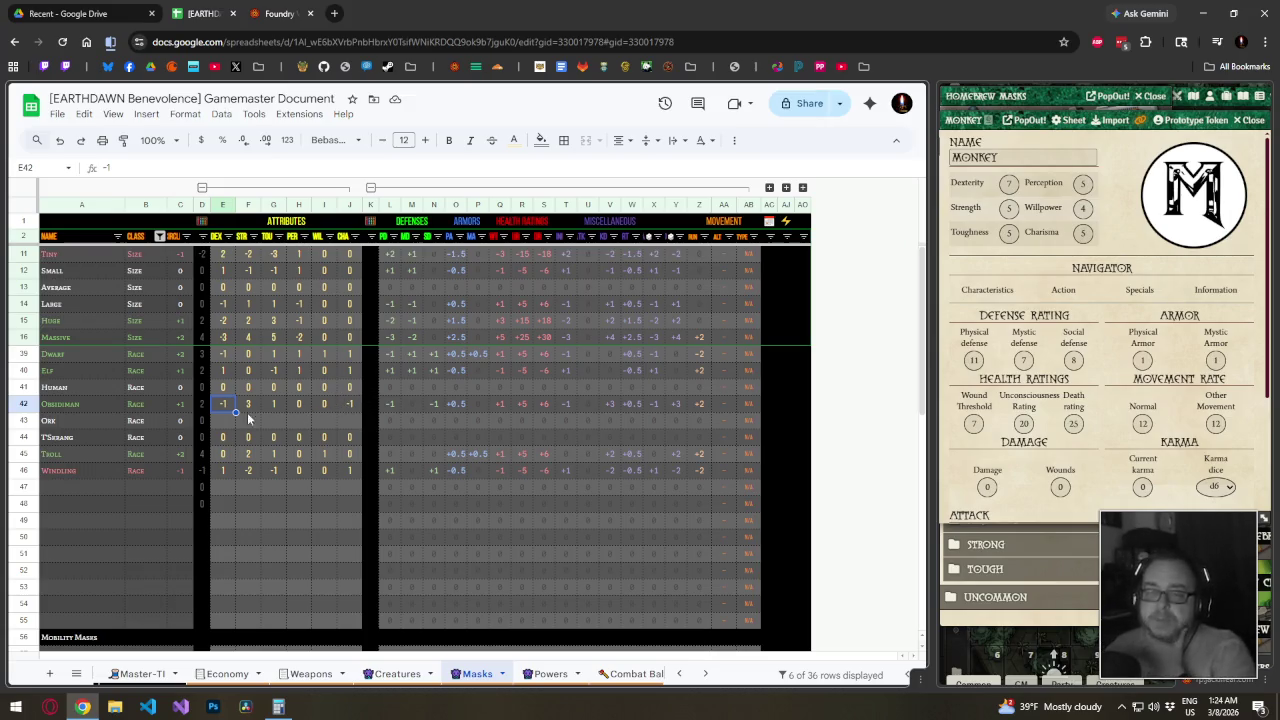
Fill the Ork row with DEX 0, STR 1, TOU 1, PER 0, WIL -1, CHA 0
click(222, 417)
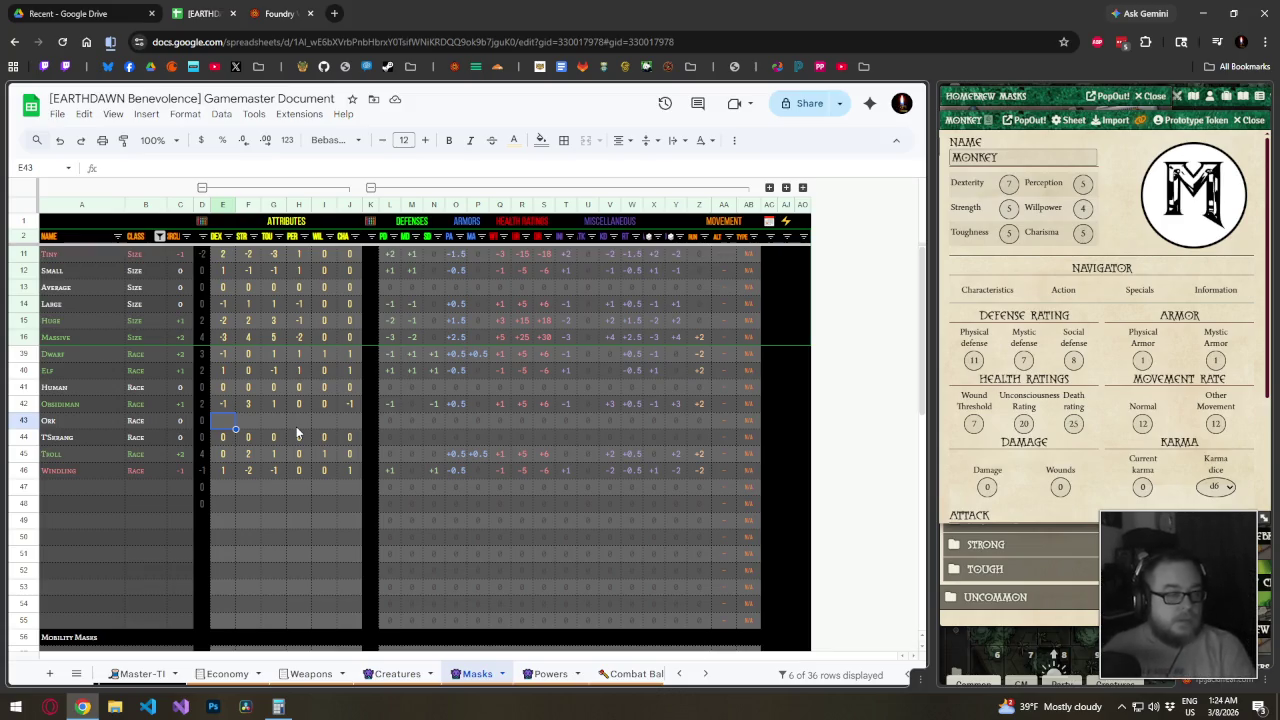
text(0)
key(Tab)
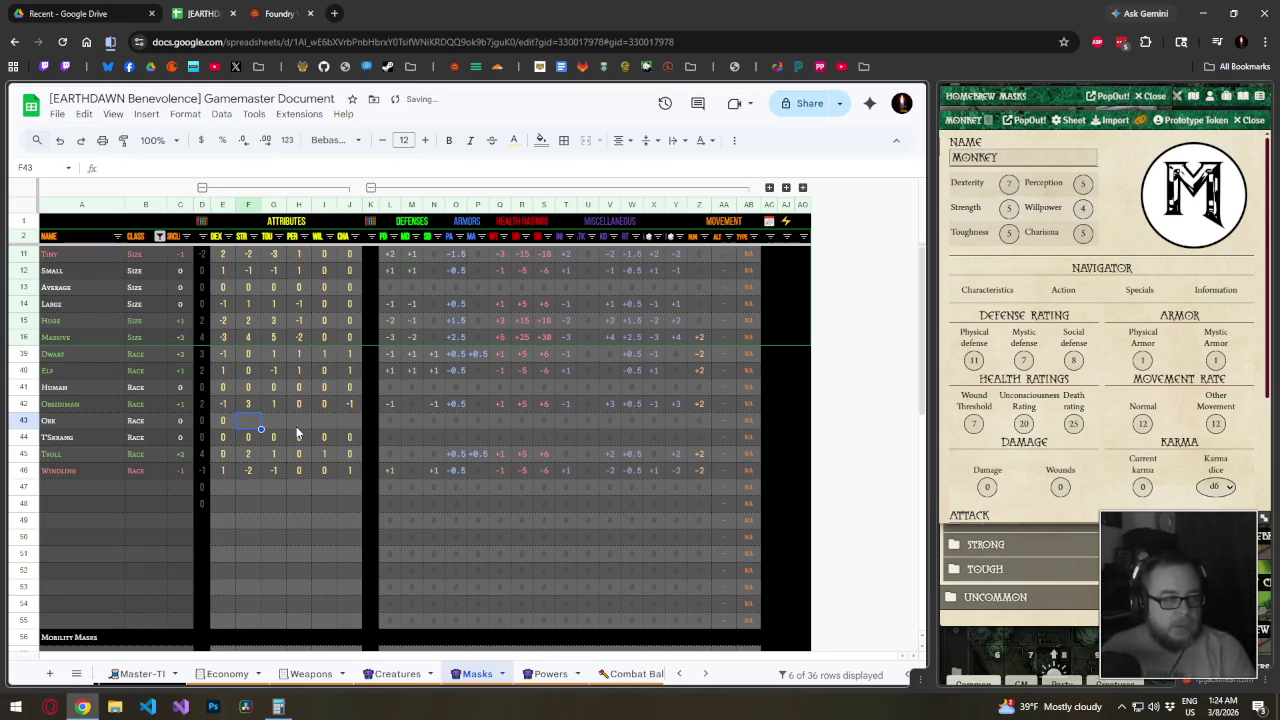
text(1)
key(Tab)
text(1)
key(Tab)
text(0)
key(Tab)
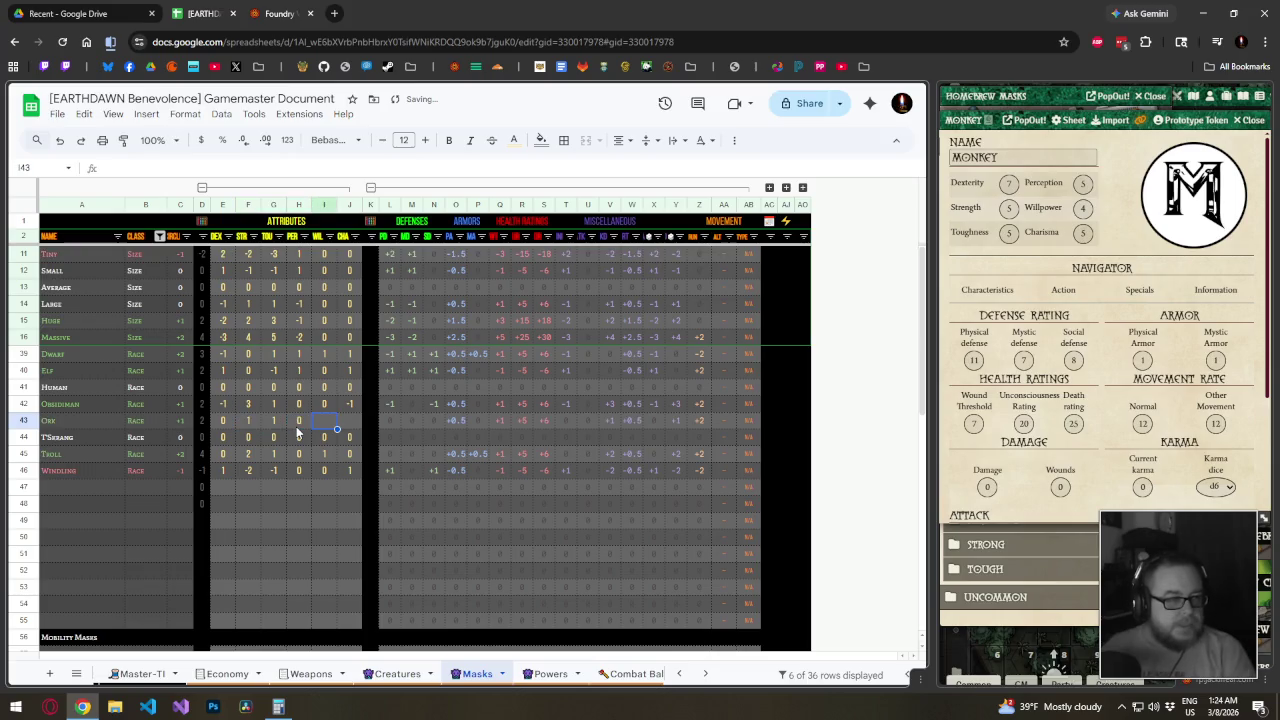
text(-1)
key(Tab)
text(0)
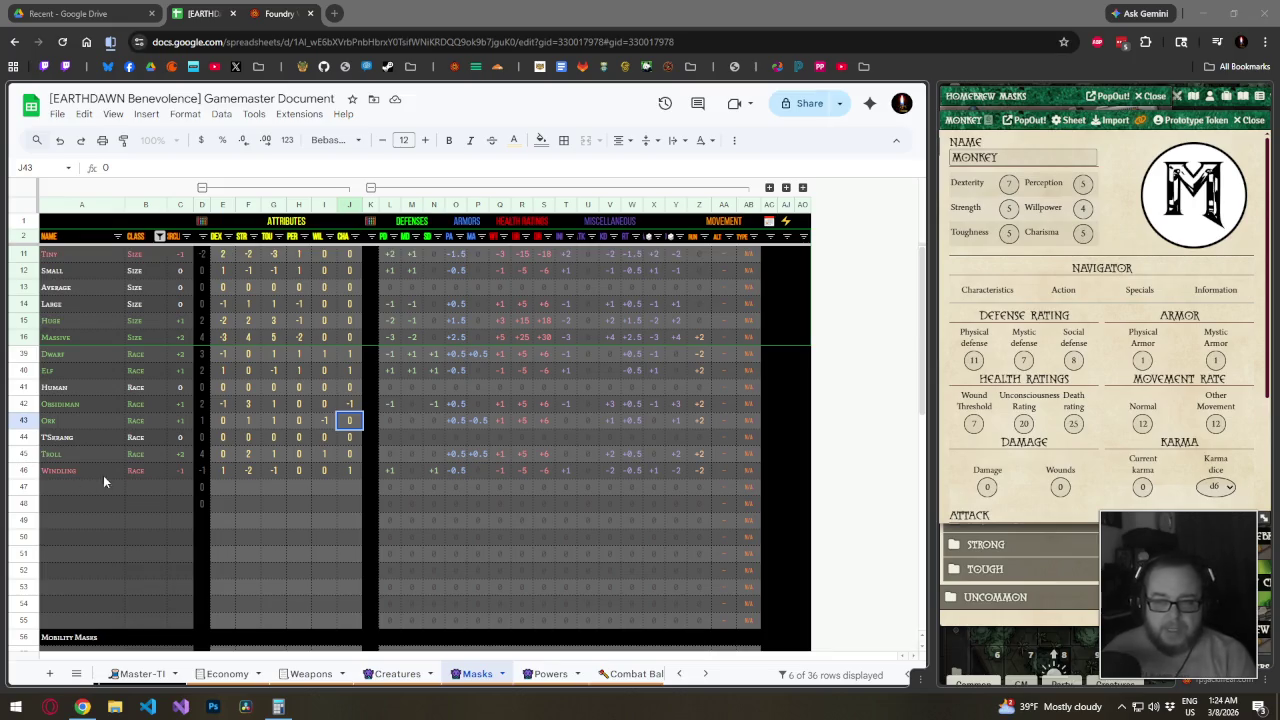
Review the T'Skrang modifiers and change its DEX to 1
click(223, 441)
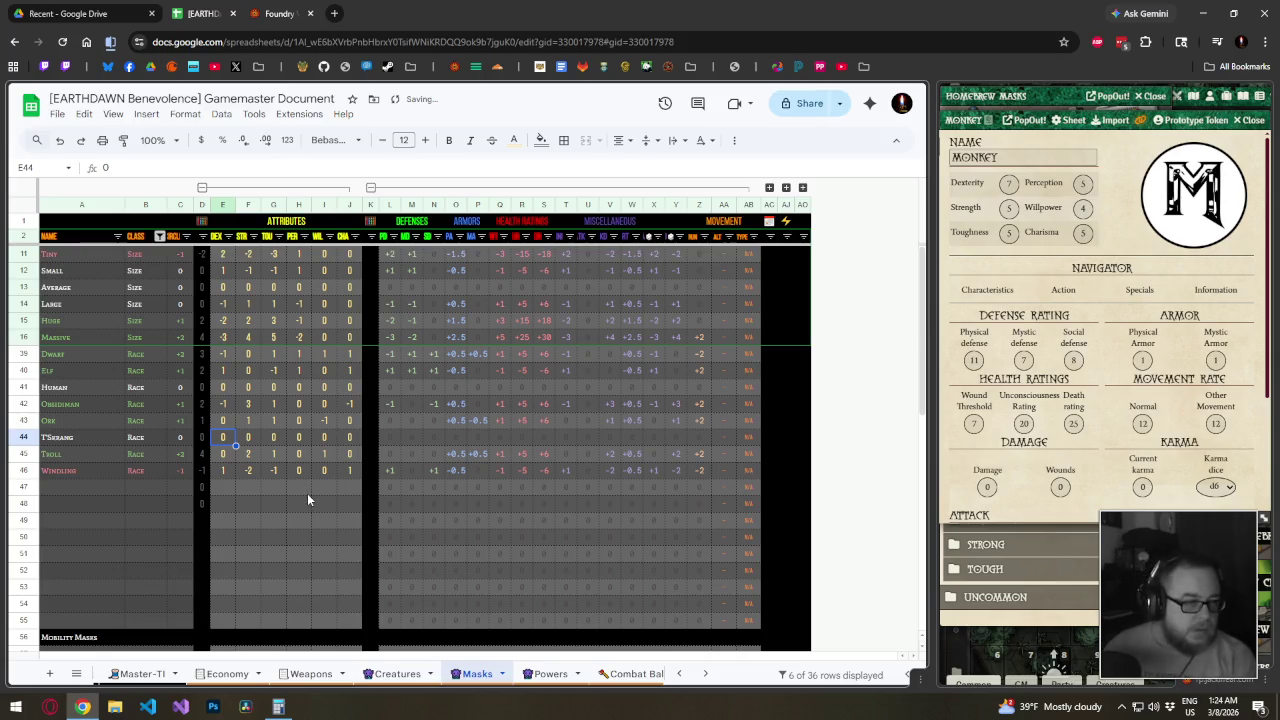
key(Right)
key(Right)
key(Tab)
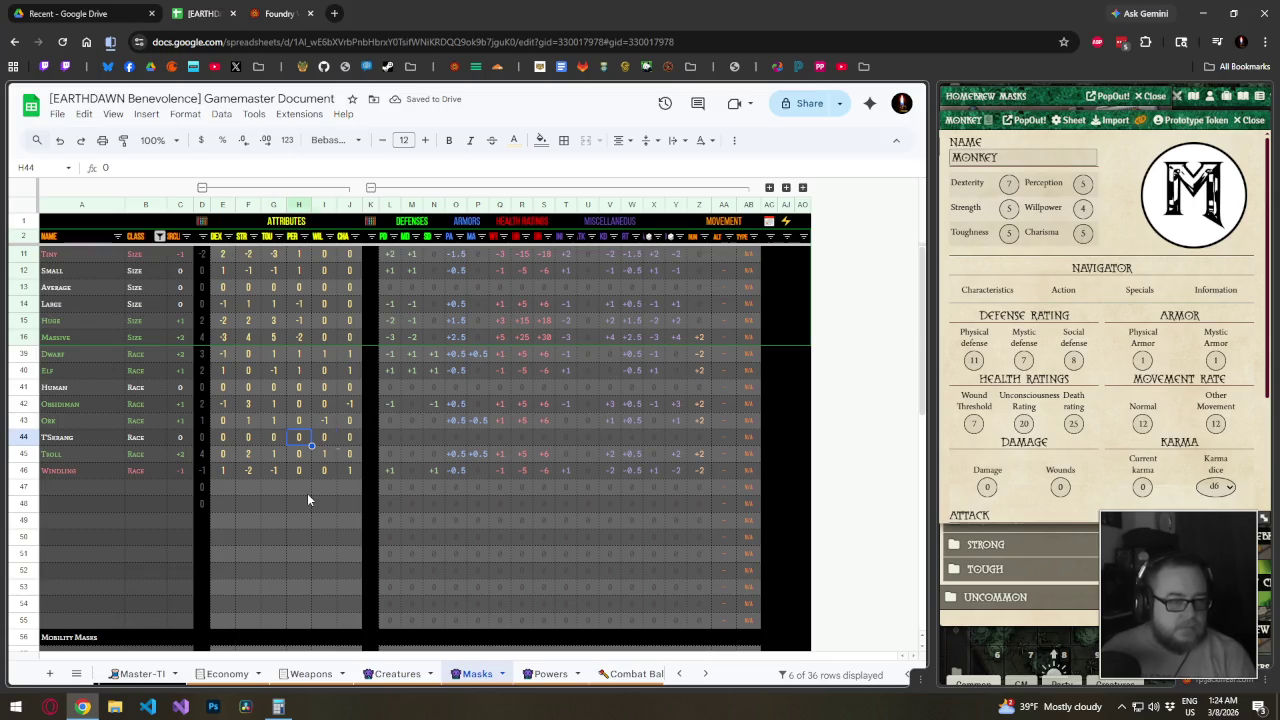
key(Tab)
key(Tab)
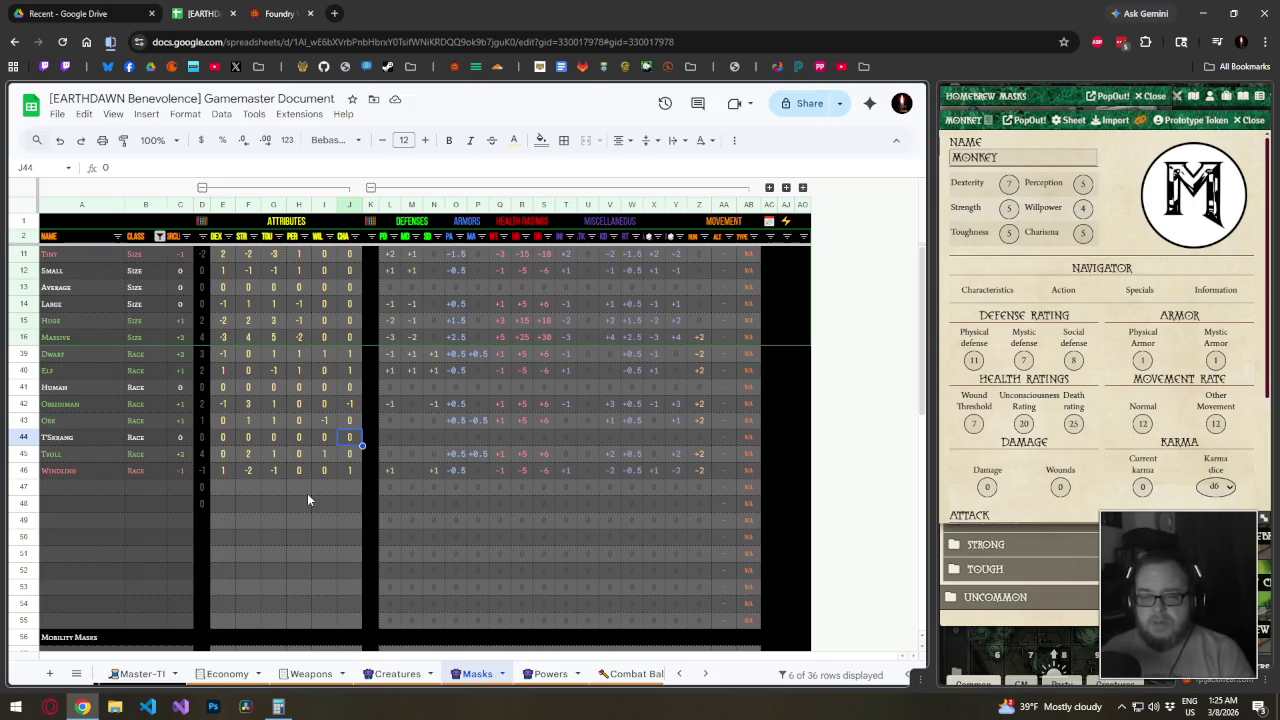
key(Left)
key(Left)
key(Left)
key(Left)
key(Left)
text(1)
key(Tab)
key(Tab)
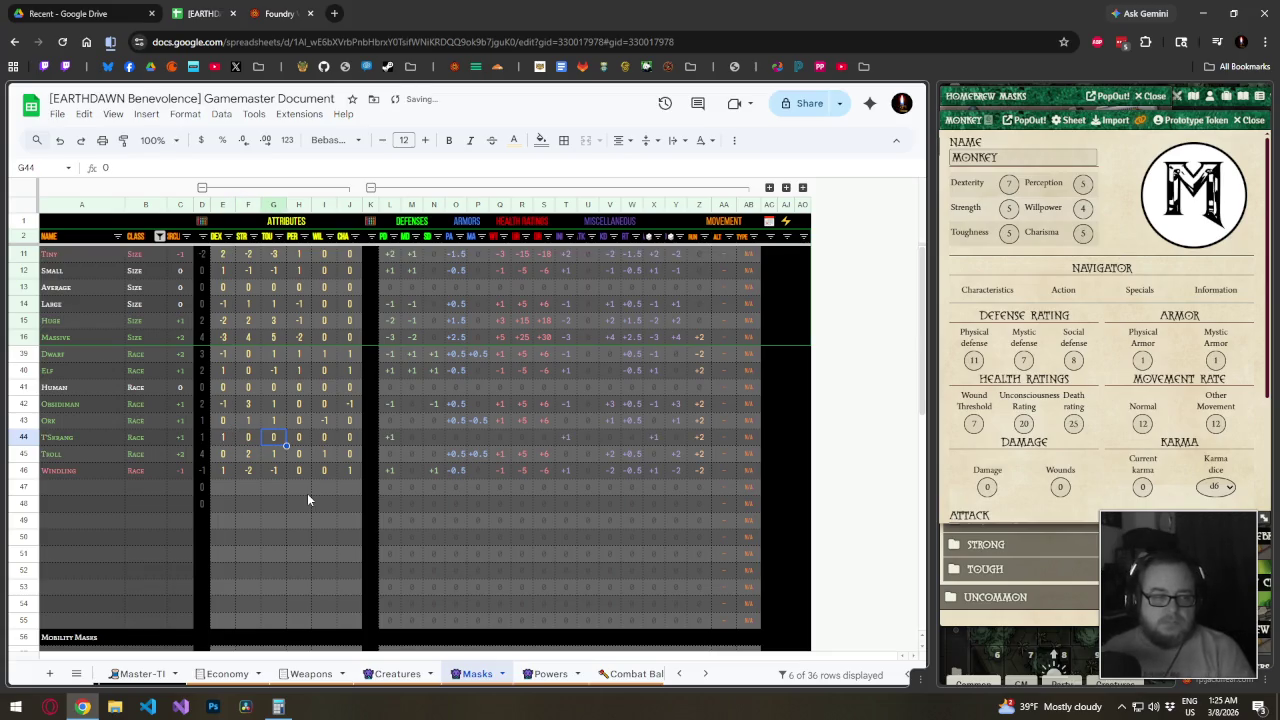
Check the Troll and Windling rows' values and the Windling formula in column V
key(Right)
key(Right)
key(Right)
key(Left)
key(Left)
key(Left)
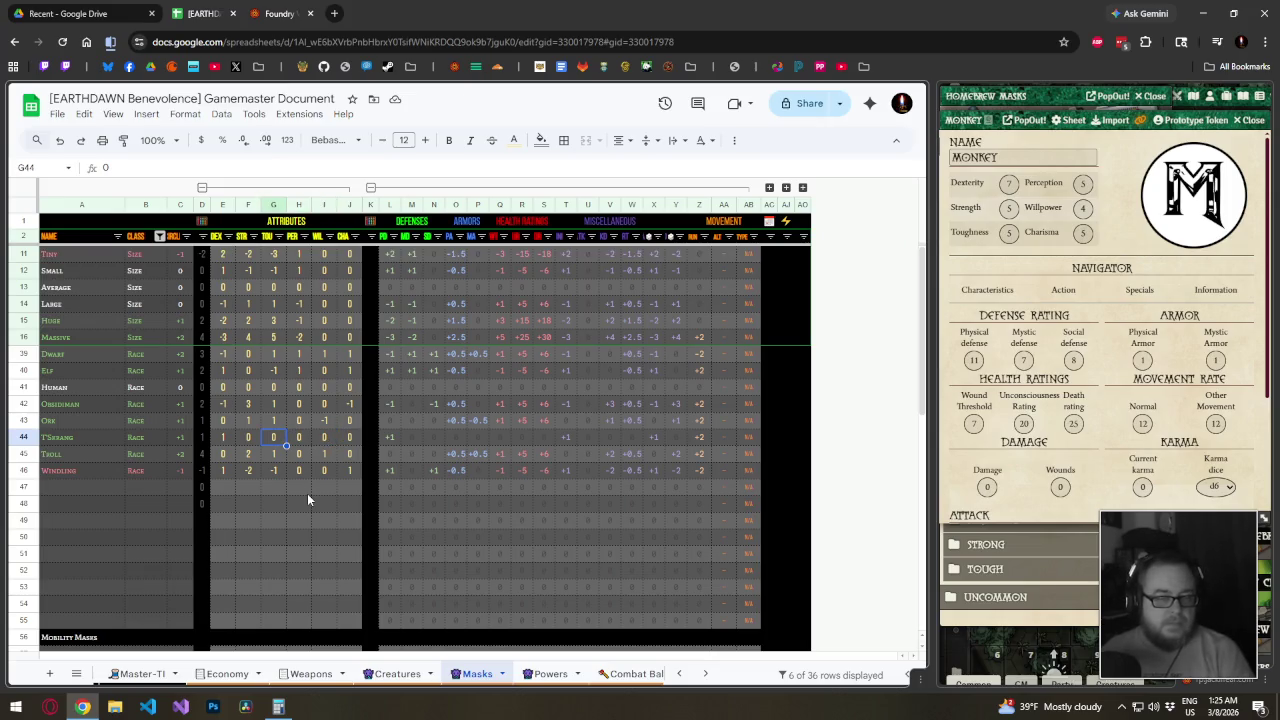
key(Down)
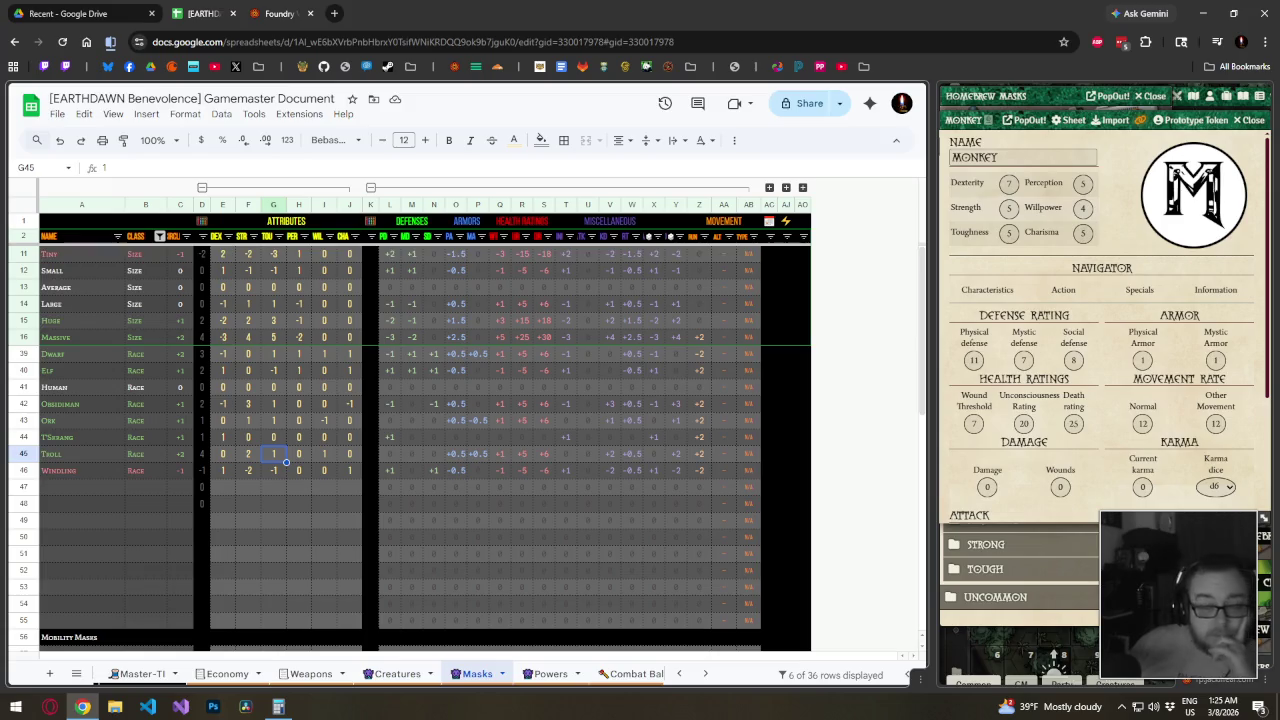
click(288, 455)
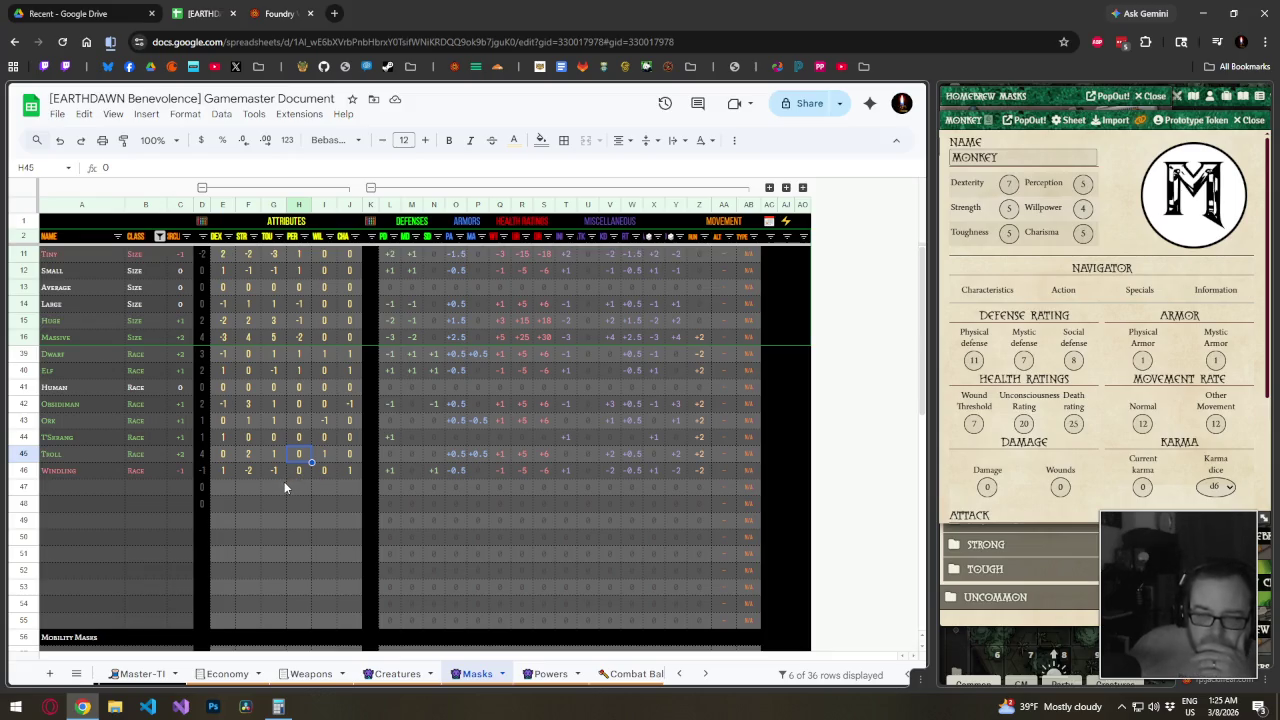
click(305, 469)
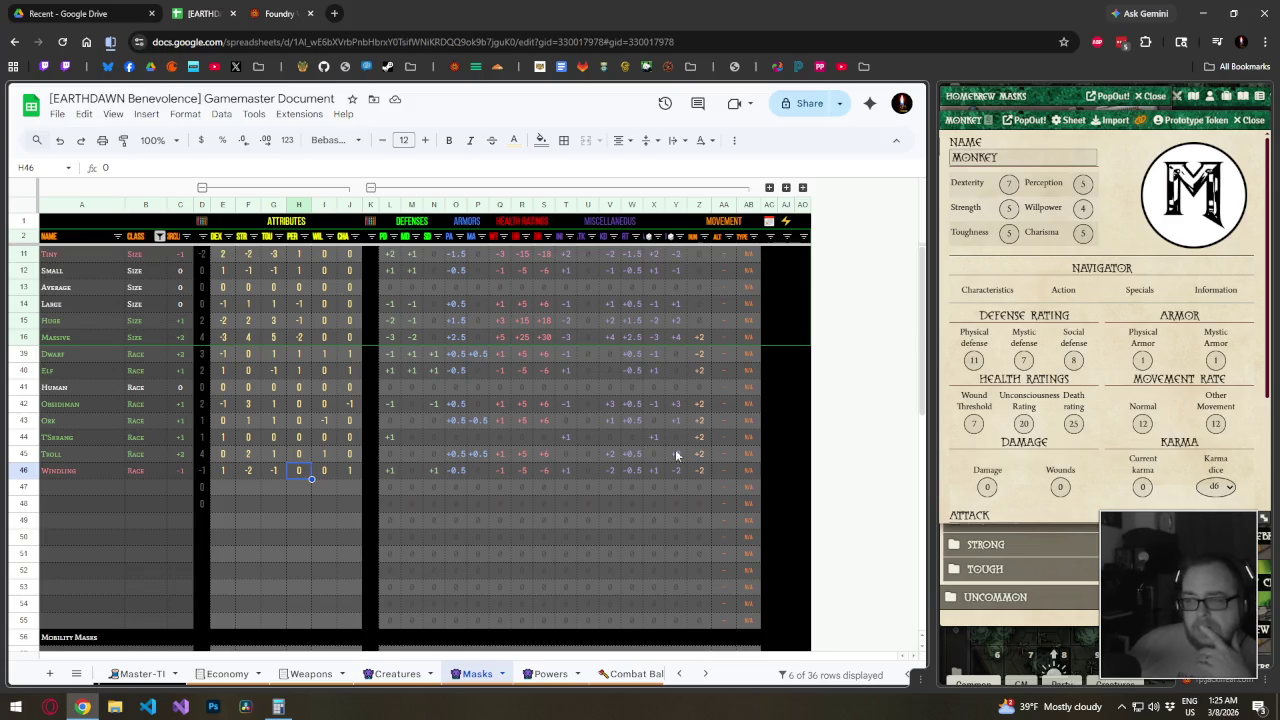
click(616, 469)
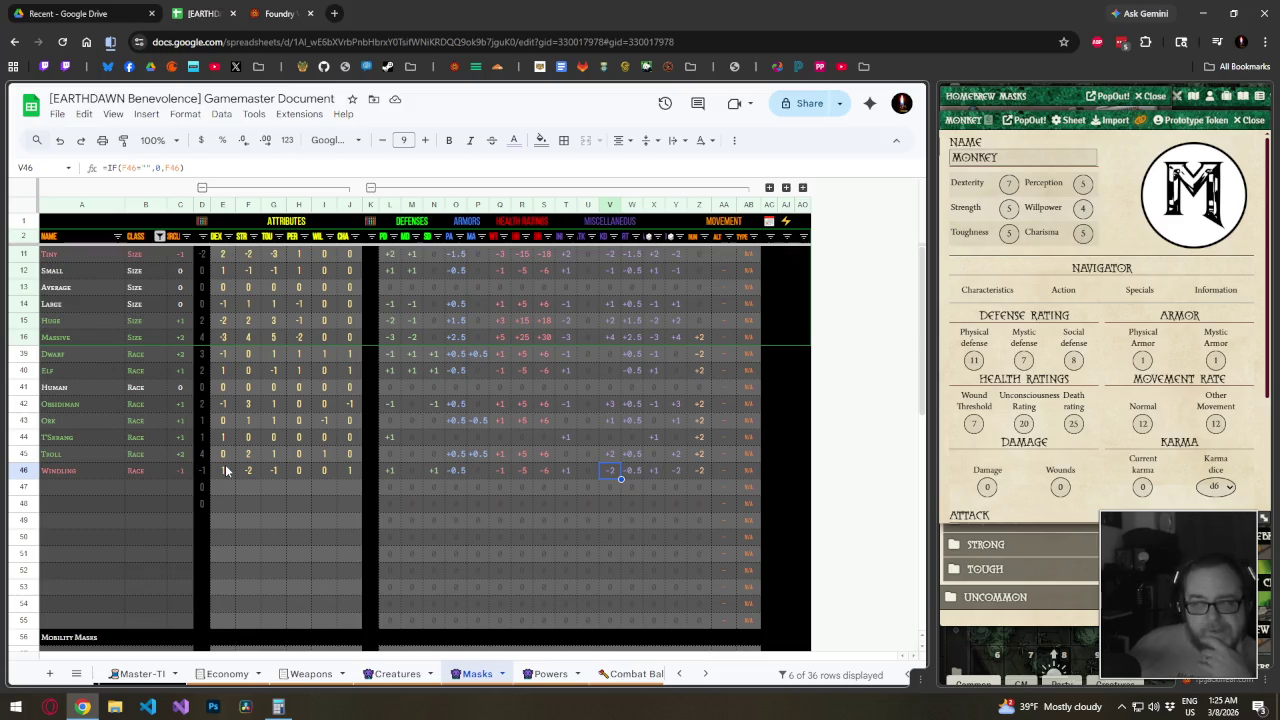
Rename the ATKS column header to AT
click(582, 237)
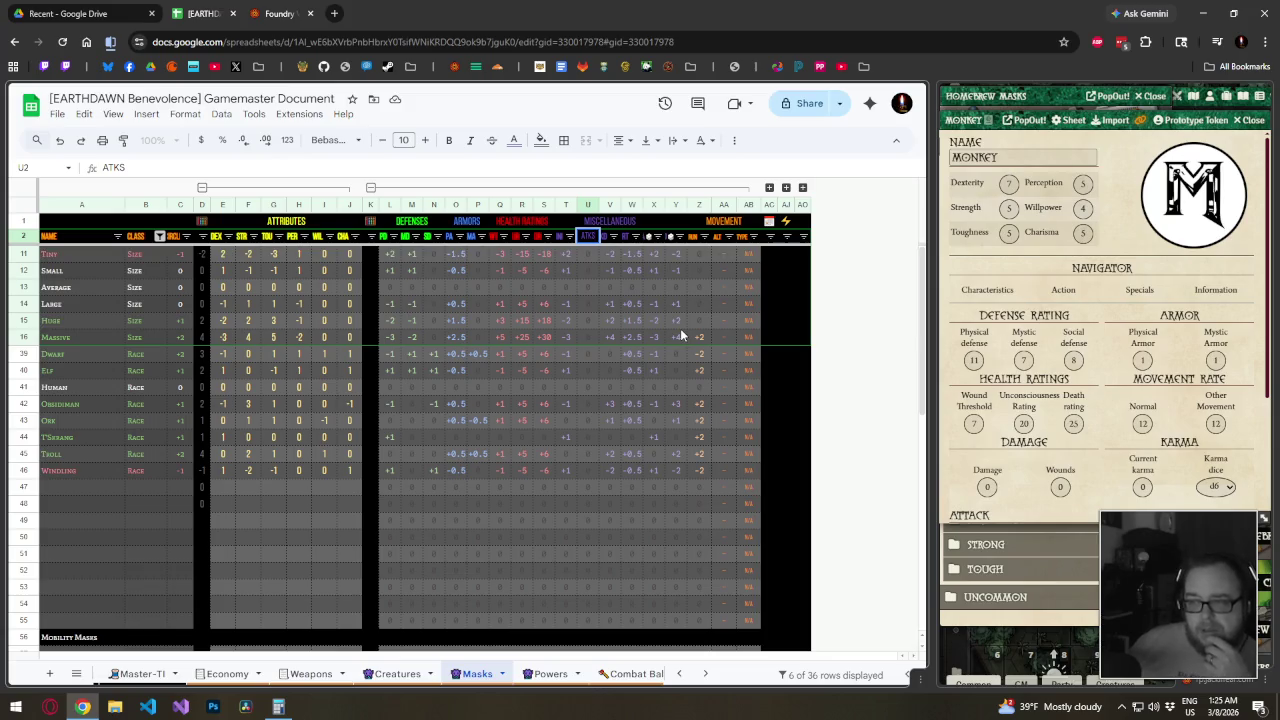
text(ATK)
key(Left)
key(BackSpace)
key(Return)
key(Up)
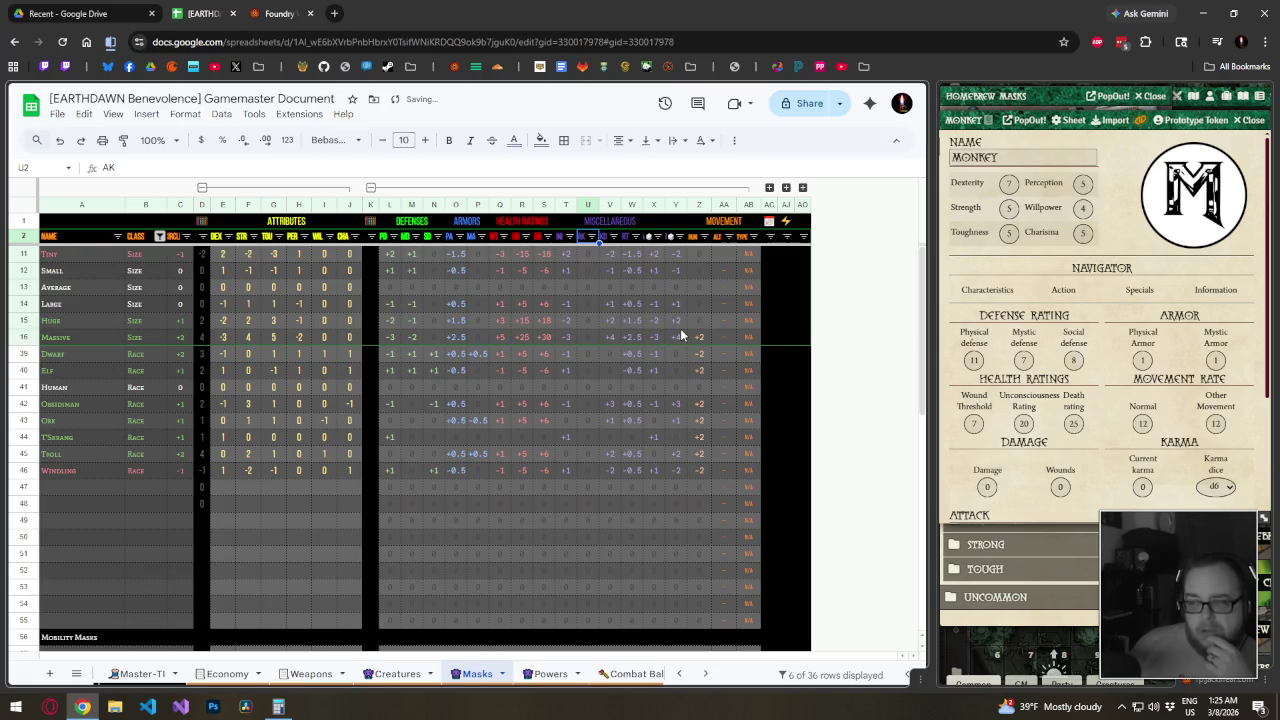
text(AT)
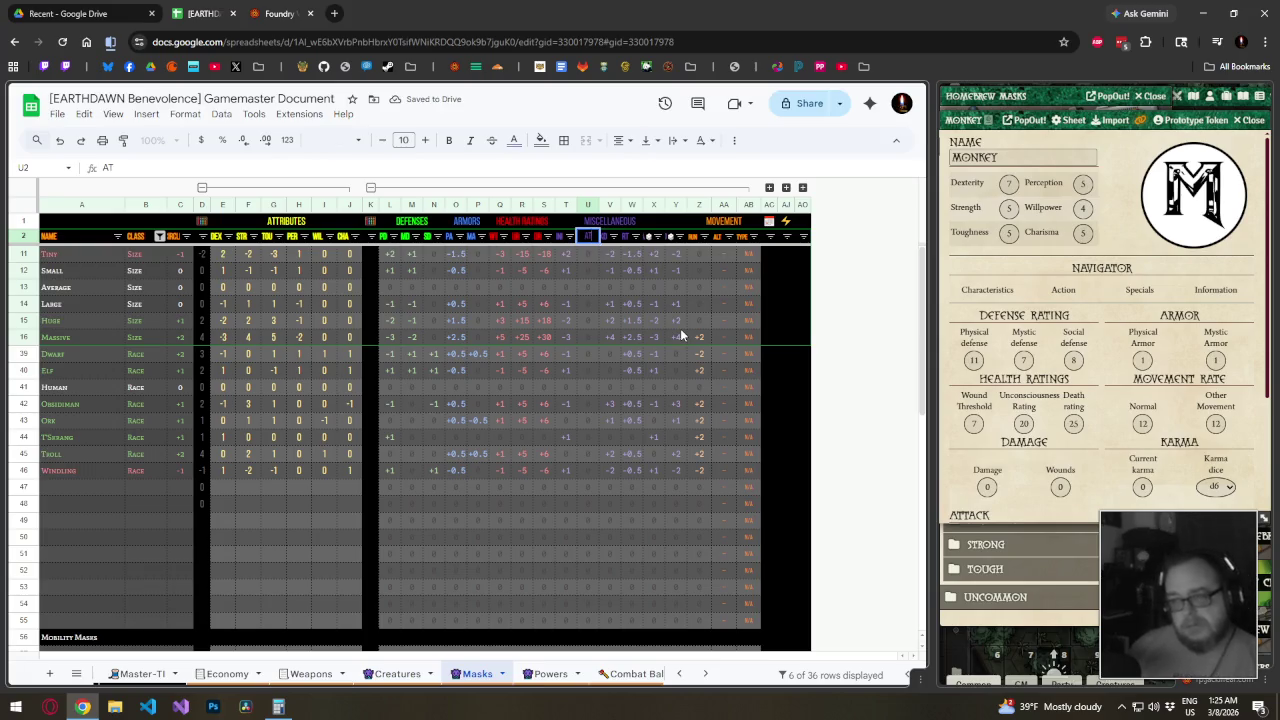
Inspect the neighbouring Ini header, leaving it unchanged, then go to the Troll PER value
key(Left)
key(Return)
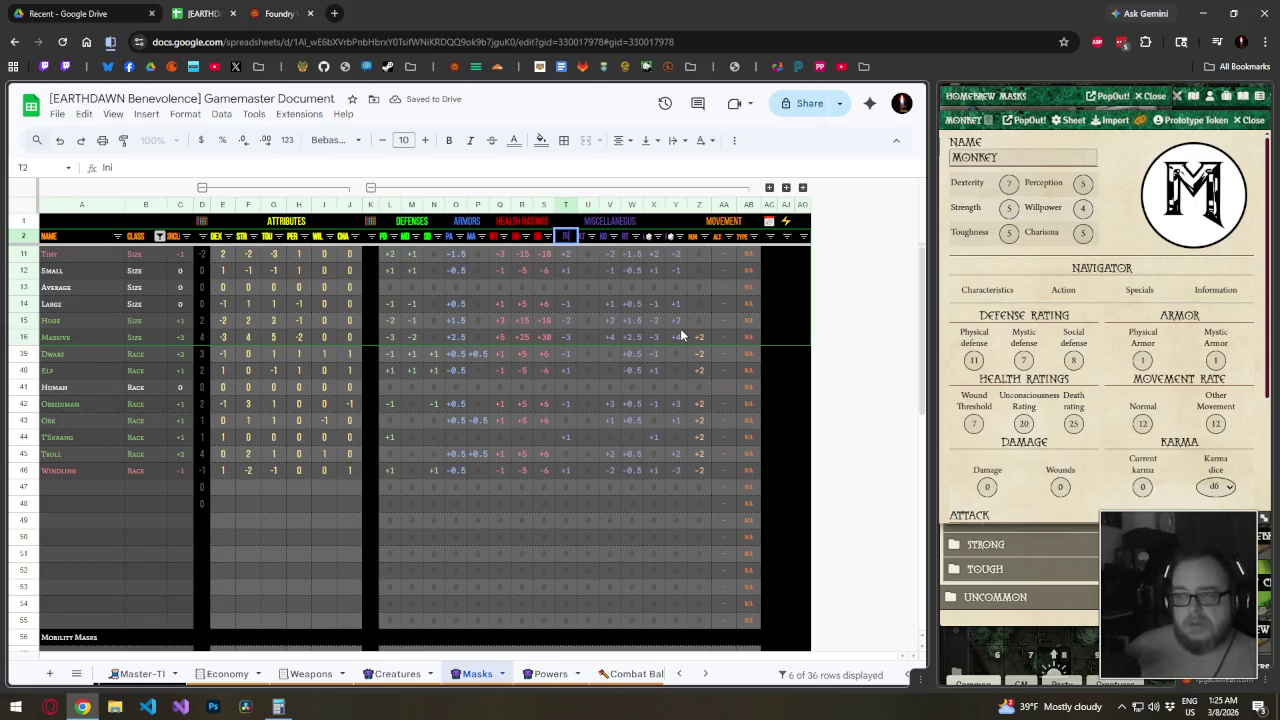
key(Return)
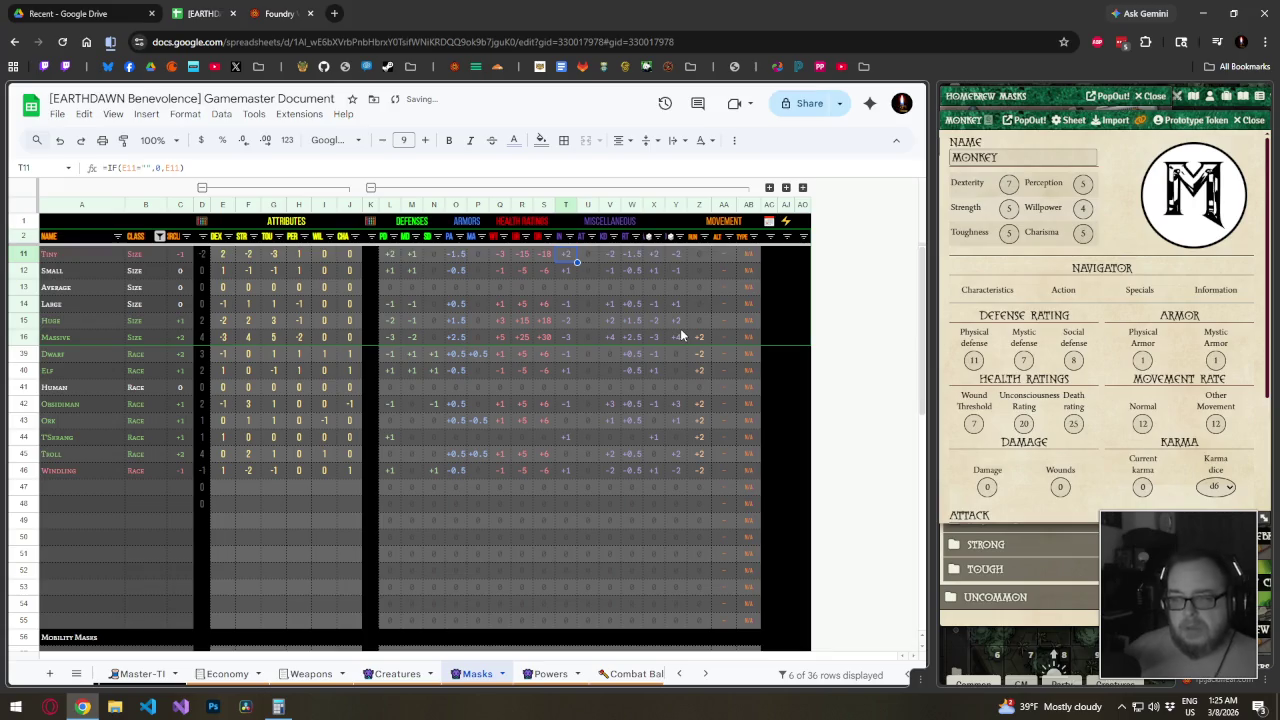
key(Up)
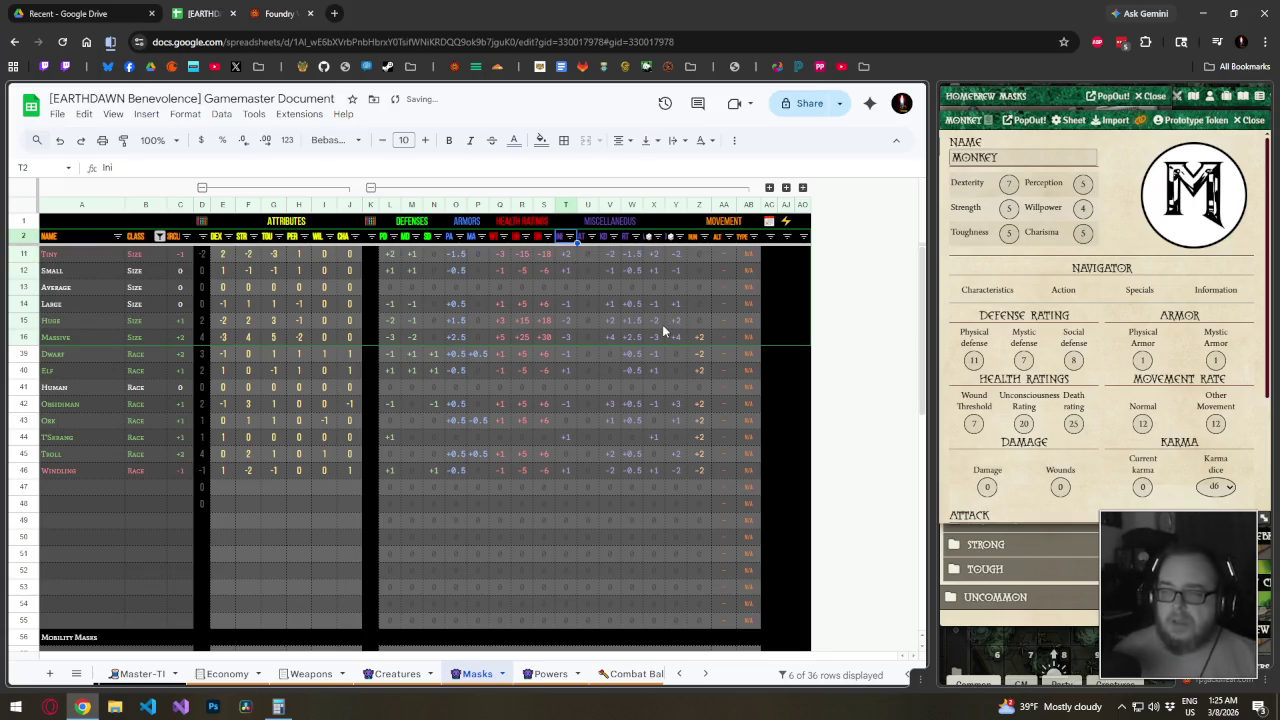
click(297, 453)
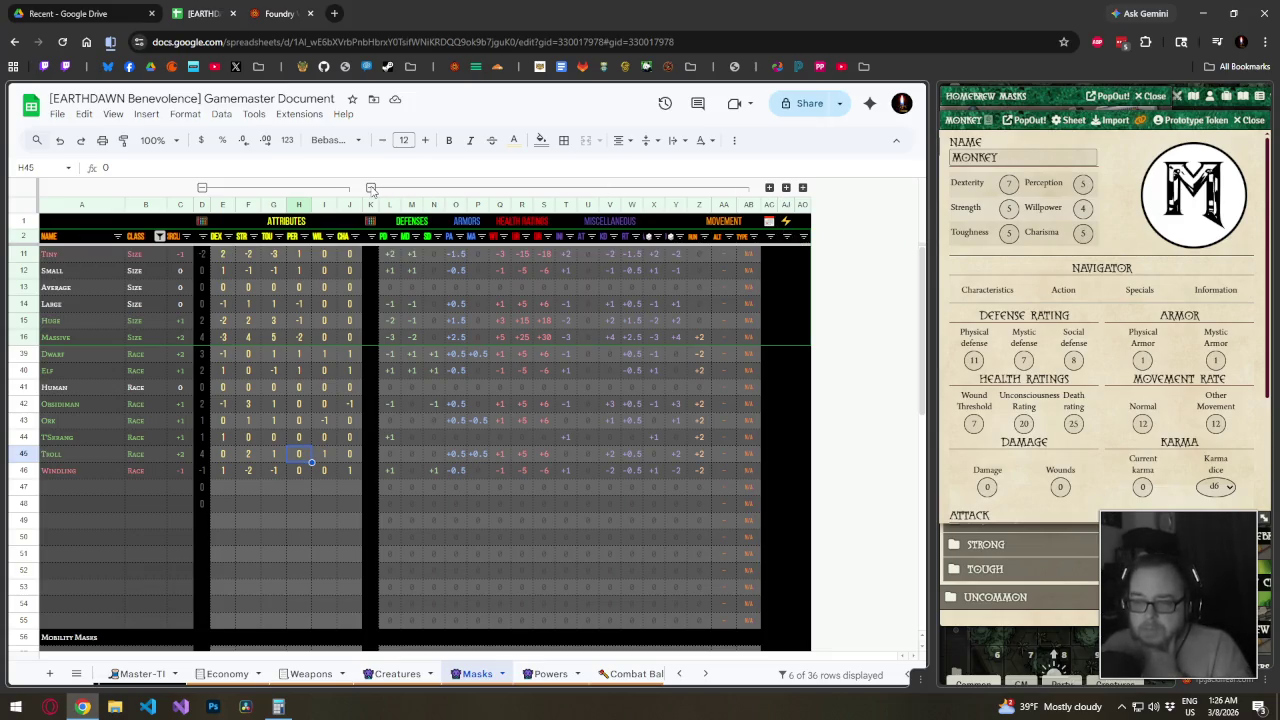
Expand the Powers column group and empty AD11, removing Helpless and a trial Feeble entry
click(769, 188)
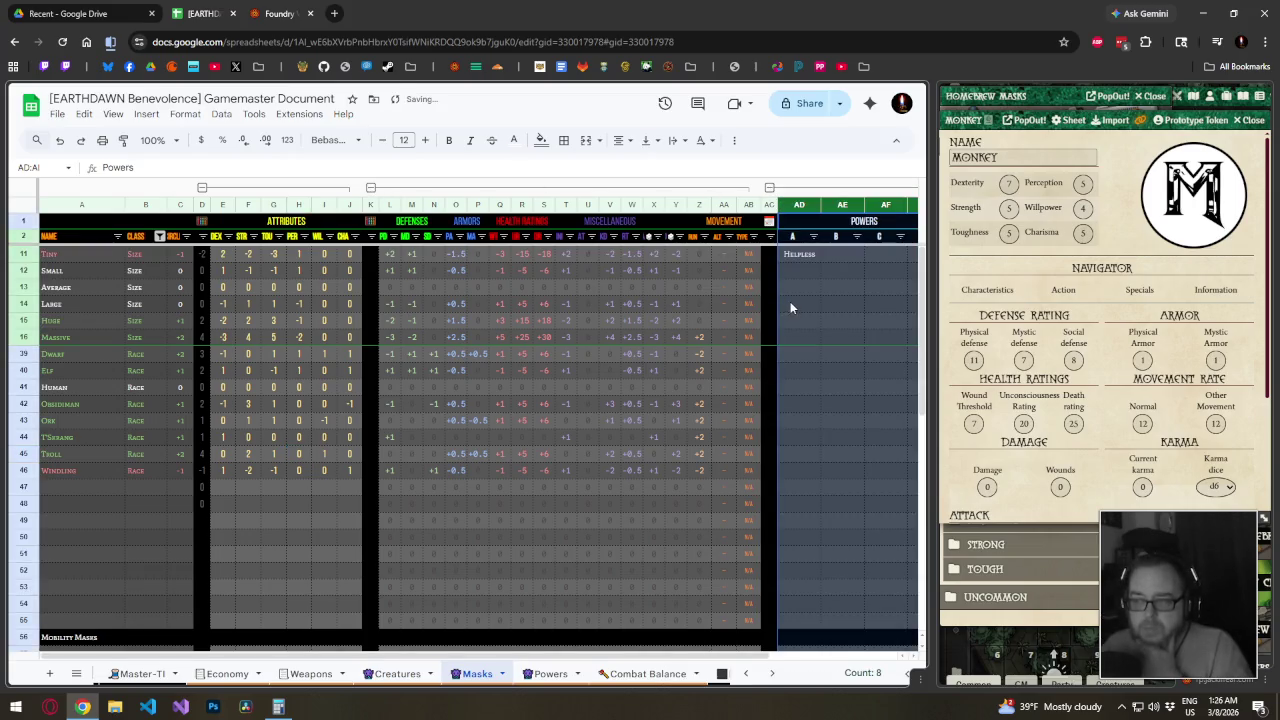
click(814, 259)
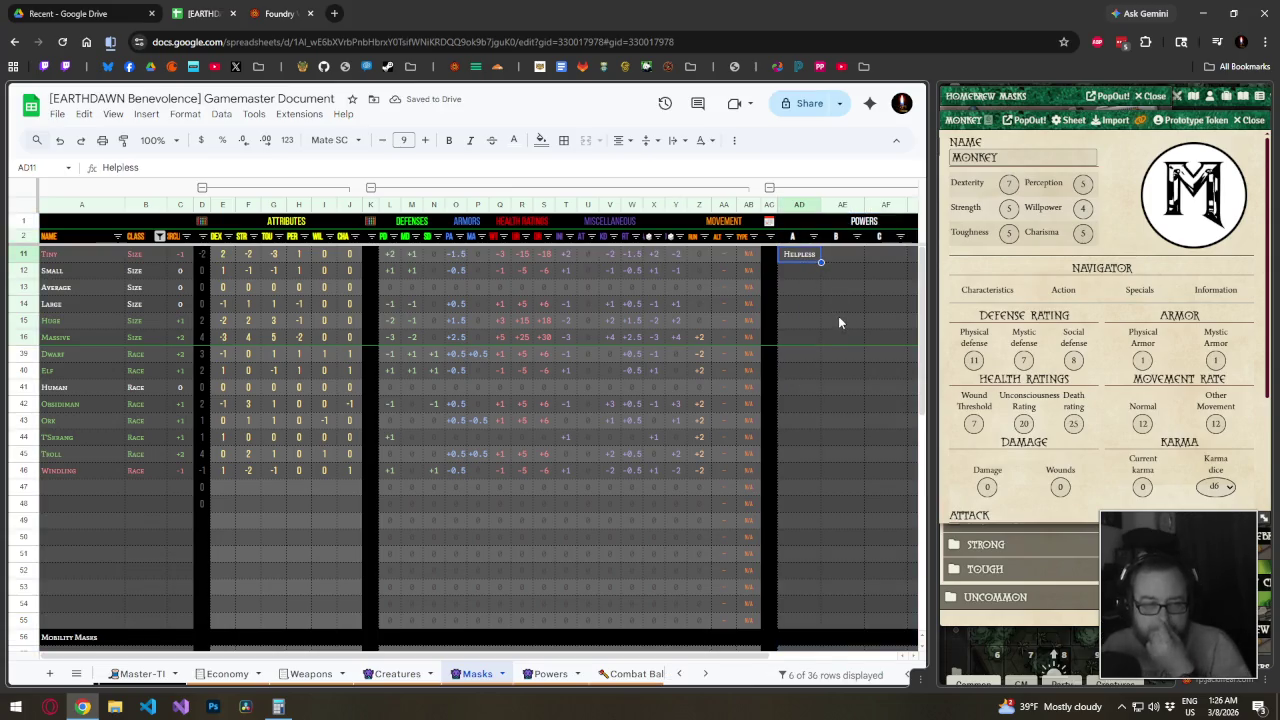
key(Delete)
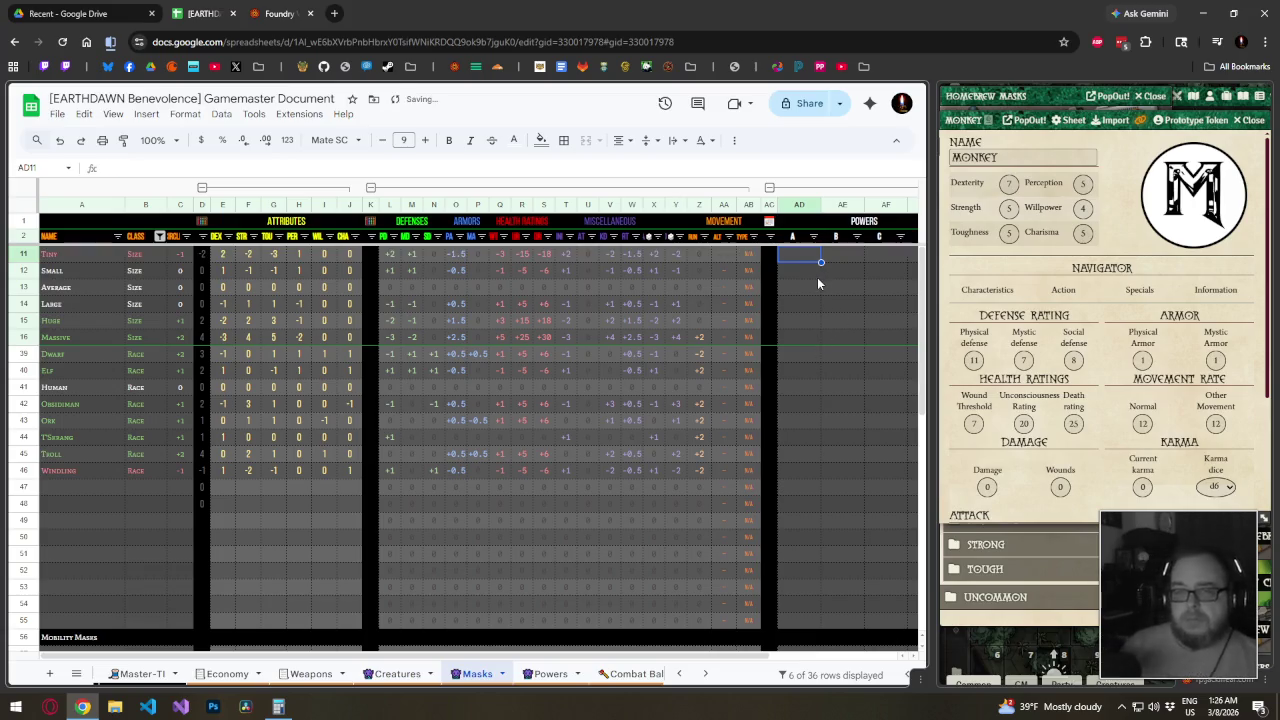
text(Feeble)
key(Return)
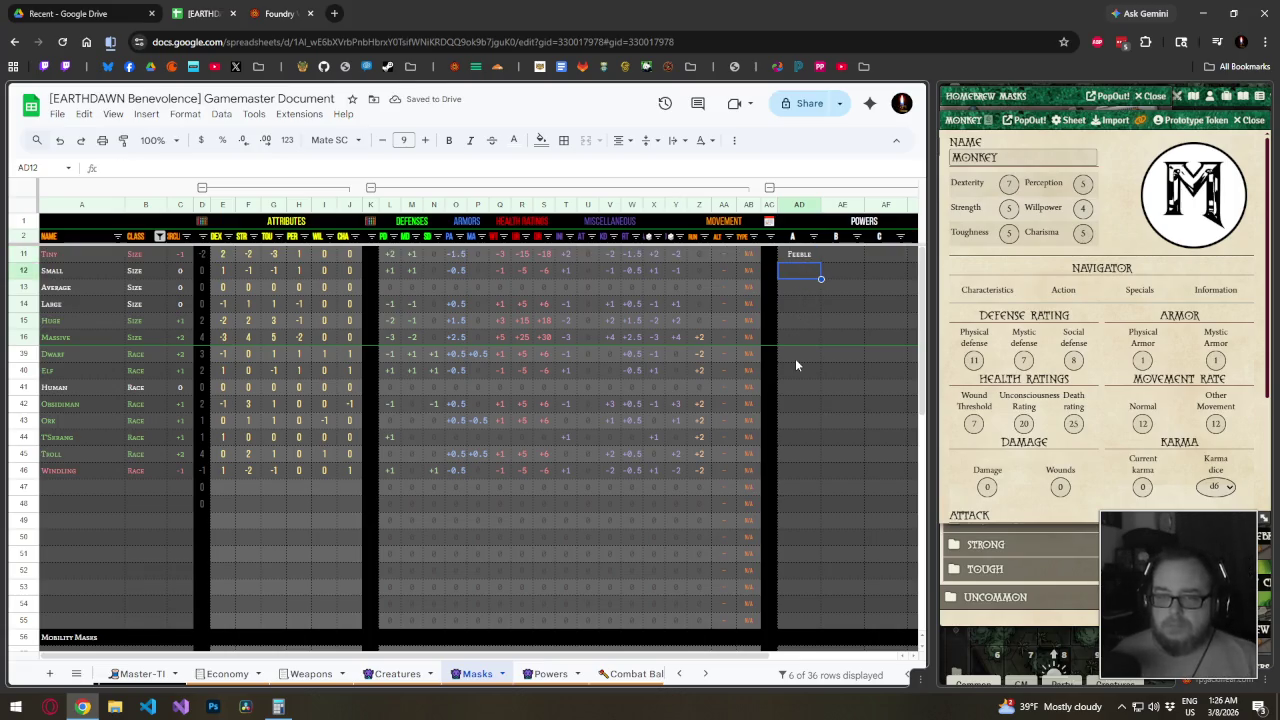
click(801, 252)
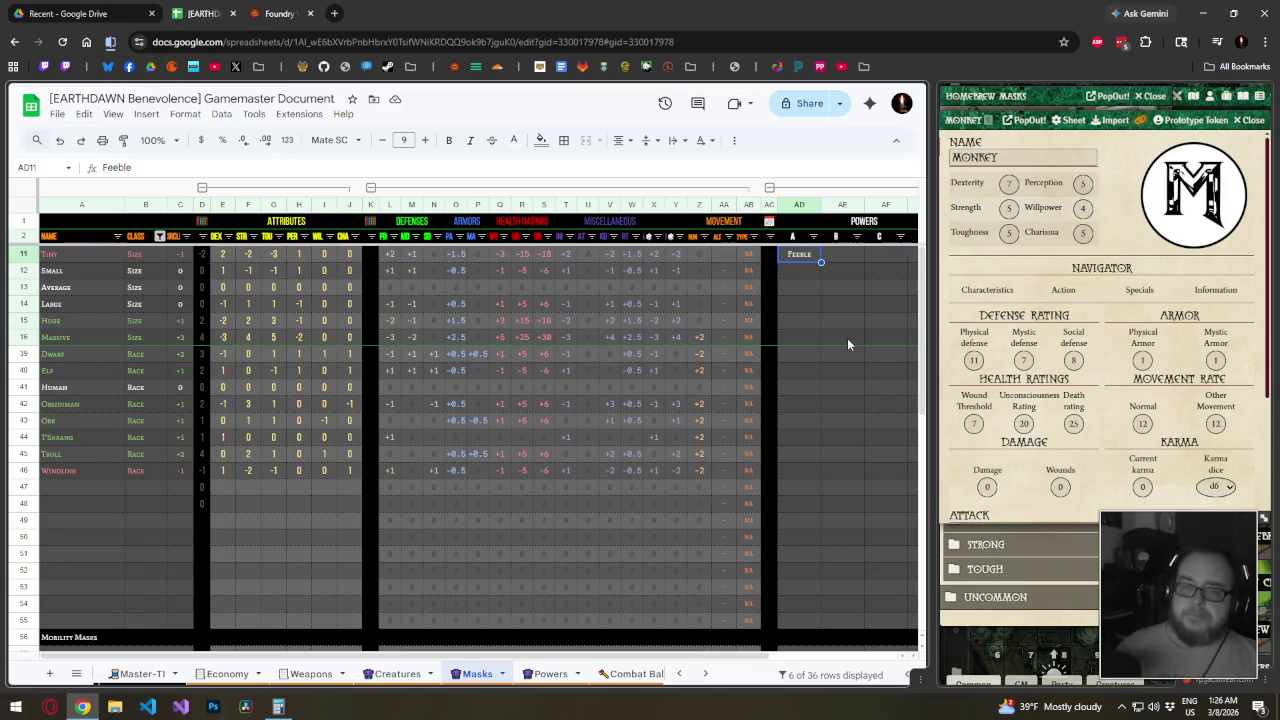
key(Delete)
click(815, 355)
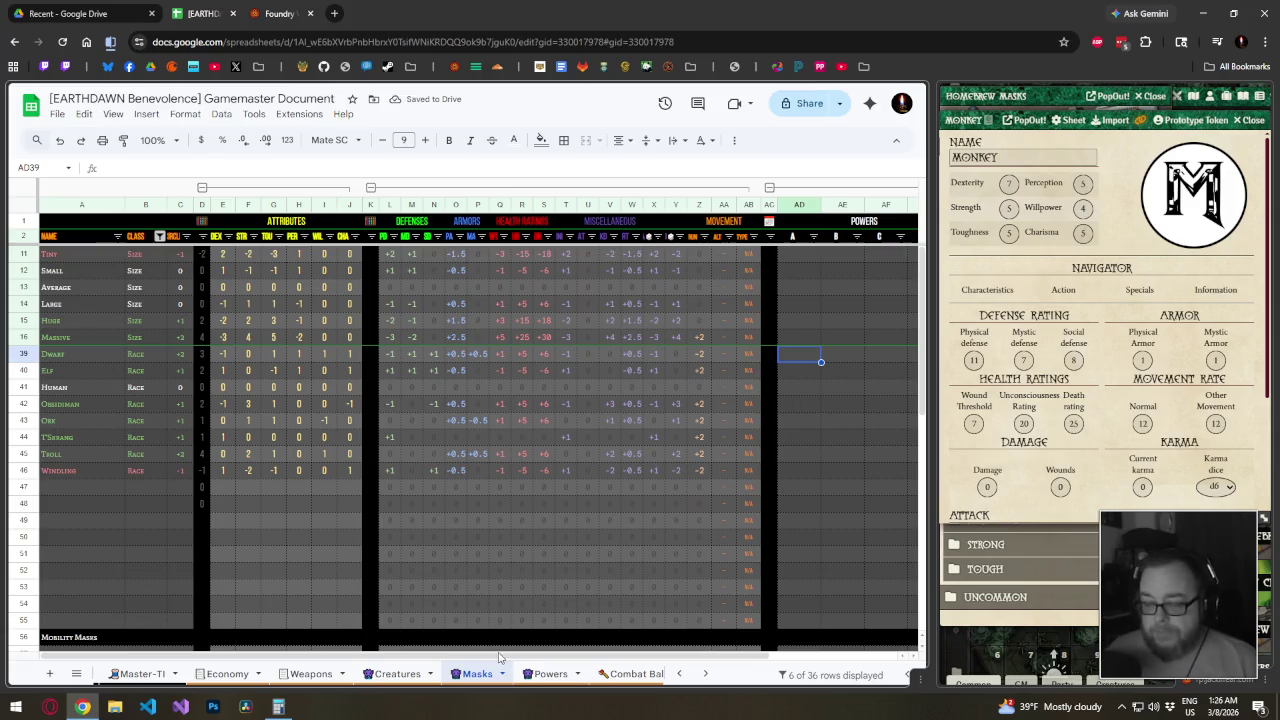
Turn off the Masks sheet filter so every row shows, and select the Powers area
drag(800, 403, 916, 410)
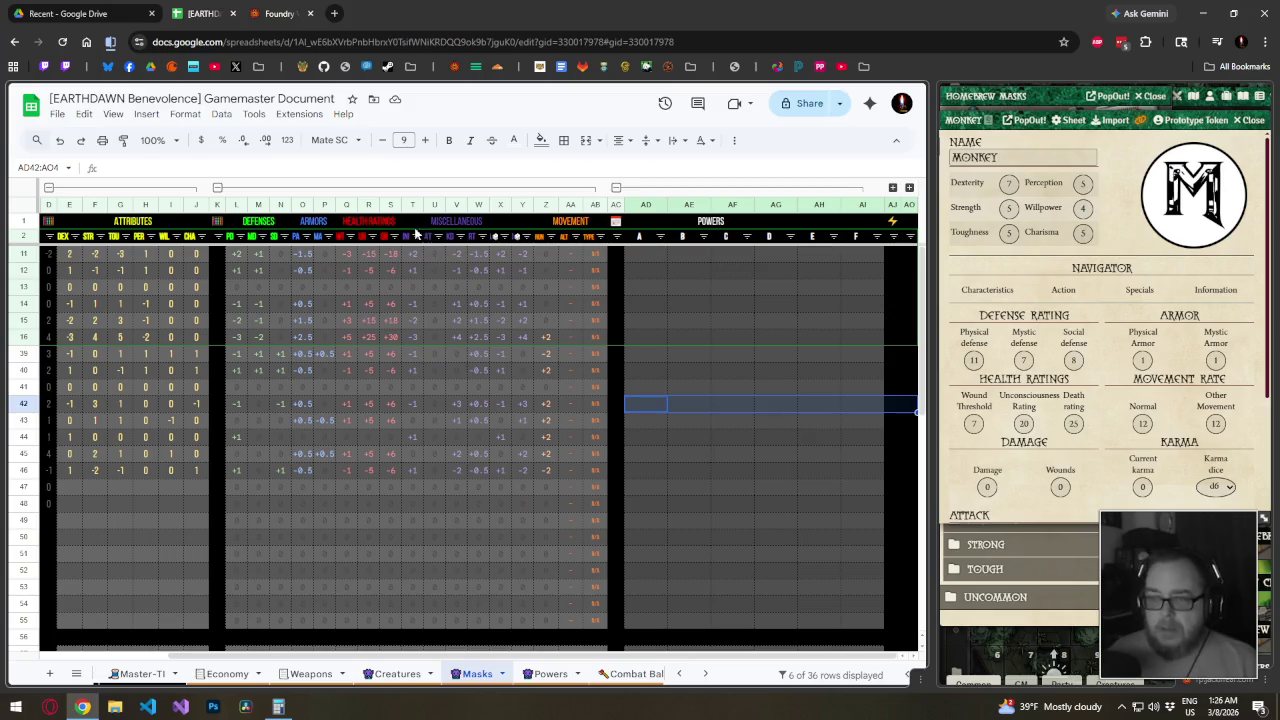
click(734, 140)
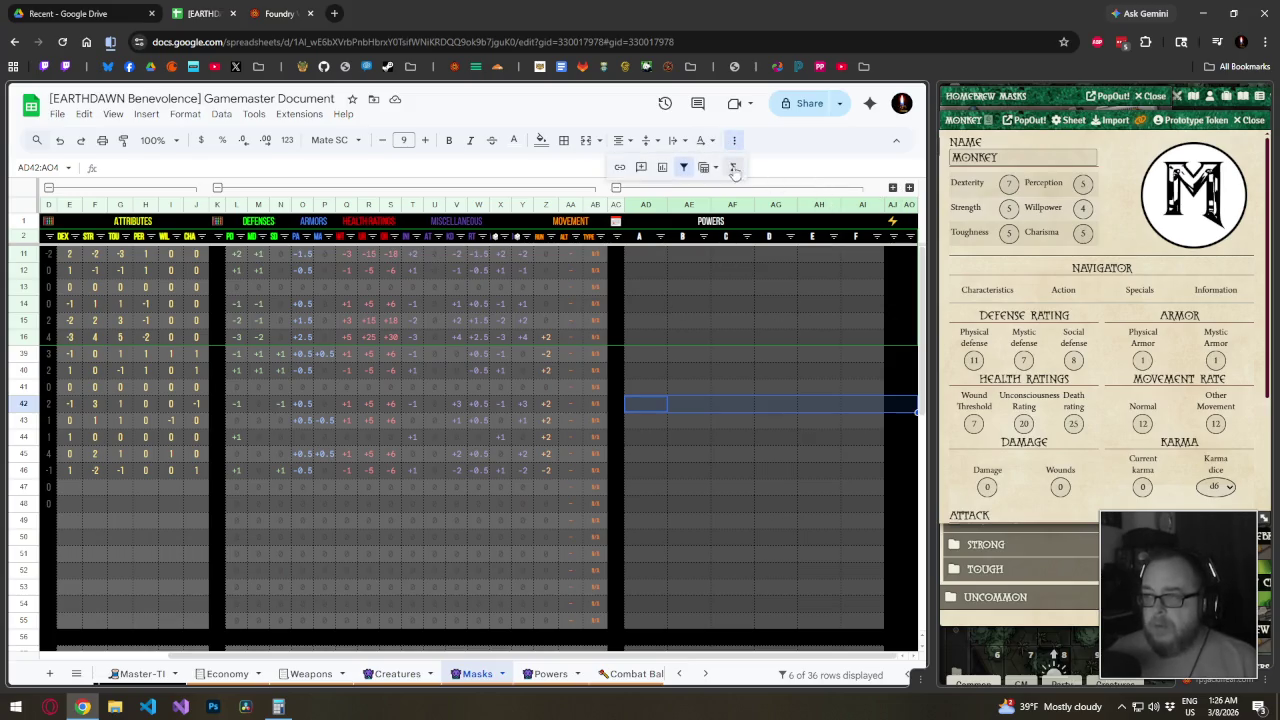
click(684, 167)
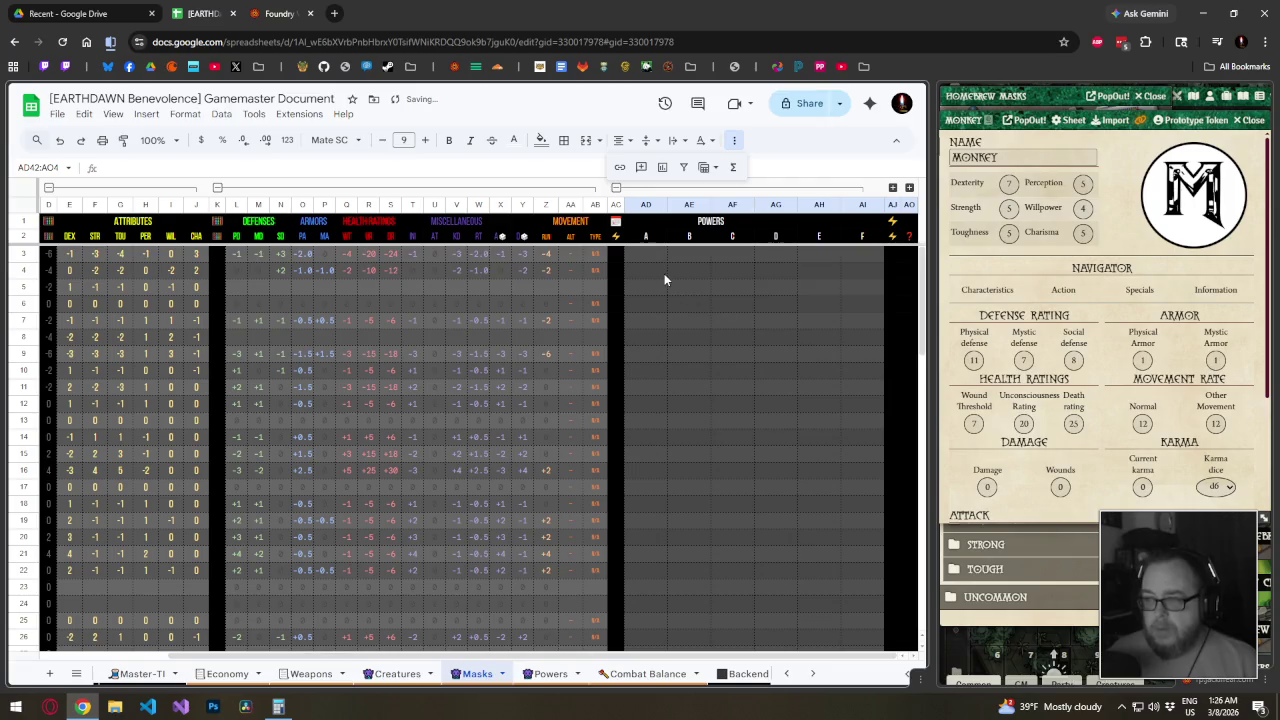
mouse_move(663, 261)
mouse_down()
mouse_move(855, 700)
mouse_move(862, 642)
mouse_move(860, 690)
mouse_up()
mouse_move(858, 623)
mouse_down()
mouse_move(851, 277)
mouse_move(847, 373)
mouse_up()
scroll(845, 365, up, 10)
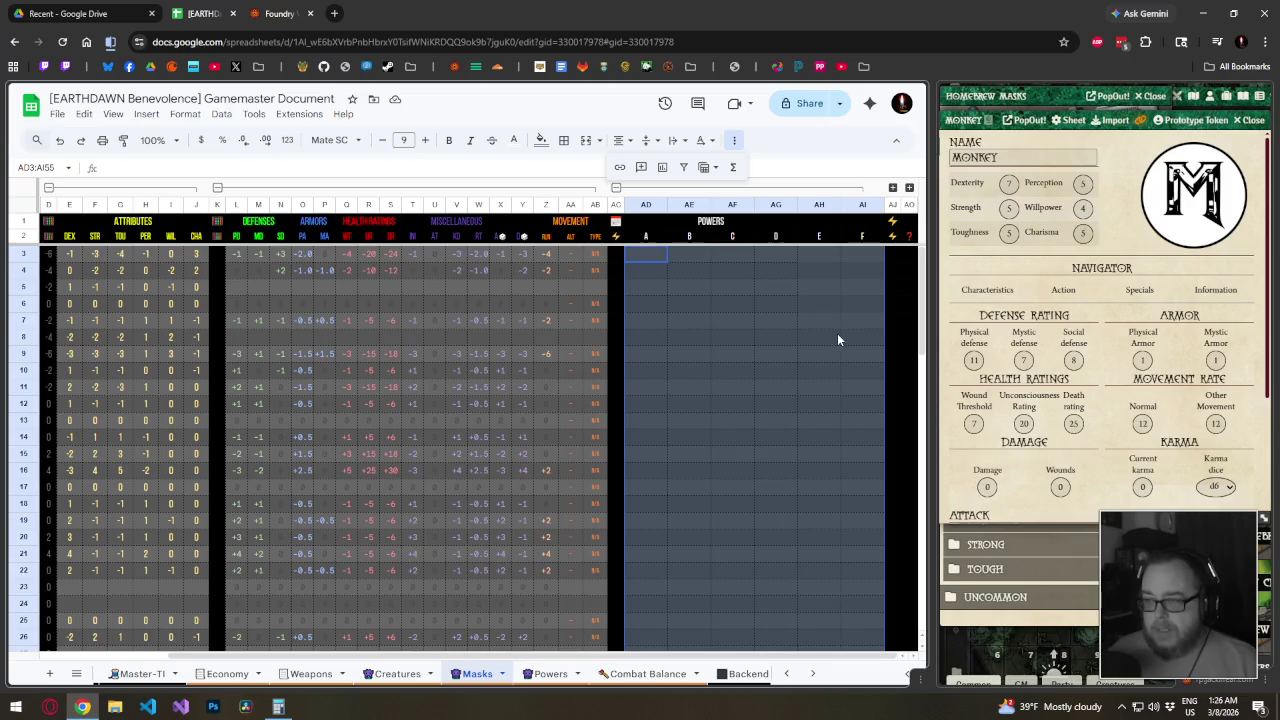
Open and dismiss the Data menu, then go to the Powers sheet
click(218, 114)
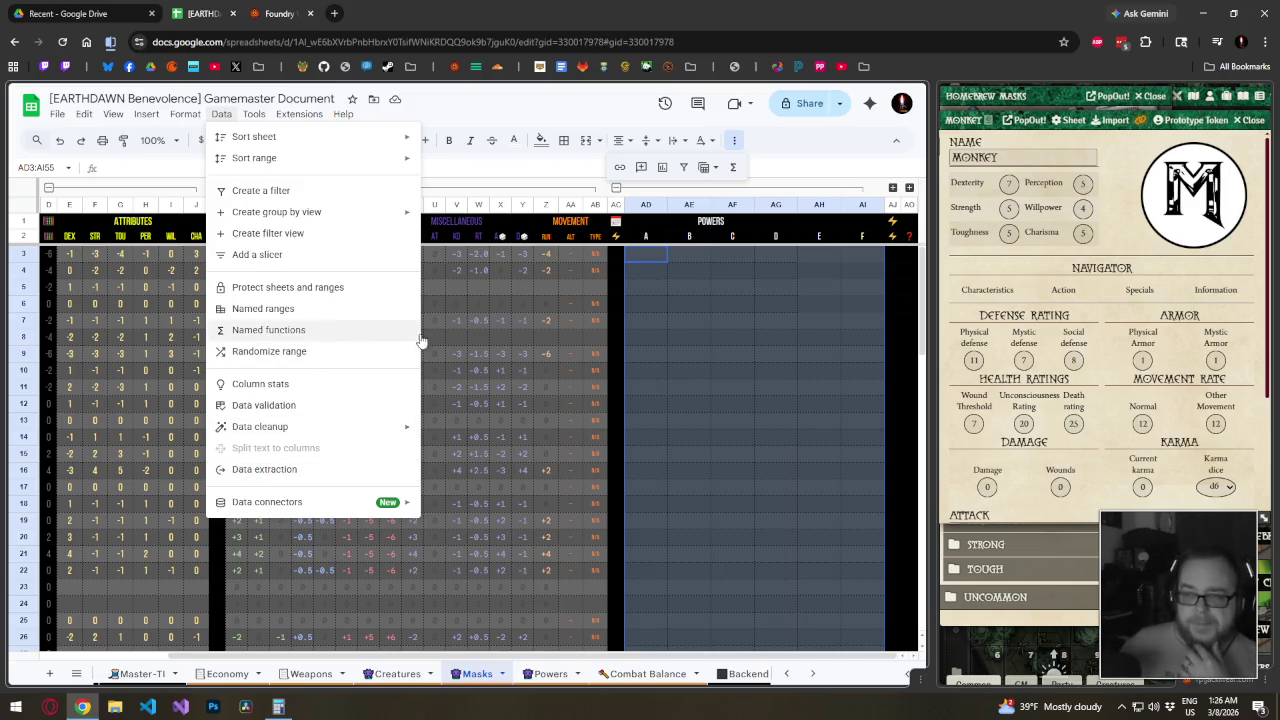
click(825, 337)
click(550, 673)
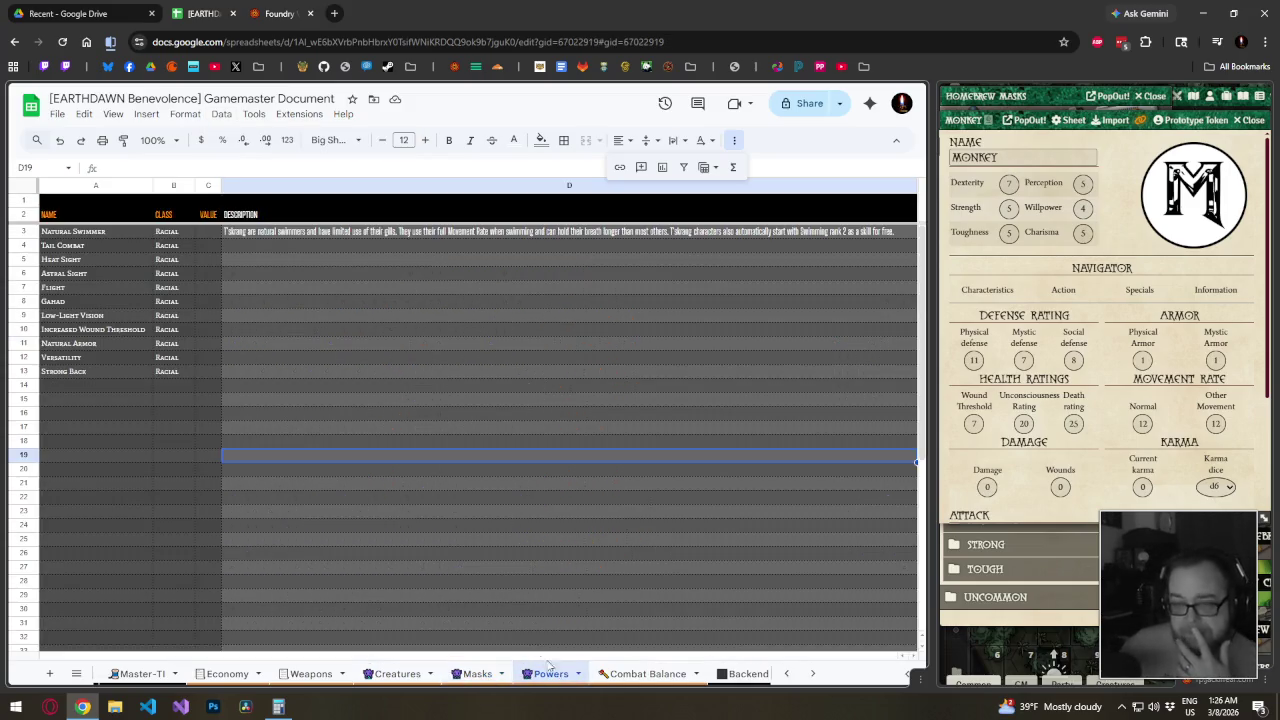
Name Powers range A3:A52 'PowerList' via the Name Box and return to Masks
drag(110, 237, 110, 640)
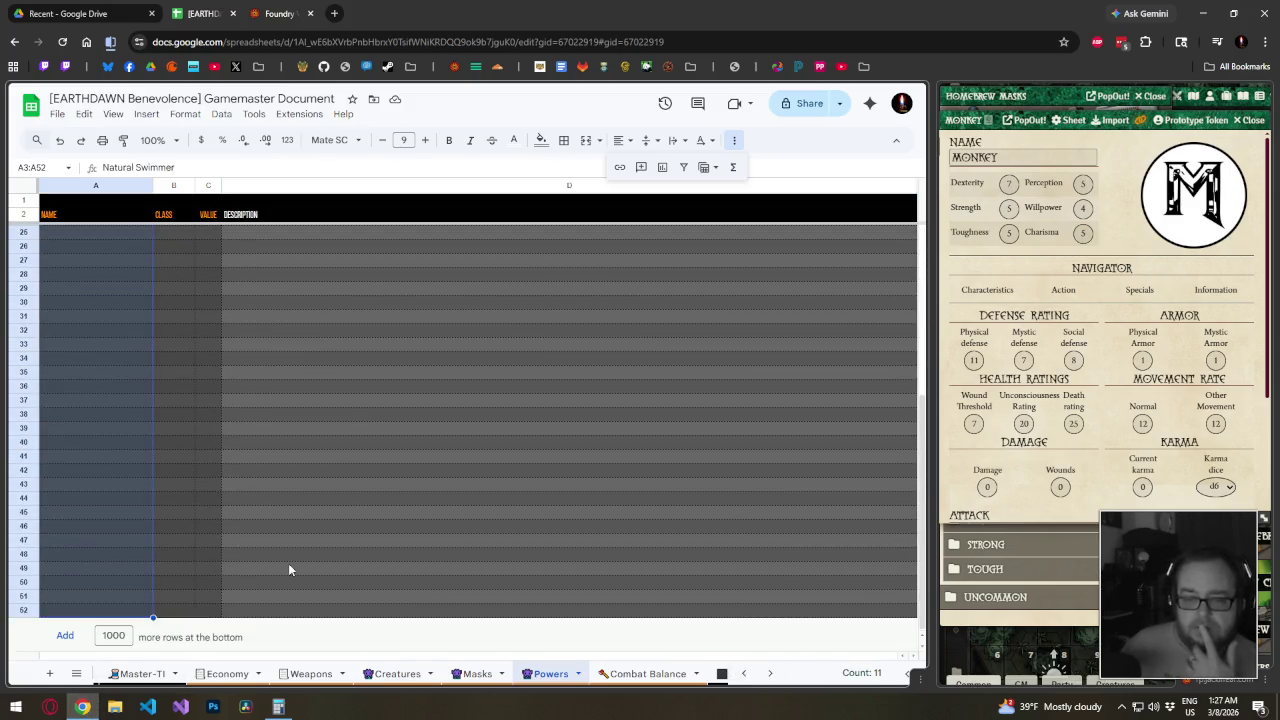
scroll(288, 563, up, 3)
click(55, 167)
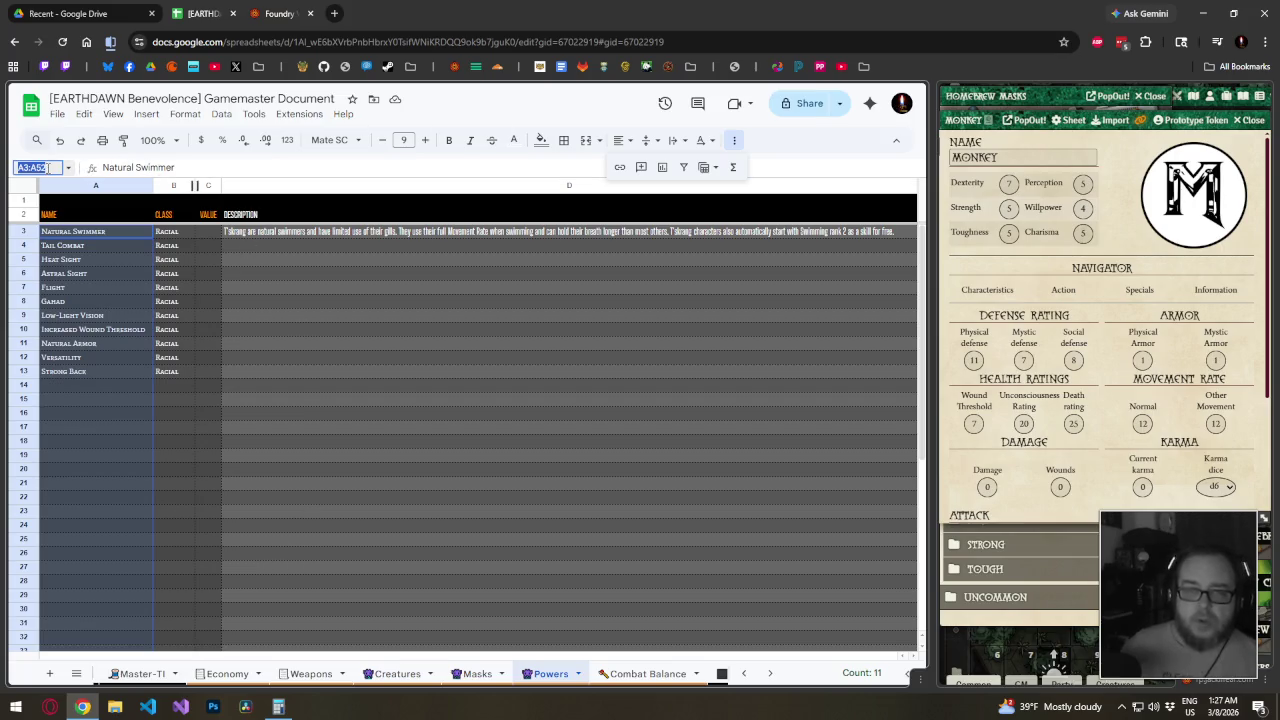
text(Power)
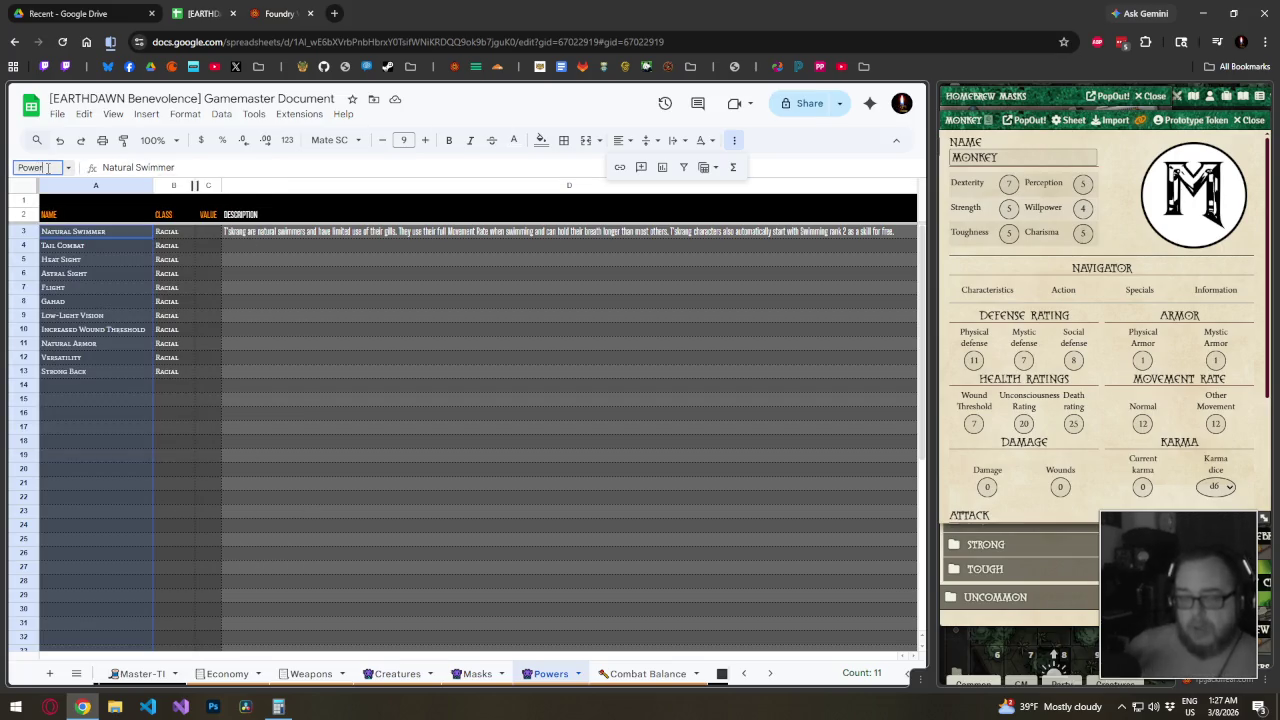
text(List)
key(Return)
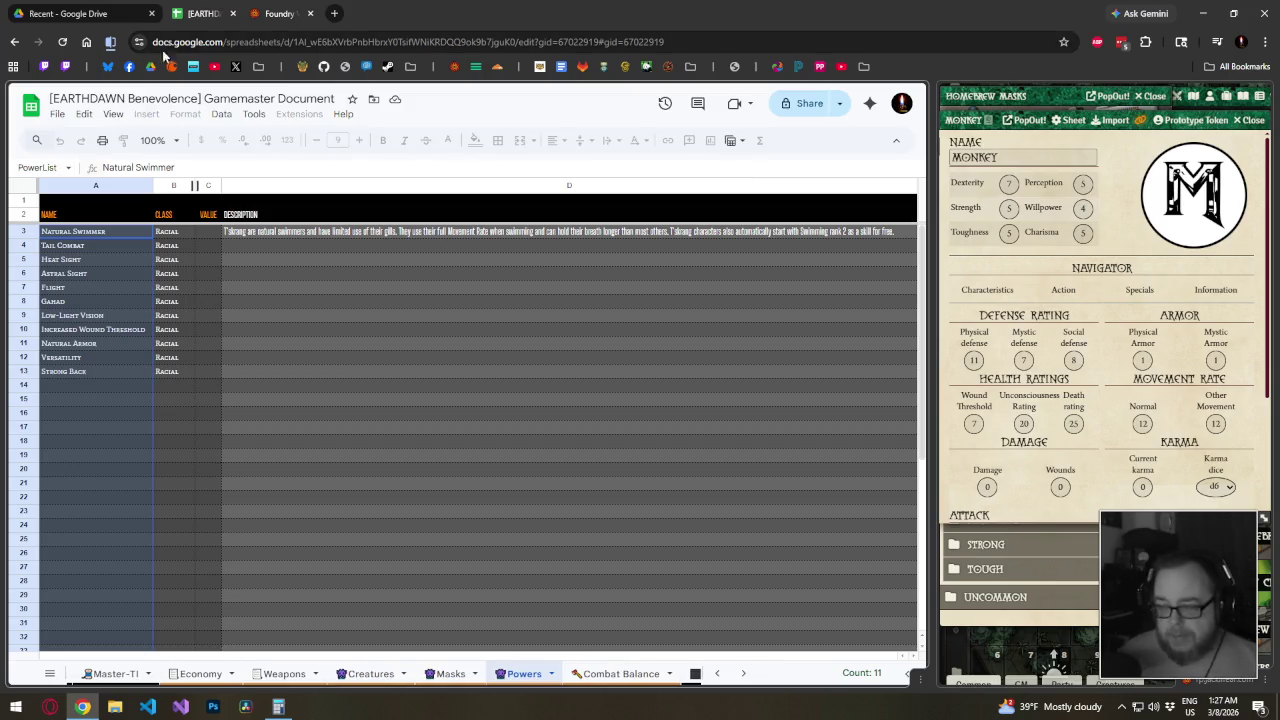
click(447, 673)
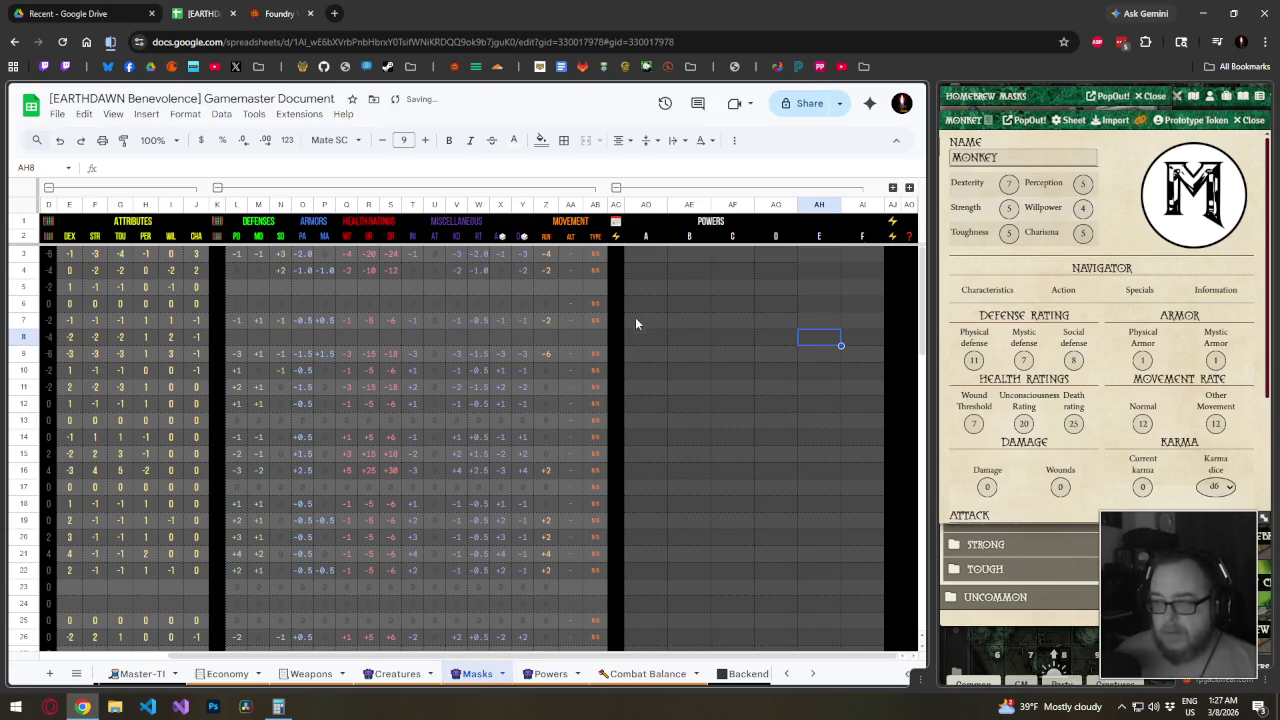
Add a validation rule on AD3:AI55: dropdown from range PowerList, arrow style
mouse_move(647, 268)
mouse_down()
mouse_move(884, 134)
mouse_move(877, 595)
mouse_move(864, 457)
mouse_up()
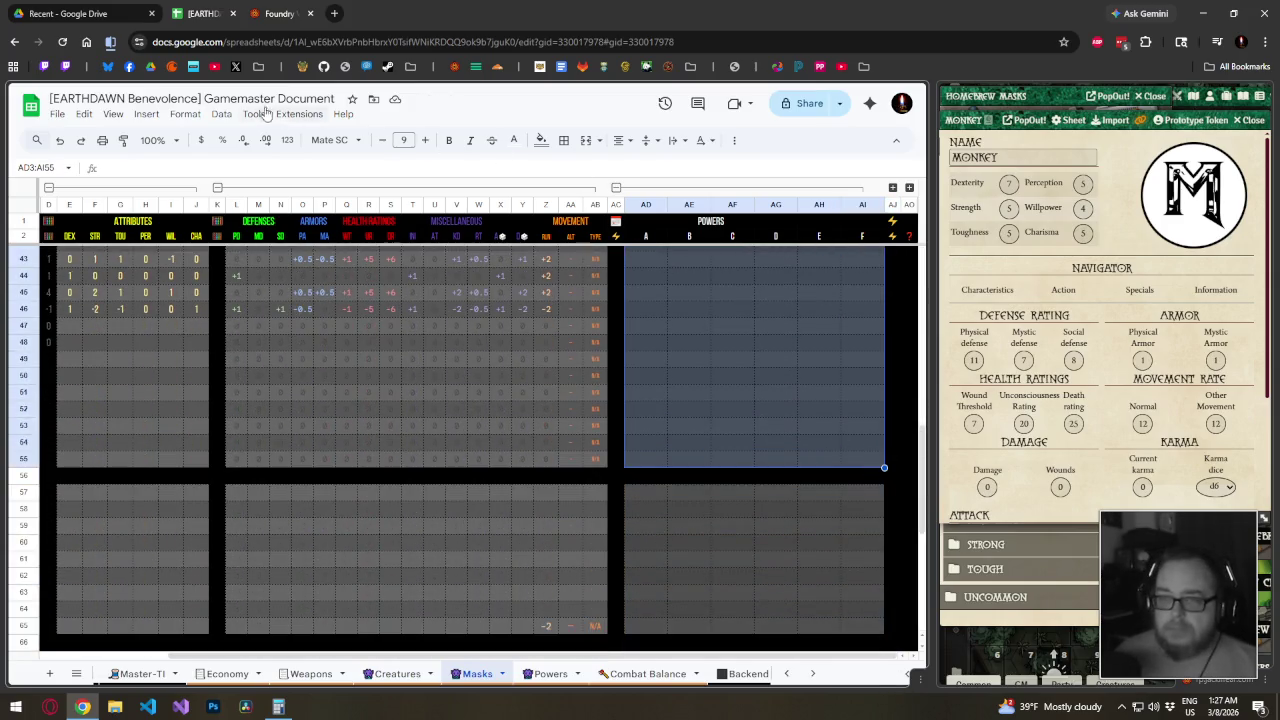
click(174, 117)
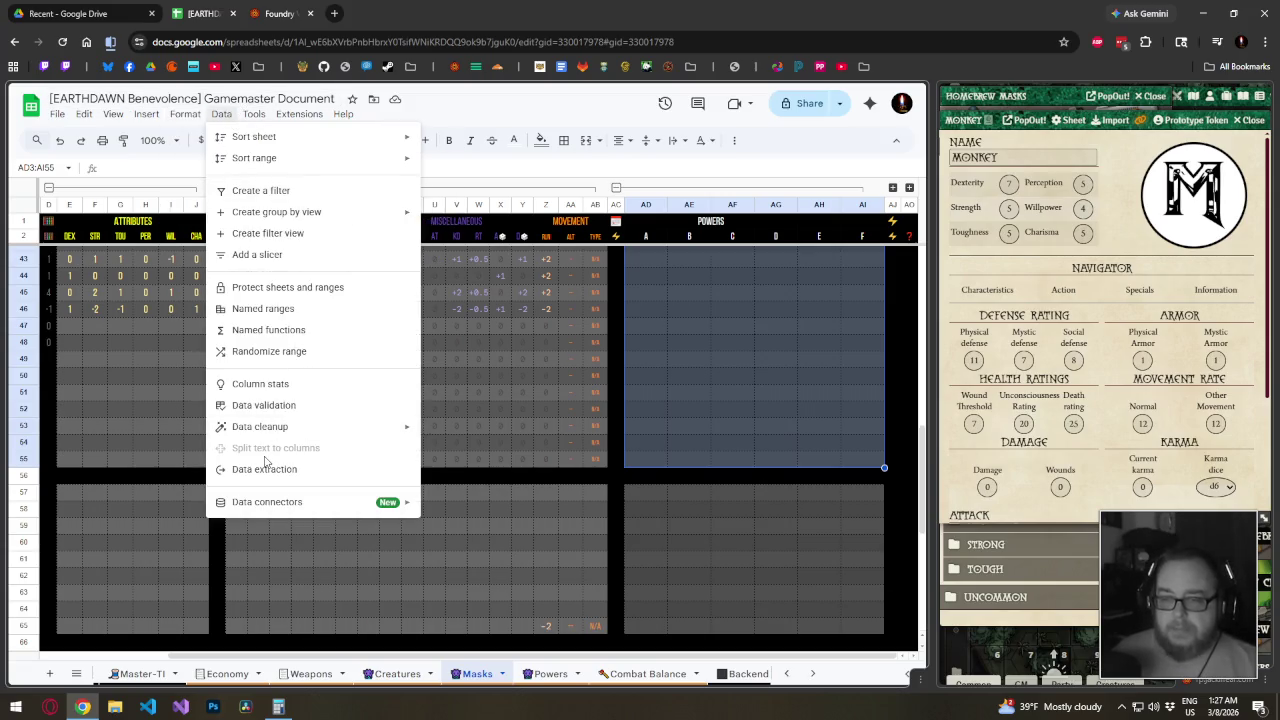
click(262, 406)
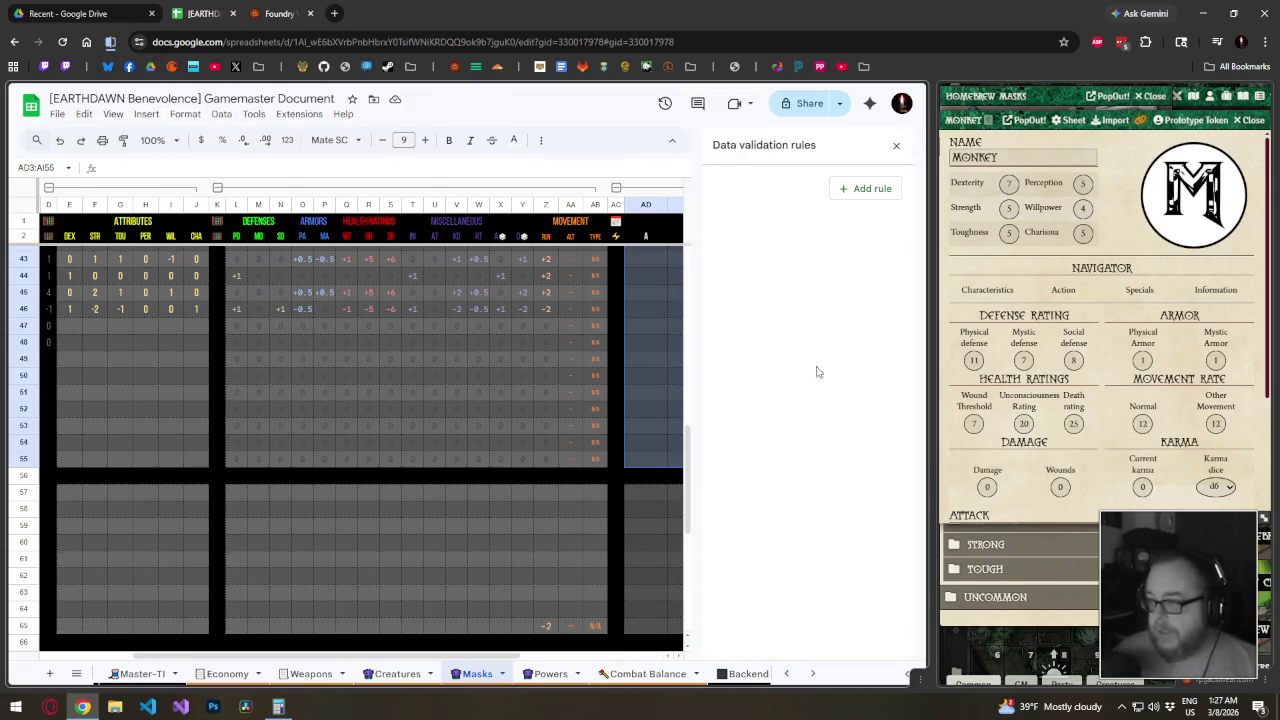
click(870, 189)
click(794, 261)
click(760, 280)
text(PowerList)
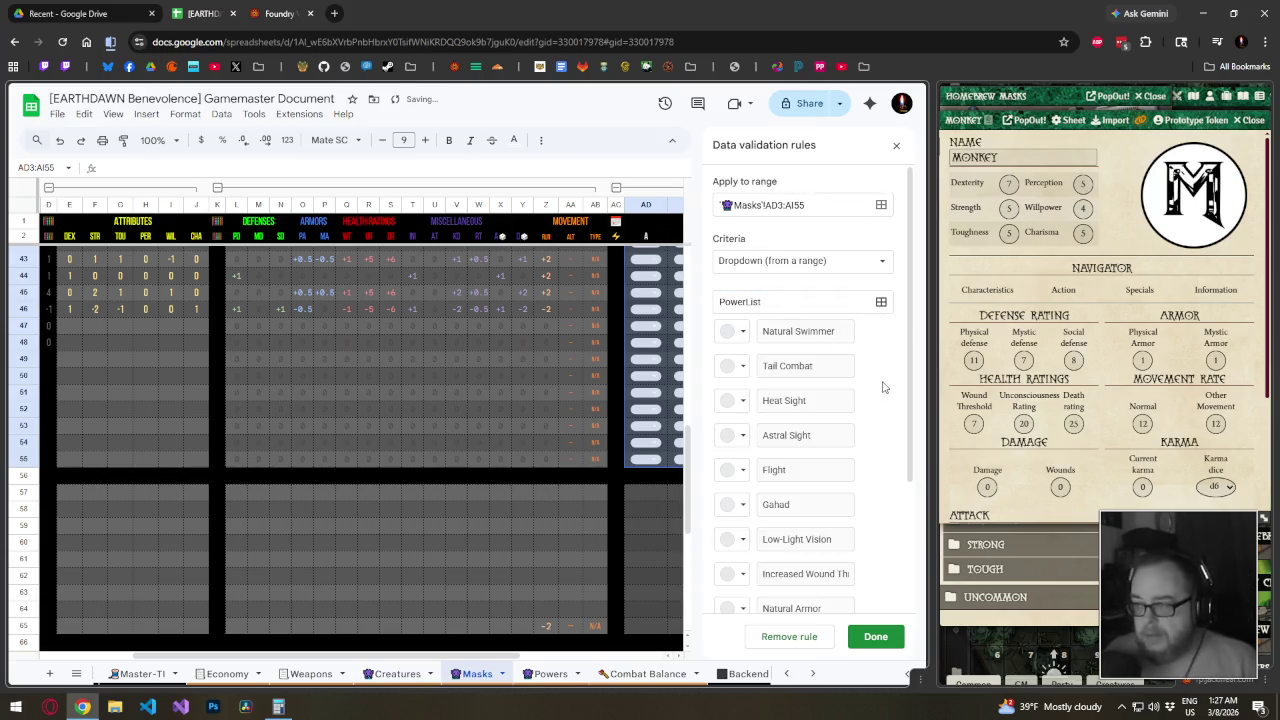
scroll(882, 387, down, 3)
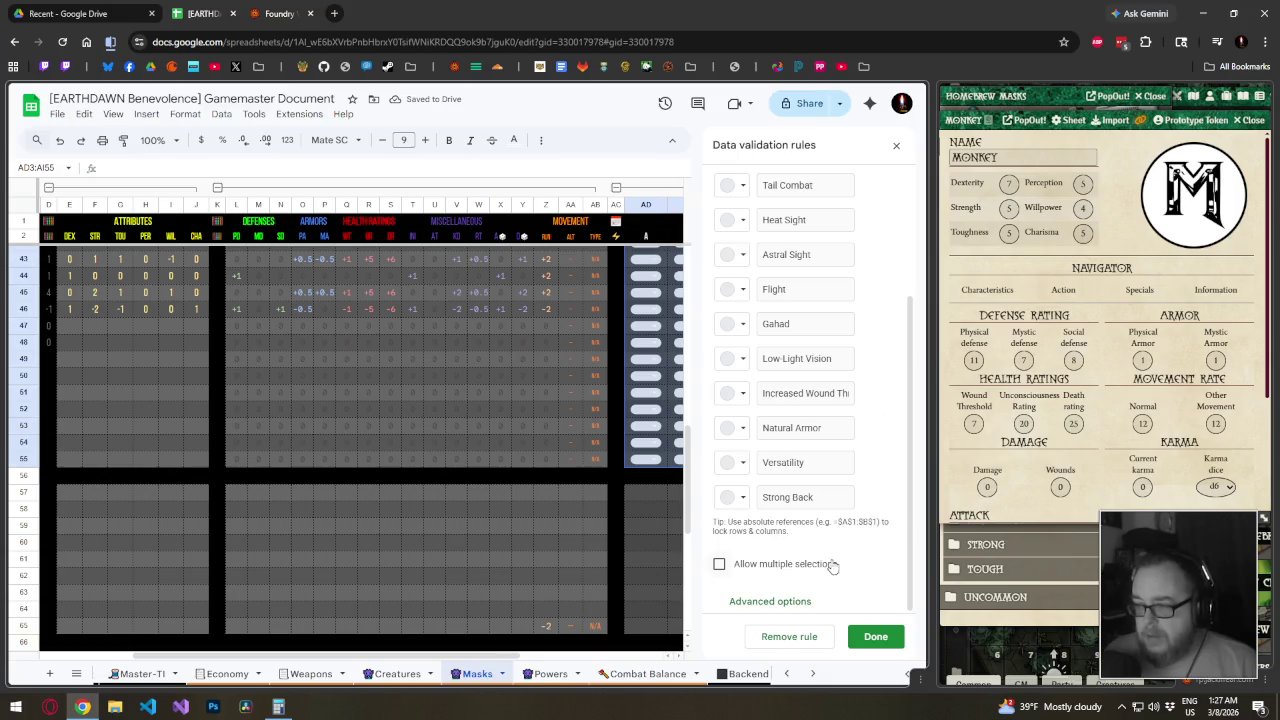
click(798, 601)
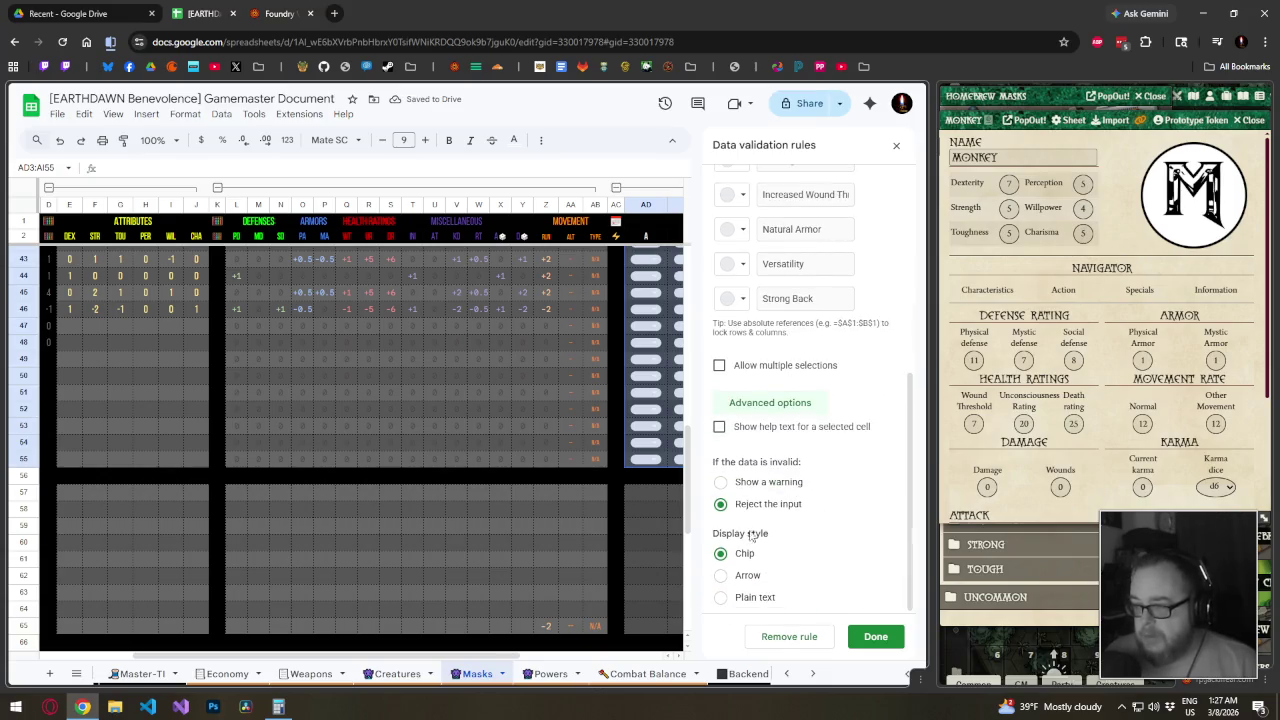
click(722, 576)
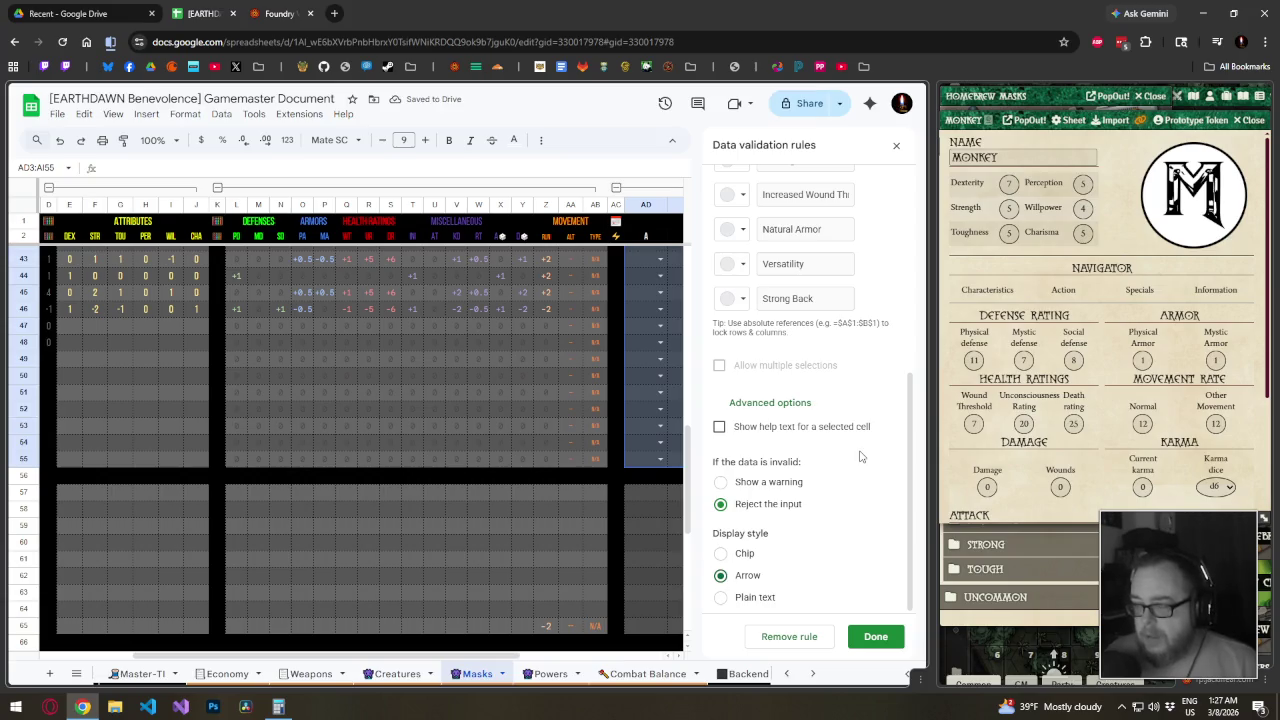
Try grey colours for Natural Swimmer, reset it to default, and save the dropdown rule
scroll(860, 456, up, 5)
scroll(865, 420, up, 2)
click(728, 331)
click(736, 402)
click(742, 344)
click(736, 380)
click(741, 336)
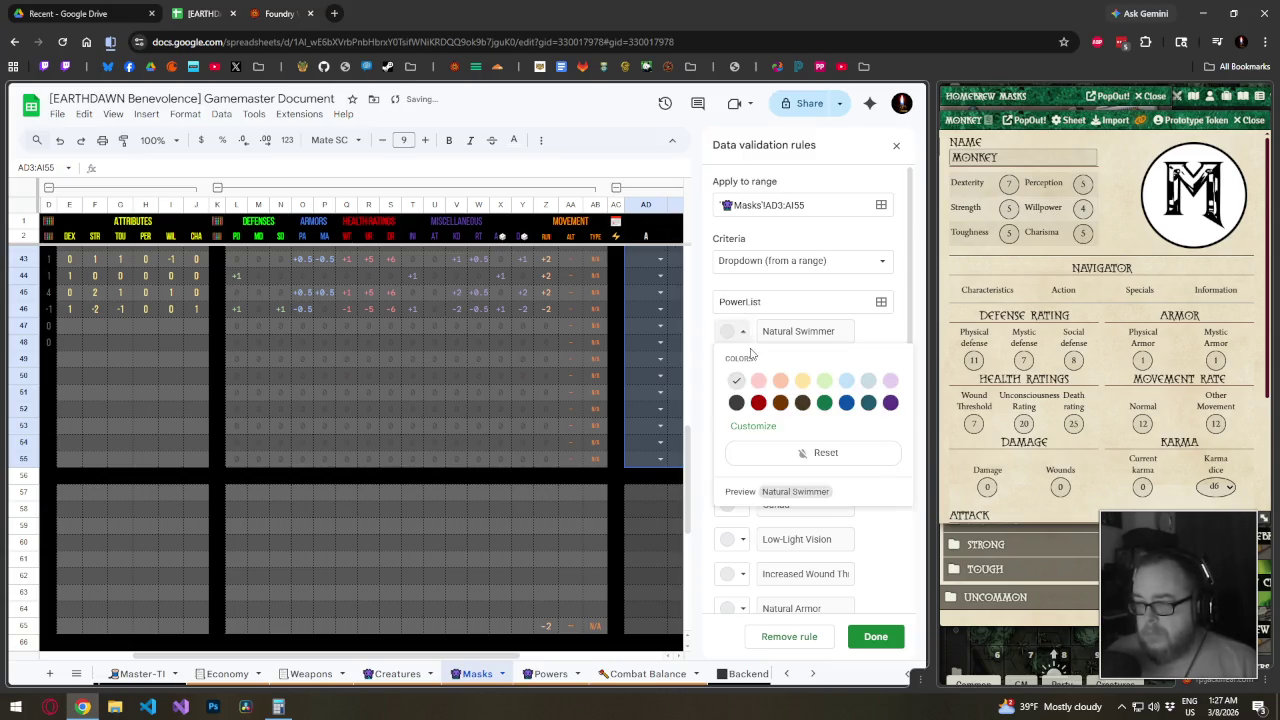
click(815, 450)
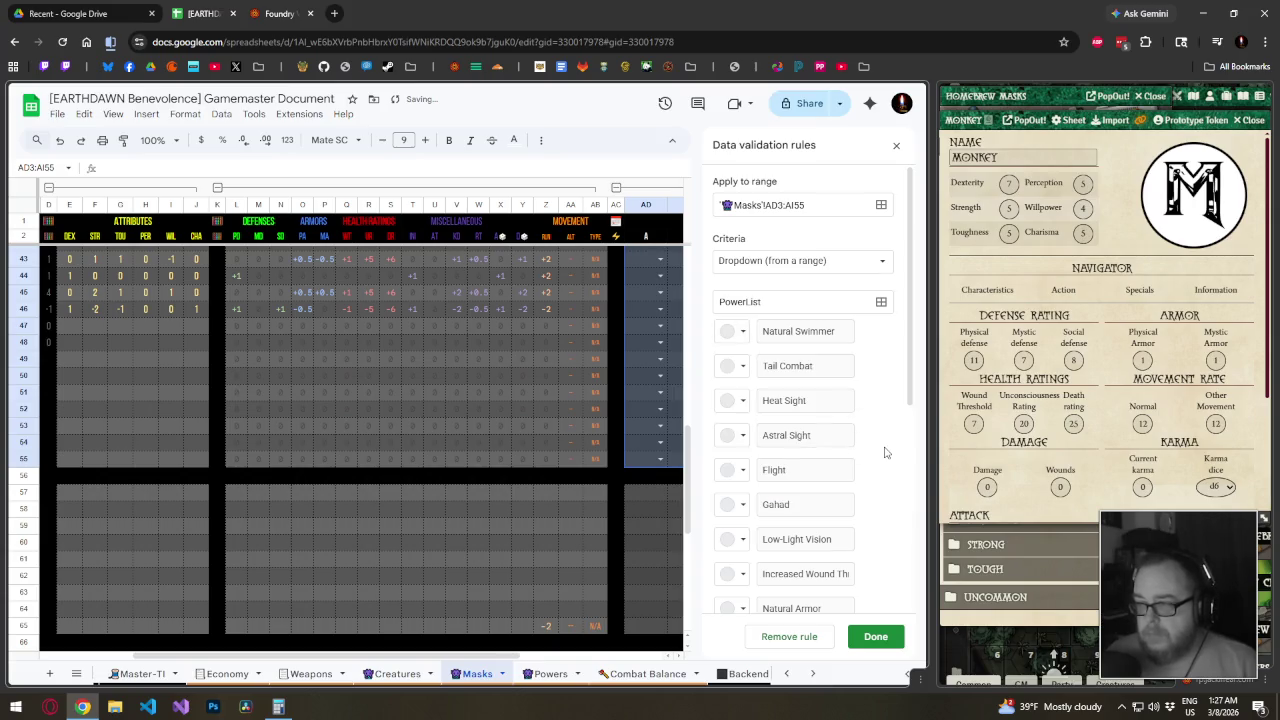
scroll(884, 452, down, 3)
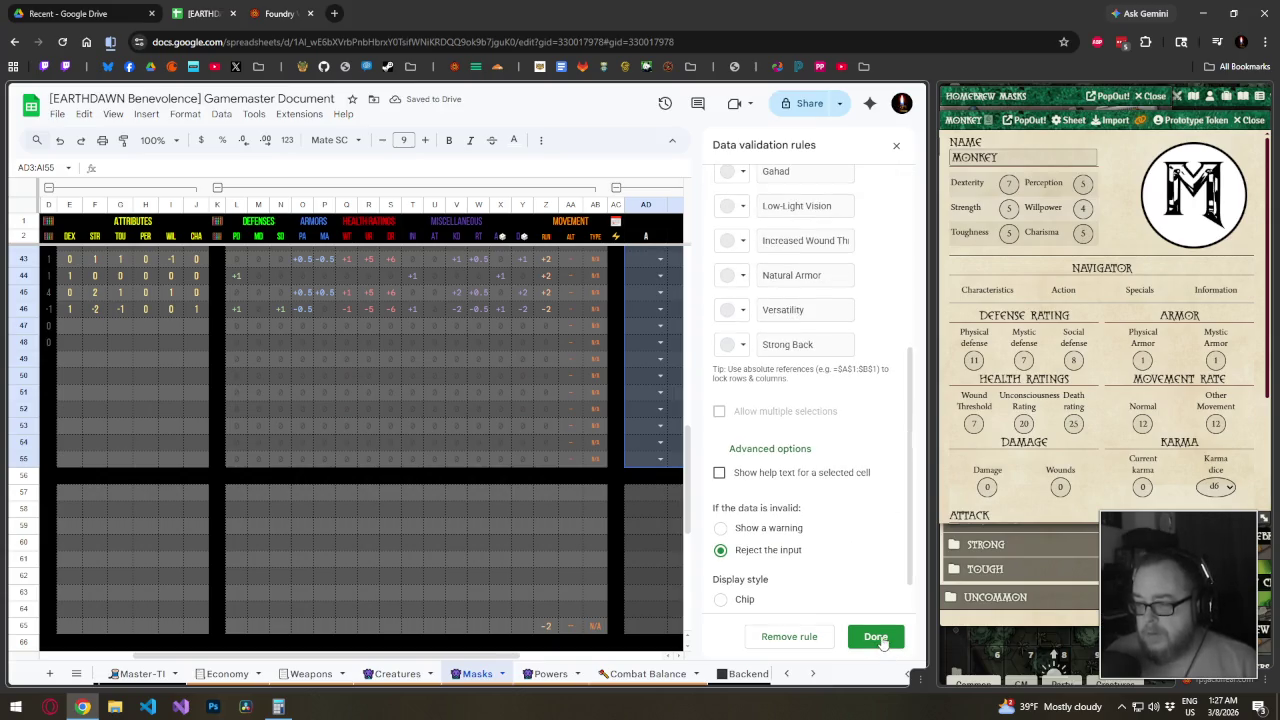
click(878, 638)
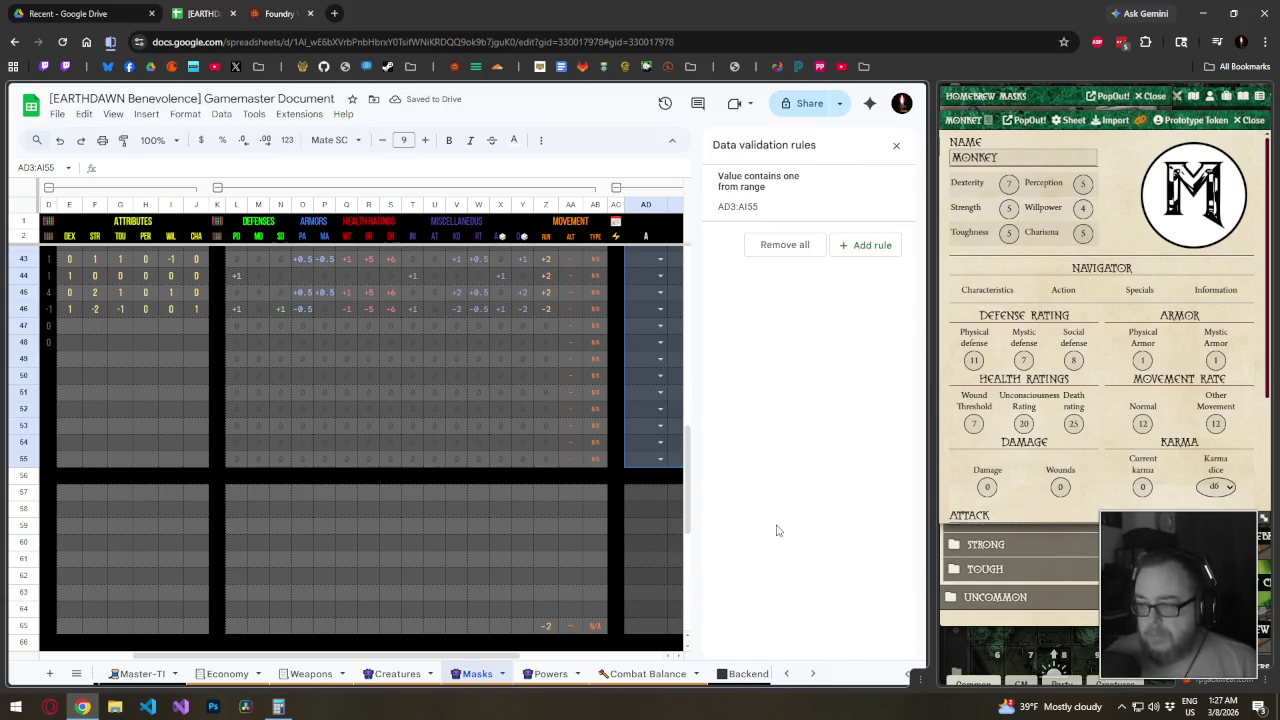
click(896, 145)
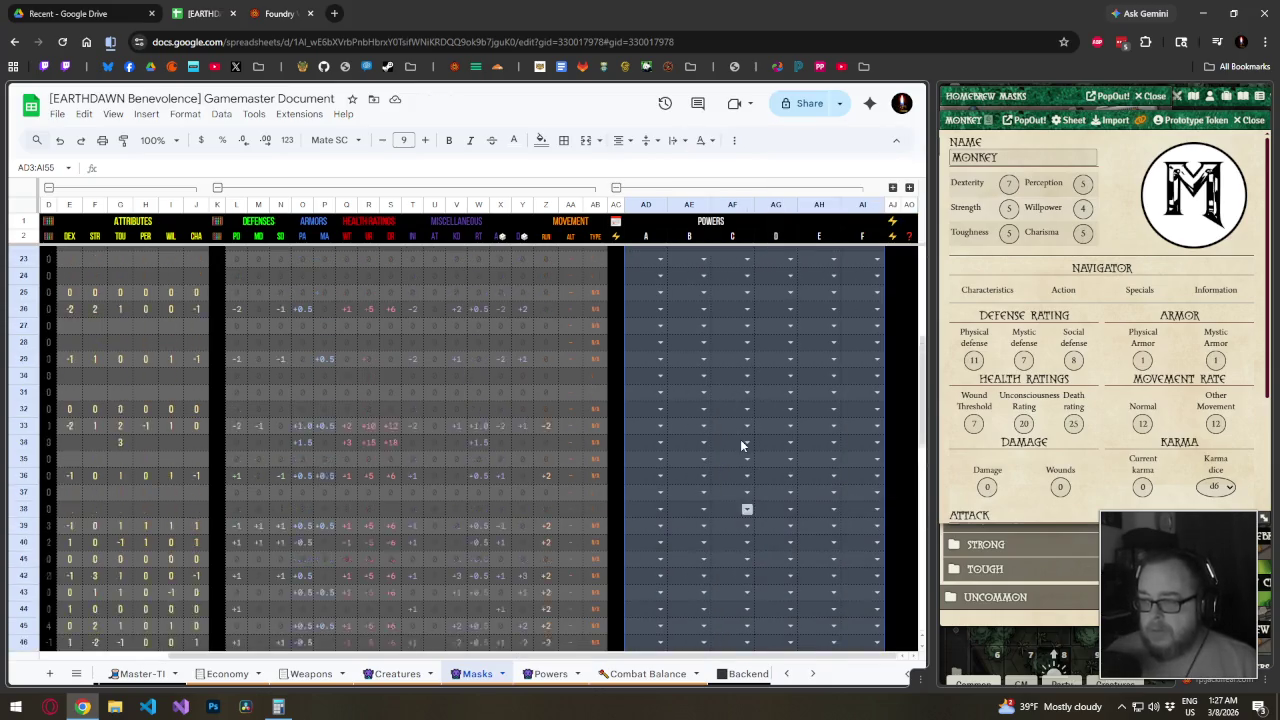
Freeze the Name column and collapse the defenses-through-movement column group
click(659, 253)
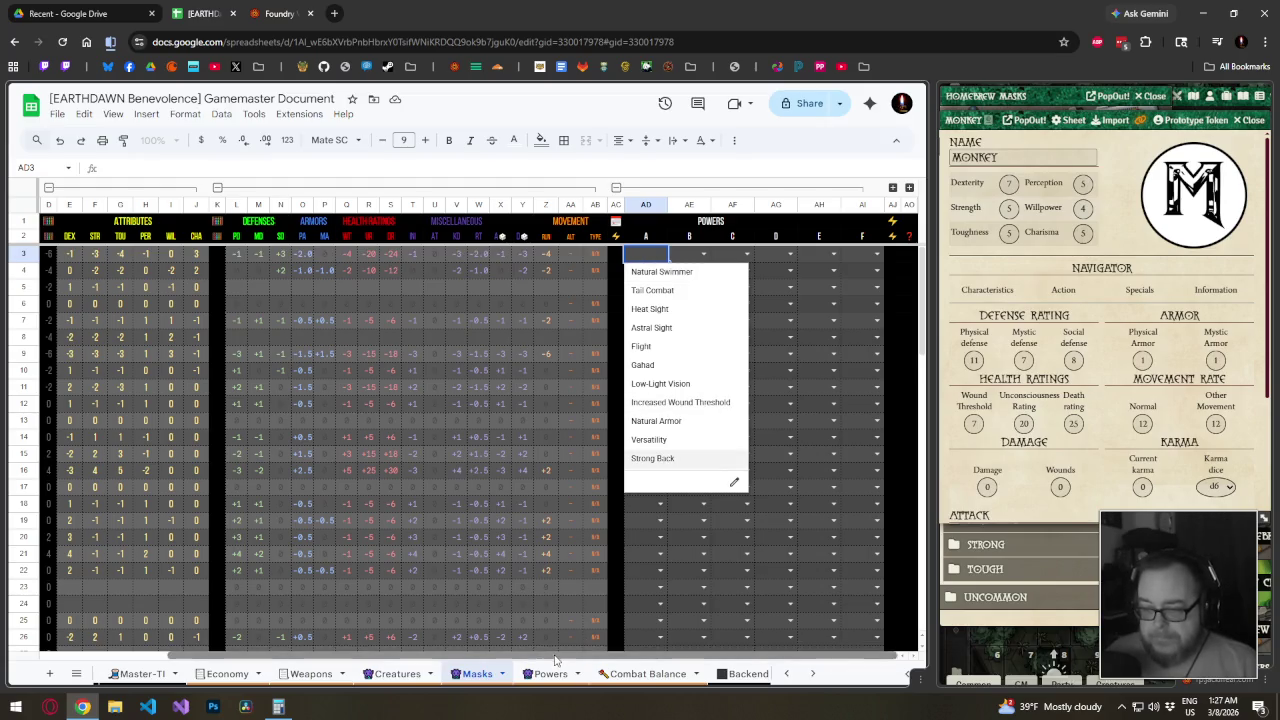
drag(286, 656, 160, 624)
drag(50, 204, 106, 210)
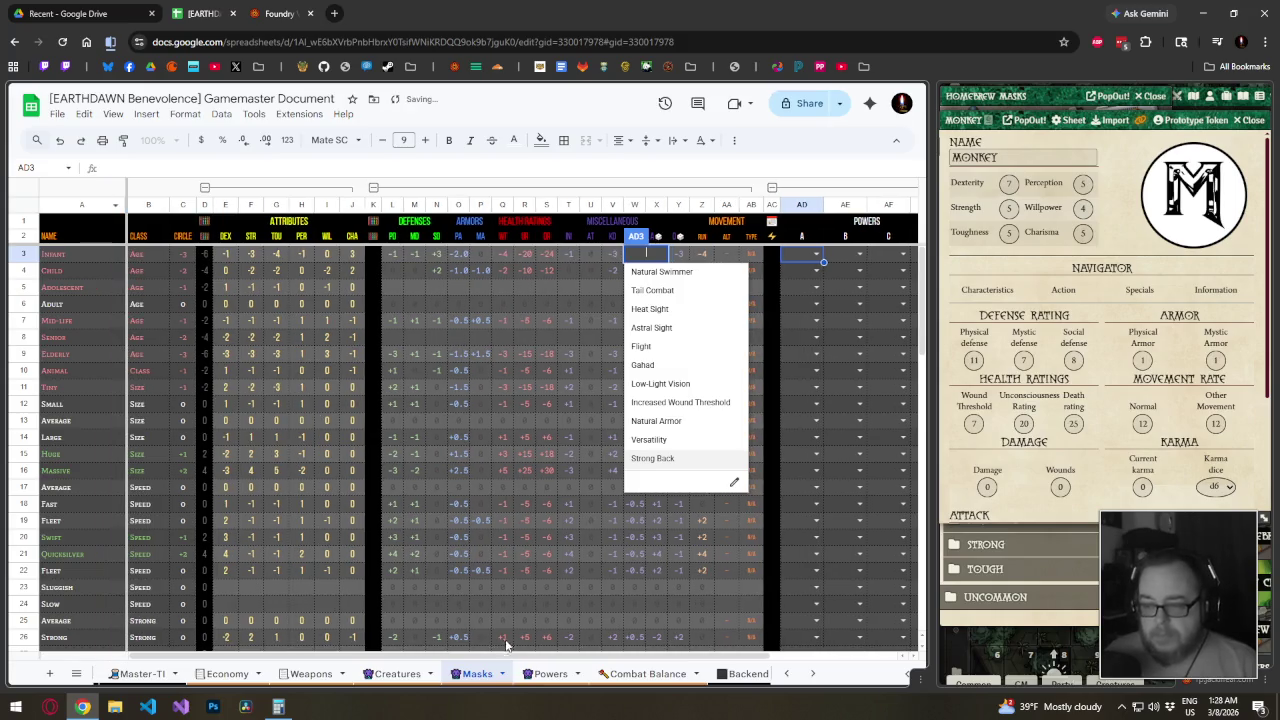
drag(500, 656, 728, 660)
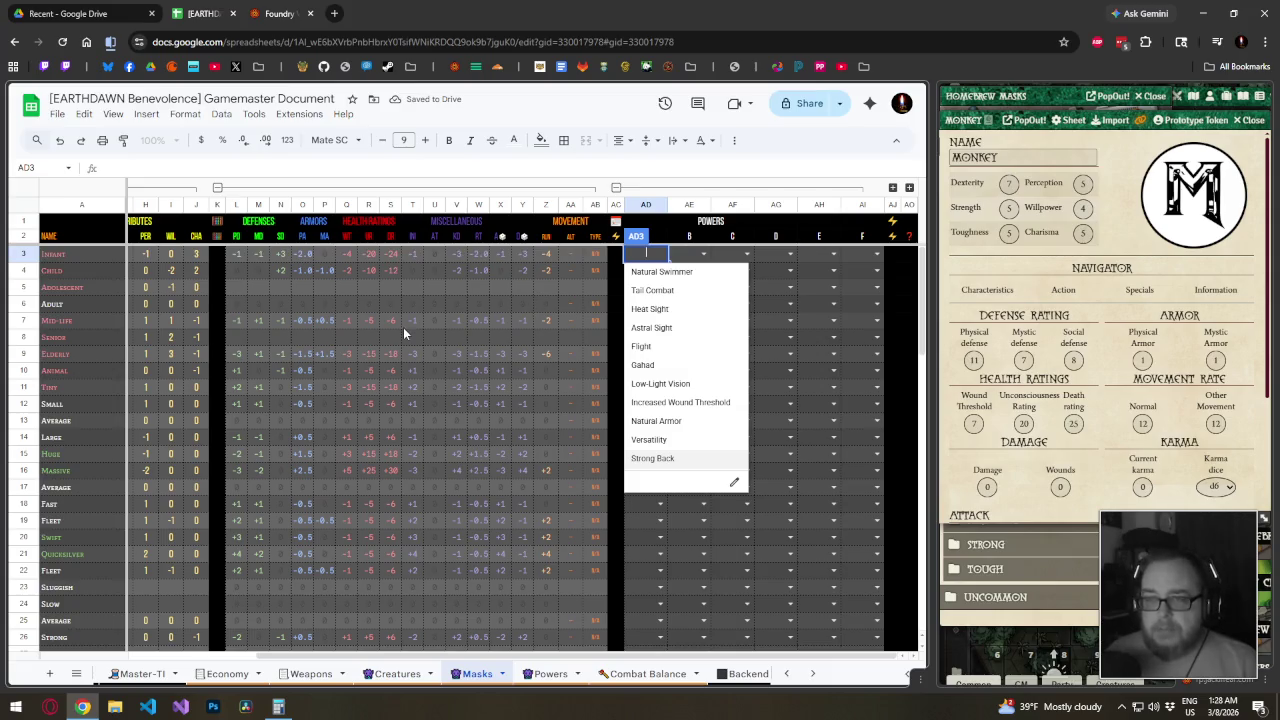
click(219, 188)
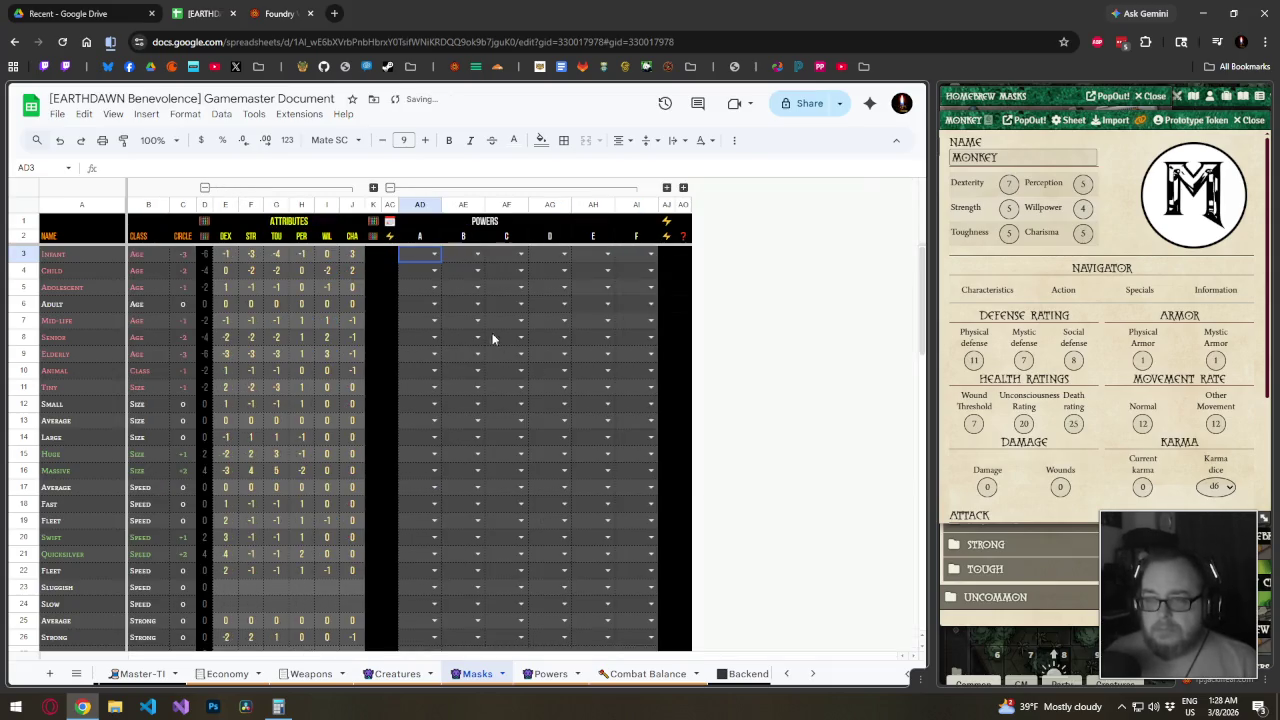
Select the Infant row, then the table's header row 2
click(308, 256)
key(shift+Home)
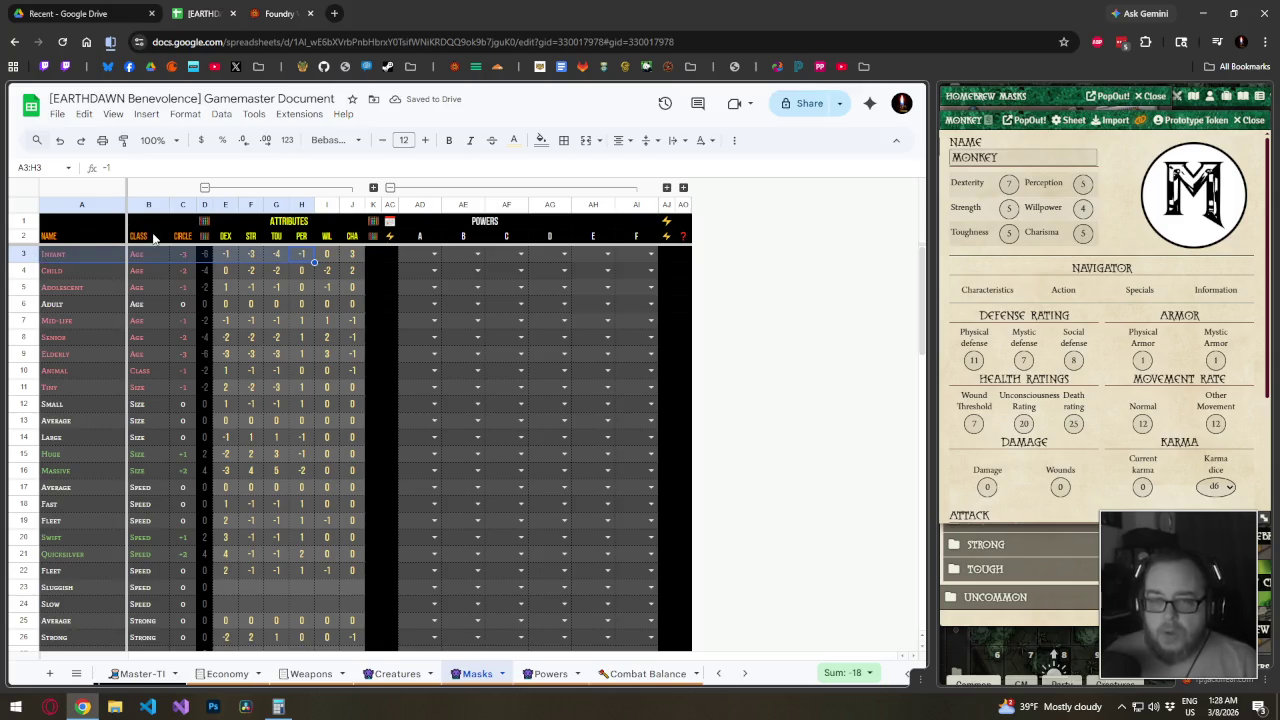
click(30, 236)
Create a header filter and show only Class = Race rows, Dwarf through Windling
click(734, 140)
click(683, 167)
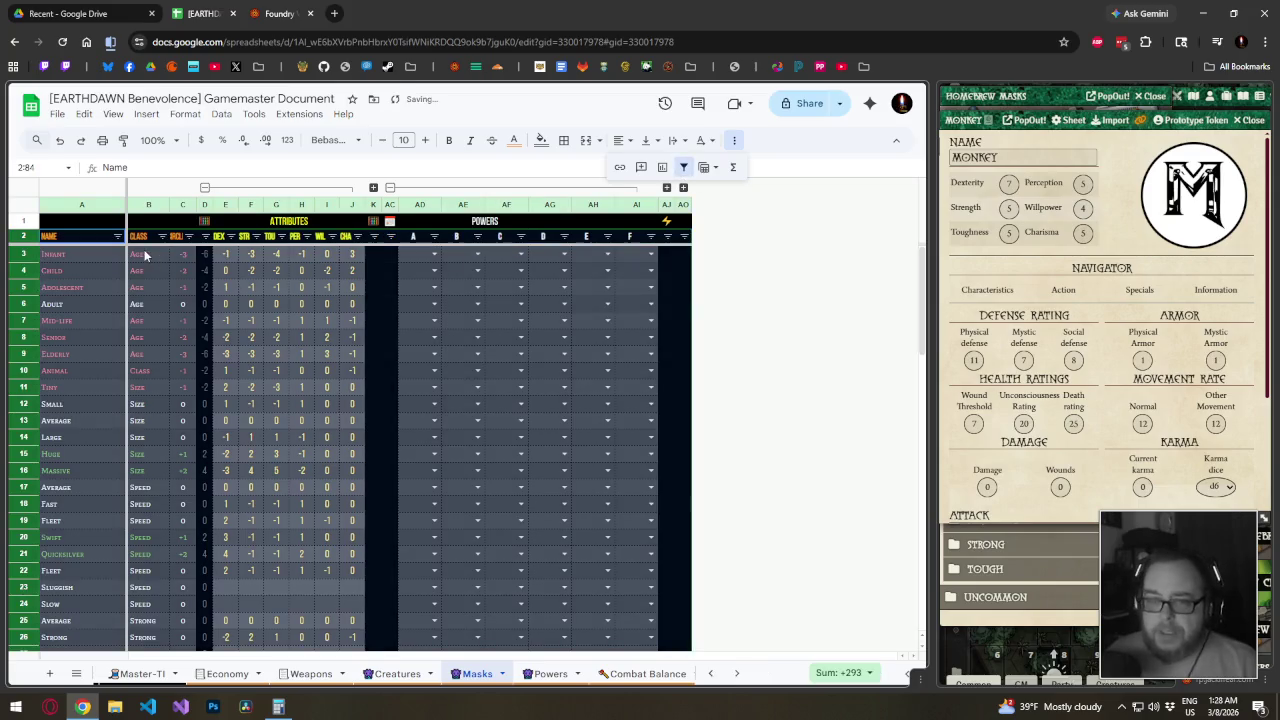
click(162, 236)
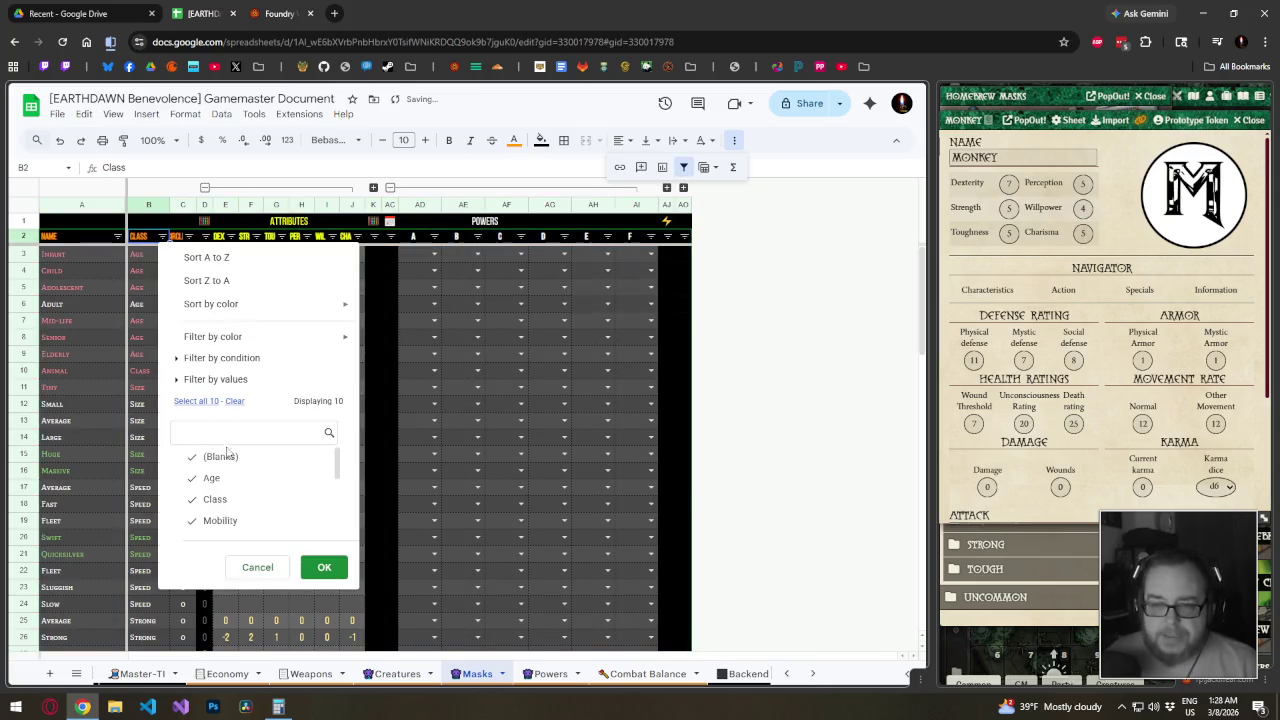
scroll(233, 480, down, 3)
scroll(233, 484, down, 1)
scroll(233, 484, up, 3)
click(230, 481)
click(324, 567)
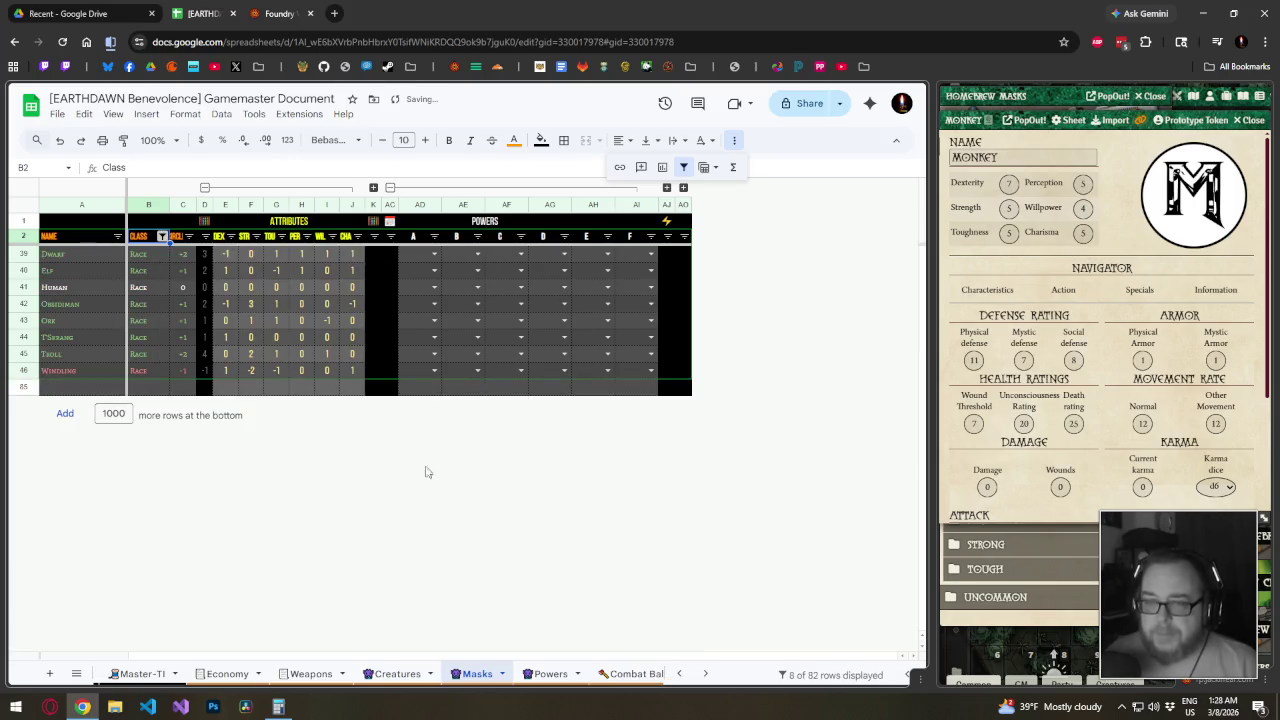
click(415, 256)
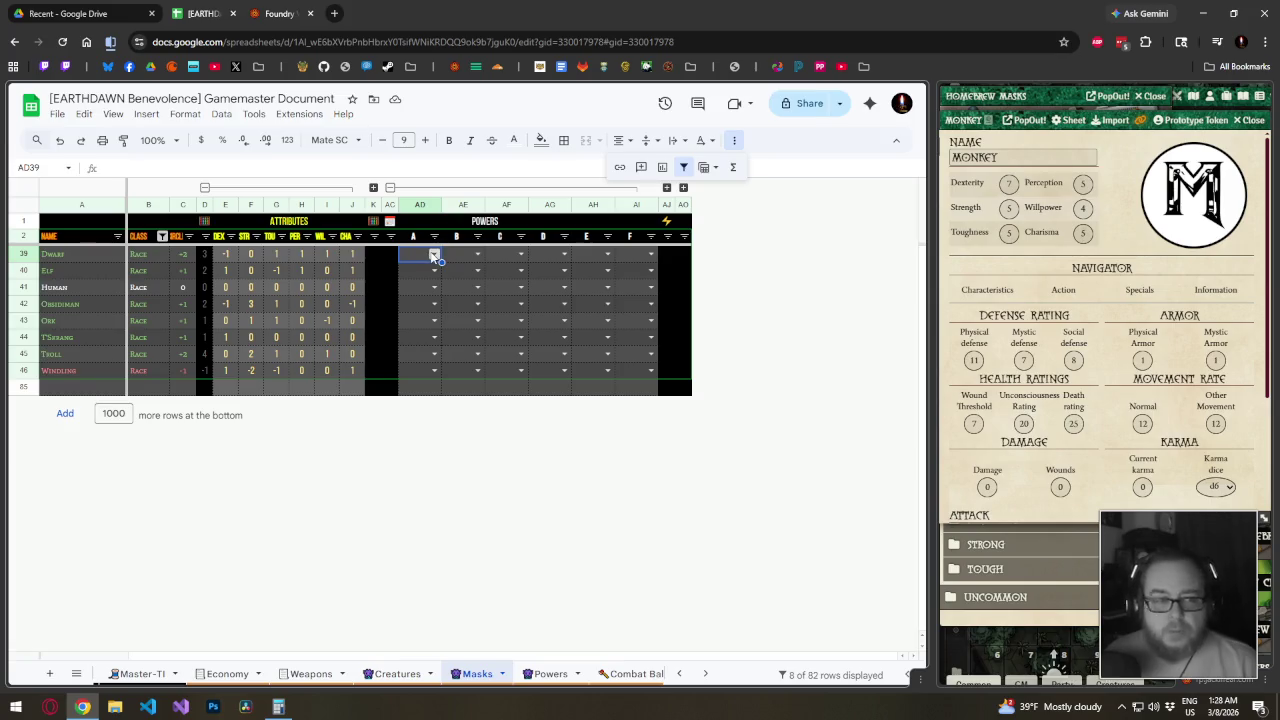
Give the Dwarf the Heat Sight and Strong Back powers
click(432, 254)
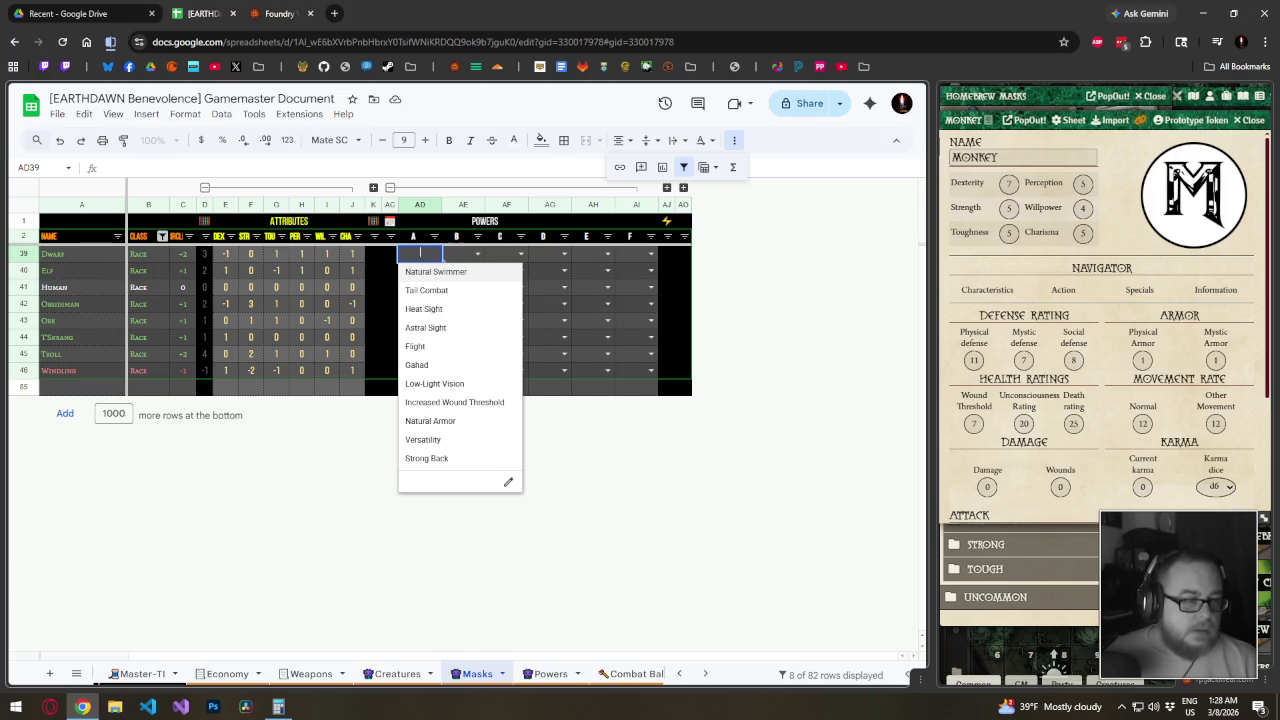
click(485, 308)
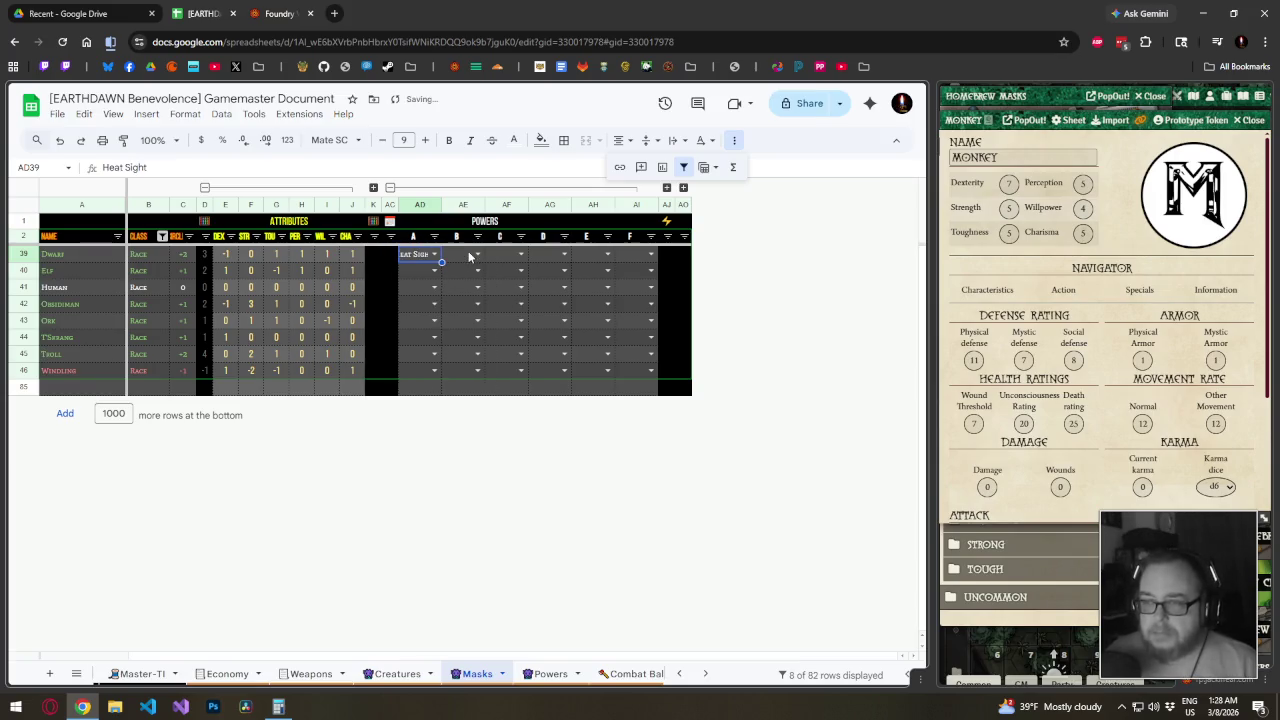
click(477, 255)
click(475, 465)
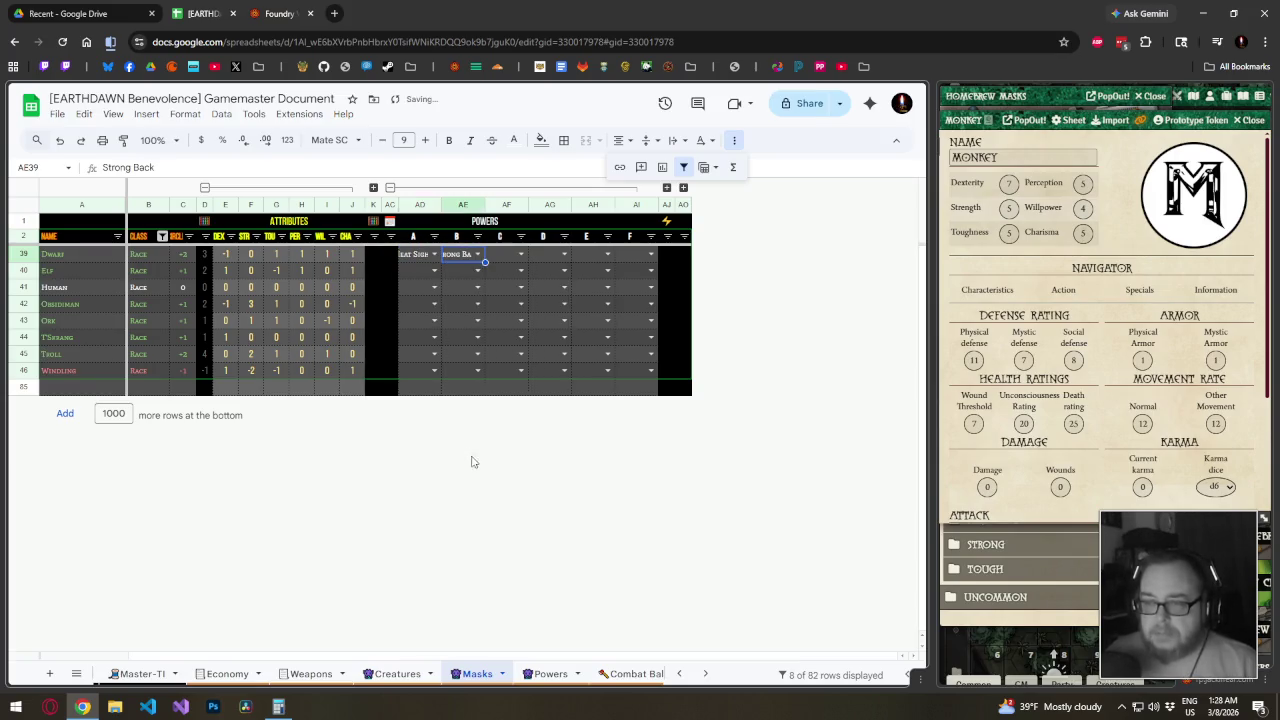
Widen and auto-fit the power columns AD to AI
drag(420, 205, 636, 205)
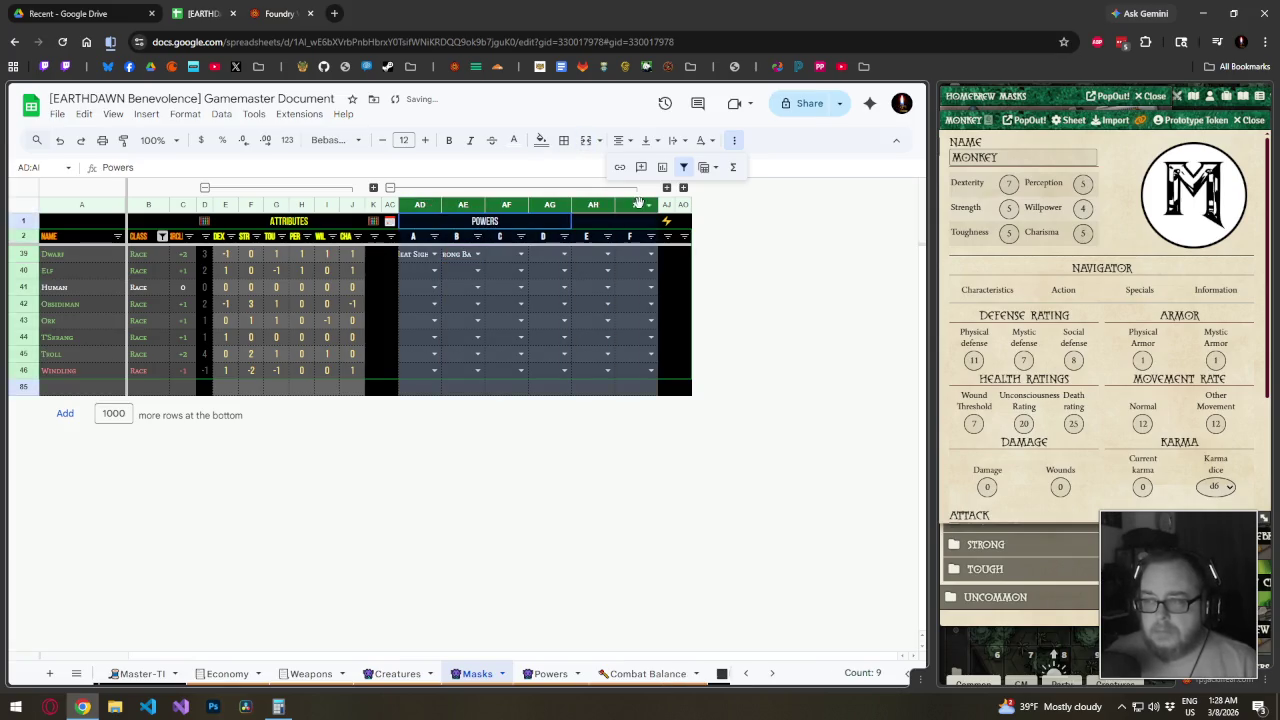
drag(440, 205, 454, 205)
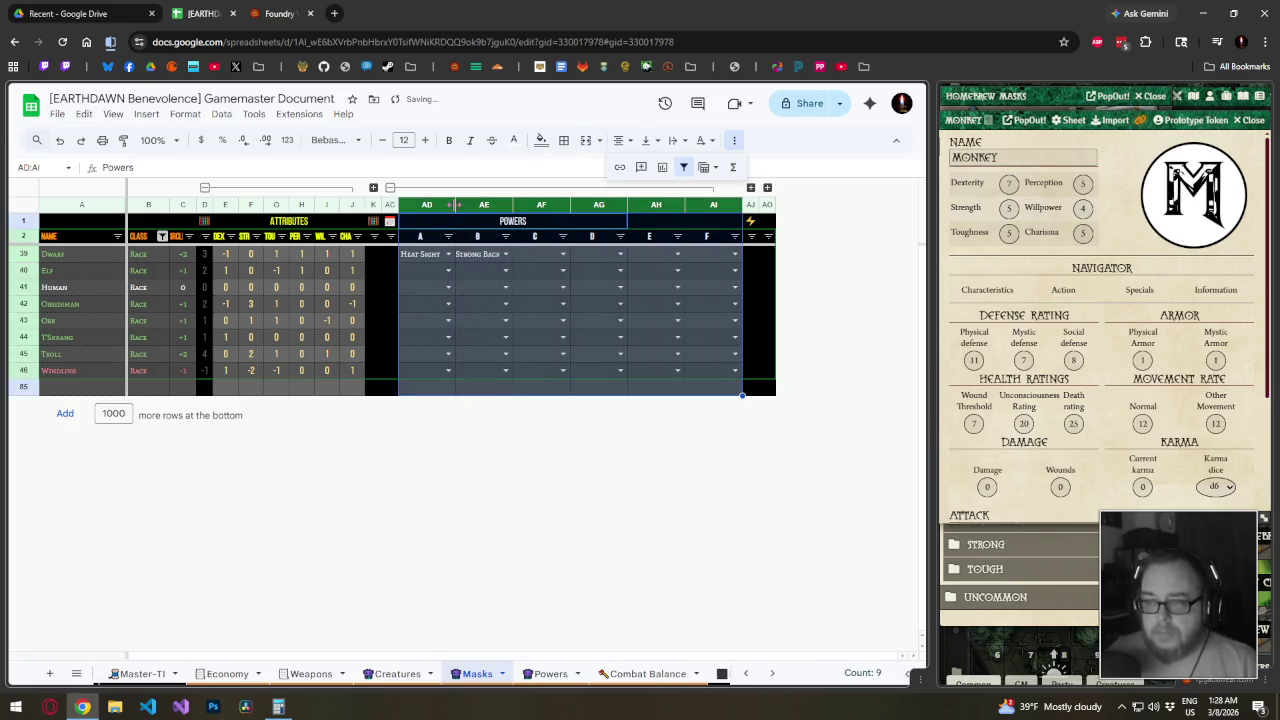
double_click(454, 205)
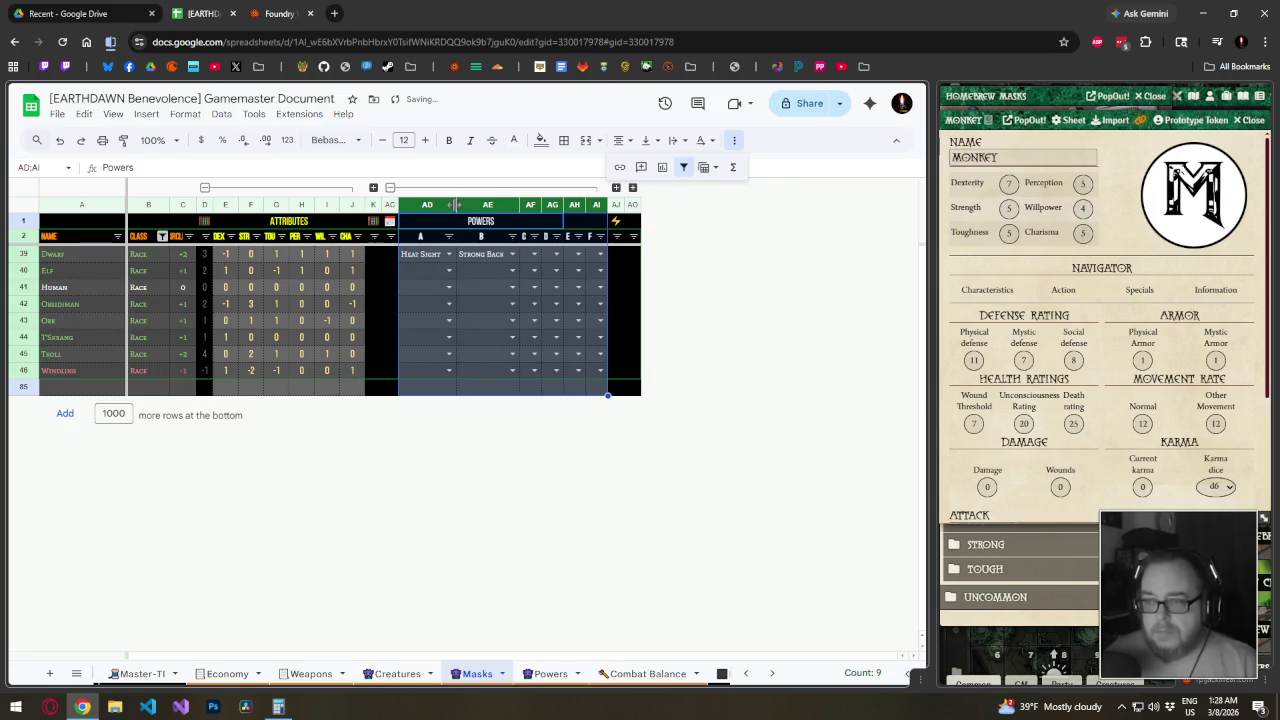
drag(517, 205, 527, 205)
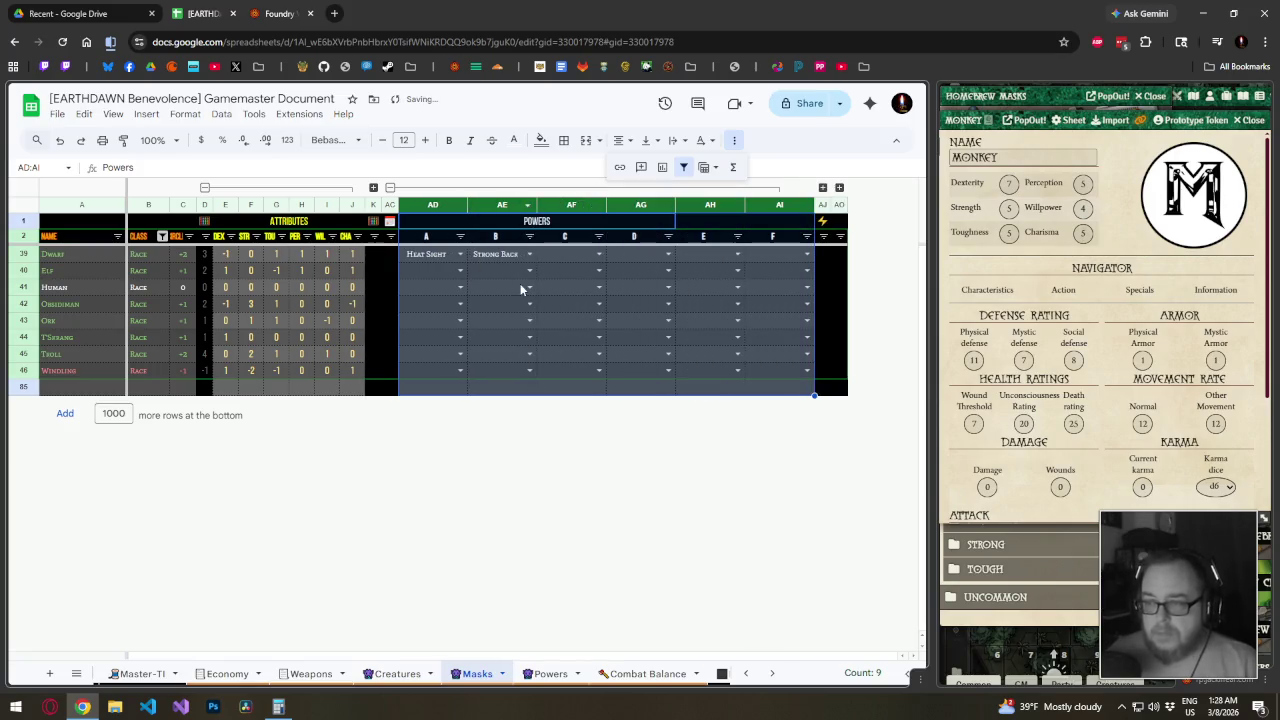
Give the Elf Low-Light Vision and widen the power columns further
click(415, 270)
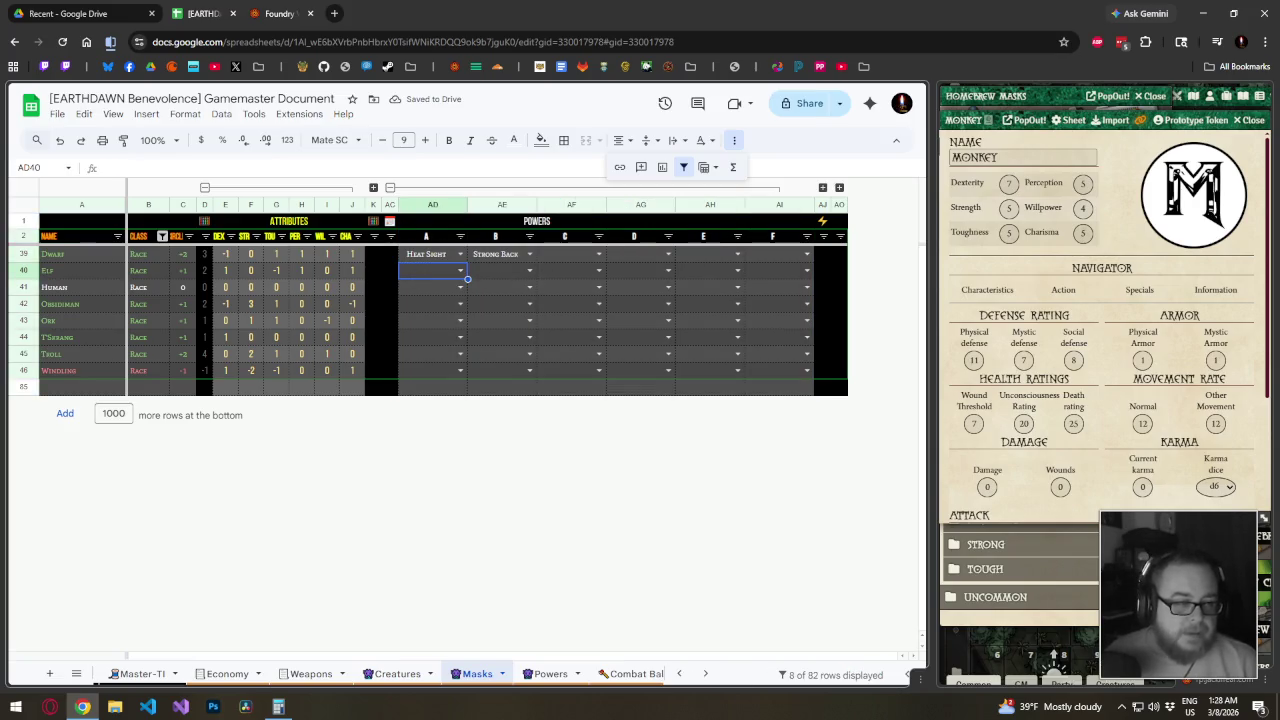
click(463, 272)
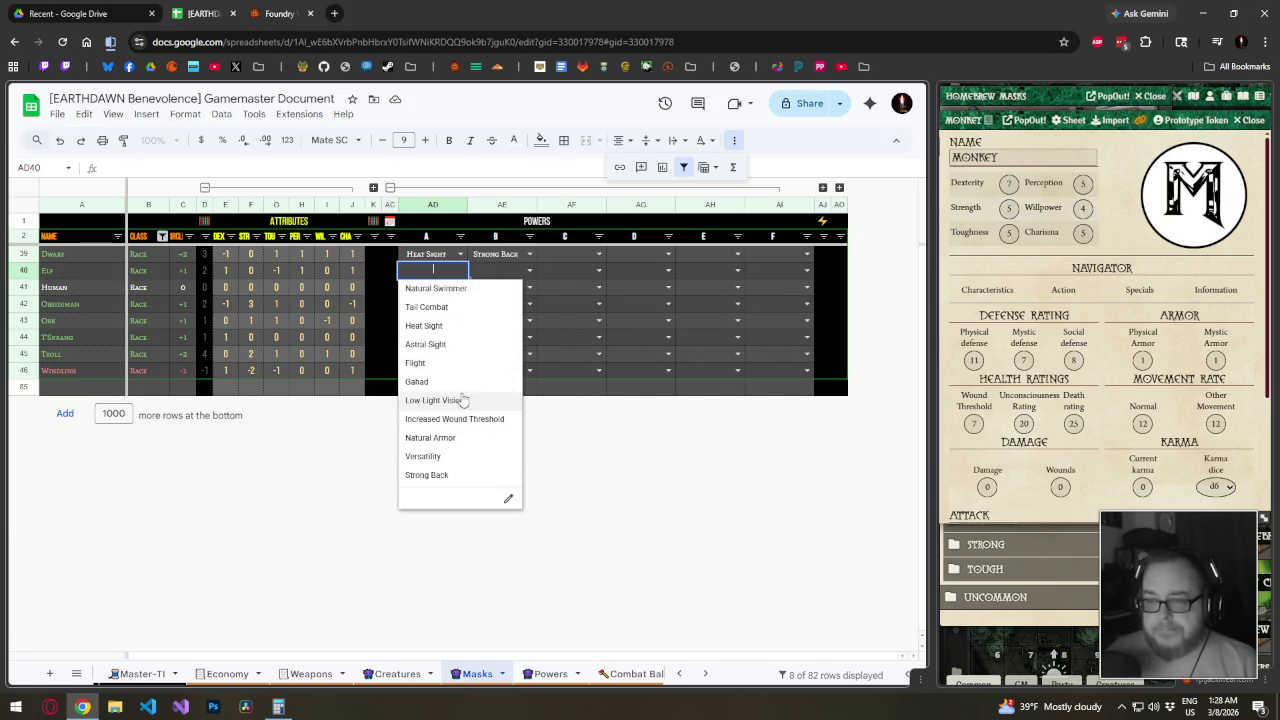
click(460, 402)
drag(440, 205, 780, 205)
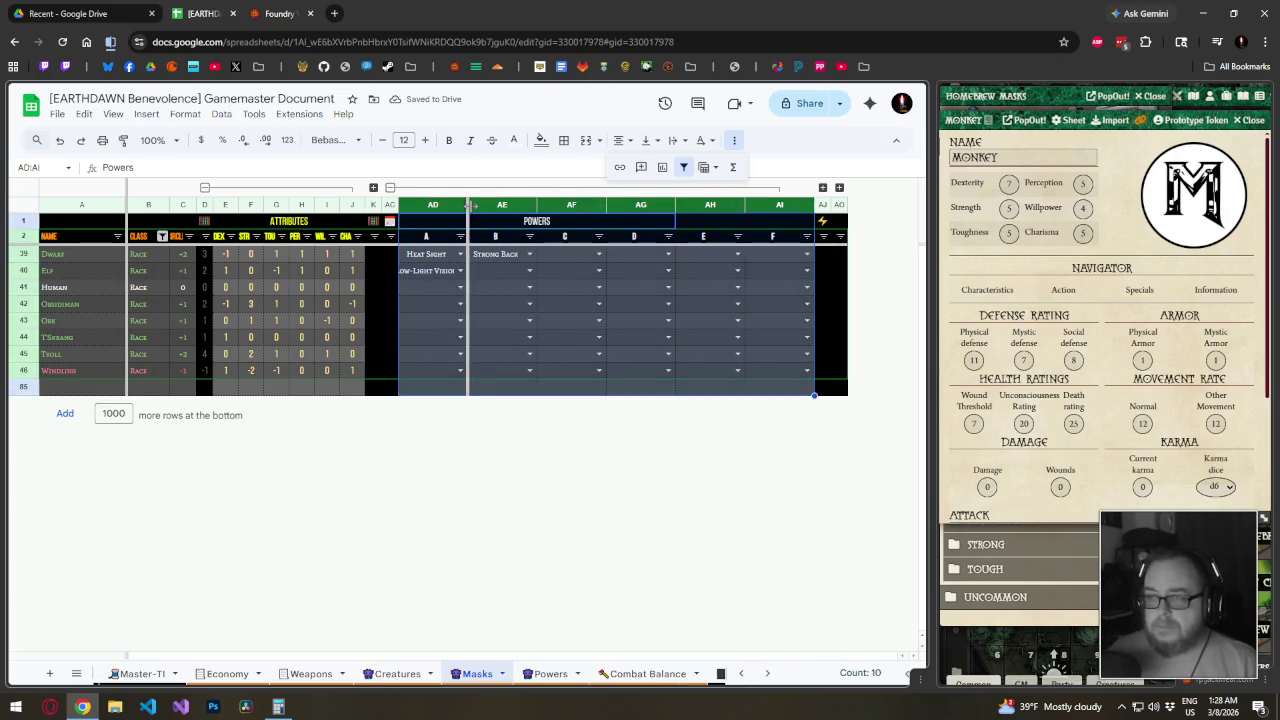
drag(468, 205, 480, 205)
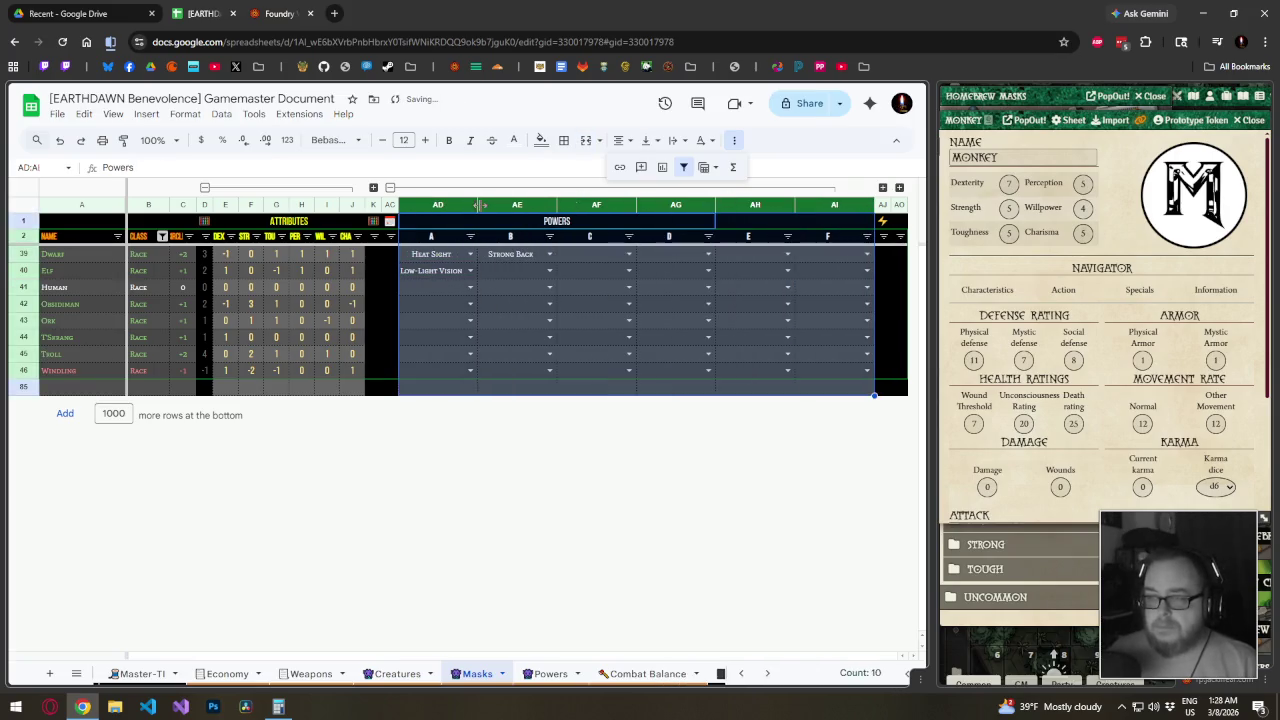
click(506, 272)
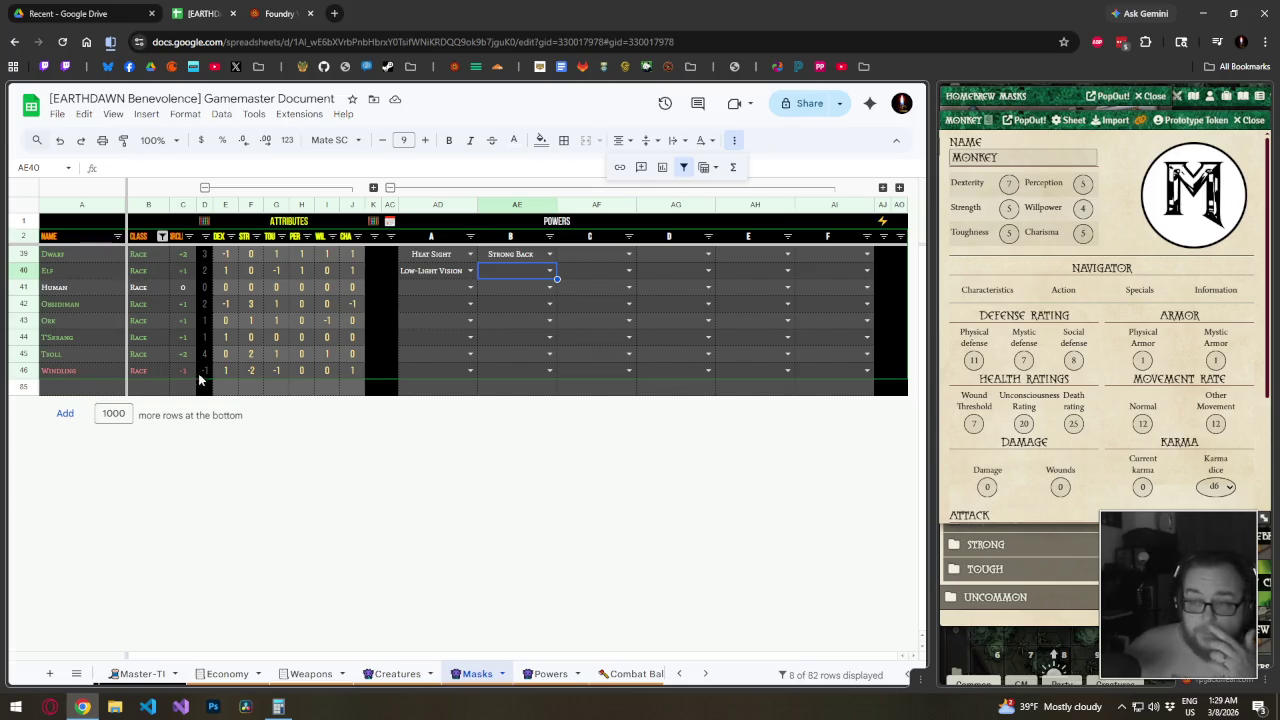
Assign Versatility to the Human and Increased Wound Threshold to the Obsidiman
click(458, 288)
text(Versatility)
key(Return)
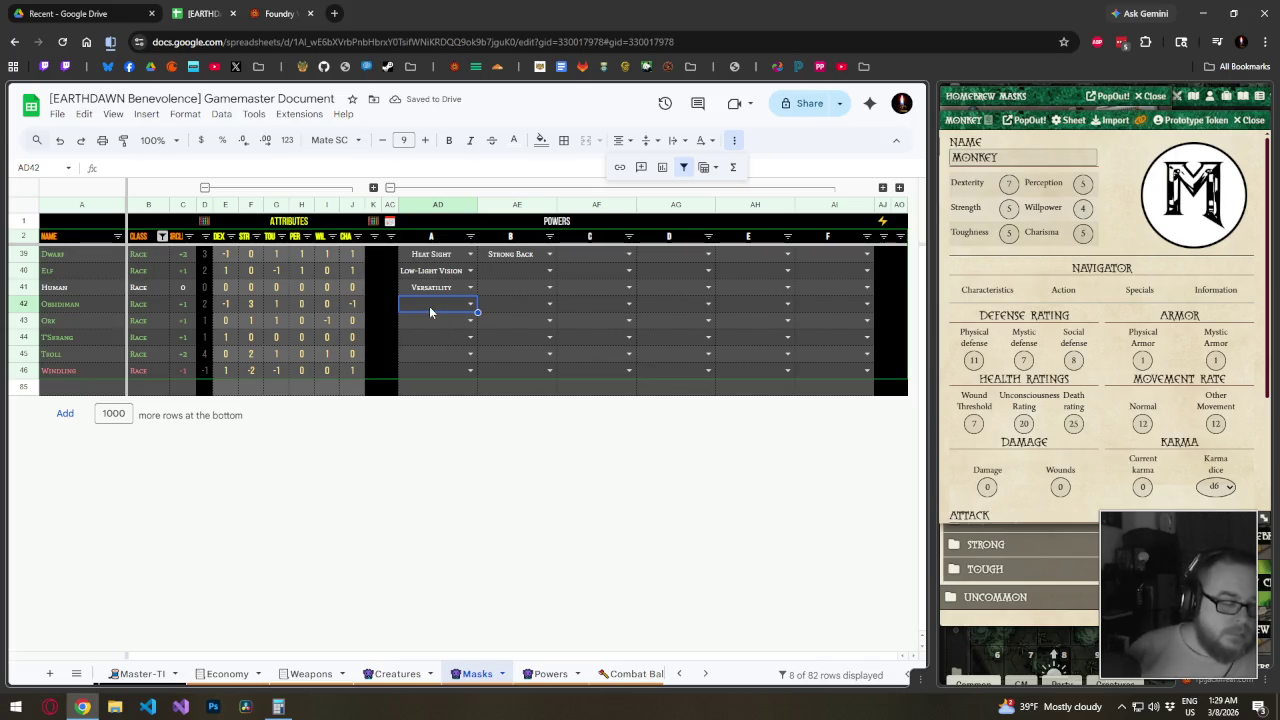
text(Increased)
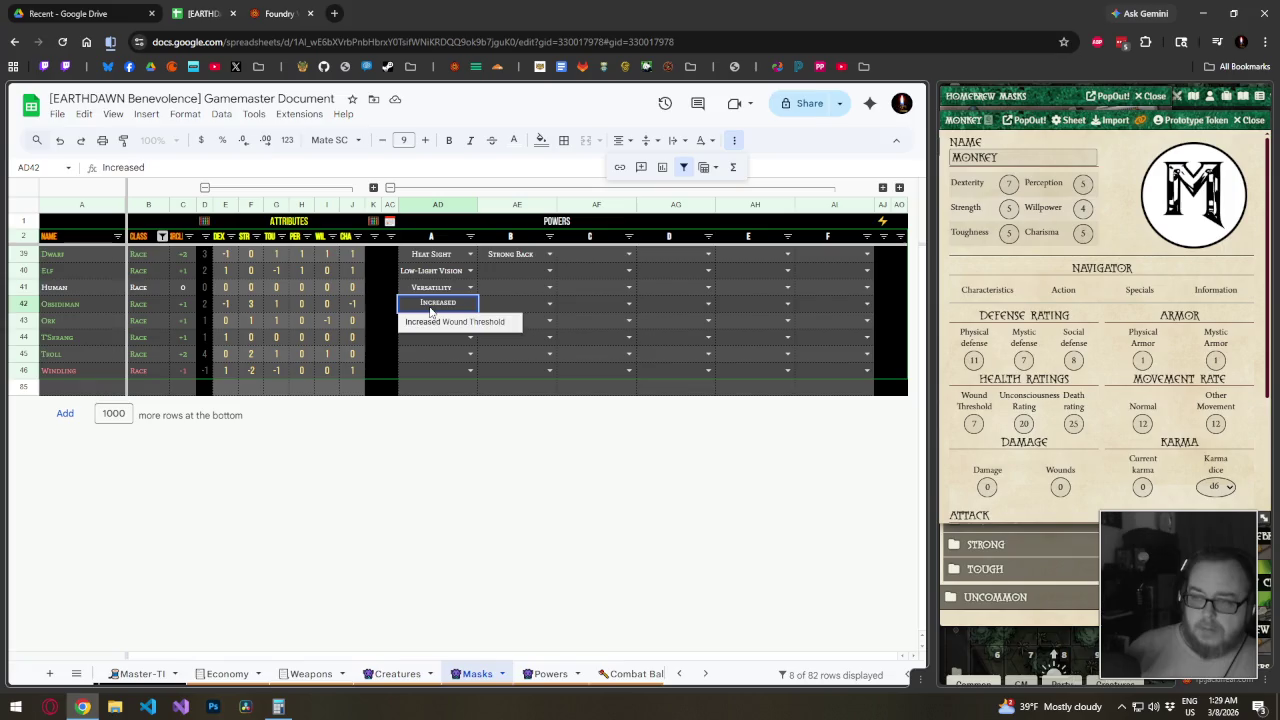
key(Return)
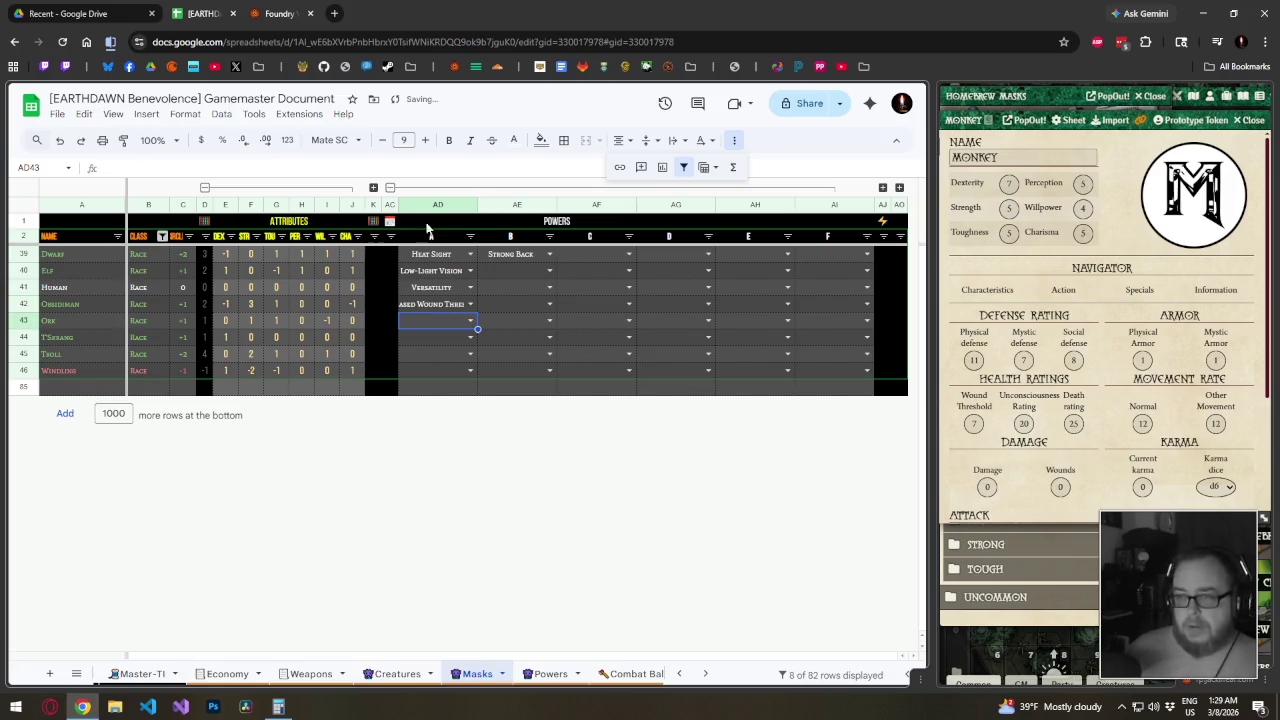
Left-align the power columns and centre the POWERS header rows
drag(432, 254, 838, 391)
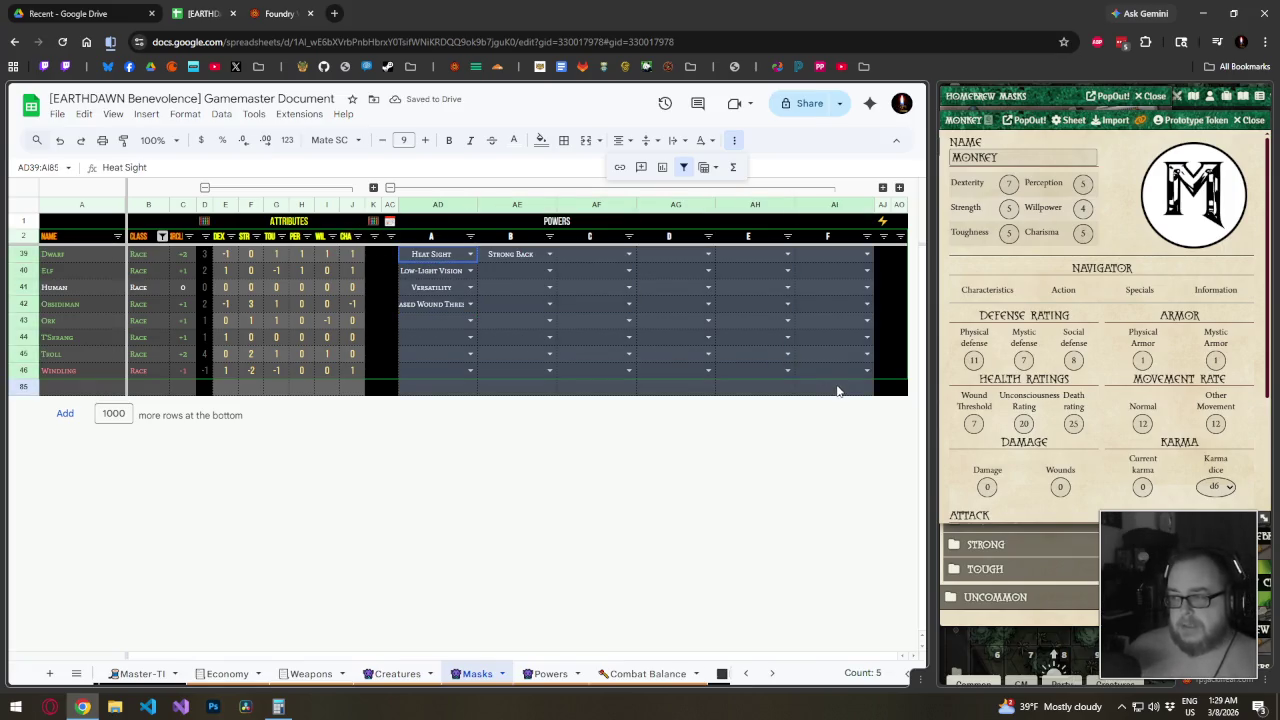
shift+click(840, 205)
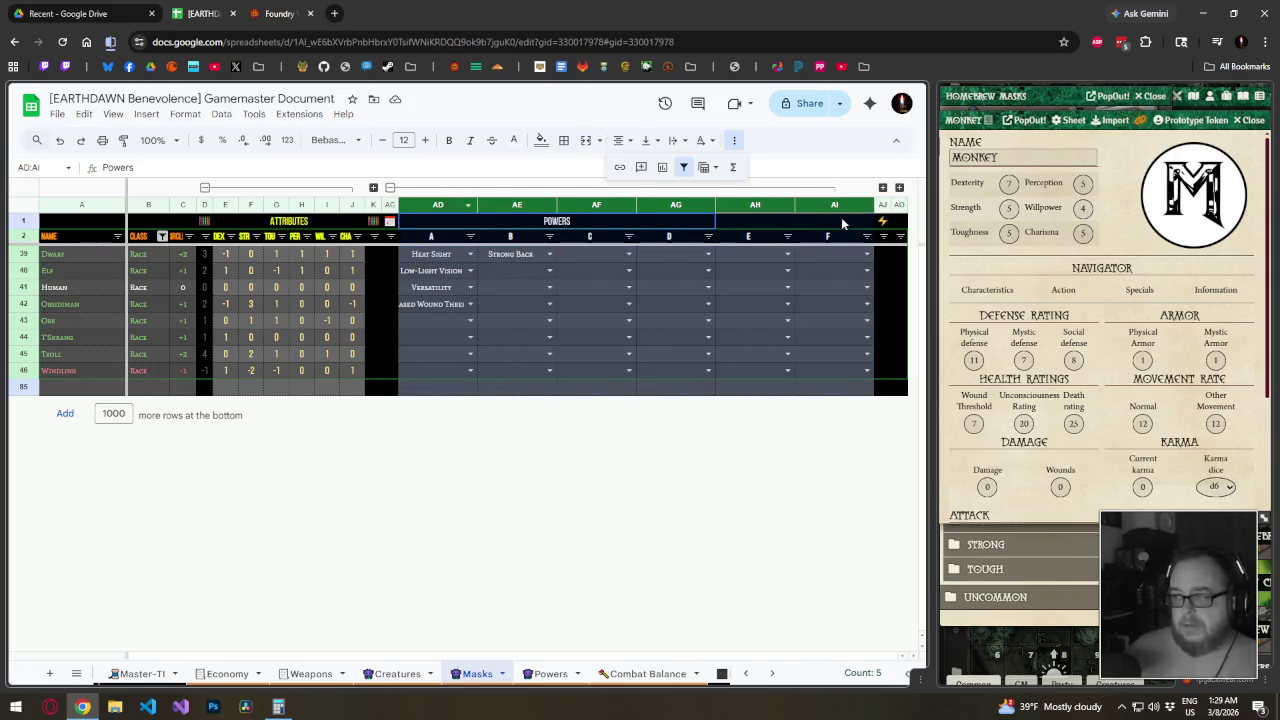
click(618, 140)
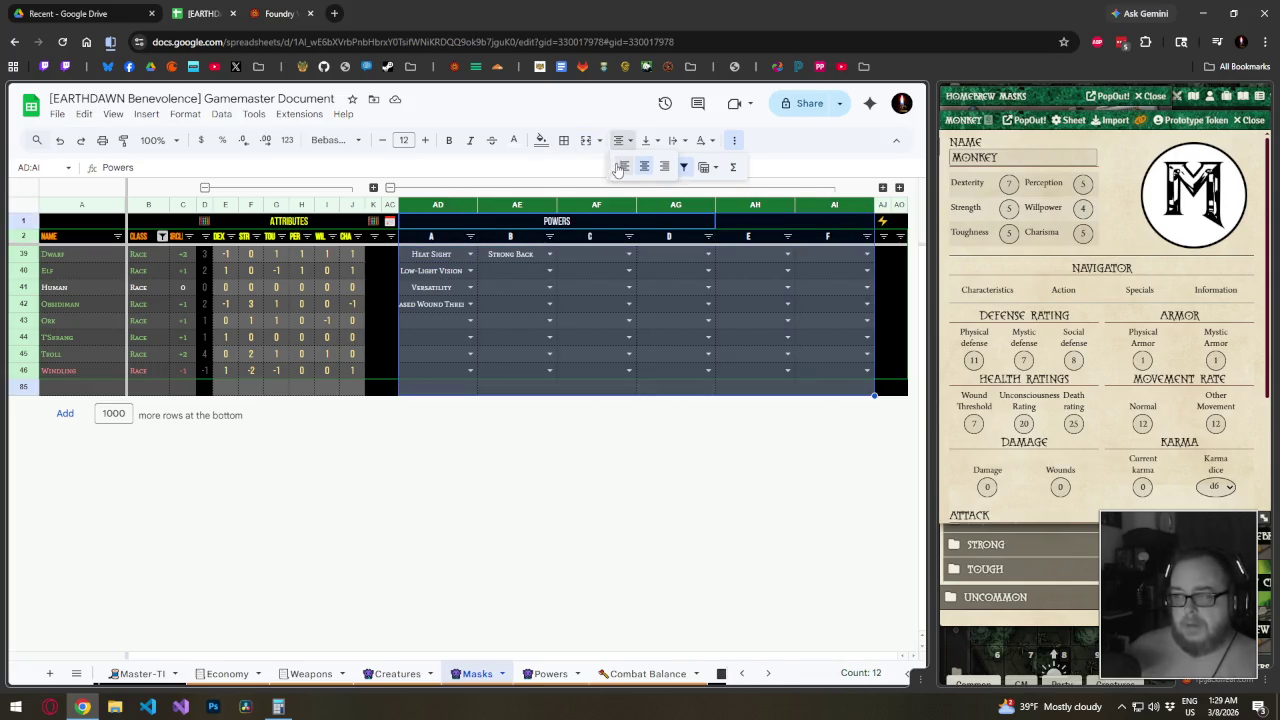
click(620, 168)
drag(428, 240, 838, 220)
click(620, 140)
click(644, 167)
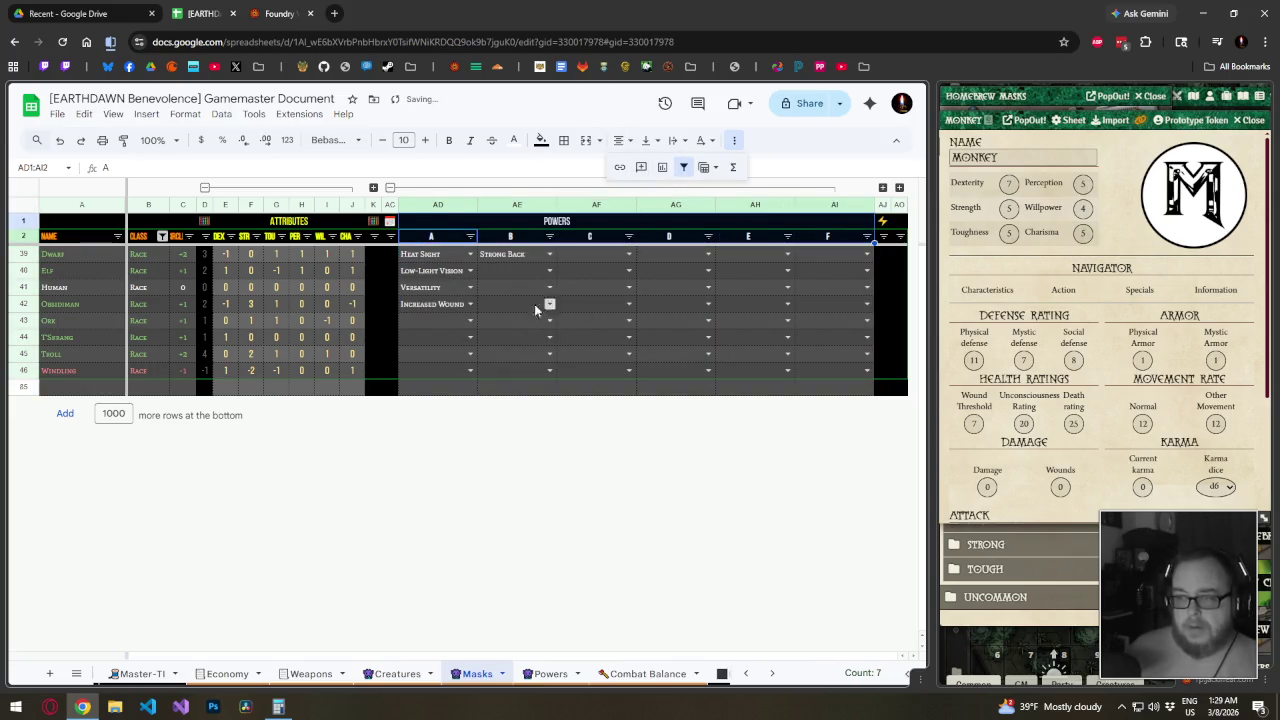
Give the Obsidiman Natural Armor as second power
click(430, 320)
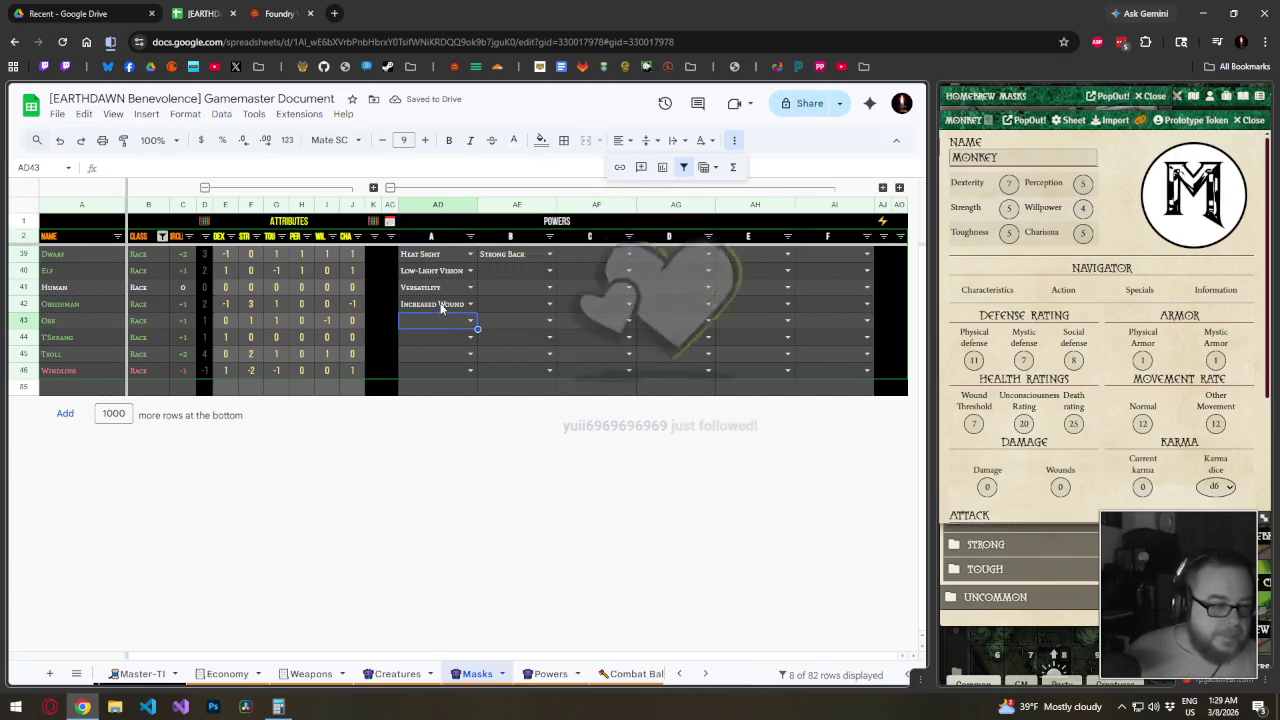
click(516, 310)
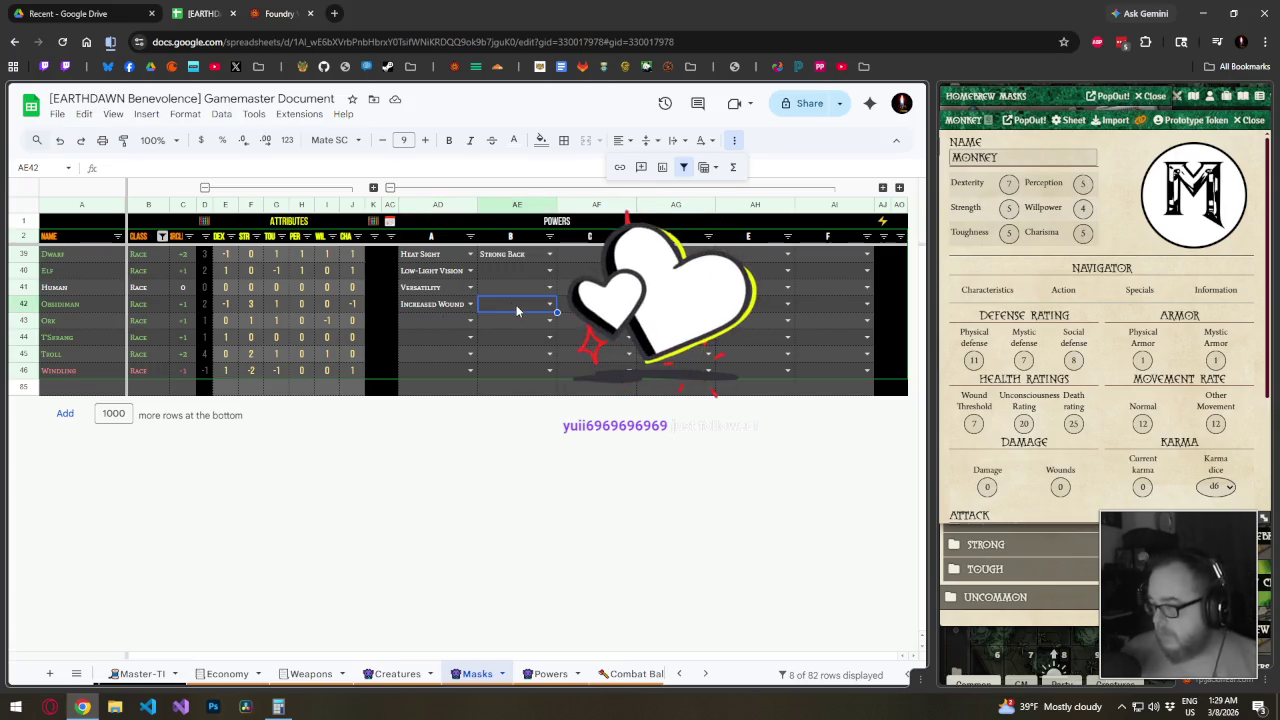
text(Natural A)
key(Return)
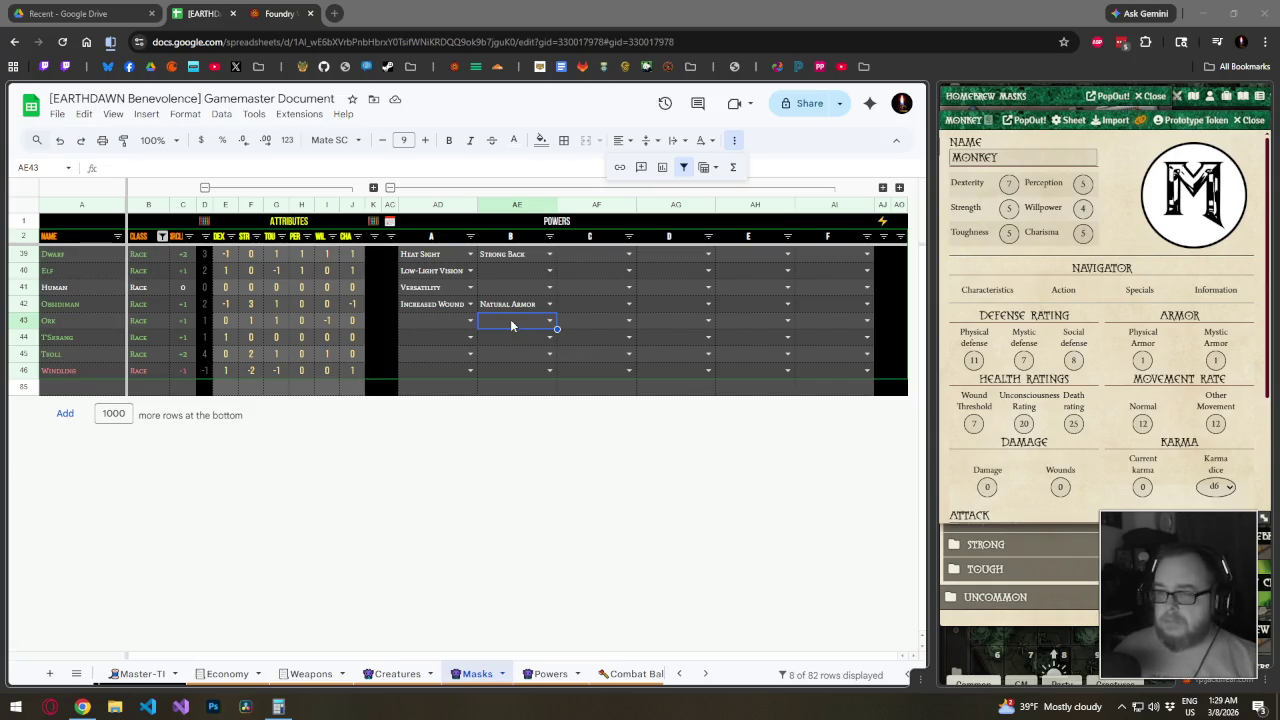
Give the Ork the Gahad and Low-Light Vision powers
click(416, 318)
text(Gahad)
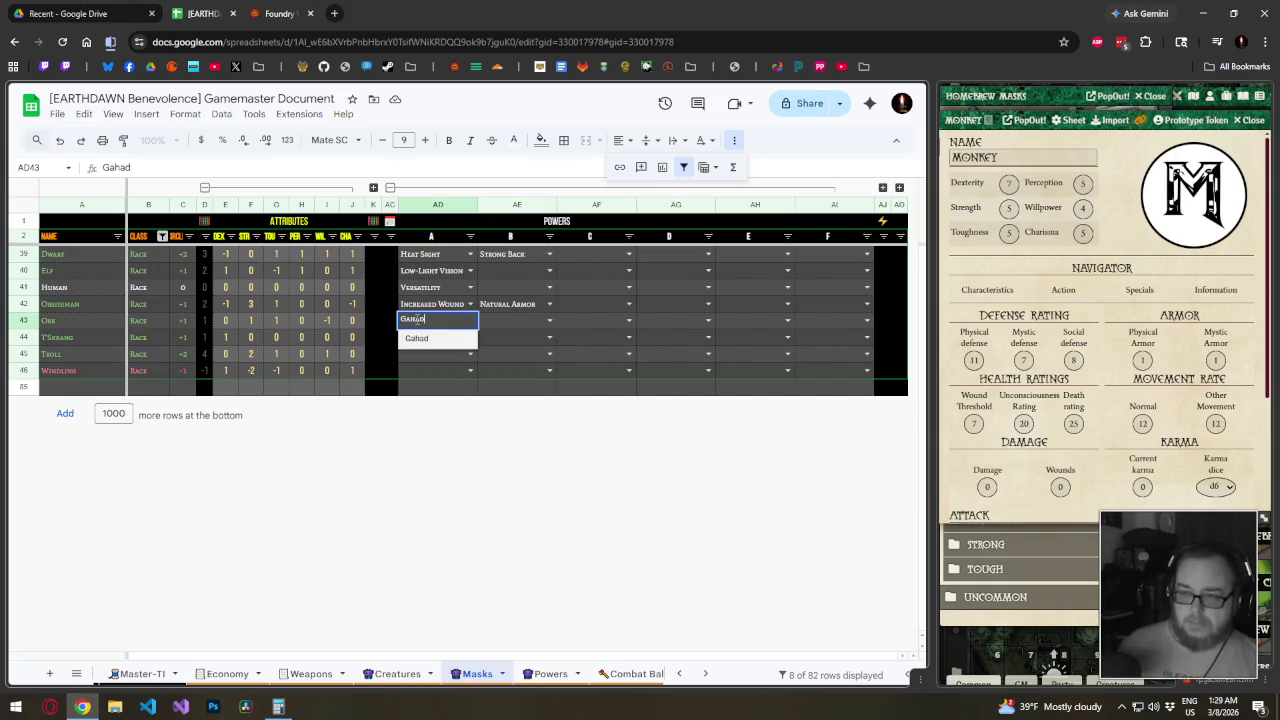
key(Tab)
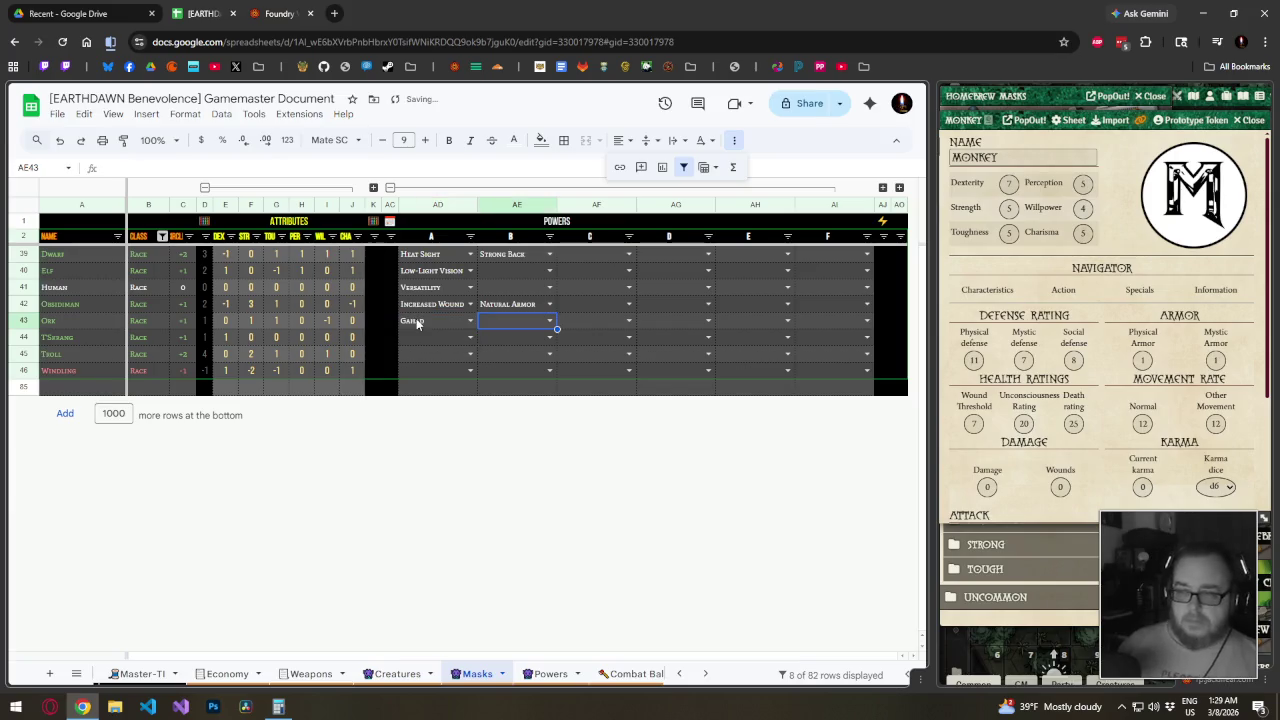
text(Low)
key(Return)
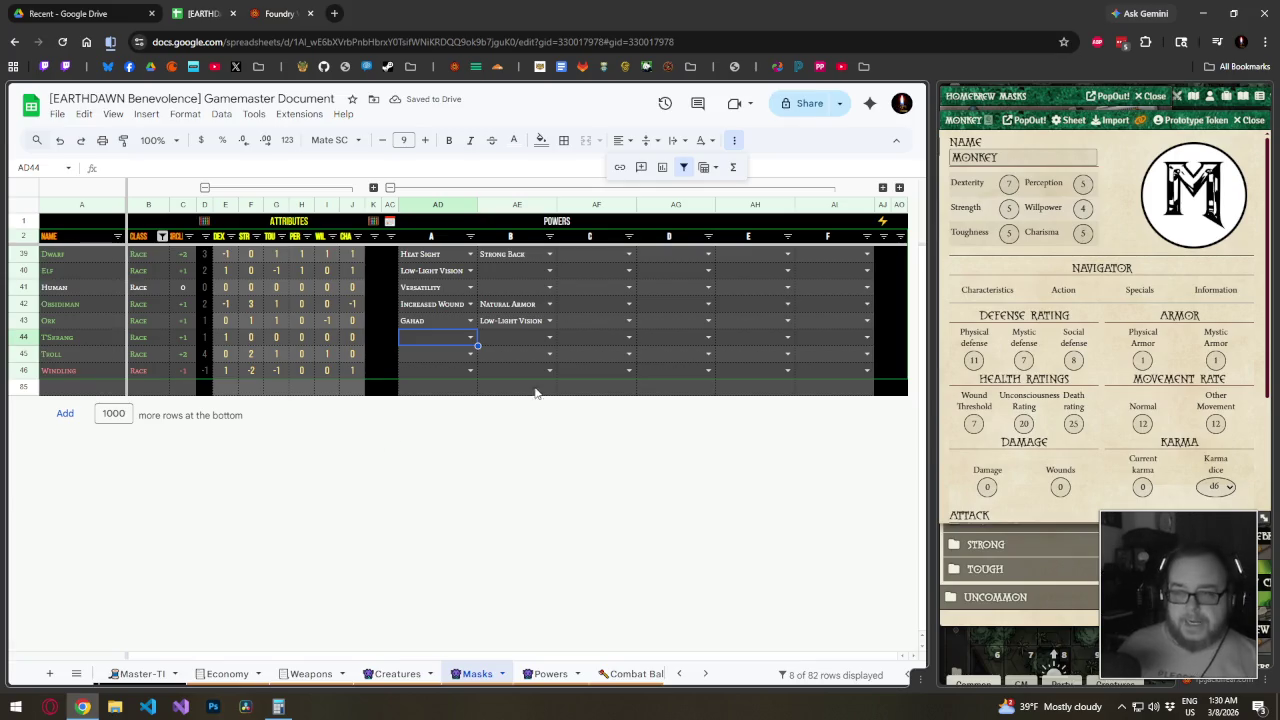
Give the T'Skrang Natural Swimmer and Tail Combat
click(457, 340)
text(Natural)
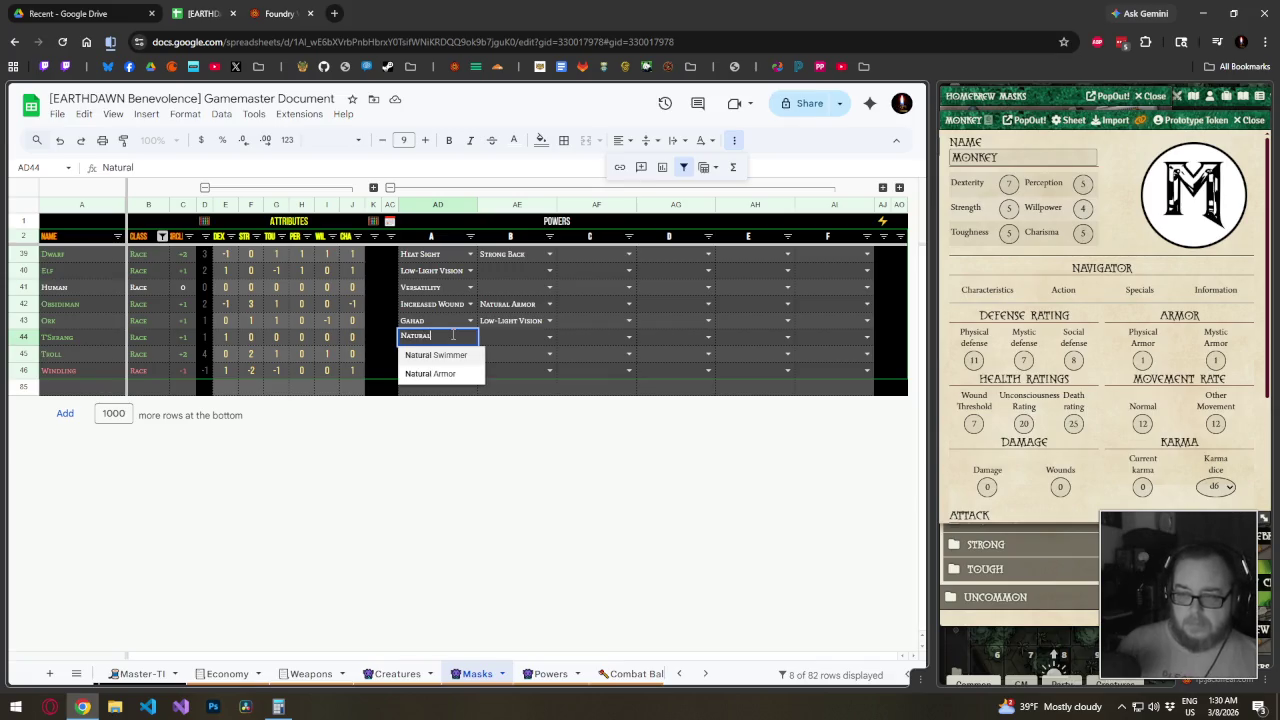
key(Return)
key(Tab)
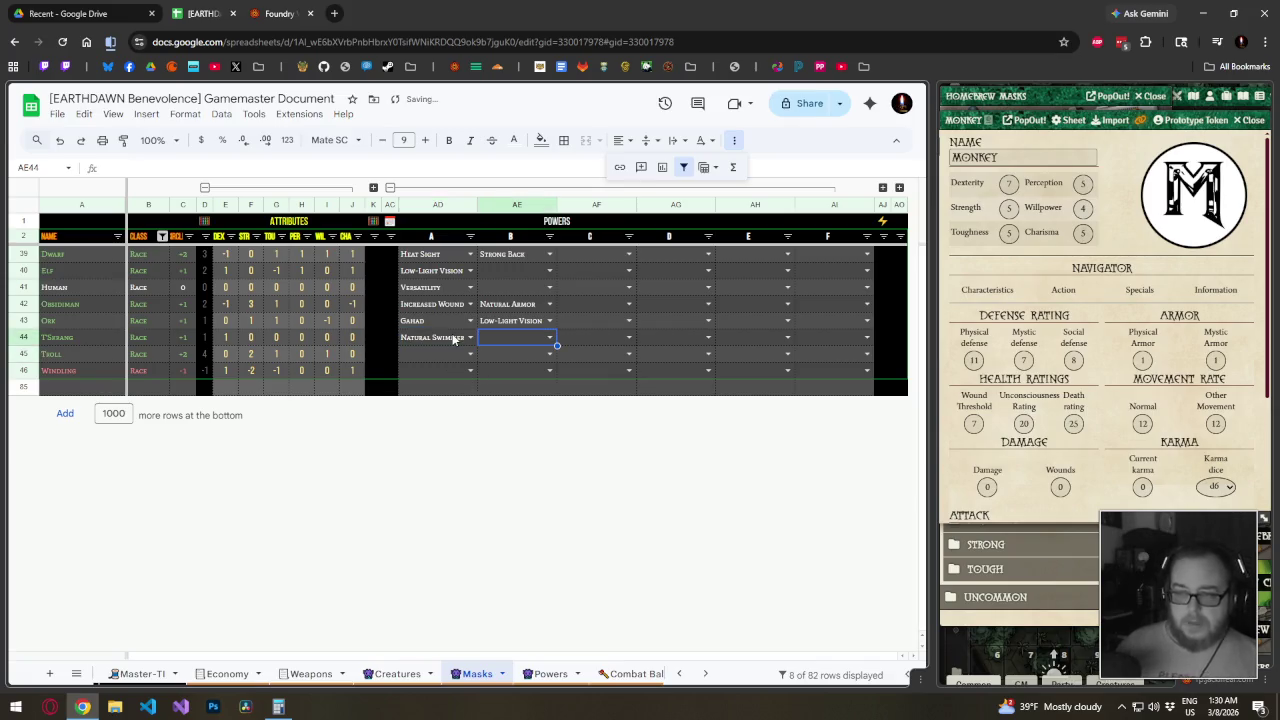
key(Return)
text(Tail)
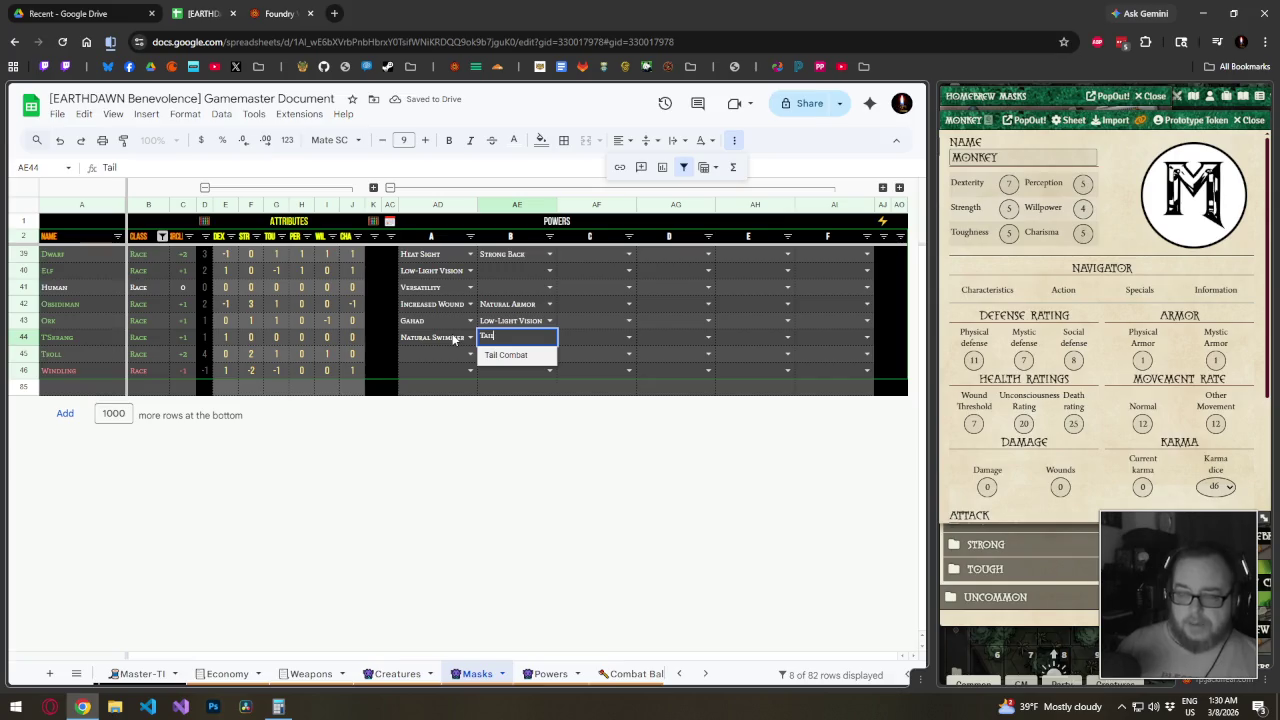
key(Return)
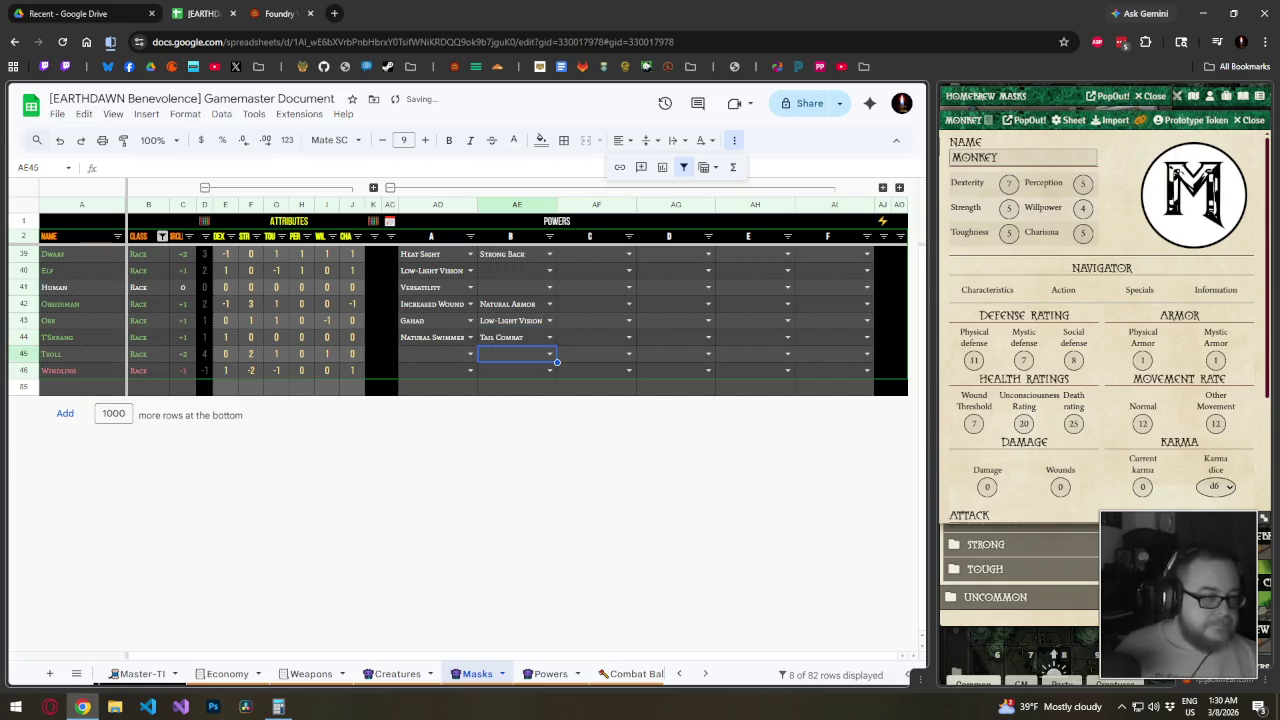
Give the Troll Heat Sight and the Windling Astral Sight and Flight
click(442, 354)
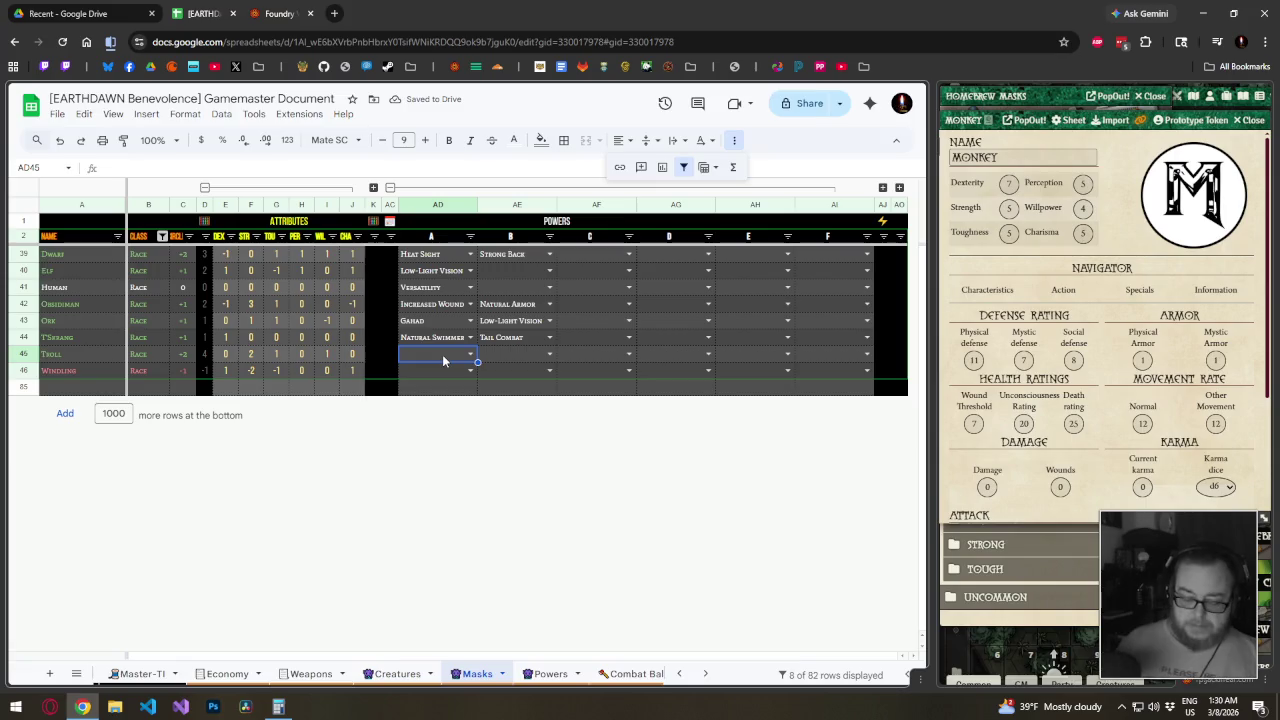
text(Heat Sight)
key(Return)
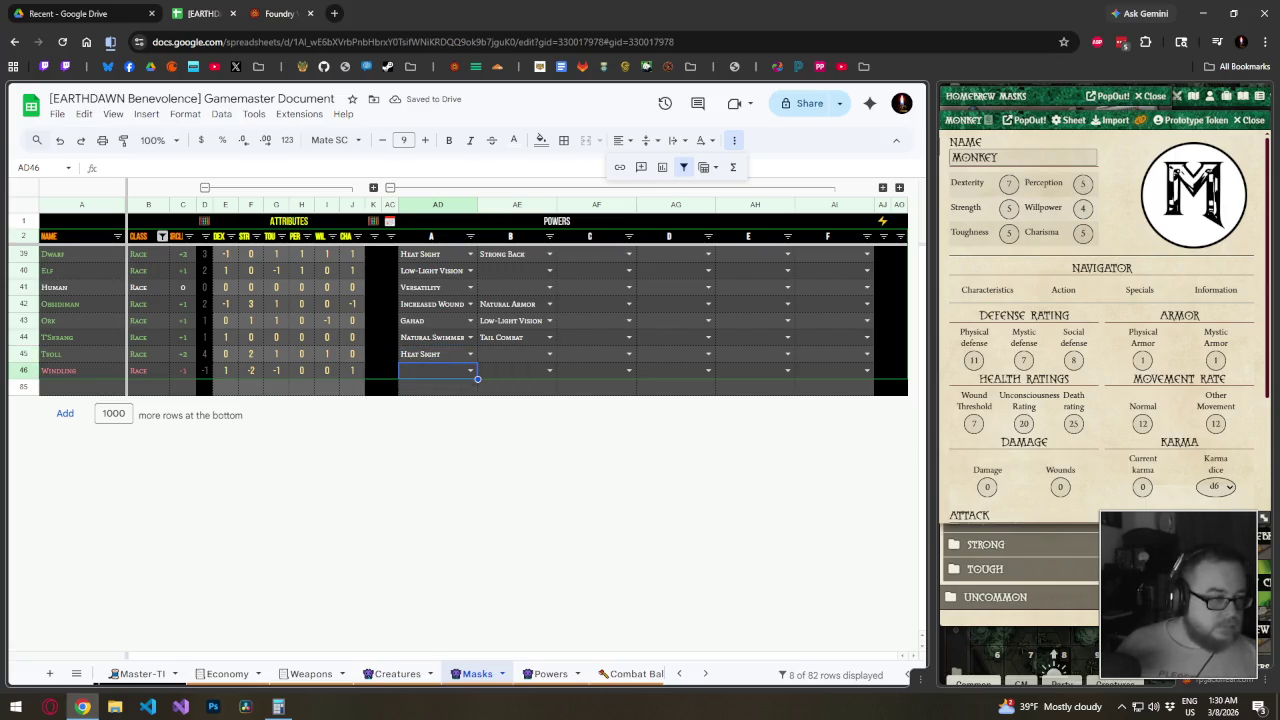
text(Astral S)
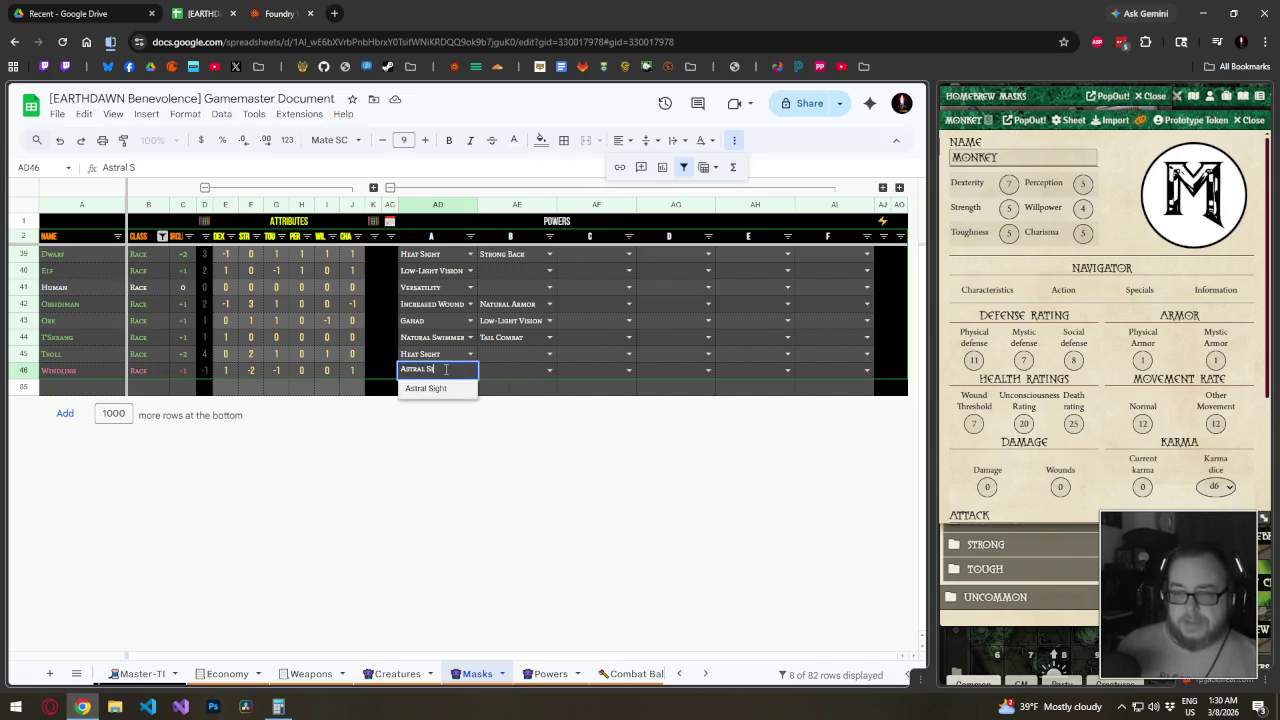
key(Tab)
text(Fl)
key(Return)
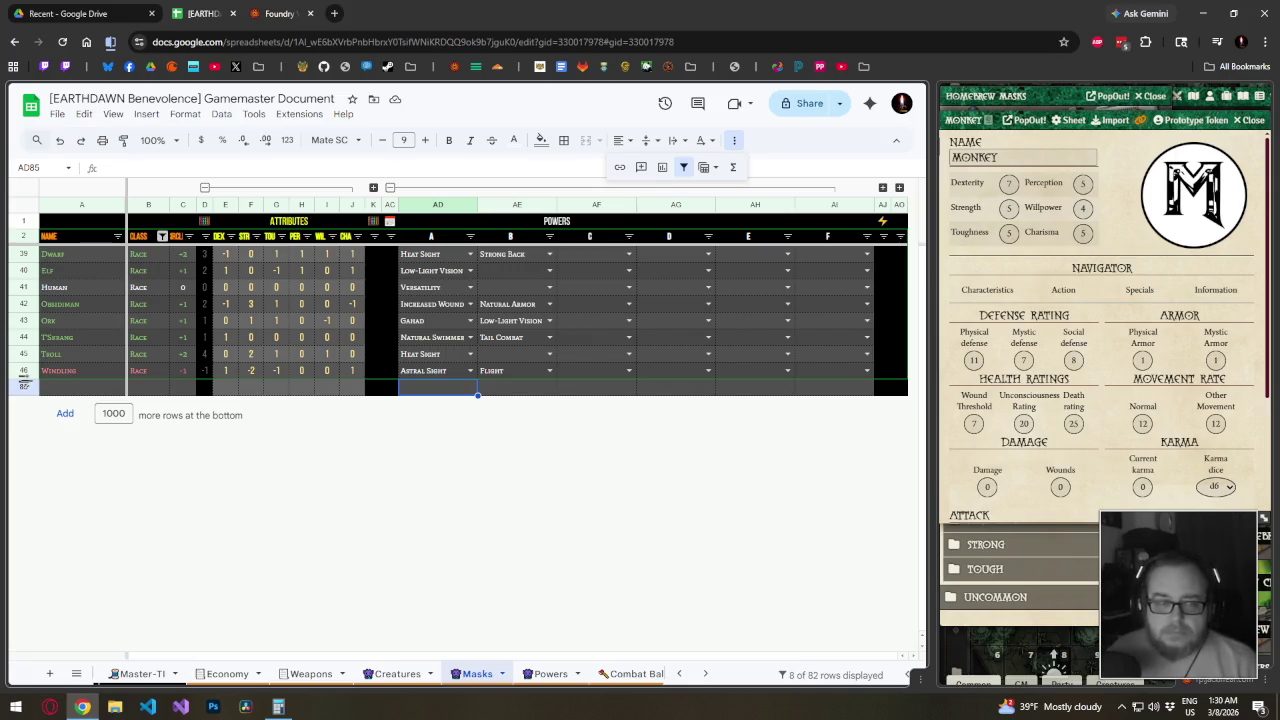
key(super+r)
text(notepad)
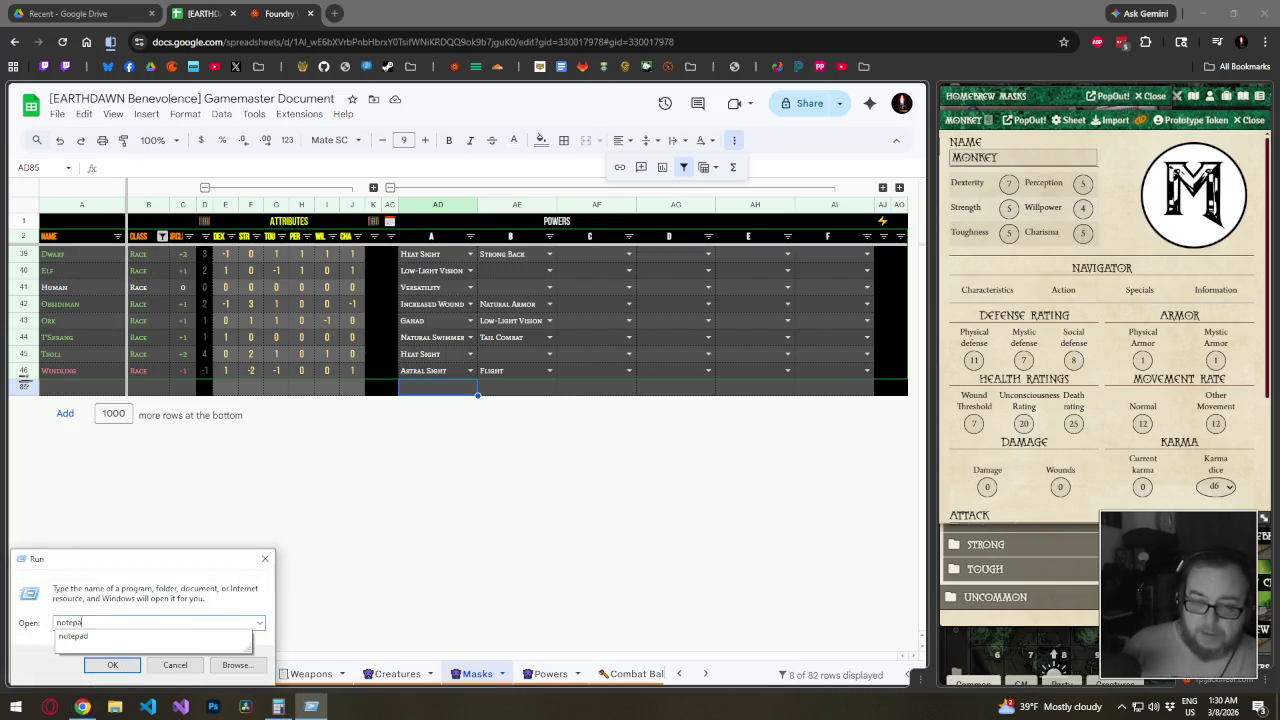
key(Return)
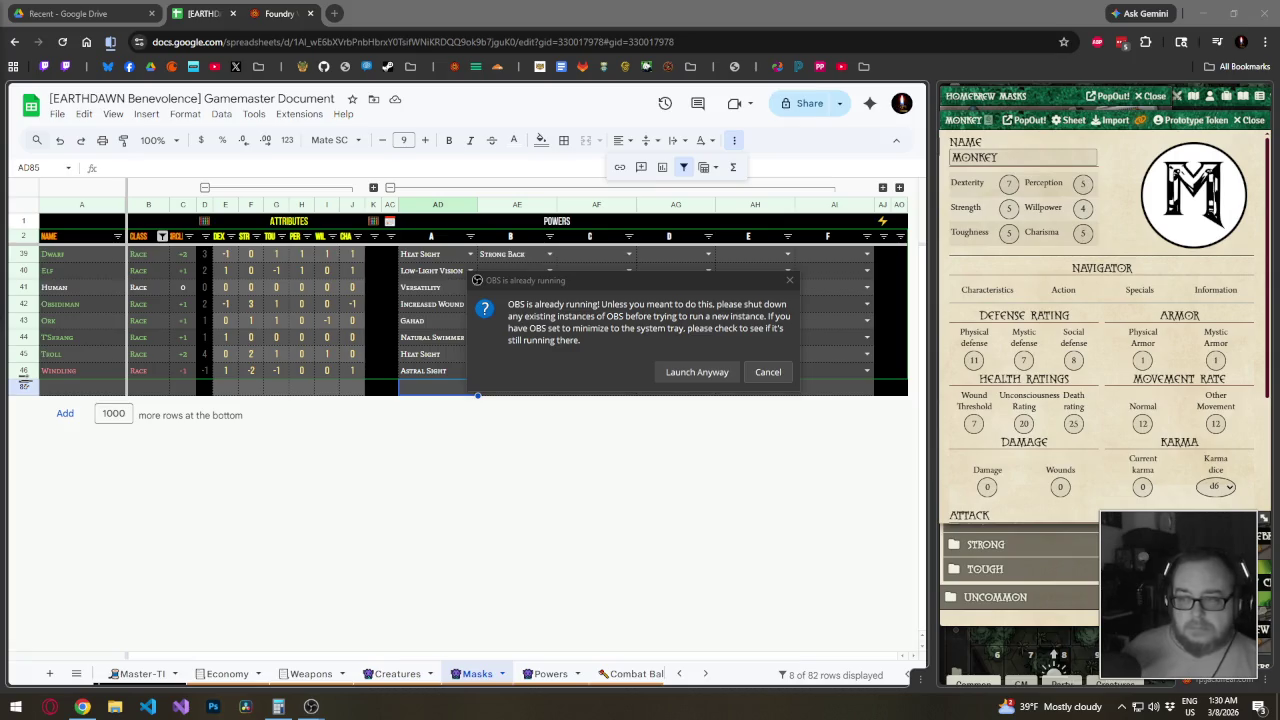
click(766, 372)
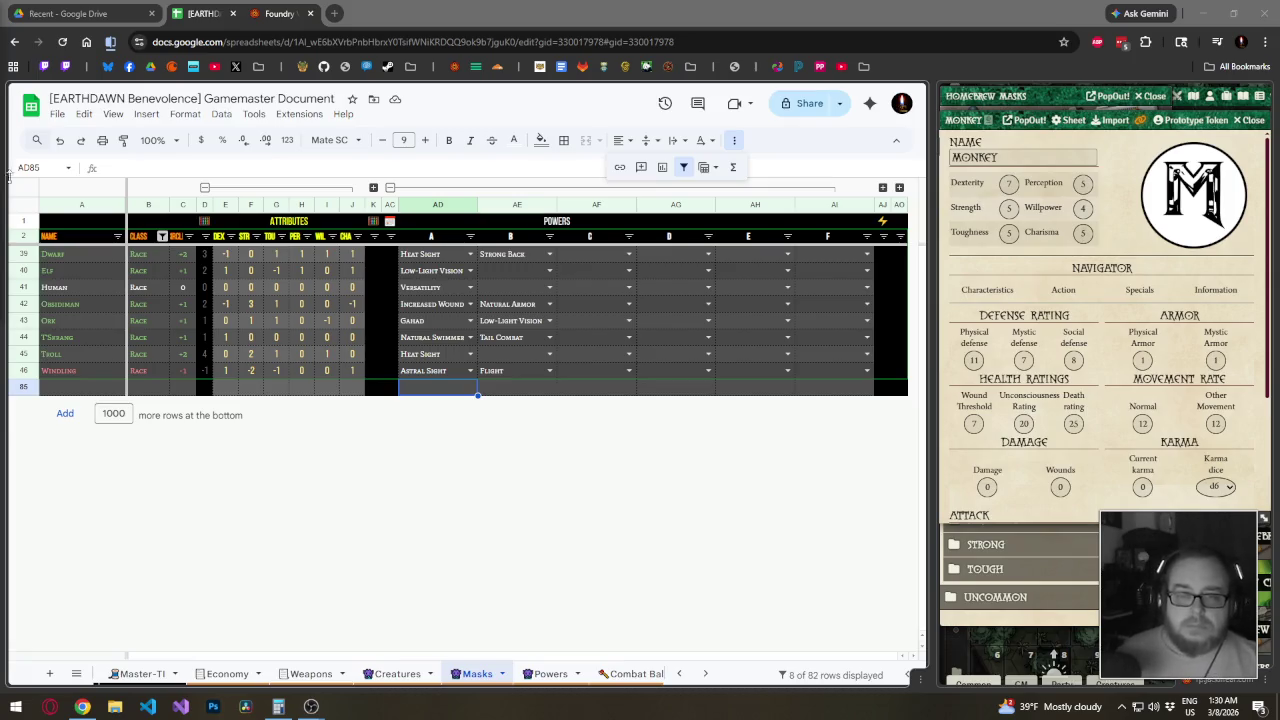
drag(57, 252, 69, 374)
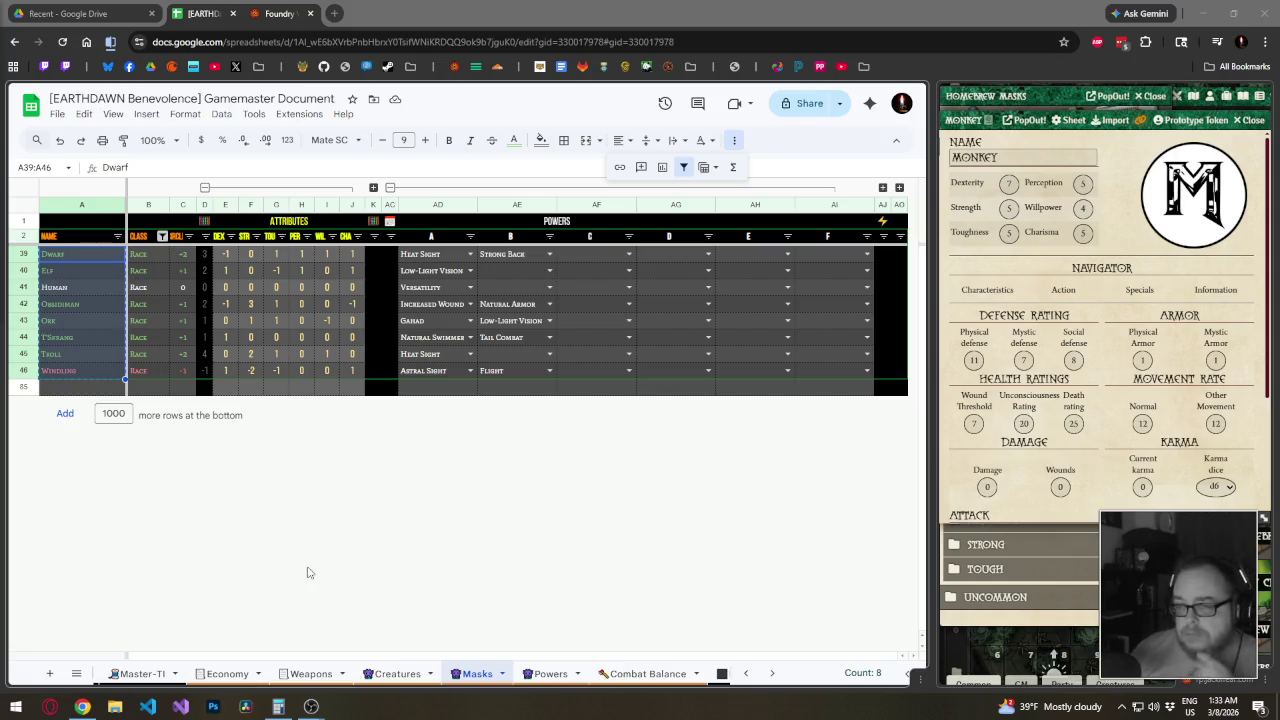
Expand the collapsed stat column group and inspect Dwarf's values in columns T and W
click(373, 188)
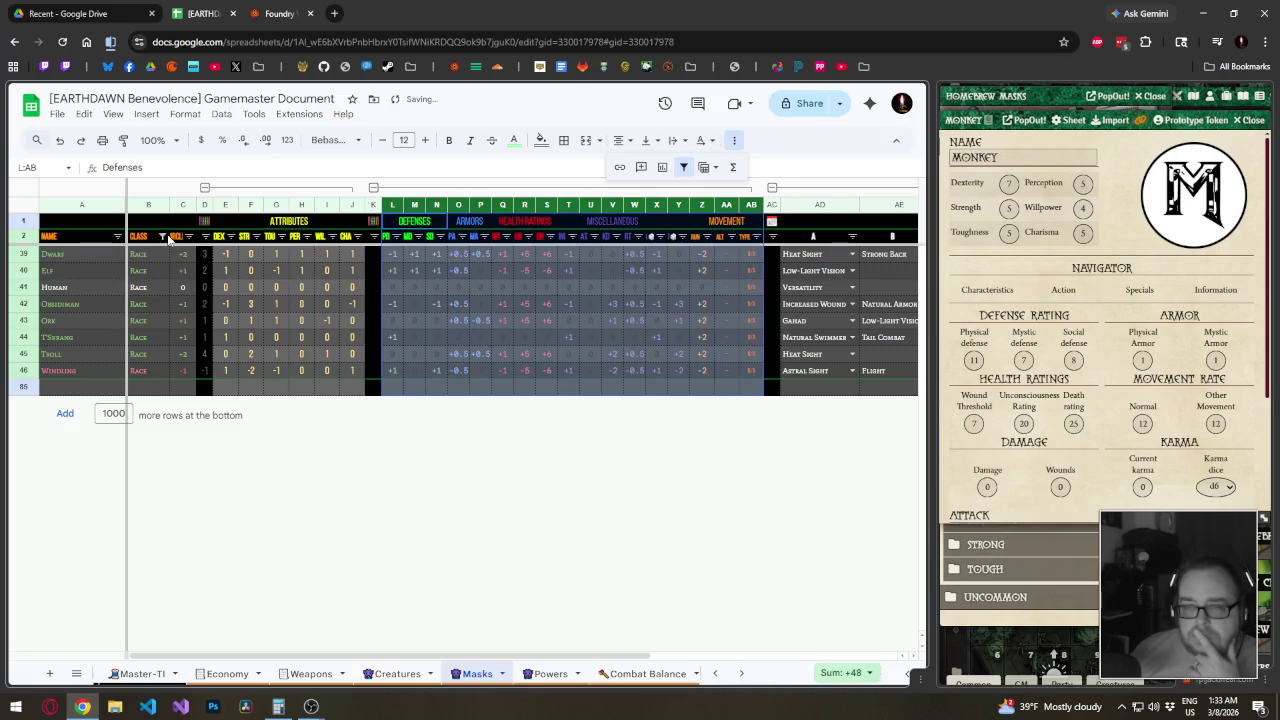
click(674, 280)
click(578, 256)
click(636, 255)
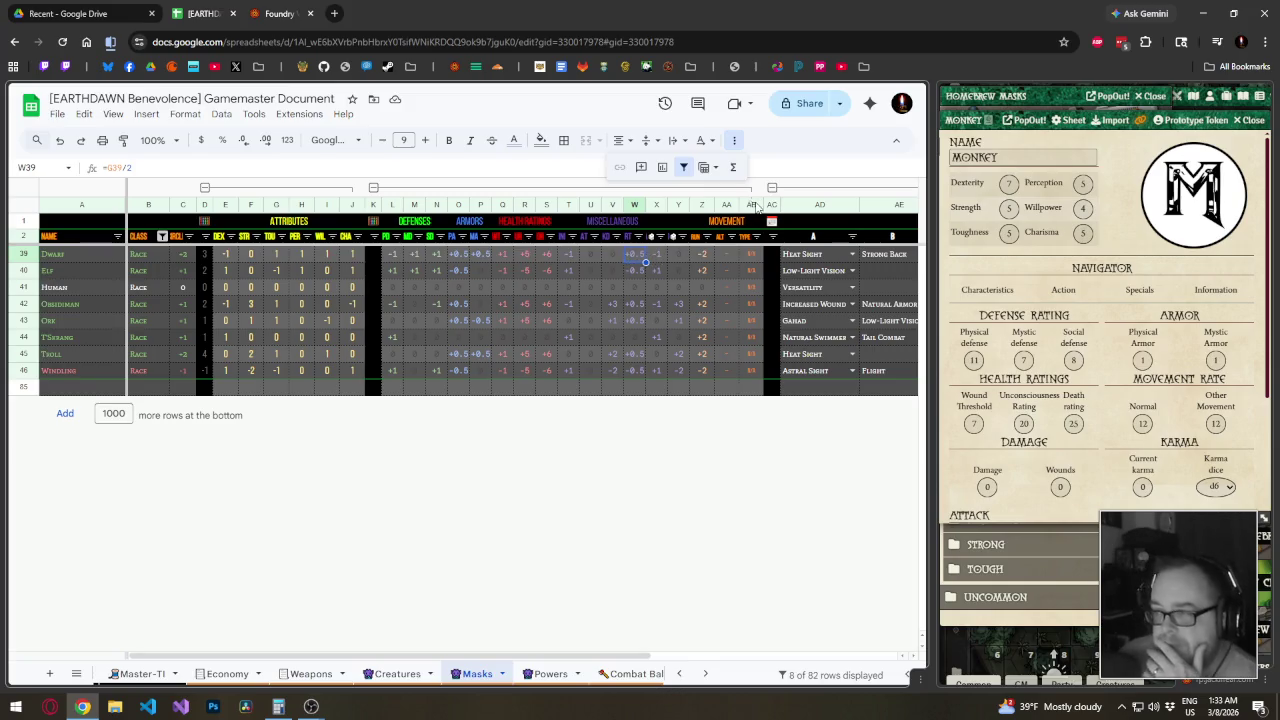
Insert three blank columns Z–AB before Movement and select header cells Z1:AB1
drag(752, 205, 698, 204)
right_click(698, 203)
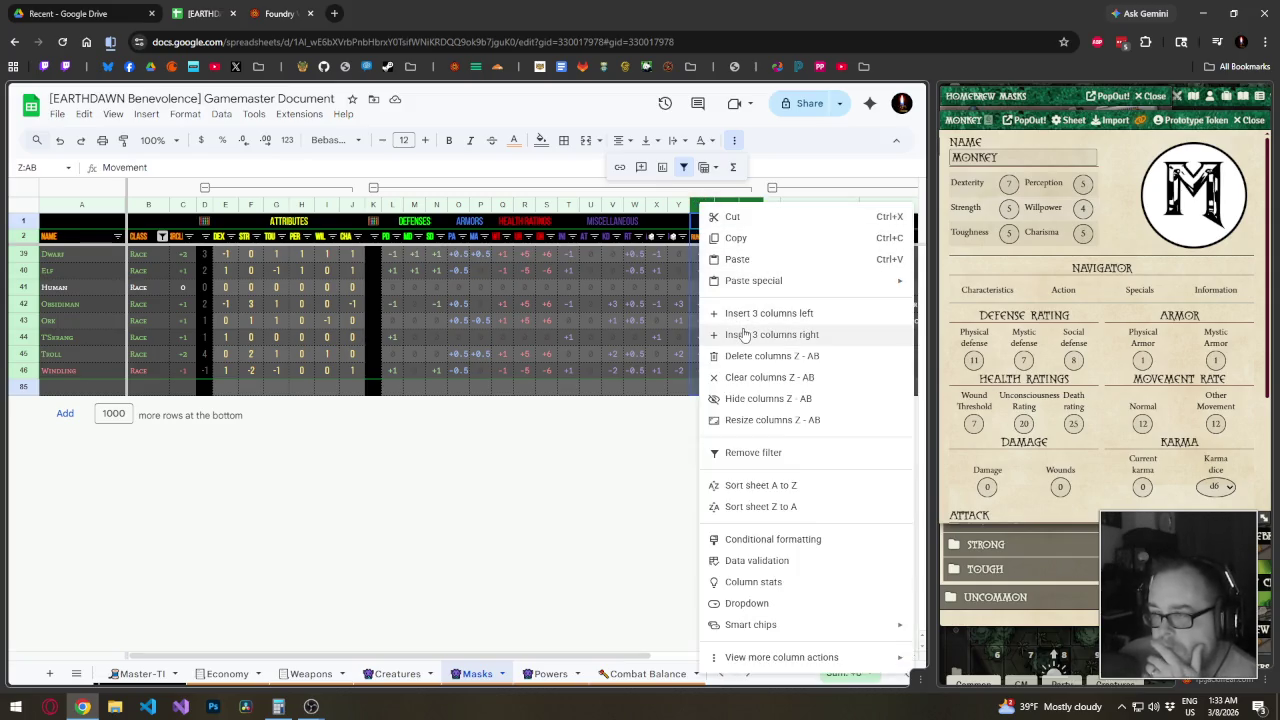
click(768, 313)
click(650, 221)
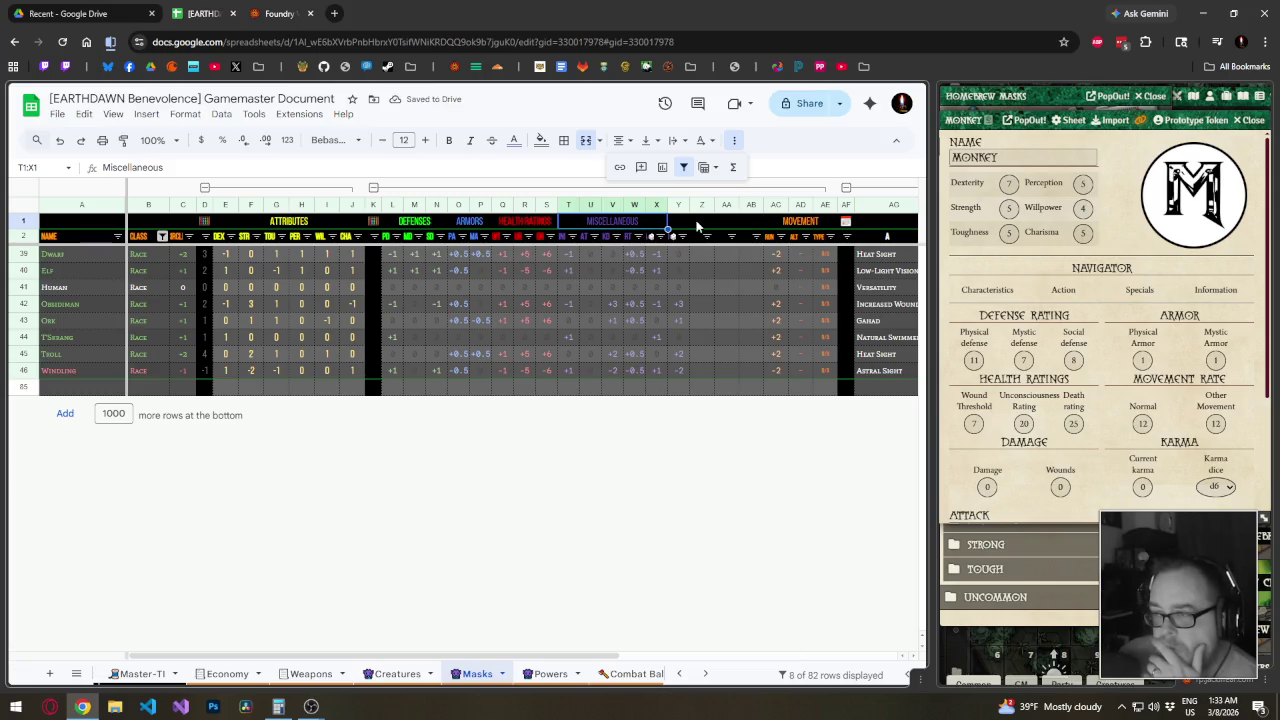
click(697, 222)
key(shift+Right)
key(shift+Right)
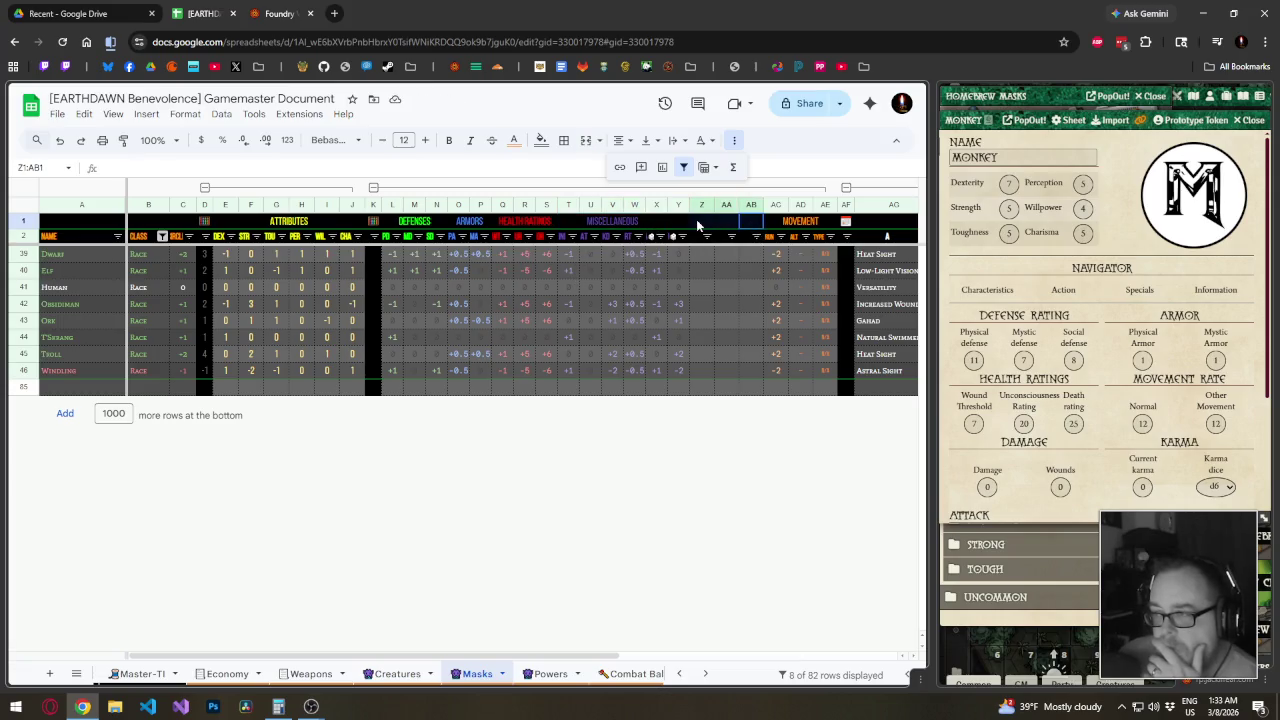
Merge Z1:AB1 into one header and colour its text pink
click(583, 145)
click(540, 140)
click(540, 140)
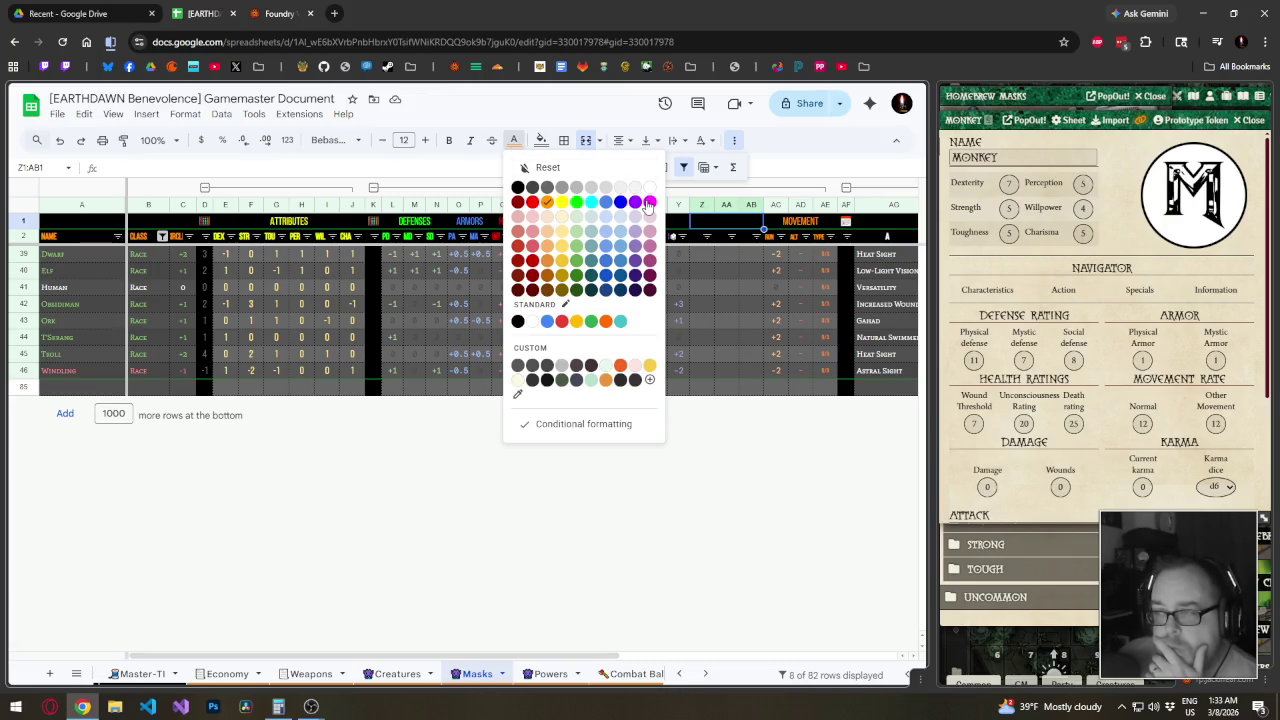
key(Escape)
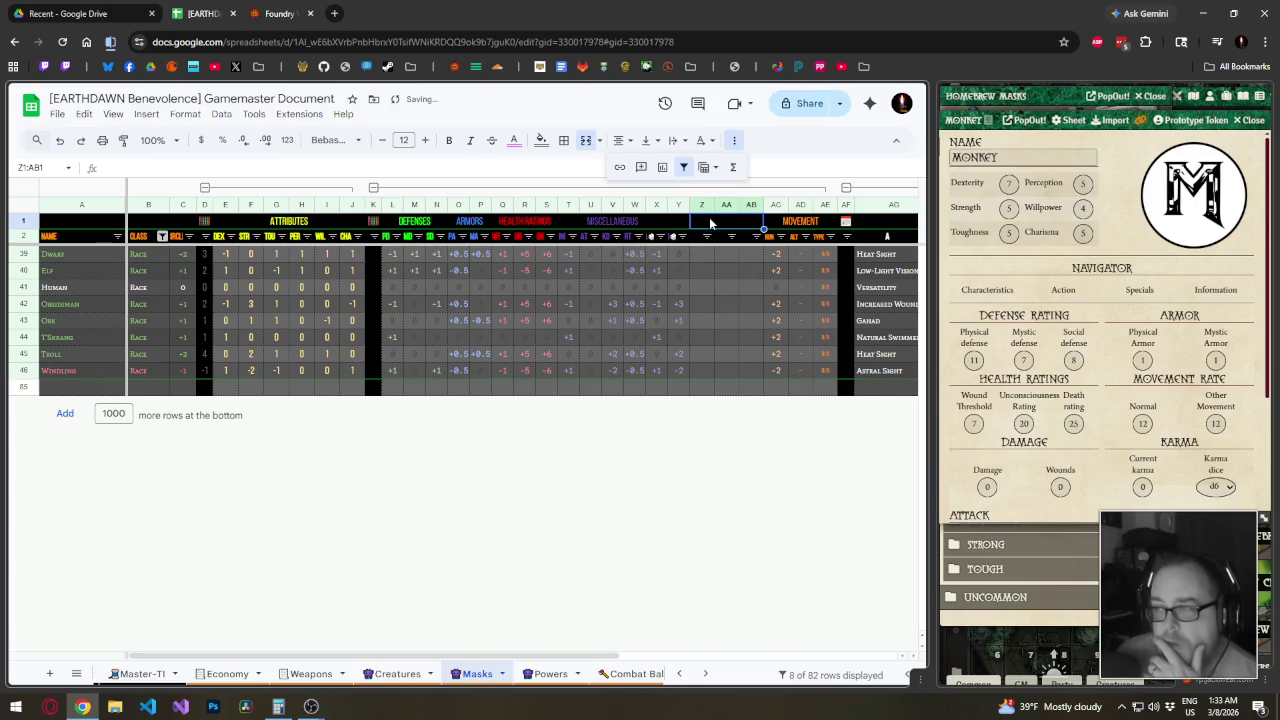
Undo the recent header changes and merge the COMBAT header across T1:Y1
key(ctrl+z)
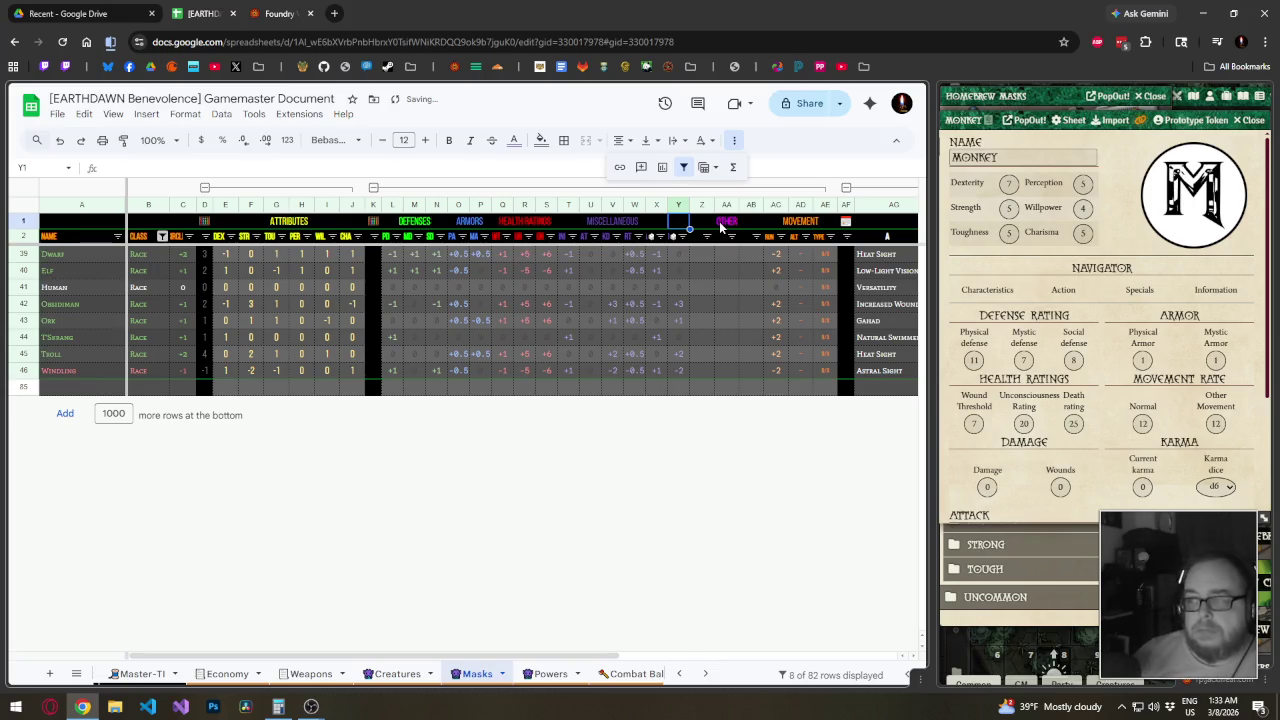
key(ctrl+z)
key(ctrl+z)
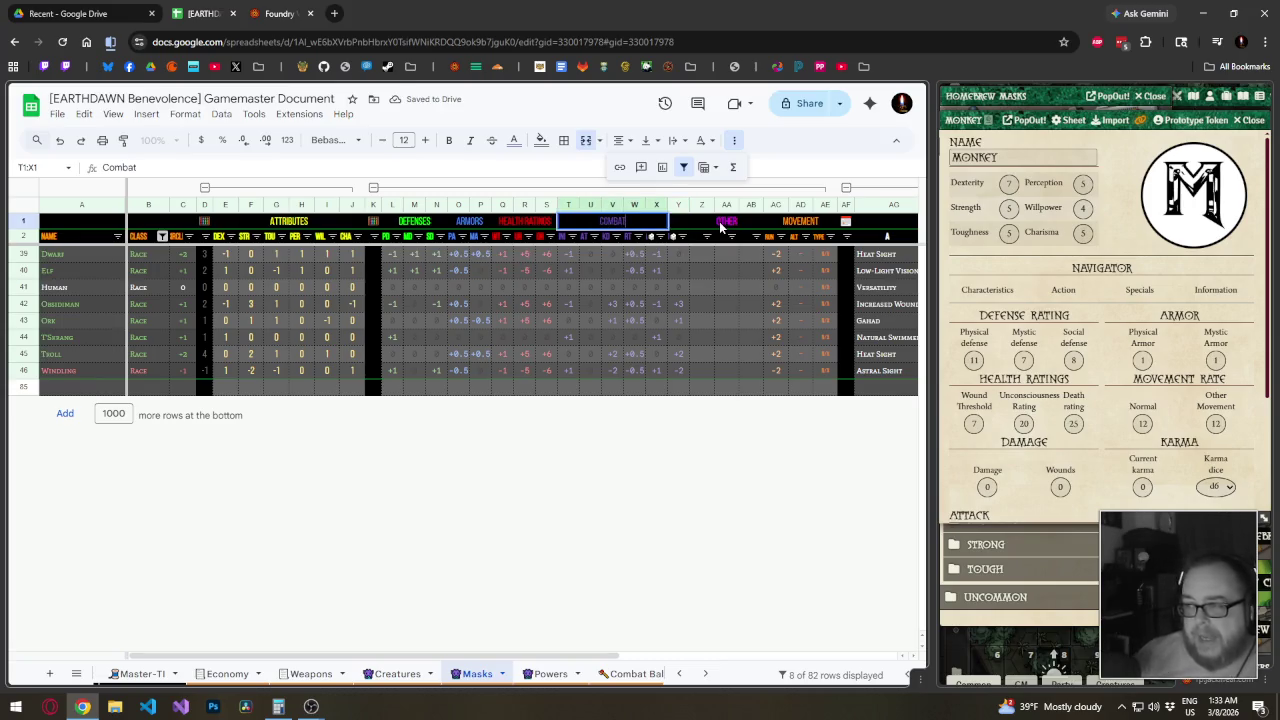
key(ctrl+z)
click(612, 220)
shift+click(678, 220)
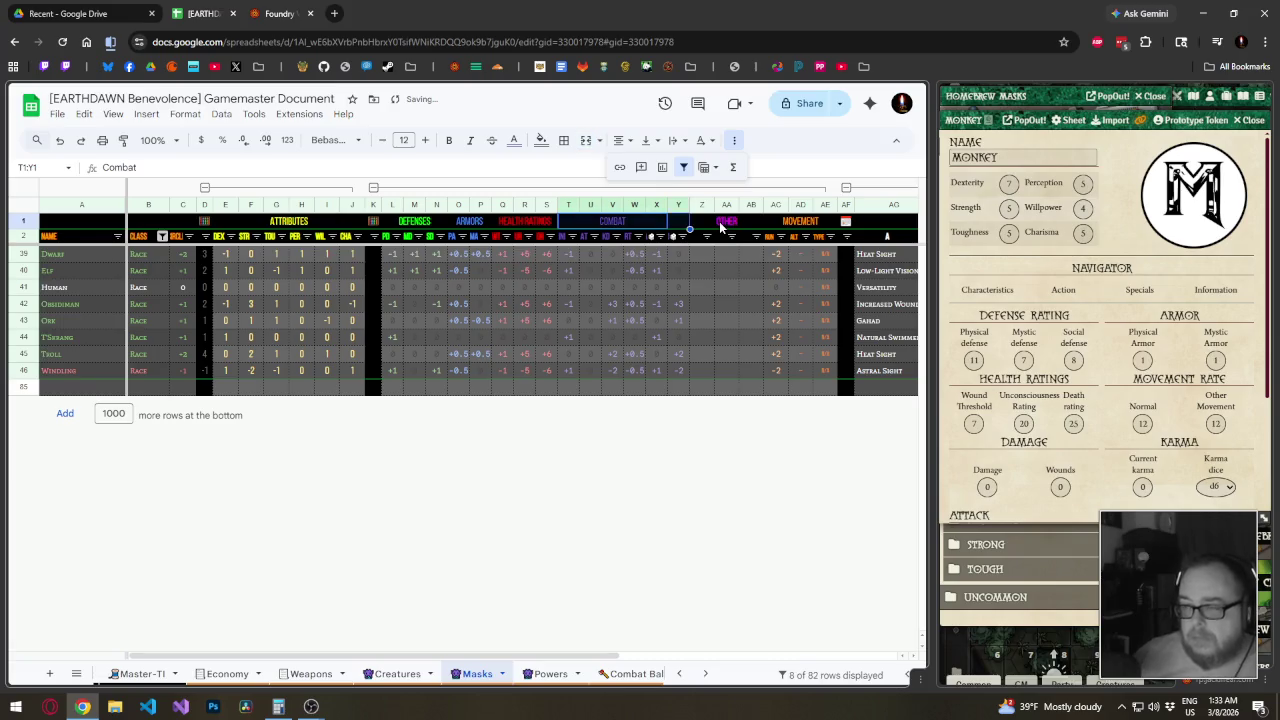
click(586, 140)
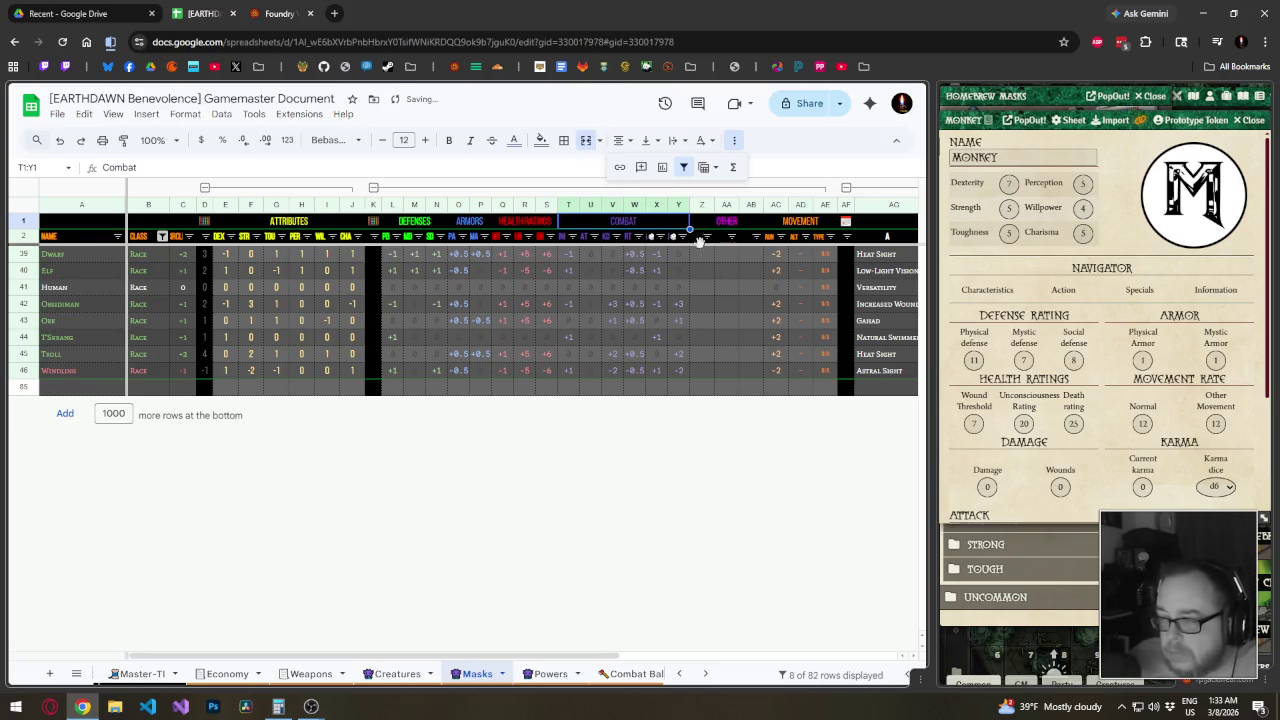
Label sub-header cell Z2 as CC
click(700, 242)
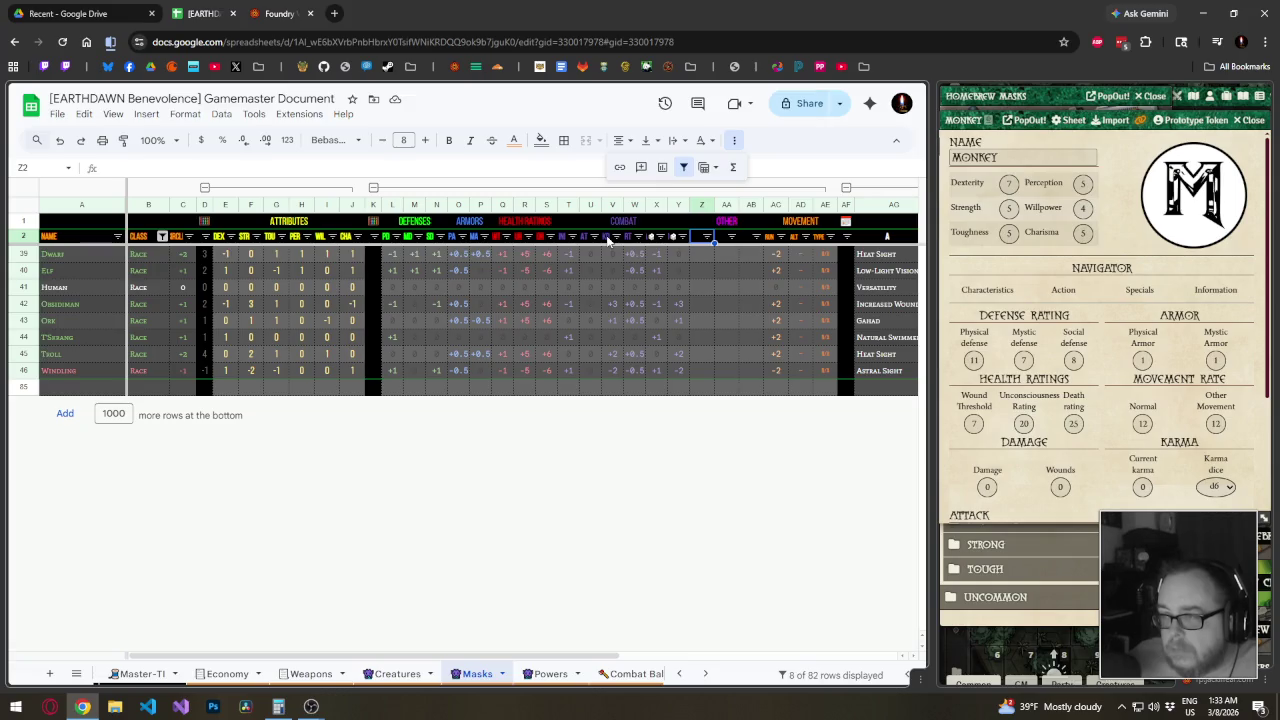
double_click(696, 237)
key(Return)
click(696, 237)
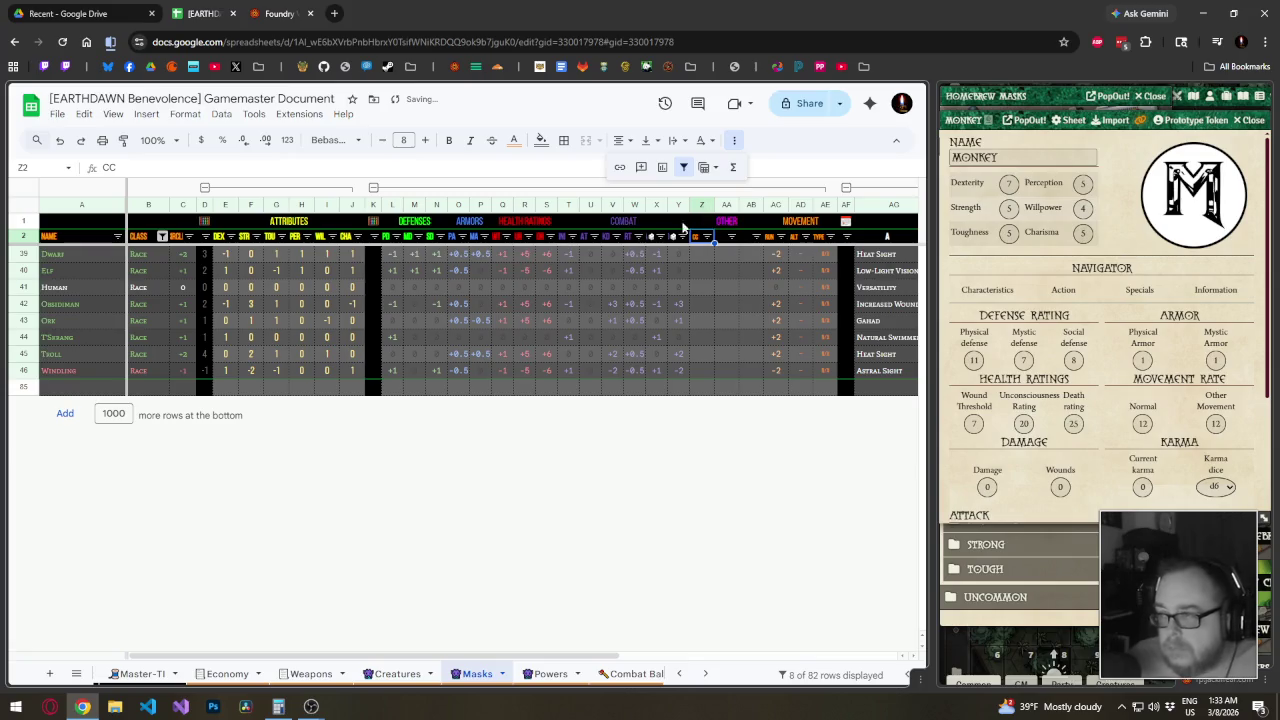
Make the Z2:AB2 header text magenta and remove the filter
drag(713, 243, 751, 240)
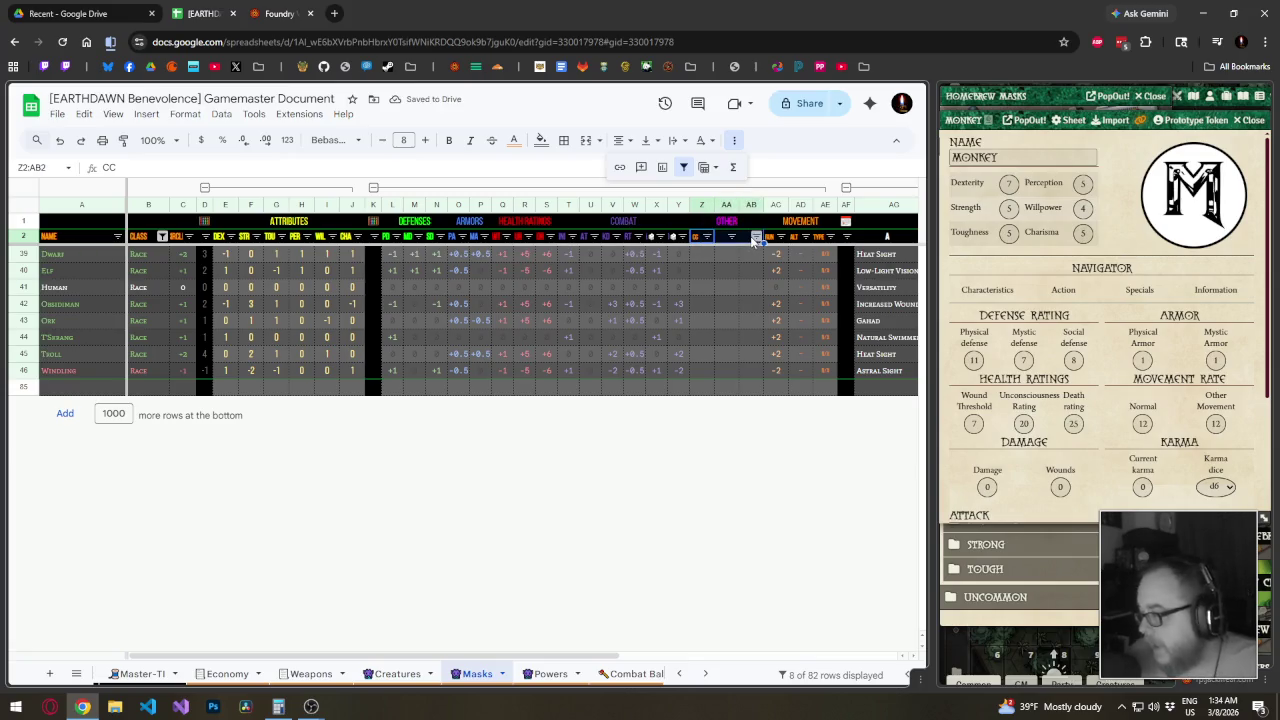
click(514, 140)
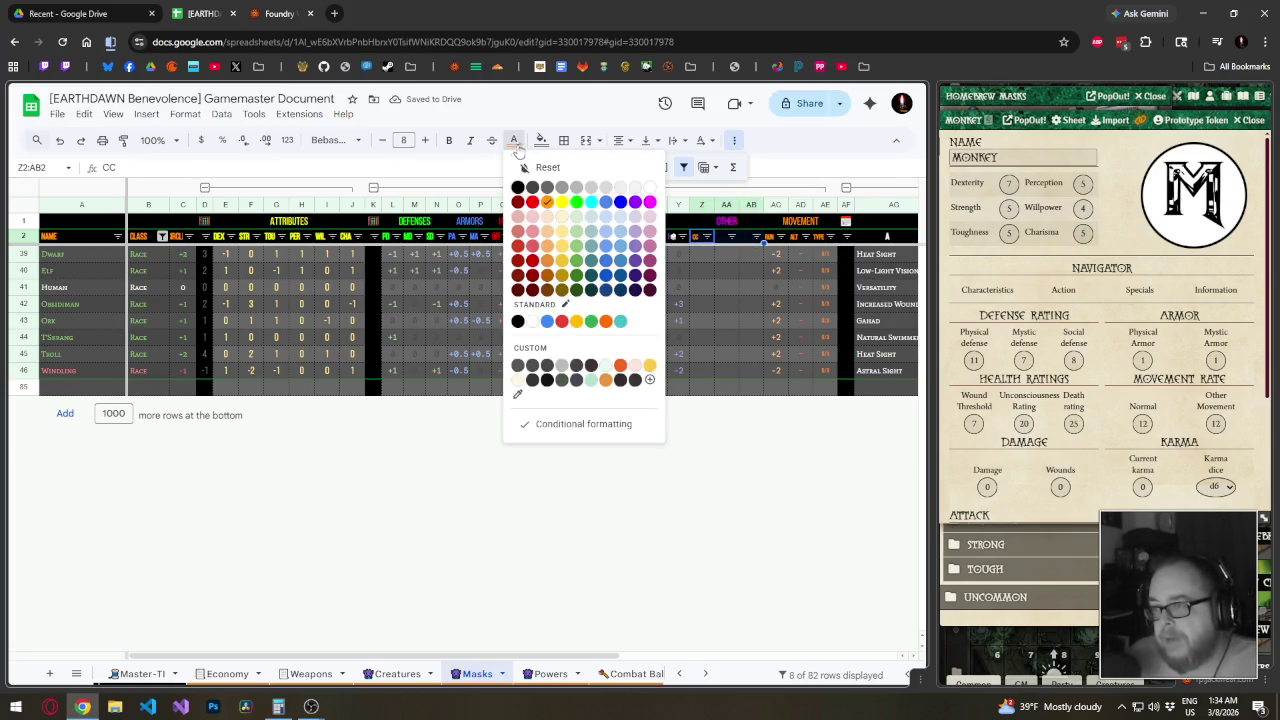
click(650, 202)
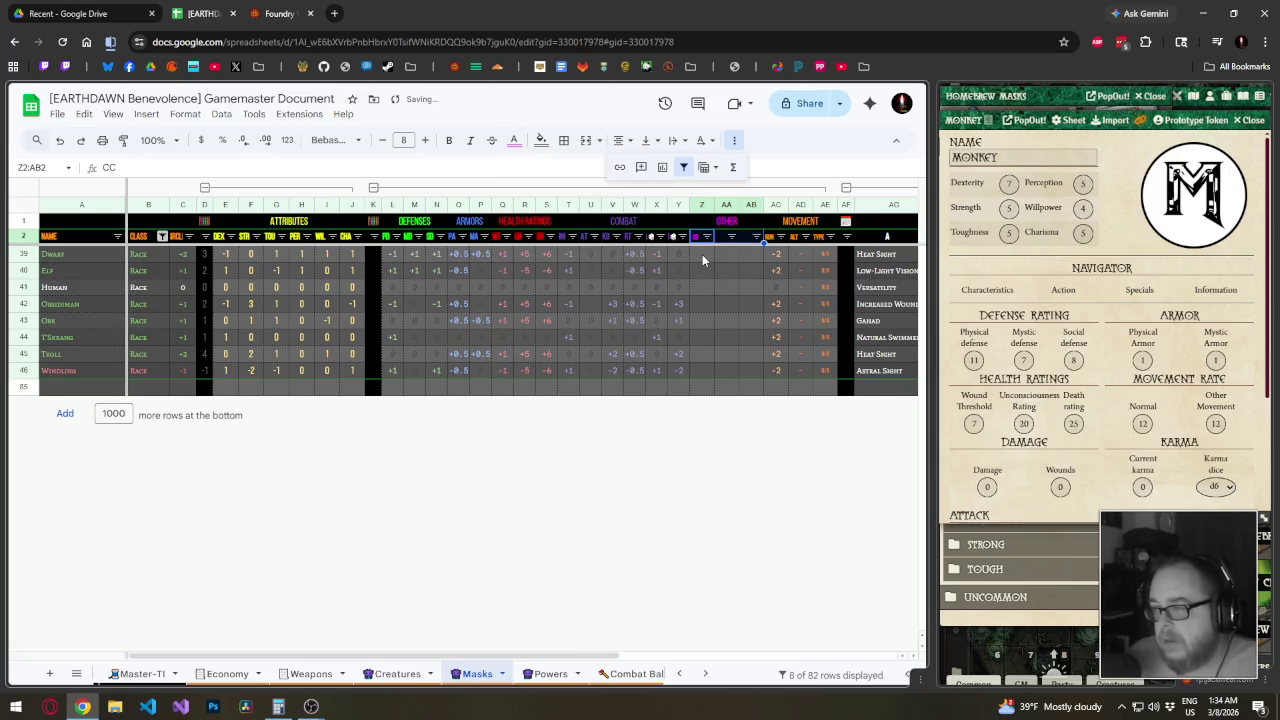
click(702, 254)
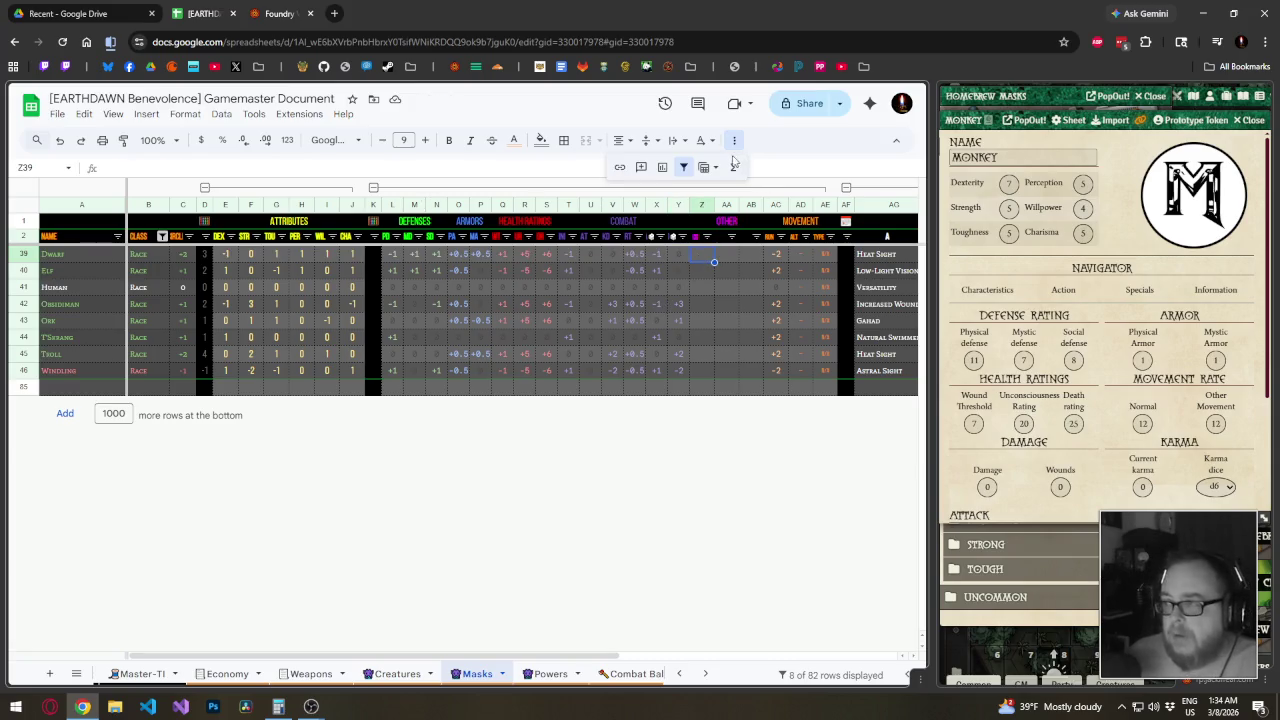
click(683, 167)
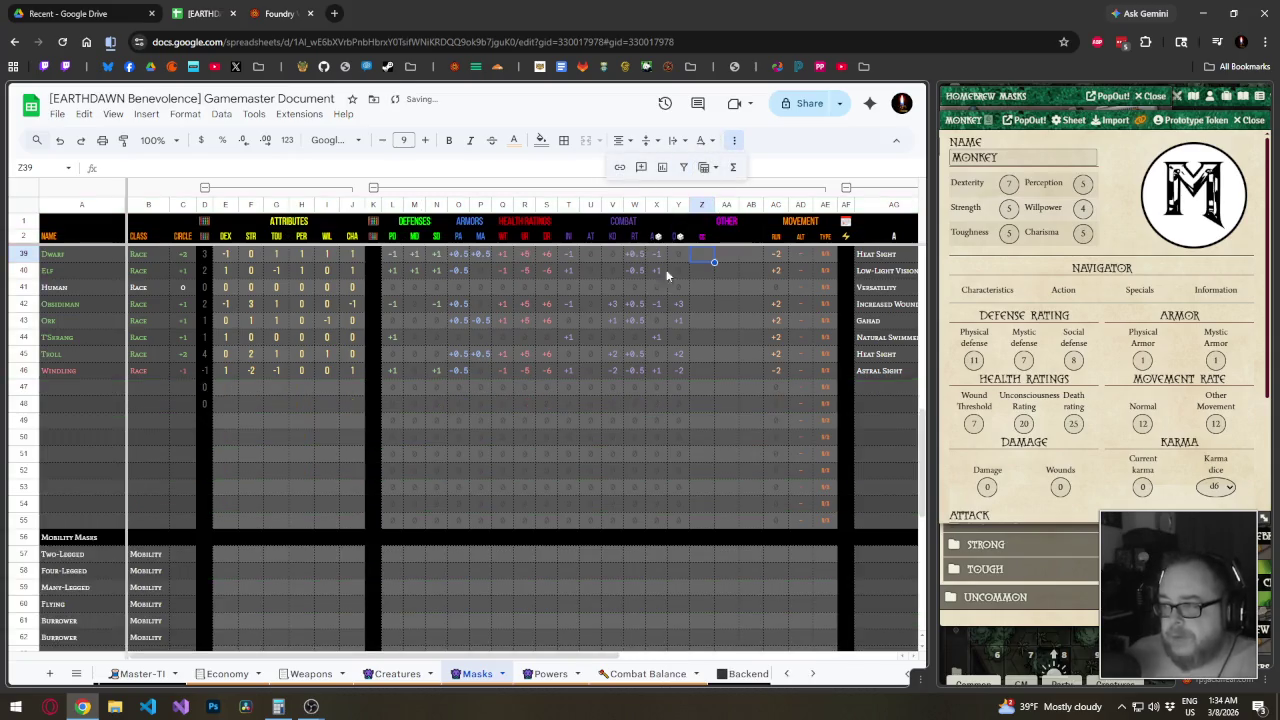
Enter the note 'STR^2 *5' in Guide row cell Z83, fixing its spacing
click(697, 579)
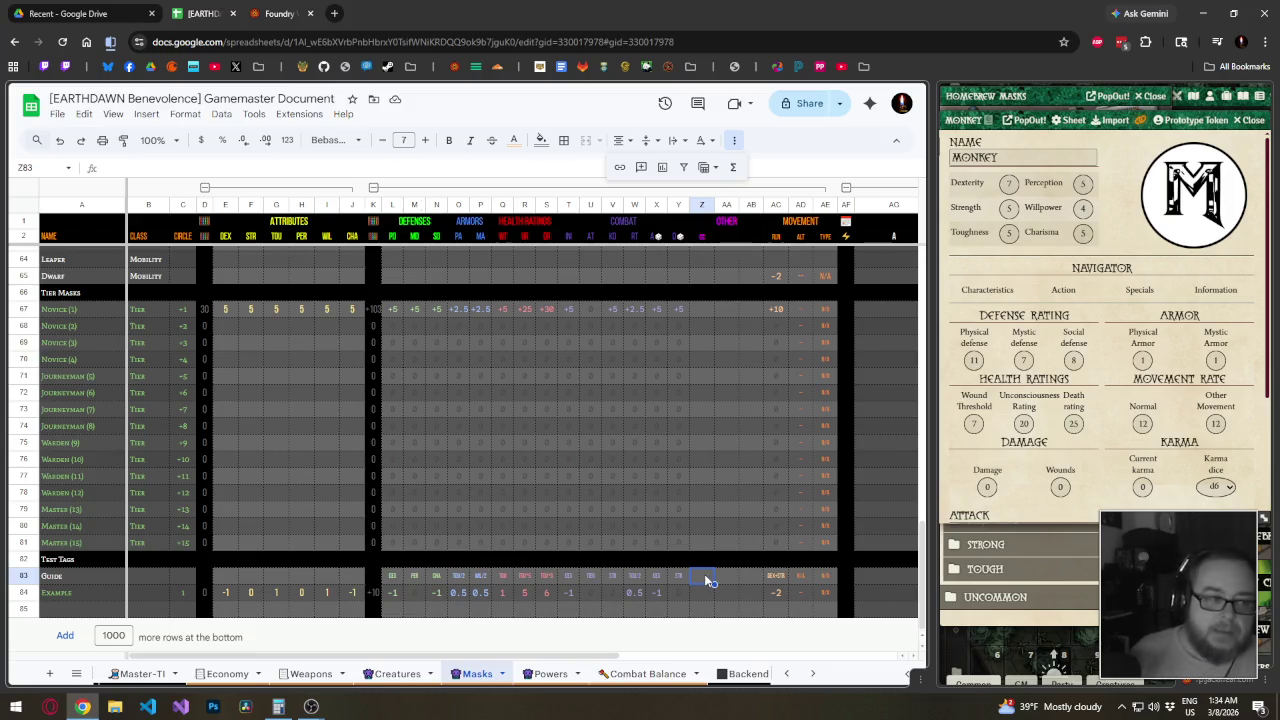
text(STR)
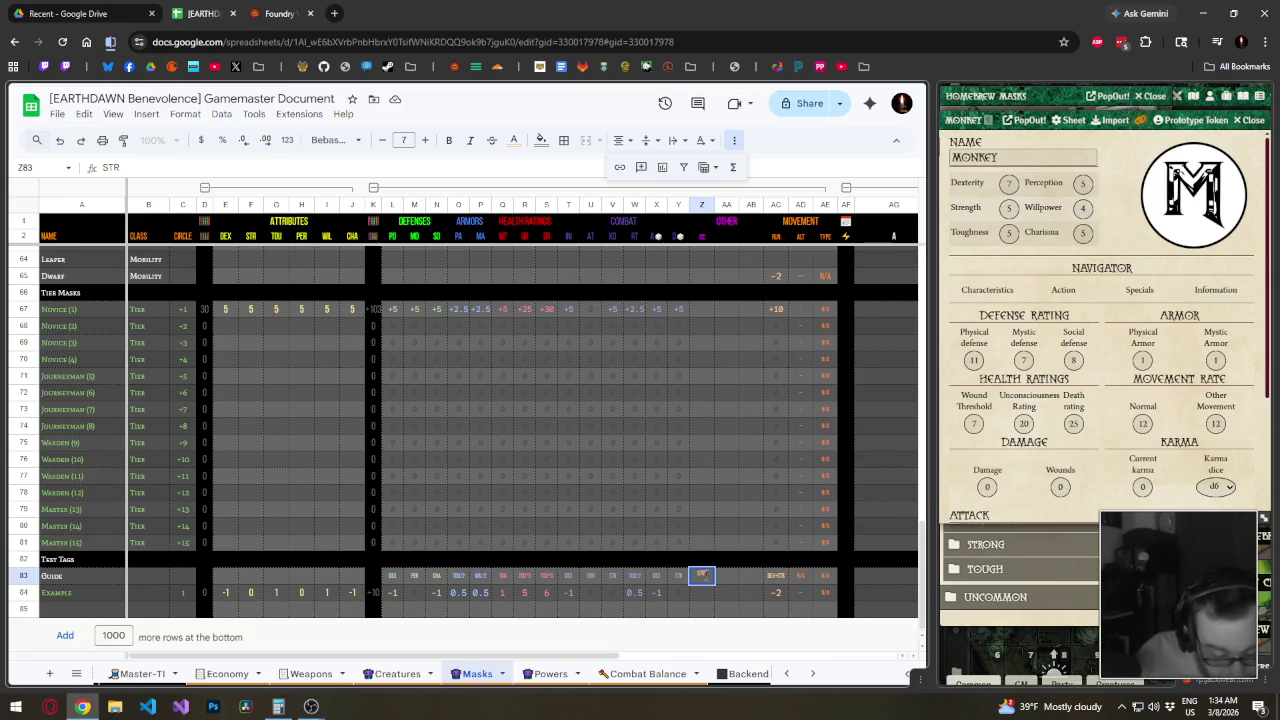
text(^2)
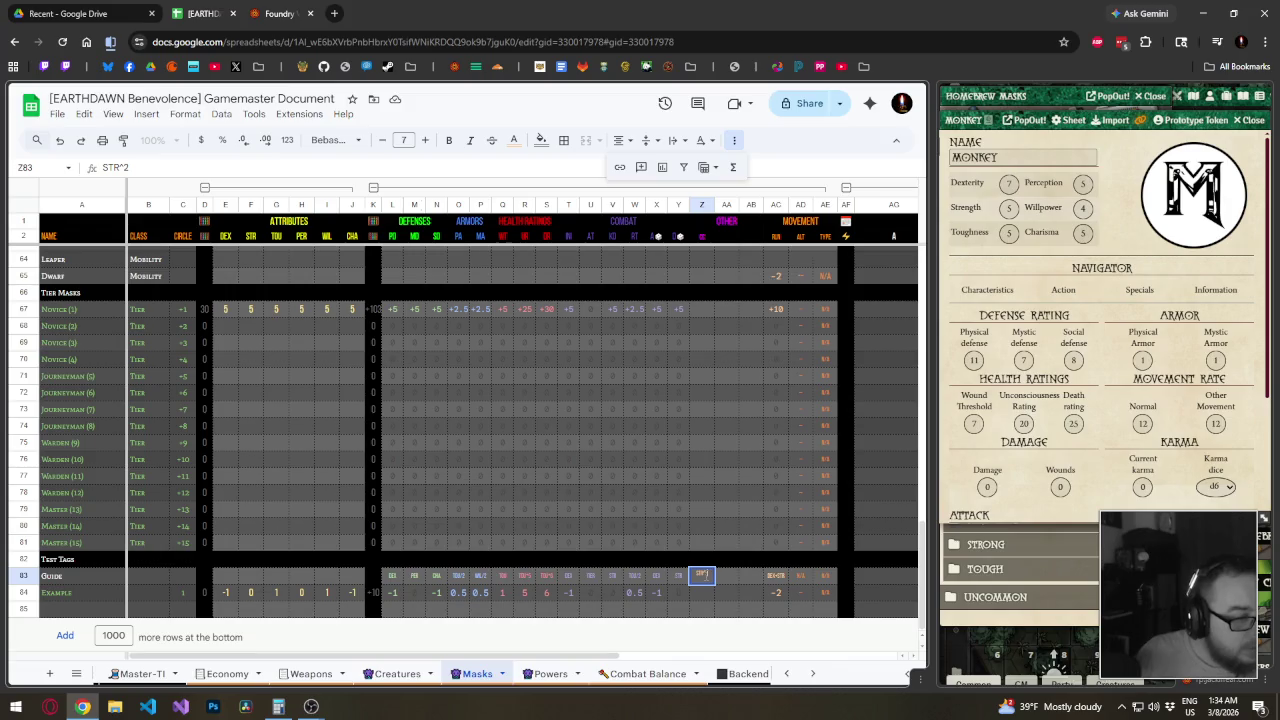
text( * 5)
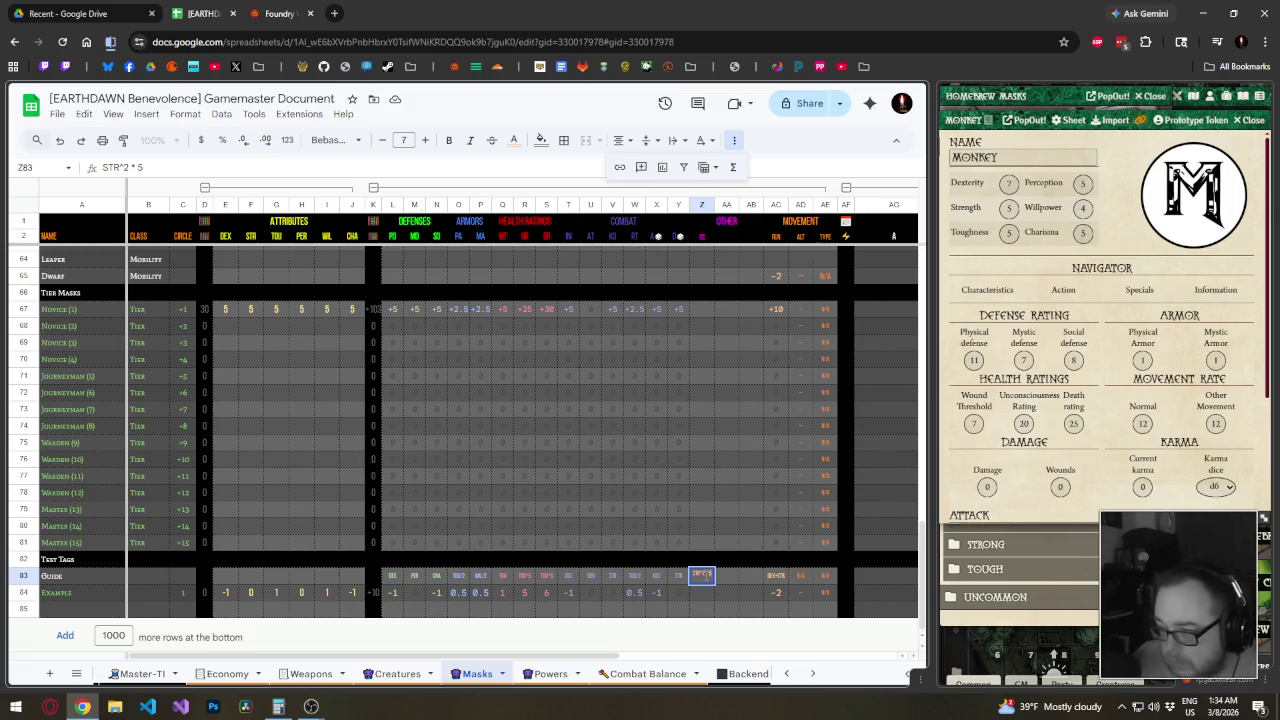
key(shift+Tab)
key(shift+Tab)
key(Tab)
key(Tab)
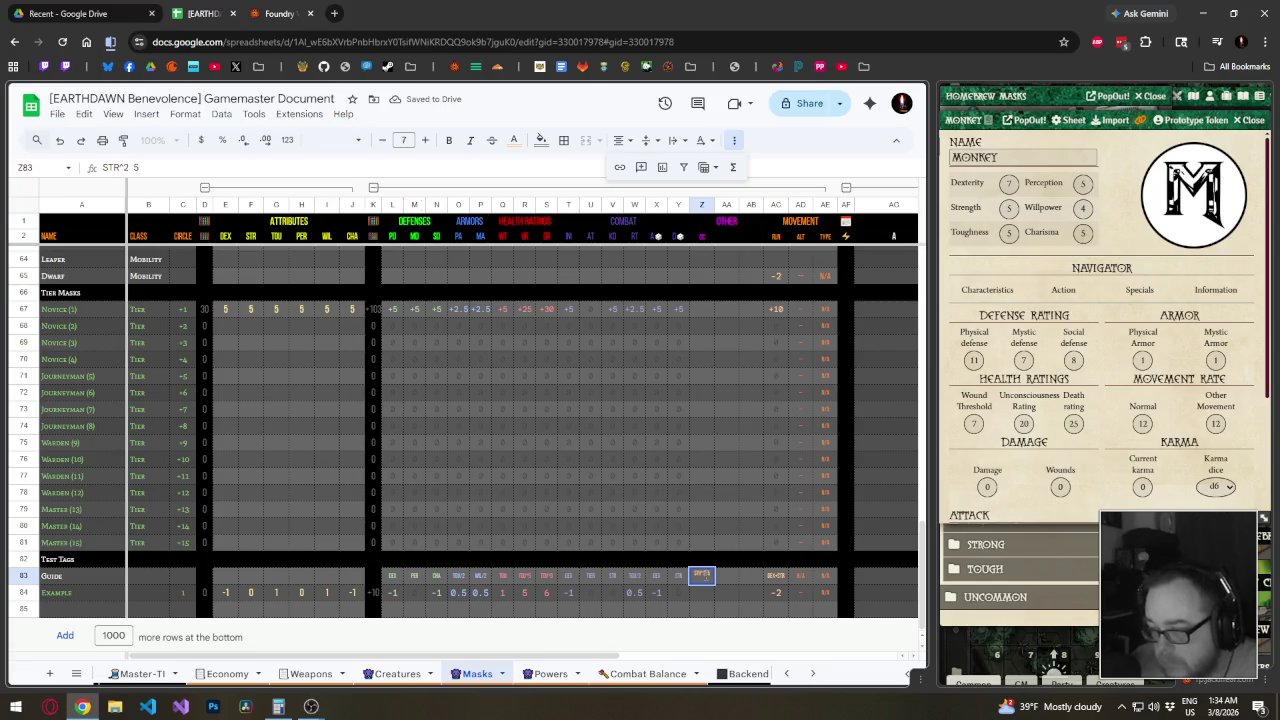
key(Return)
click(703, 577)
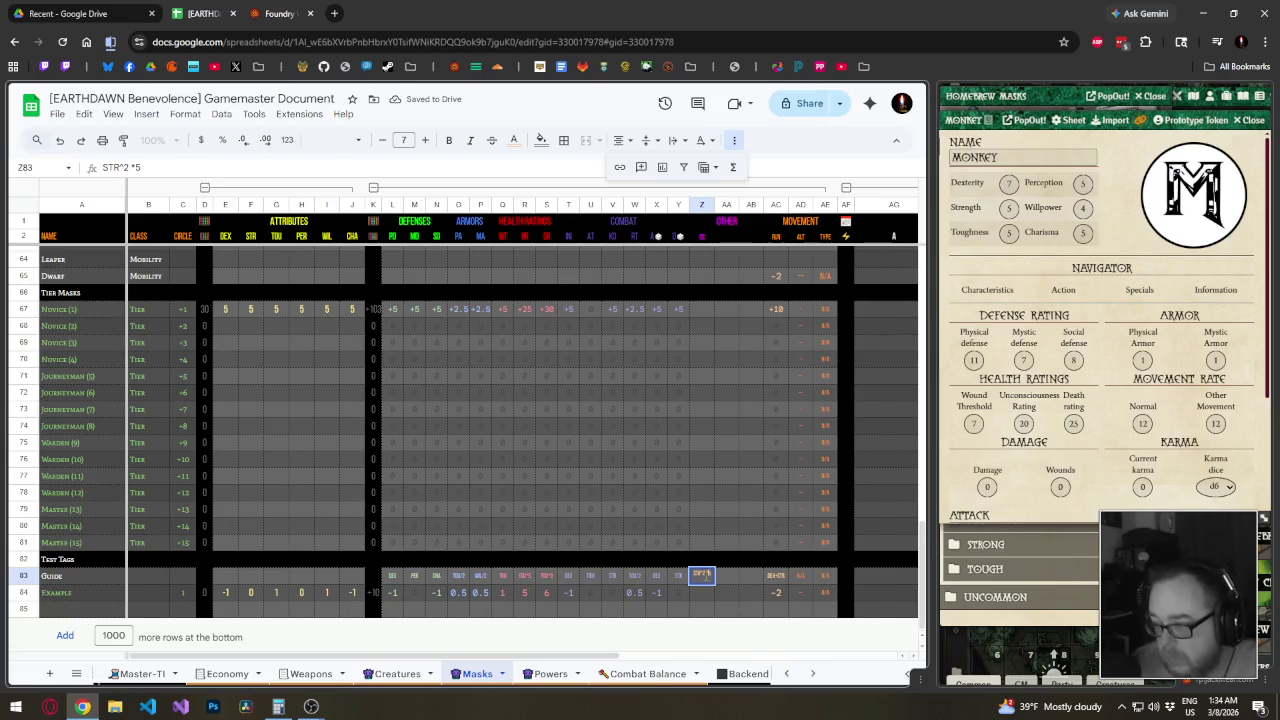
key(Return)
Build the formula =IF(F84="",0,F84^2*5) in Z84, then select upward in column Z
text(=)
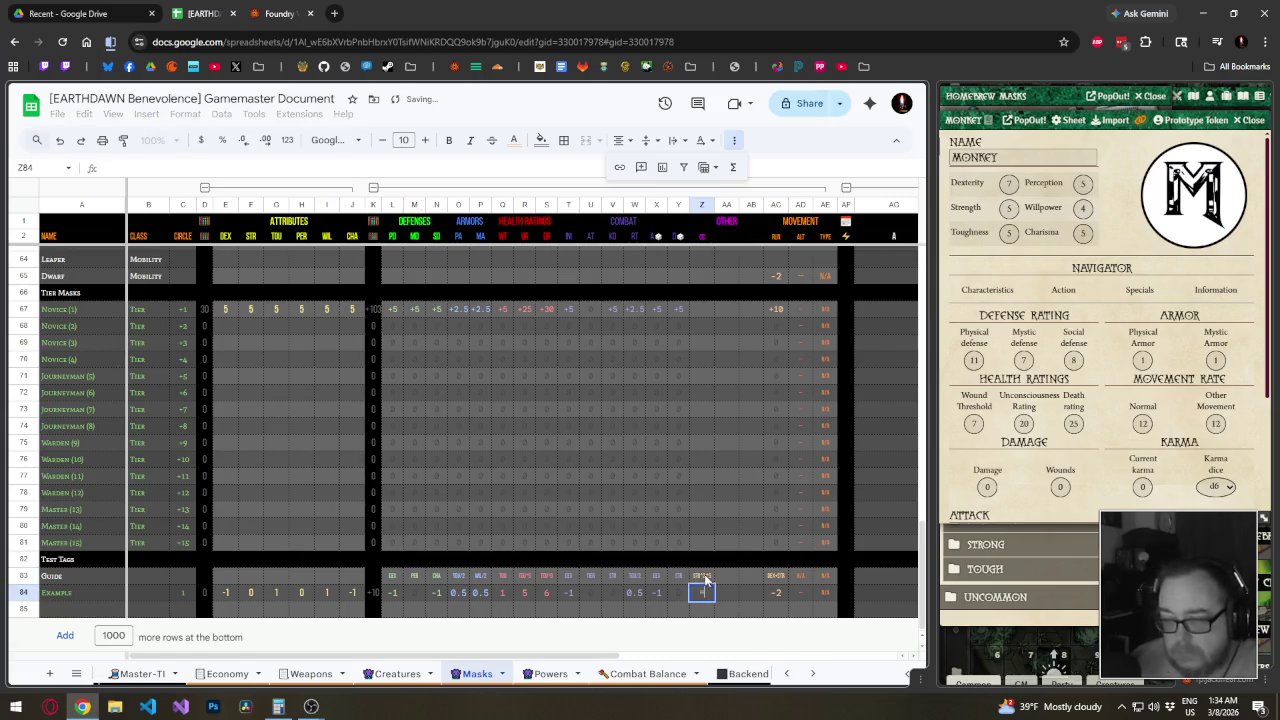
key(Left)
key(Left)
key(Left)
key(Left)
key(Left)
key(Left)
key(Left)
key(Left)
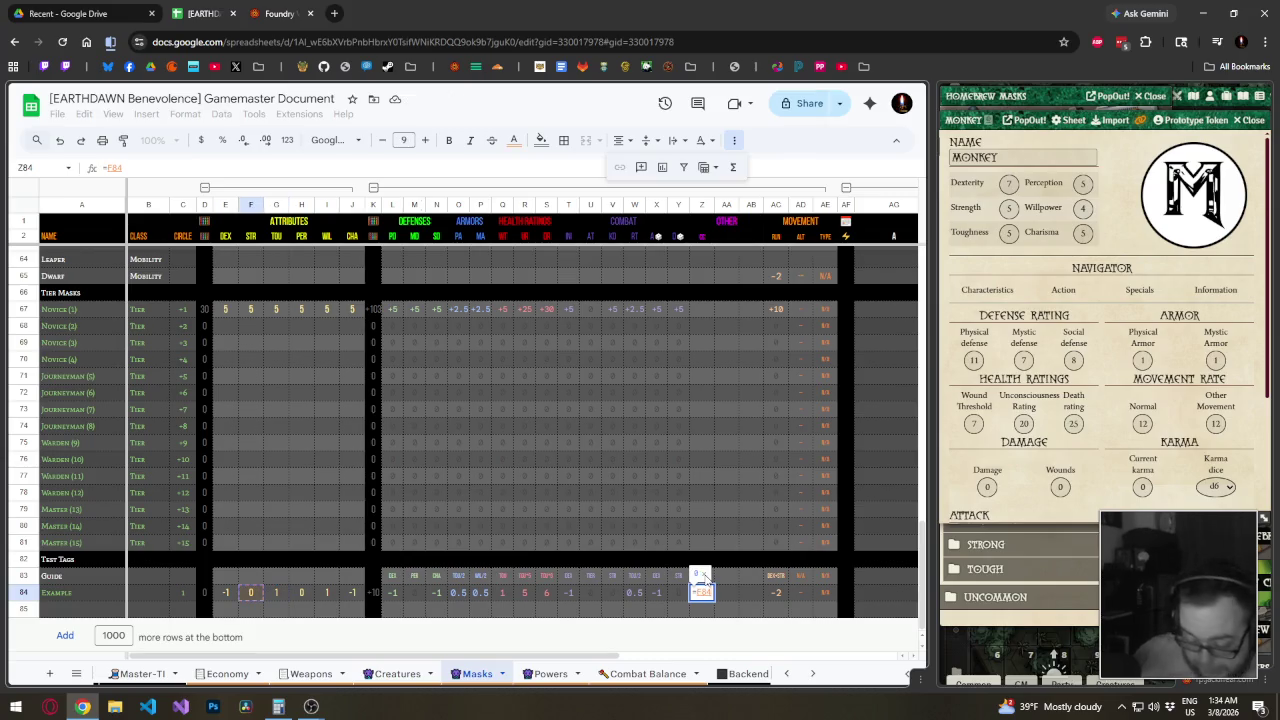
text(*2*5)
key(ctrl+Return)
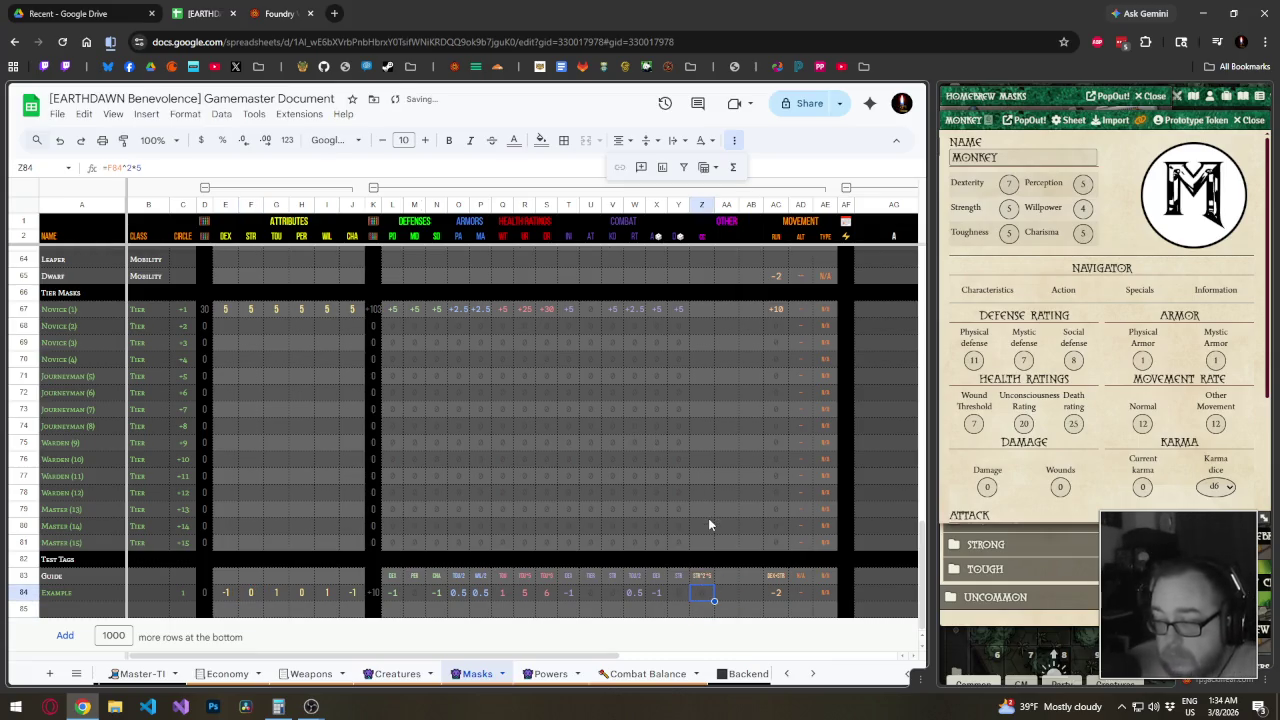
key(F2)
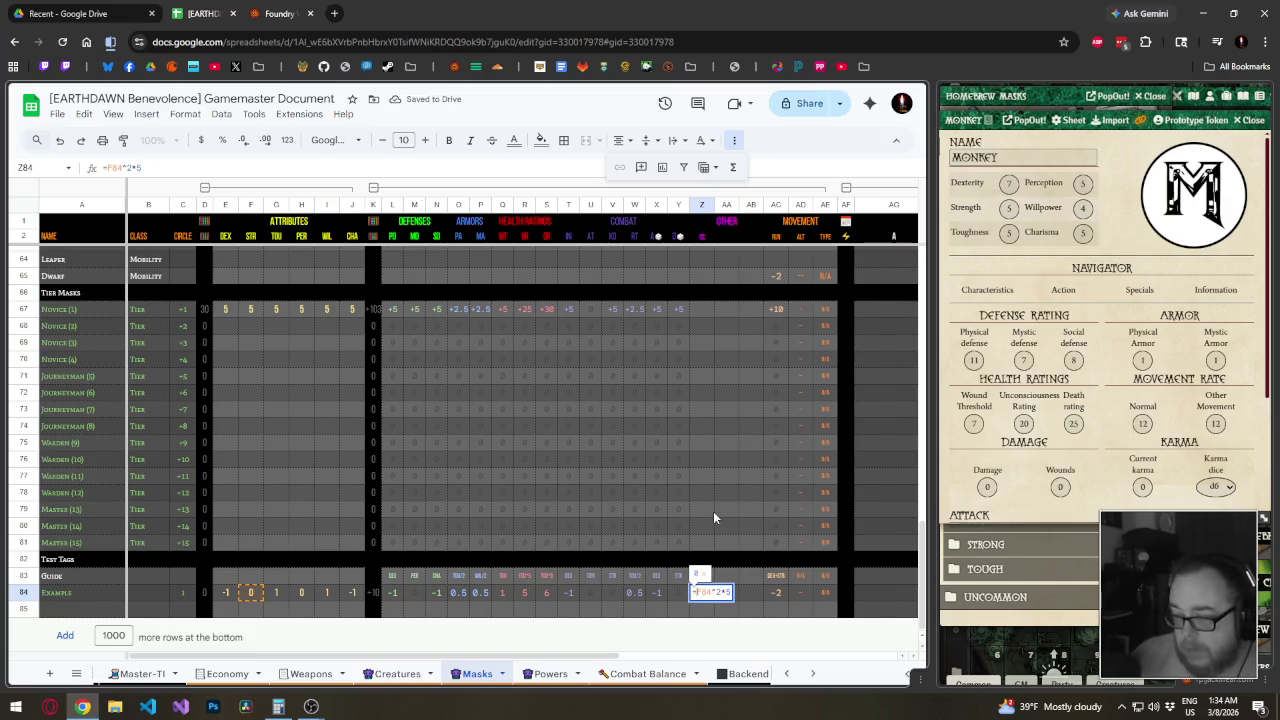
text(IF(F84="",0,)
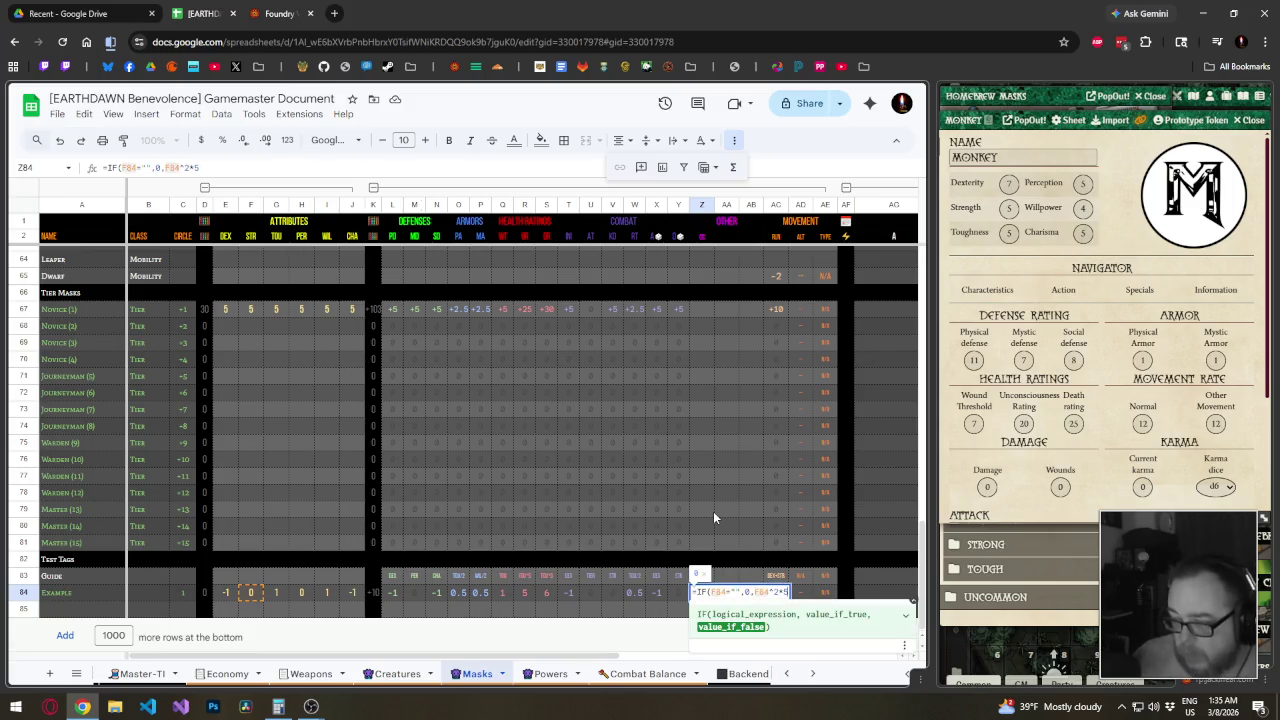
key(End)
text())
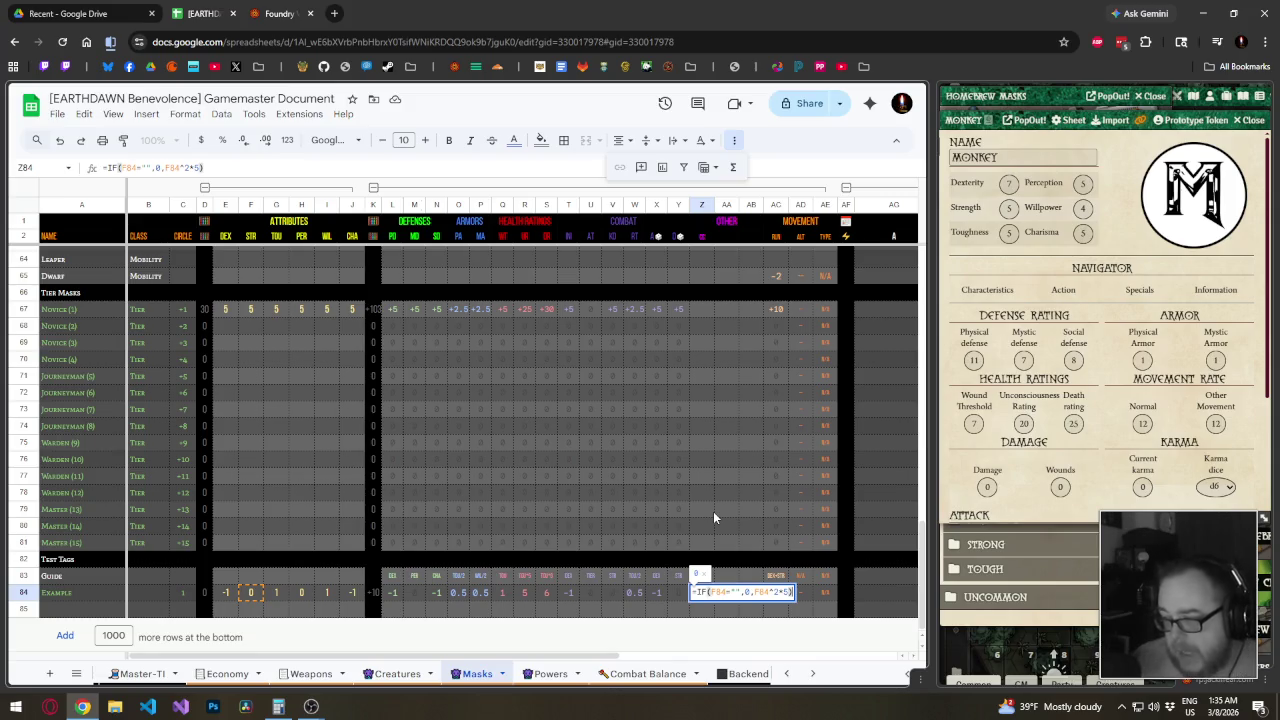
key(Return)
key(Up)
key(Up)
key(Up)
key(shift+Up)
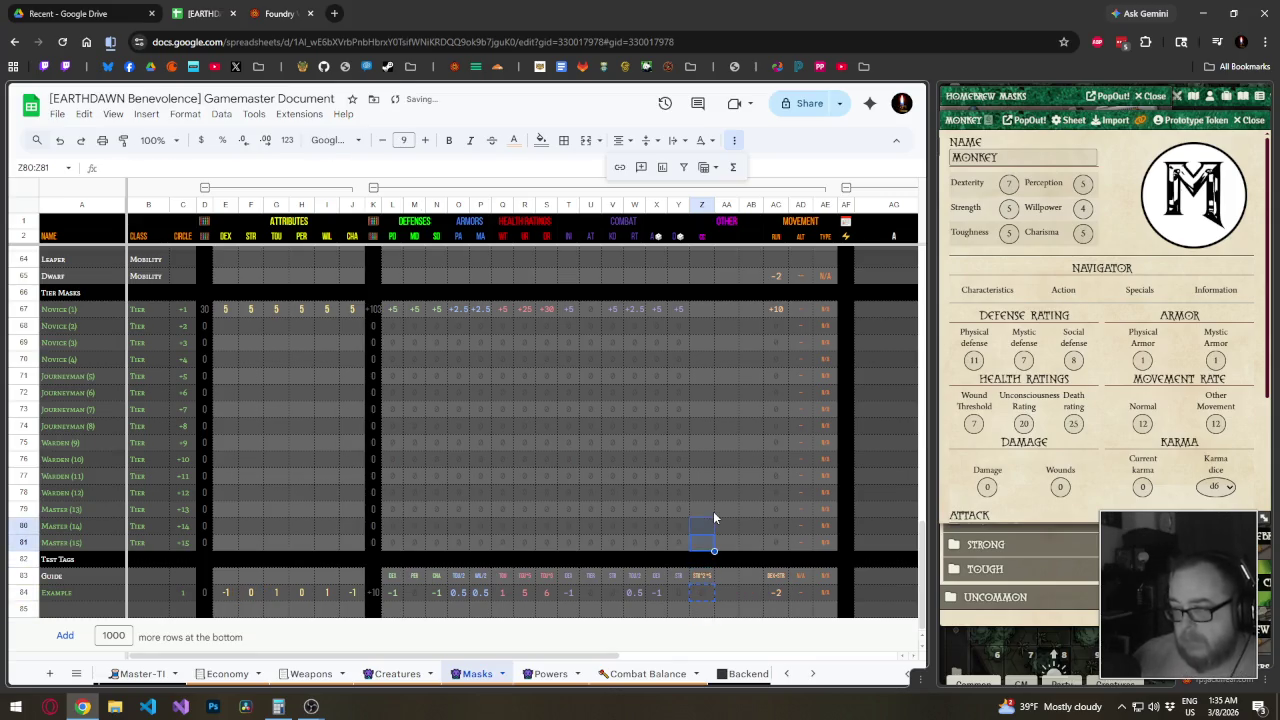
Paste the Z84 formula into the Tier rows, Mobility rows and rows Z3:Z55
key(shift+Up)
key(shift+Up)
key(shift+Up)
key(shift+Up)
key(shift+Up)
key(shift+Up)
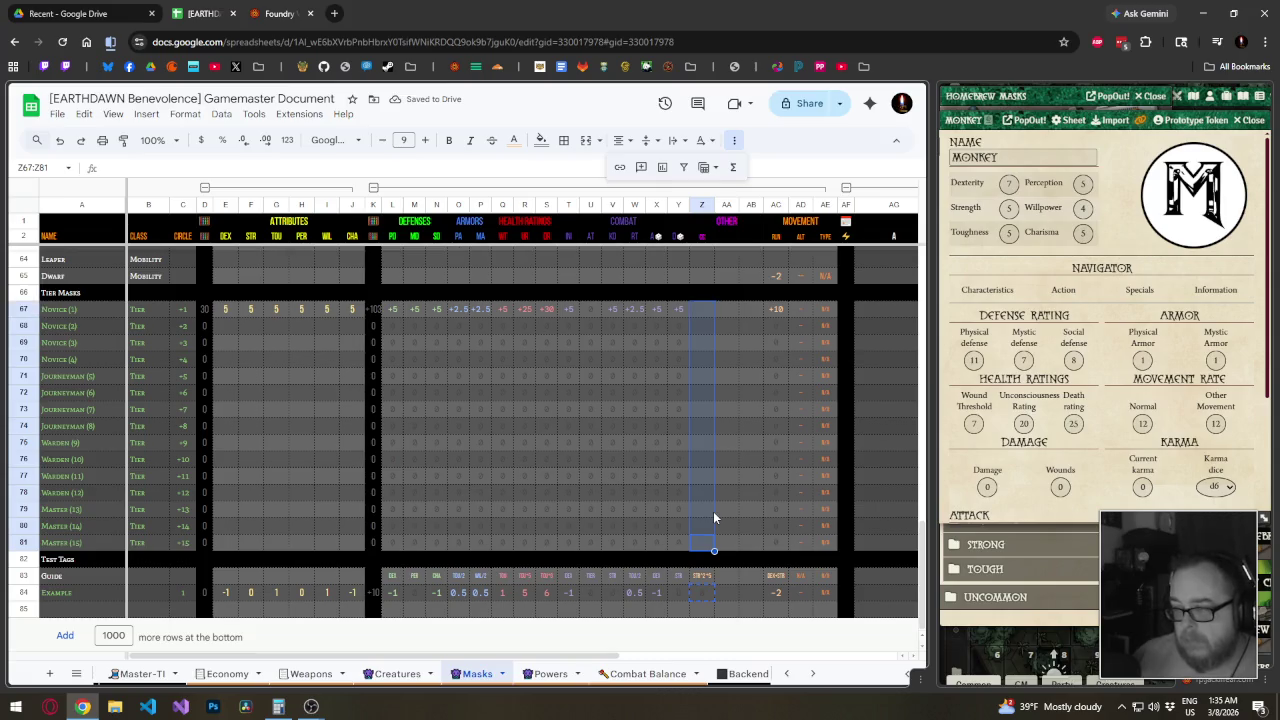
key(ctrl+v)
click(713, 524)
key(Down)
key(Up)
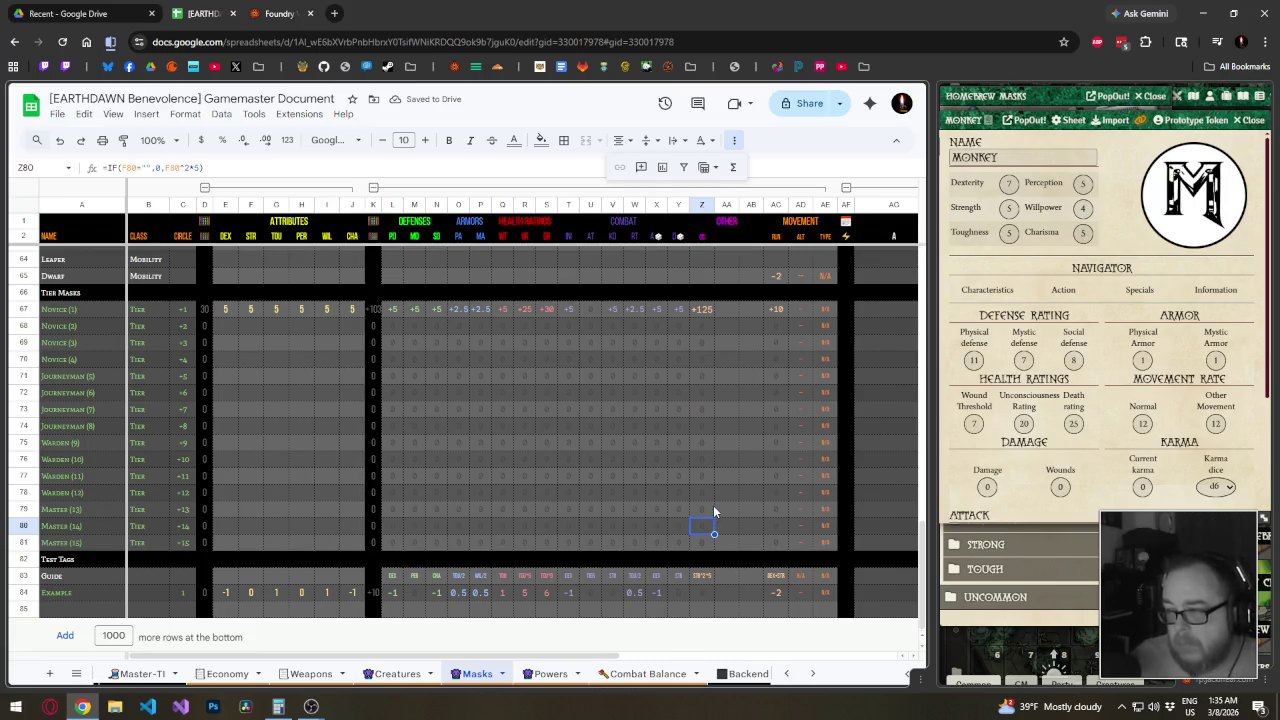
scroll(713, 505, up, 4)
drag(703, 475, 709, 347)
key(ctrl+v)
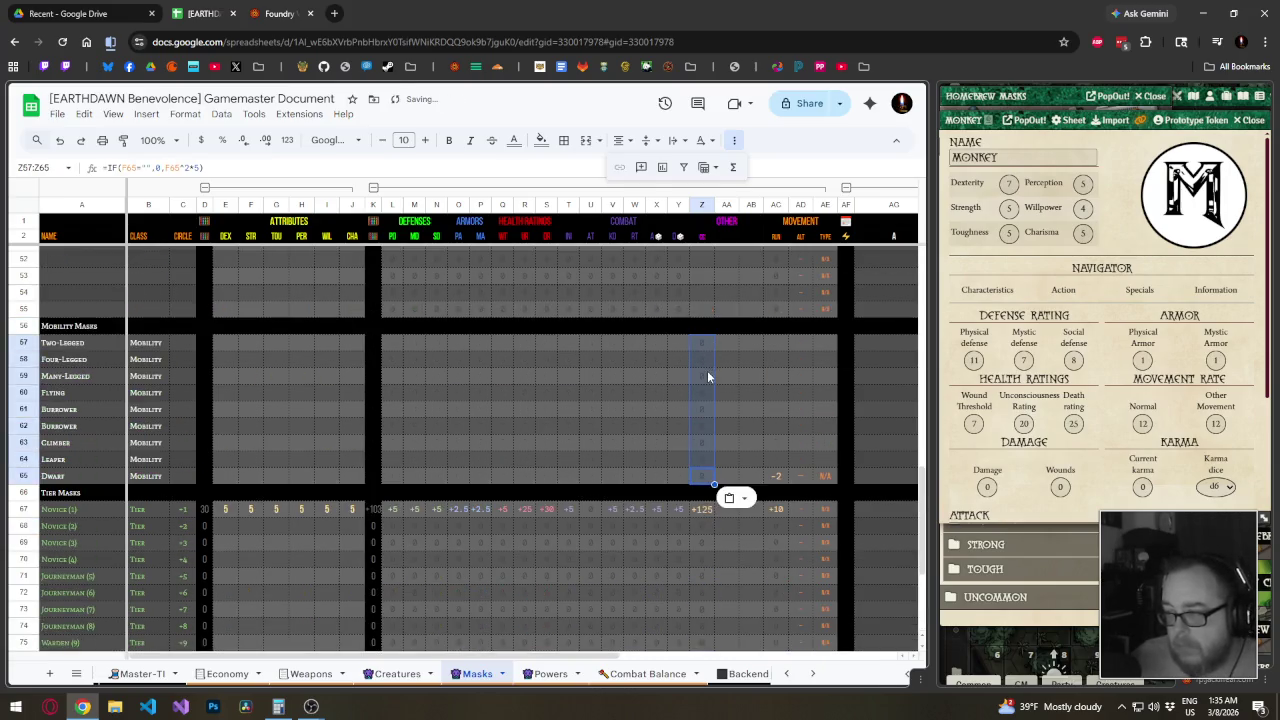
scroll(699, 467, up, 3)
drag(701, 445, 694, 210)
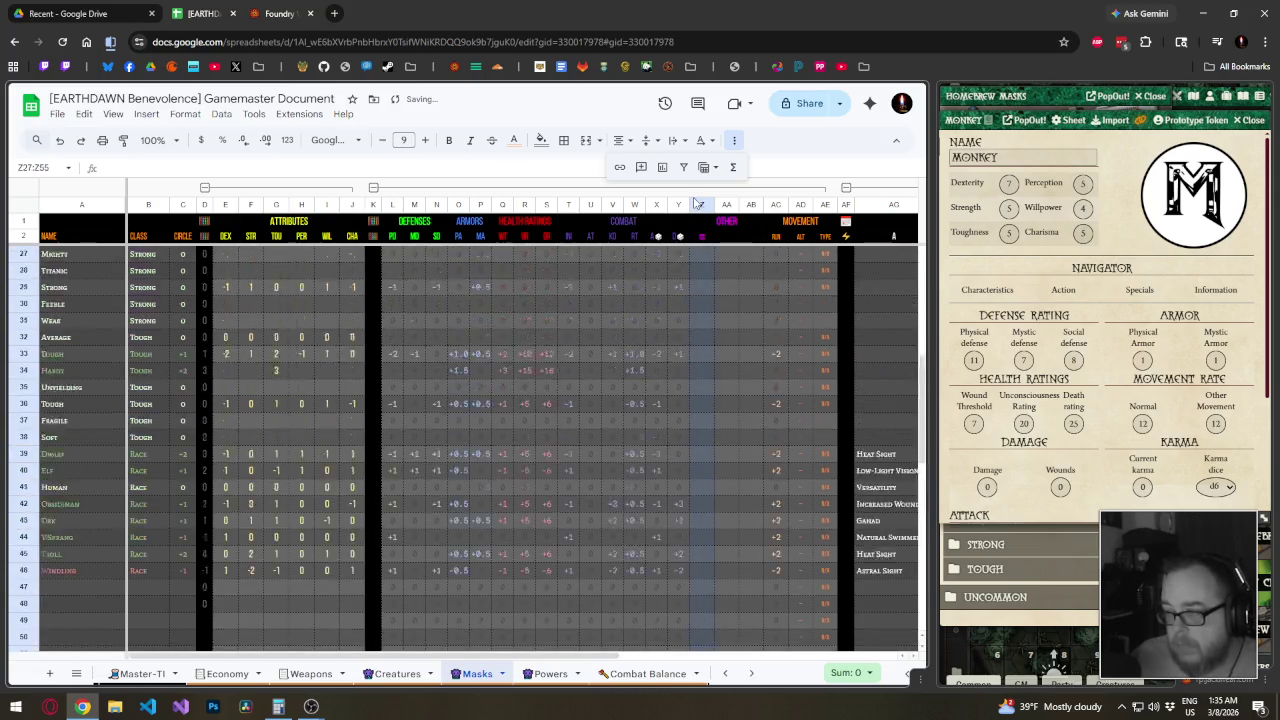
key(ctrl+v)
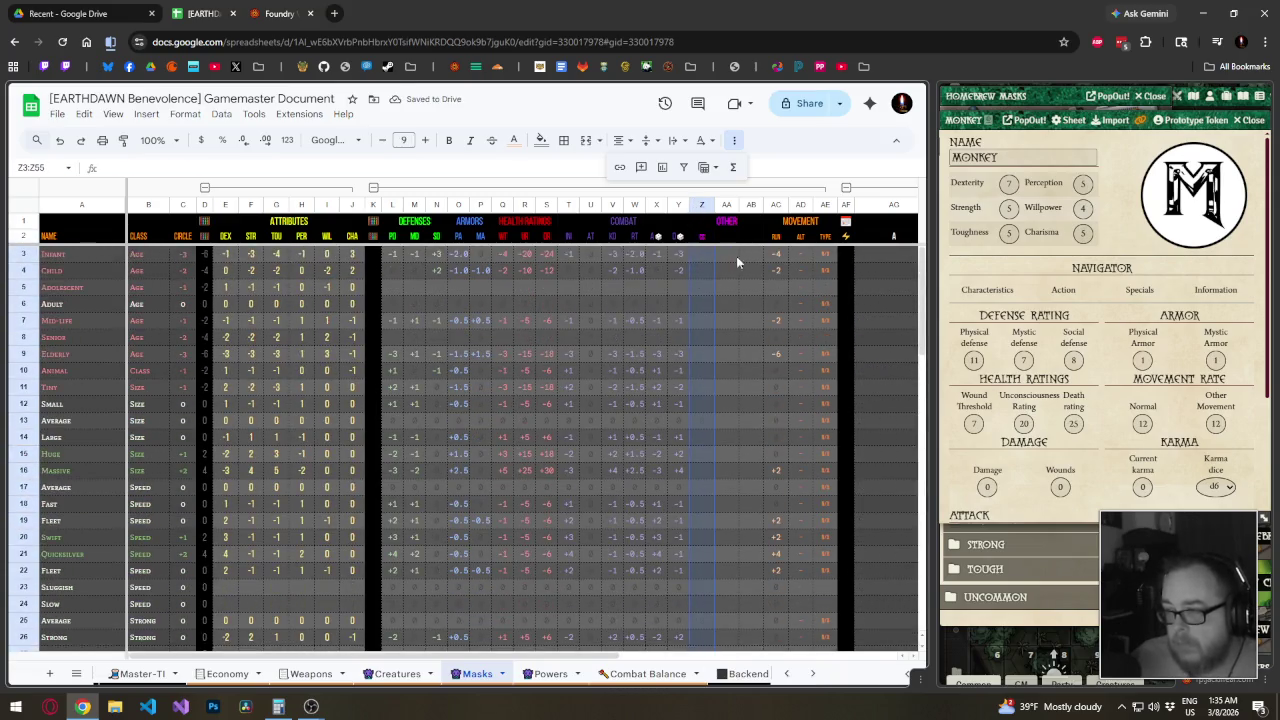
Review column Z results such as Infant +45 and Massive +80, then select header AA2
click(728, 268)
scroll(735, 300, down, 1)
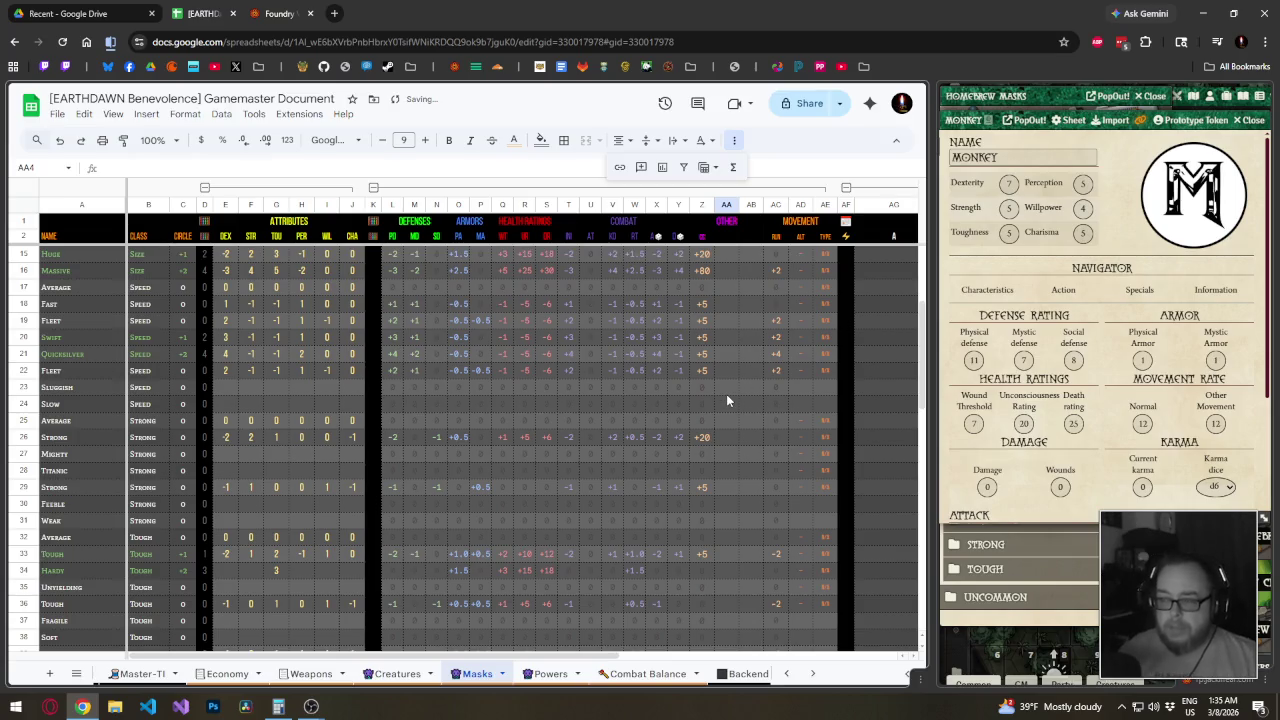
scroll(726, 394, down, 10)
scroll(724, 405, down, 2)
scroll(722, 410, up, 12)
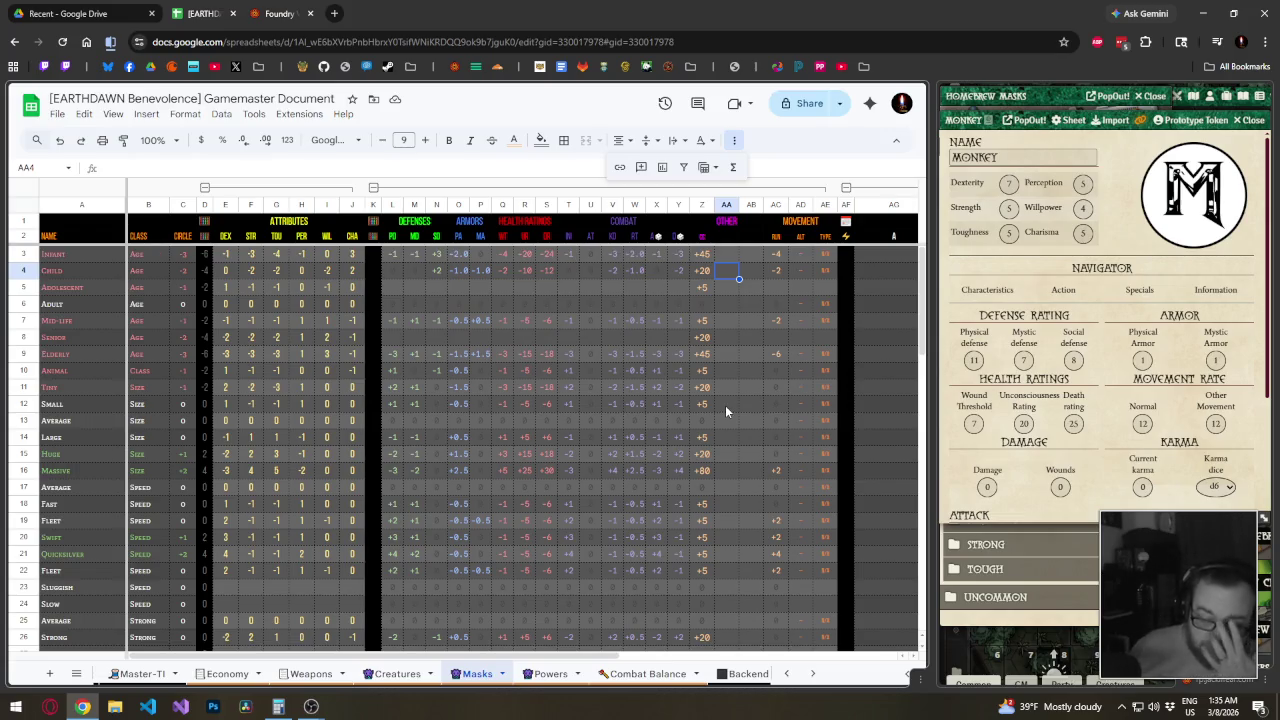
scroll(726, 416, down, 4)
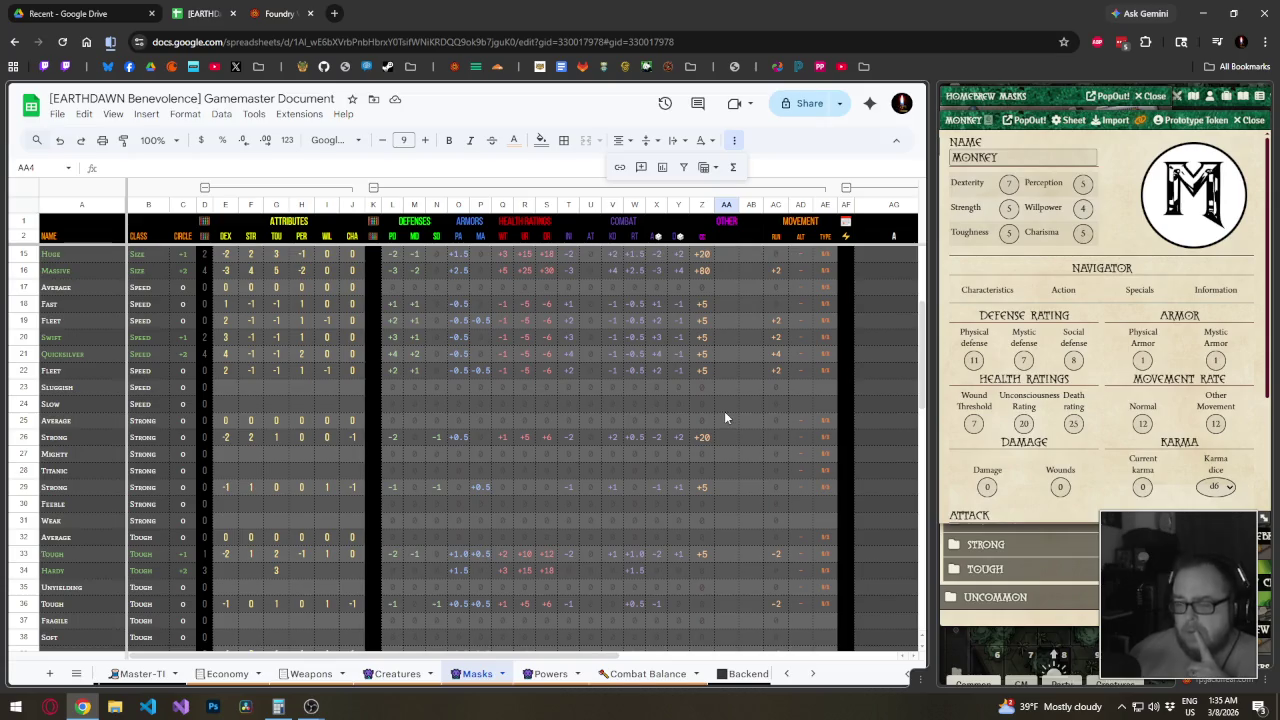
scroll(723, 420, down, 3)
scroll(723, 420, down, 3)
scroll(723, 420, up, 6)
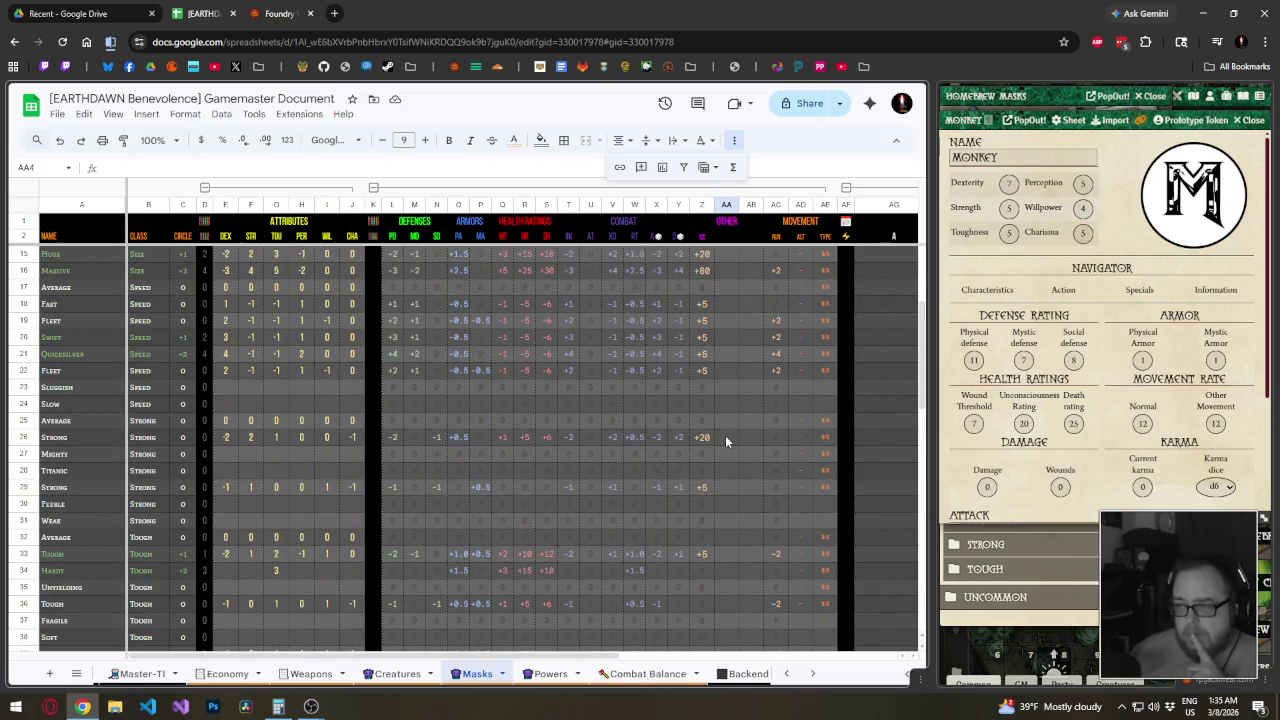
scroll(725, 441, up, 4)
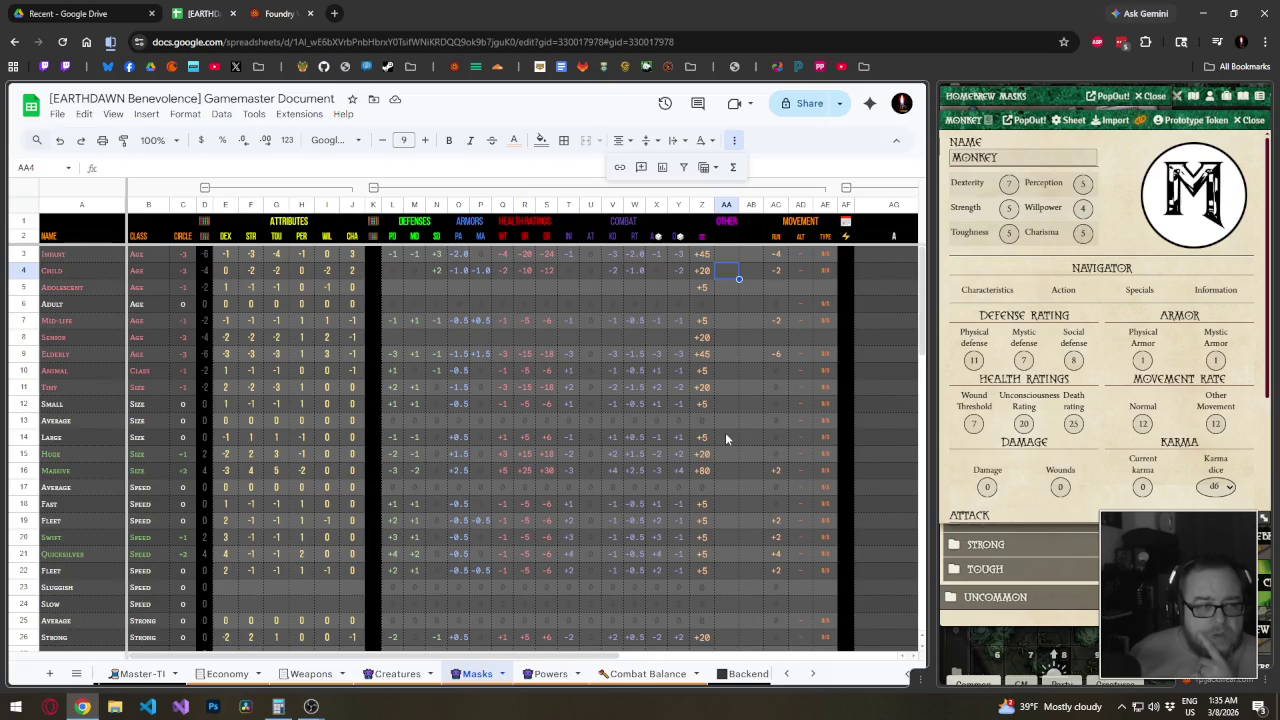
click(730, 238)
text(KP)
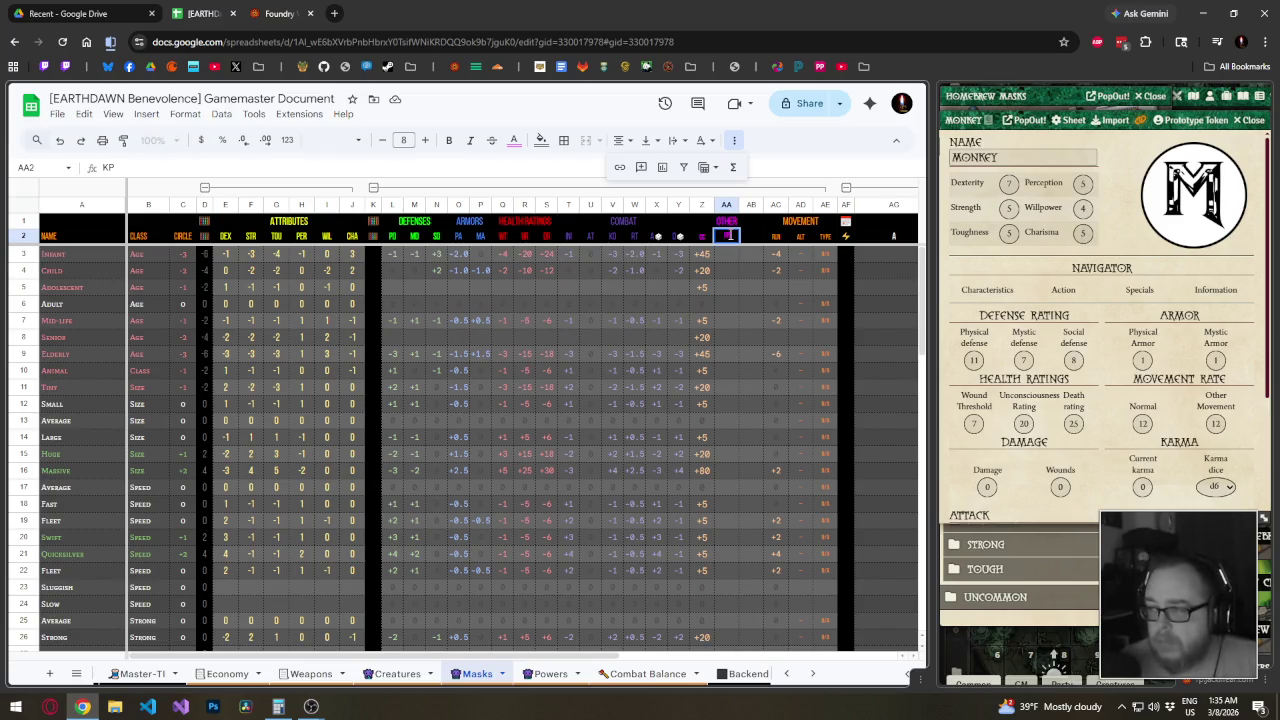
key(Return)
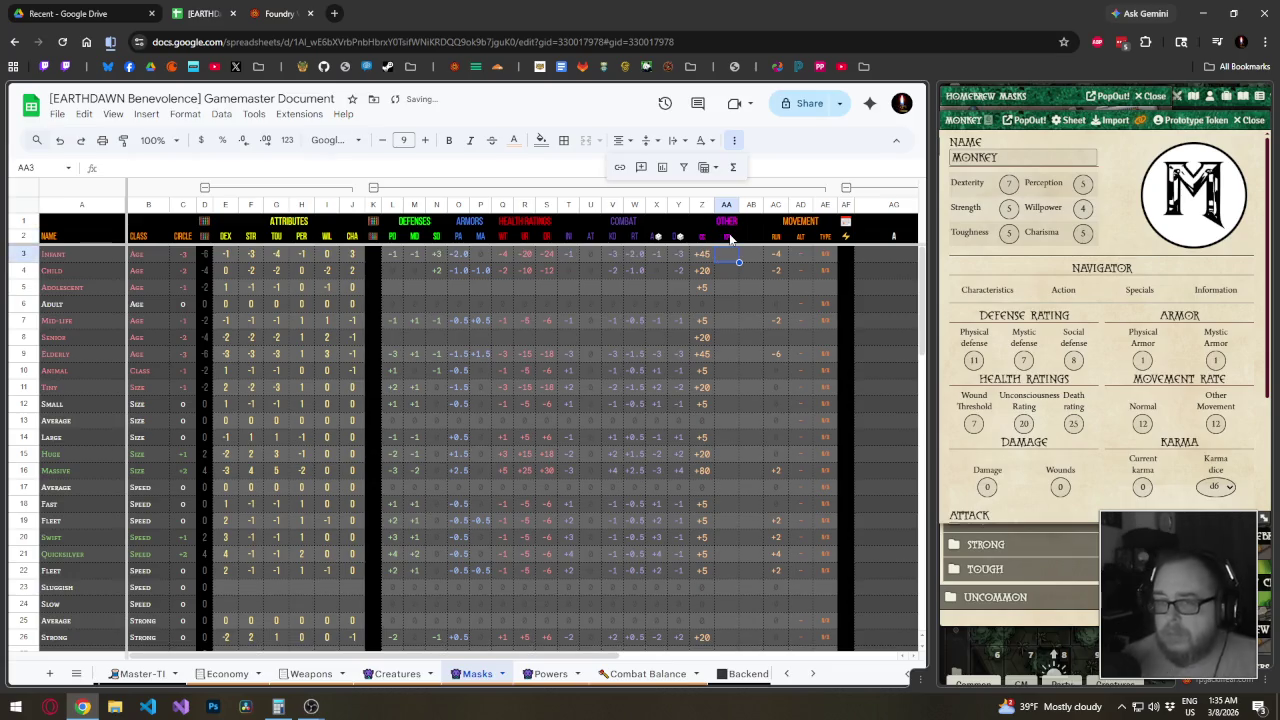
text(0)
key(Return)
key(shift+Down)
key(shift+Down)
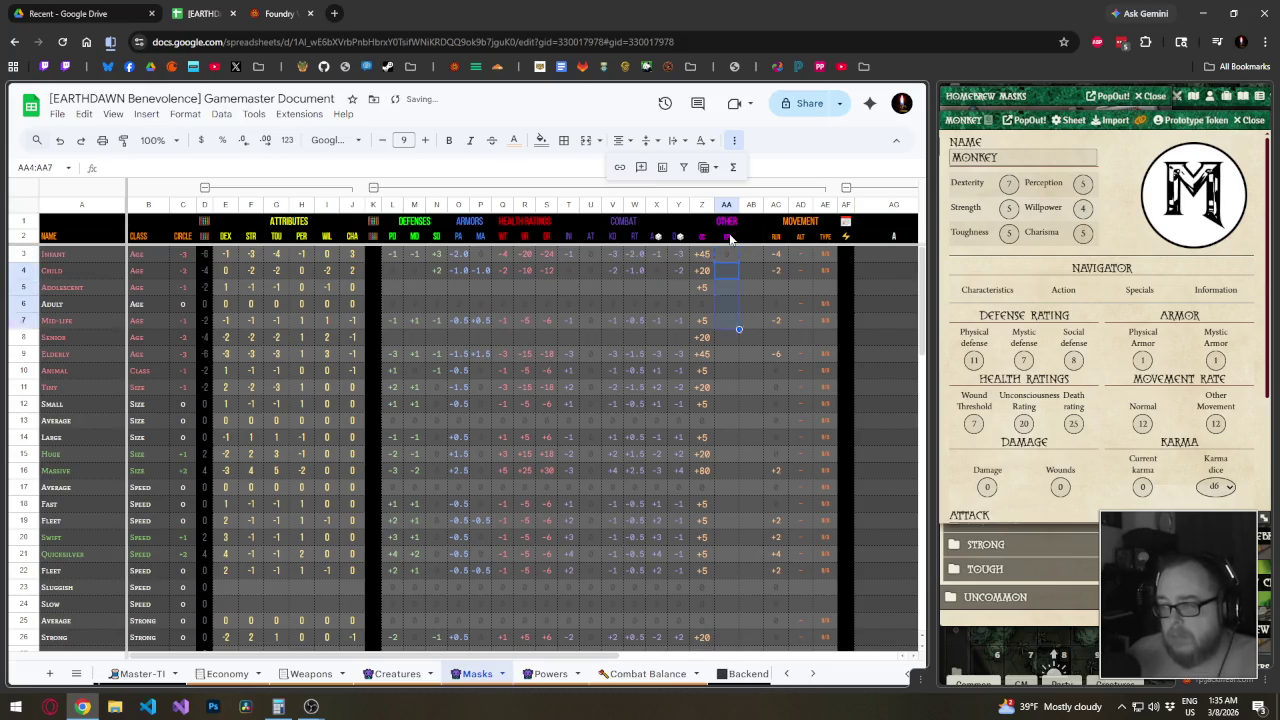
key(shift+Down)
key(shift+Down)
key(shift+Down)
key(shift+Down)
key(shift+Down)
key(shift+Down)
key(shift+Down)
key(shift+Down)
key(shift+Down)
key(shift+Down)
key(shift+Down)
key(shift+Down)
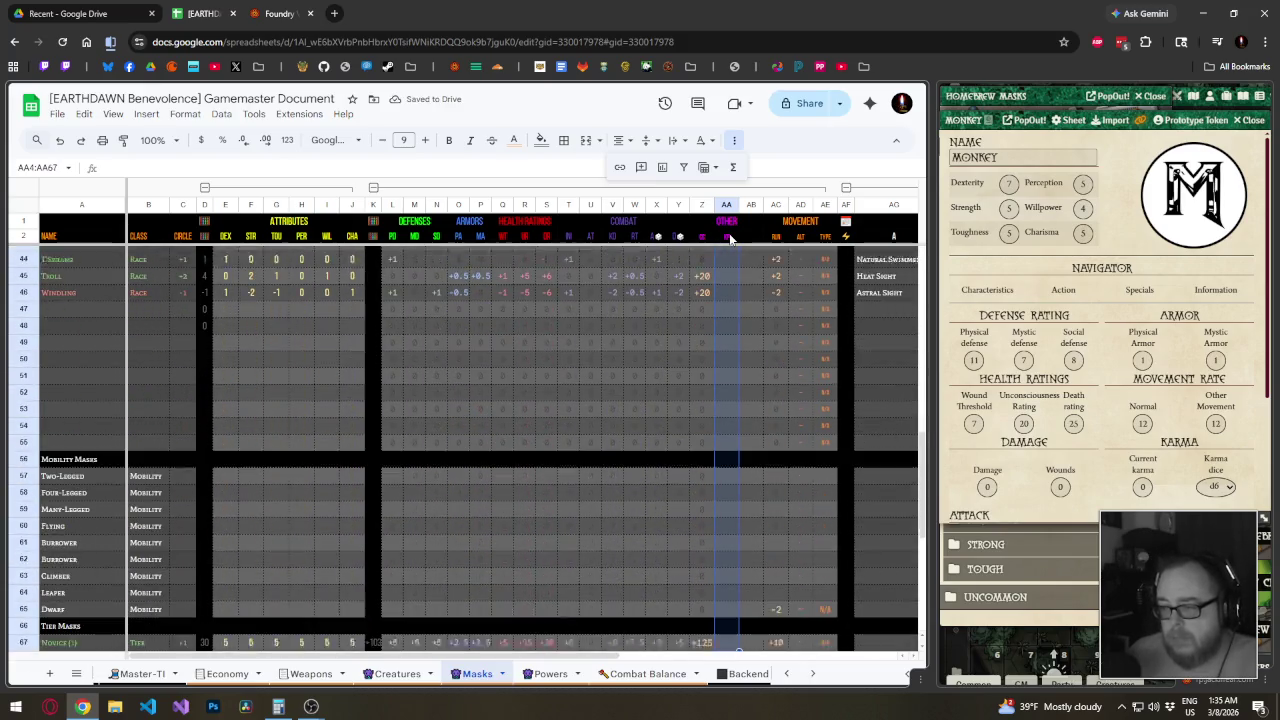
key(shift+Up)
key(shift+Up)
key(shift+Up)
scroll(718, 436, down, 5)
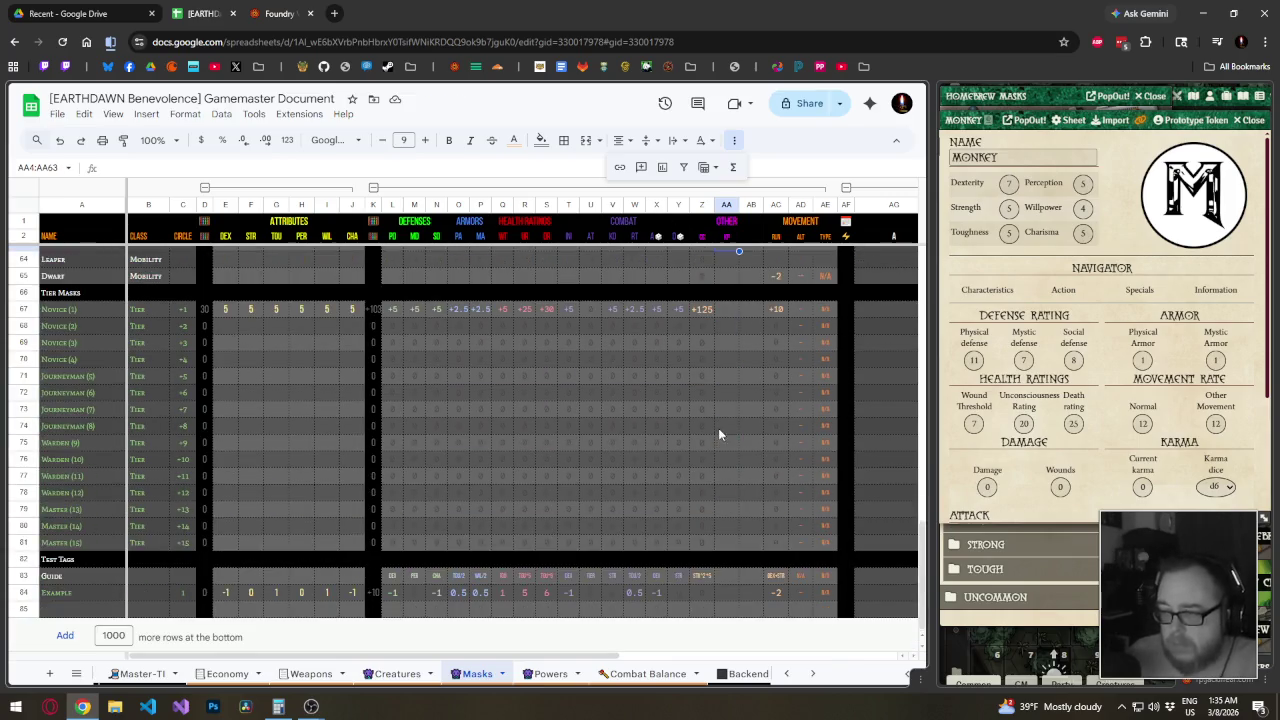
click(733, 575)
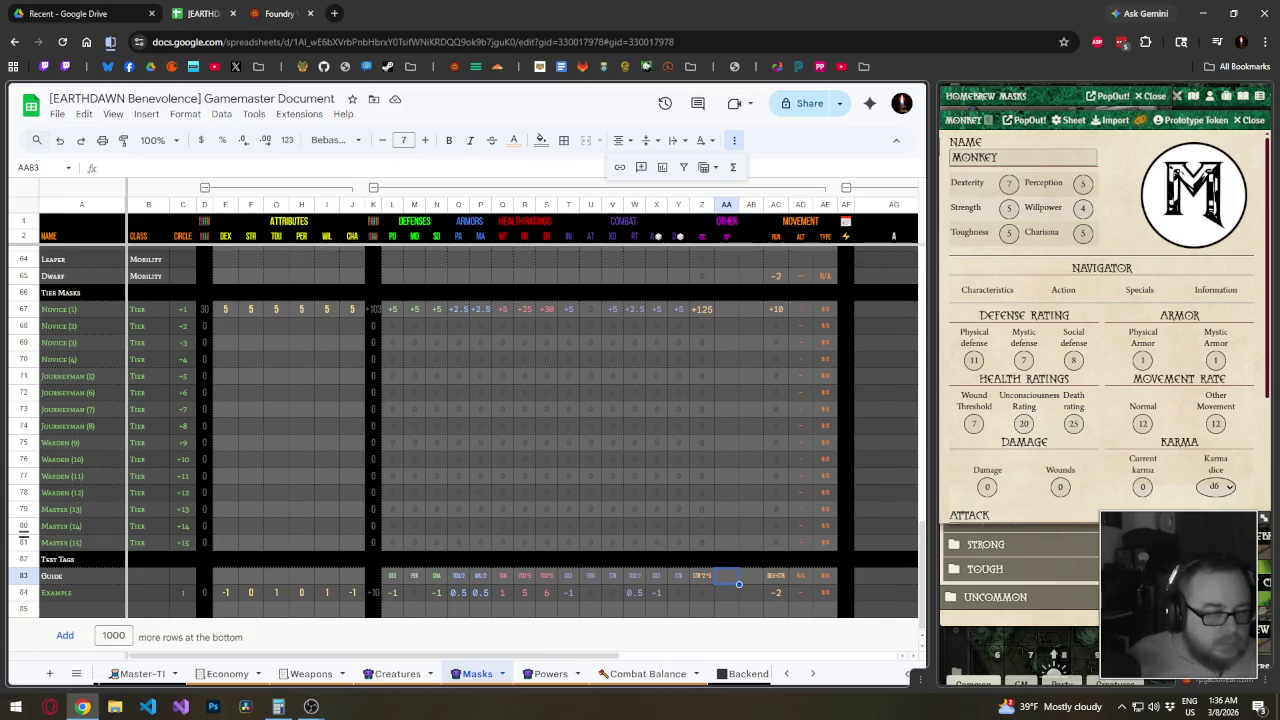
click(731, 542)
scroll(731, 545, up, 5)
scroll(731, 545, up, 5)
scroll(731, 545, up, 5)
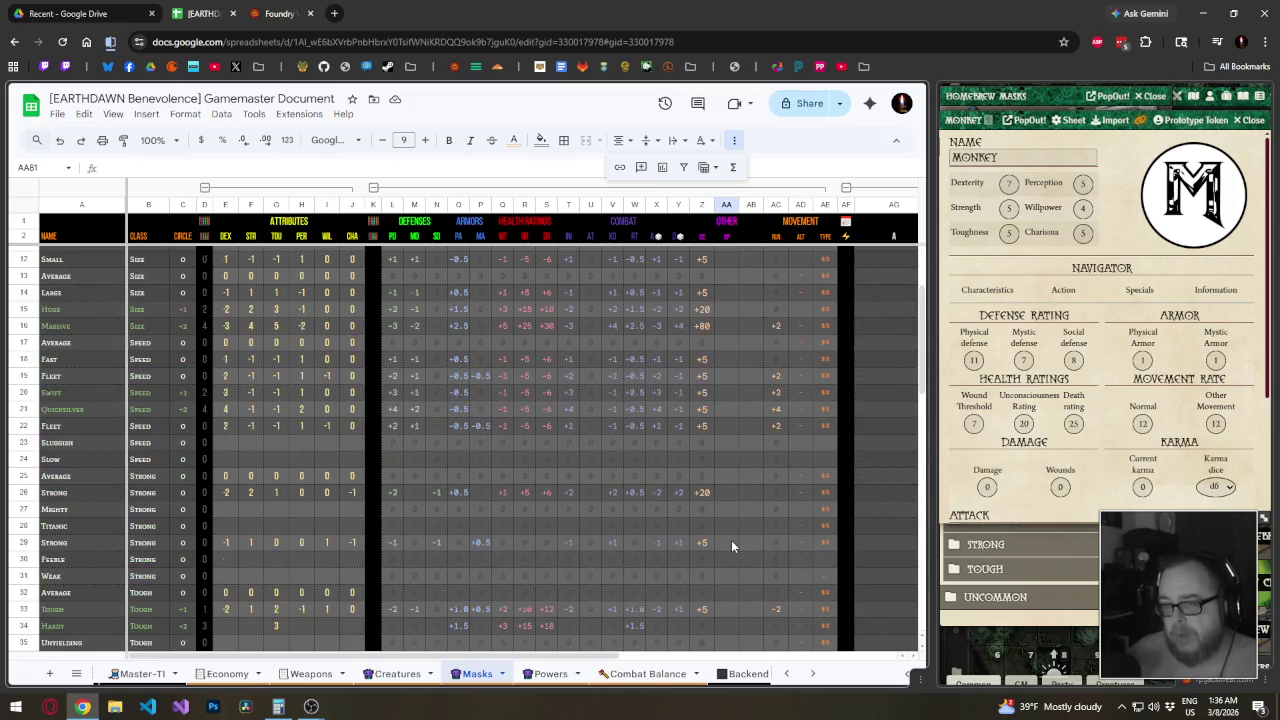
scroll(731, 545, up, 3)
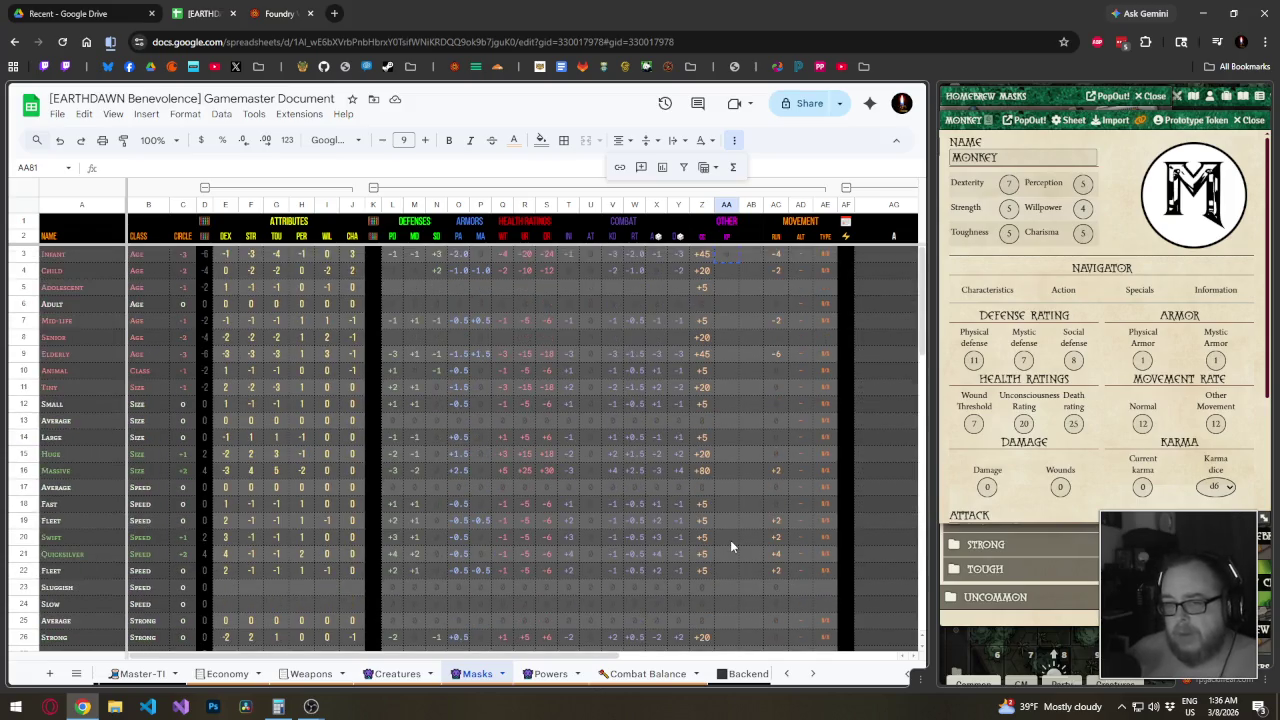
click(731, 251)
scroll(726, 469, down, 9)
scroll(726, 469, down, 8)
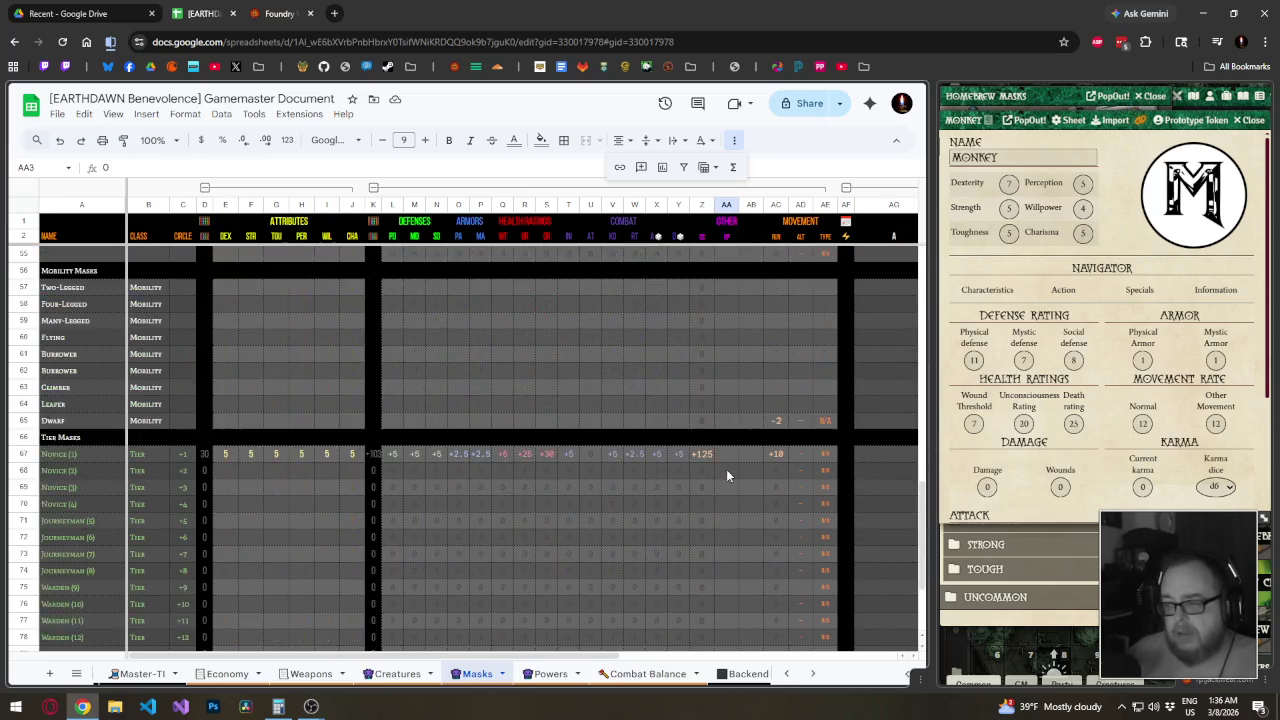
Paste 0 into column AA for the Two-Legged and Mobility mask rows through Dwarf
scroll(726, 469, up, 4)
scroll(726, 469, up, 3)
shift+click(730, 575)
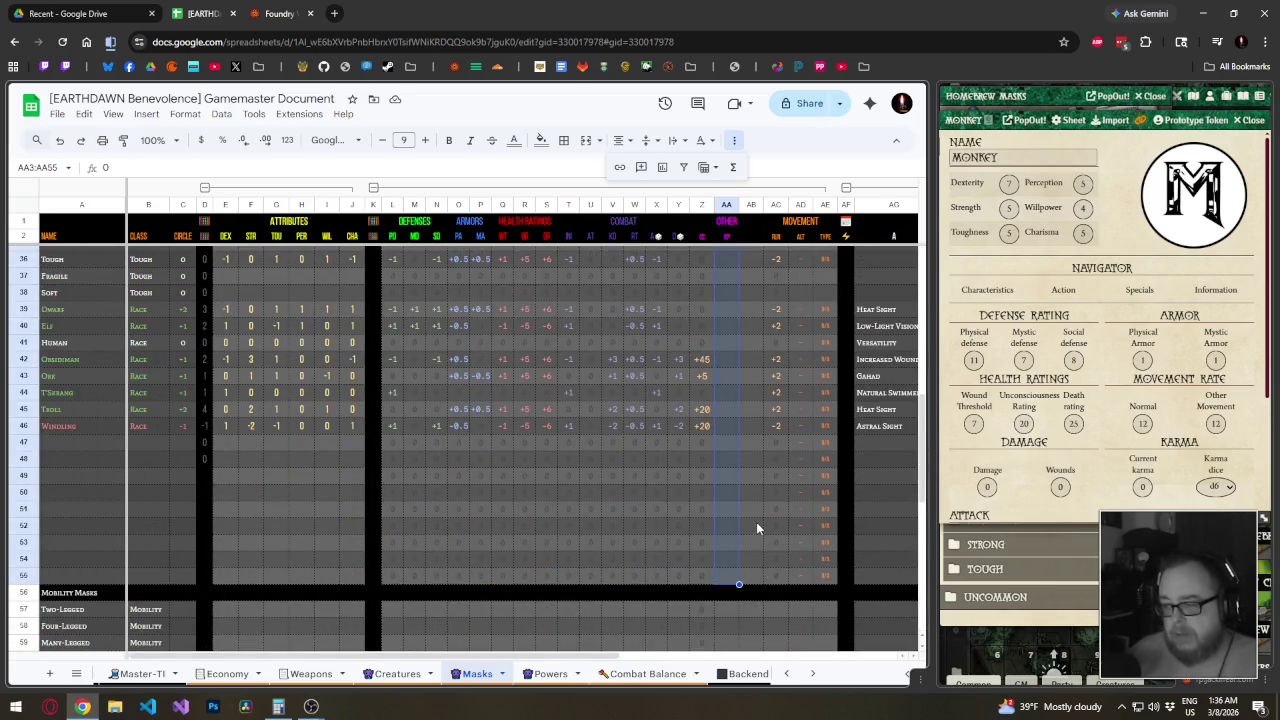
scroll(741, 524, down, 7)
scroll(726, 390, up, 2)
drag(726, 342, 730, 480)
text(0)
scroll(736, 454, up, 4)
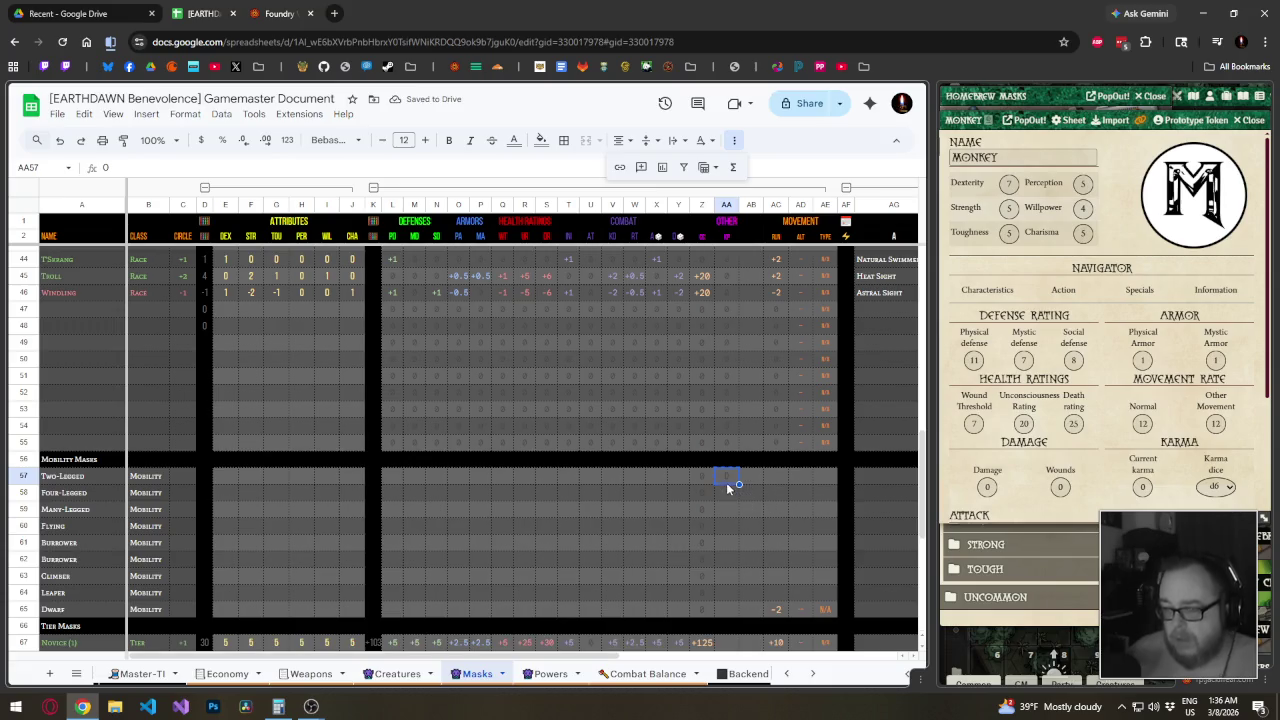
drag(726, 482, 726, 525)
key(ctrl+c)
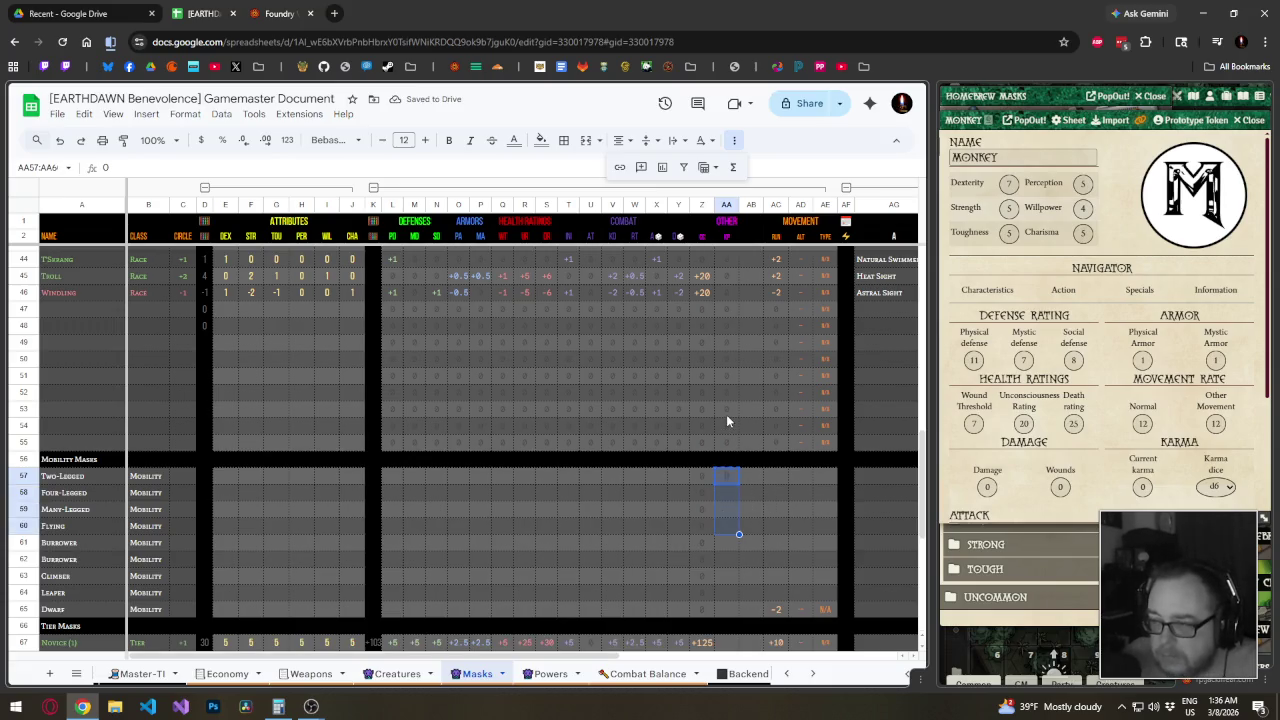
drag(716, 487, 726, 601)
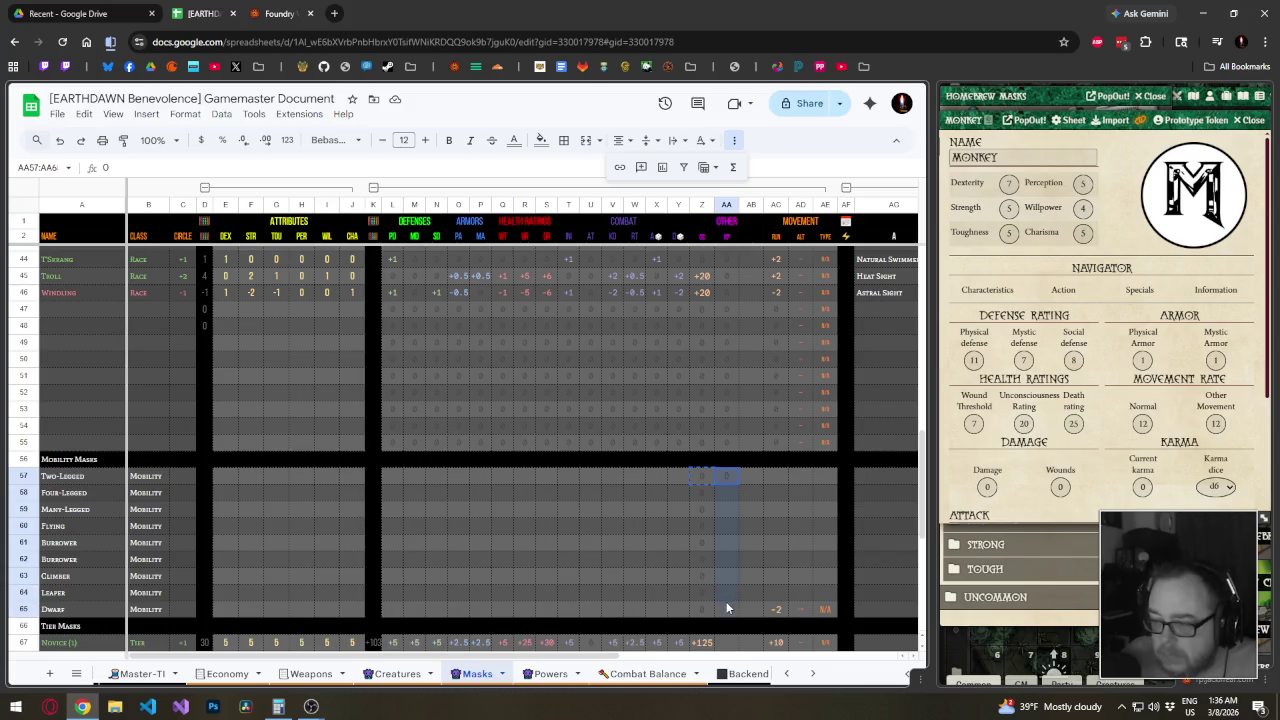
key(ctrl+v)
Fill the Tier mask cells in column AA with 0 and copy it into the Guide row
click(705, 476)
scroll(717, 504, down, 1)
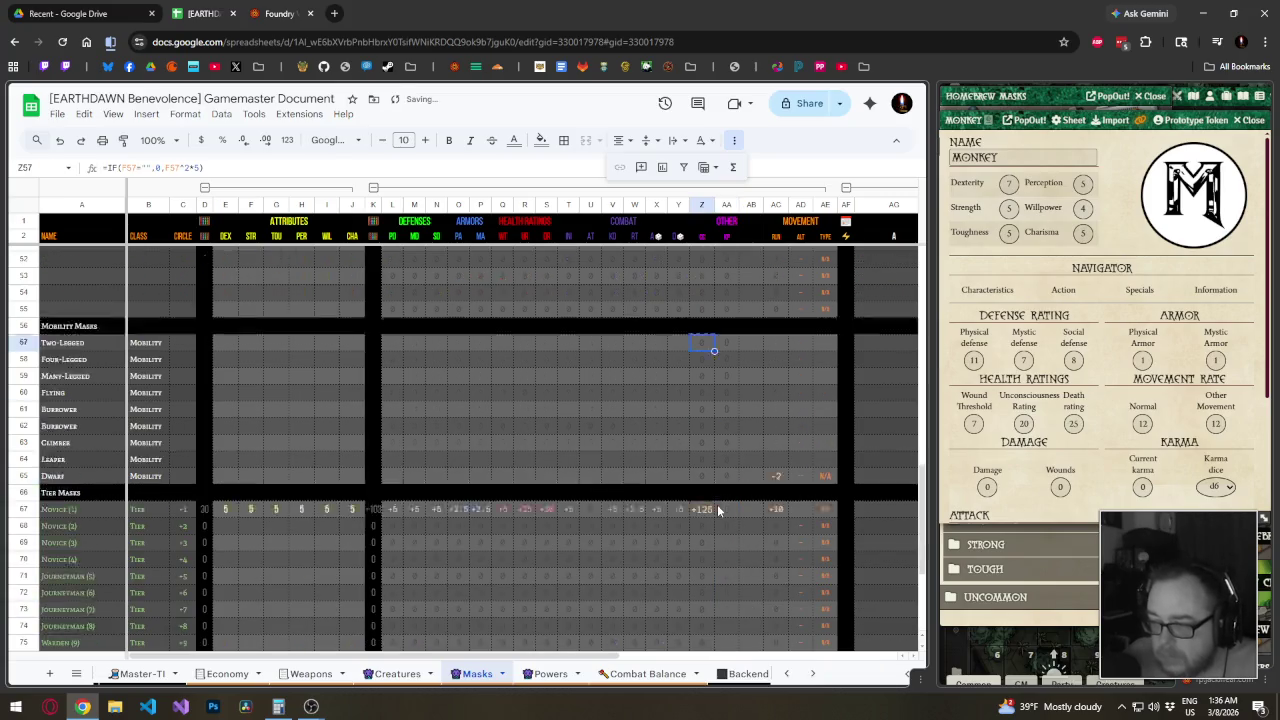
scroll(717, 504, down, 3)
drag(726, 442, 727, 543)
scroll(724, 554, down, 3)
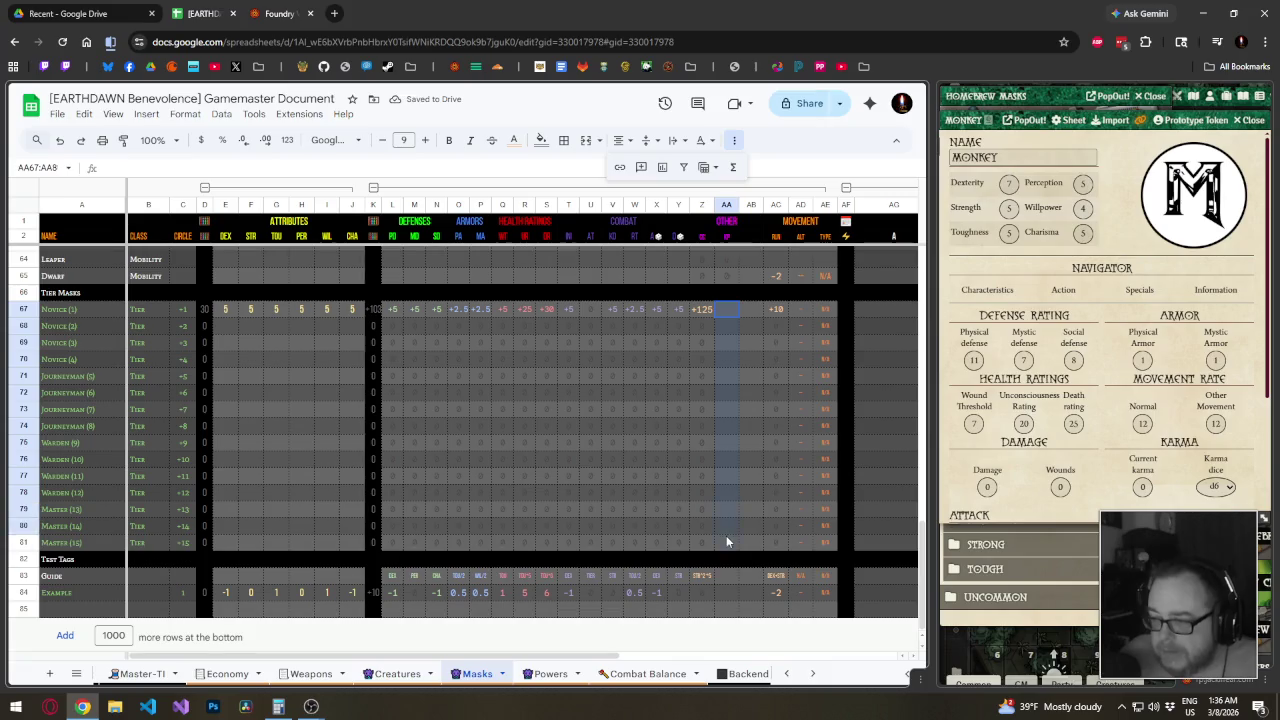
key(ctrl+v)
click(730, 545)
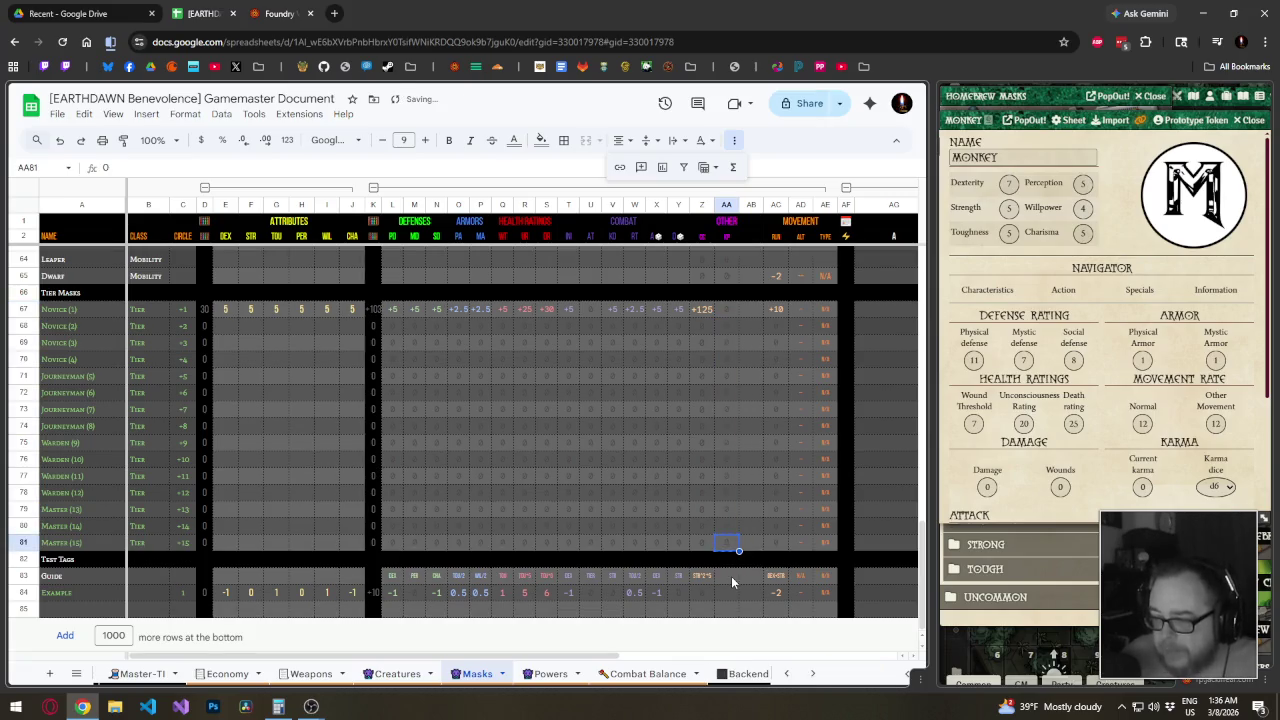
key(ctrl+c)
click(730, 580)
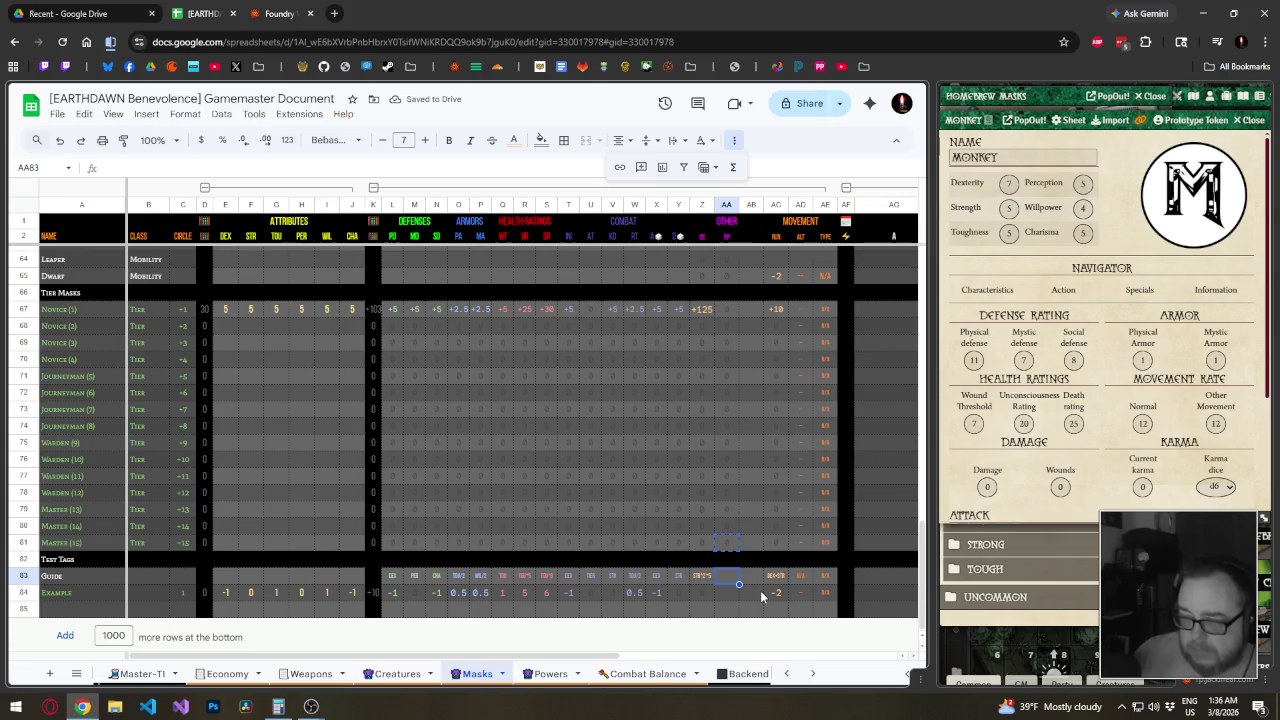
key(ctrl+v)
key(Return)
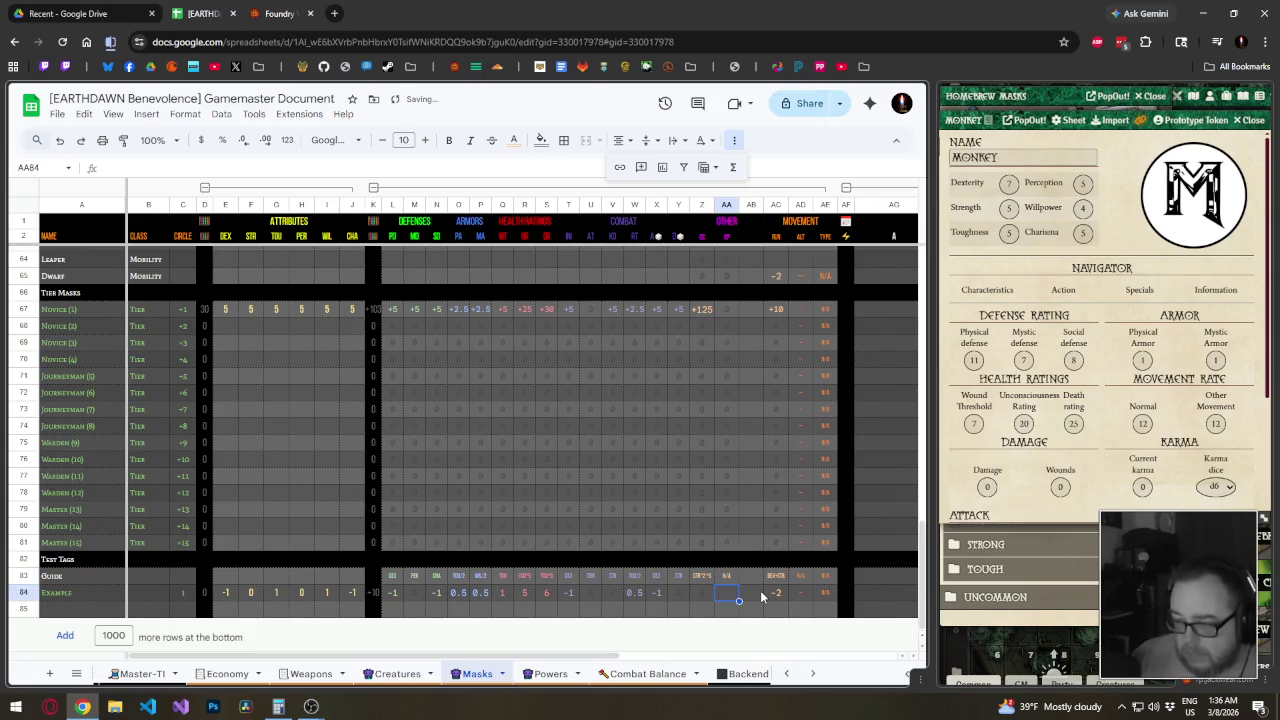
key(Down)
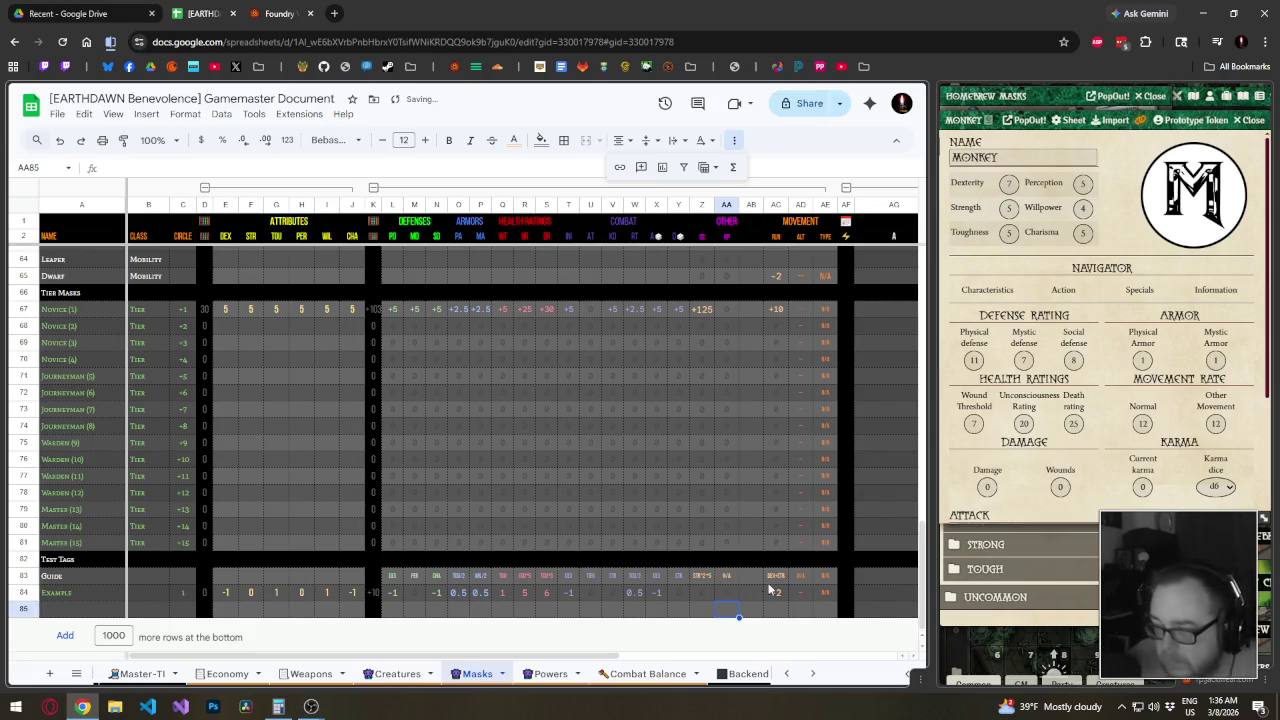
Set columns L–AE to the default Arial font and raise their font size by one
scroll(750, 383, up, 10)
scroll(746, 382, up, 10)
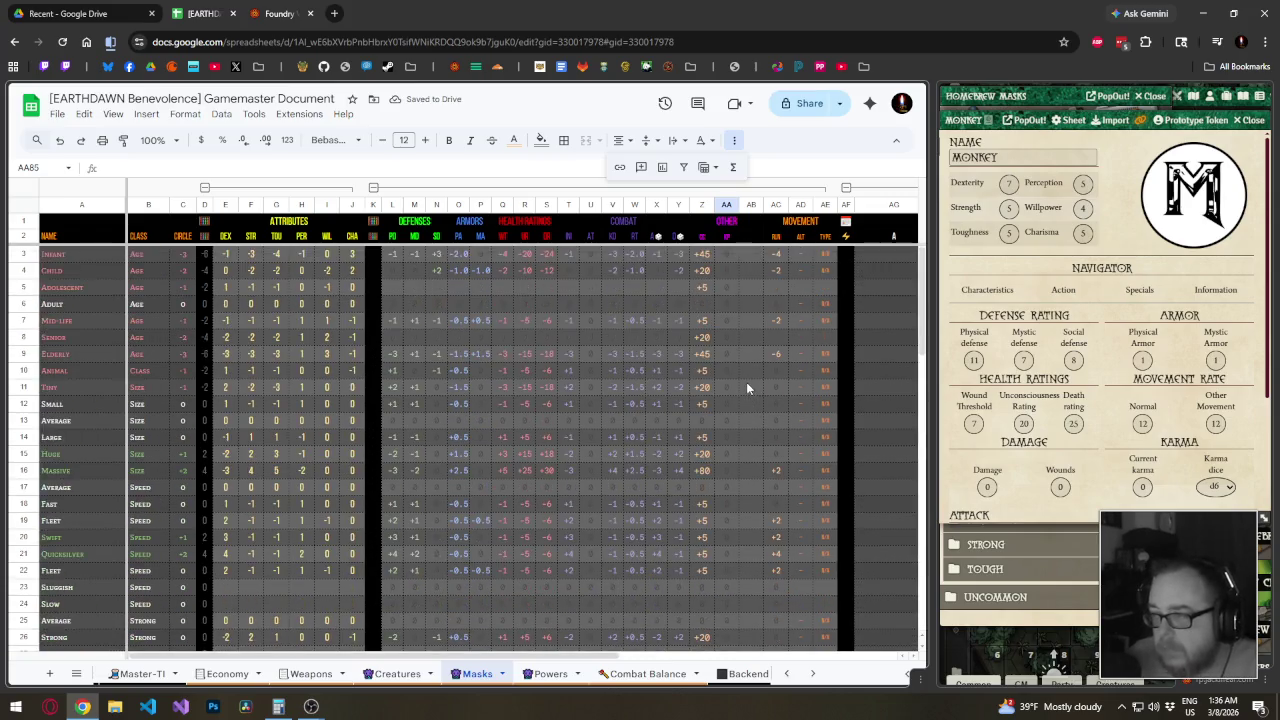
drag(391, 204, 824, 204)
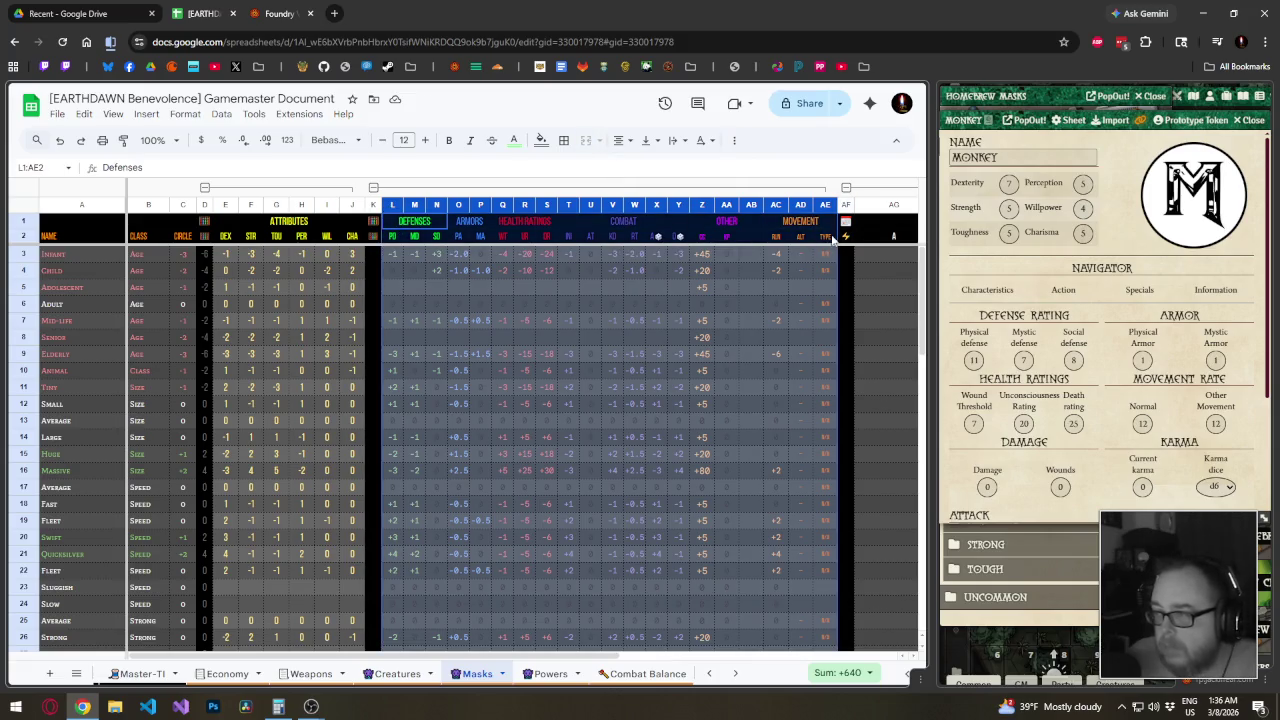
click(343, 141)
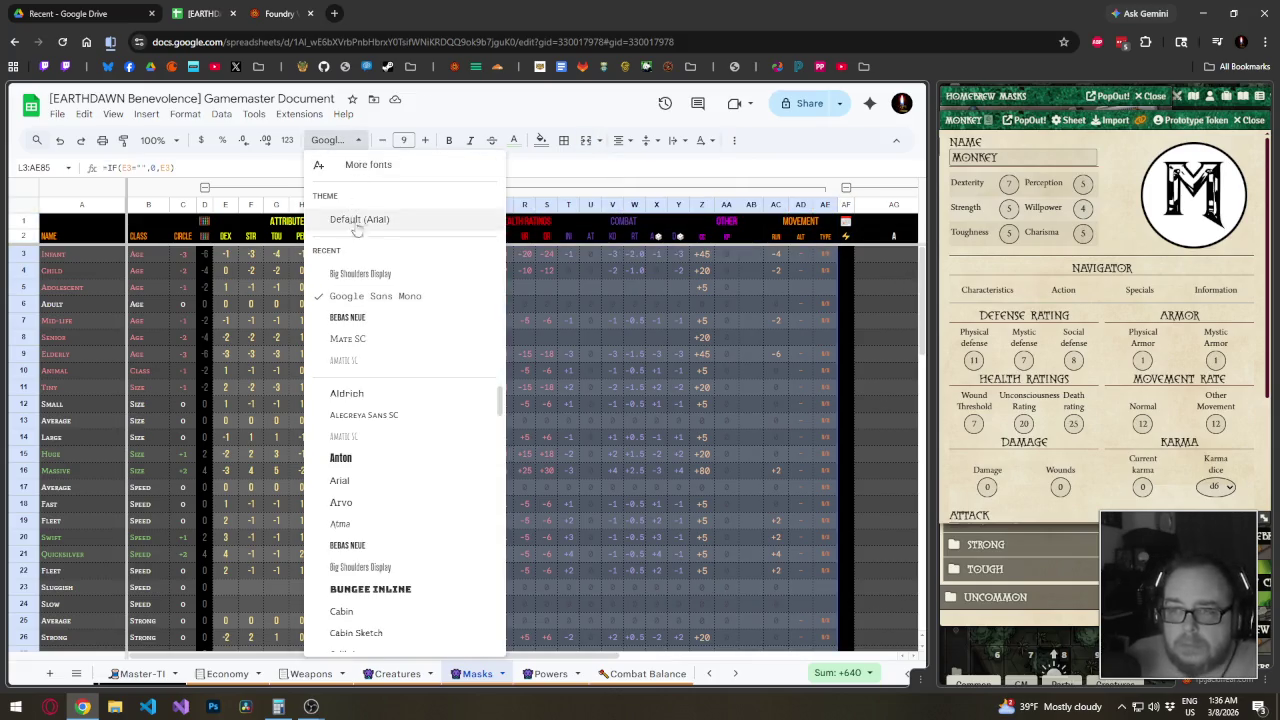
click(340, 296)
click(425, 141)
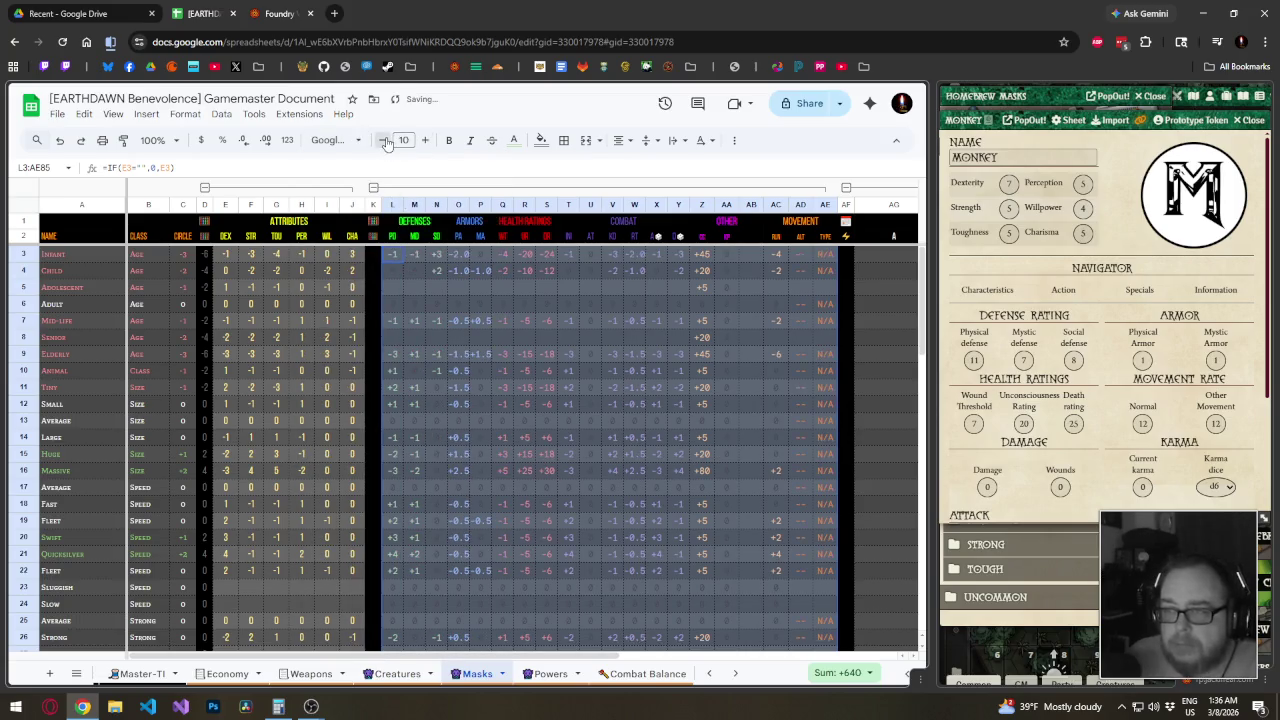
Copy the blank row 55 cells L55:AB55 and delete the spare column AB
click(735, 476)
scroll(735, 476, down, 10)
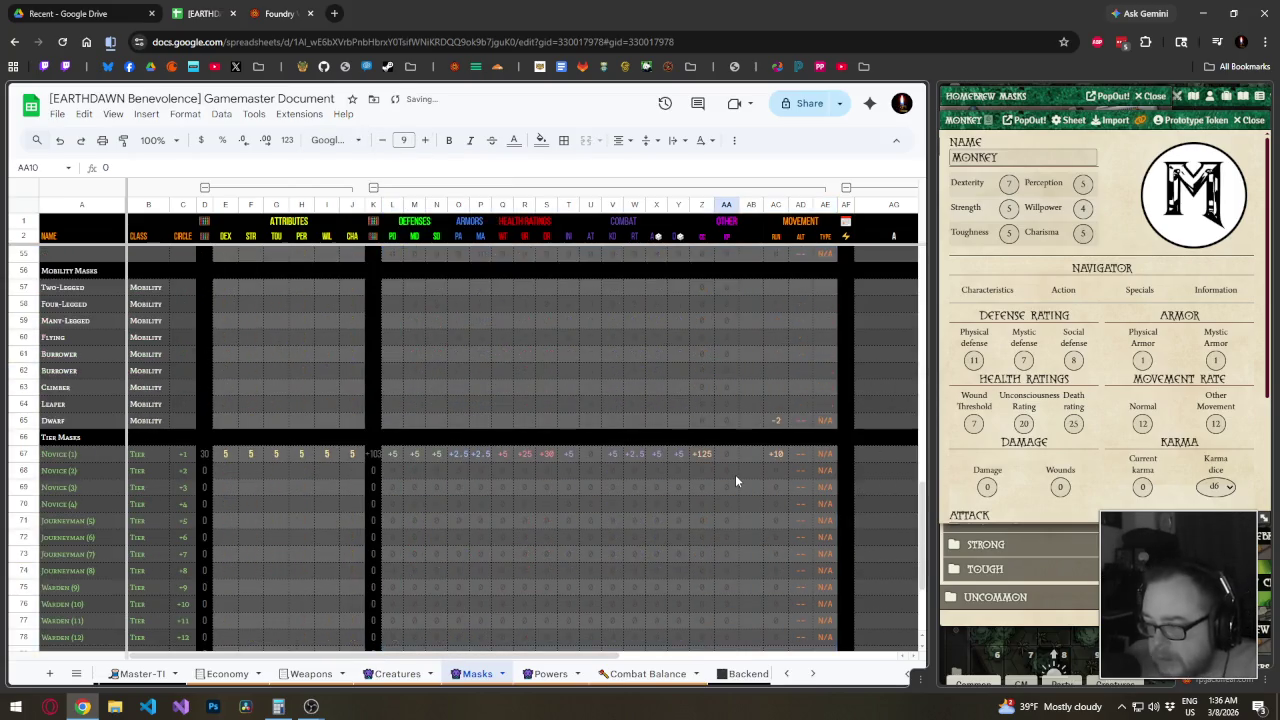
scroll(735, 481, up, 3)
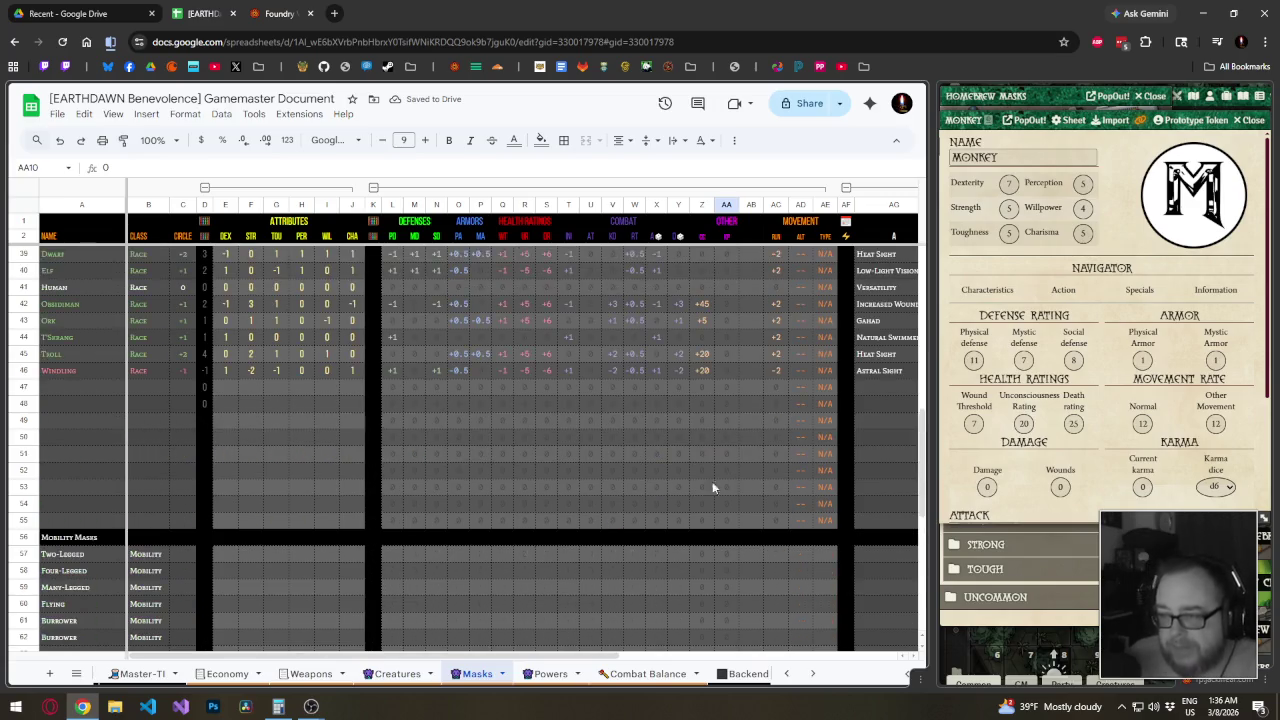
drag(392, 519, 751, 519)
key(ctrl+c)
click(751, 205)
right_click(751, 205)
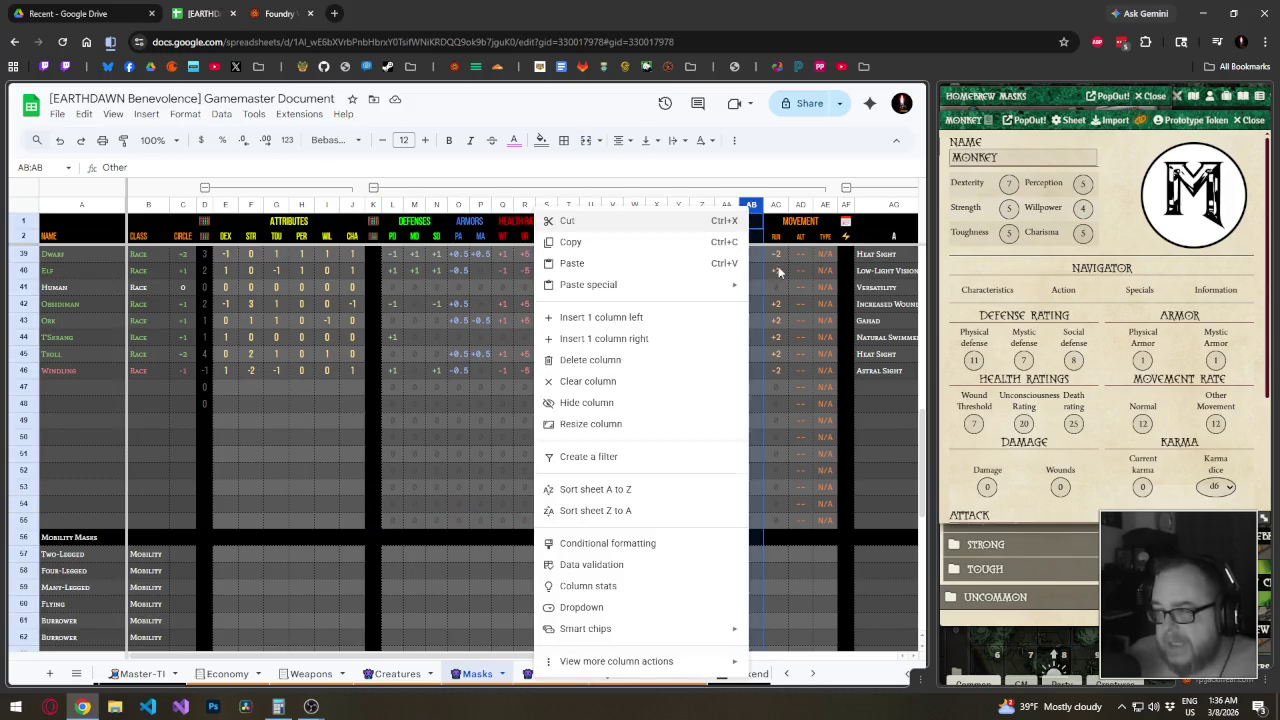
click(622, 360)
Paste the AC4:AD4 '--' and 'N/A' placeholders down, clearing them from the Mobility rows
click(700, 458)
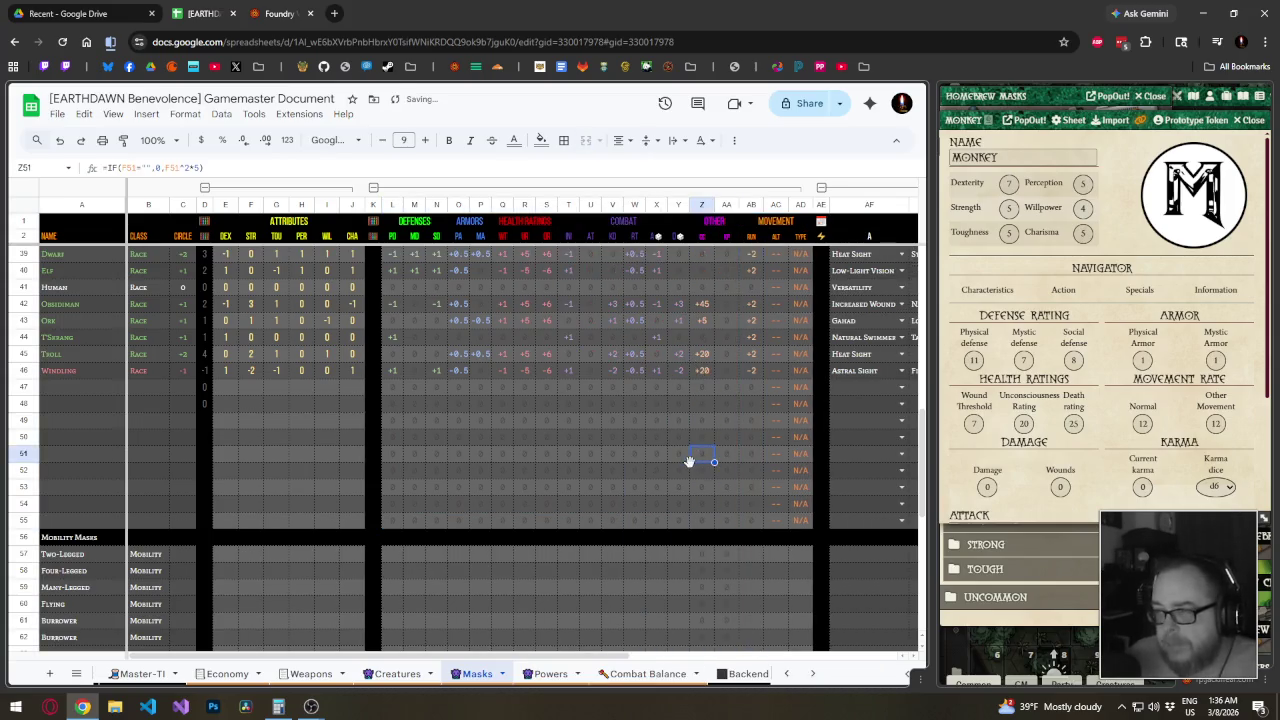
scroll(707, 462, up, 10)
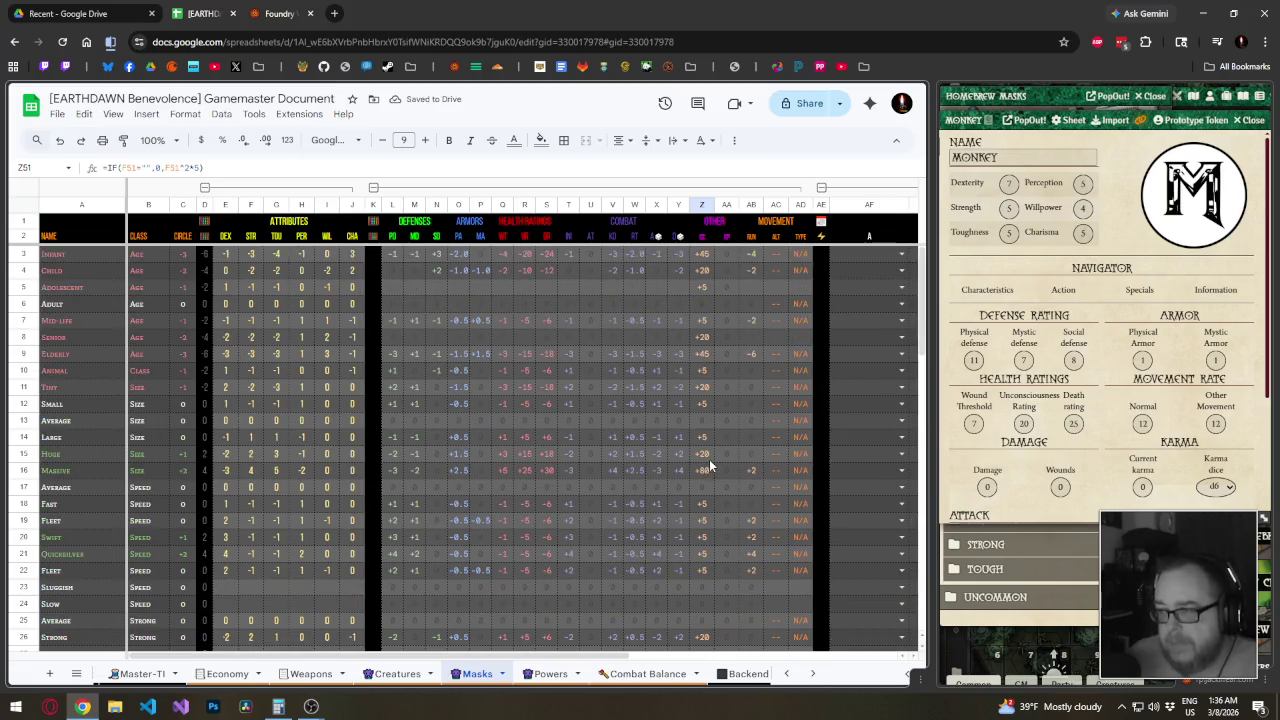
click(722, 253)
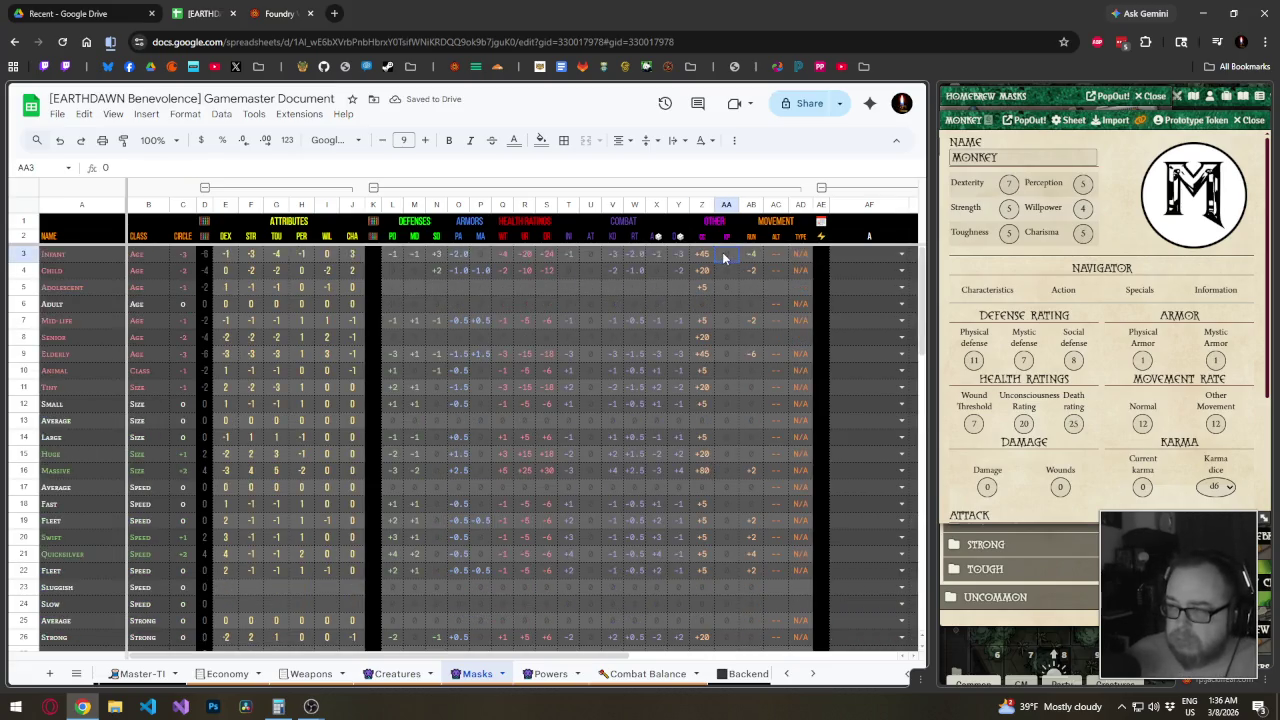
mouse_move(779, 277)
mouse_down()
mouse_move(798, 277)
mouse_move(781, 717)
mouse_move(793, 280)
mouse_move(802, 450)
mouse_up()
key(ctrl+v)
key(ctrl+v)
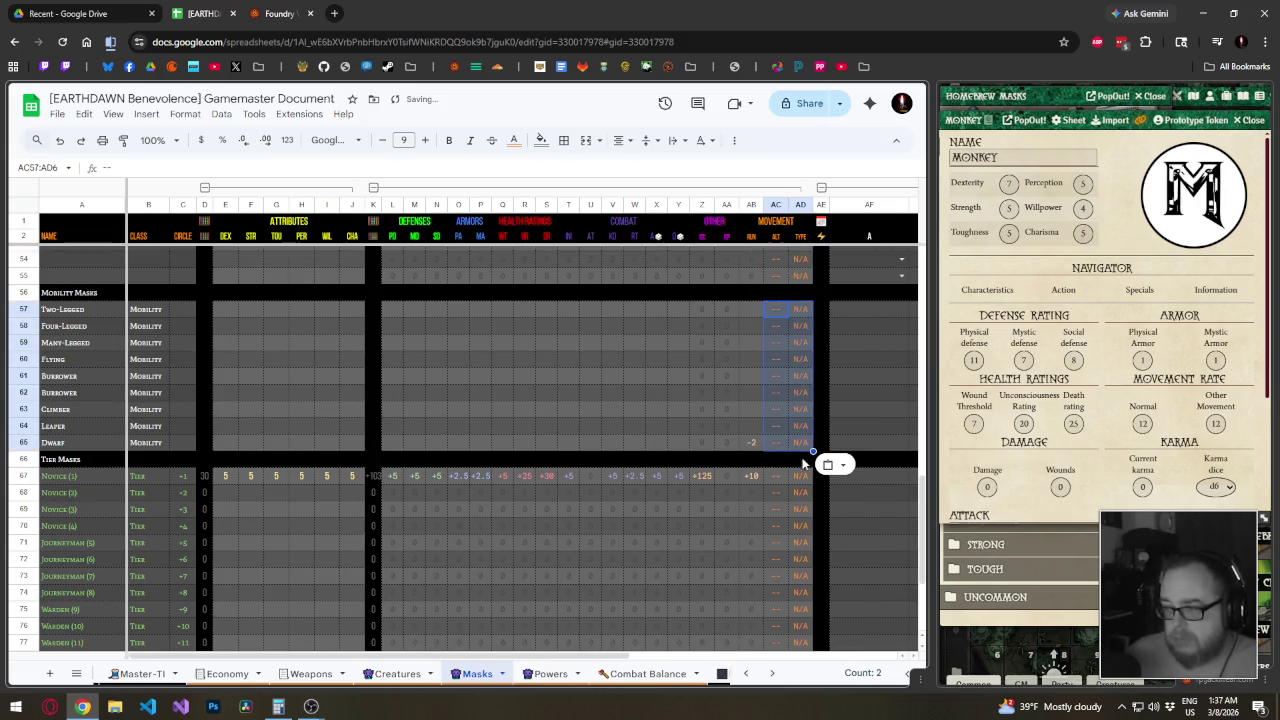
scroll(776, 522, down, 3)
scroll(776, 520, up, 5)
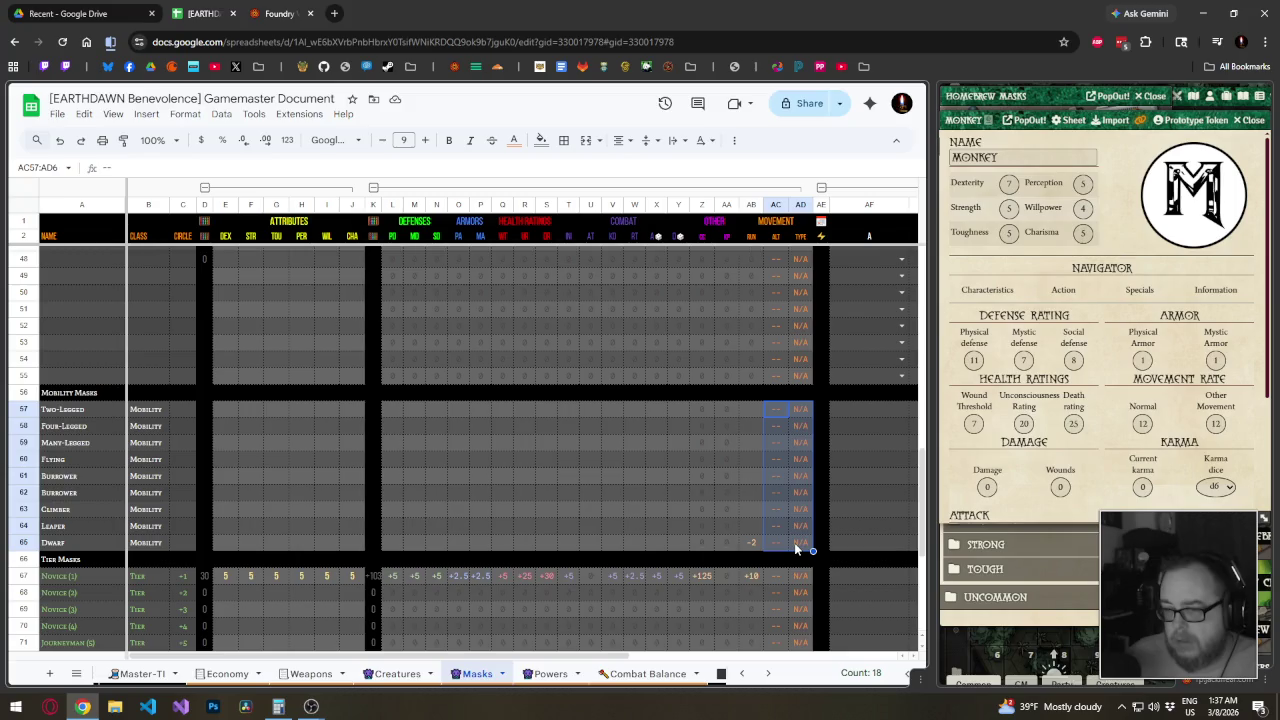
key(Delete)
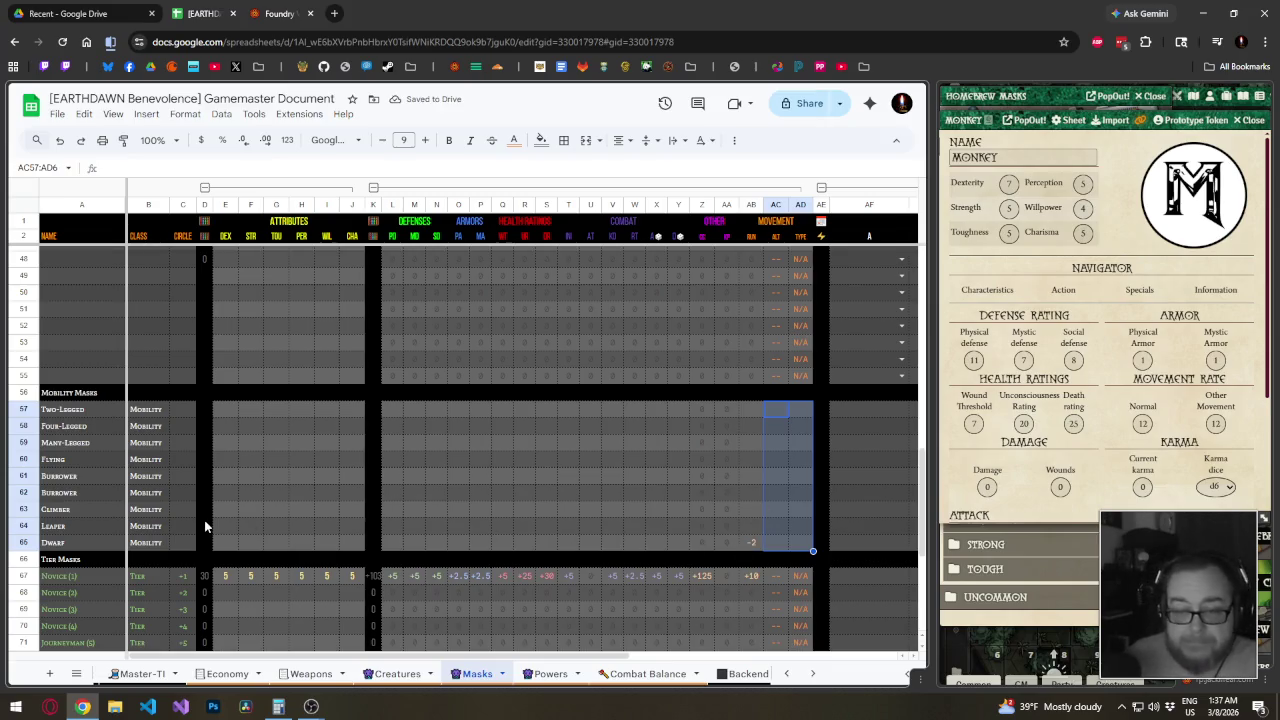
Delete the row at the Dwarf position
click(23, 542)
right_click(23, 542)
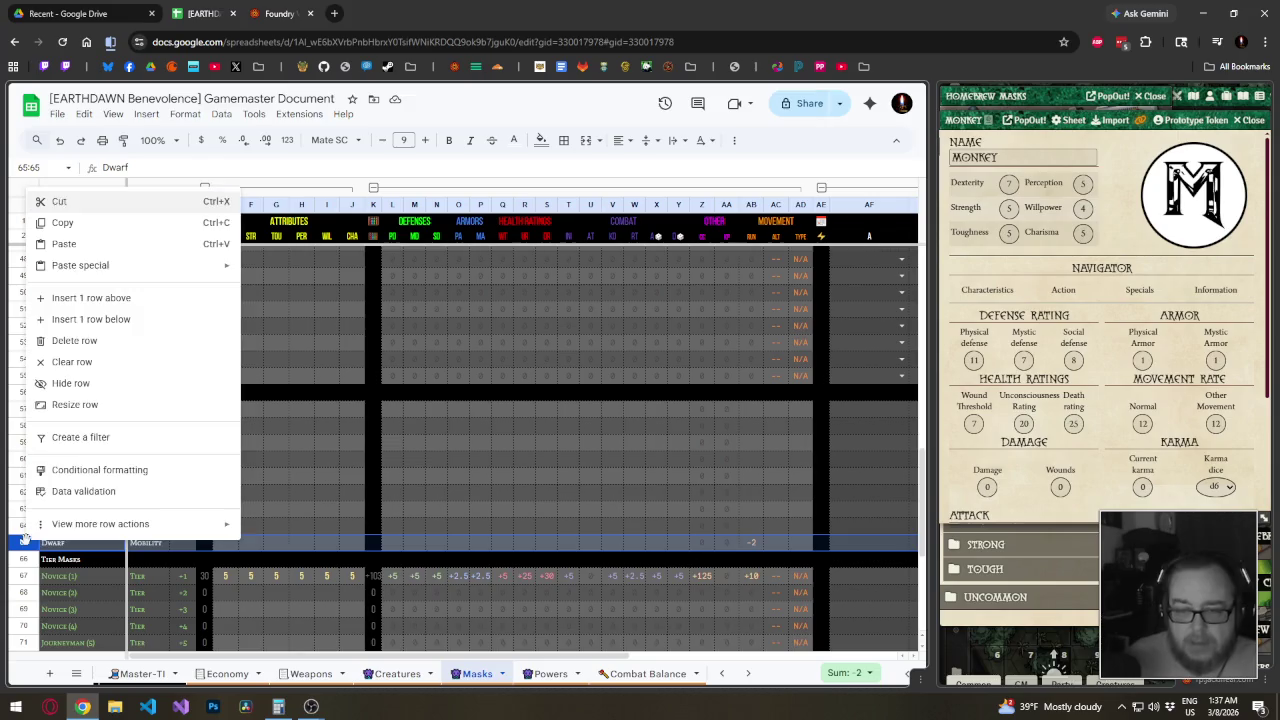
click(74, 341)
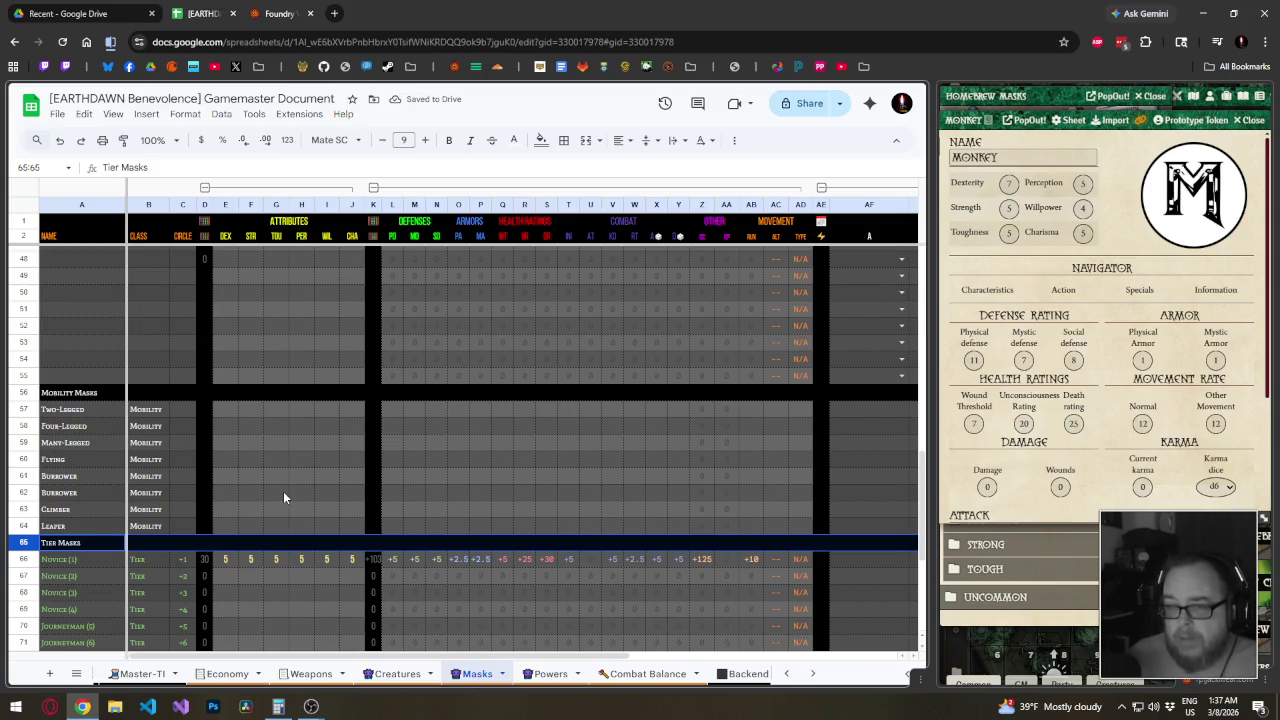
scroll(284, 495, up, 10)
scroll(283, 500, down, 9)
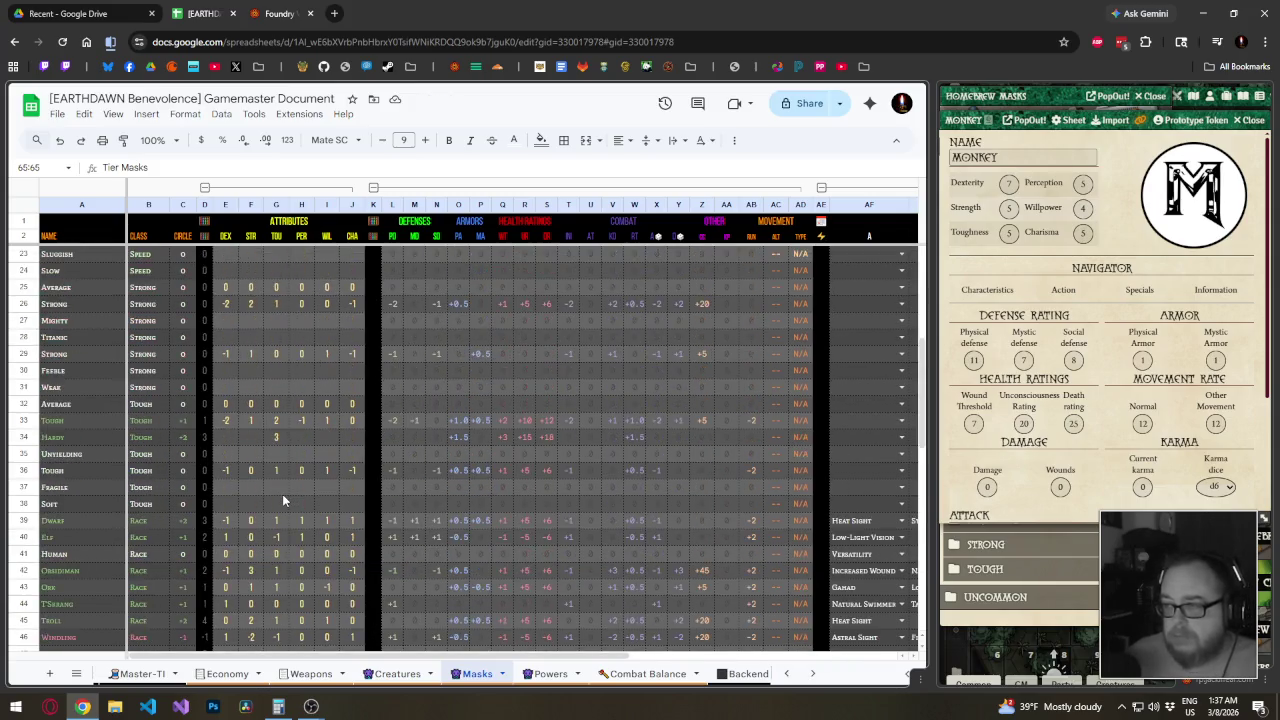
scroll(280, 523, up, 2)
scroll(284, 536, up, 8)
scroll(284, 537, down, 5)
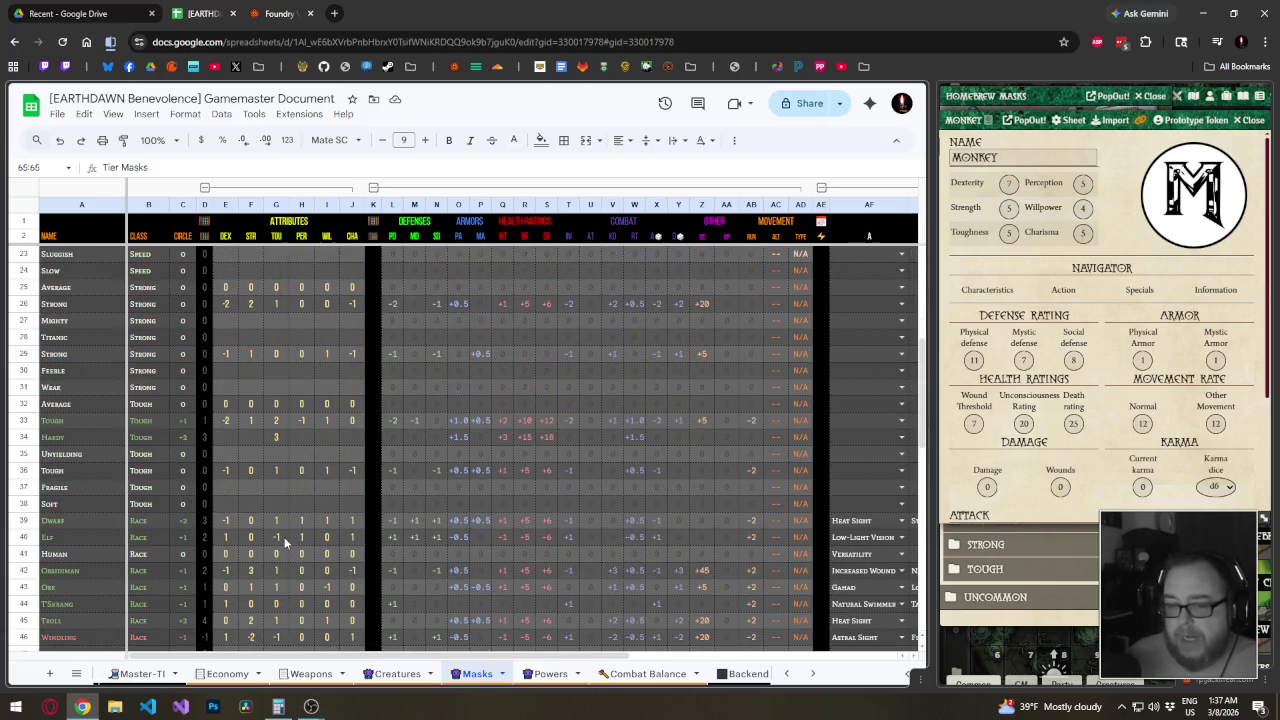
scroll(284, 537, down, 3)
scroll(283, 536, down, 1)
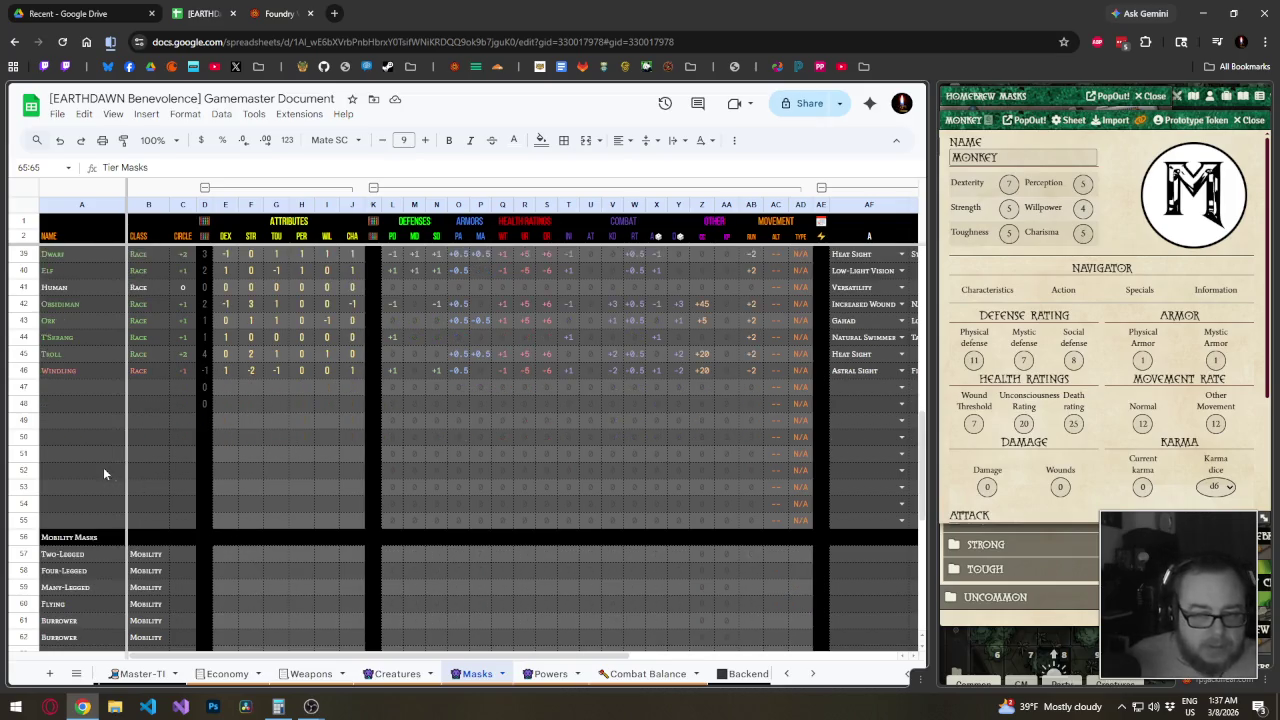
Move the Dwarf through Windling race rows to sit just above Mobility Masks
click(33, 372)
scroll(40, 390, up, 3)
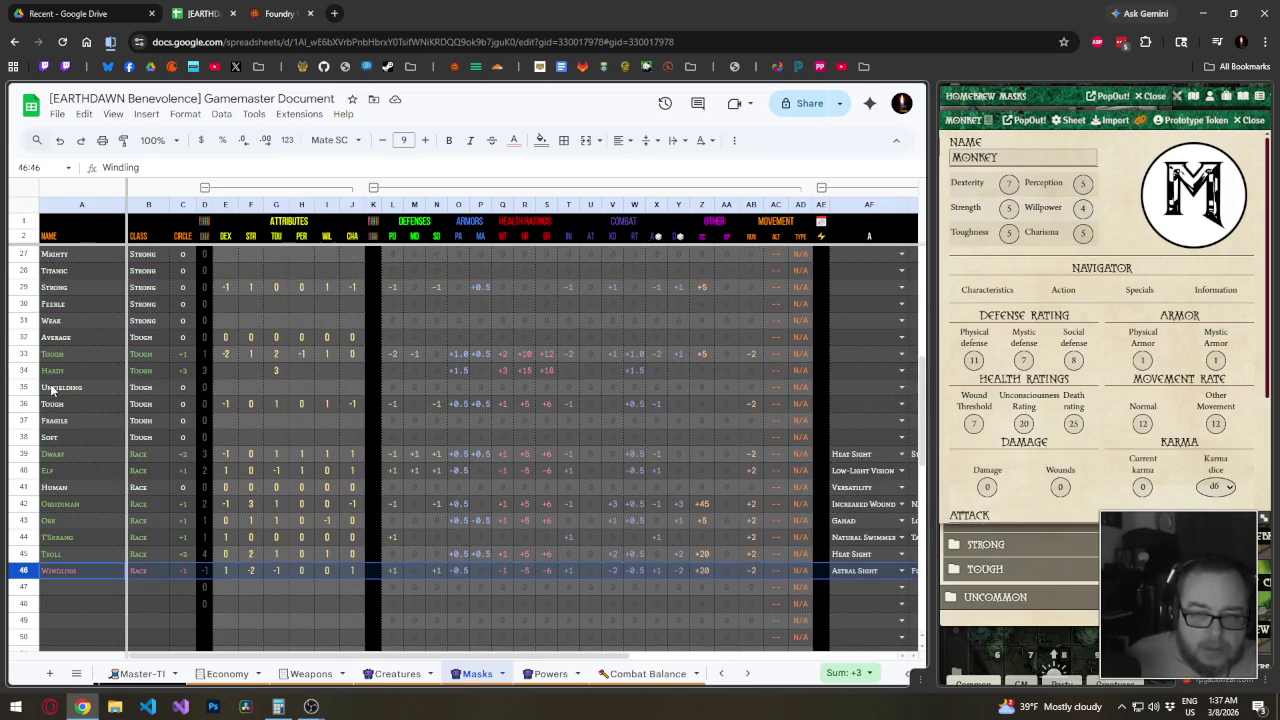
shift+click(30, 453)
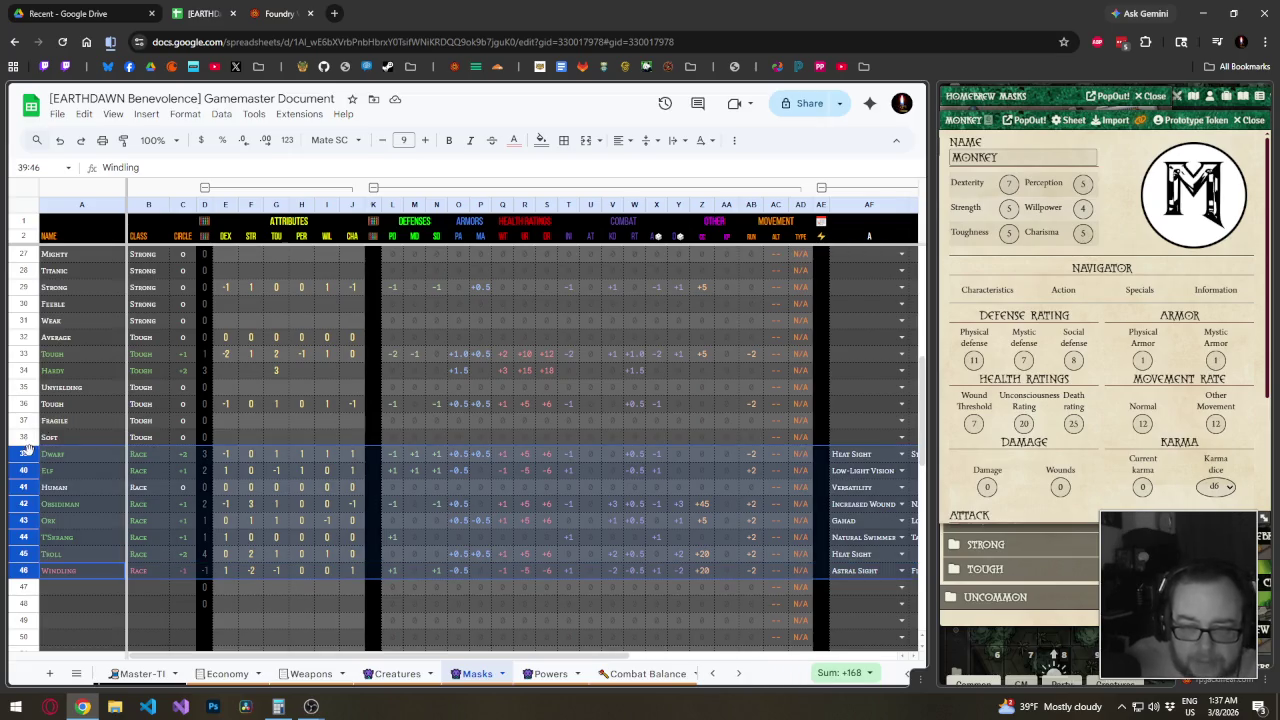
scroll(28, 449, down, 2)
mouse_move(27, 436)
mouse_down()
mouse_move(42, 259)
mouse_move(77, 392)
mouse_up()
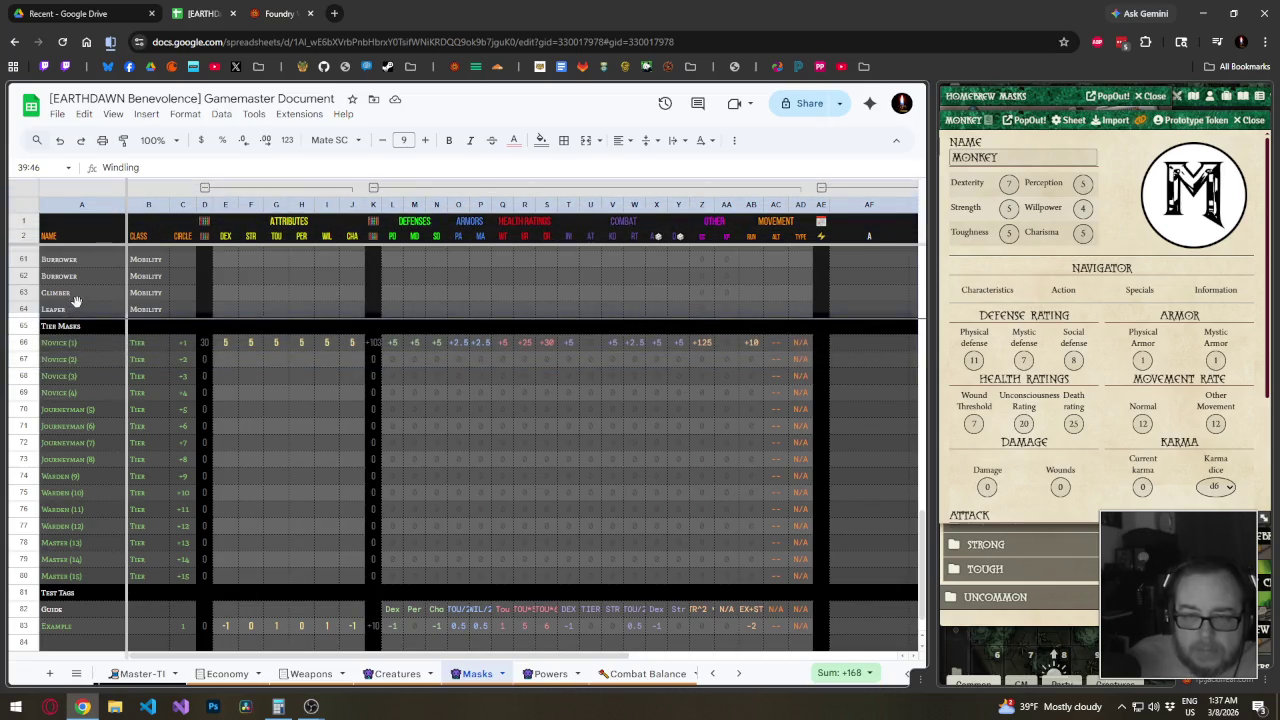
drag(77, 392, 77, 310)
key(ctrl+z)
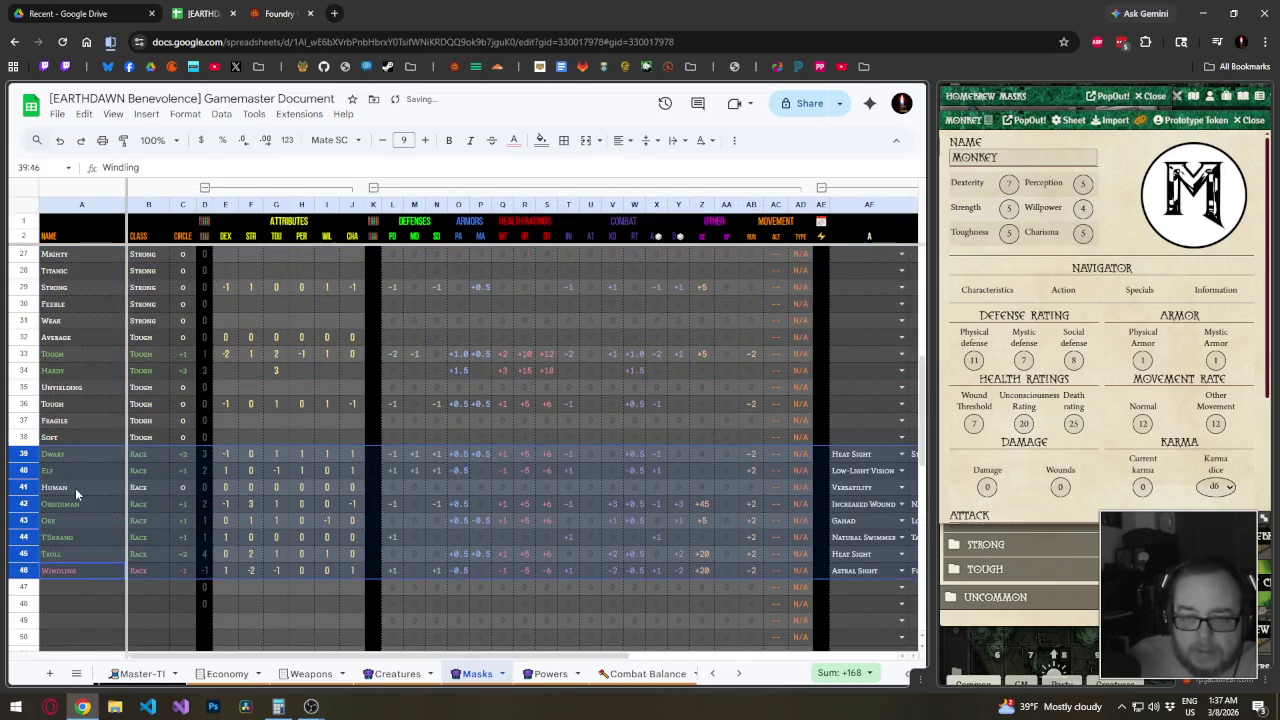
key(ctrl+z)
scroll(30, 380, down, 3)
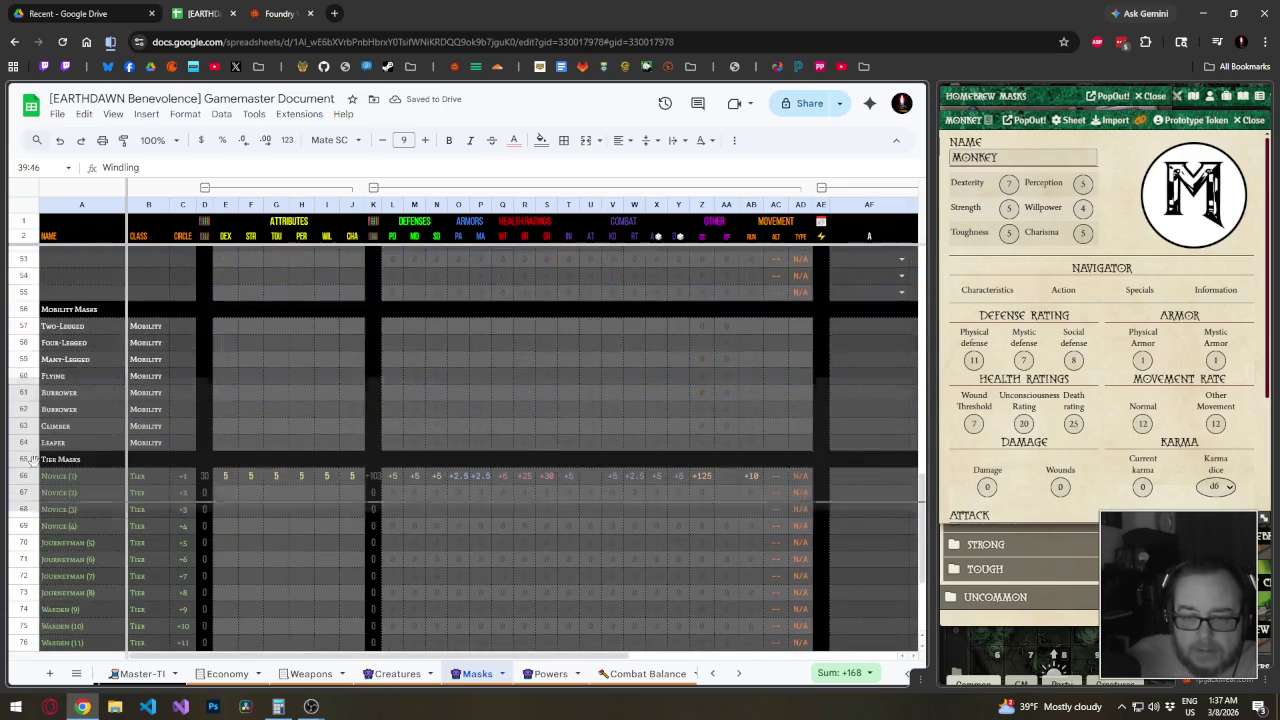
drag(33, 307, 33, 310)
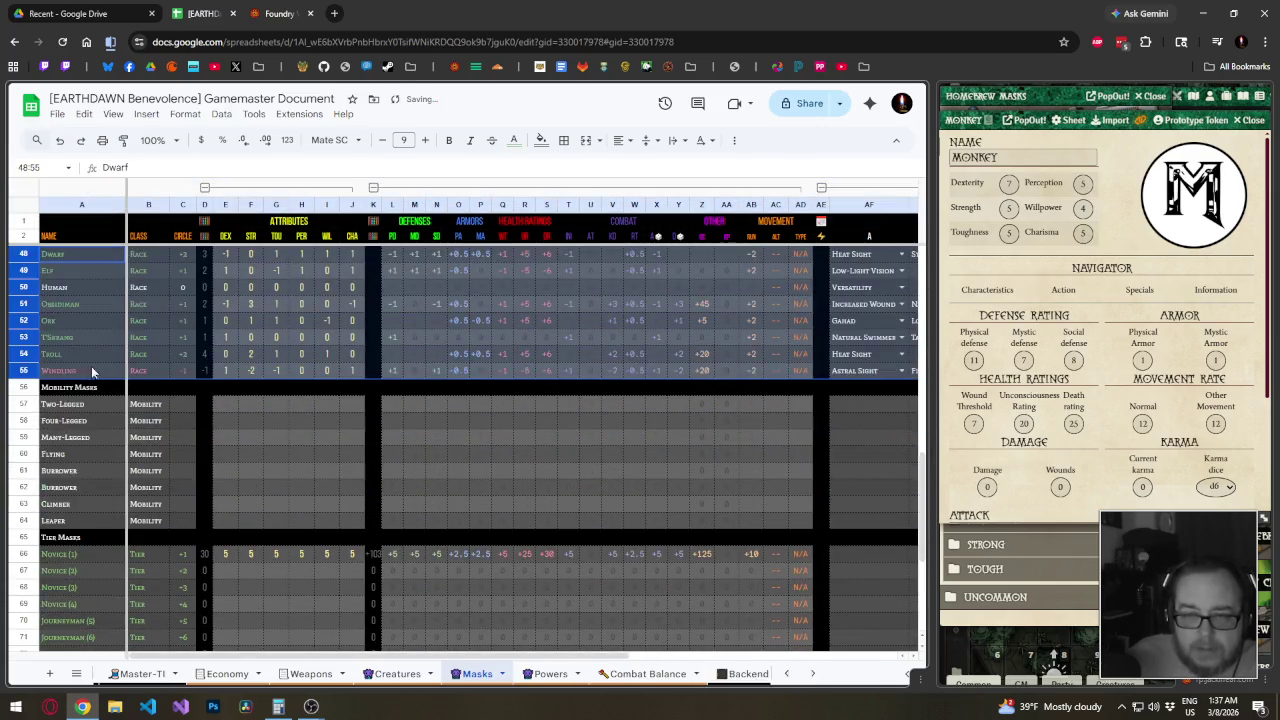
Copy the black Mobility Masks header row into the empty row 47
click(23, 454)
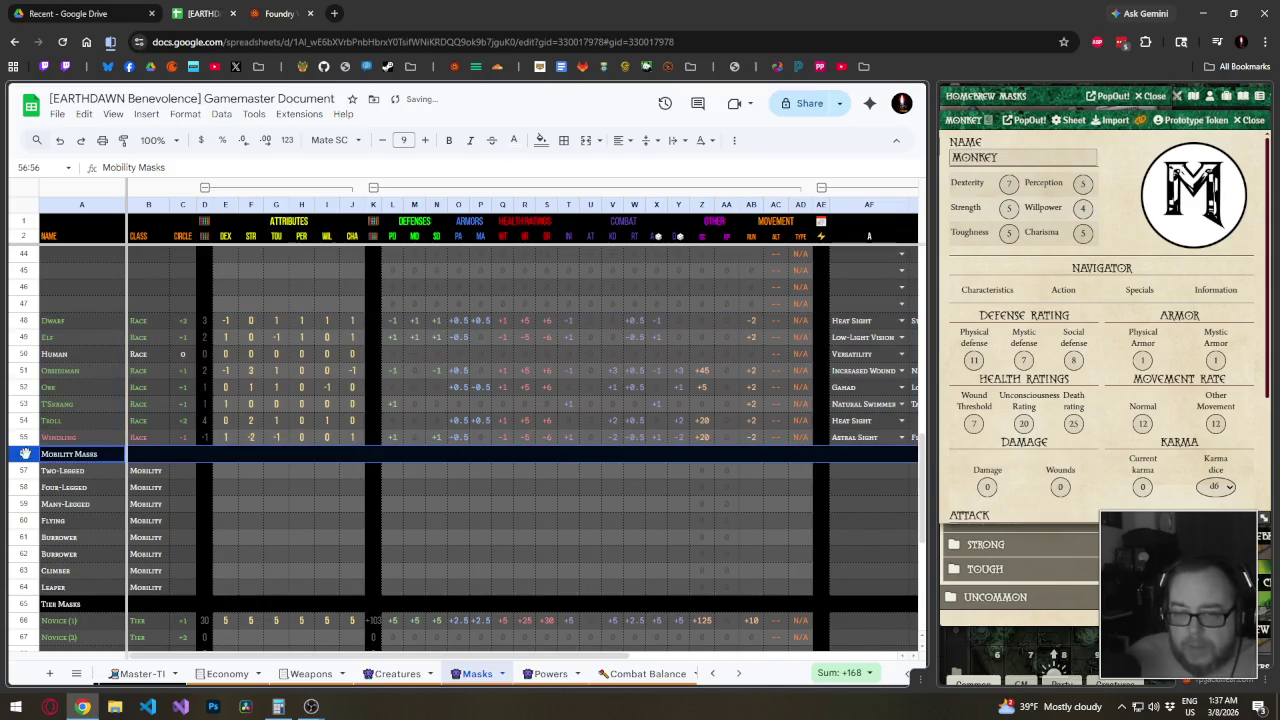
key(ctrl+c)
click(30, 303)
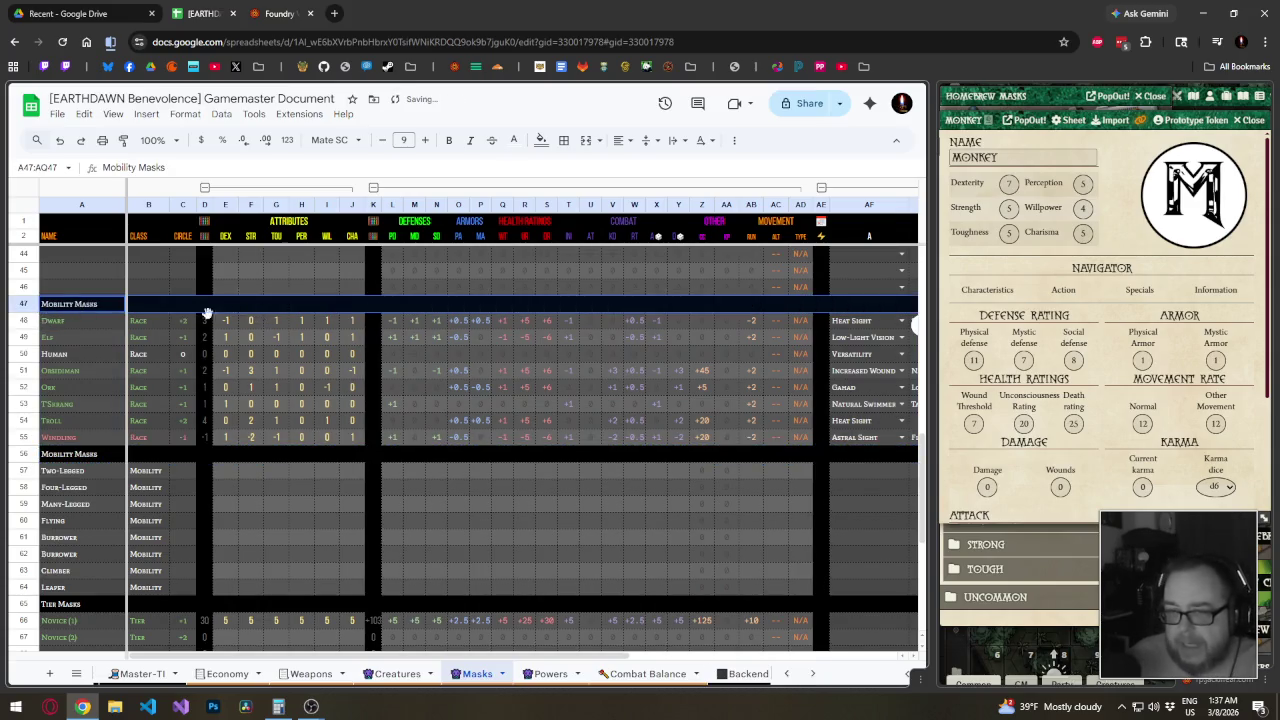
key(ctrl+v)
drag(553, 310, 890, 314)
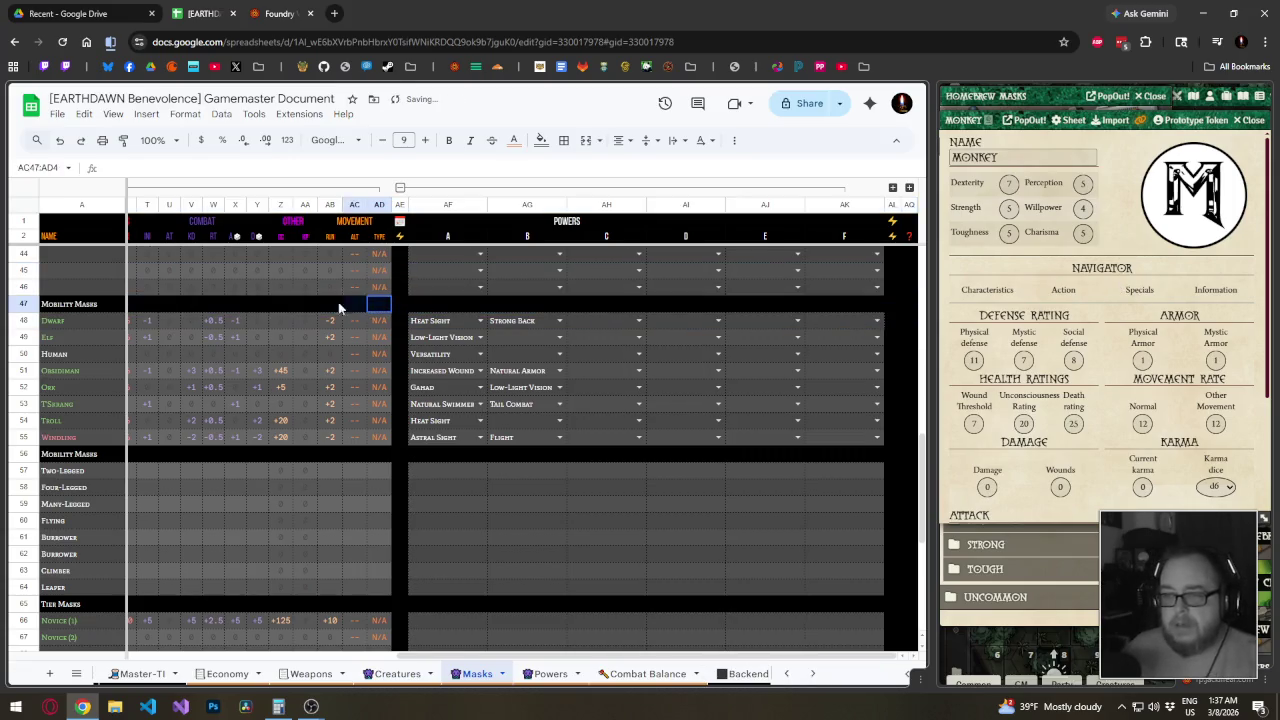
drag(890, 314, 5, 318)
click(57, 309)
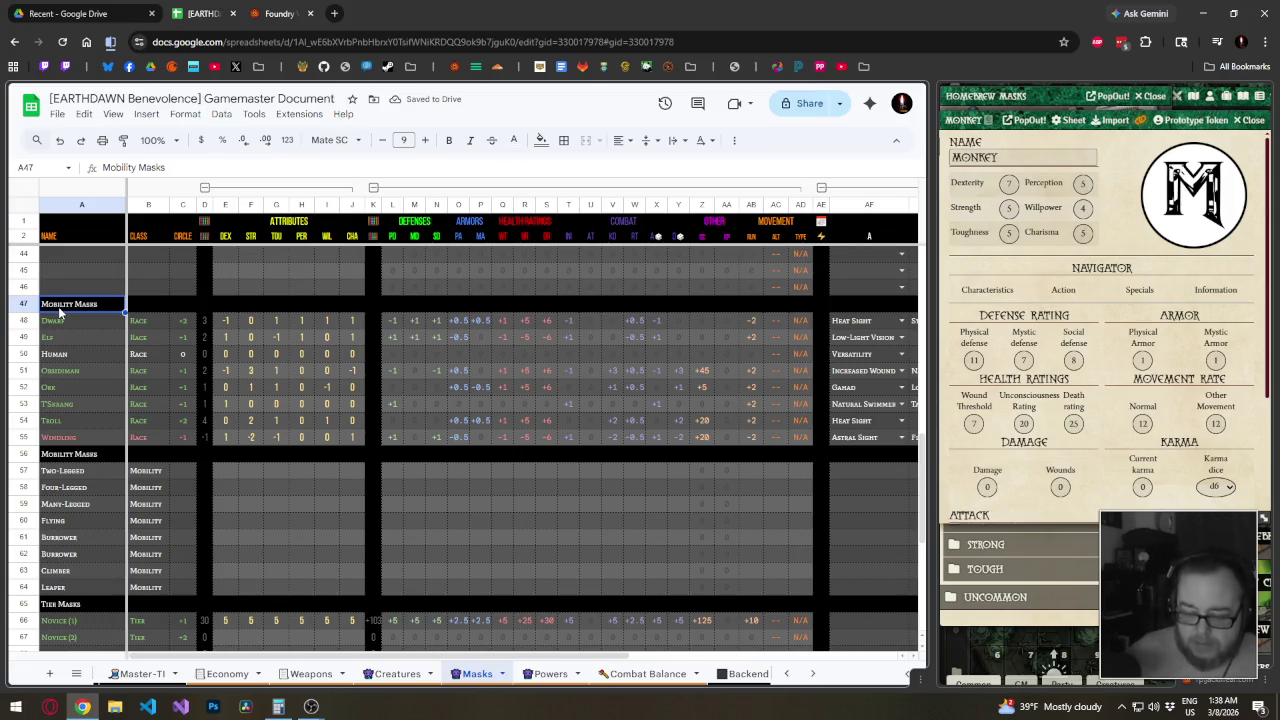
Title row 47 'Namegiver Masks' and keep Dwarf's class in B48 as 'Race'
text(Racial)
text(Namegiver Ma)
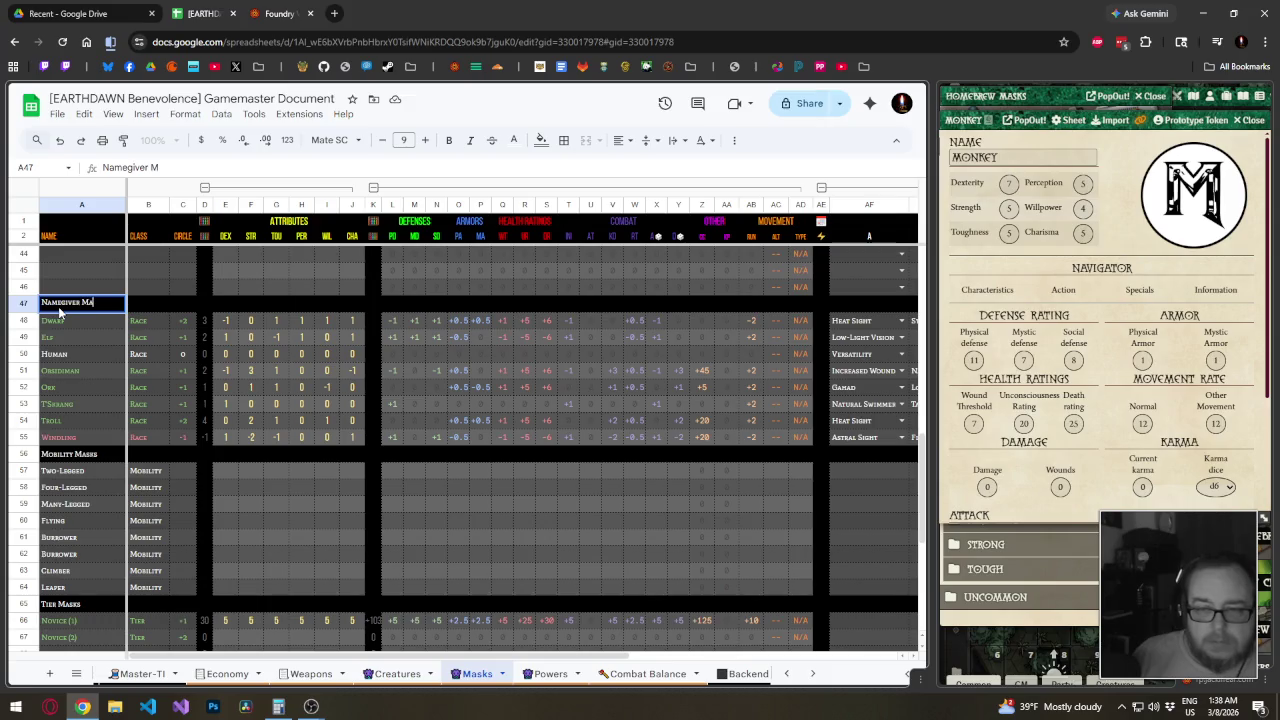
text(sks)
key(Return)
click(148, 322)
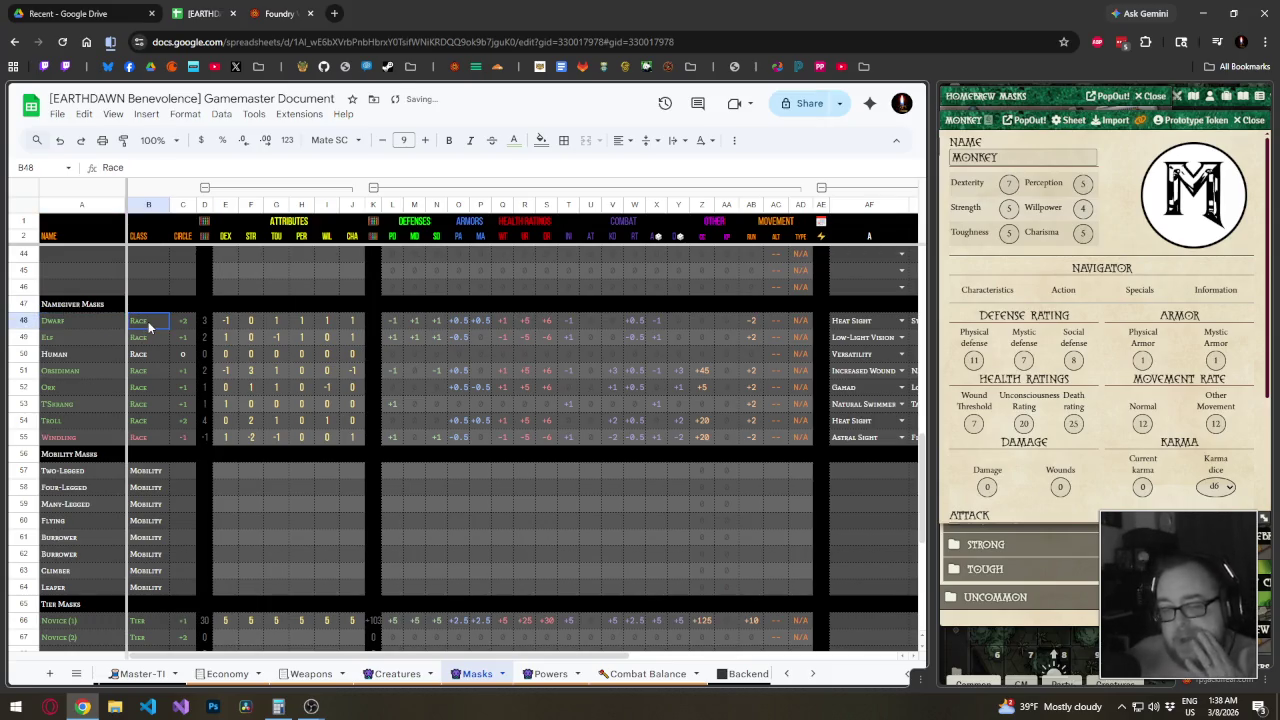
text(Nam)
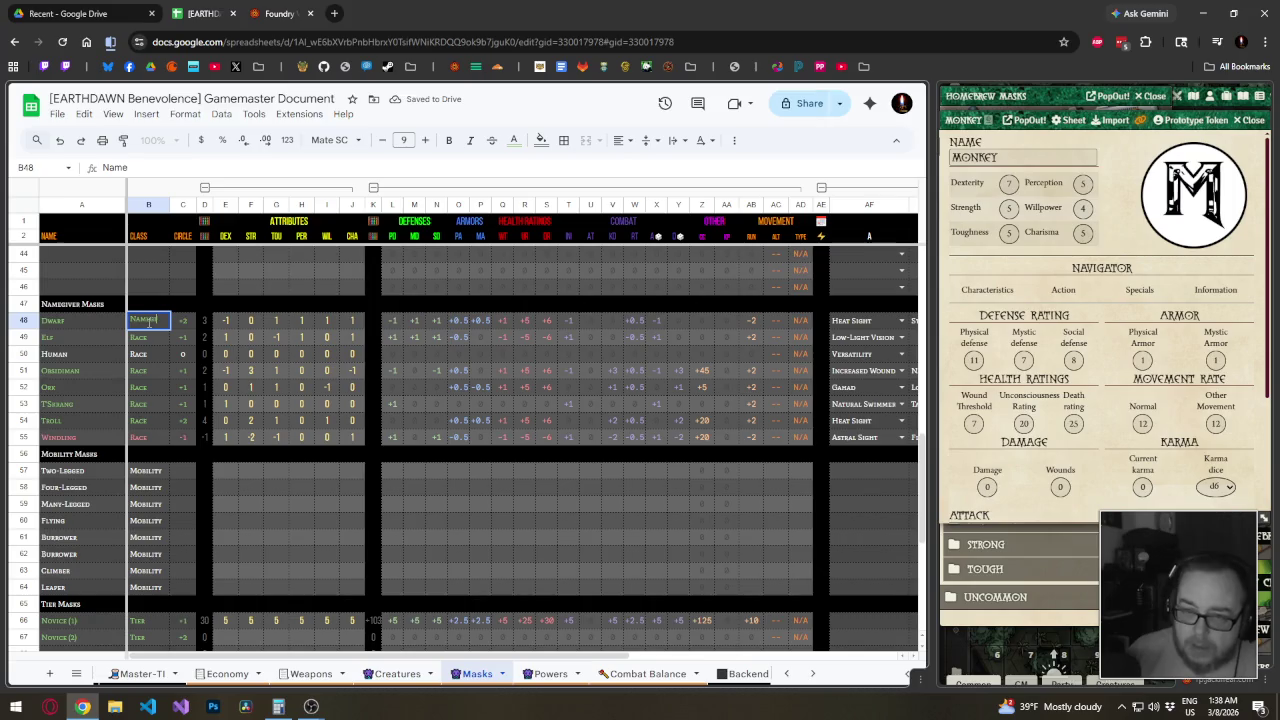
key(BackSpace)
key(BackSpace)
key(BackSpace)
text(Ra)
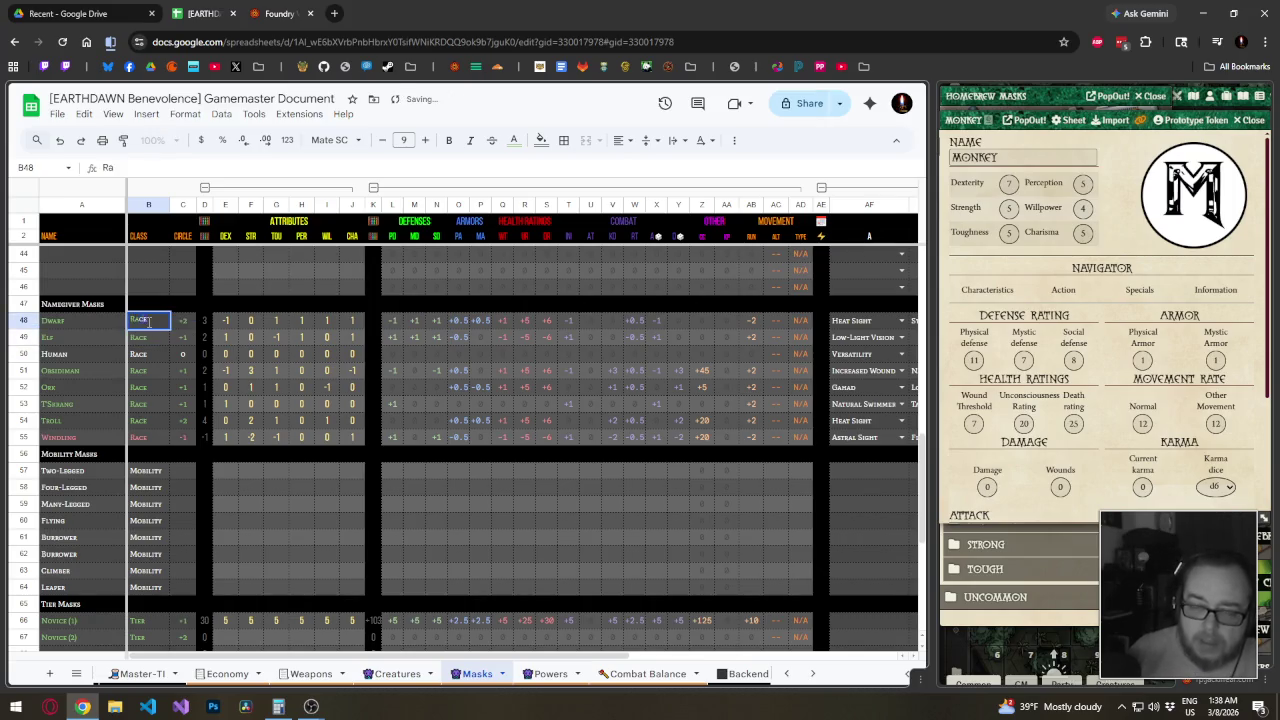
key(Return)
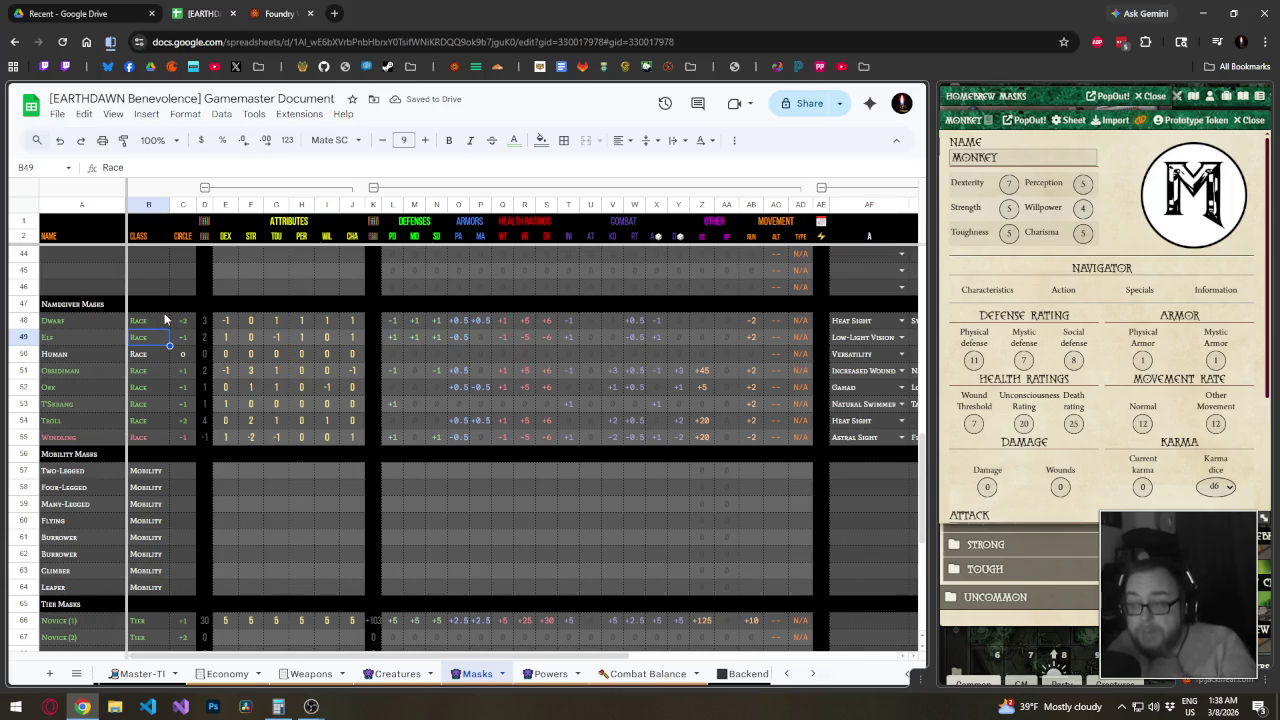
Review the Dwarf row's formulas in AB48 and Y48
click(755, 321)
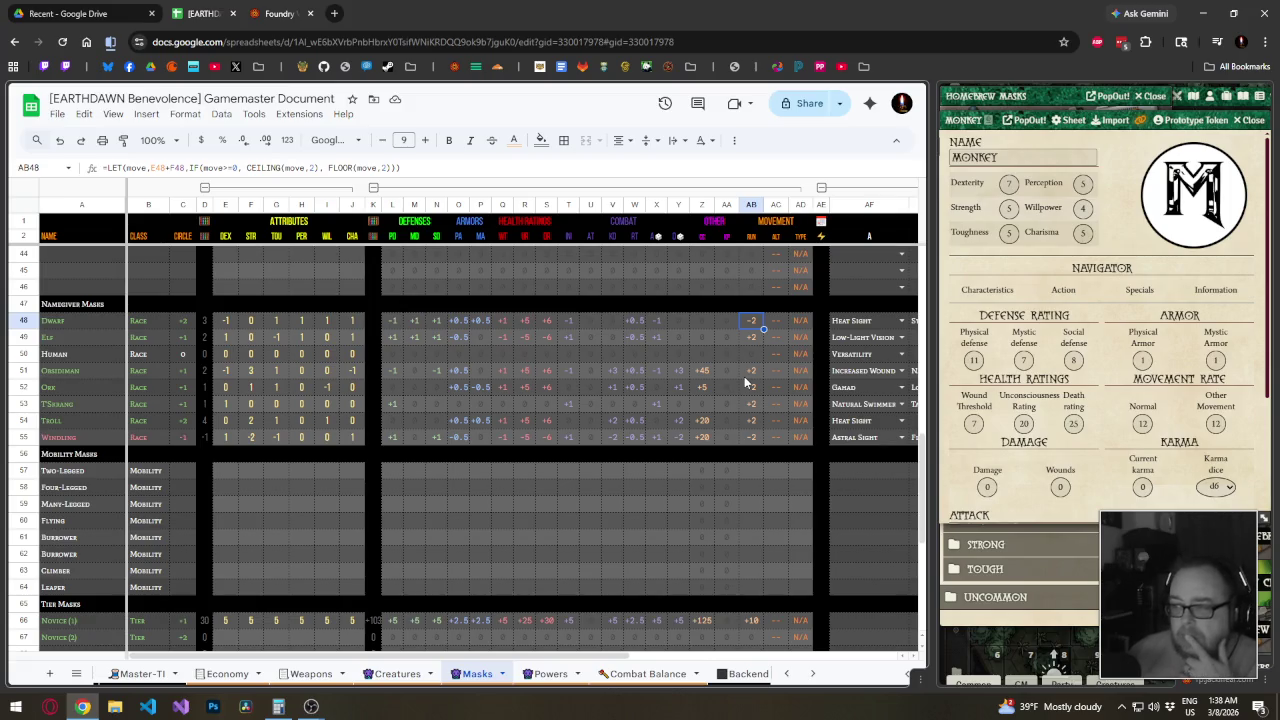
drag(758, 371, 710, 358)
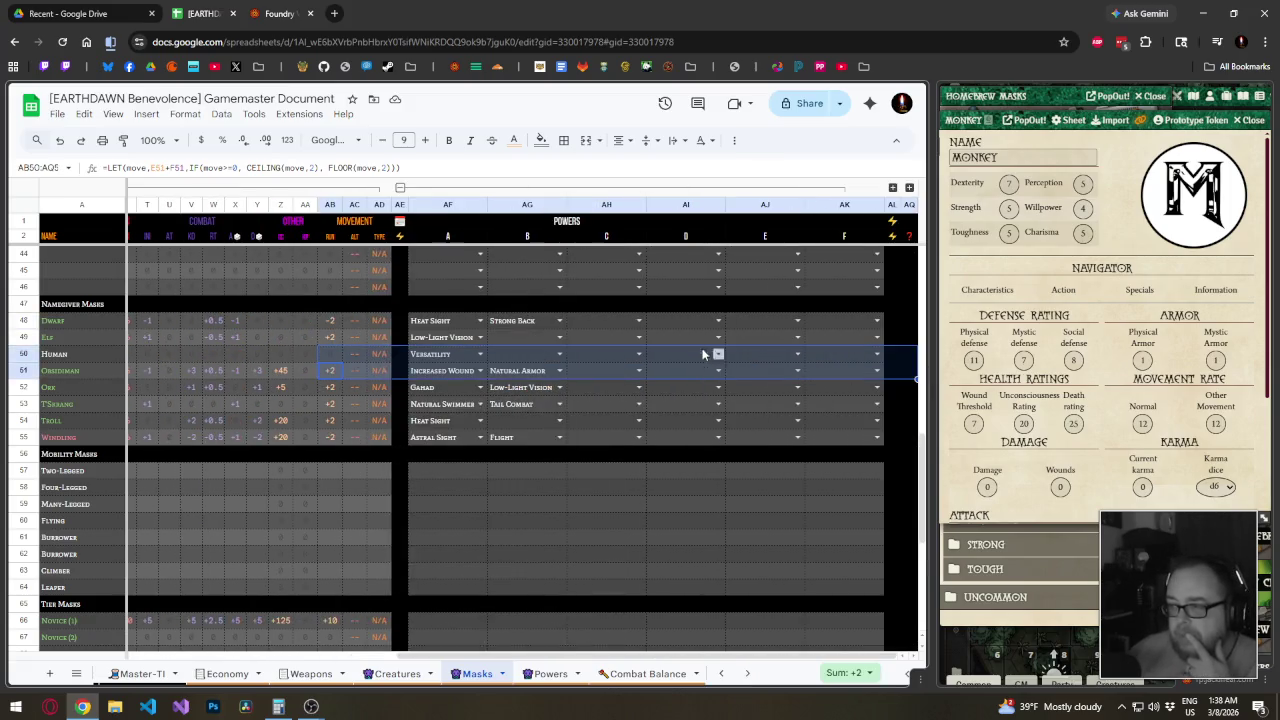
click(618, 325)
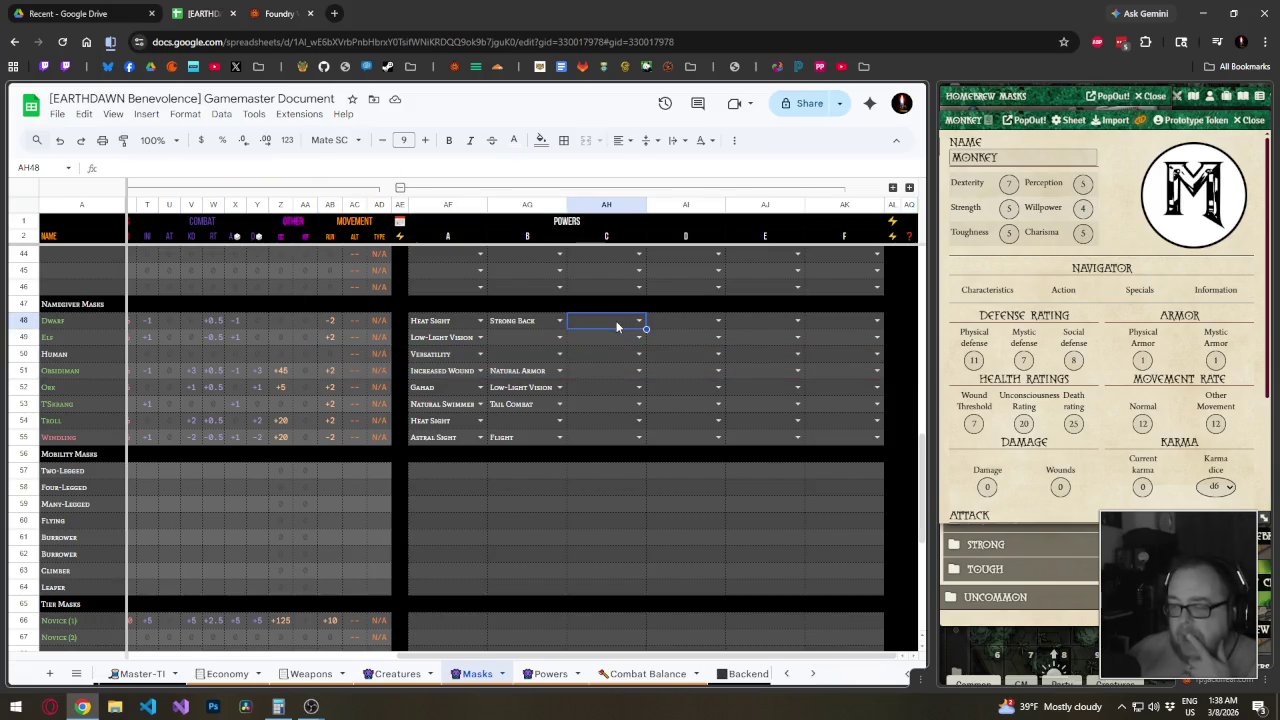
key(shift+Up)
key(ctrl+shift+Left)
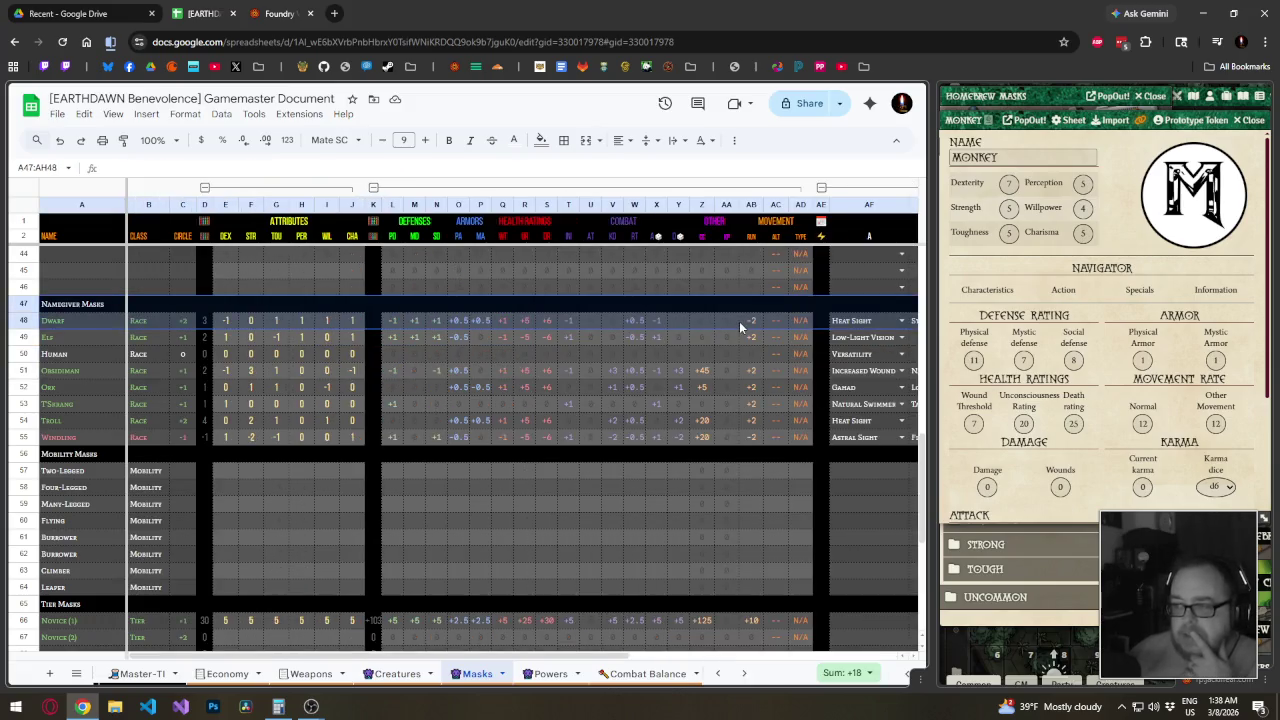
click(745, 321)
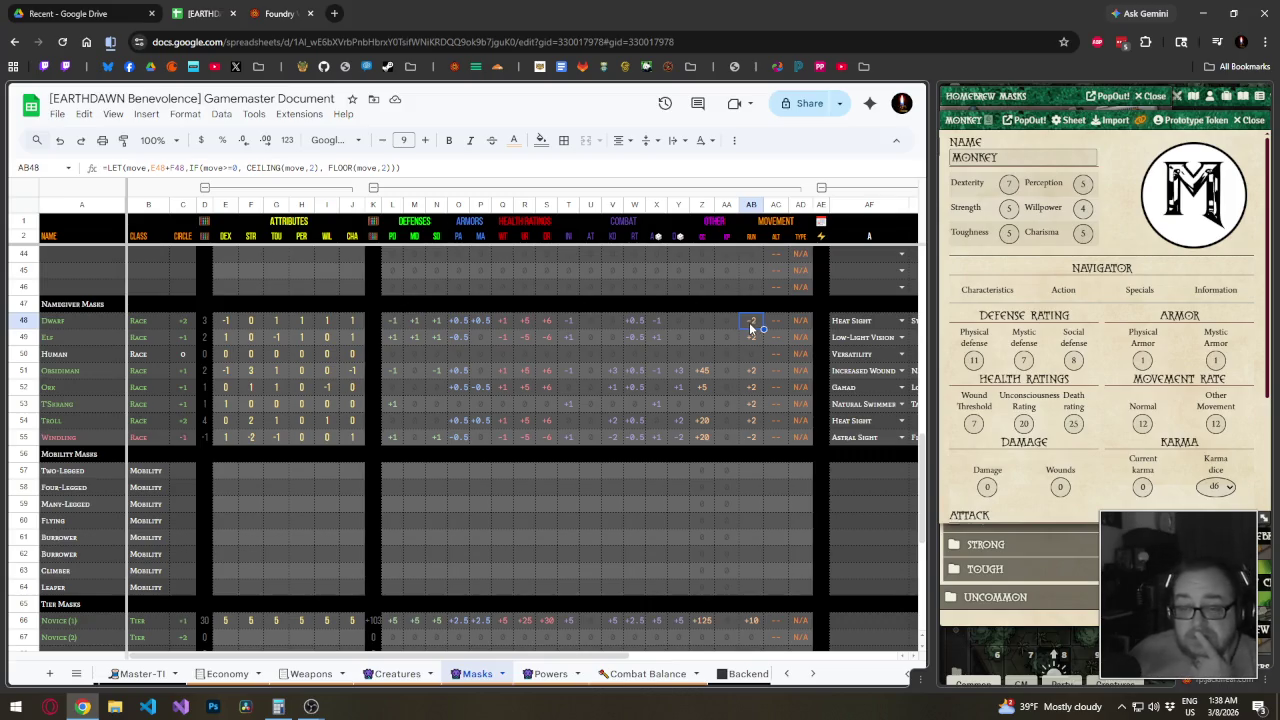
scroll(483, 398, up, 5)
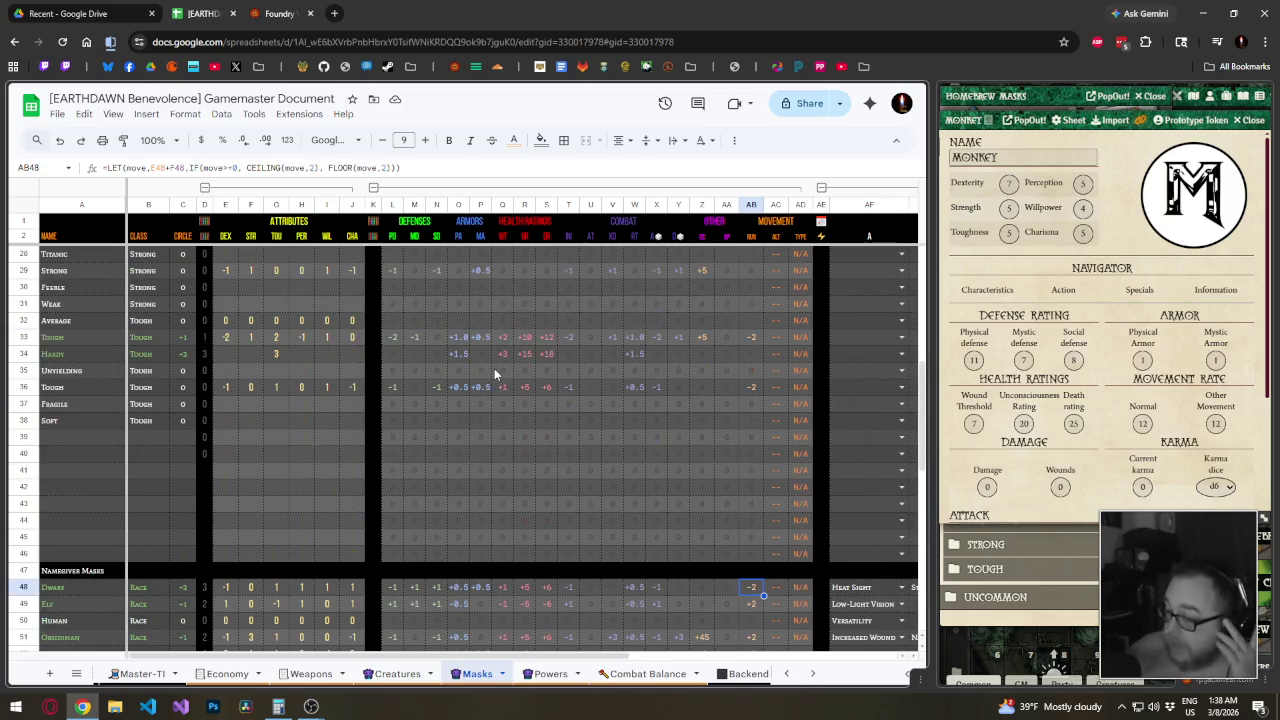
scroll(494, 368, down, 5)
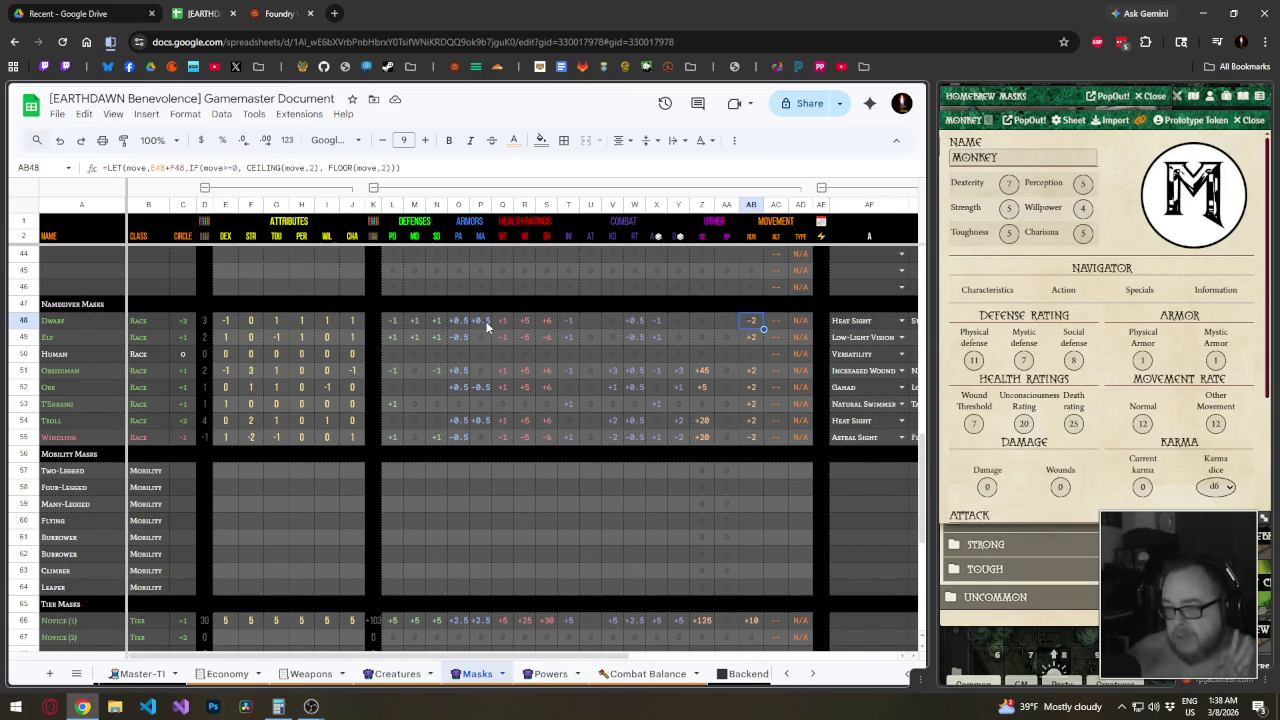
mouse_move(600, 655)
mouse_down()
mouse_move(877, 652)
mouse_move(607, 654)
mouse_up()
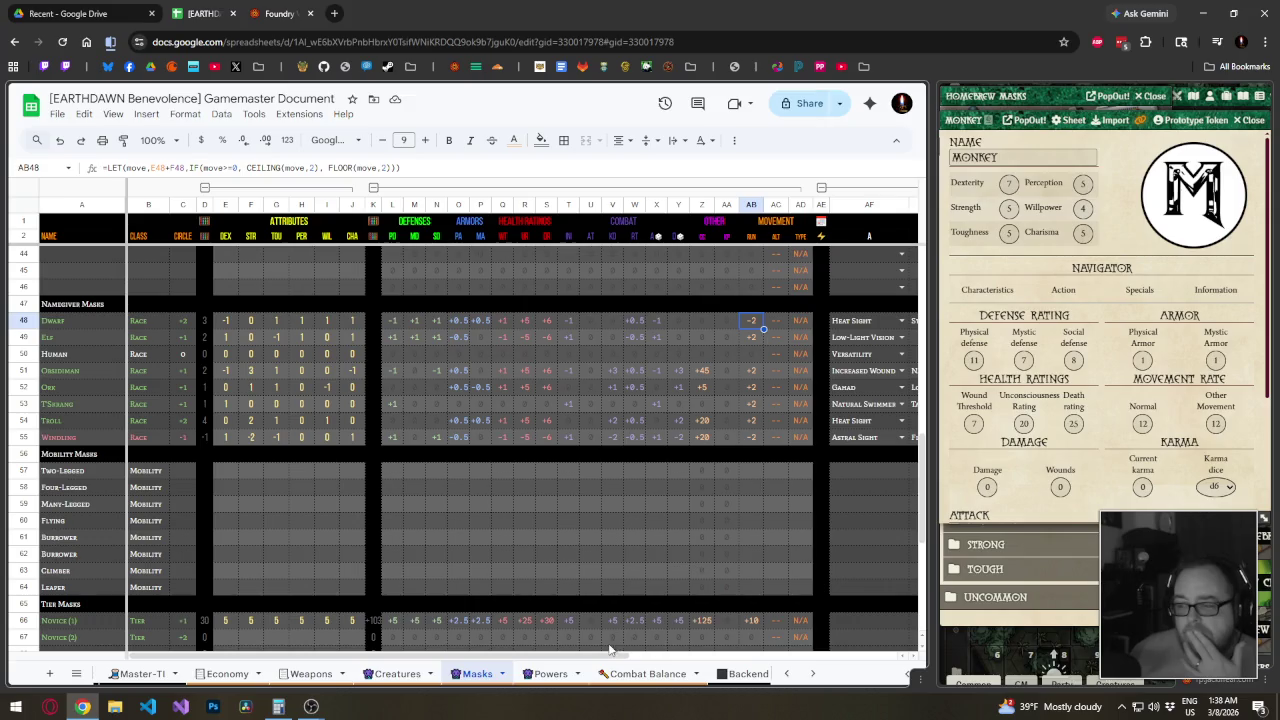
mouse_move(610, 650)
mouse_down()
mouse_move(879, 652)
mouse_move(401, 654)
mouse_move(904, 632)
mouse_move(376, 626)
mouse_up()
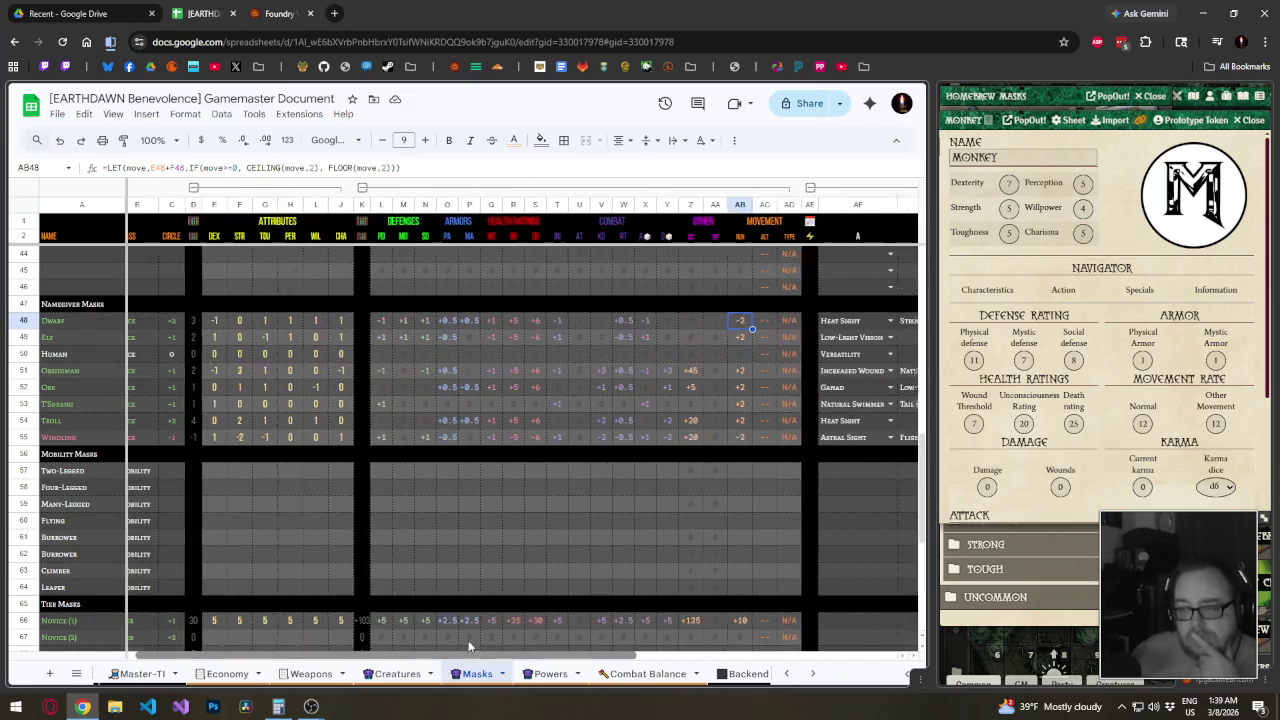
click(672, 321)
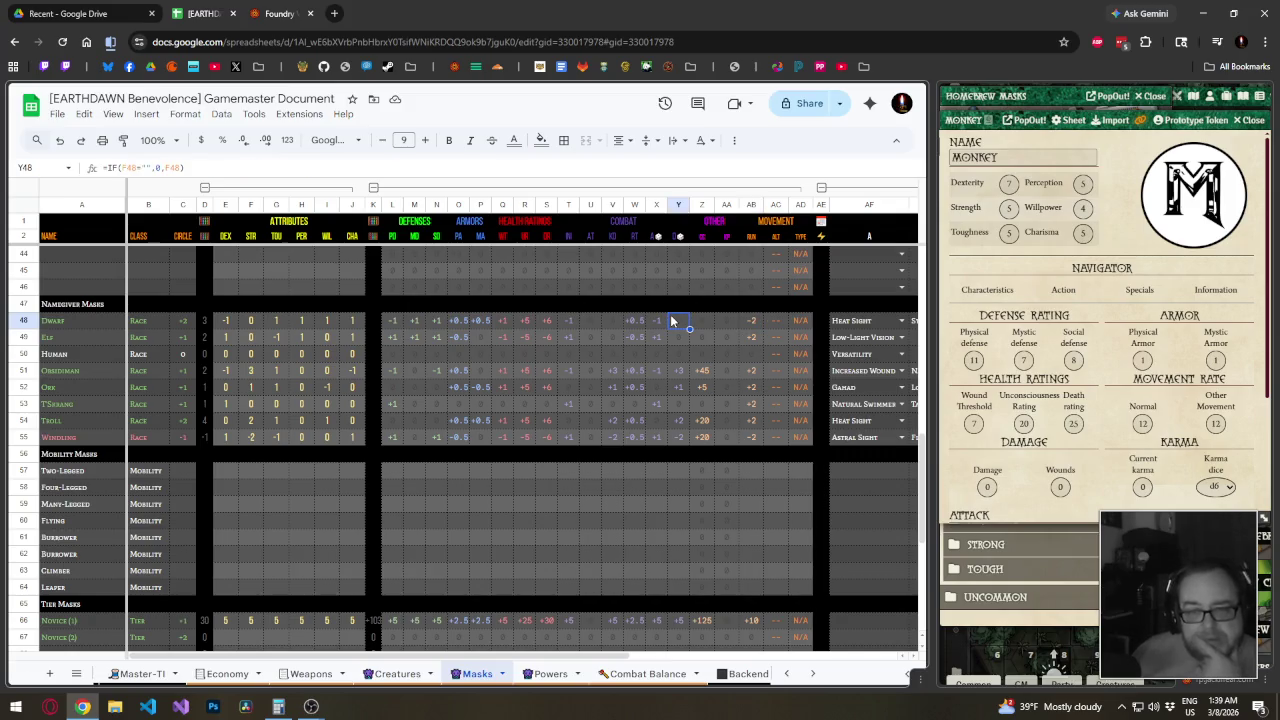
Rename the A47 header from 'Namegiver Masks' to 'Namegiver Tag'
key(Up)
key(Left)
key(Left)
key(Left)
key(Left)
key(Left)
key(Left)
key(Left)
key(F2)
key(BackSpace)
key(BackSpace)
key(BackSpace)
text(T)
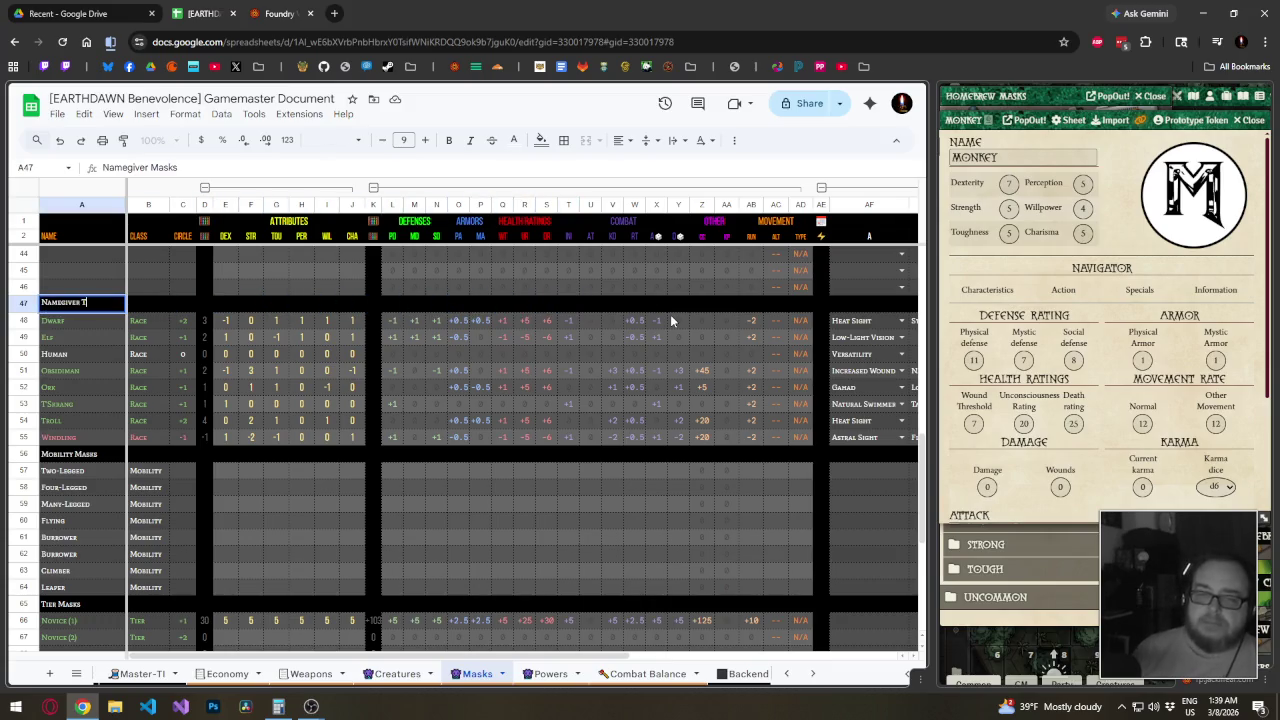
key(Return)
key(Up)
Rename the Mobility Masks heading to 'Mobility Tag'
key(ctrl+c)
key(Down)
key(Down)
key(Down)
key(Down)
key(Down)
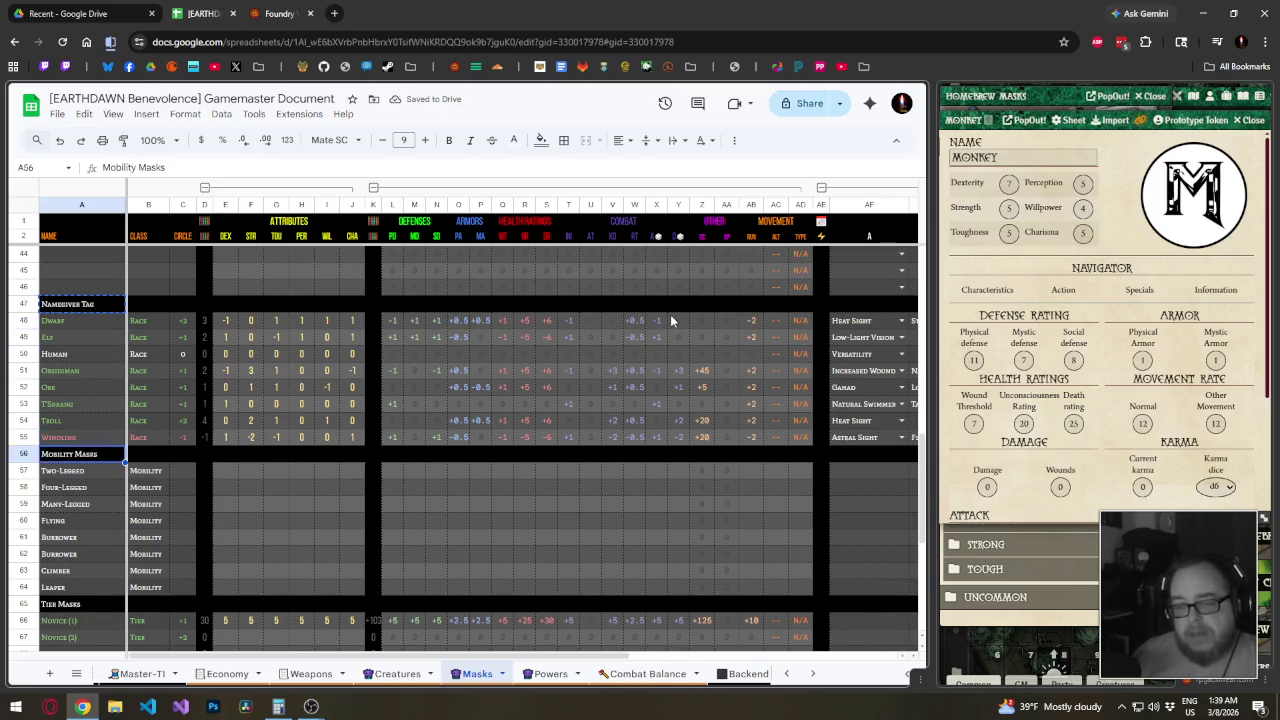
key(F2)
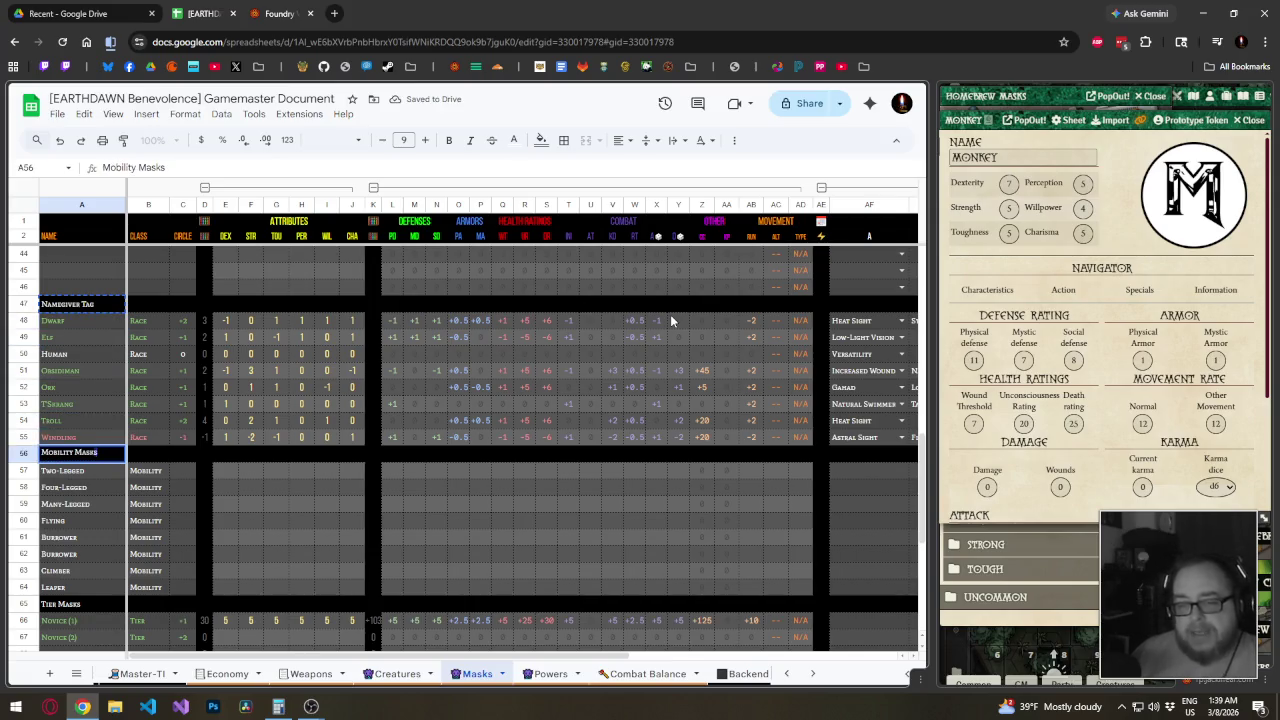
key(ctrl+shift+Left)
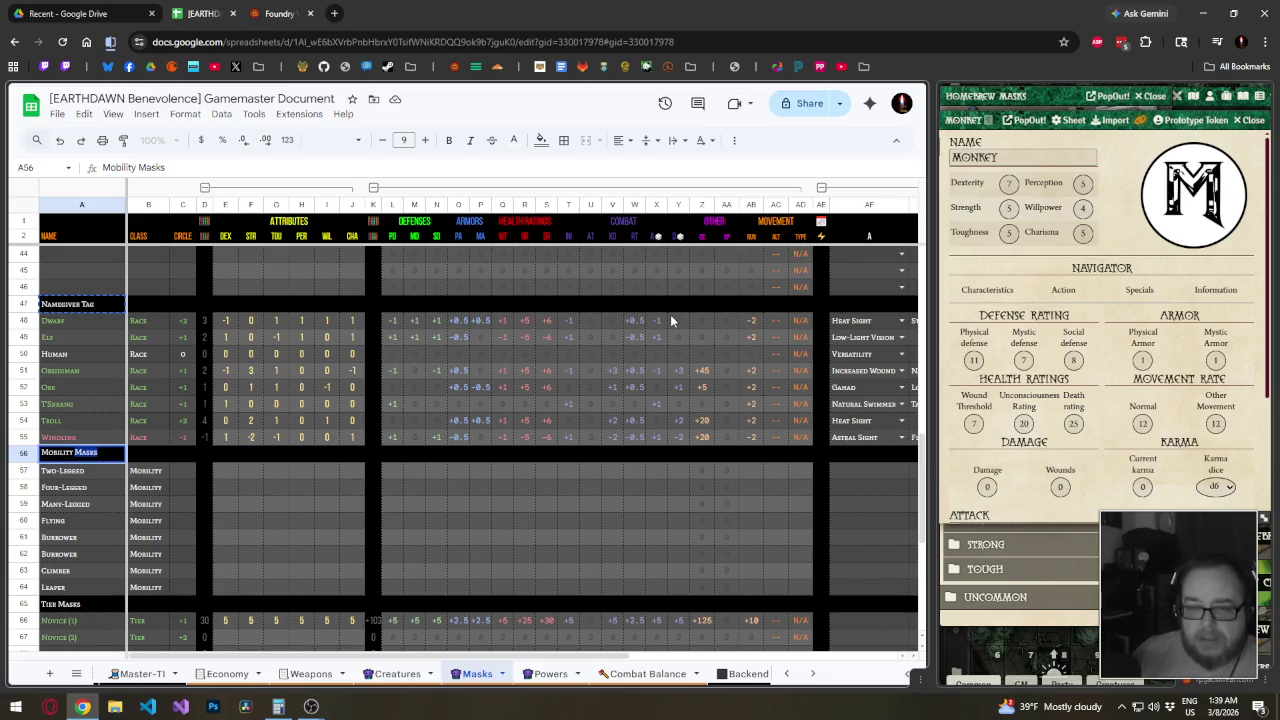
text(Tag)
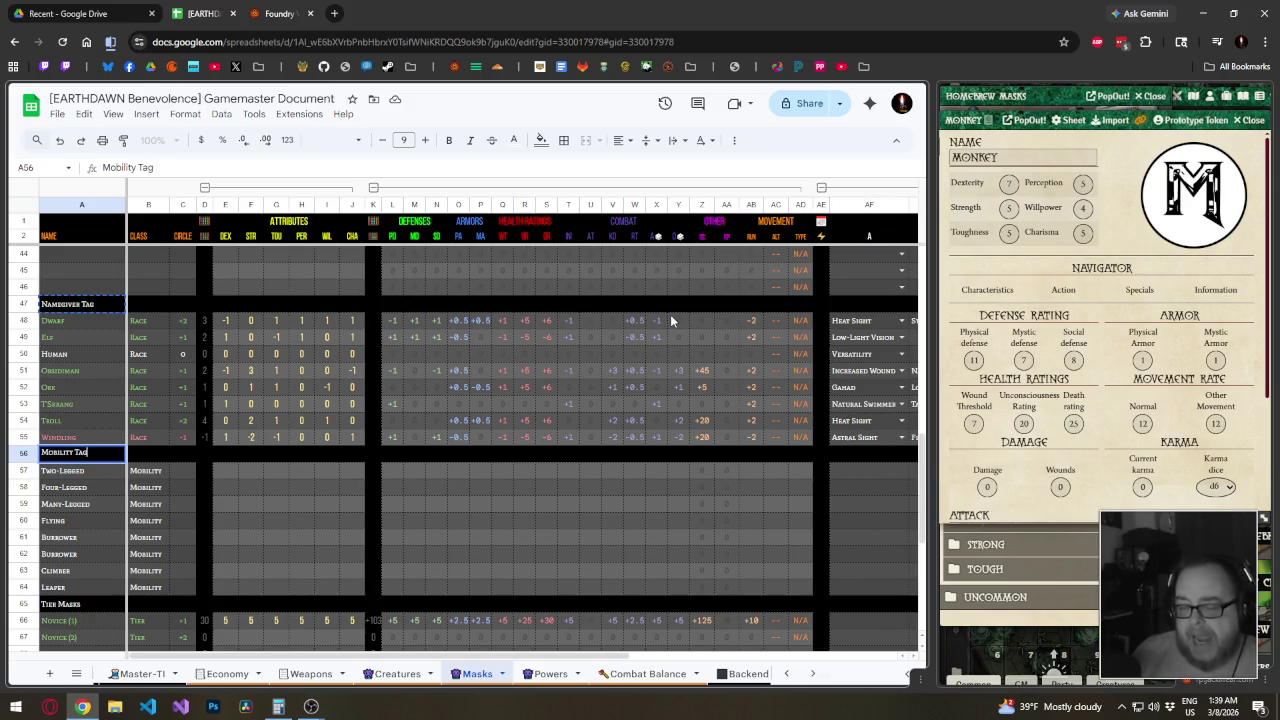
key(Return)
Rename the Tier Masks heading to 'Tier Tags'
scroll(718, 391, down, 3)
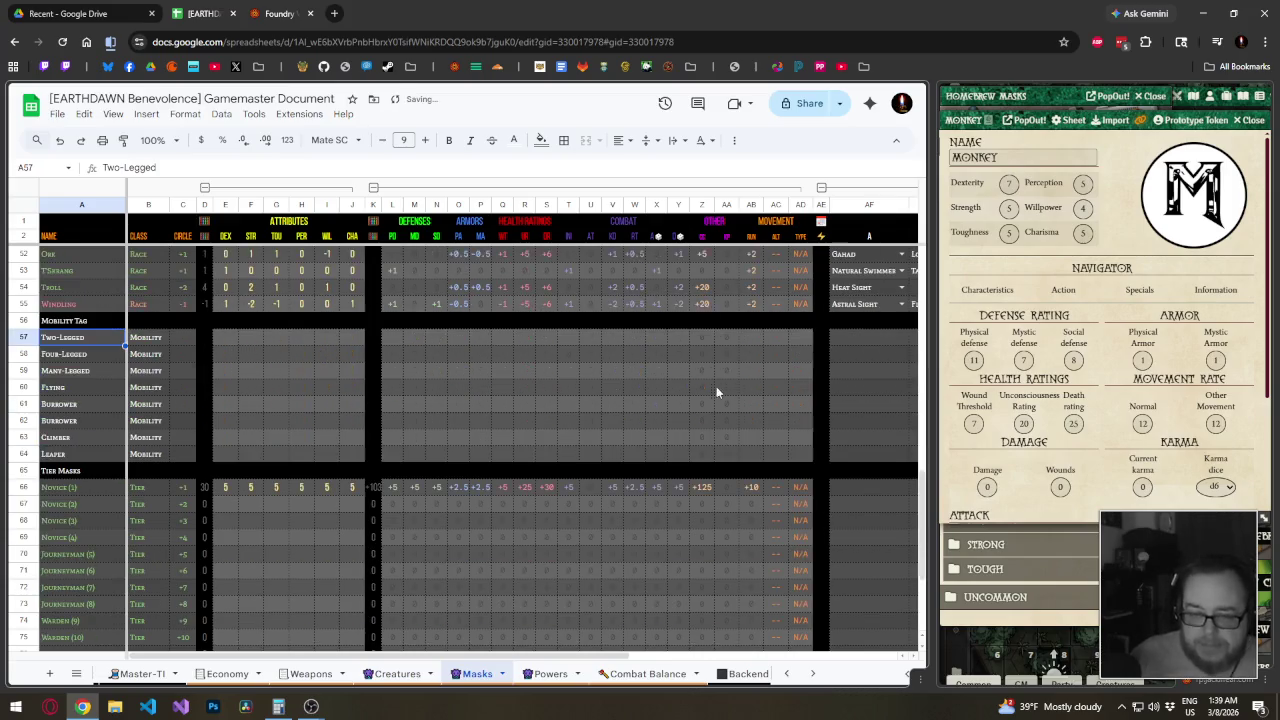
click(111, 476)
text(Tag)
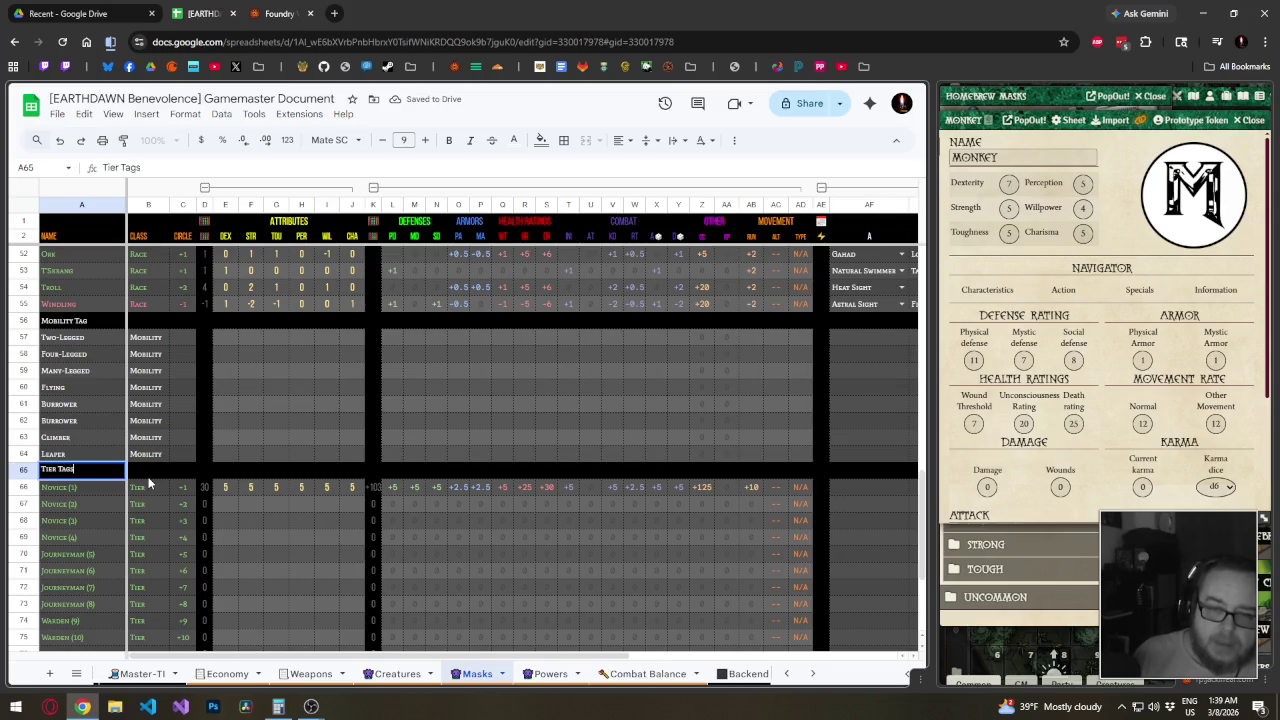
key(Return)
click(108, 473)
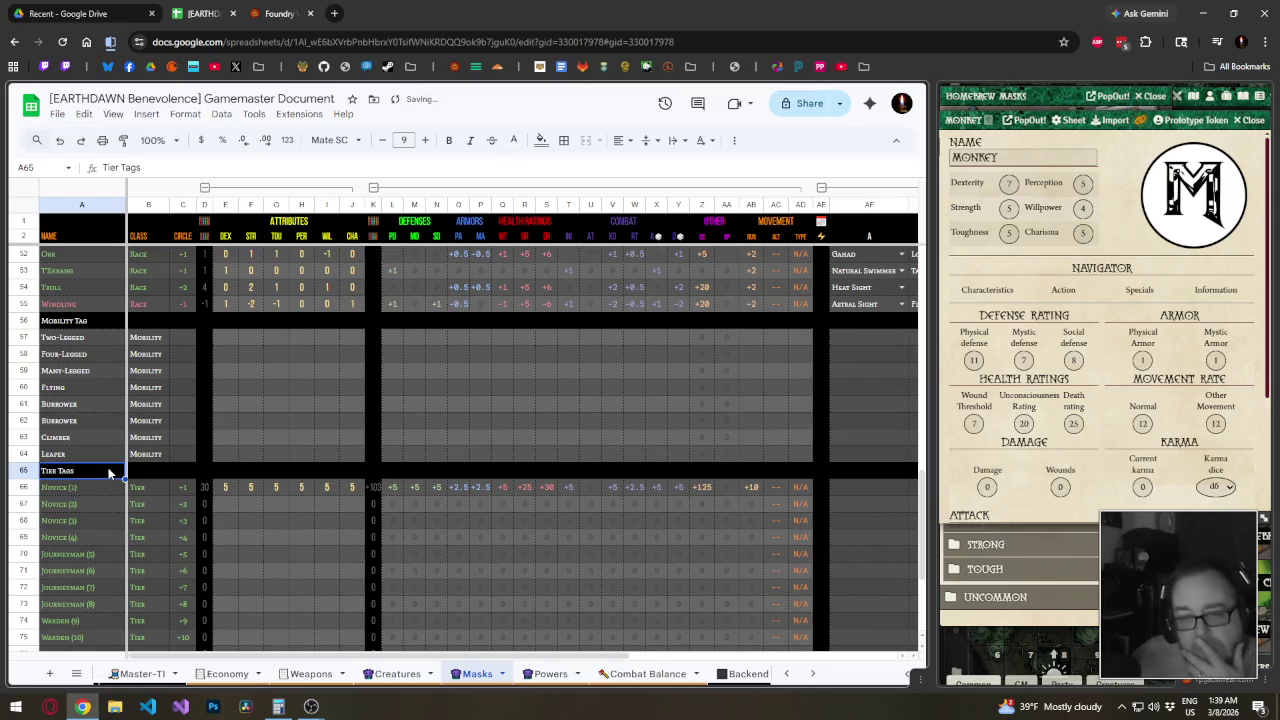
scroll(107, 472, up, 5)
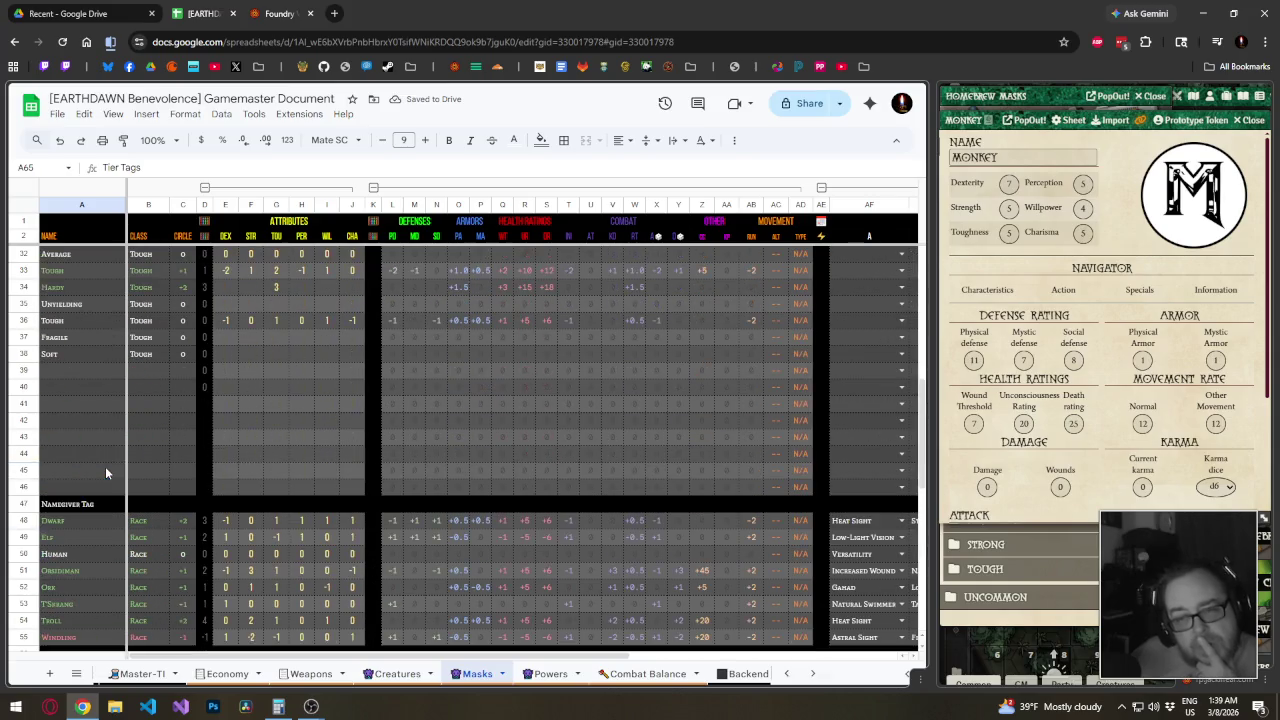
scroll(104, 467, up, 5)
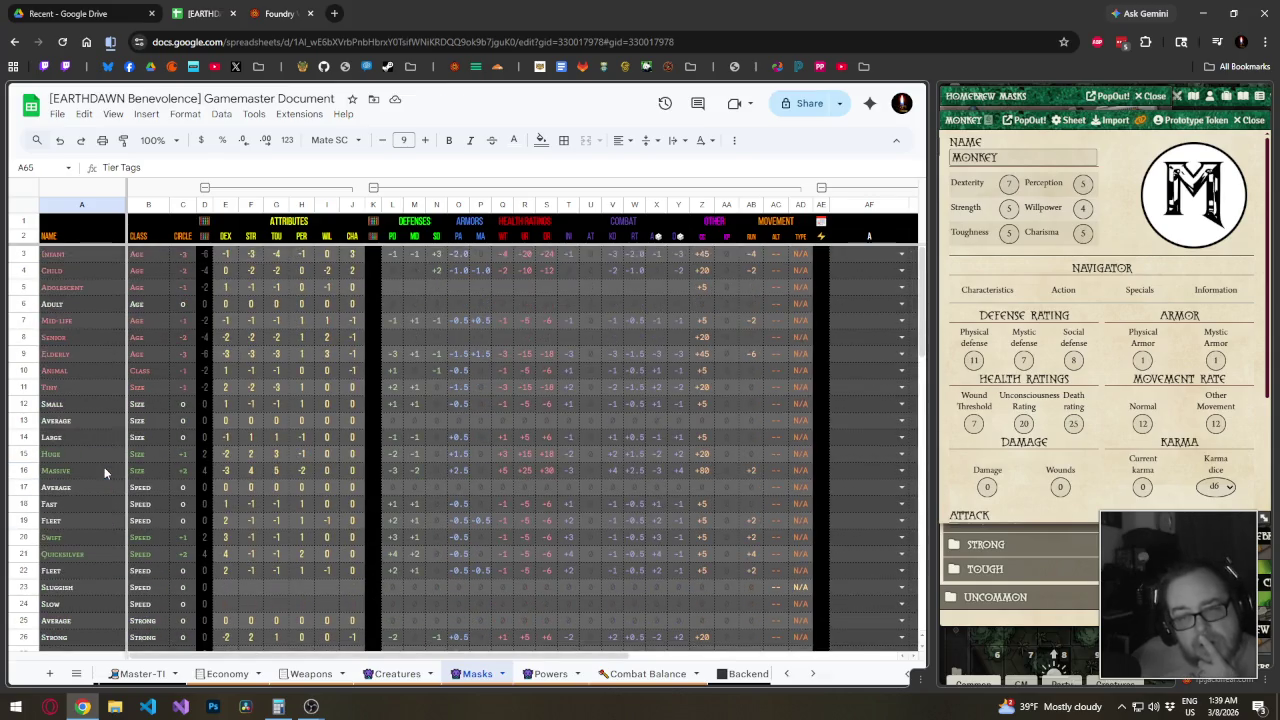
click(104, 467)
scroll(104, 467, down, 5)
scroll(104, 467, down, 3)
scroll(103, 466, up, 10)
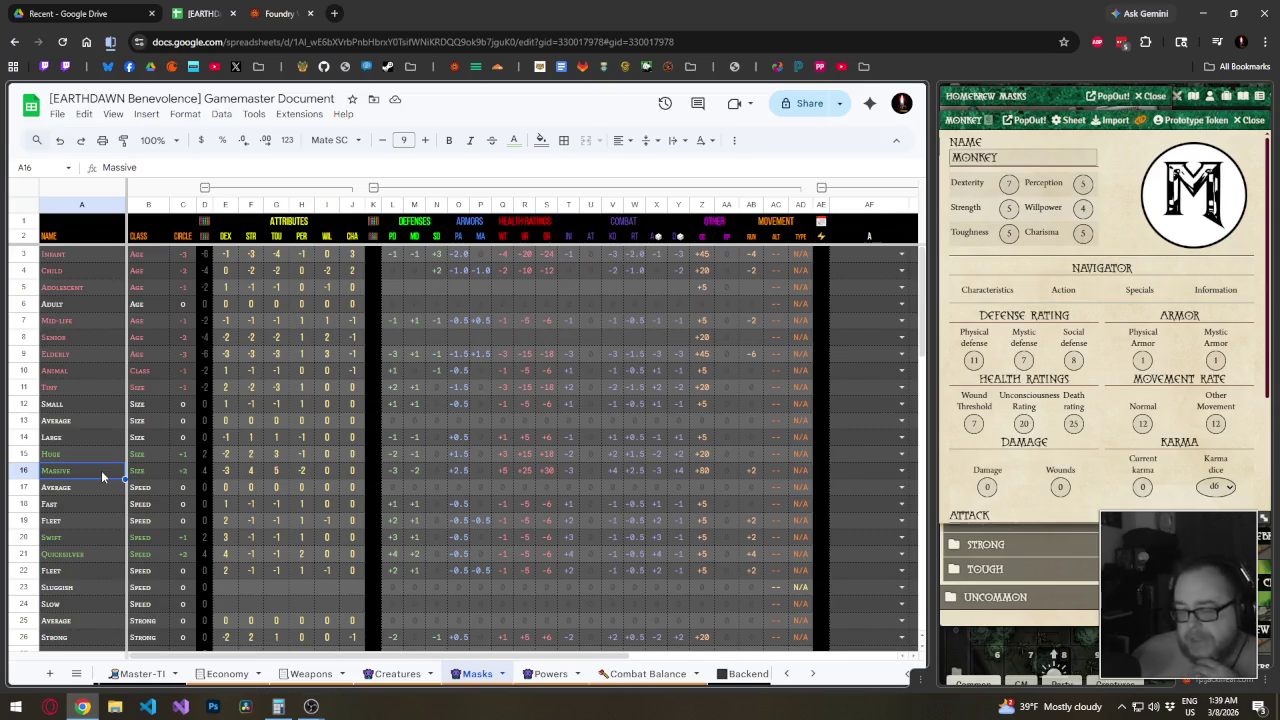
click(31, 255)
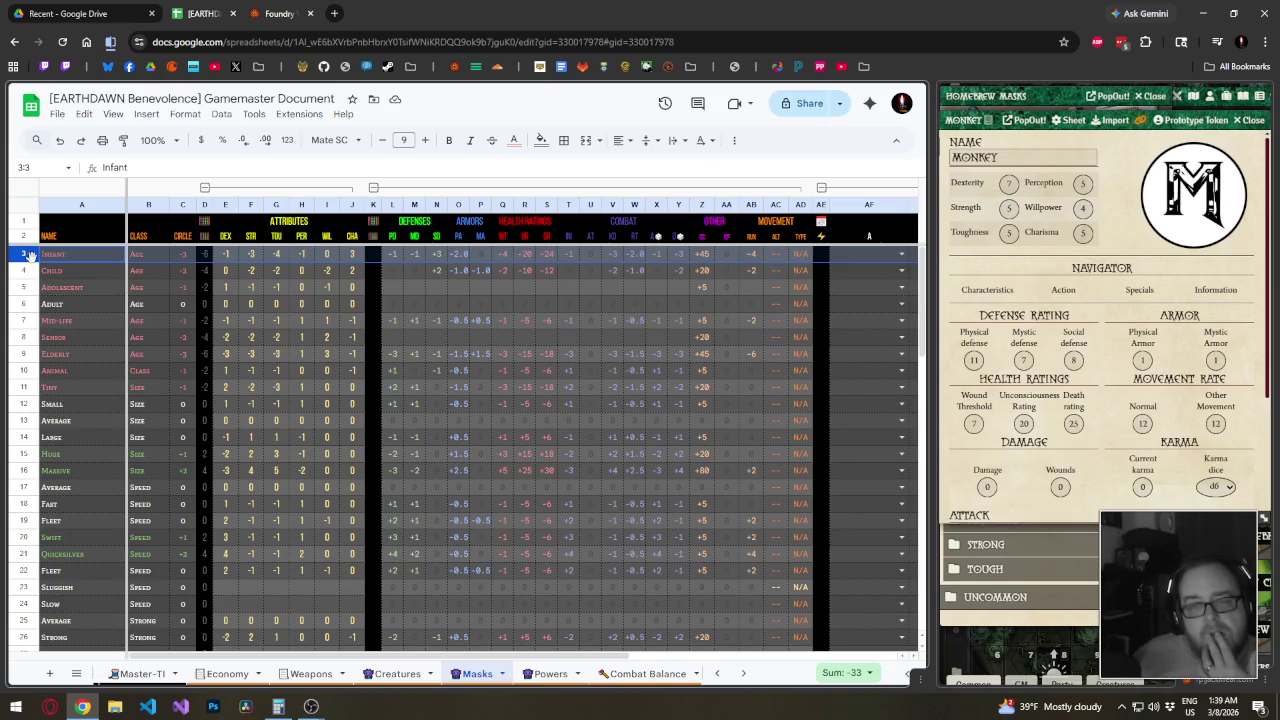
Insert a black 'Core Masks' heading row above the Infant row at row 3
right_click(31, 255)
click(70, 369)
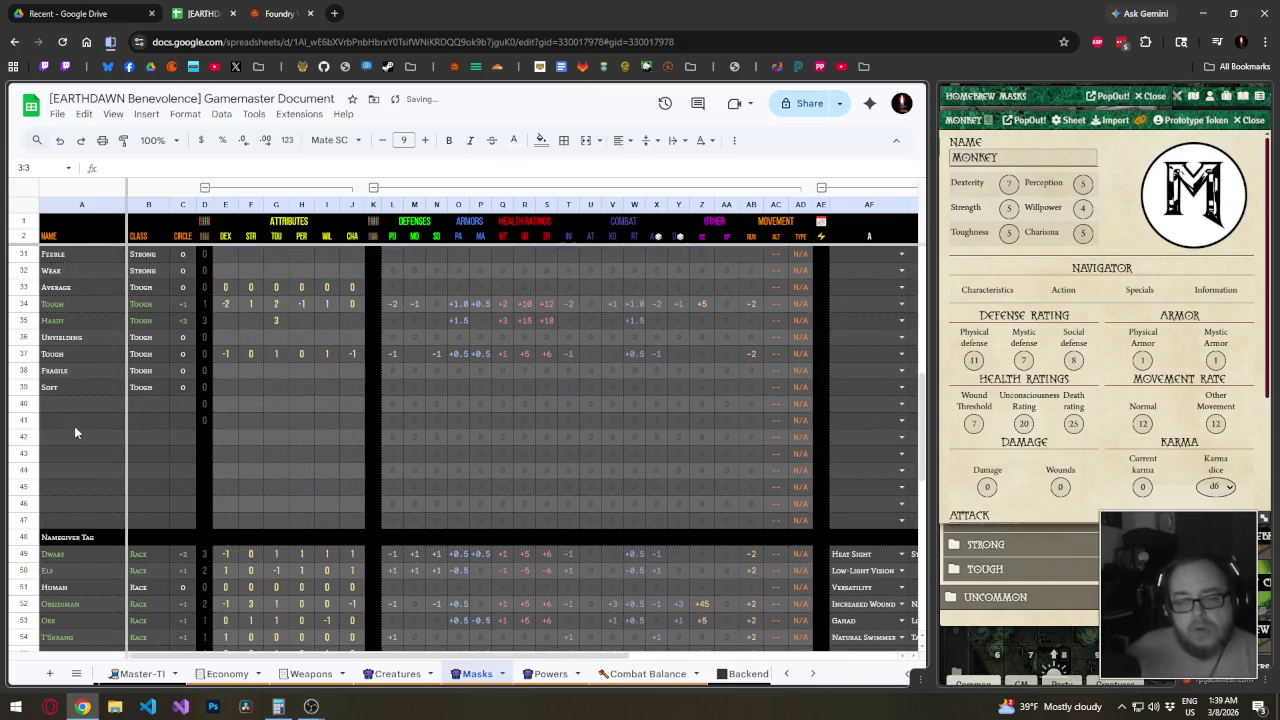
click(23, 537)
scroll(72, 370, up, 5)
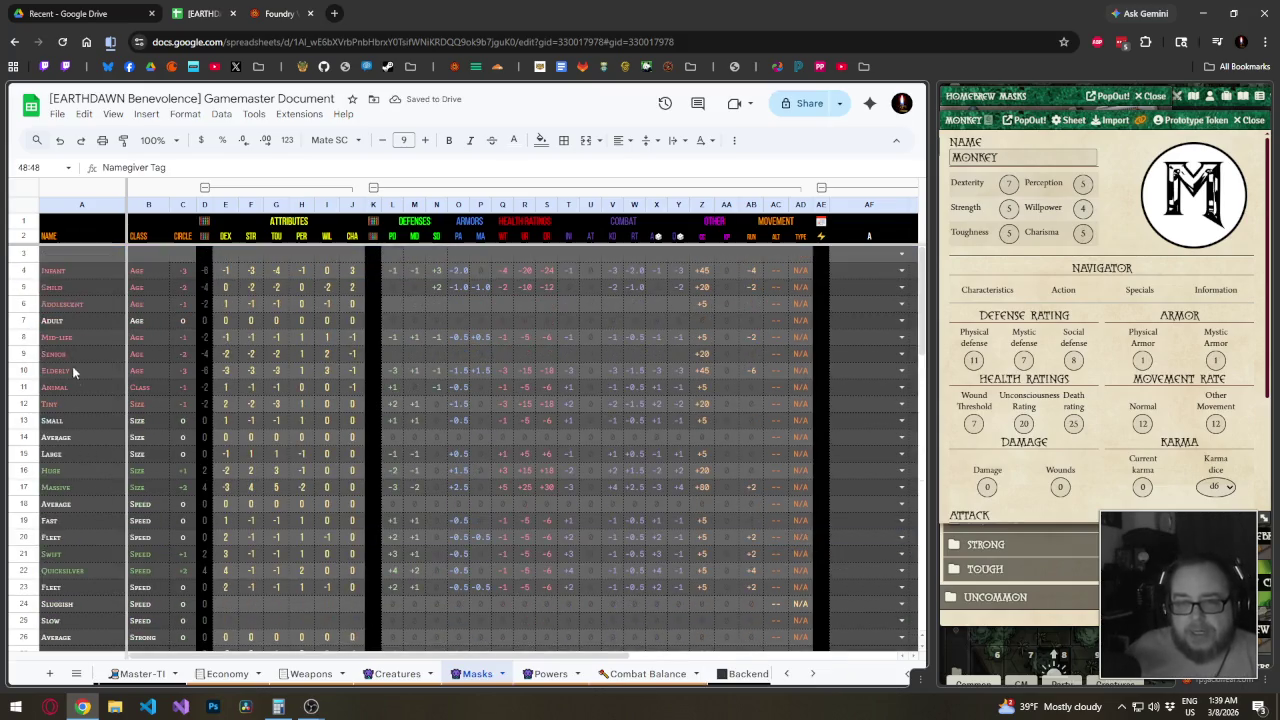
click(51, 258)
text(Namegiver Tag)
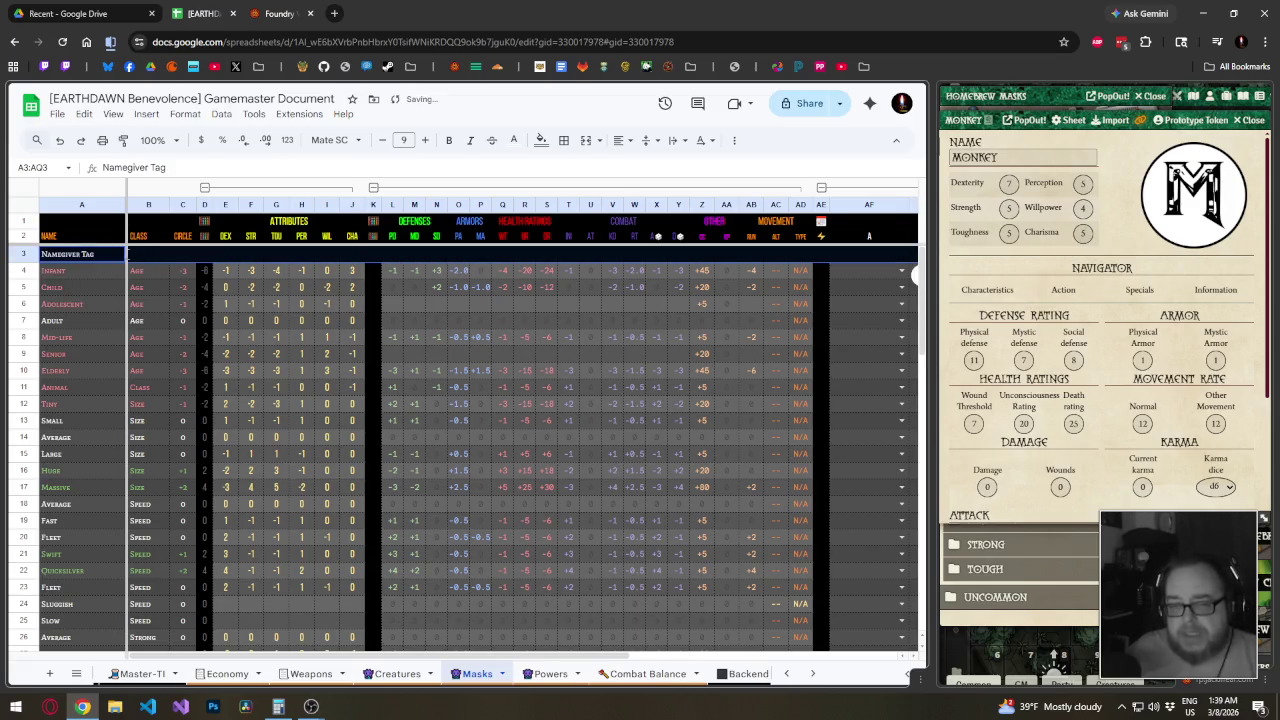
click(110, 253)
text(Core)
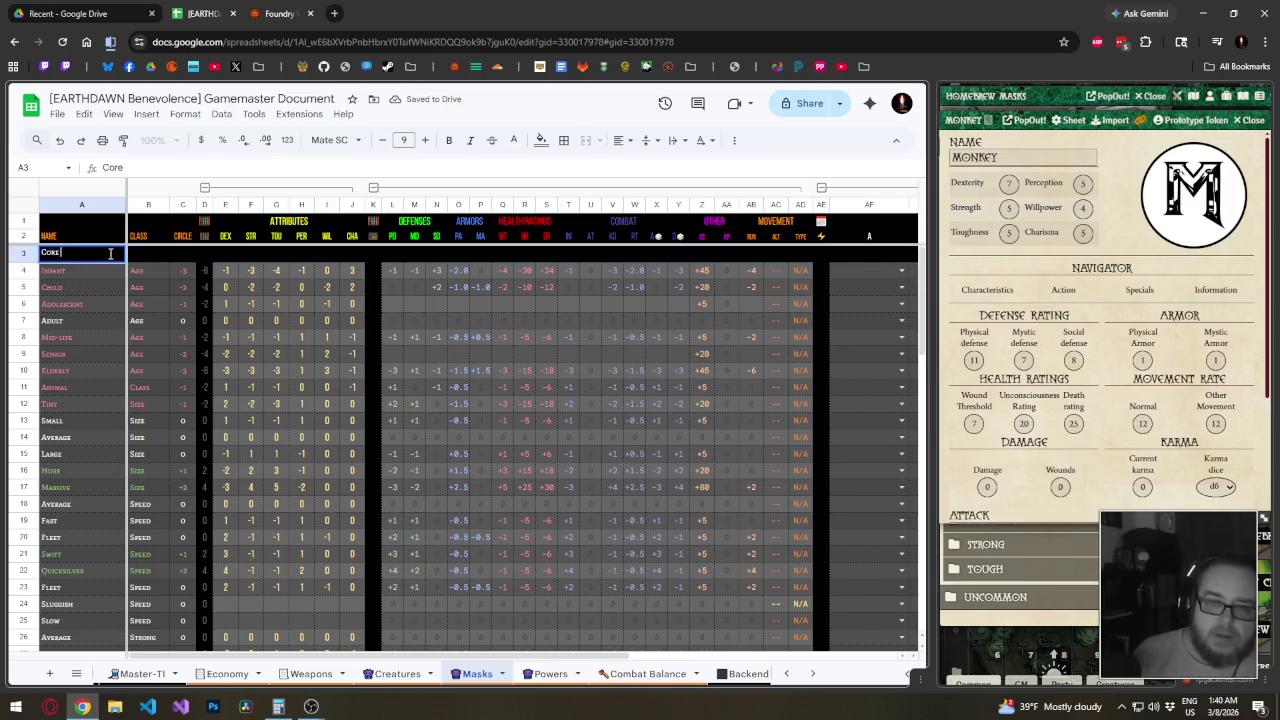
text( Mask Tags)
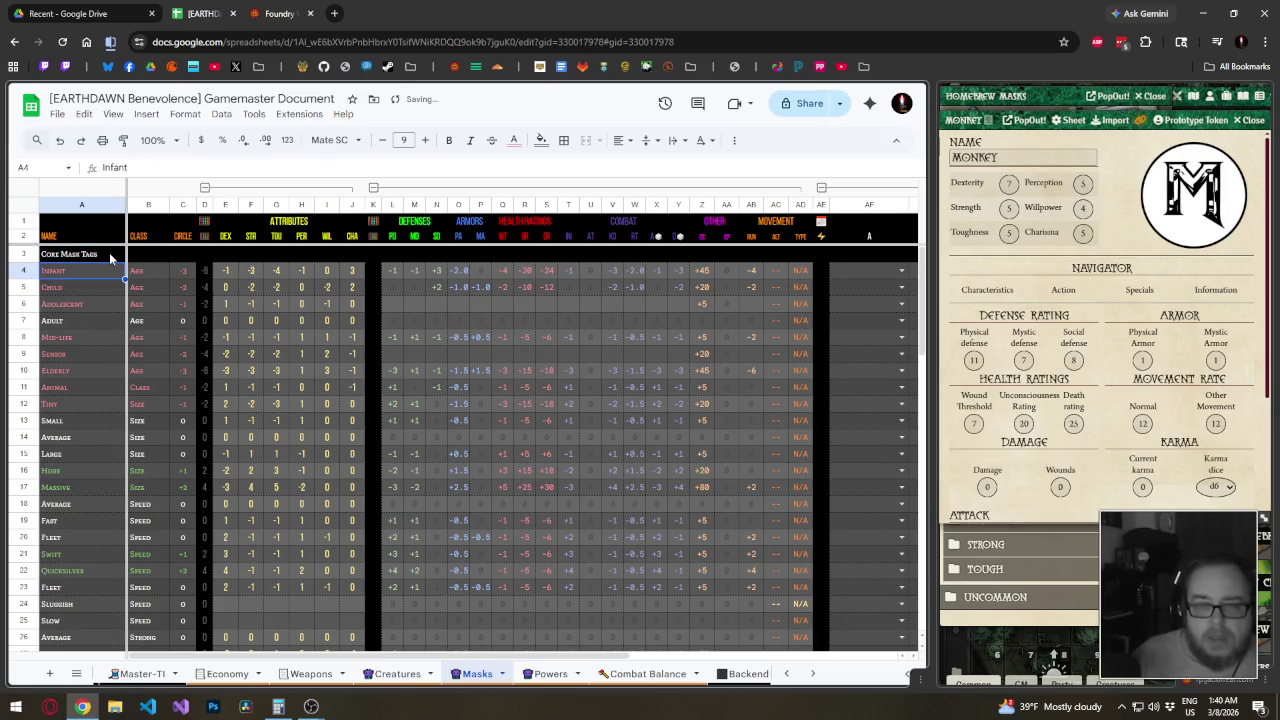
key(Return)
key(Up)
key(BackSpace)
key(BackSpace)
key(BackSpace)
text(s)
key(Return)
Add a 'Derived Masks' heading row at row 40 after the Tough rows
click(30, 254)
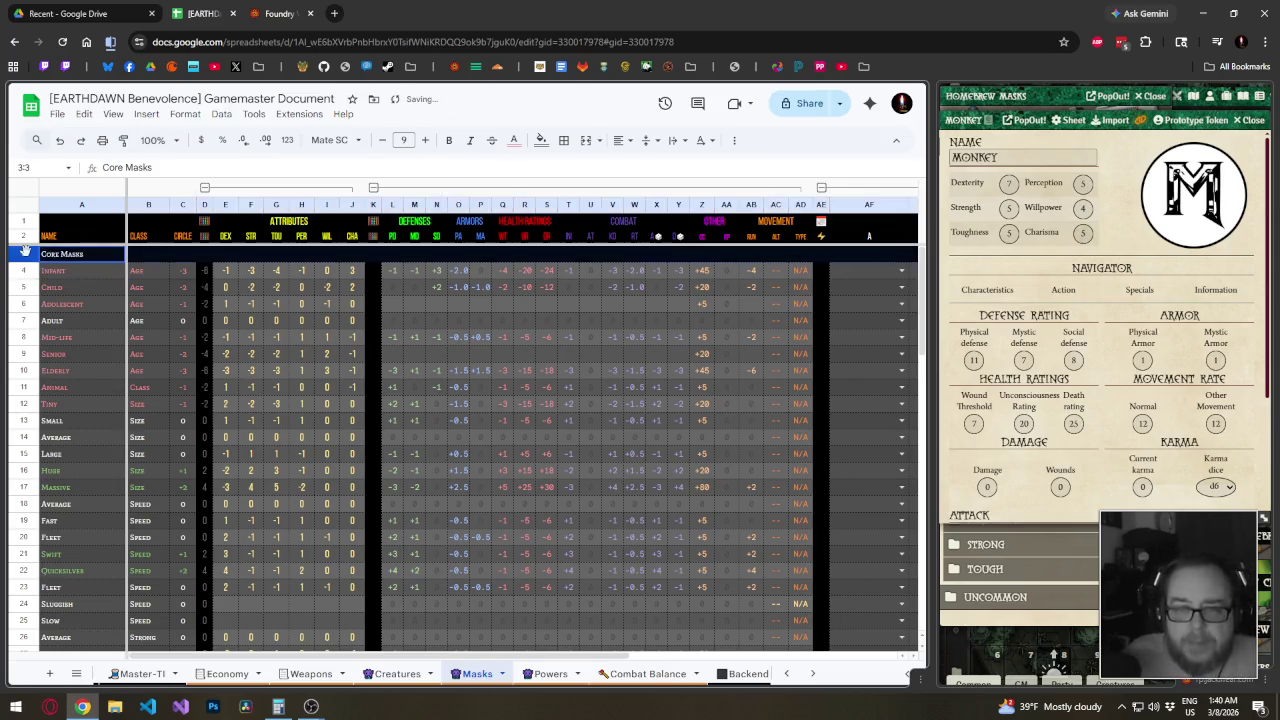
scroll(52, 346, down, 7)
click(24, 538)
text(Core Masks)
click(94, 537)
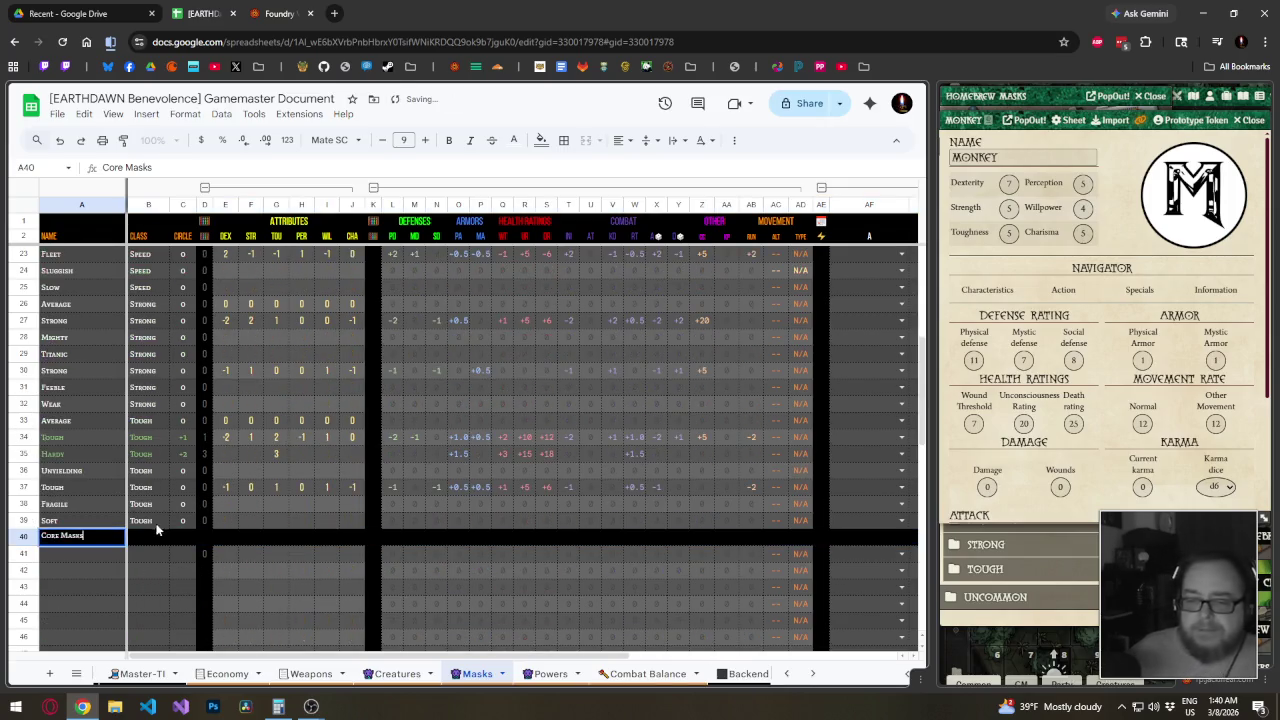
key(Home)
key(ctrl+shift+Right)
text(Derived)
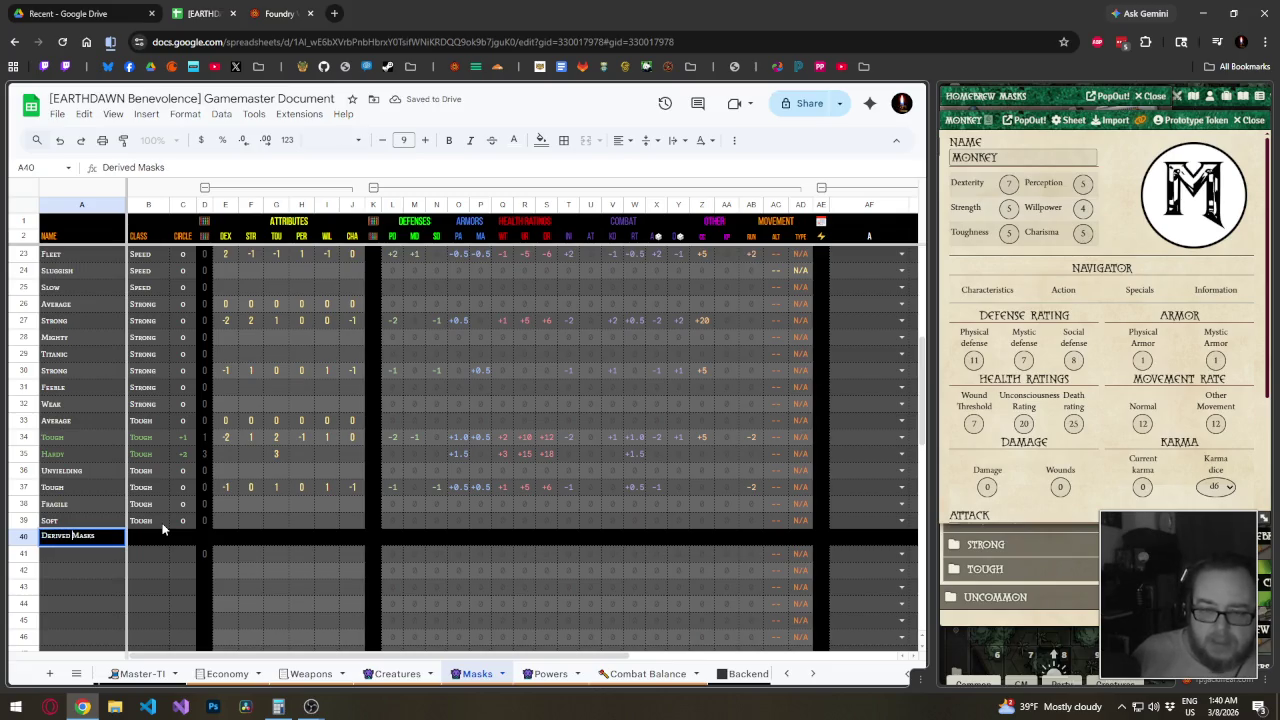
key(Return)
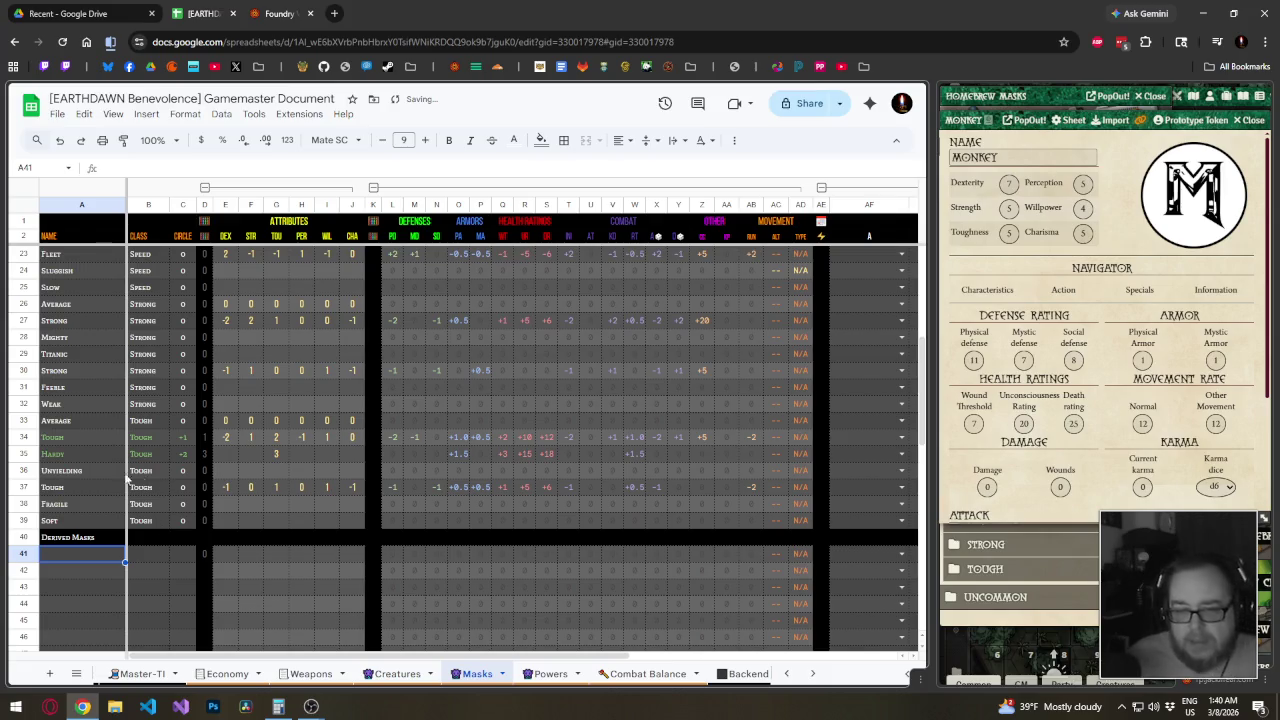
scroll(121, 492, down, 4)
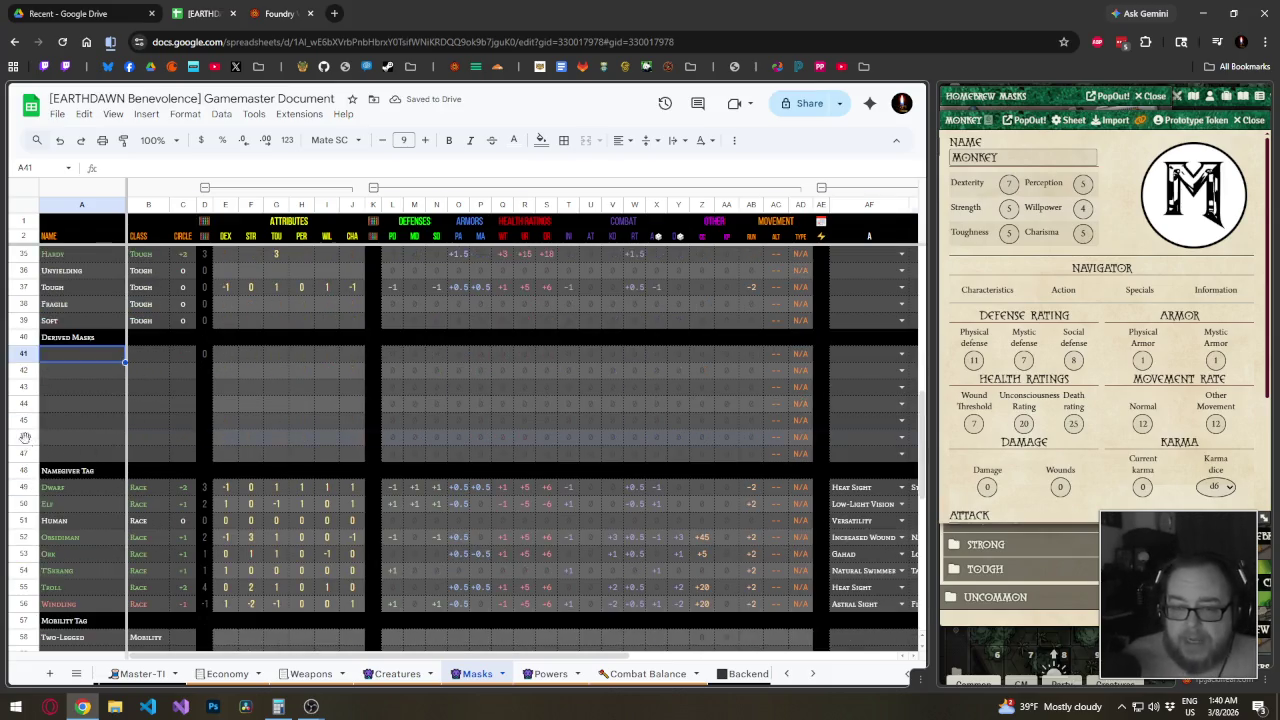
drag(27, 443, 25, 442)
Insert 30 blank rows above row 46, below the Derived Masks section
right_click(25, 442)
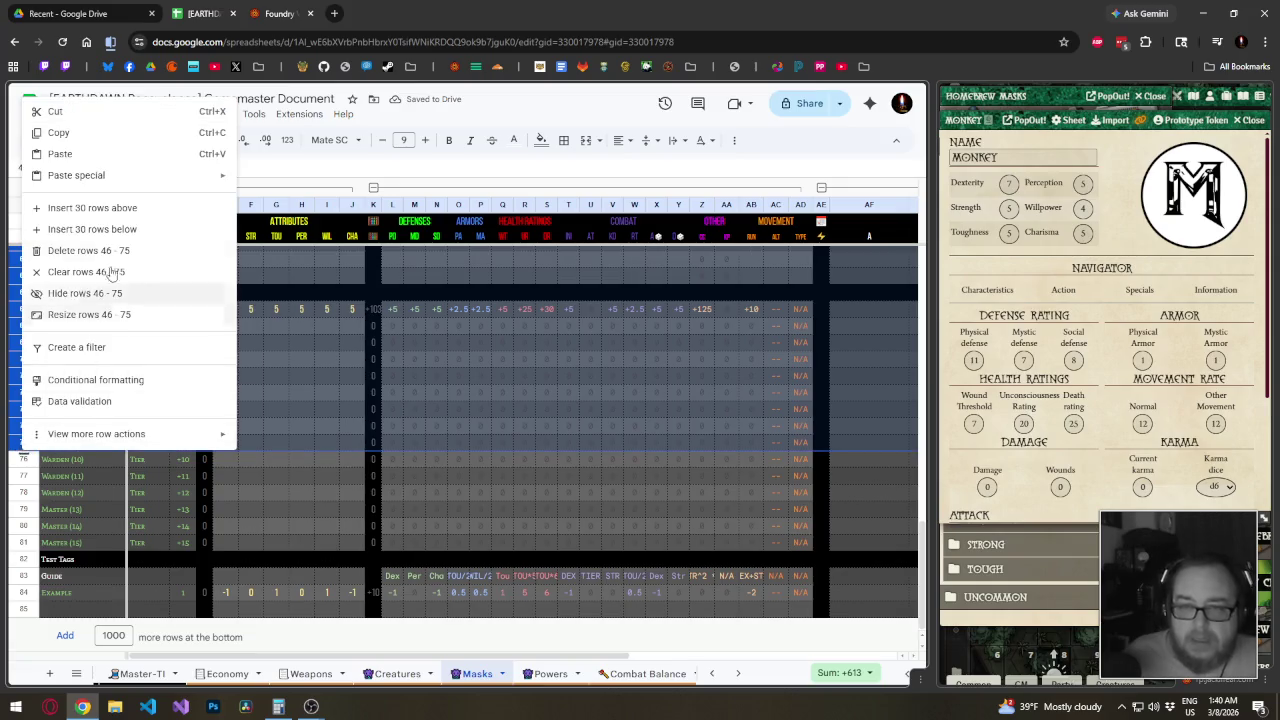
click(92, 208)
scroll(91, 395, up, 5)
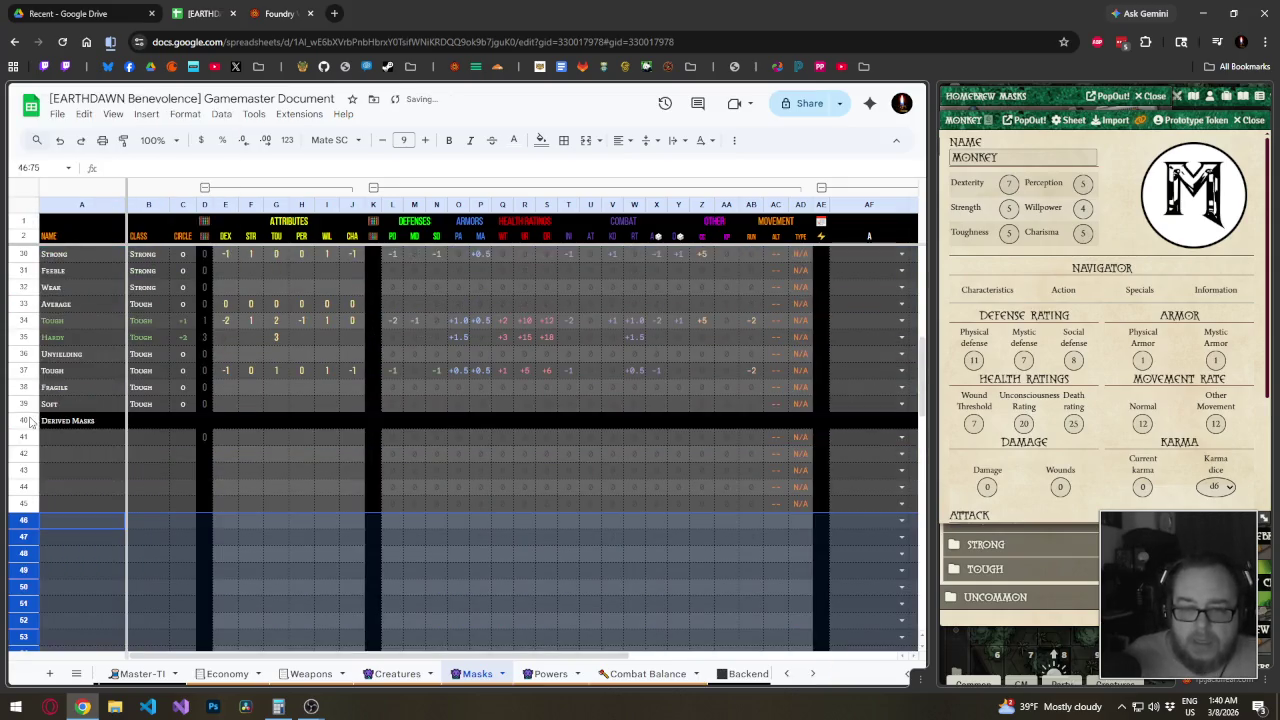
Paste the Derived Masks heading row into row 63 and retitle it 'Behavior Mask'
click(25, 421)
scroll(66, 463, down, 4)
click(25, 469)
key(ctrl+v)
text(Behavi)
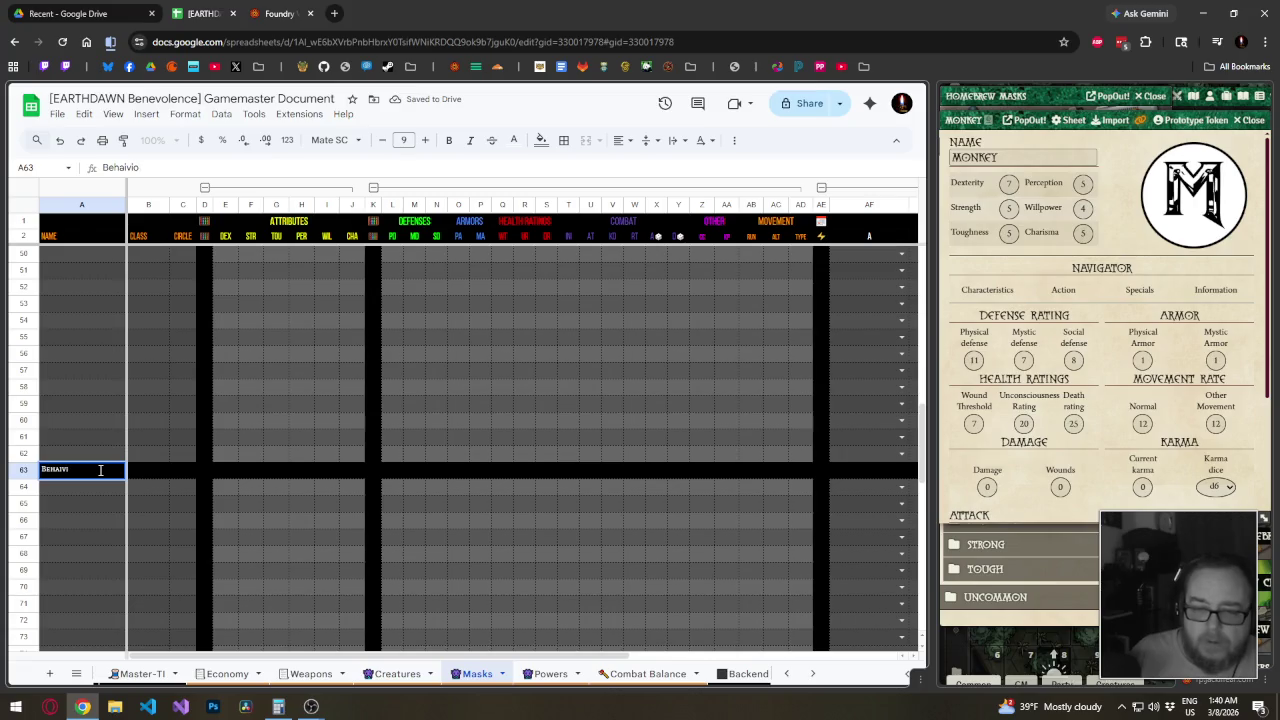
text(or Mask)
key(Return)
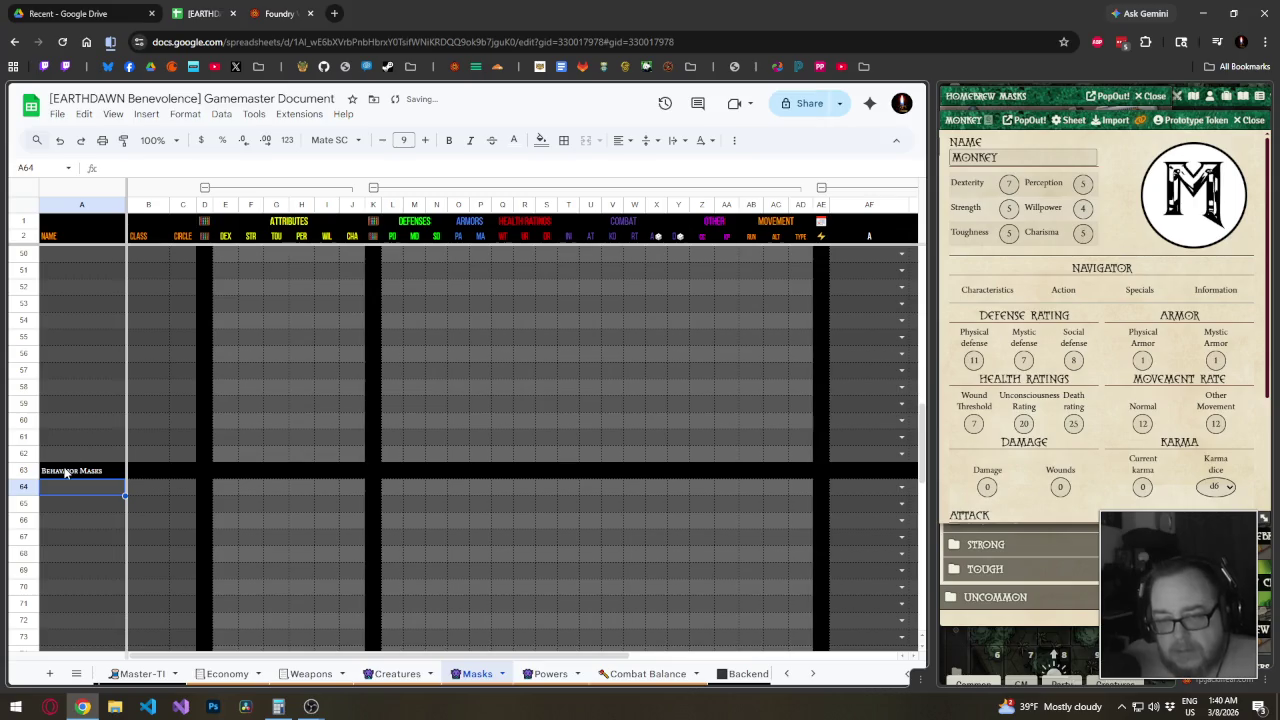
Correct the row 63 heading to read 'Behavior Masks'
key(Up)
key(Return)
key(Home)
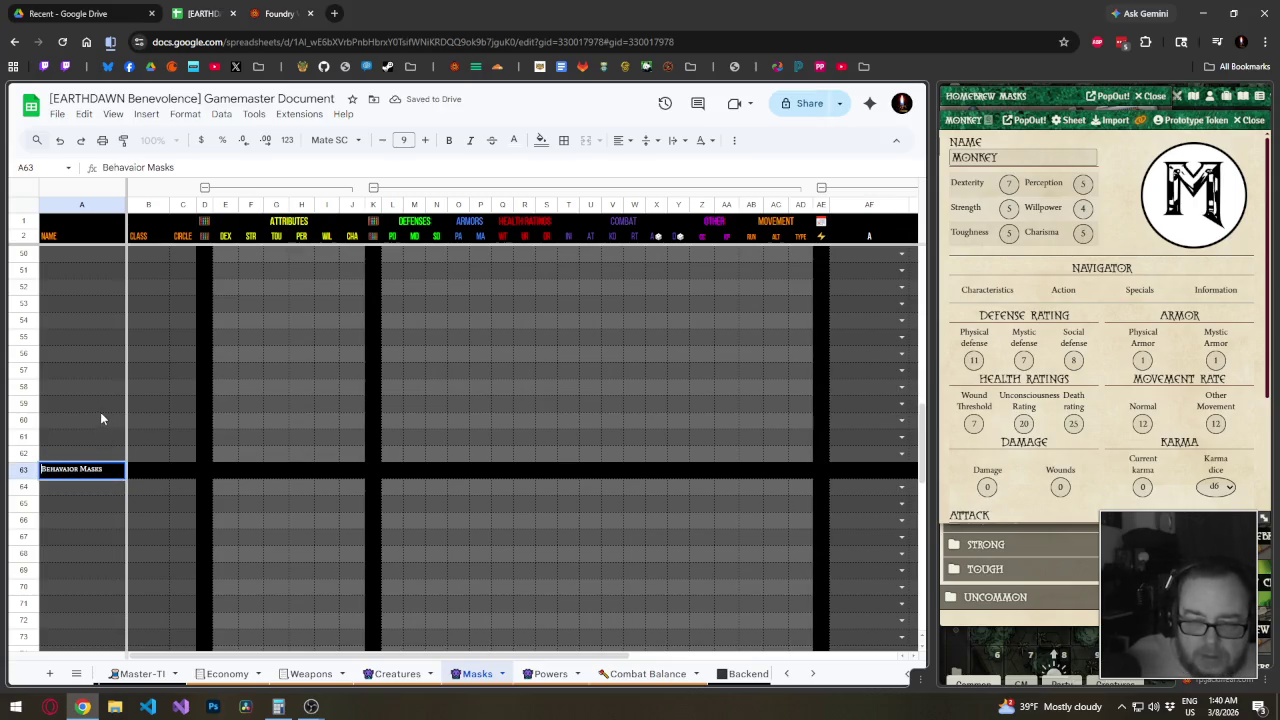
key(BackSpace)
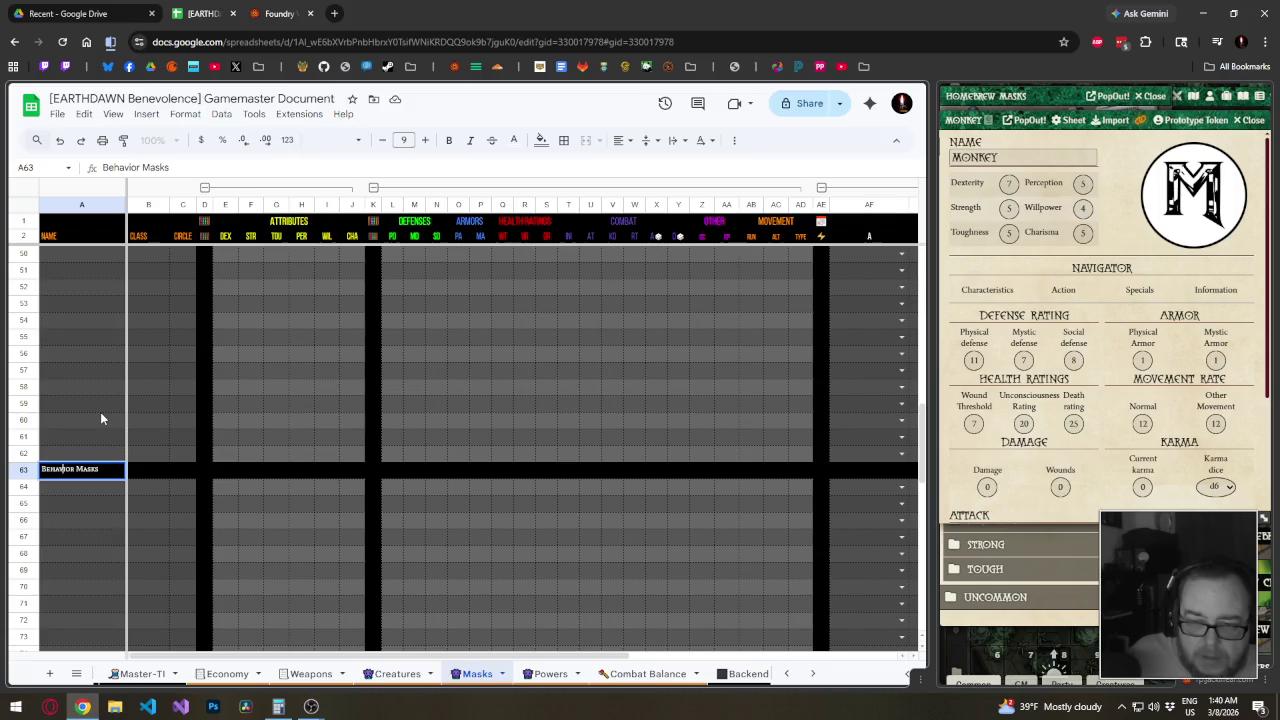
key(Return)
scroll(138, 310, up, 4)
scroll(138, 310, up, 4)
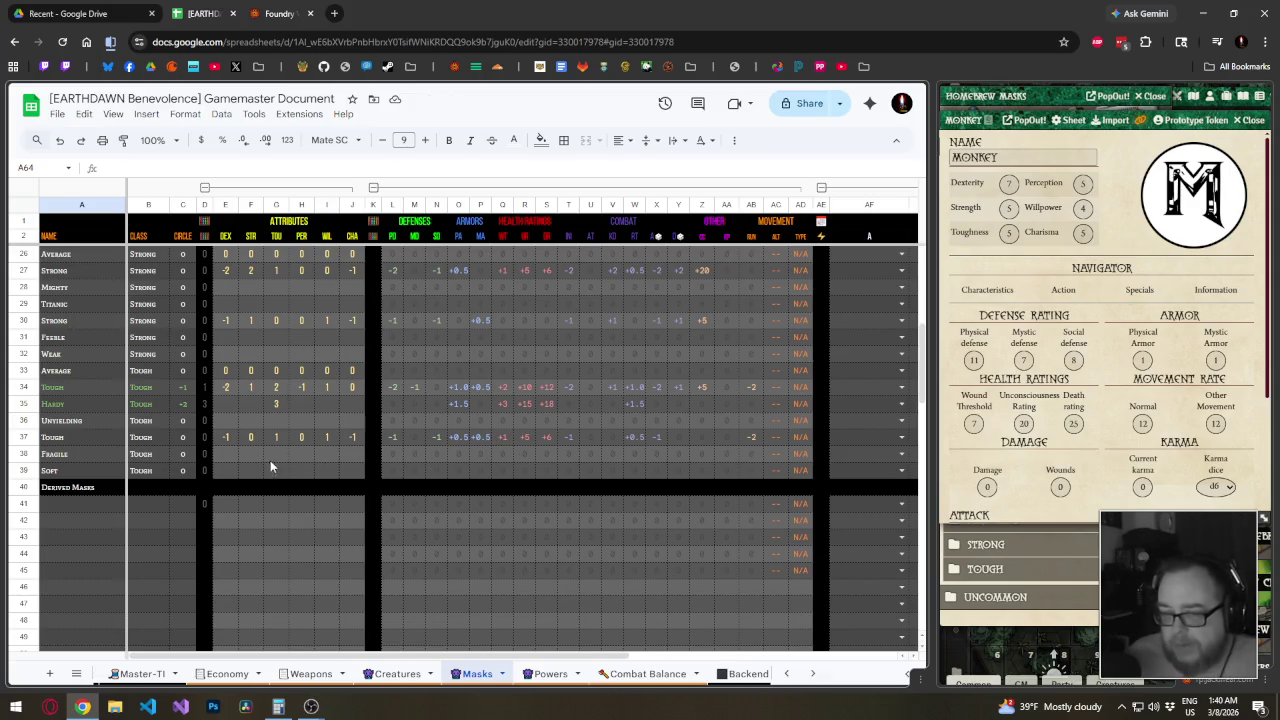
Group the Core Masks rows 4–39 into a collapsible row group
click(205, 487)
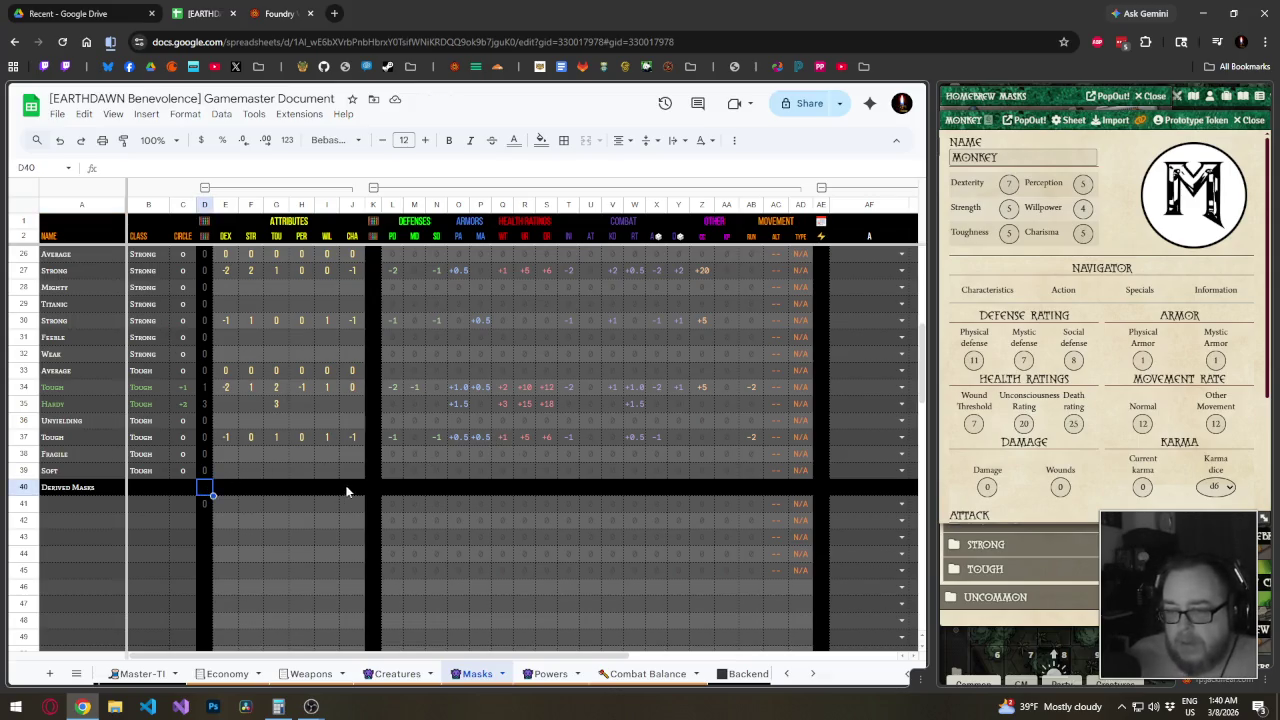
click(209, 508)
scroll(264, 521, down, 3)
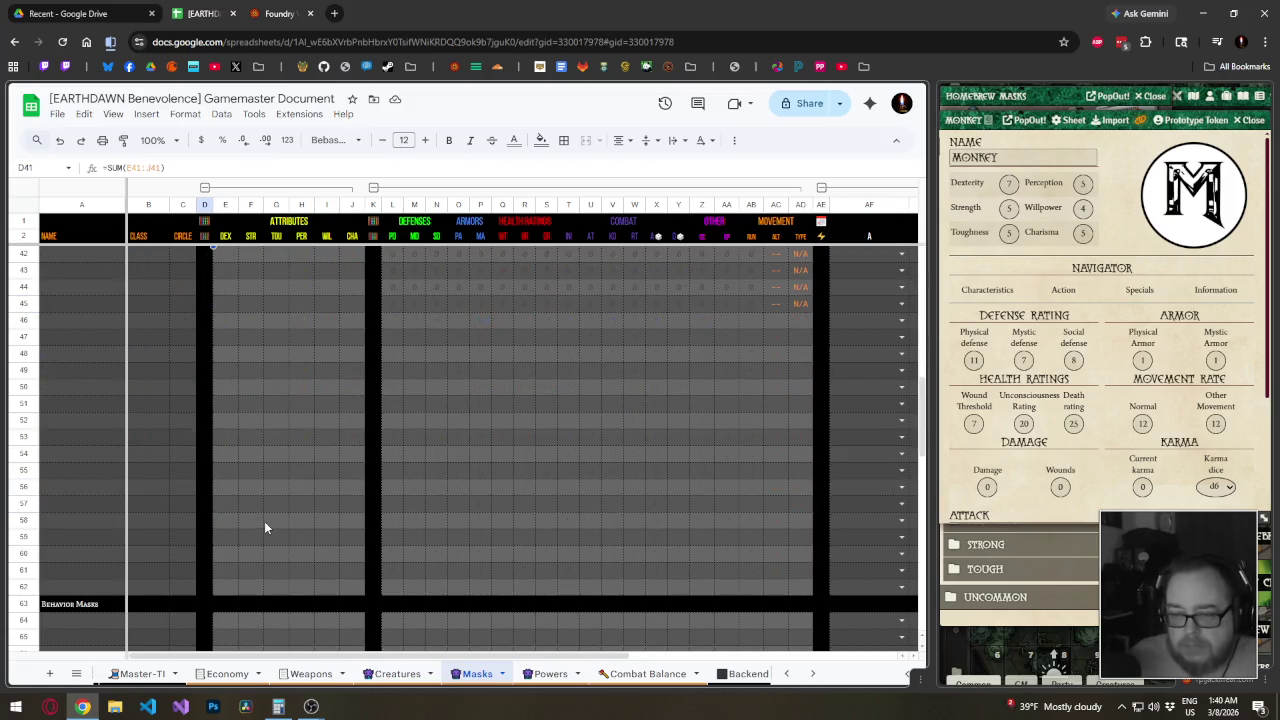
scroll(267, 535, up, 2)
scroll(256, 509, up, 5)
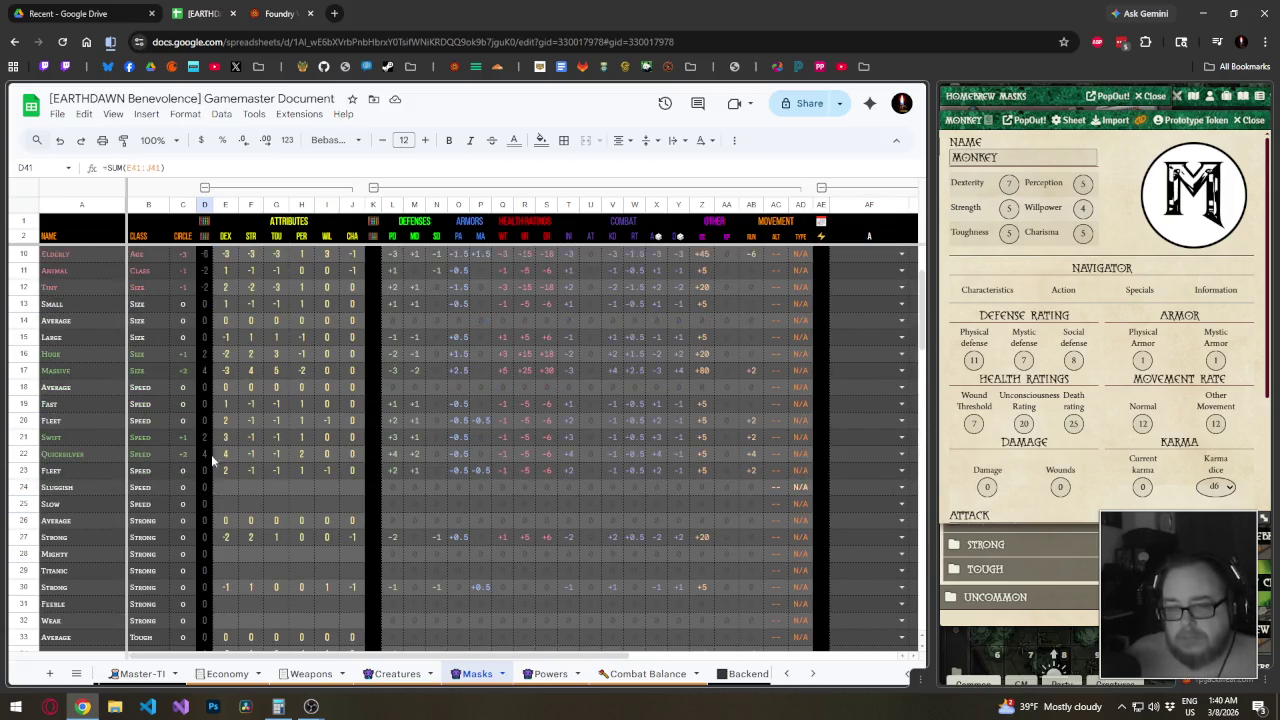
scroll(208, 461, up, 3)
drag(31, 274, 33, 541)
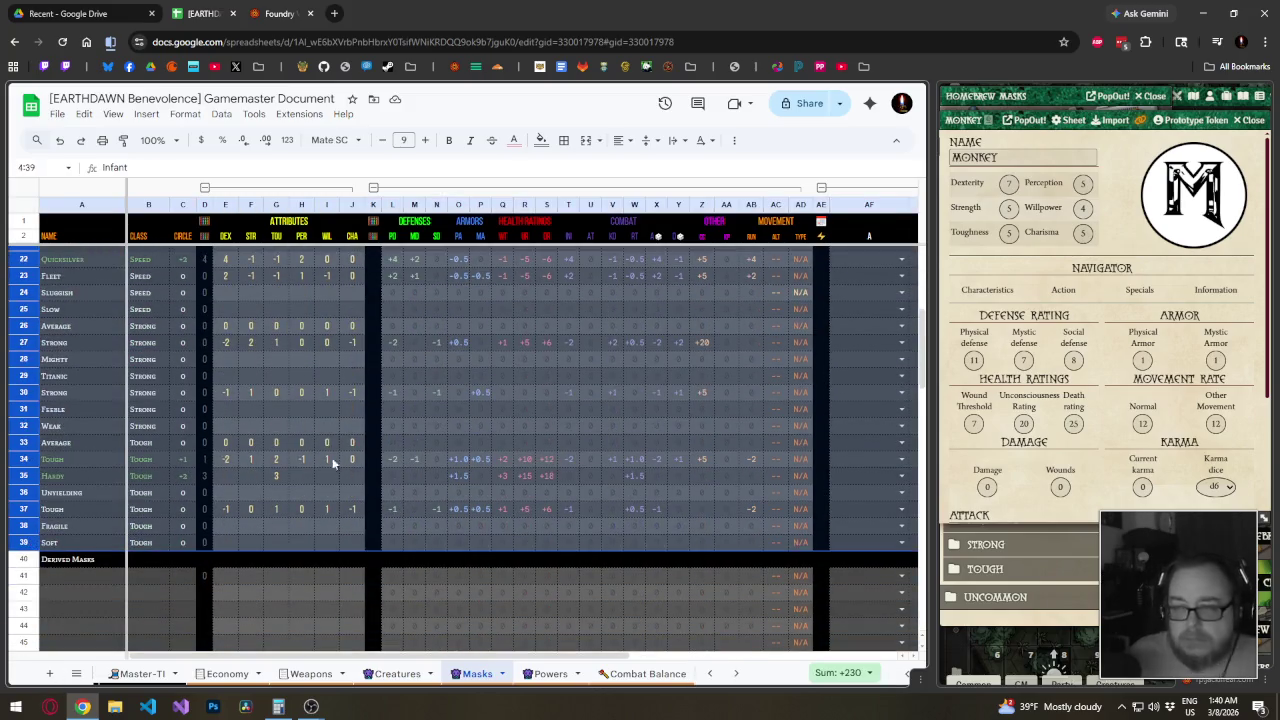
scroll(288, 478, up, 4)
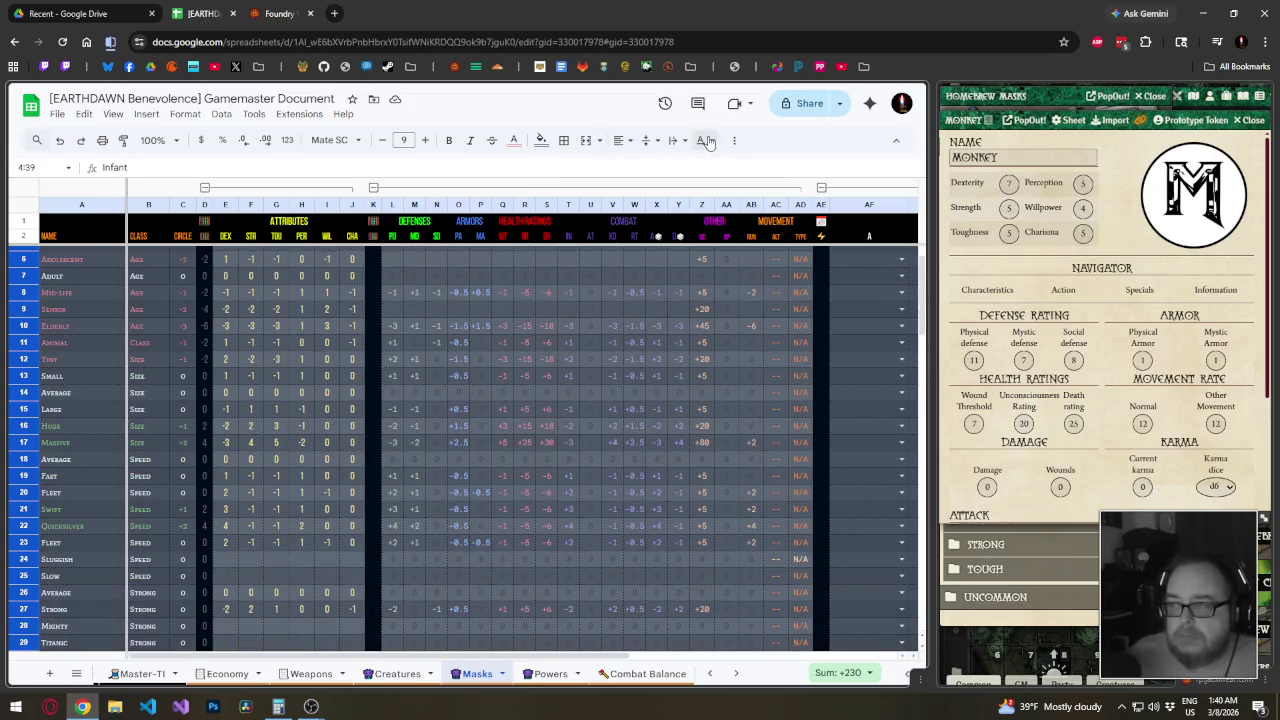
right_click(26, 260)
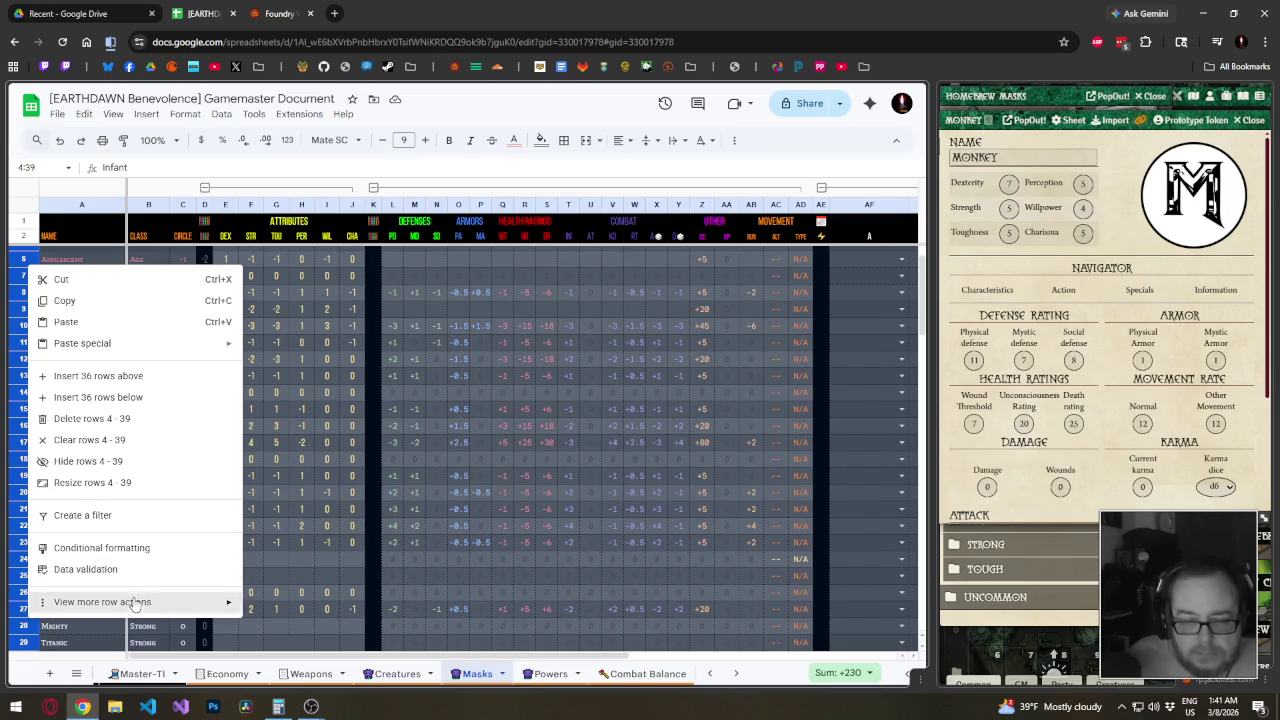
click(300, 452)
Group the Derived Masks rows 41–62 and the Behavior Masks rows 64–77
scroll(190, 455, down, 4)
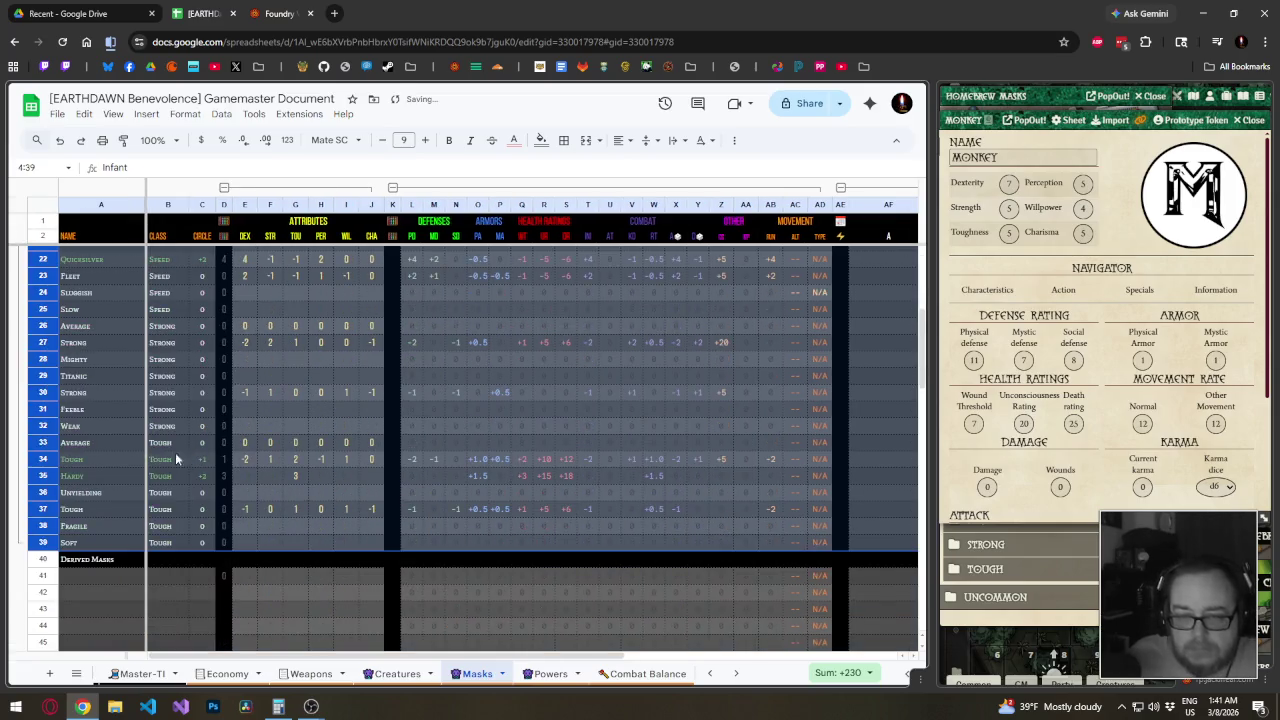
scroll(80, 505, down, 5)
click(55, 376)
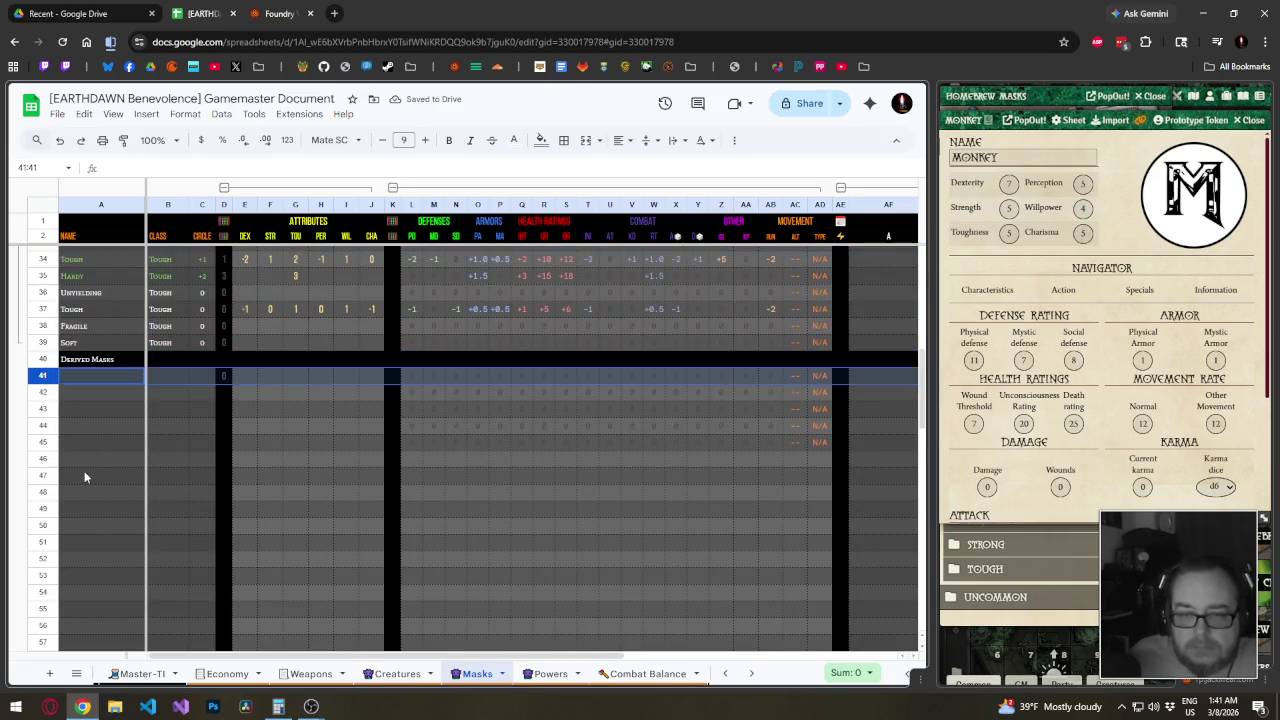
scroll(80, 470, down, 5)
shift+click(50, 460)
right_click(103, 466)
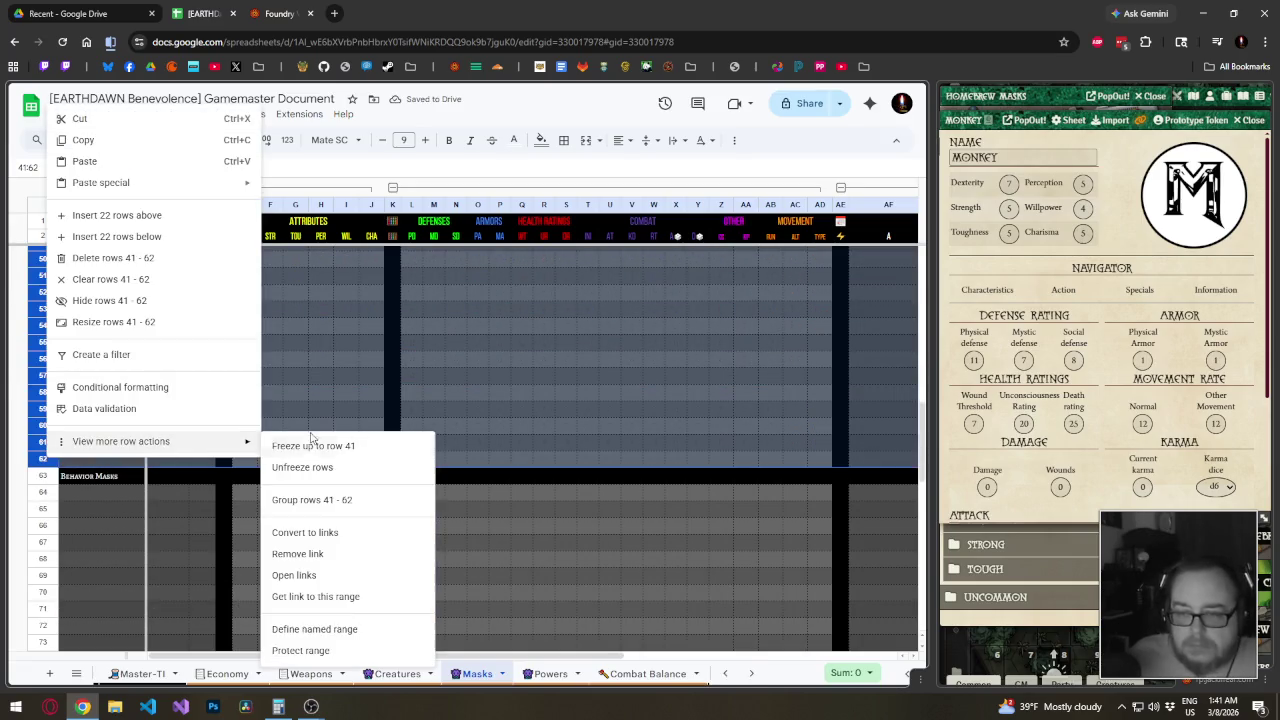
click(300, 500)
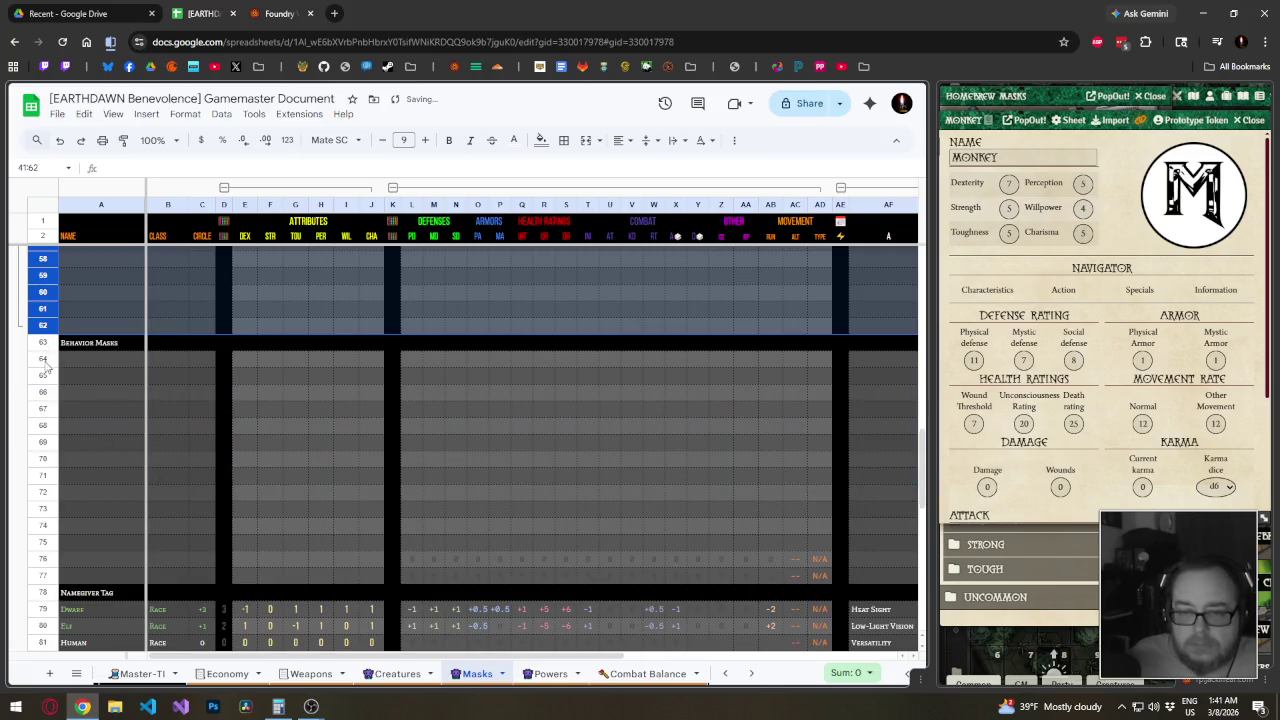
click(43, 360)
shift+click(45, 576)
right_click(45, 577)
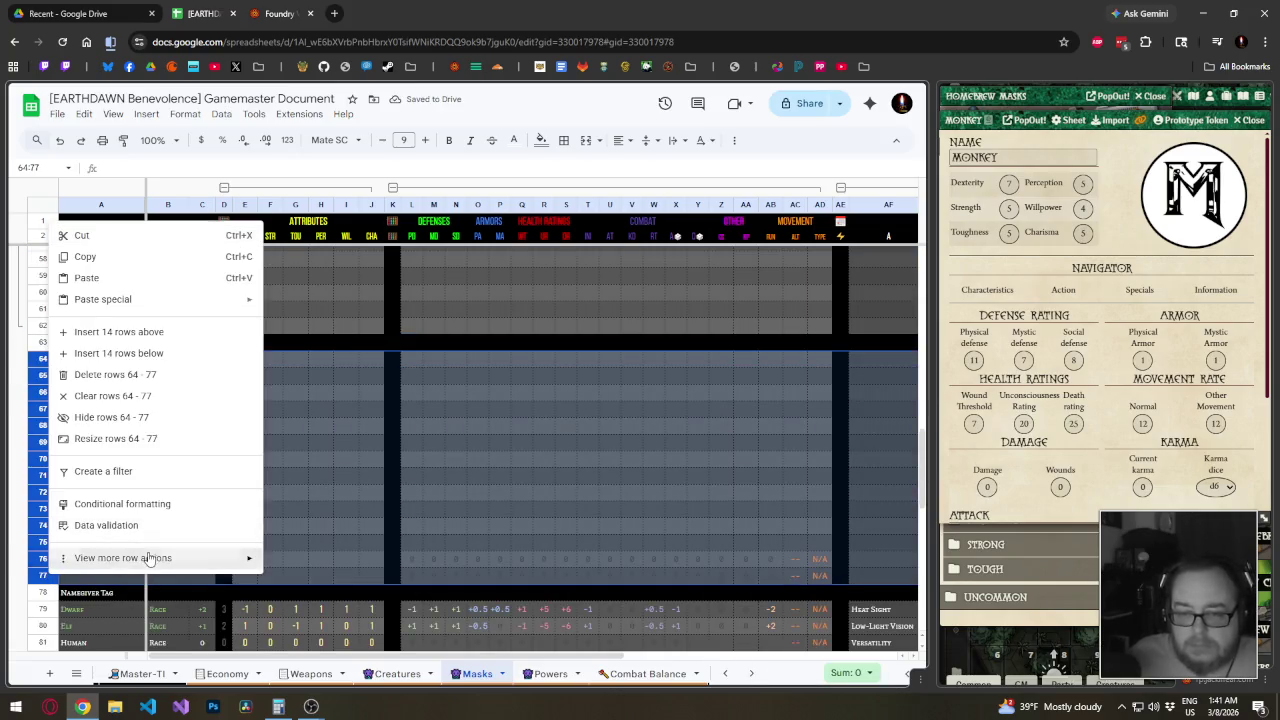
mouse_move(122, 558)
click(314, 477)
Group the Namegiver Tag rows 79–86 and the Mobility Tag rows 88–95
scroll(100, 430, down, 3)
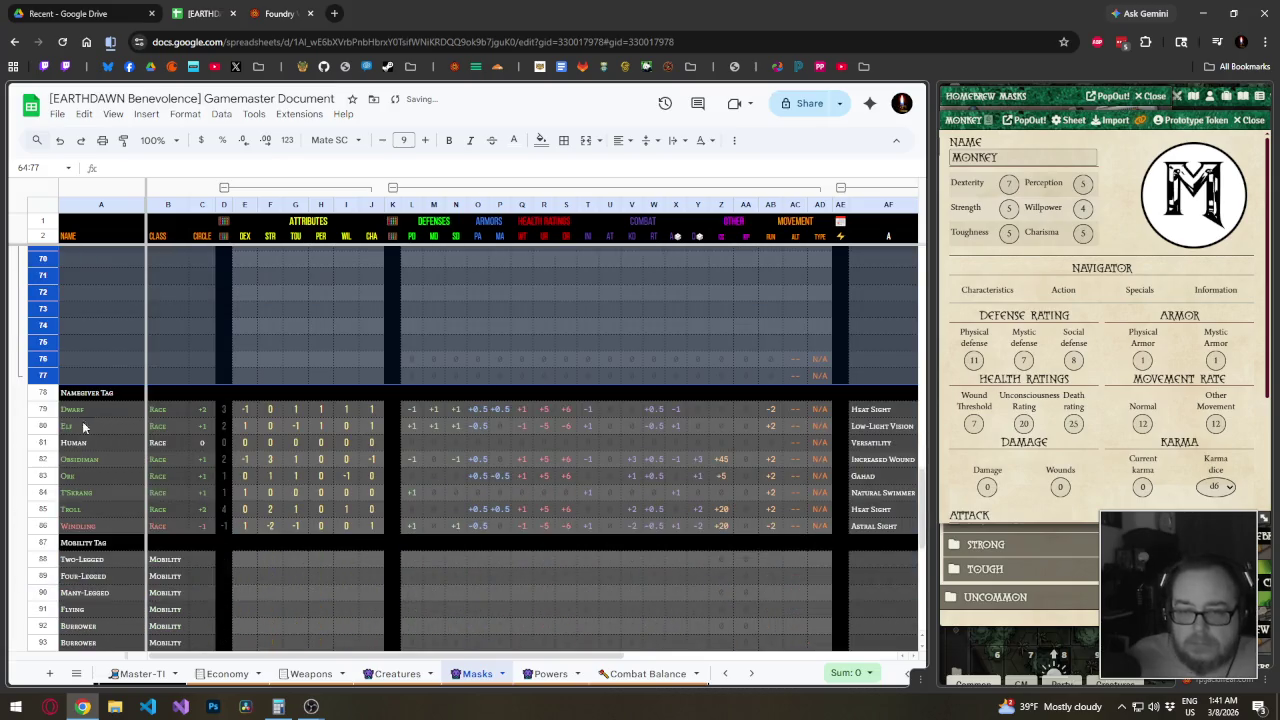
click(48, 409)
shift+click(45, 526)
right_click(45, 526)
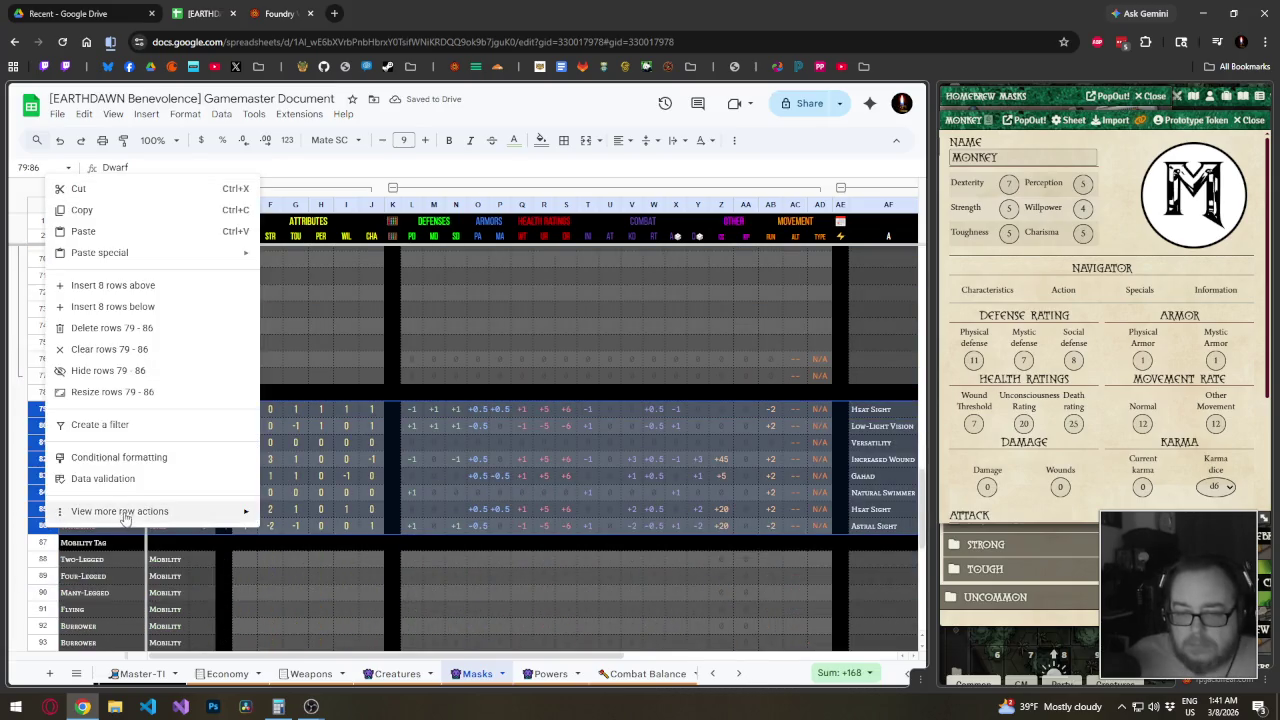
mouse_move(119, 511)
click(300, 569)
scroll(33, 463, down, 3)
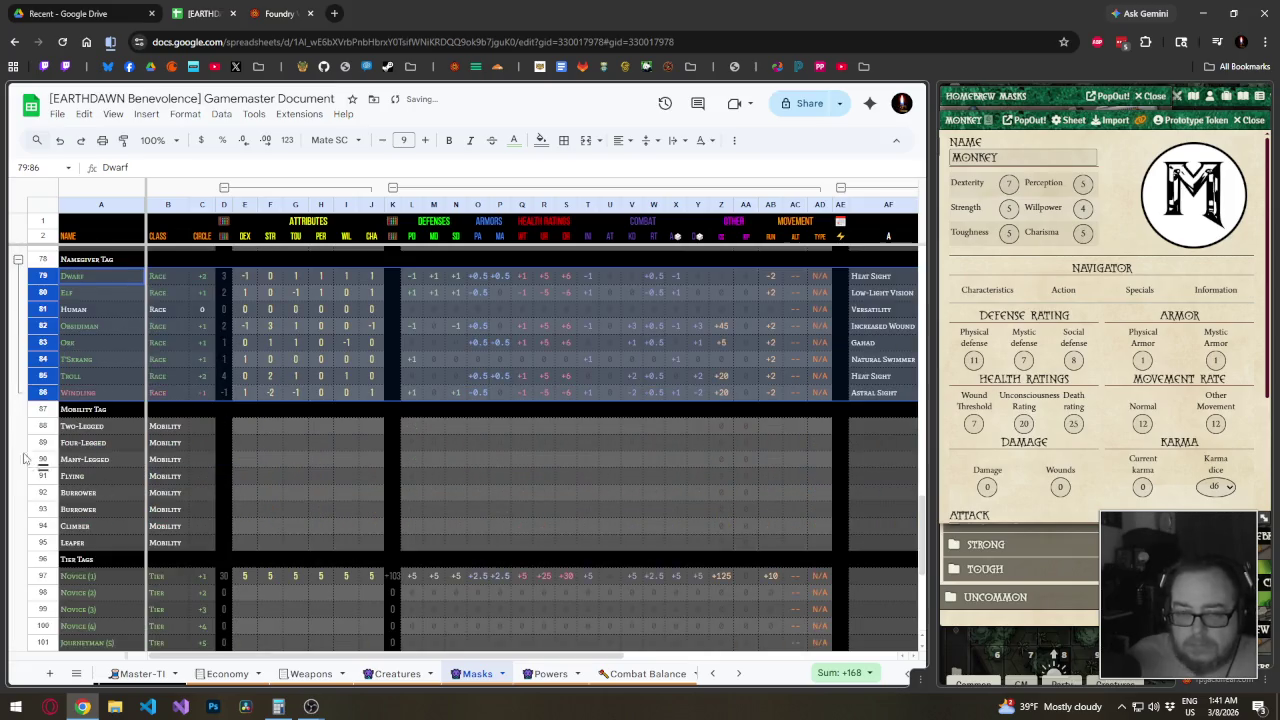
click(43, 425)
shift+click(46, 542)
right_click(46, 542)
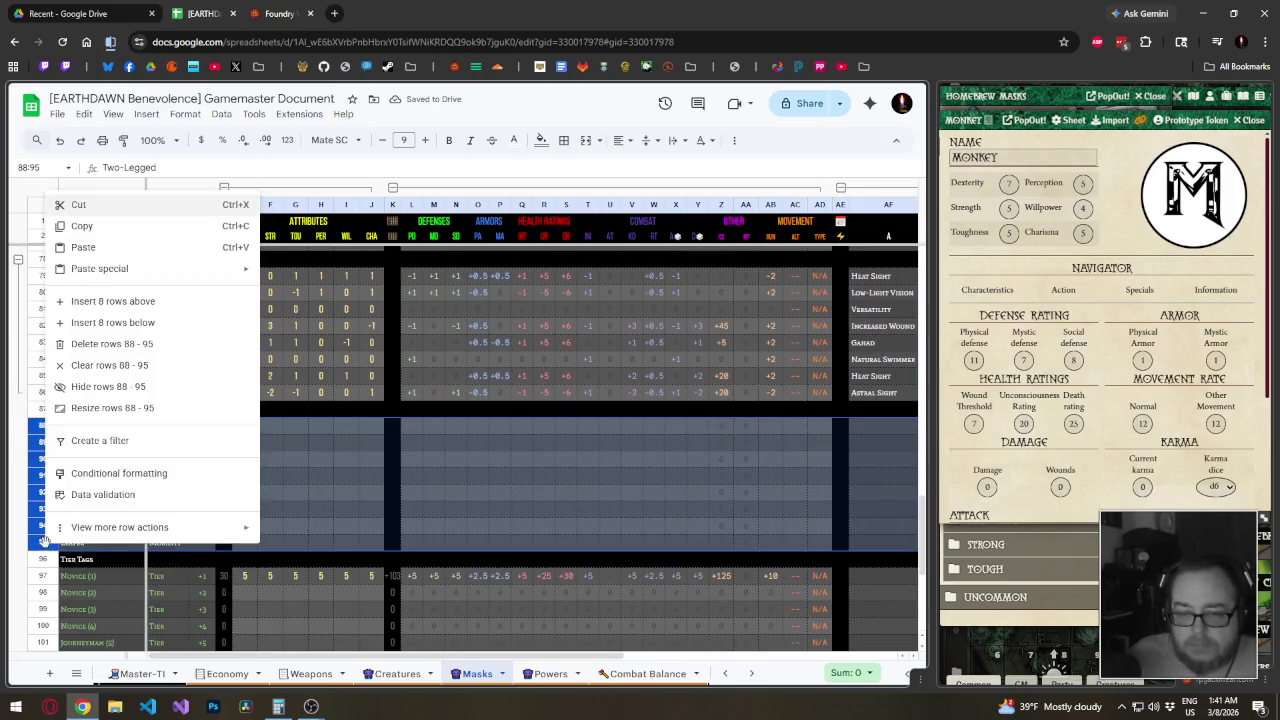
mouse_move(119, 527)
click(310, 586)
Group the Tier Tags rows 97–111
scroll(116, 398, down, 4)
click(43, 376)
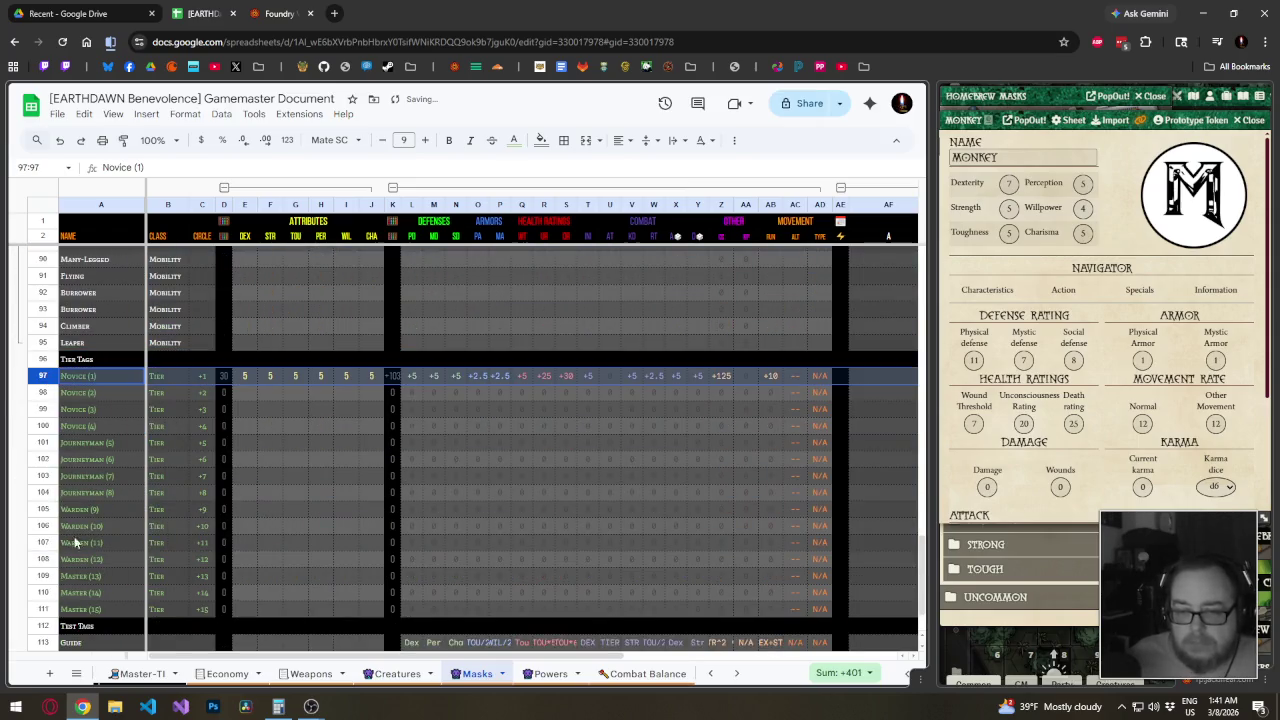
shift+click(43, 608)
right_click(43, 608)
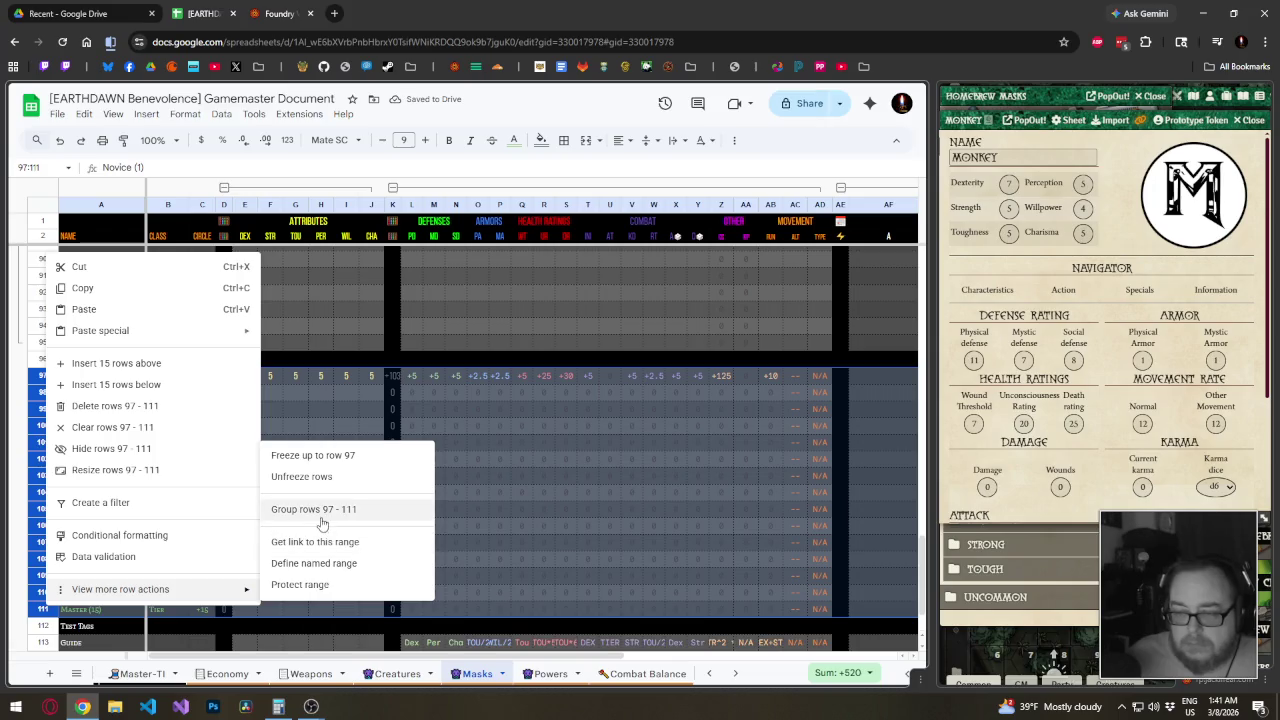
click(292, 505)
Collapse the Core, Derived, Behavior, Namegiver, Mobility and Tier groups
scroll(250, 495, down, 2)
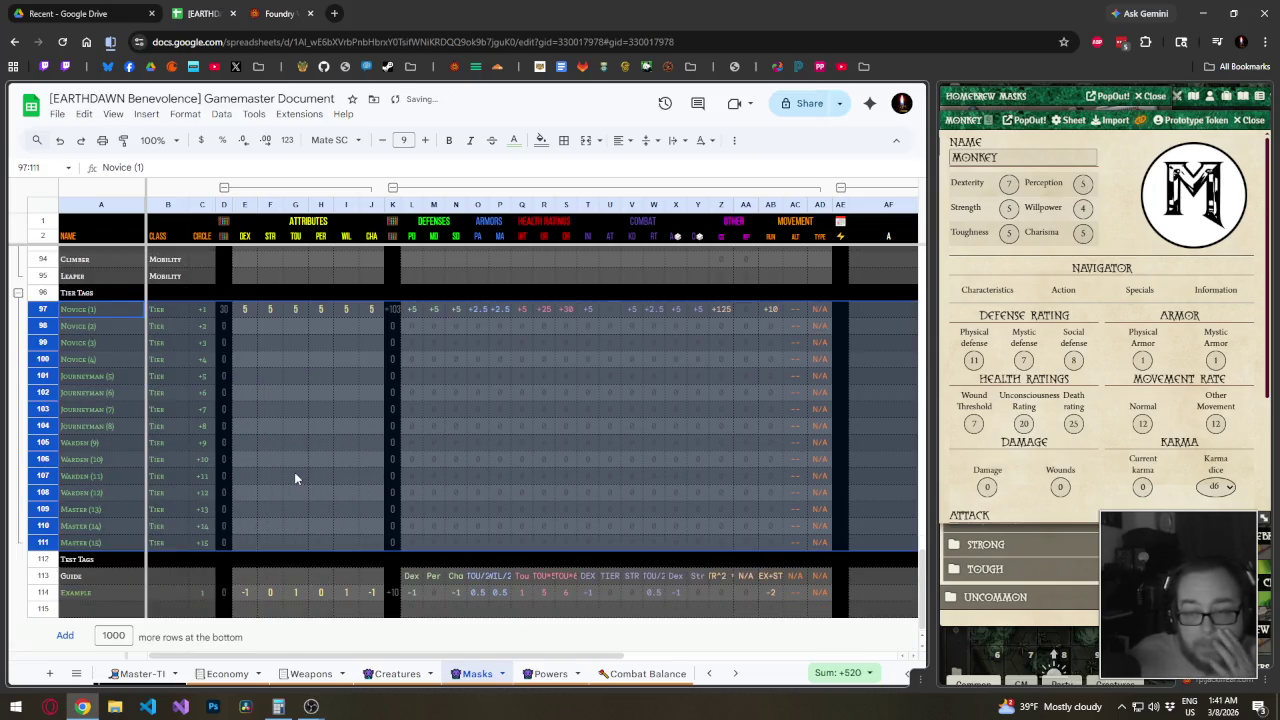
scroll(284, 459, up, 2)
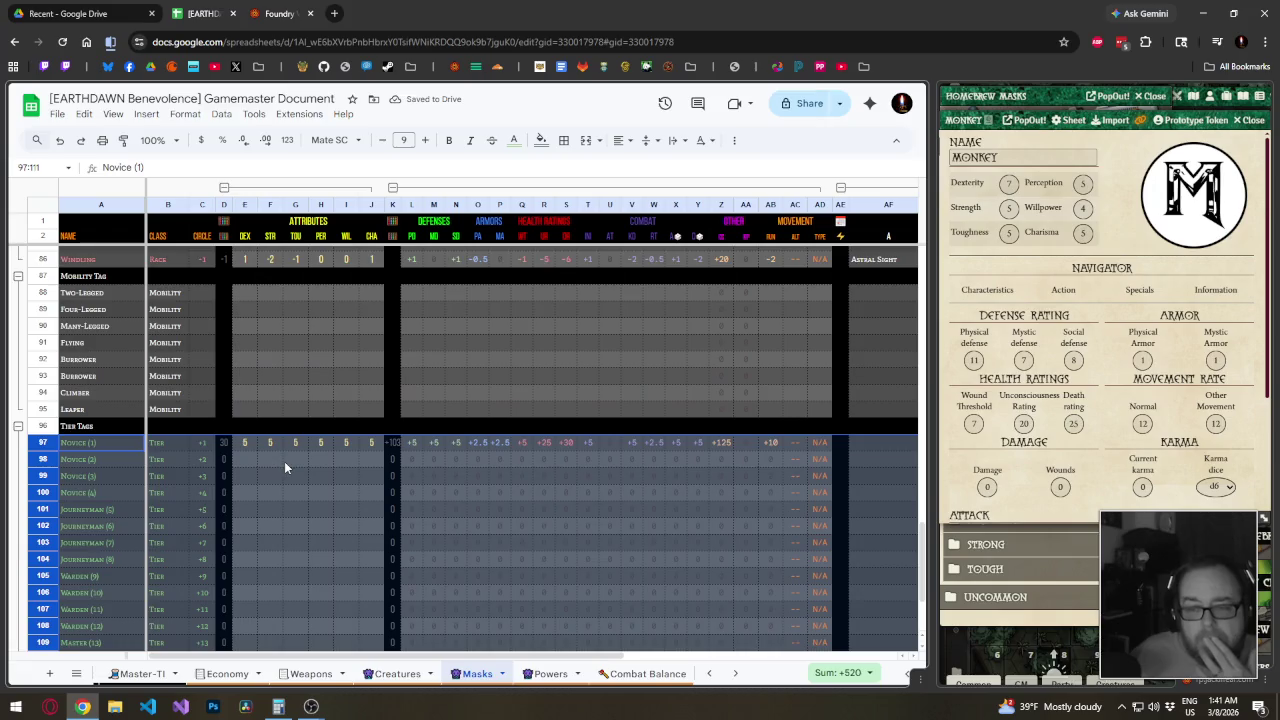
scroll(282, 465, up, 5)
scroll(281, 473, up, 5)
scroll(281, 475, up, 8)
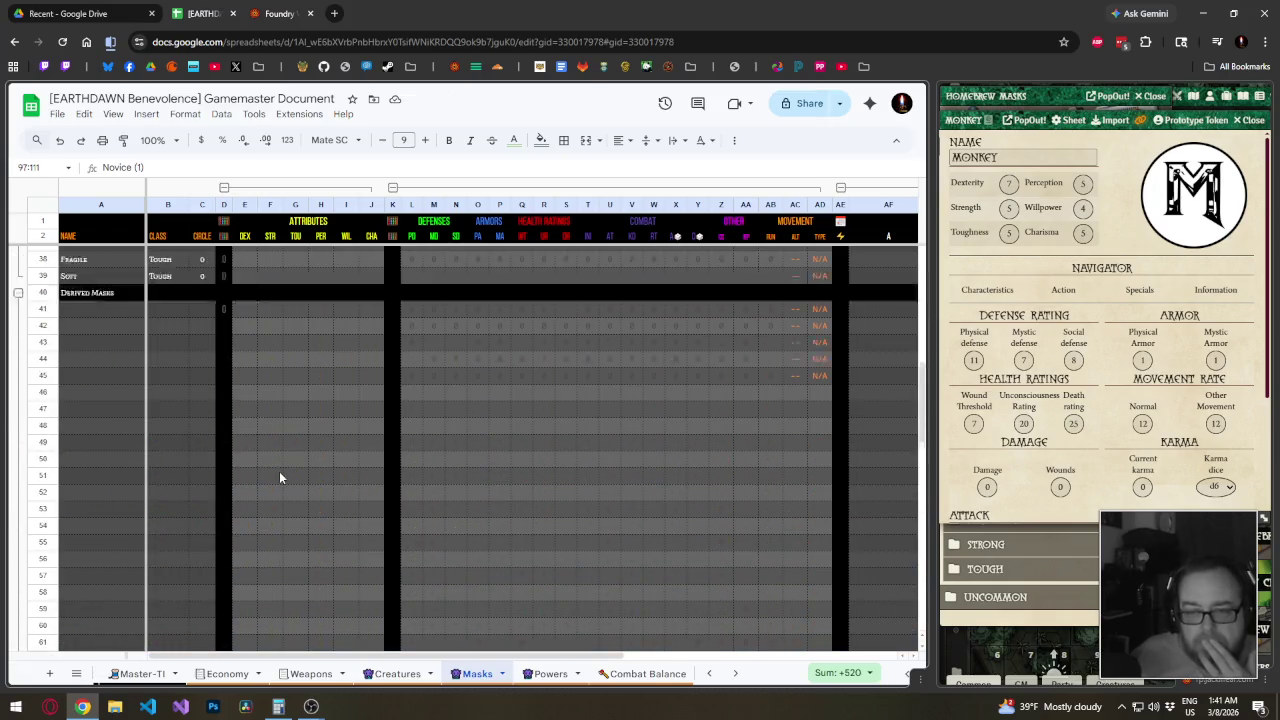
scroll(283, 480, up, 7)
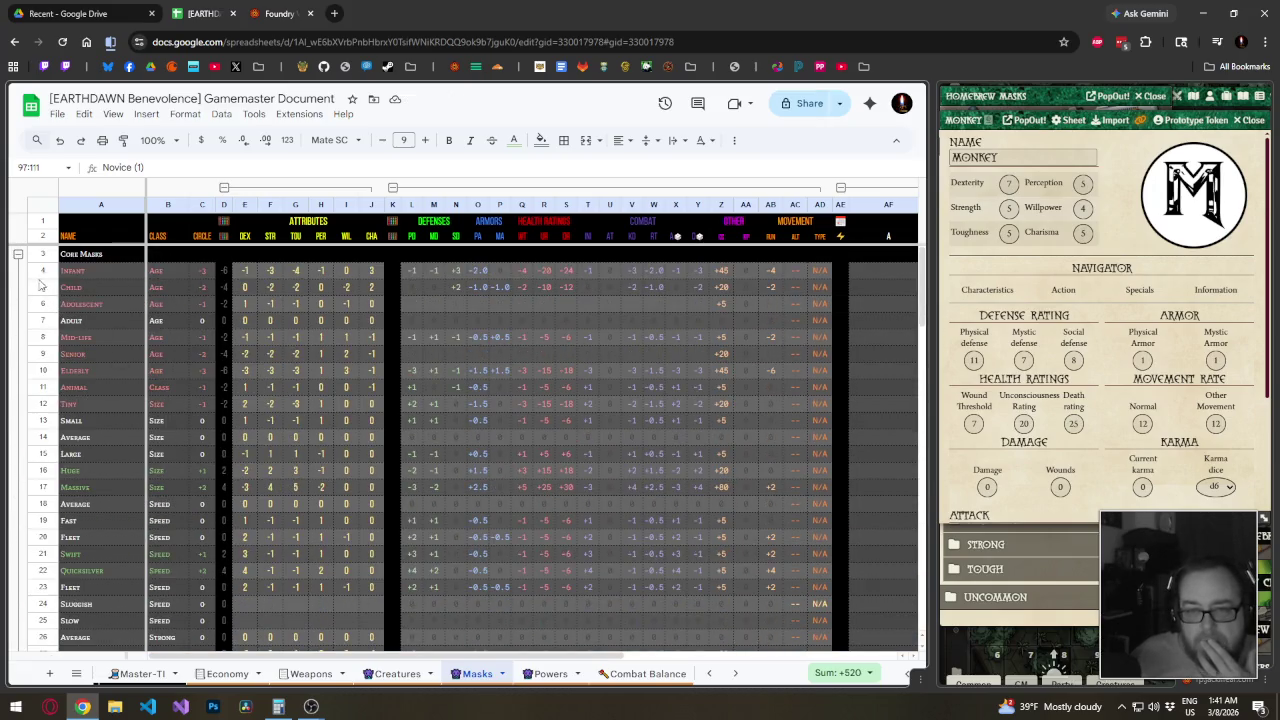
click(18, 254)
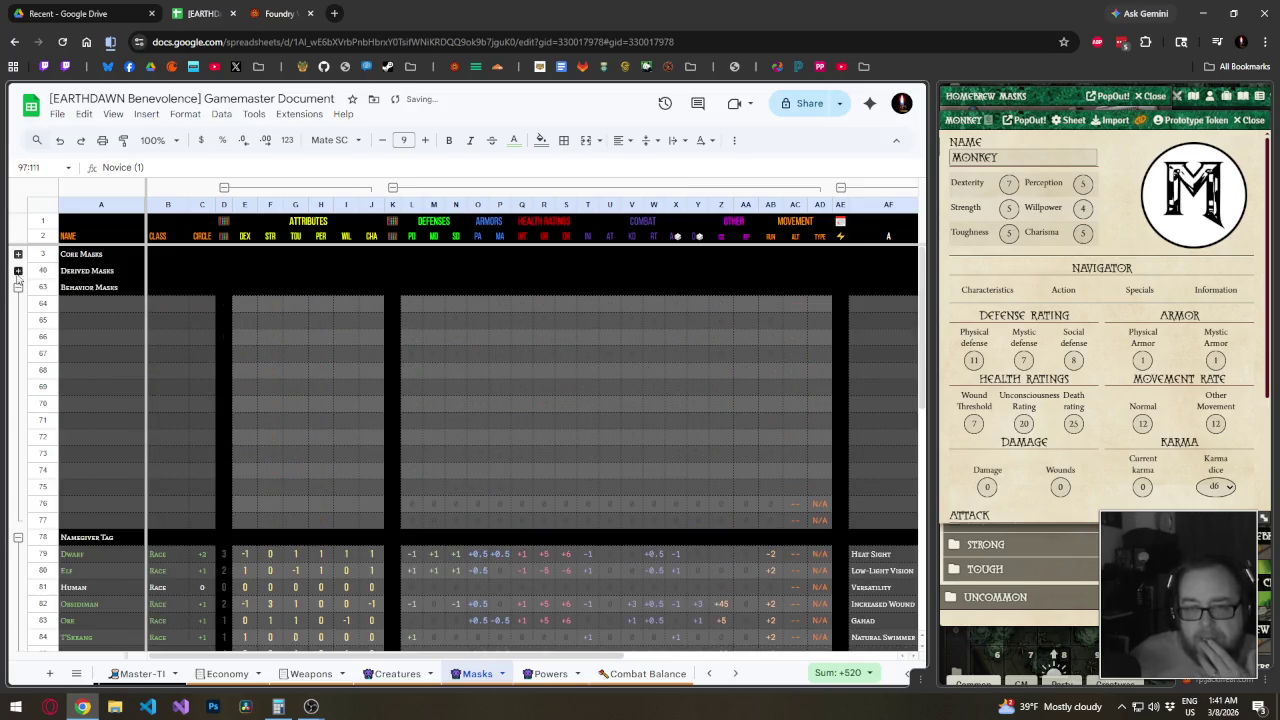
click(18, 287)
click(18, 304)
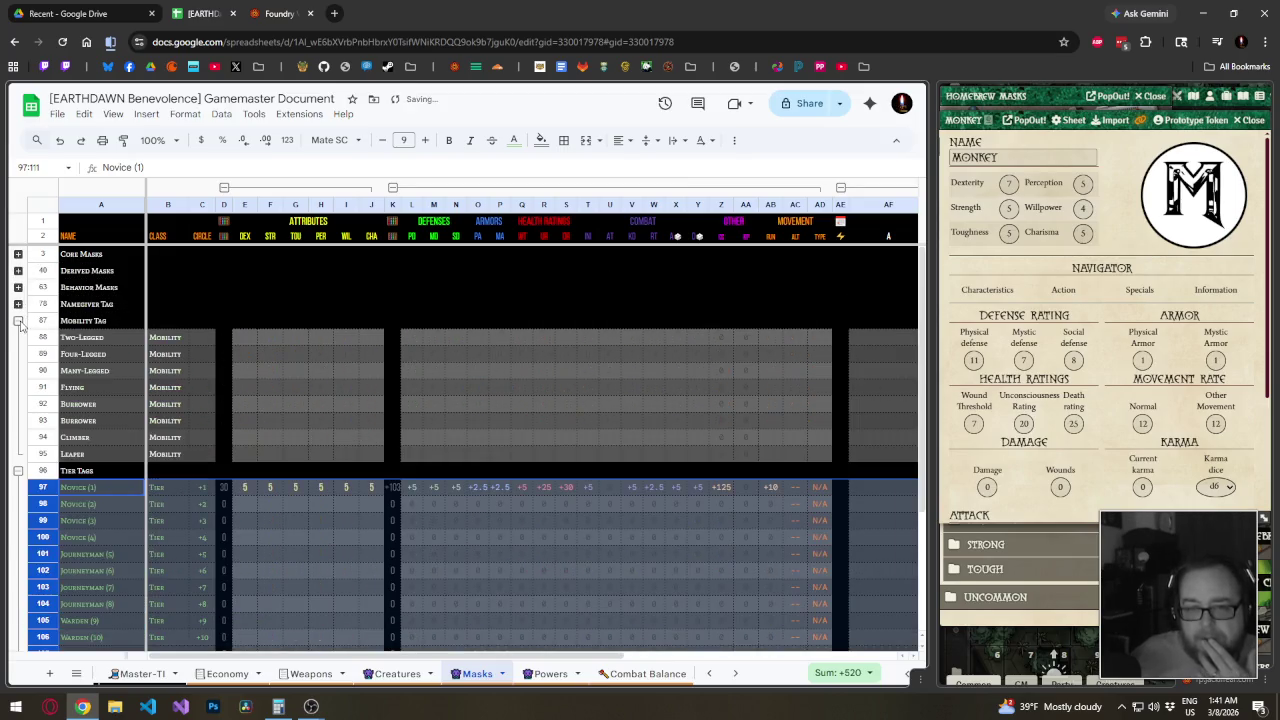
click(18, 321)
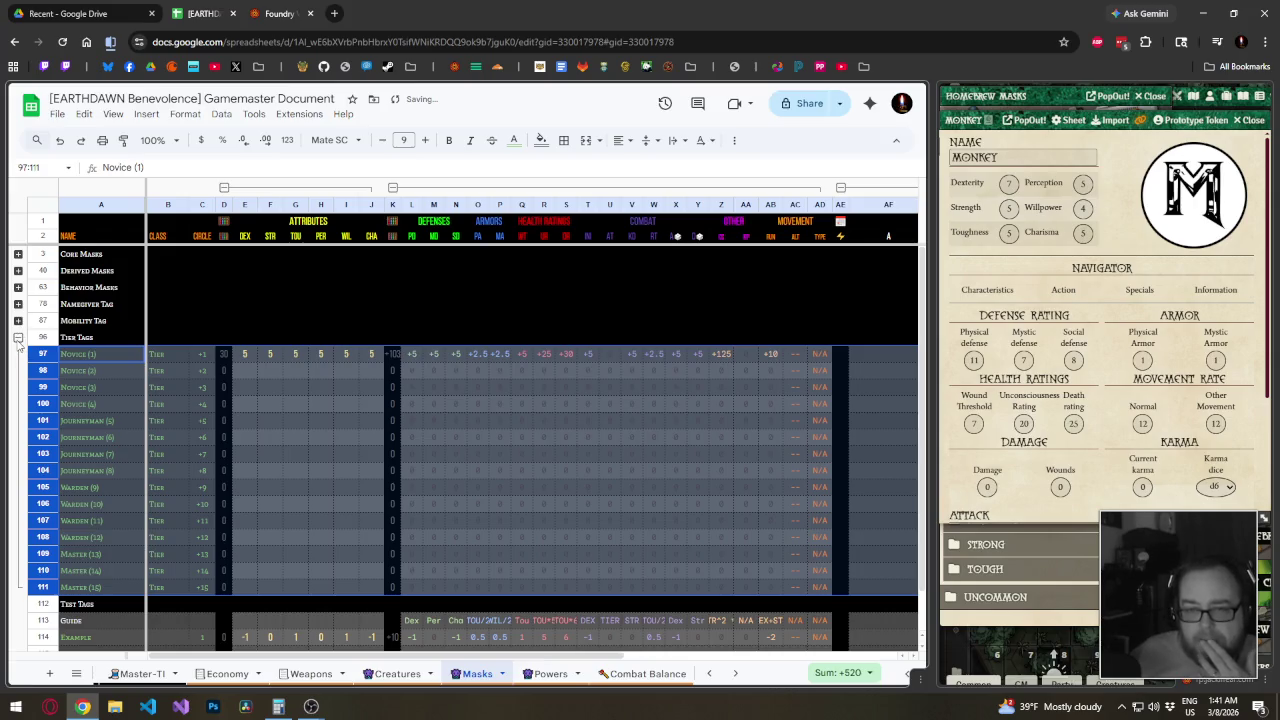
click(18, 338)
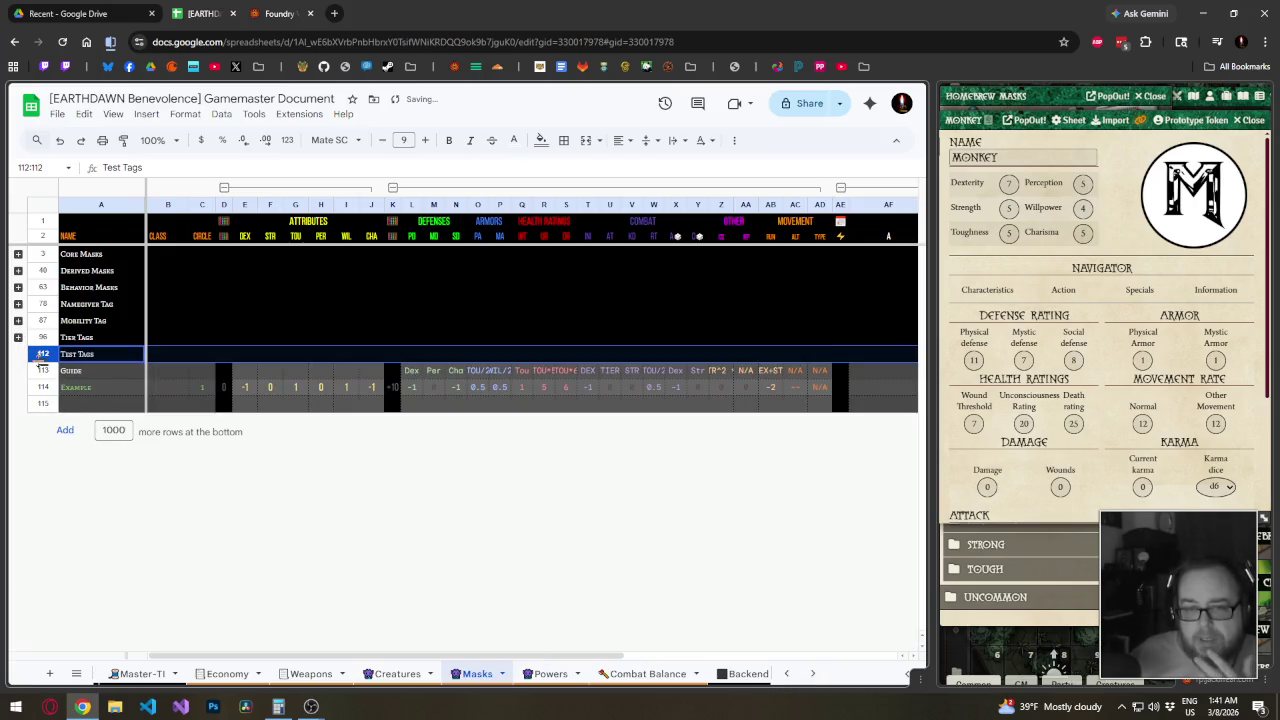
Group and collapse the Test Tags rows 113–115, then expand Core Masks again
drag(42, 370, 42, 403)
right_click(44, 403)
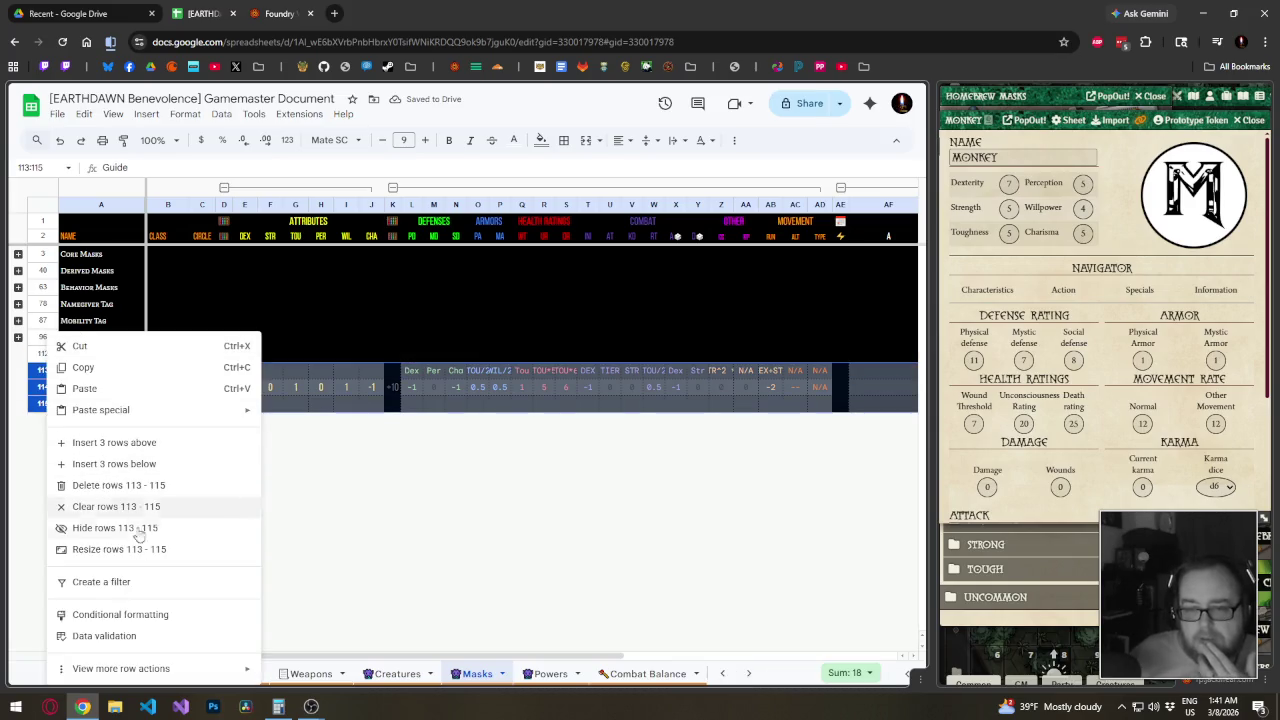
click(323, 596)
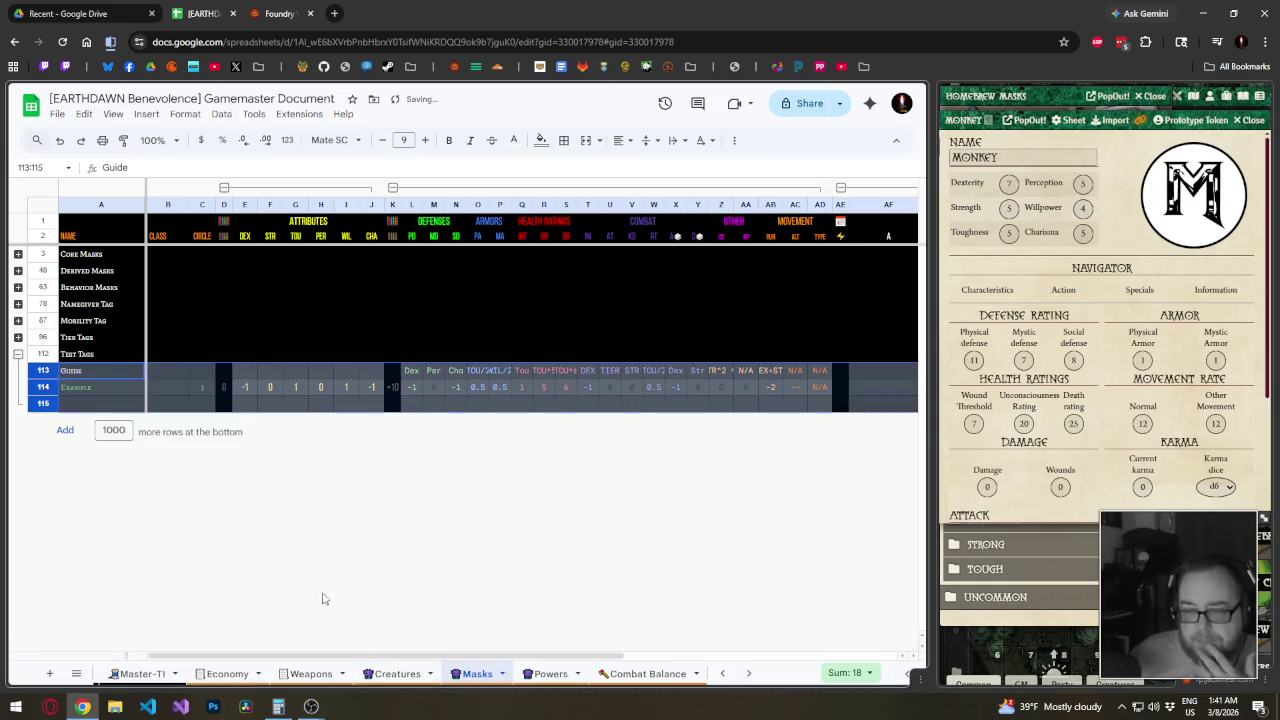
click(18, 354)
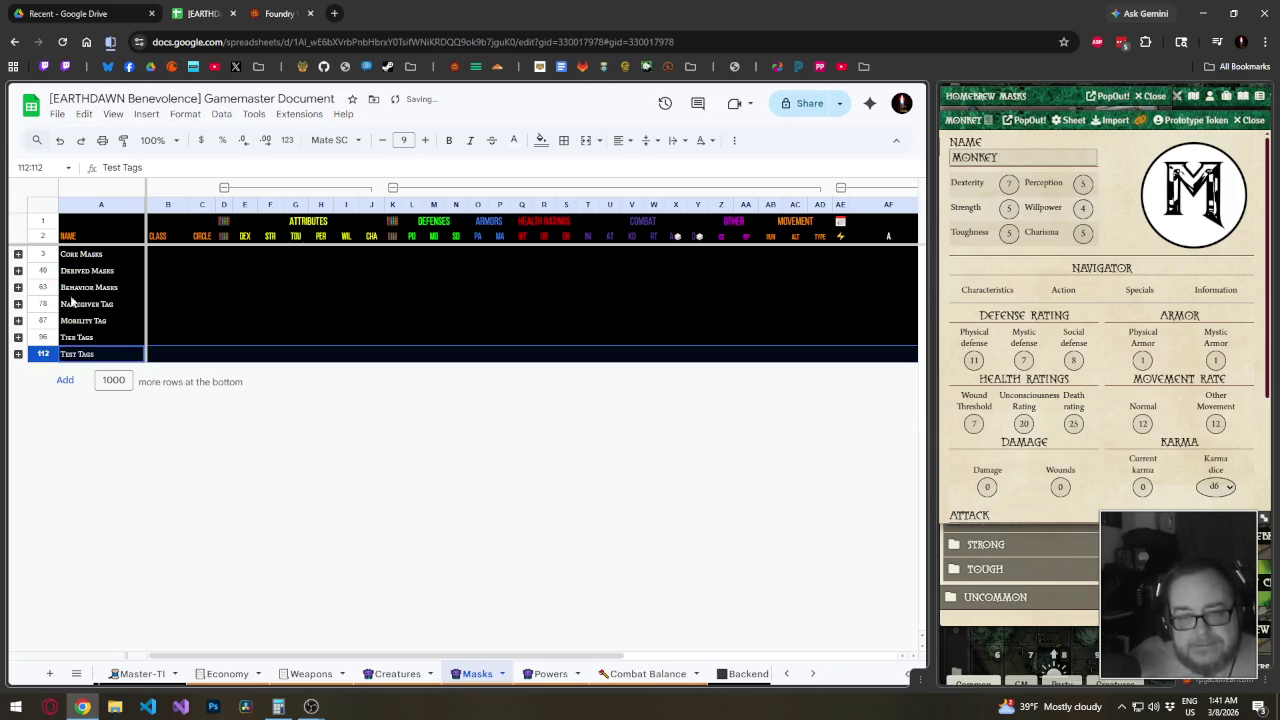
click(18, 254)
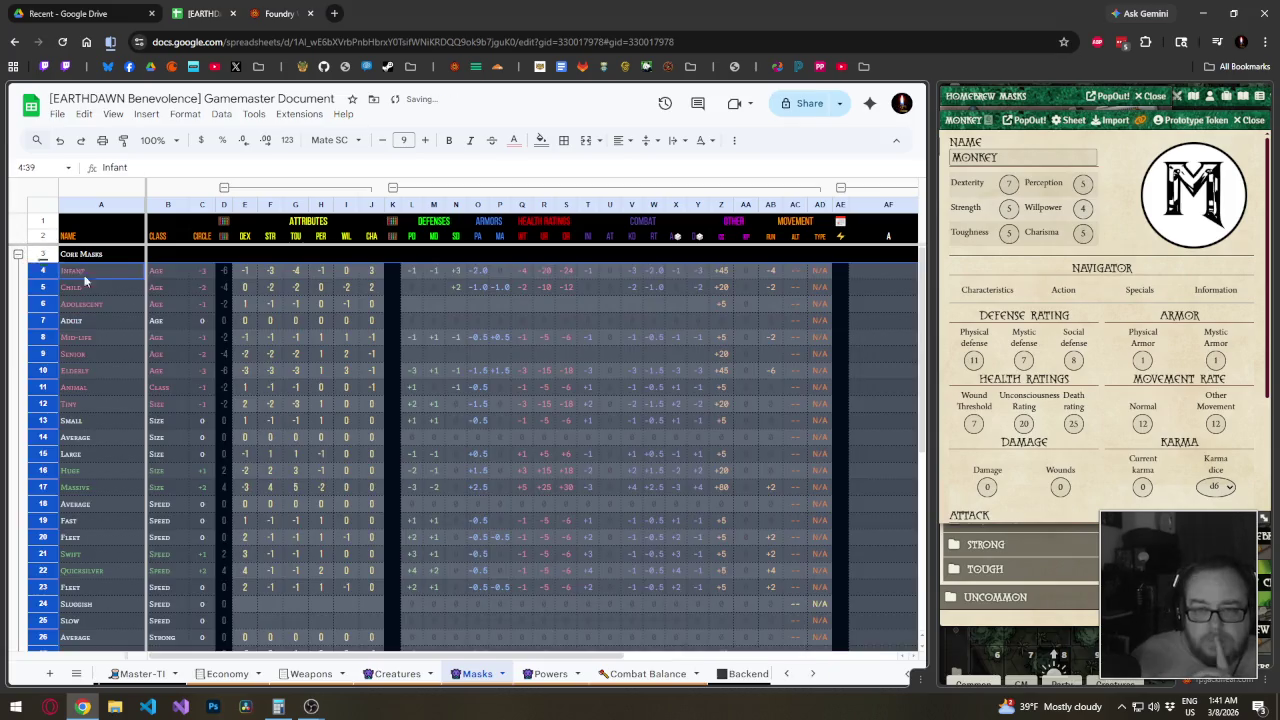
Move the Speed, Strong and Tough rows below the Derived Masks header
scroll(126, 340, down, 1)
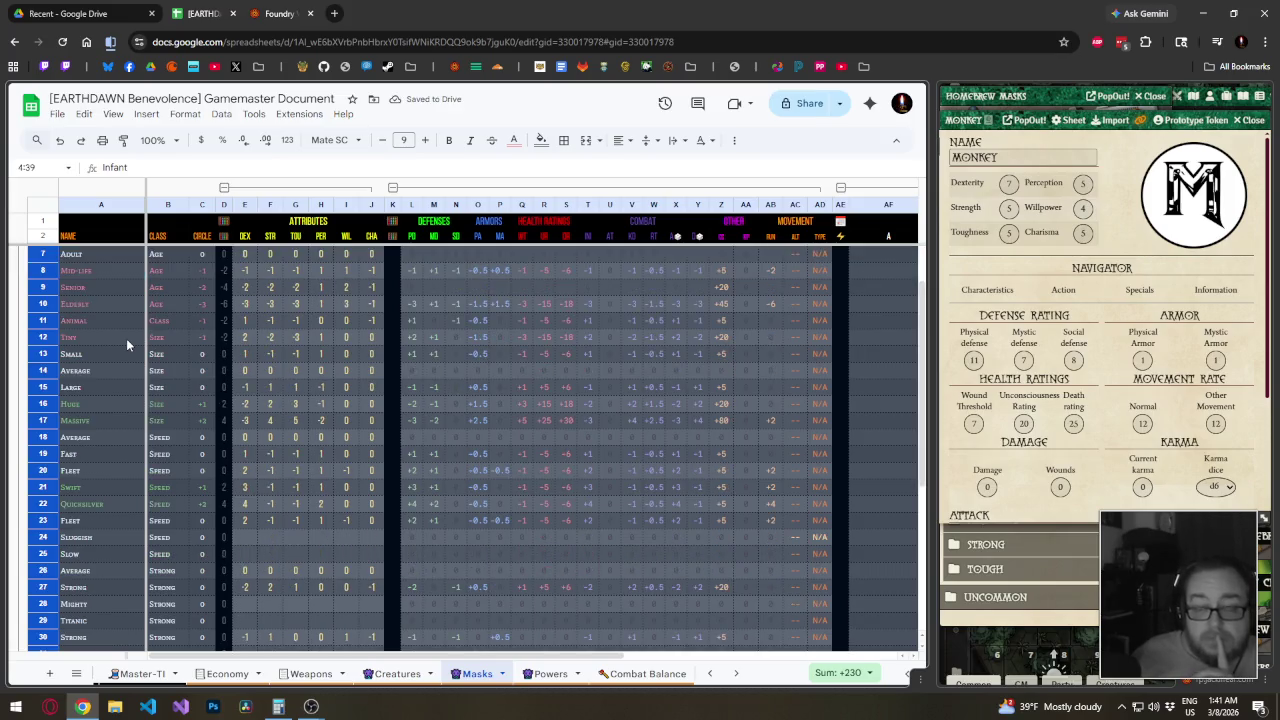
scroll(126, 338, down, 3)
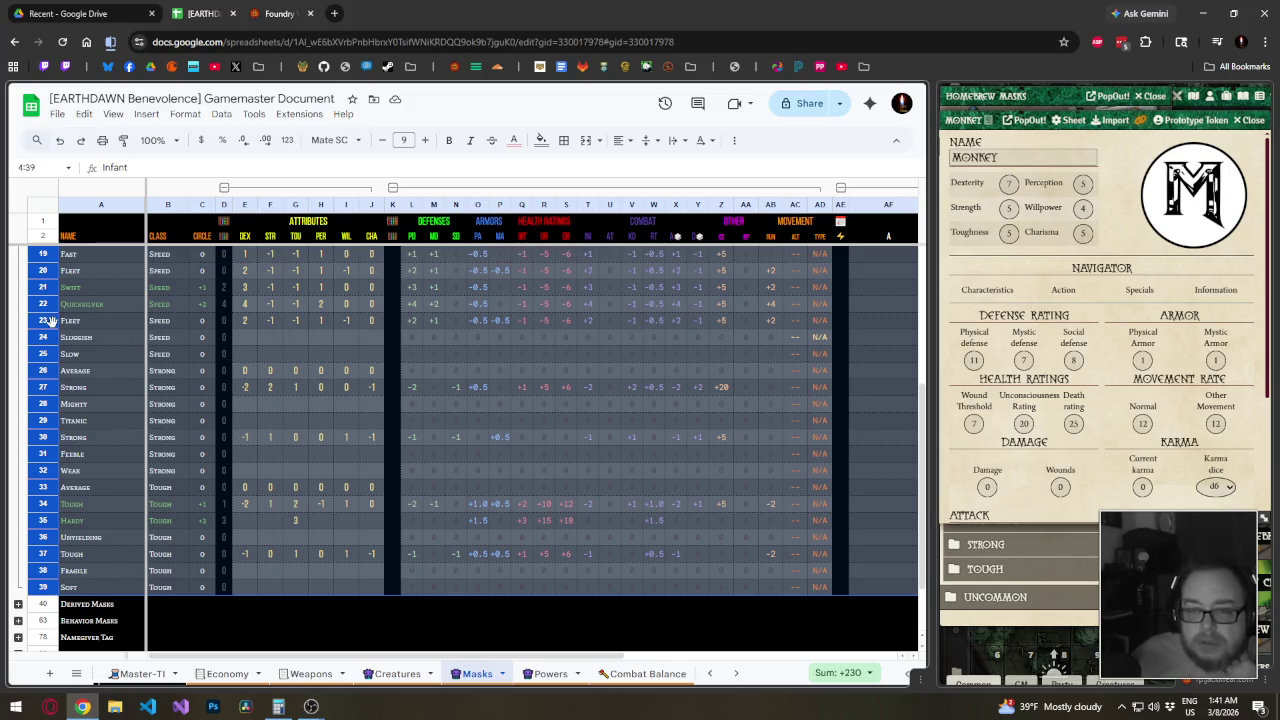
scroll(47, 320, up, 1)
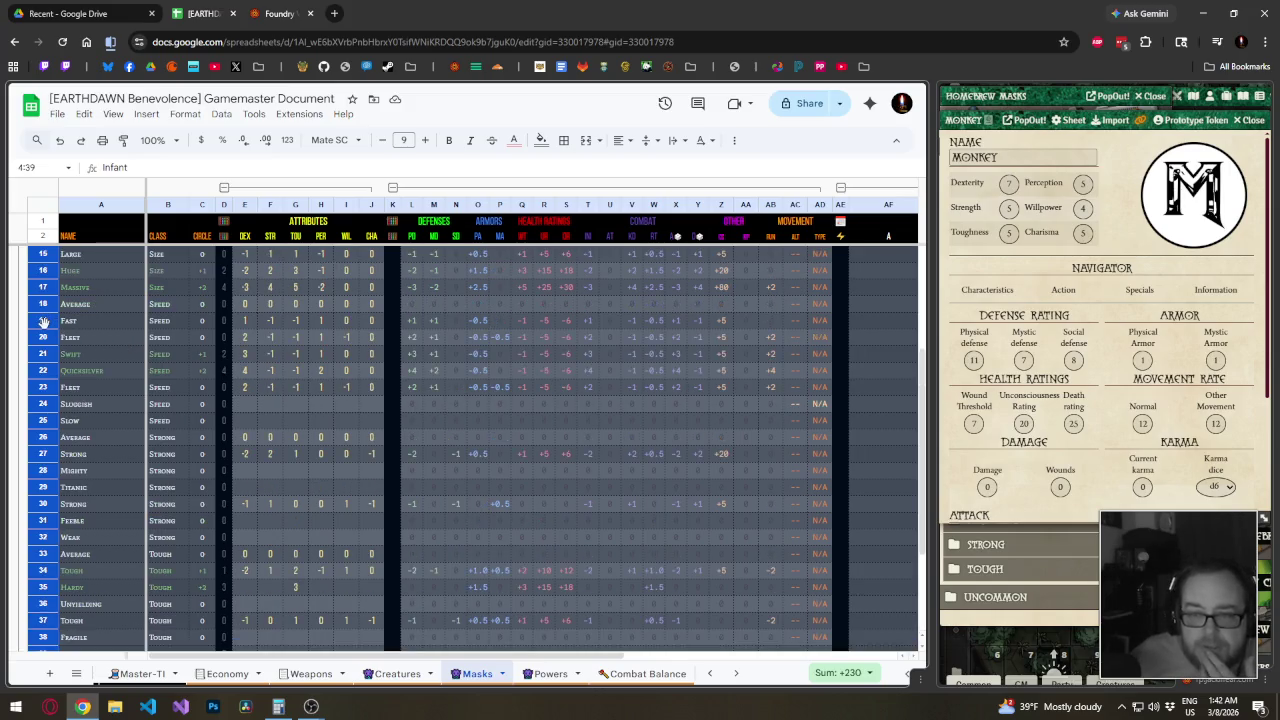
drag(43, 304, 52, 608)
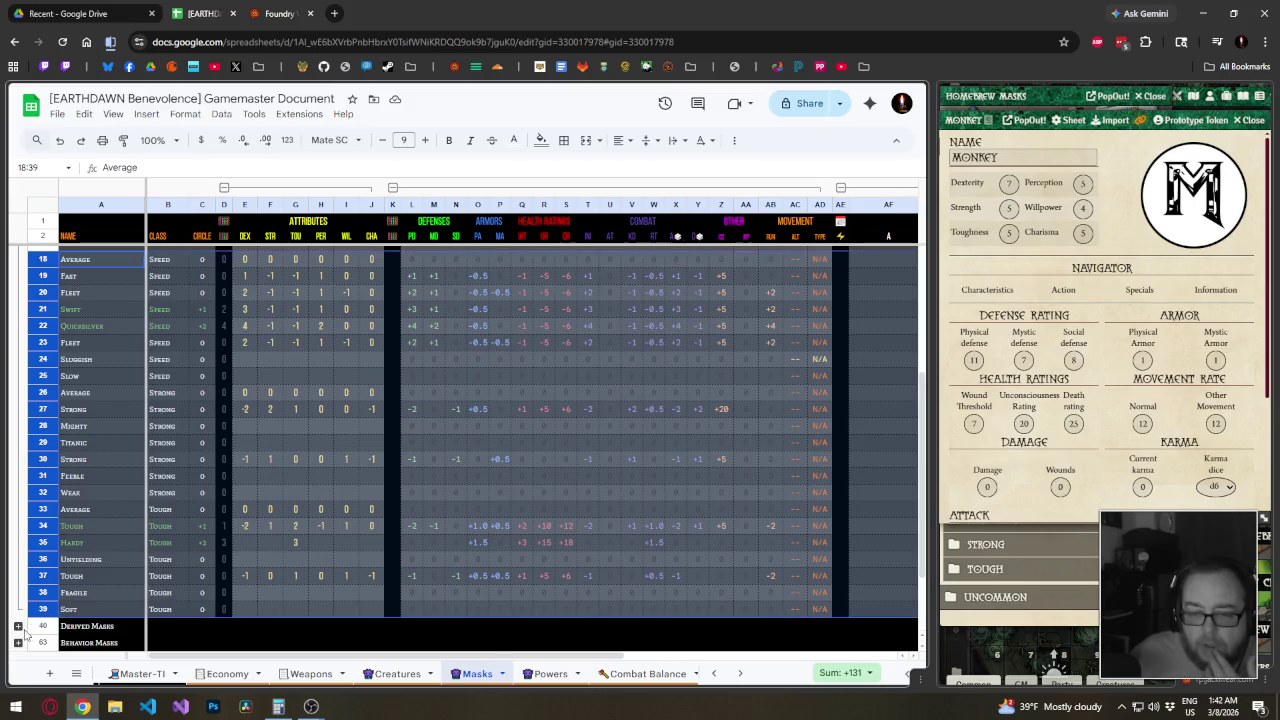
click(18, 626)
click(45, 608)
scroll(47, 606, up, 3)
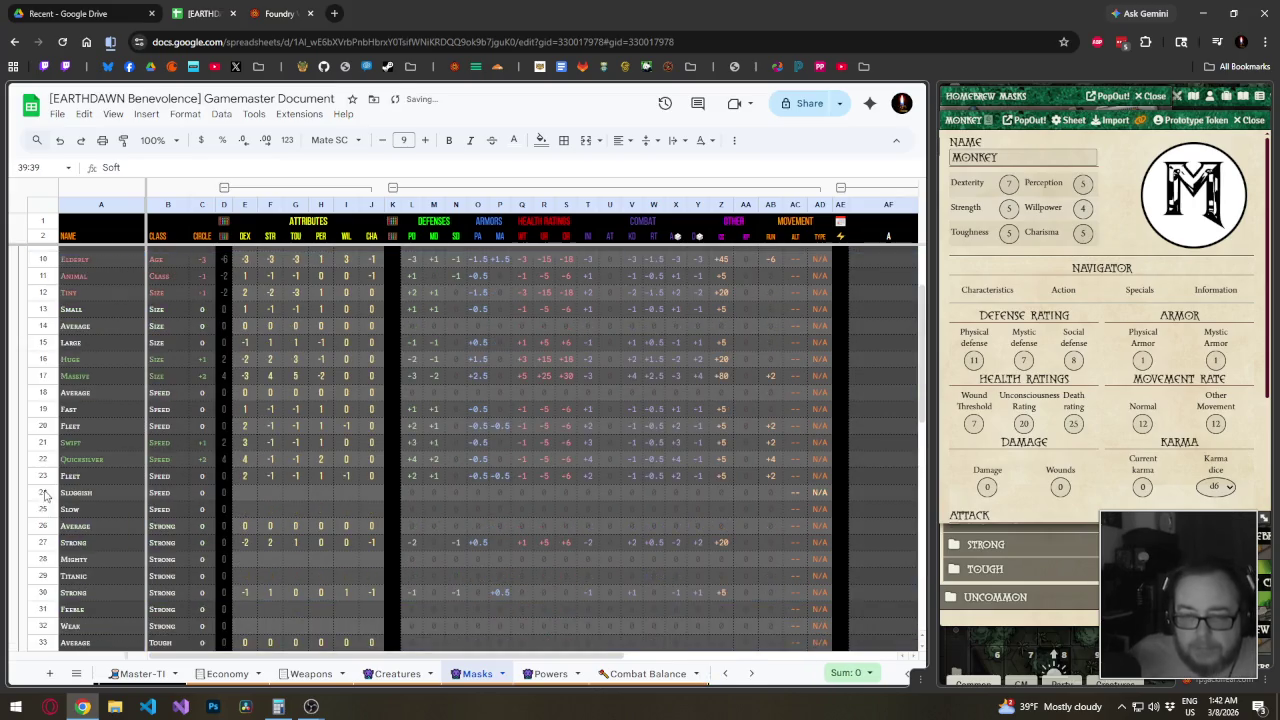
shift+click(52, 393)
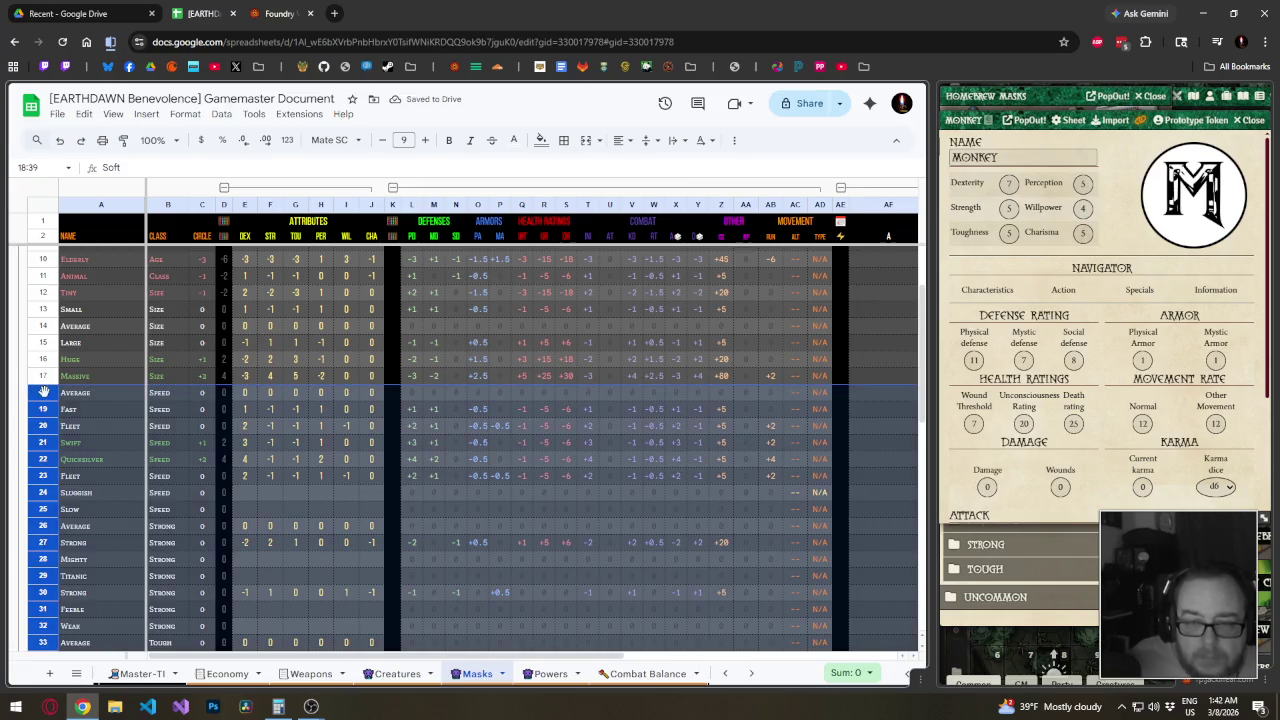
scroll(52, 393, down, 5)
scroll(45, 498, up, 2)
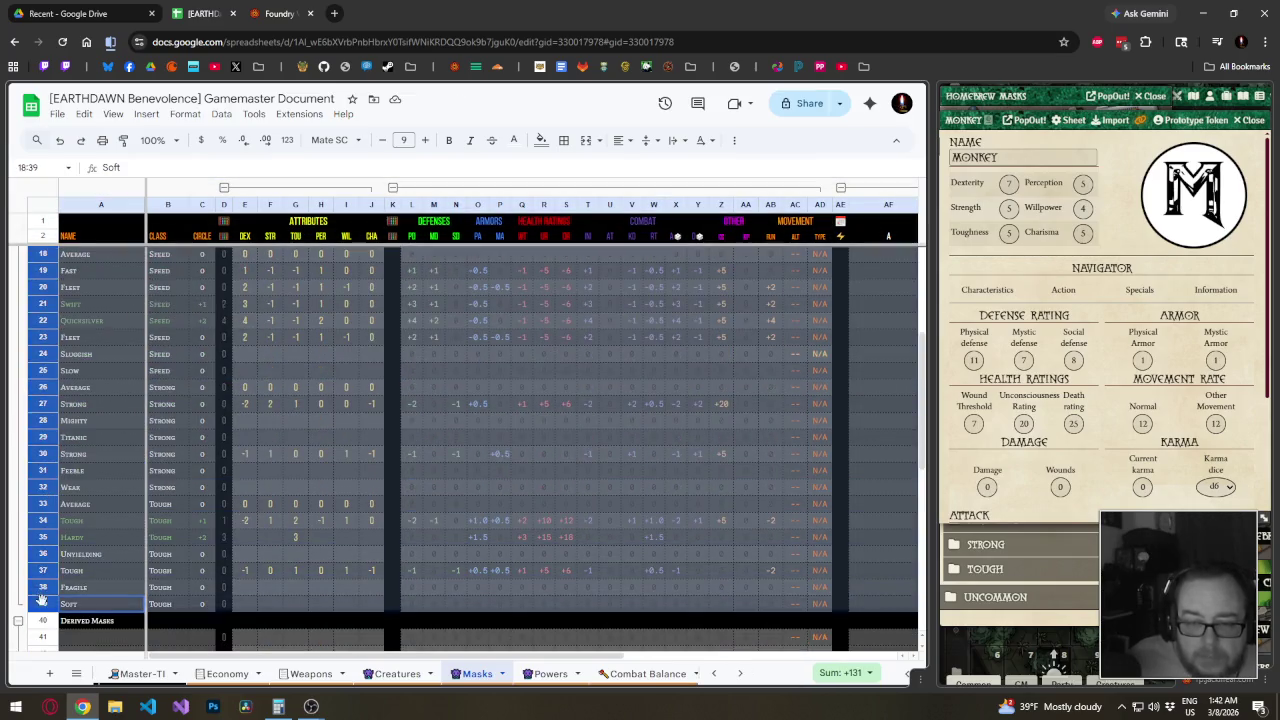
scroll(50, 450, down, 8)
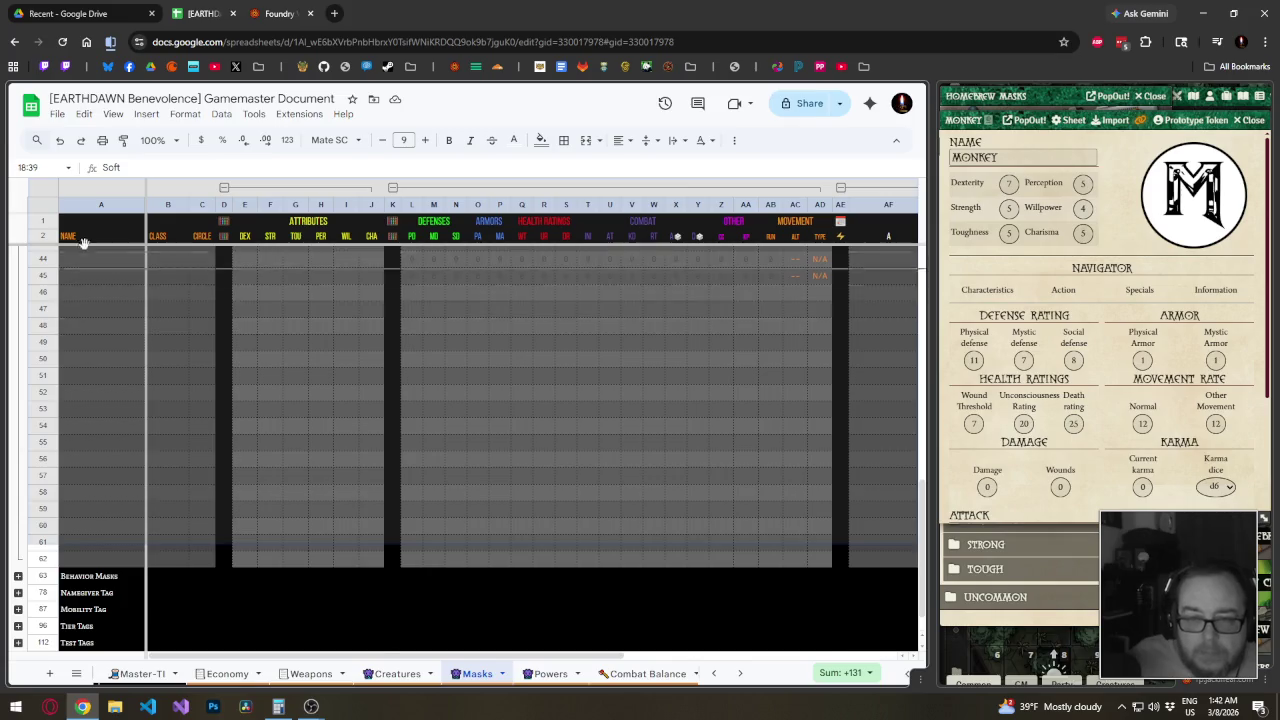
scroll(82, 350, up, 9)
drag(90, 577, 109, 400)
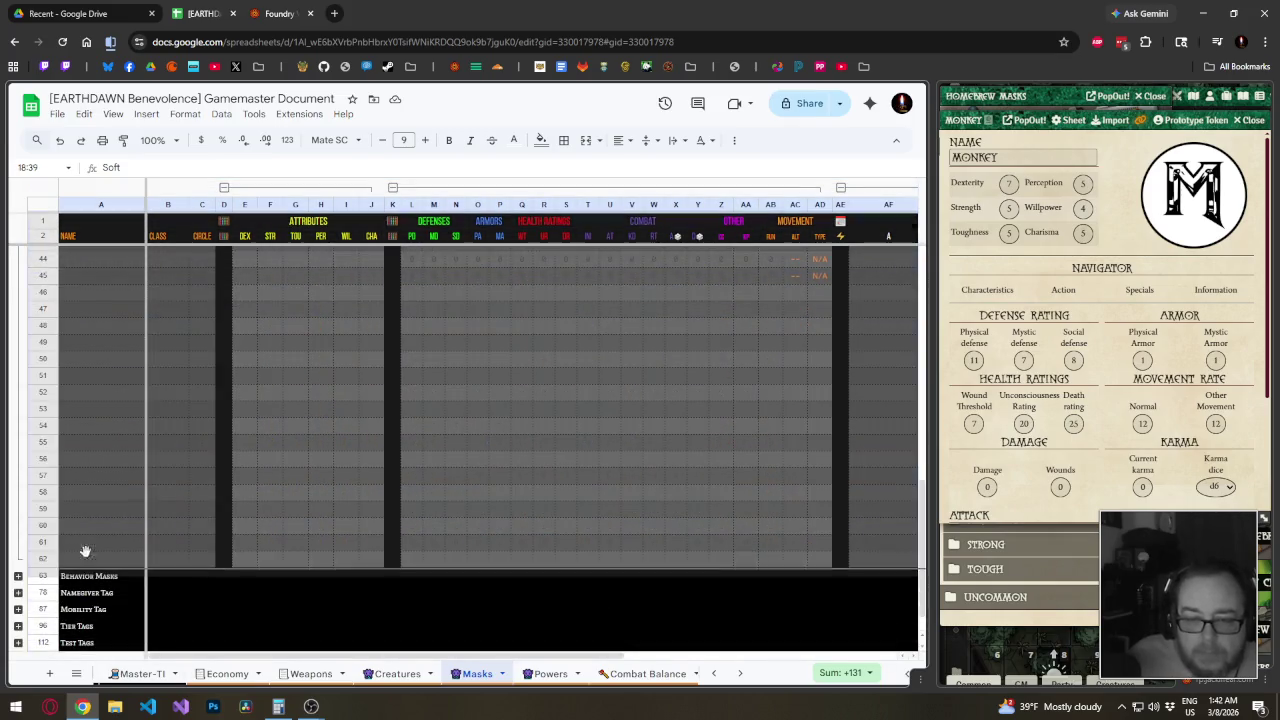
Delete the leftover empty rows 19–25 and 41–52
scroll(100, 410, up, 5)
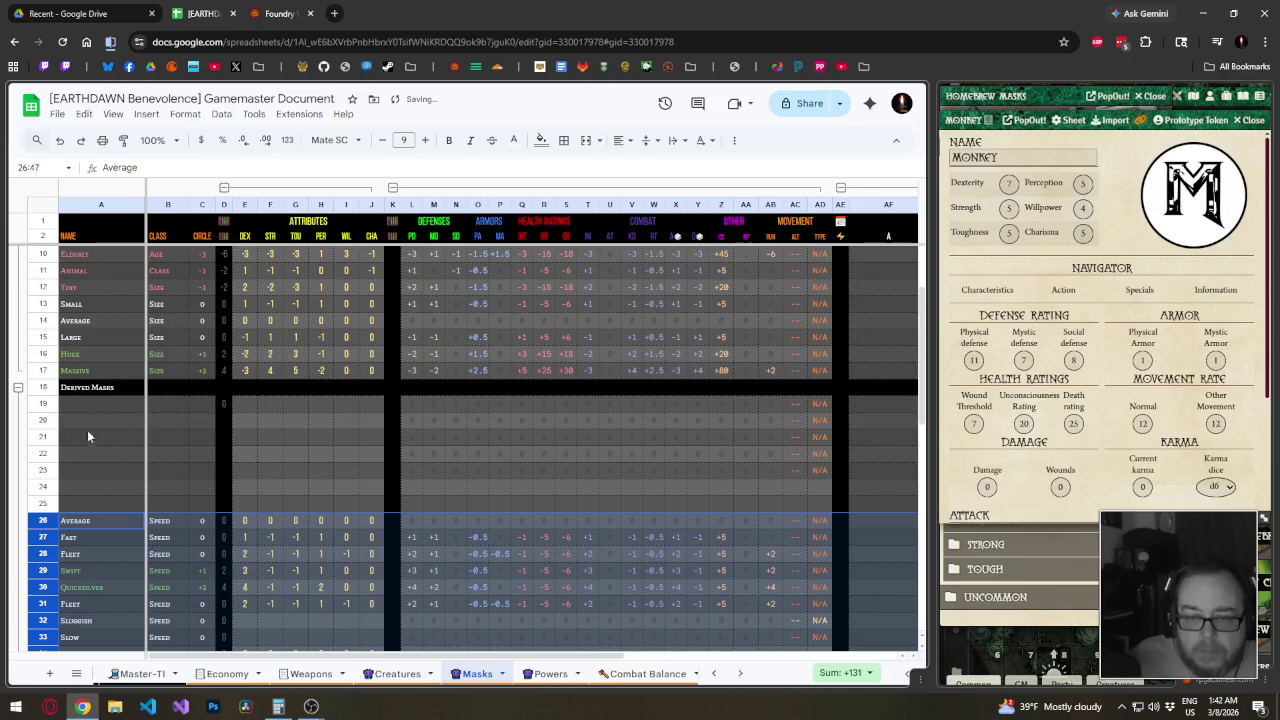
drag(43, 503, 45, 403)
right_click(45, 403)
click(112, 485)
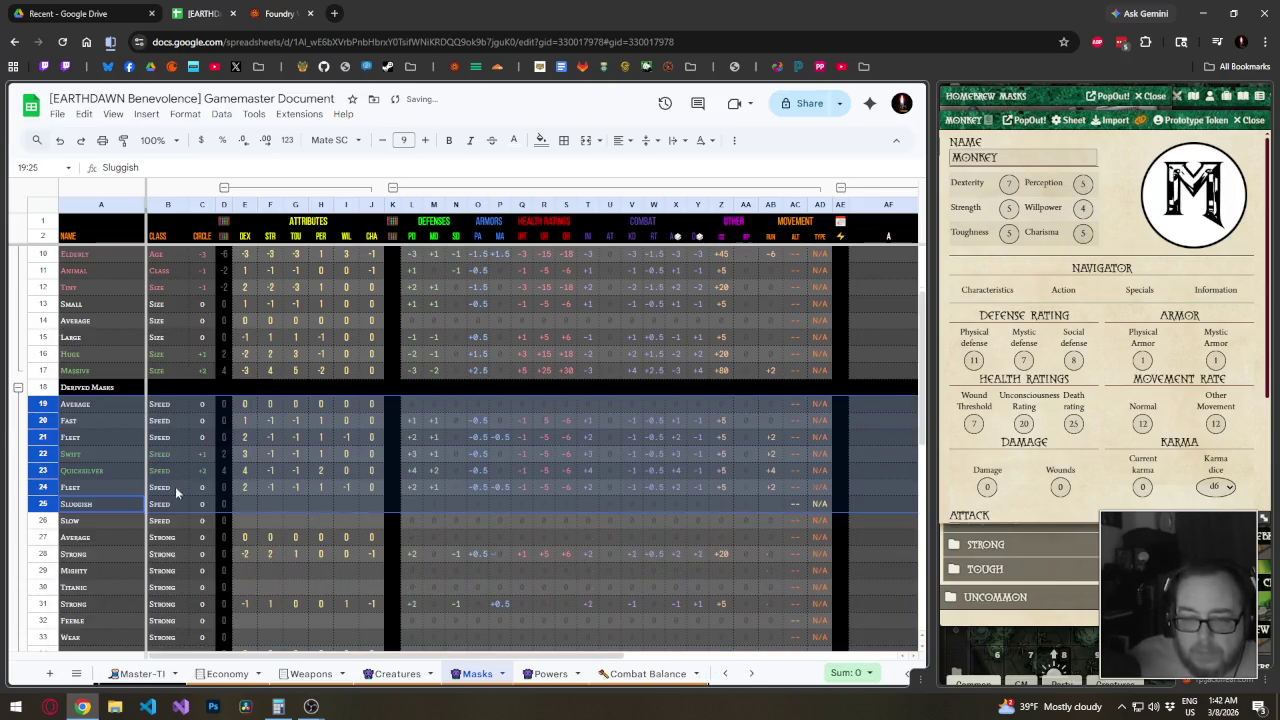
scroll(252, 494, down, 5)
drag(48, 374, 45, 553)
right_click(45, 553)
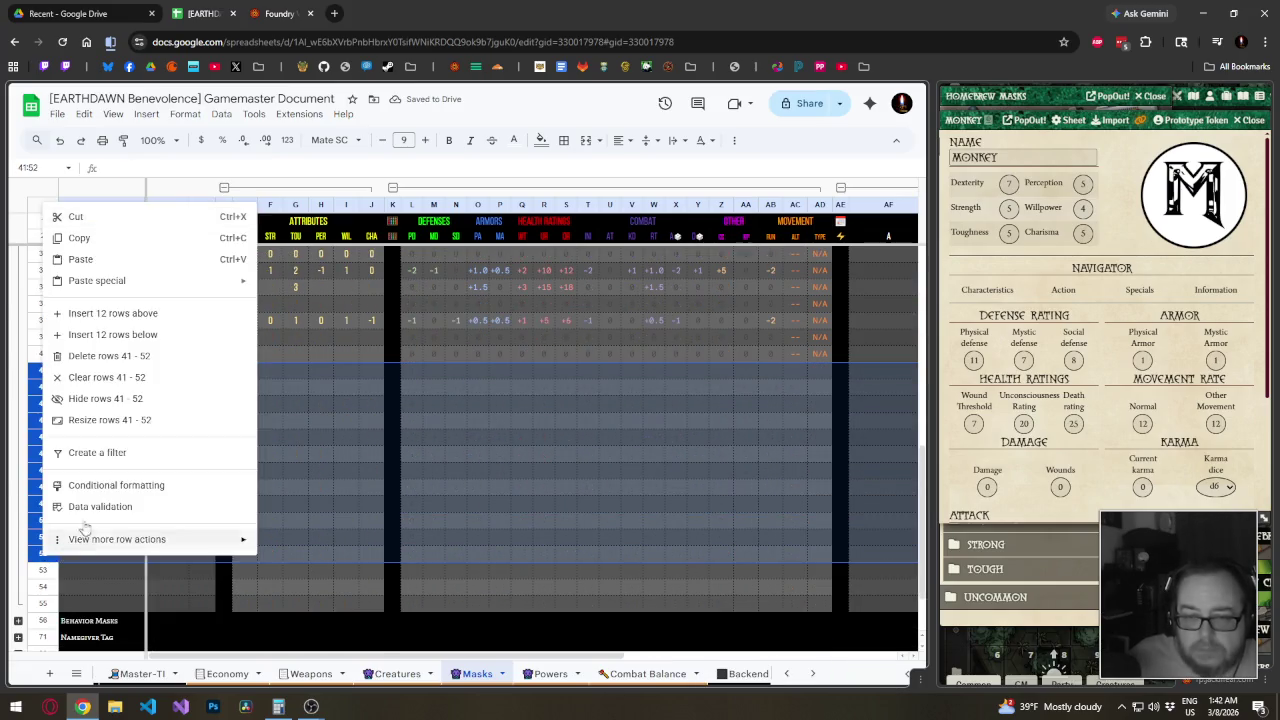
click(108, 356)
scroll(170, 460, up, 10)
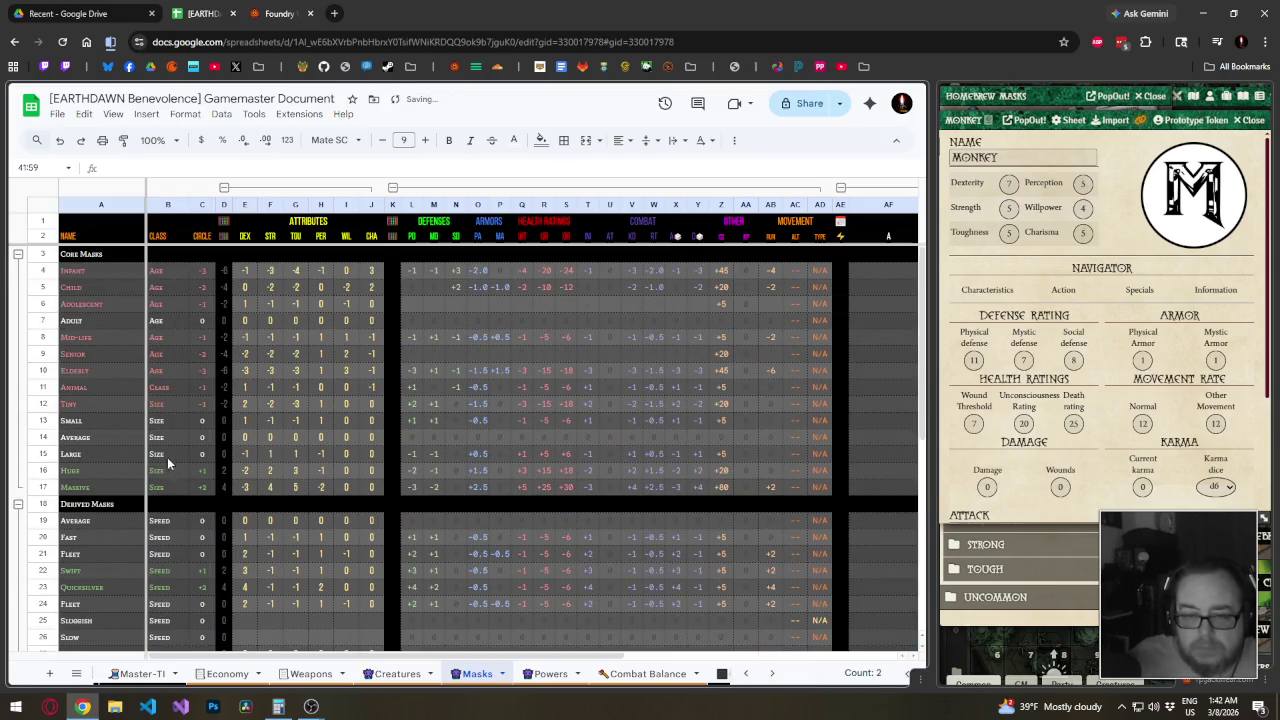
click(45, 487)
Insert row 18 below Massive and fill Massive's C–AD values down into it
right_click(45, 487)
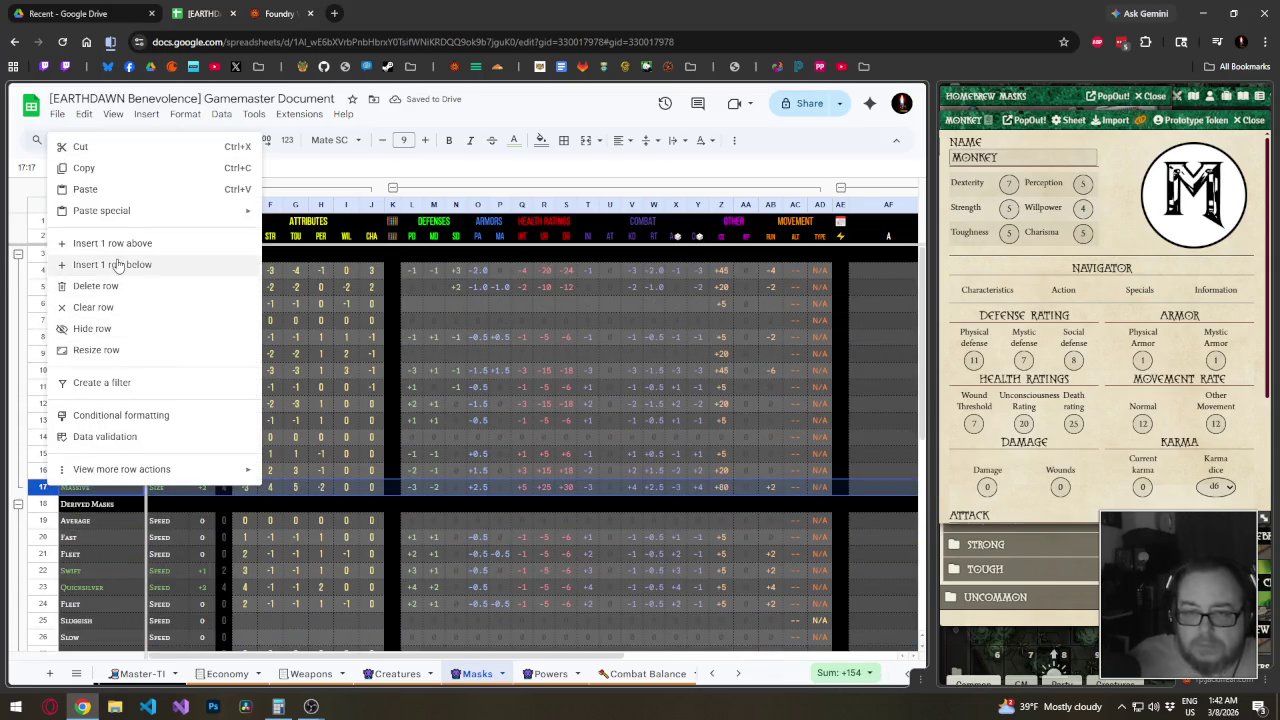
click(157, 264)
click(272, 440)
drag(212, 487, 832, 506)
click(411, 453)
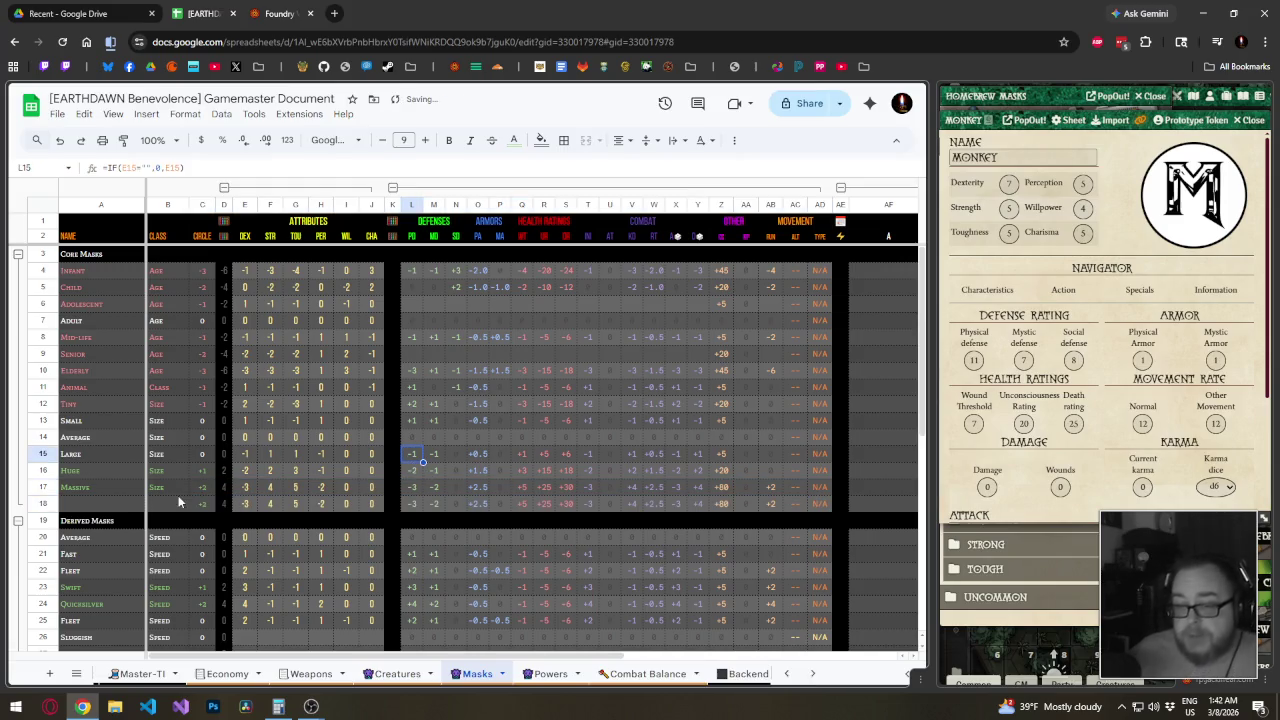
Set the new row's six attribute modifiers E18:J18 to 0
drag(245, 503, 368, 505)
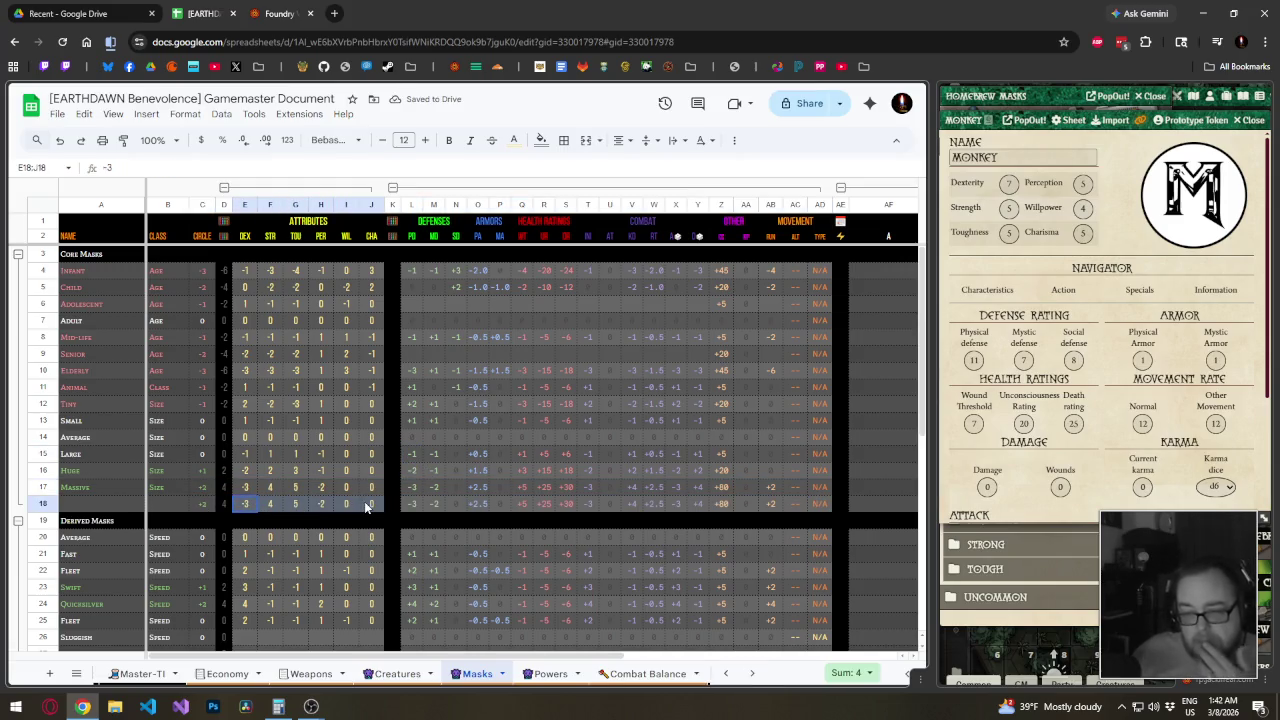
text(0	0	0	0	0)
key(Tab)
text(0)
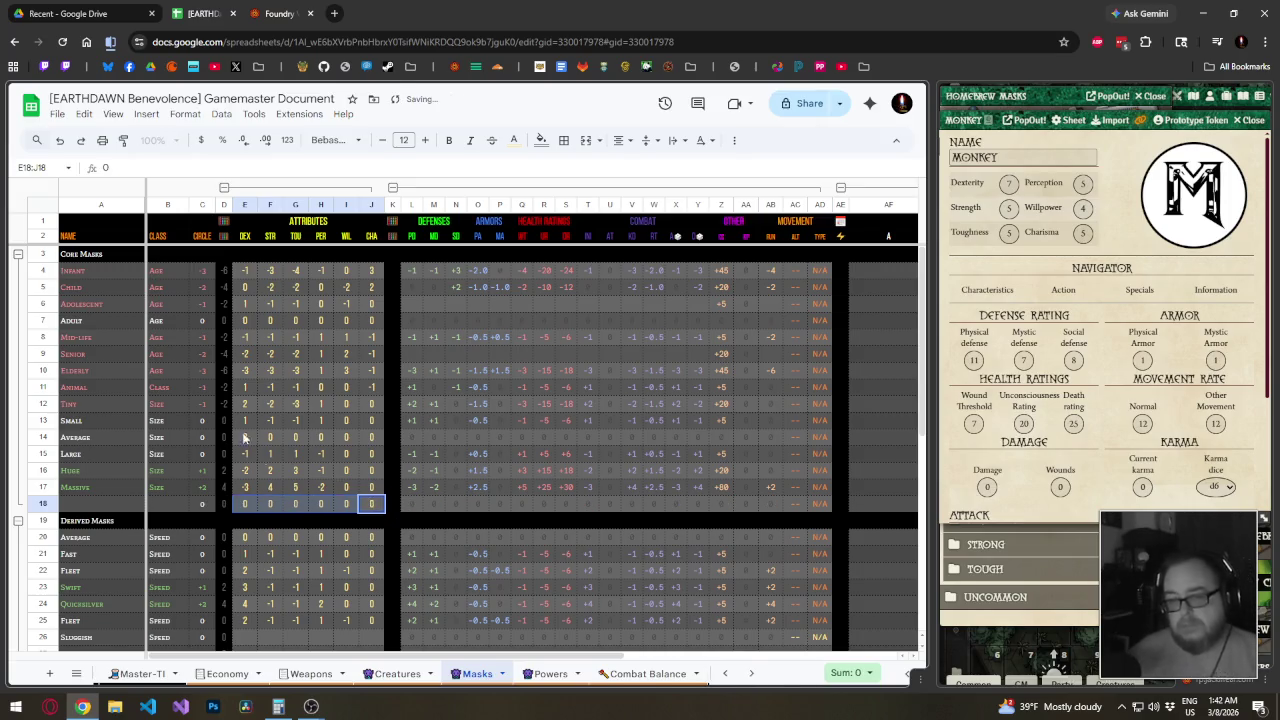
click(143, 470)
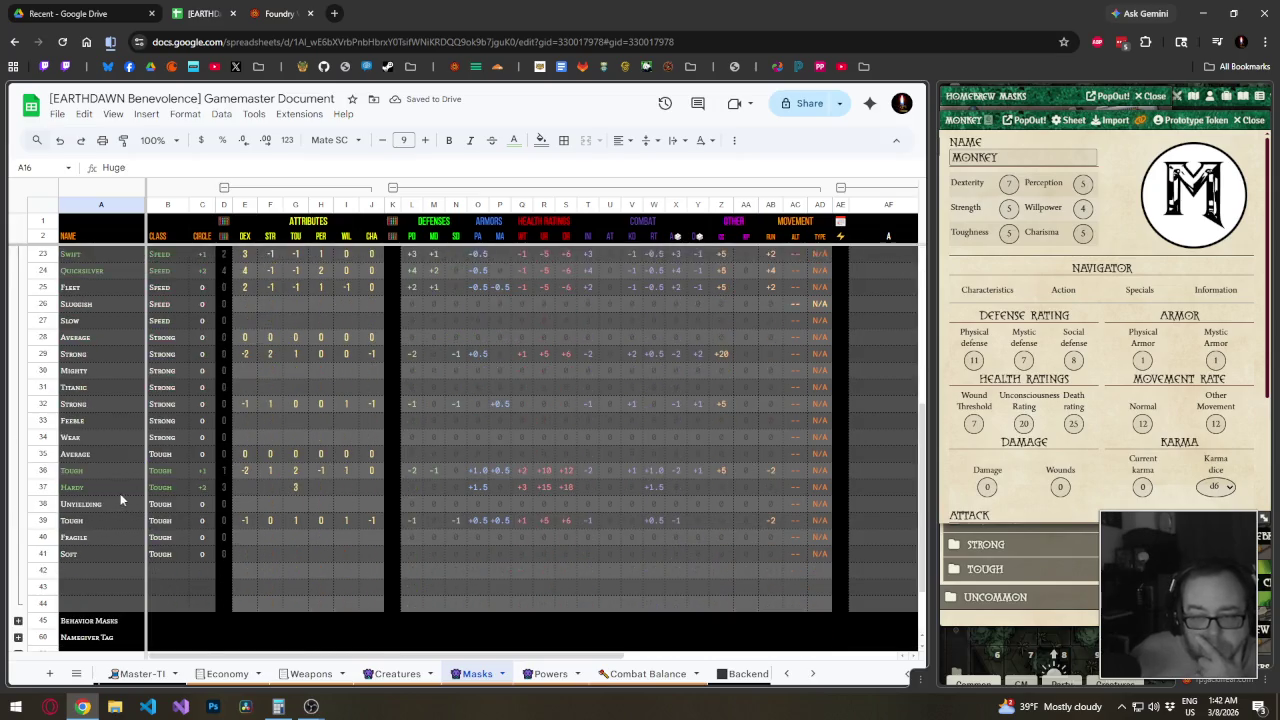
scroll(175, 490, down, 5)
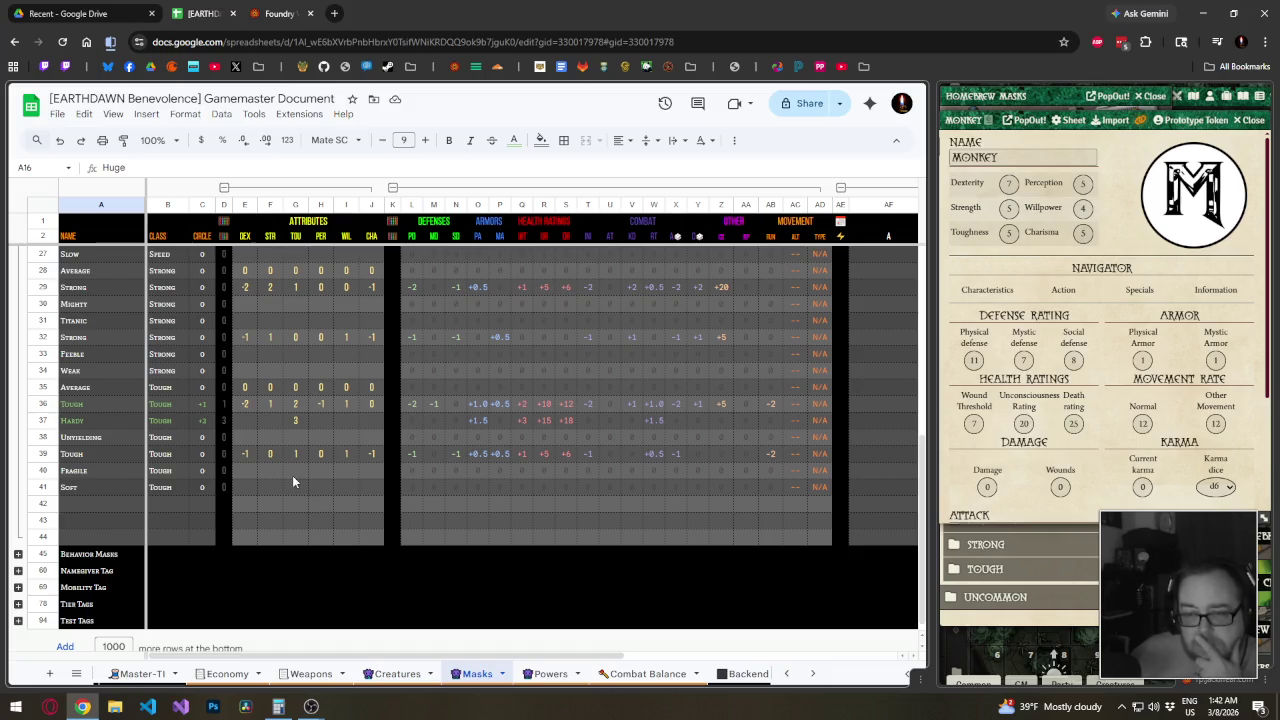
scroll(292, 478, up, 3)
scroll(290, 473, up, 3)
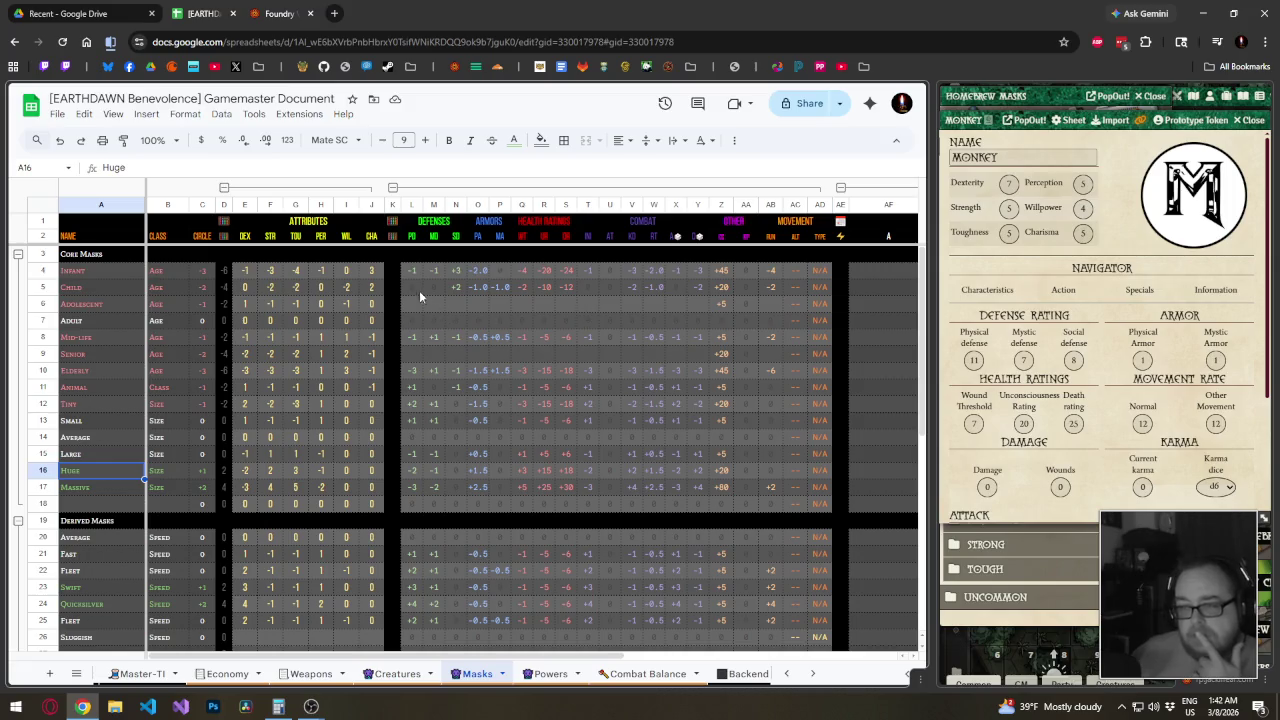
Fill the L:AB stat formulas from Child into Adolescent and from Mid-life into Senior
drag(414, 287, 769, 288)
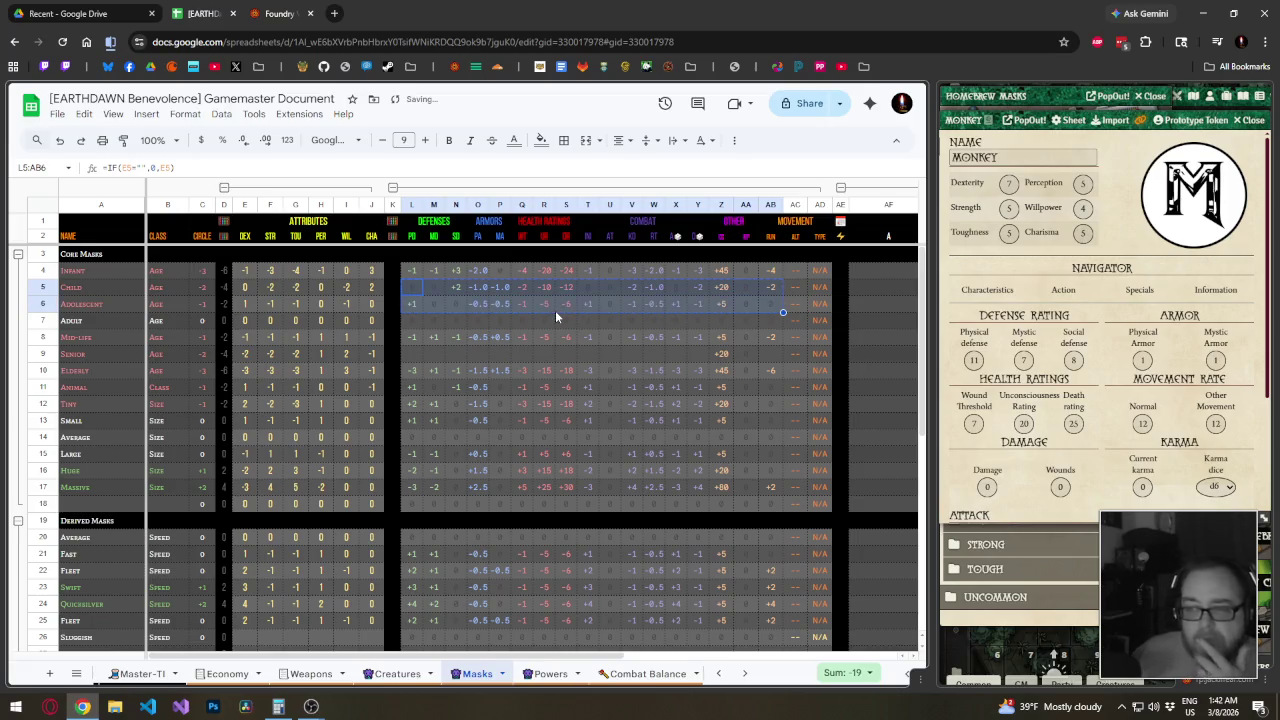
click(563, 337)
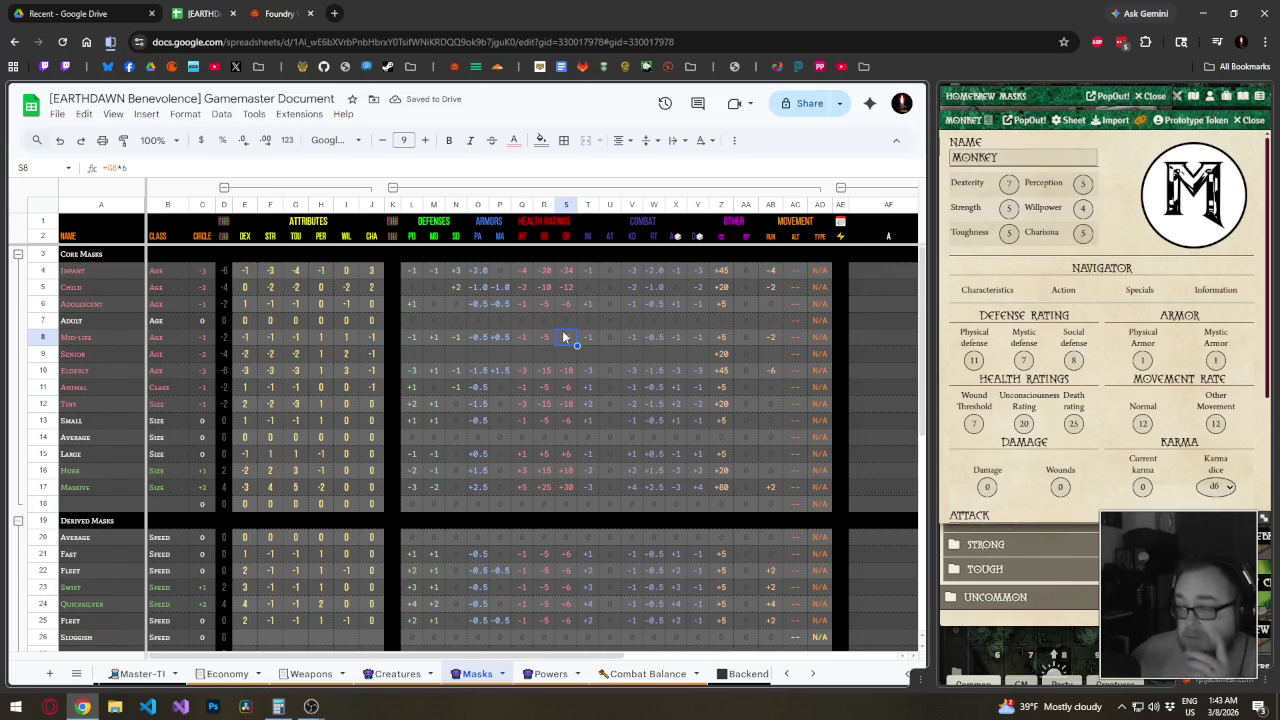
click(770, 337)
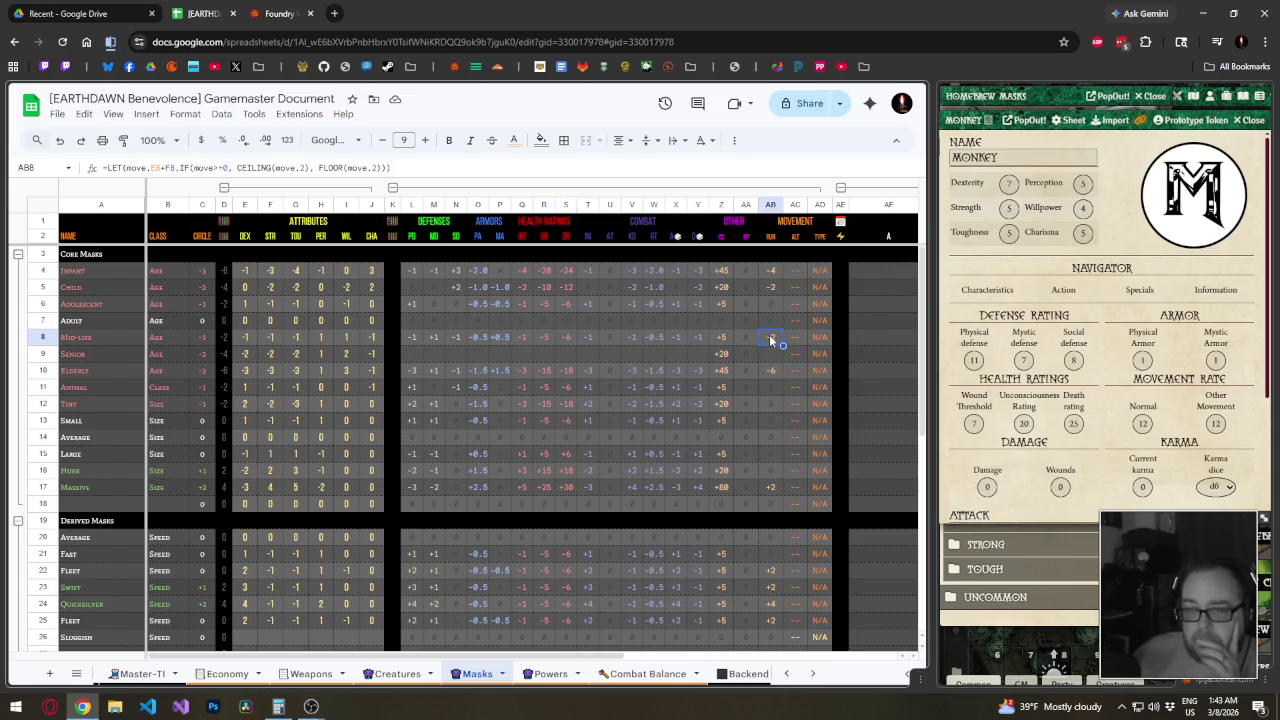
drag(769, 337, 418, 337)
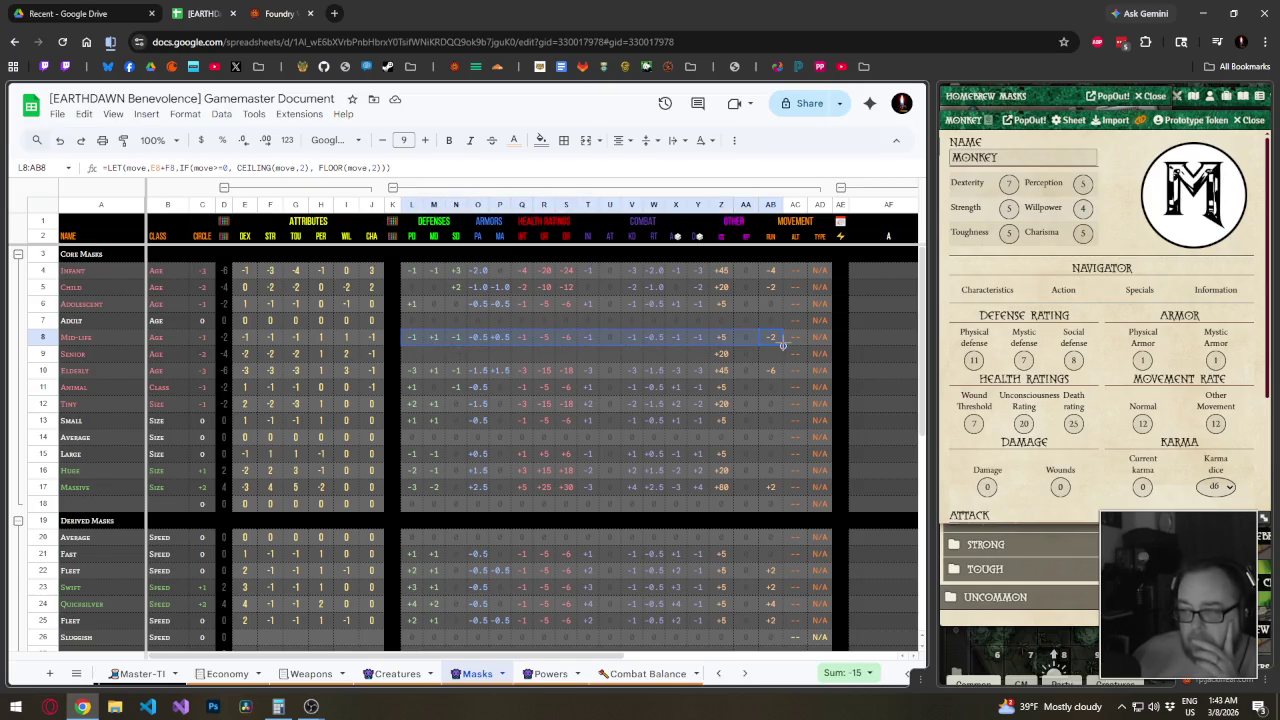
drag(783, 344, 783, 355)
click(773, 355)
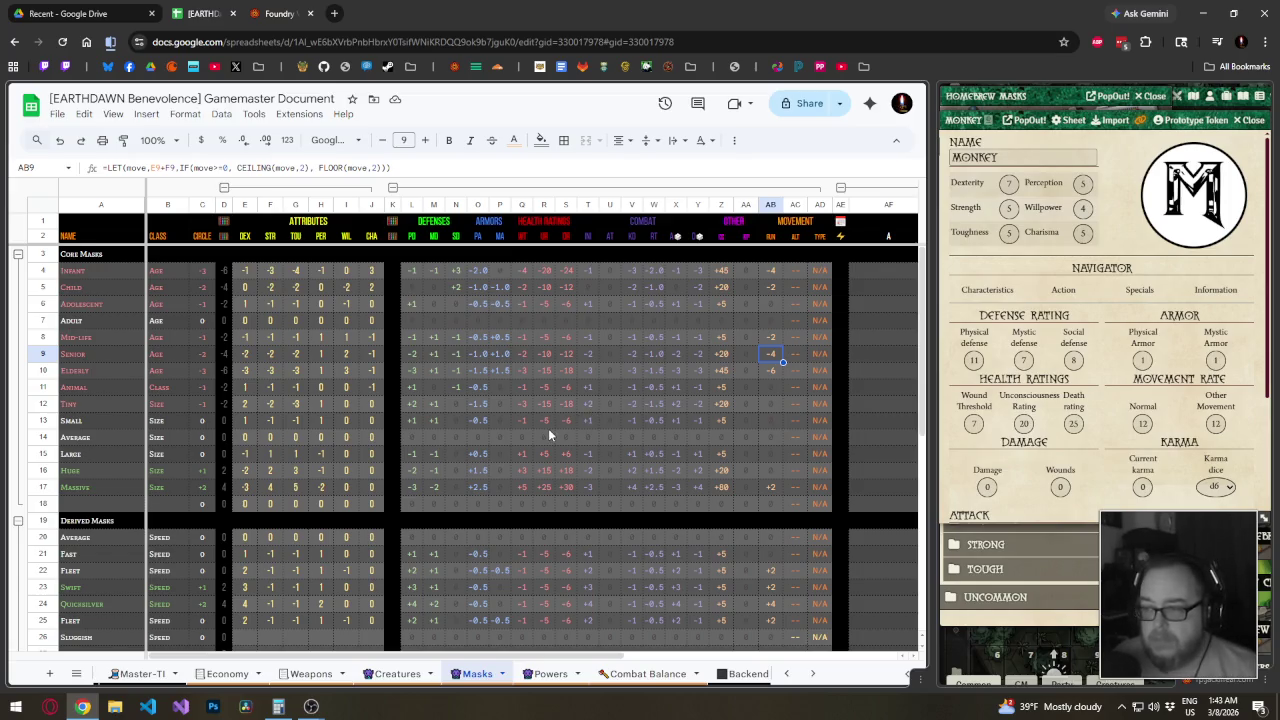
click(724, 371)
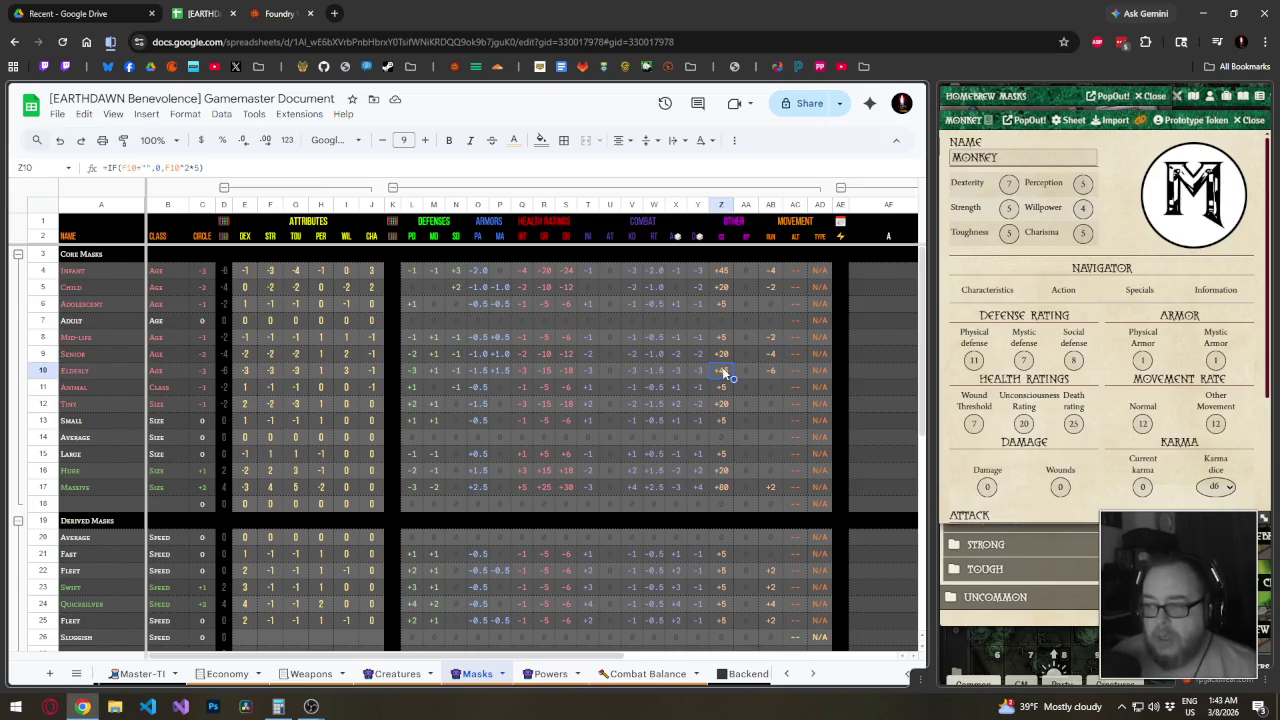
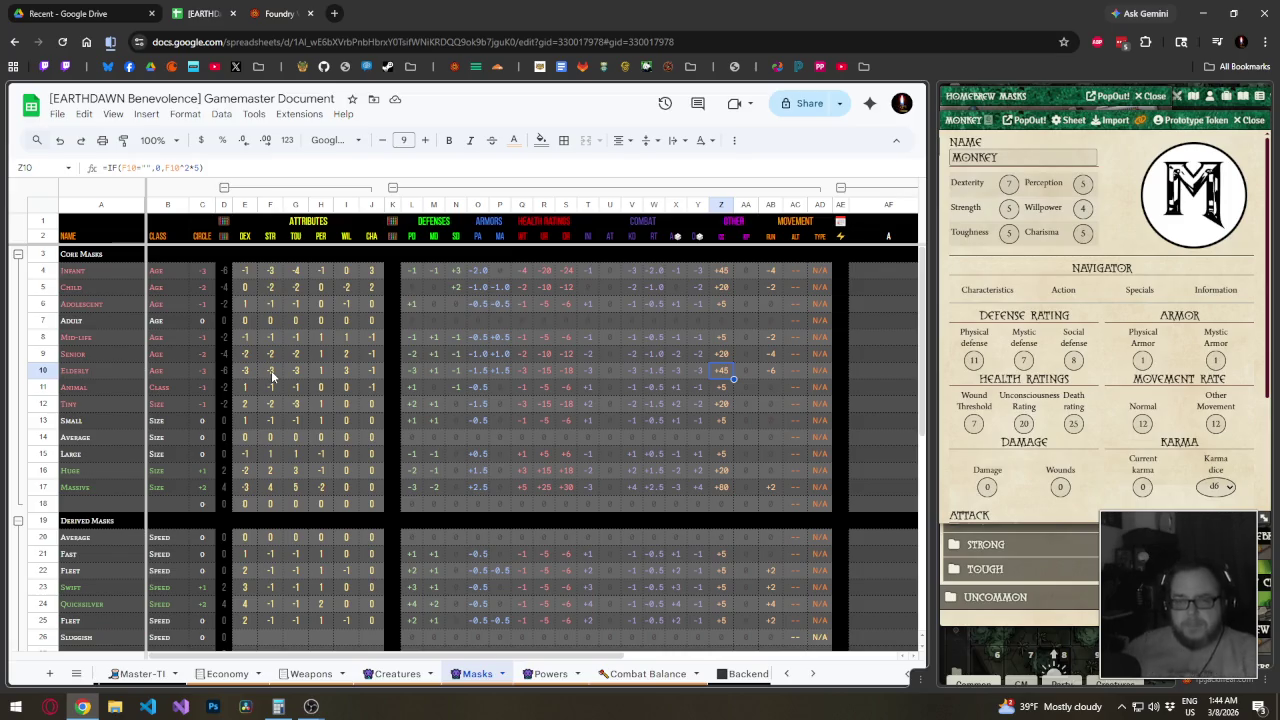
Rewrite Z10 as an IFS returning F10^2*5 when F10>0 and F10^2*-5 when F10<0, filled up to Z4
click(115, 167)
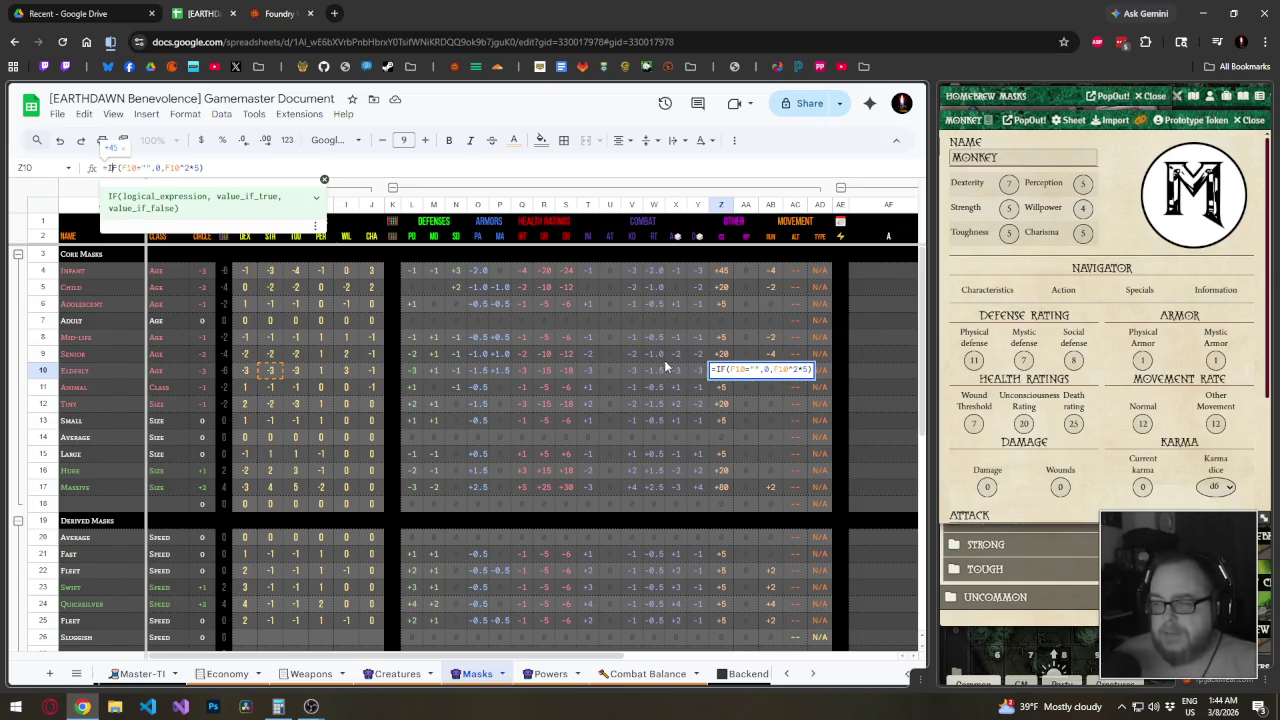
text(S)
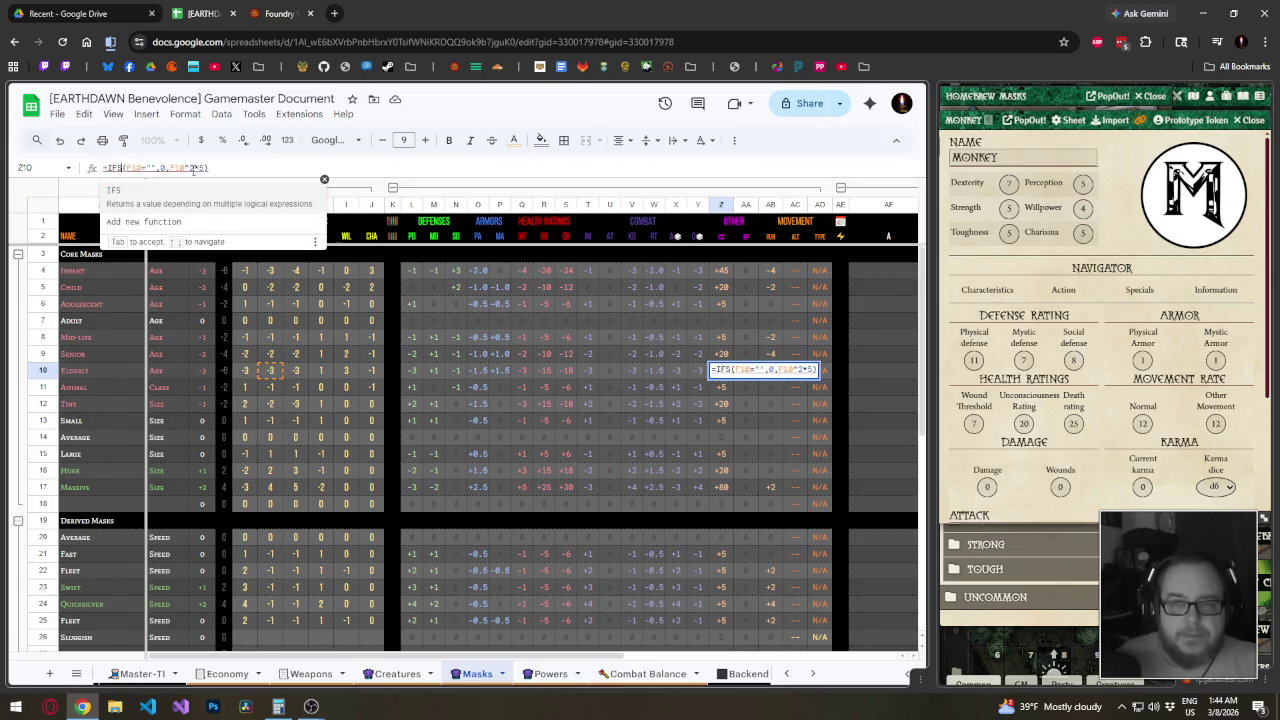
click(239, 171)
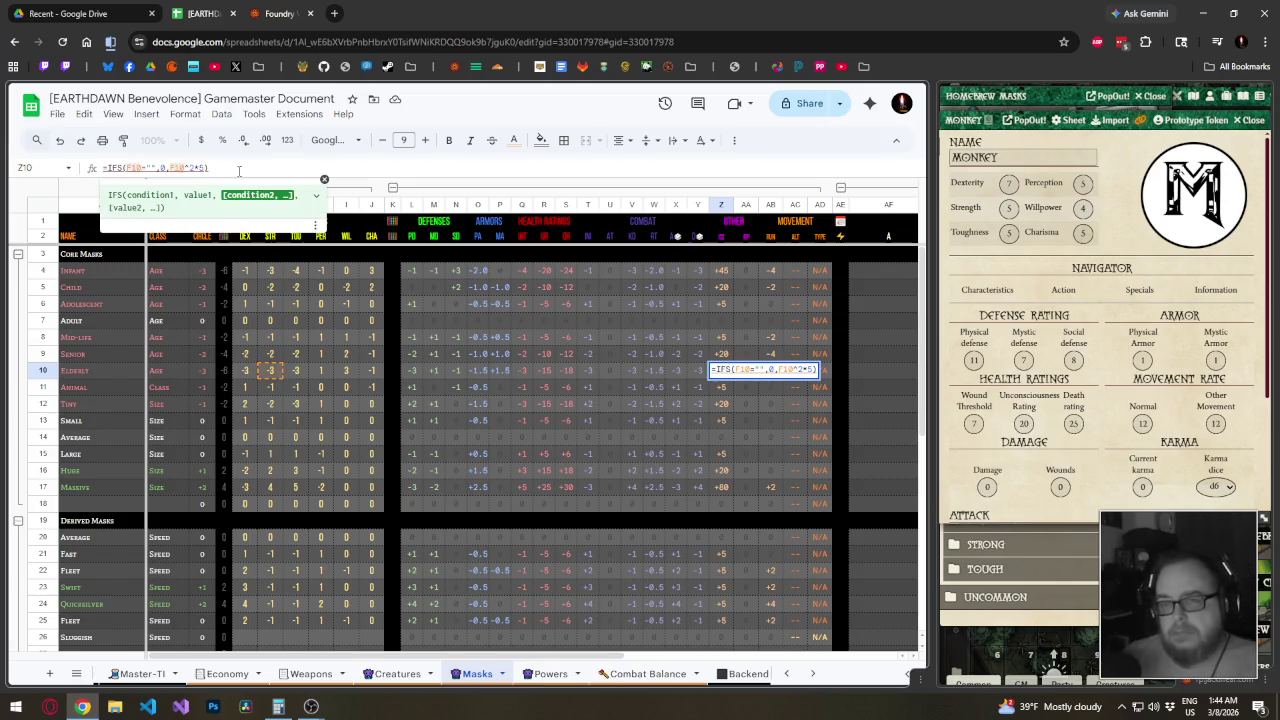
text(F10>)
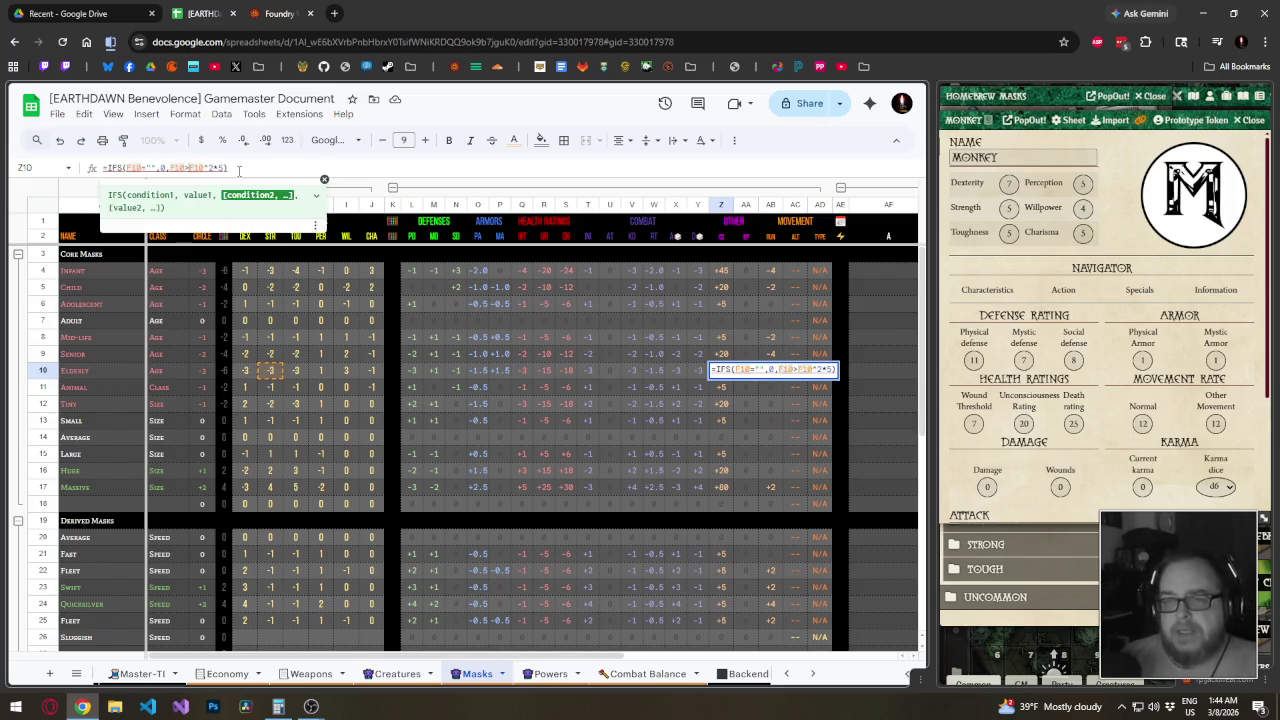
text(0,)
click(238, 170)
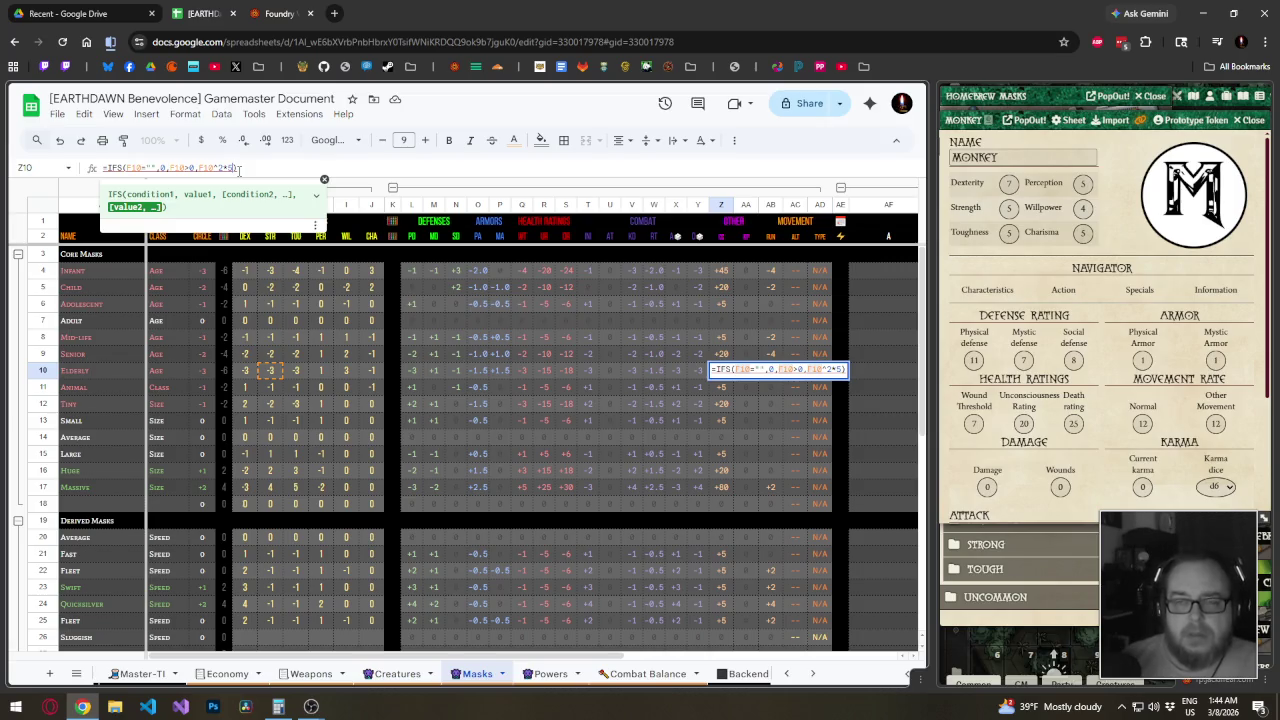
text(,F10<0)
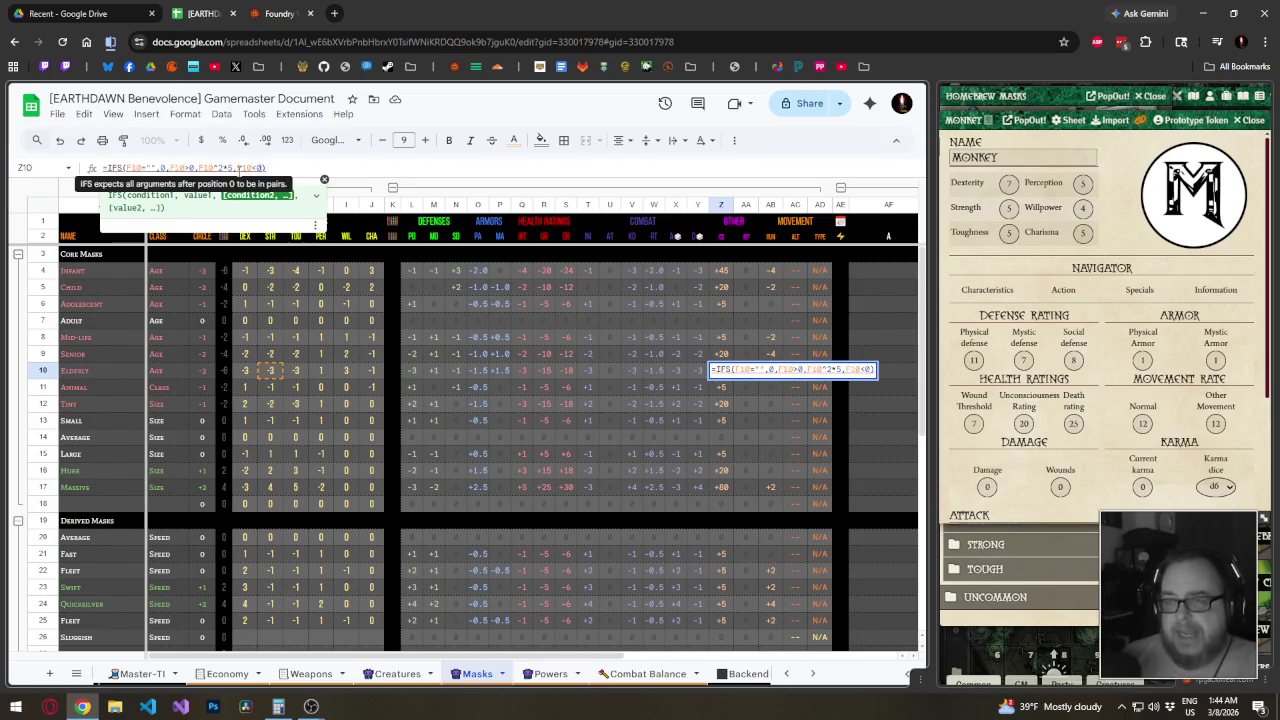
text(,)
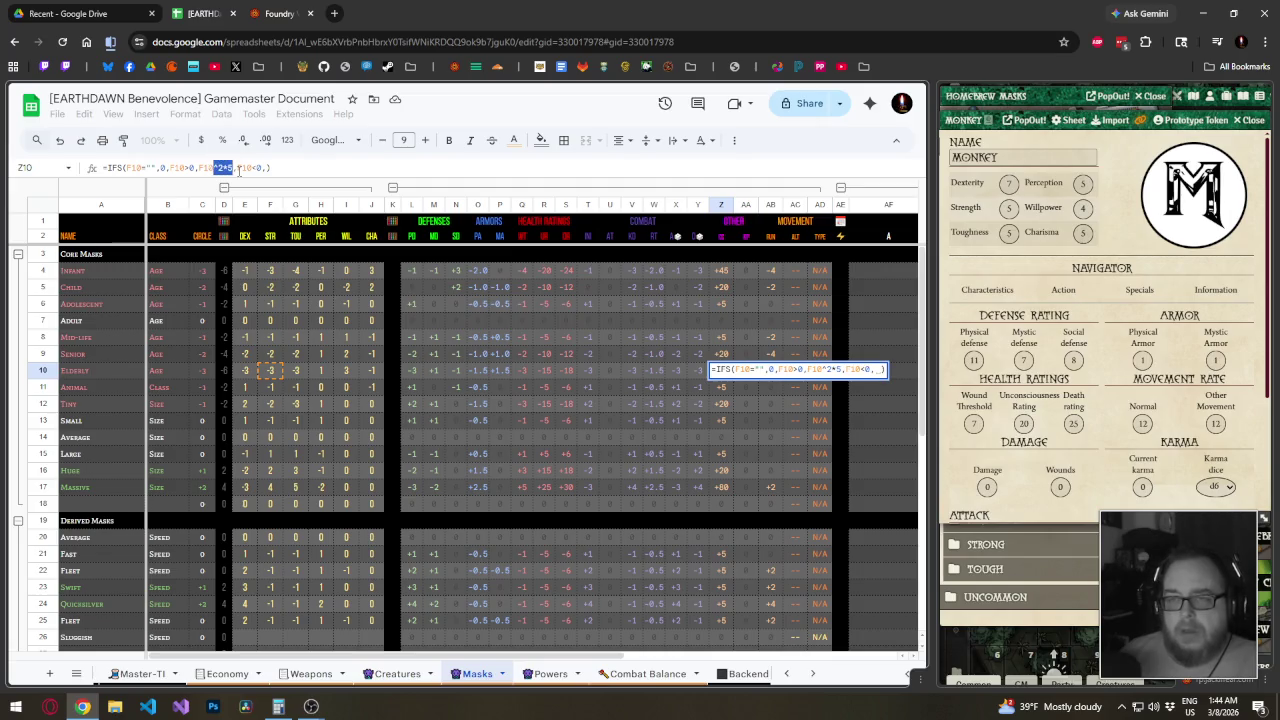
text(F10^2*5)
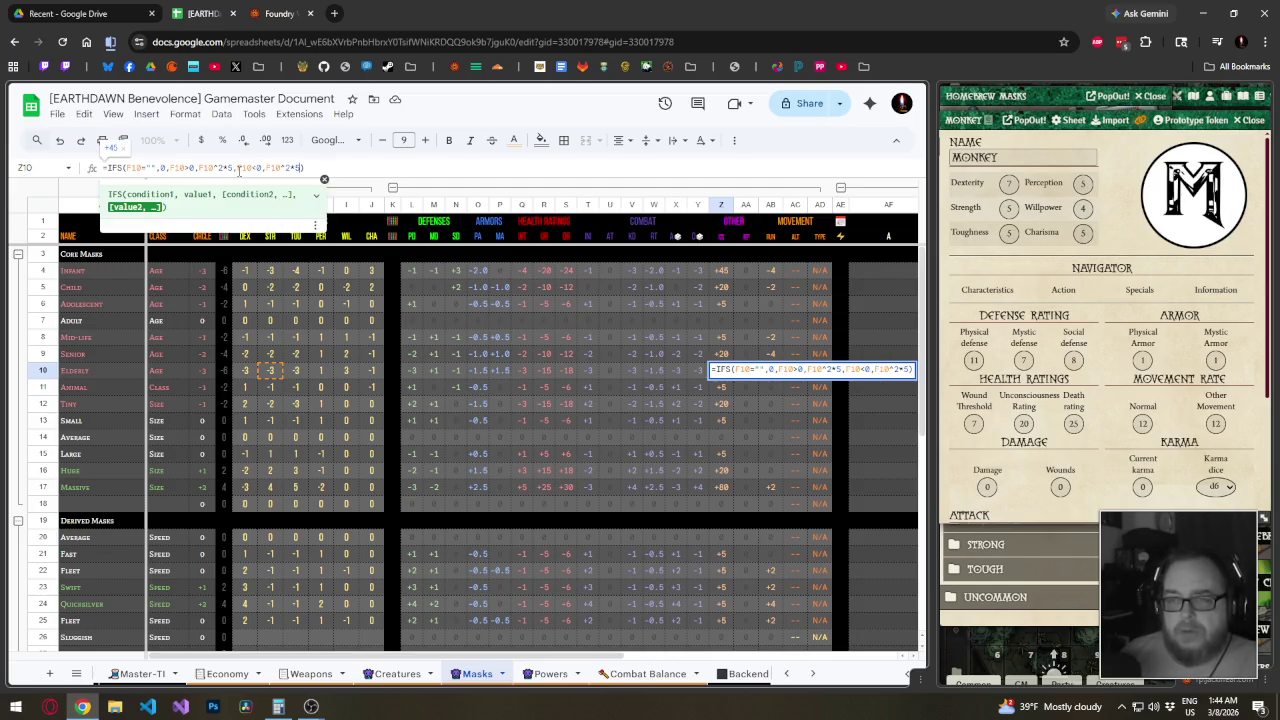
key(Left)
text(-)
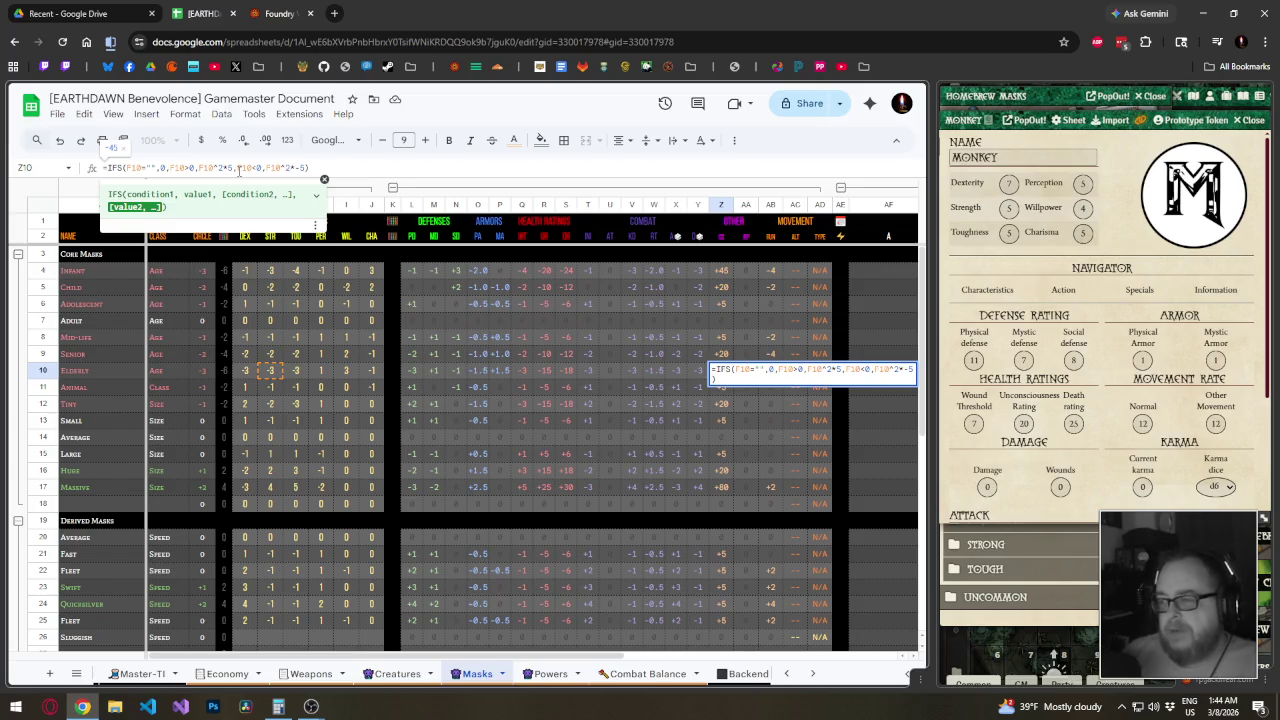
key(Return)
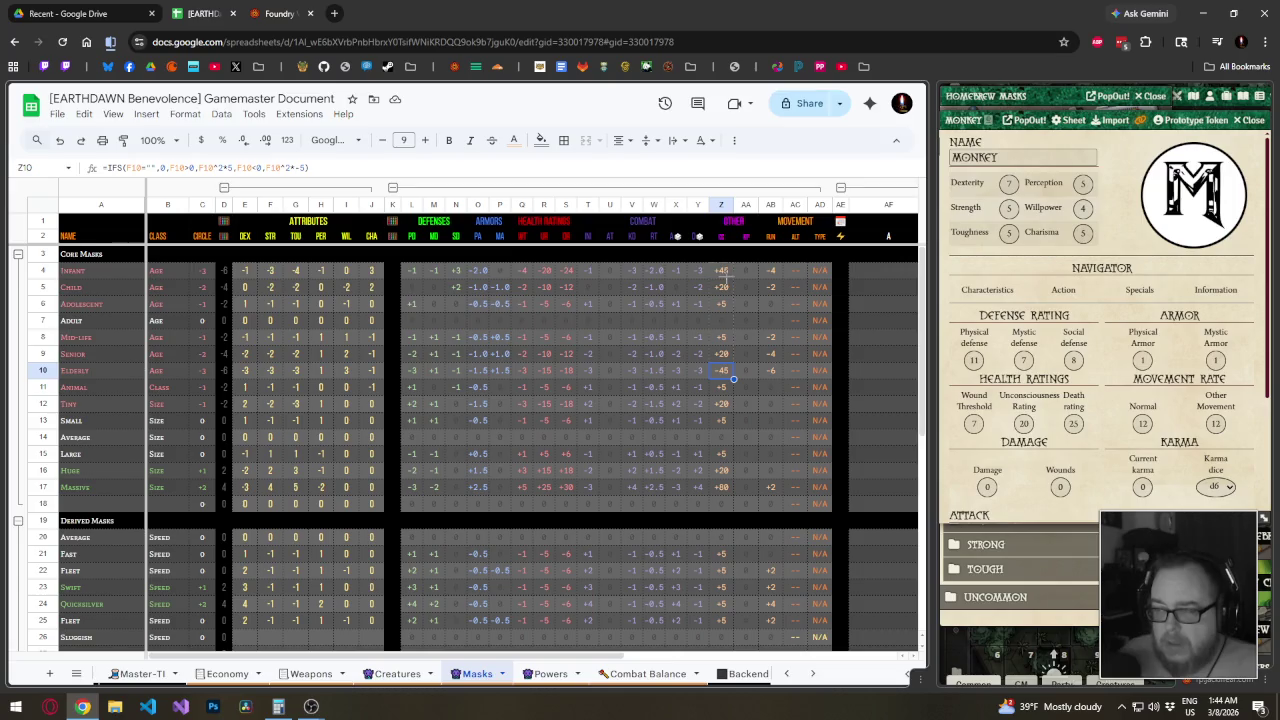
drag(727, 278, 727, 278)
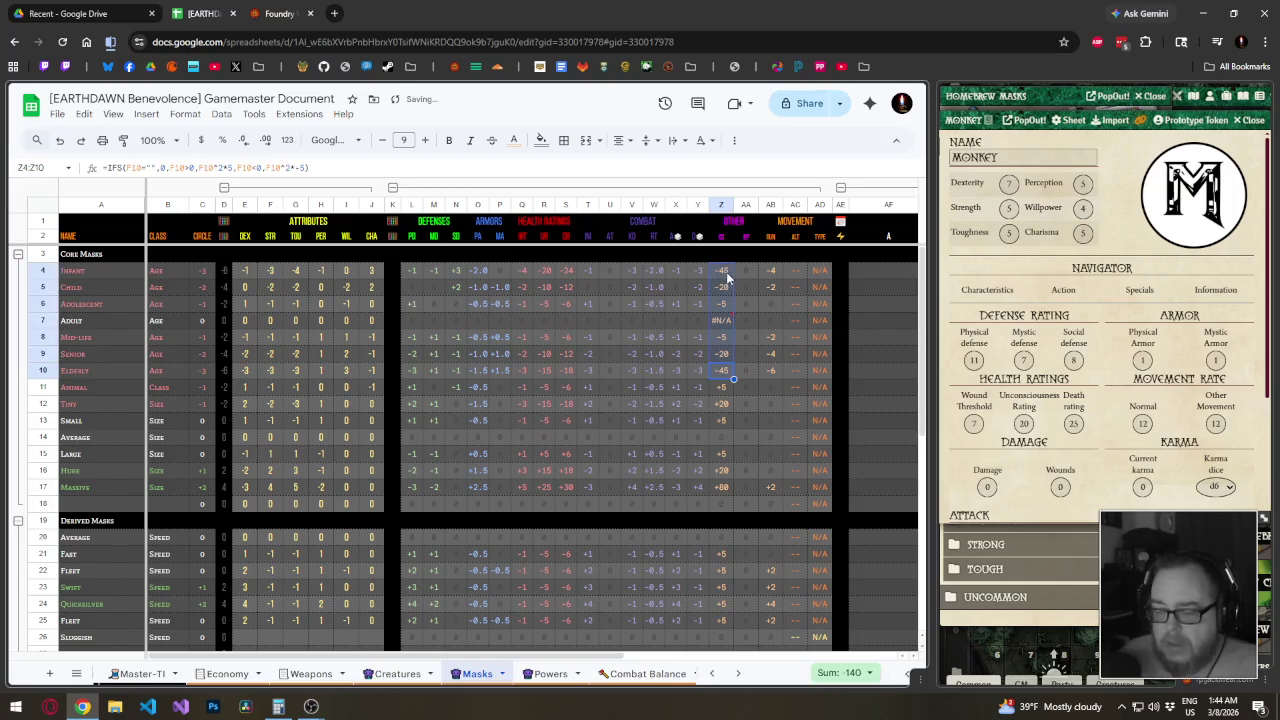
click(727, 325)
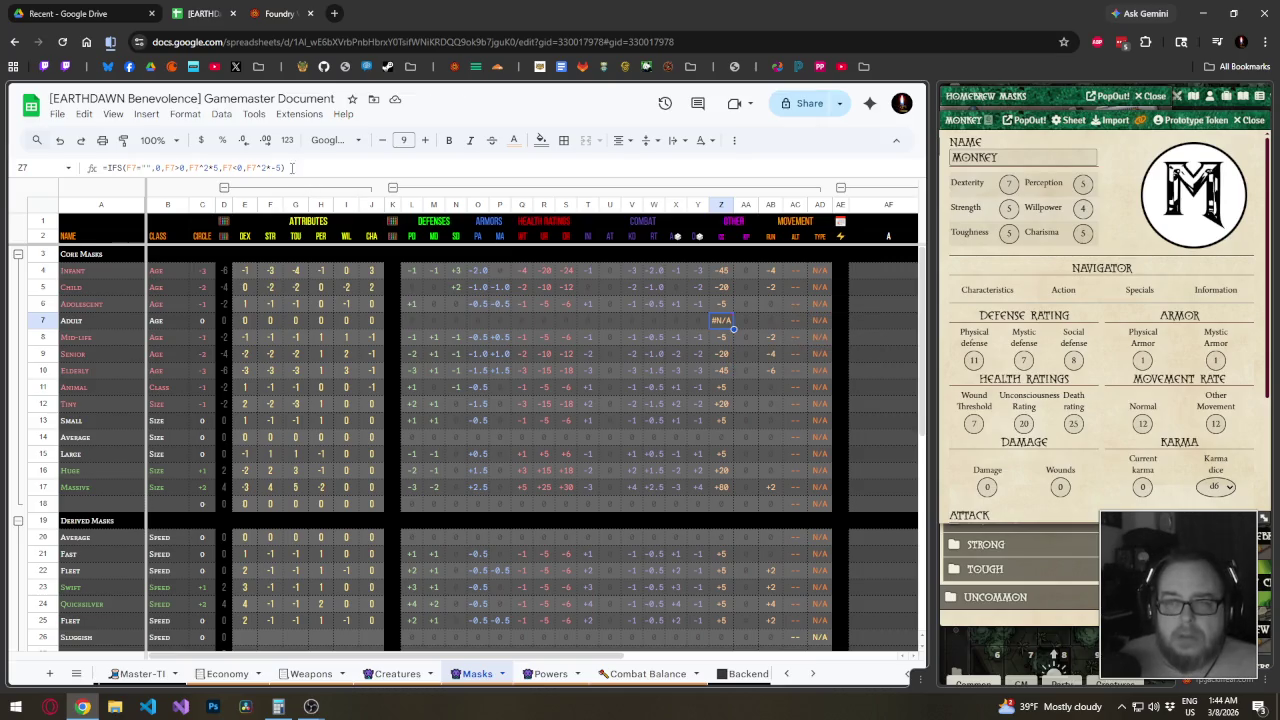
Append an extra F7 argument to the Z7 IFS formula, correcting the mistyped F4
click(281, 168)
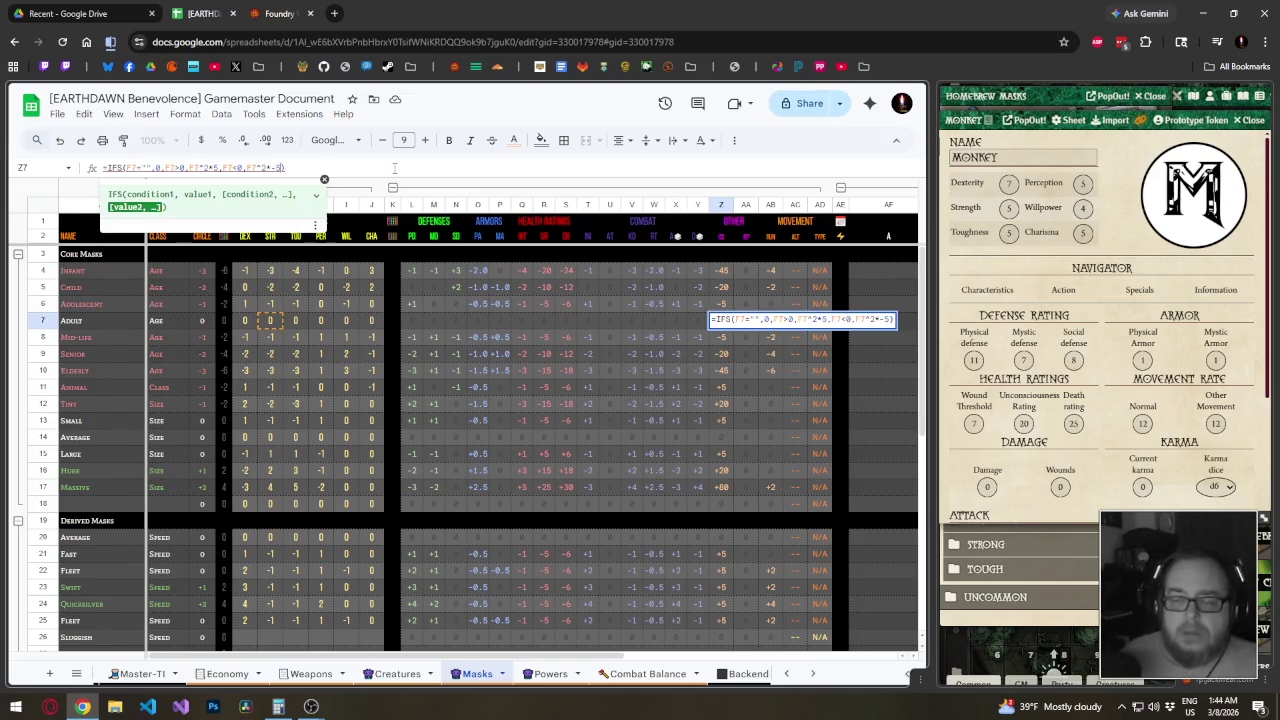
text(,)
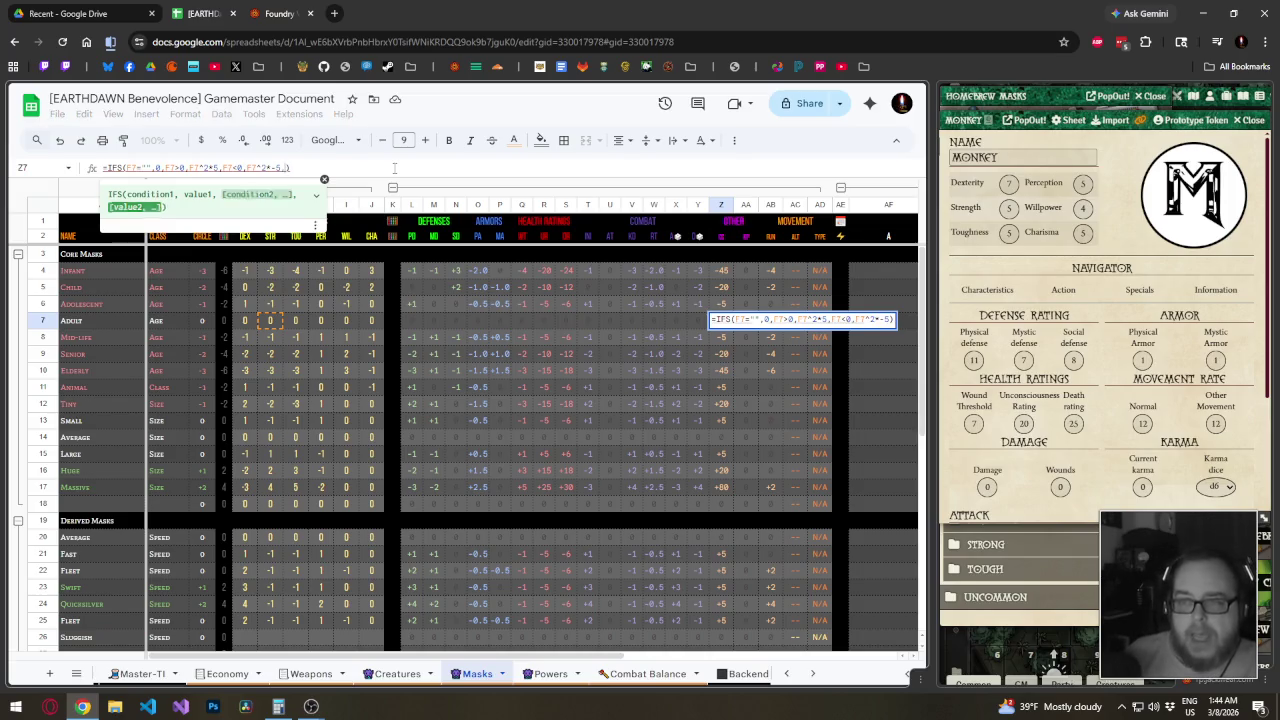
text(F4)
key(BackSpace)
text(7)
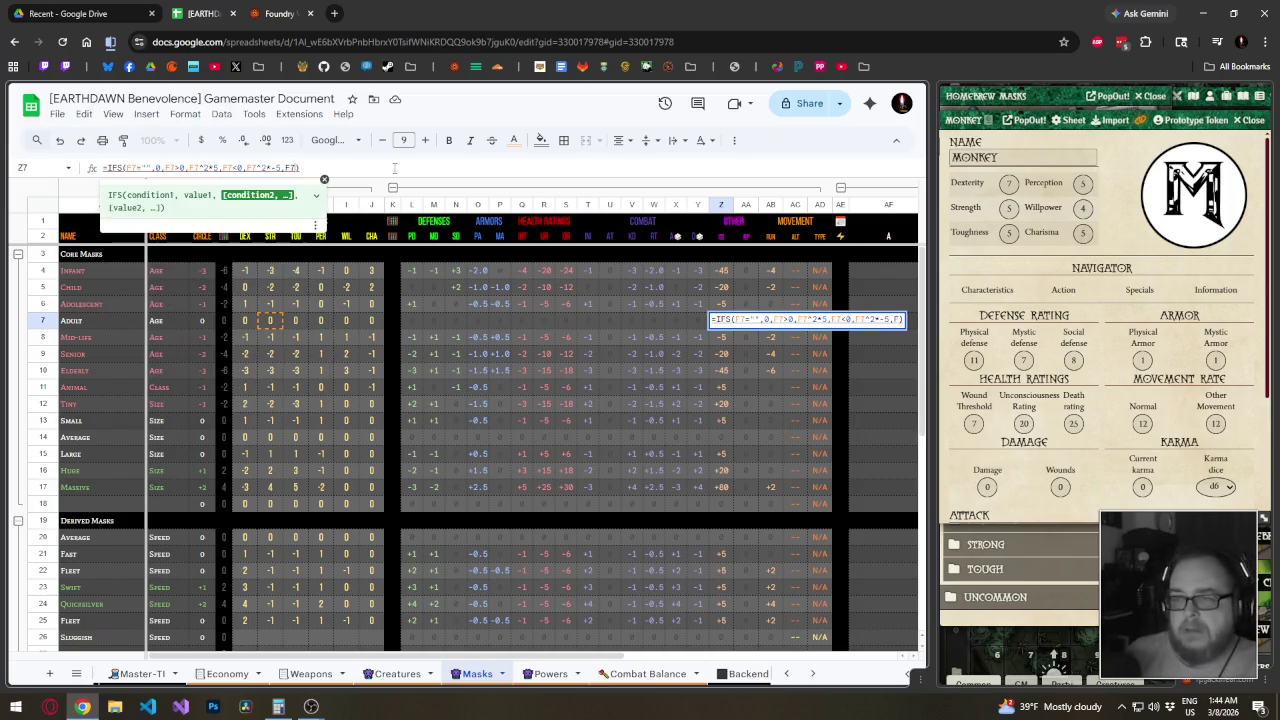
key(Return)
click(394, 168)
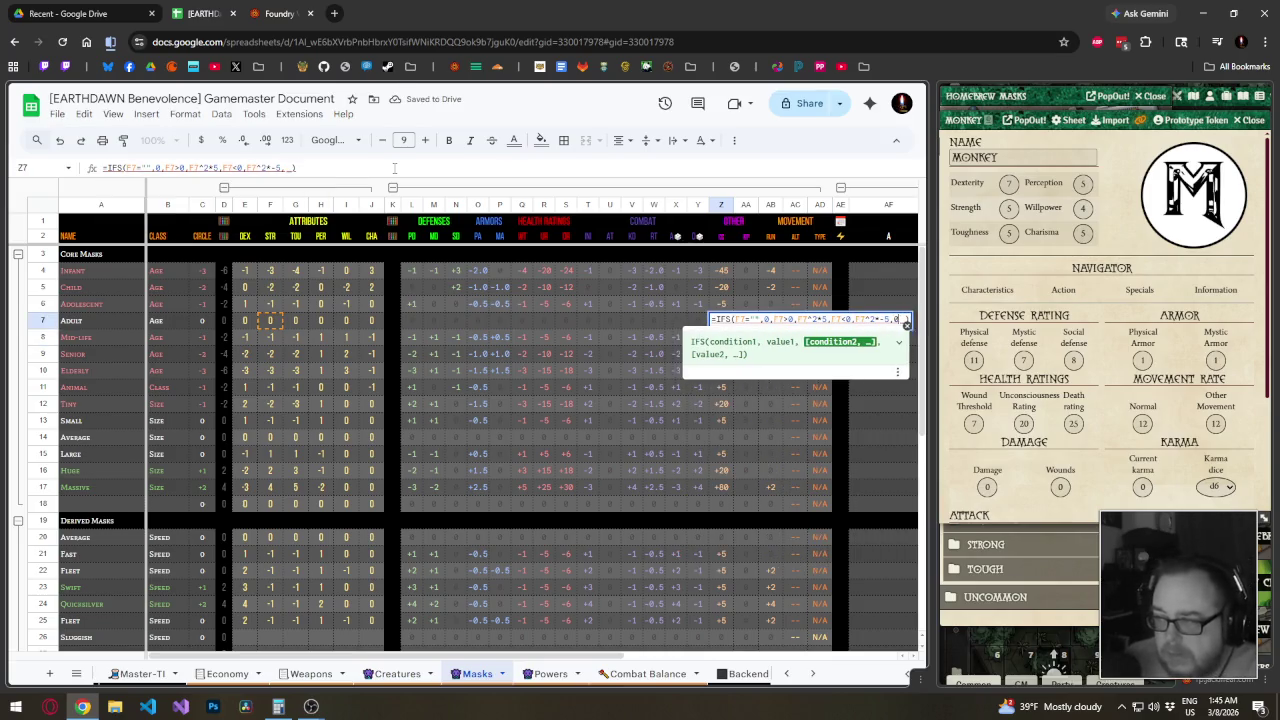
key(Return)
key(Up)
Finish Z7's formula with a final F7=0,0 condition pair so Adult no longer shows #N/A
click(394, 168)
key(Left)
text(,0)
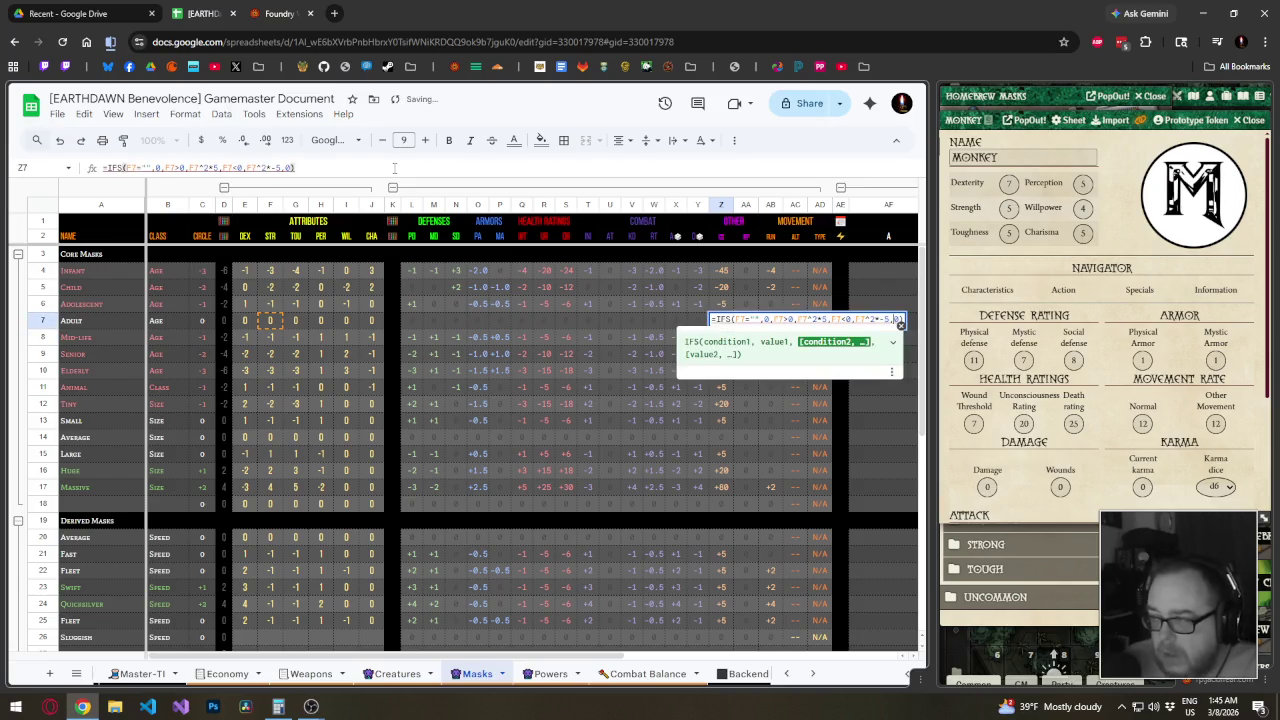
key(Left)
text(F7=0)
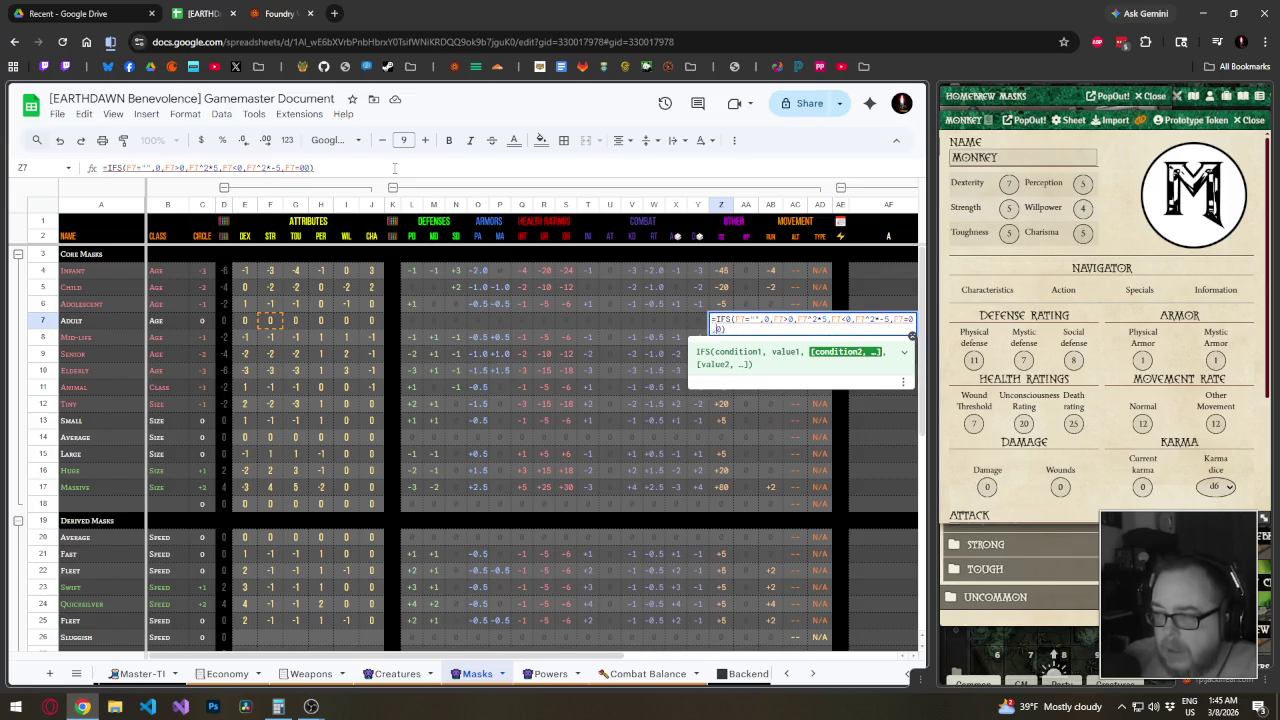
text(,0)
key(Return)
key(Up)
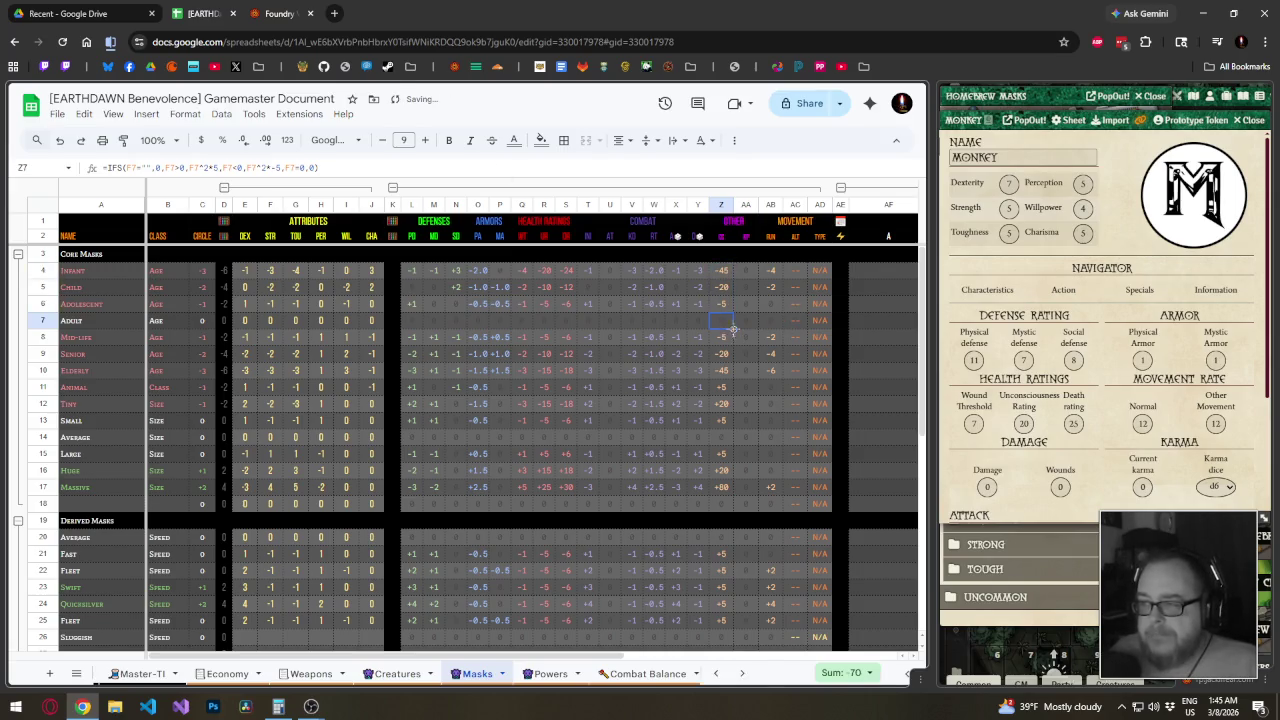
Expand the Test Tags, Tier, Mobility, Namegiver and Behavior Masks row groups
drag(725, 537, 716, 612)
scroll(745, 575, down, 2)
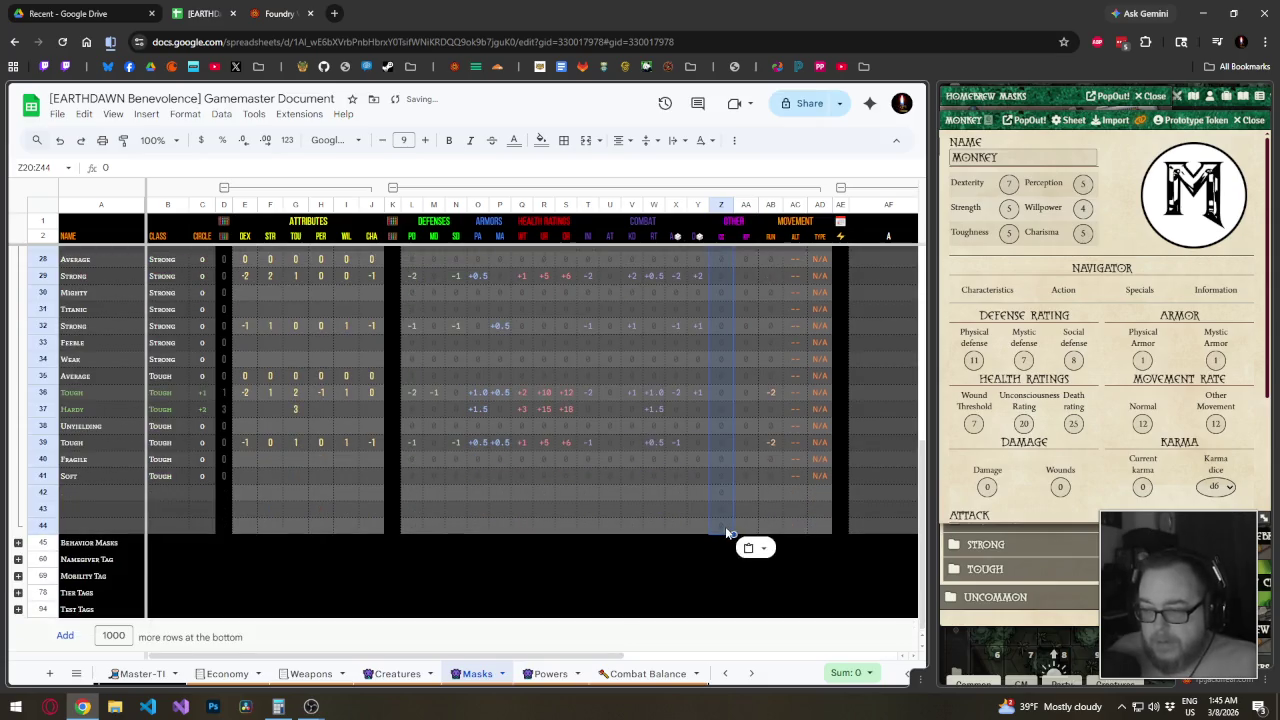
click(18, 609)
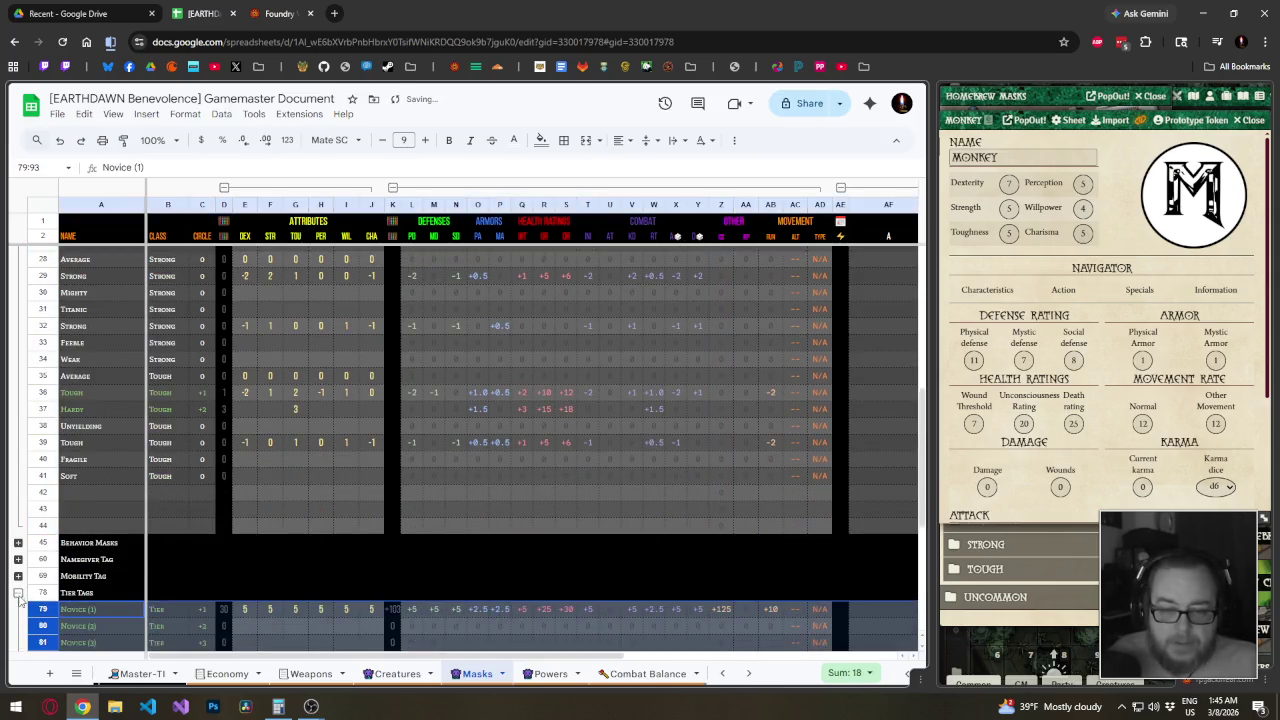
click(18, 576)
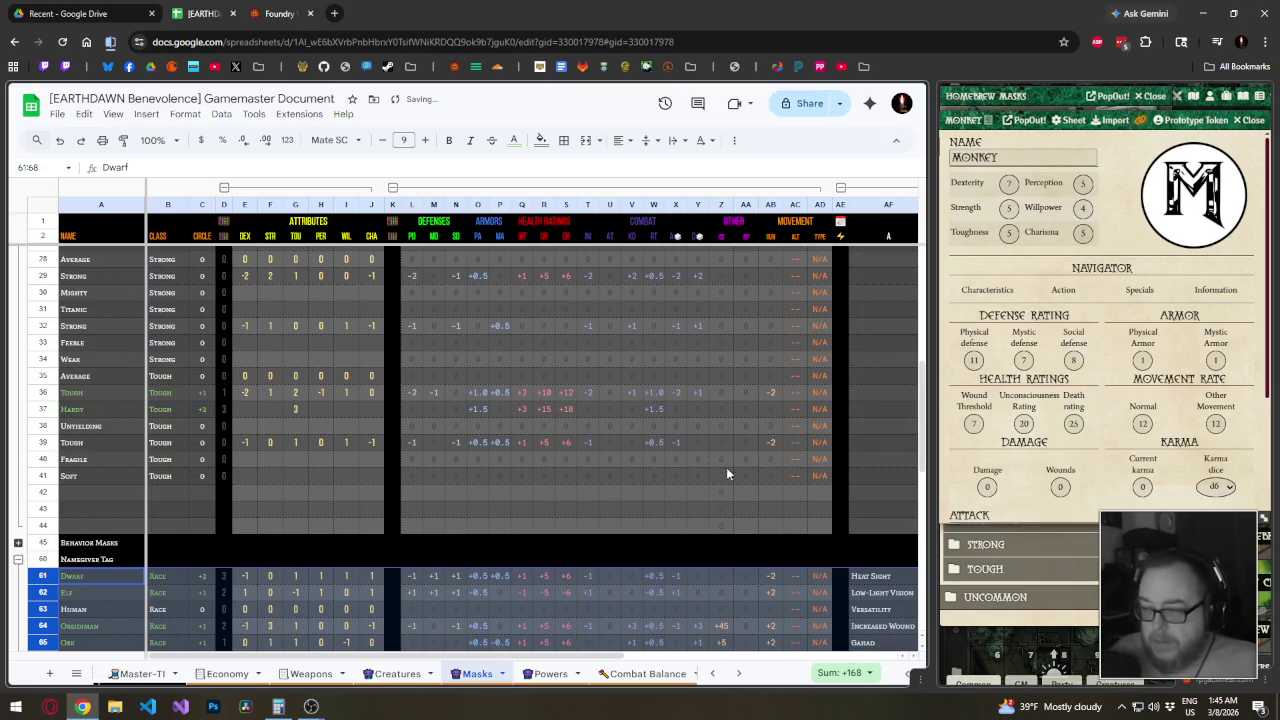
click(18, 542)
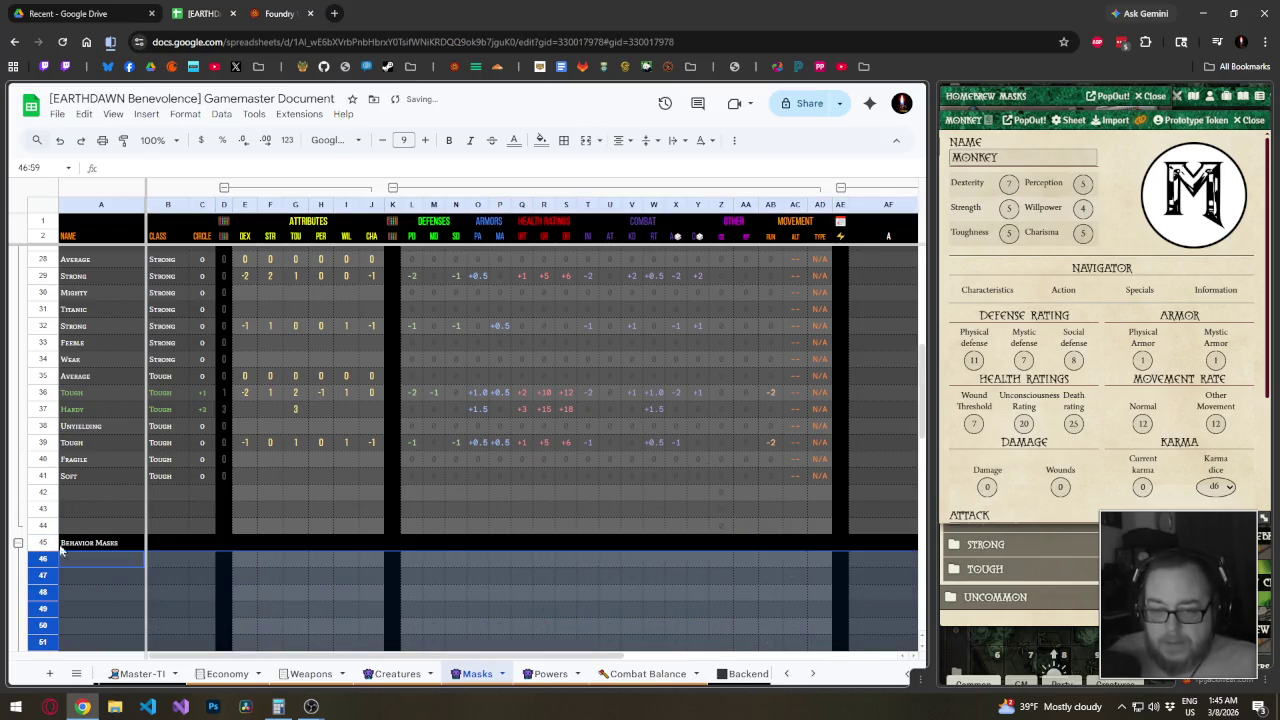
click(720, 526)
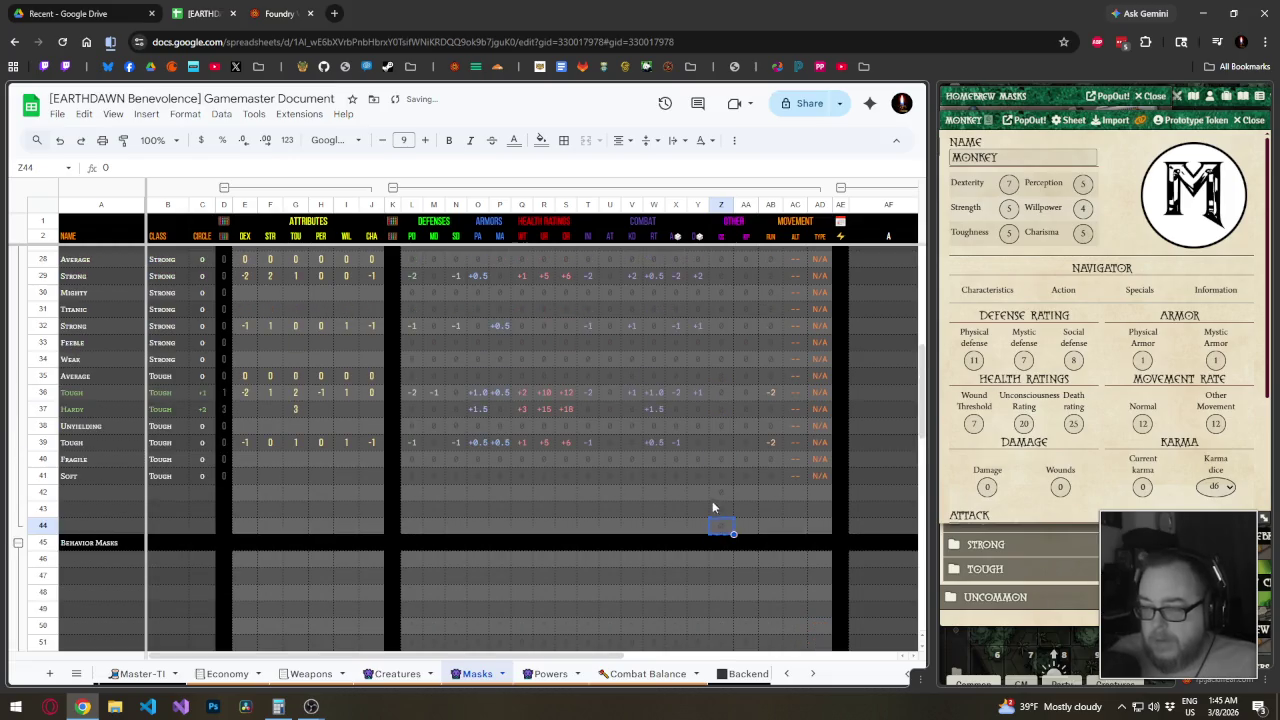
Copy row 40's L:AD formulas into the Behavior Masks rows L46:AD59
mouse_move(412, 460)
mouse_down()
mouse_move(815, 463)
mouse_move(832, 530)
mouse_up()
drag(798, 462, 413, 460)
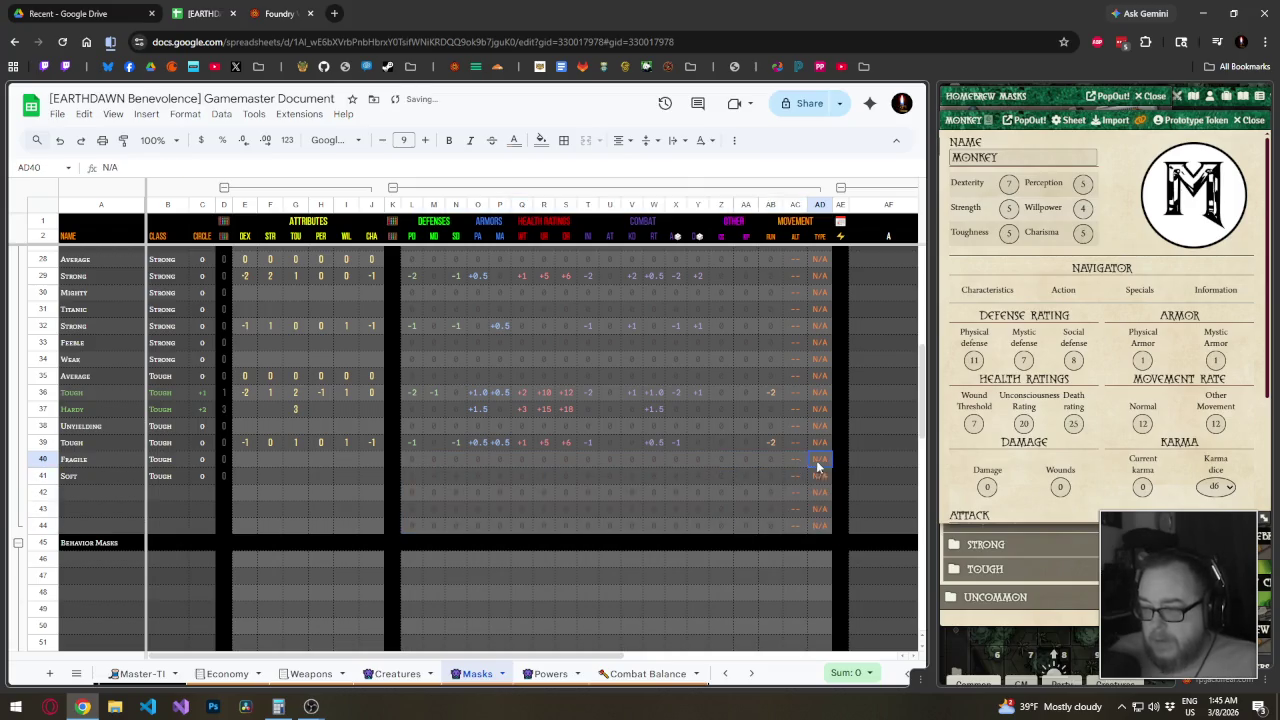
drag(420, 567, 823, 356)
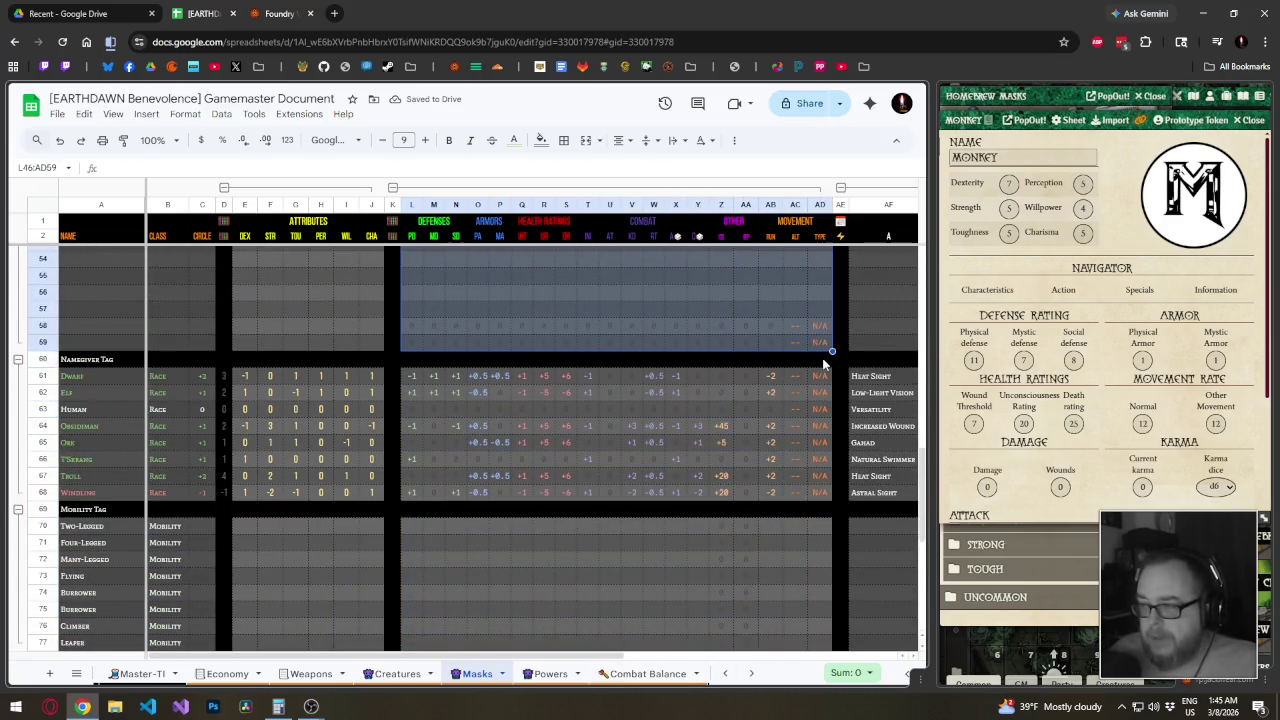
scroll(745, 380, up, 5)
click(656, 327)
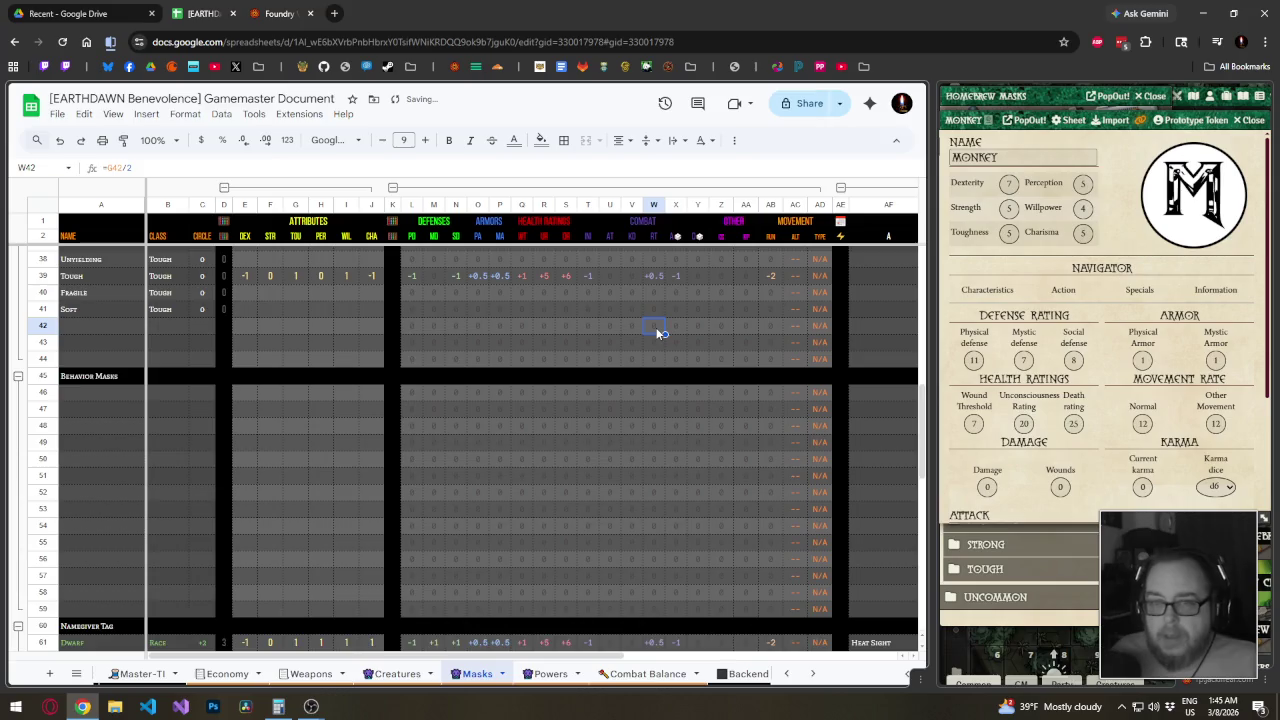
Inspect the resulting values in cells AB27 and AA32
scroll(656, 327, up, 5)
click(770, 342)
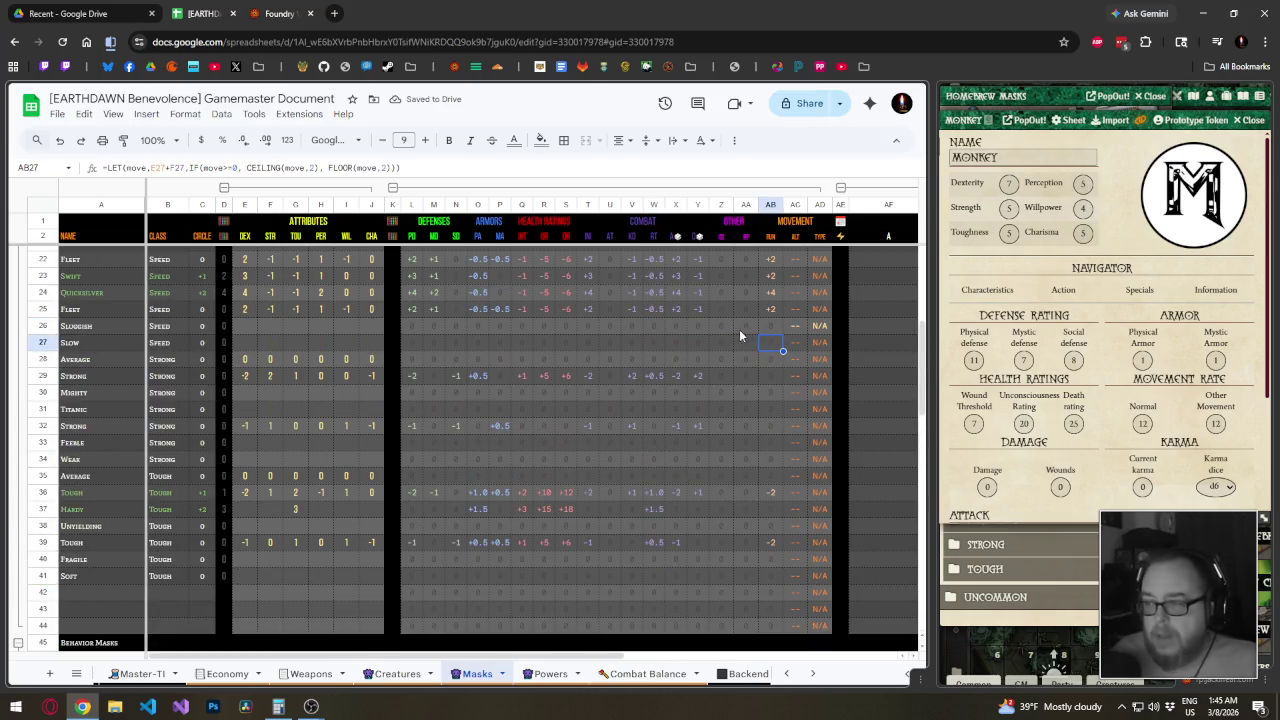
click(749, 425)
scroll(749, 424, down, 6)
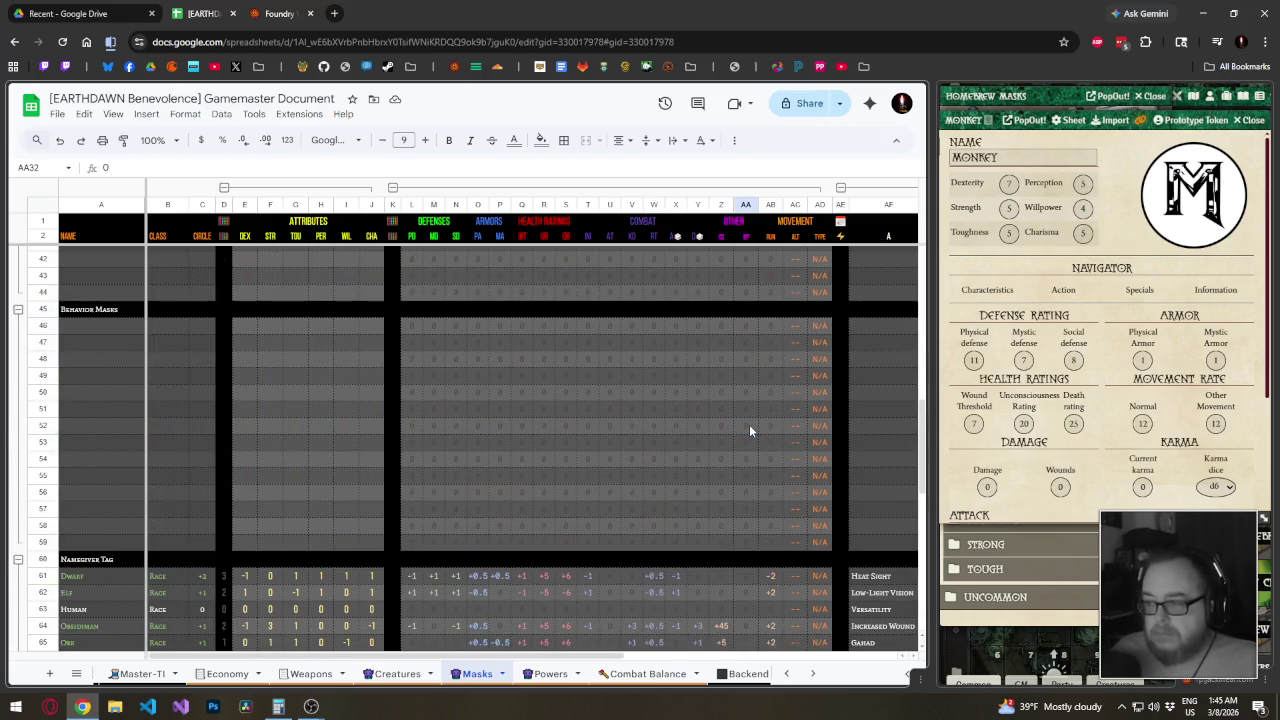
scroll(749, 424, down, 3)
Review row 59's formulas cell by cell across the stat columns
click(820, 407)
key(Left)
key(Left)
key(Left)
key(Left)
key(Left)
key(Left)
key(Left)
key(Left)
key(Left)
key(Left)
key(Left)
key(Left)
key(Left)
key(Left)
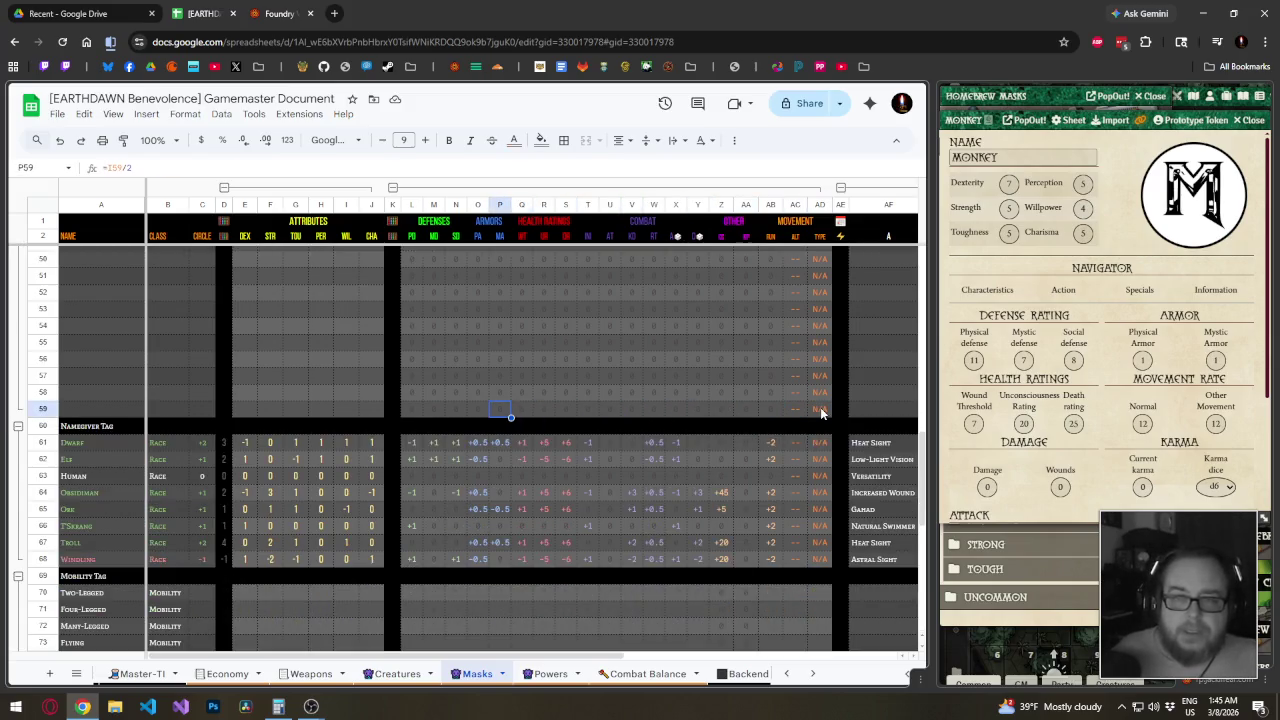
key(Left)
key(Left)
key(Left)
key(Left)
key(Right)
key(Right)
key(Right)
key(Right)
key(Right)
key(Right)
key(Left)
key(Left)
key(Left)
key(Right)
key(Right)
key(Right)
key(Right)
key(Right)
key(Right)
key(Right)
key(Left)
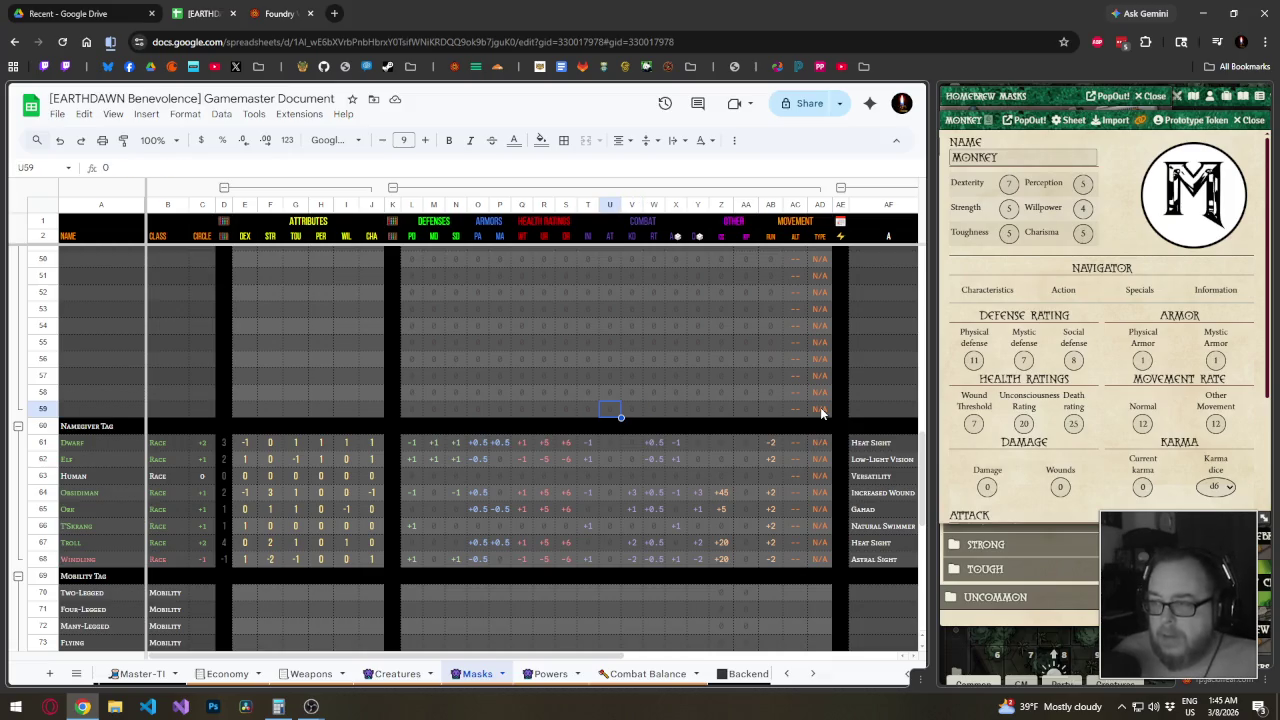
key(Right)
key(Right)
key(Right)
key(Right)
key(Right)
key(Right)
Copy row 59's L:AD formulas into the Mobility Tag rows L70:AD77
mouse_move(808, 410)
mouse_down()
mouse_move(420, 417)
mouse_move(811, 513)
mouse_up()
scroll(446, 418, down, 4)
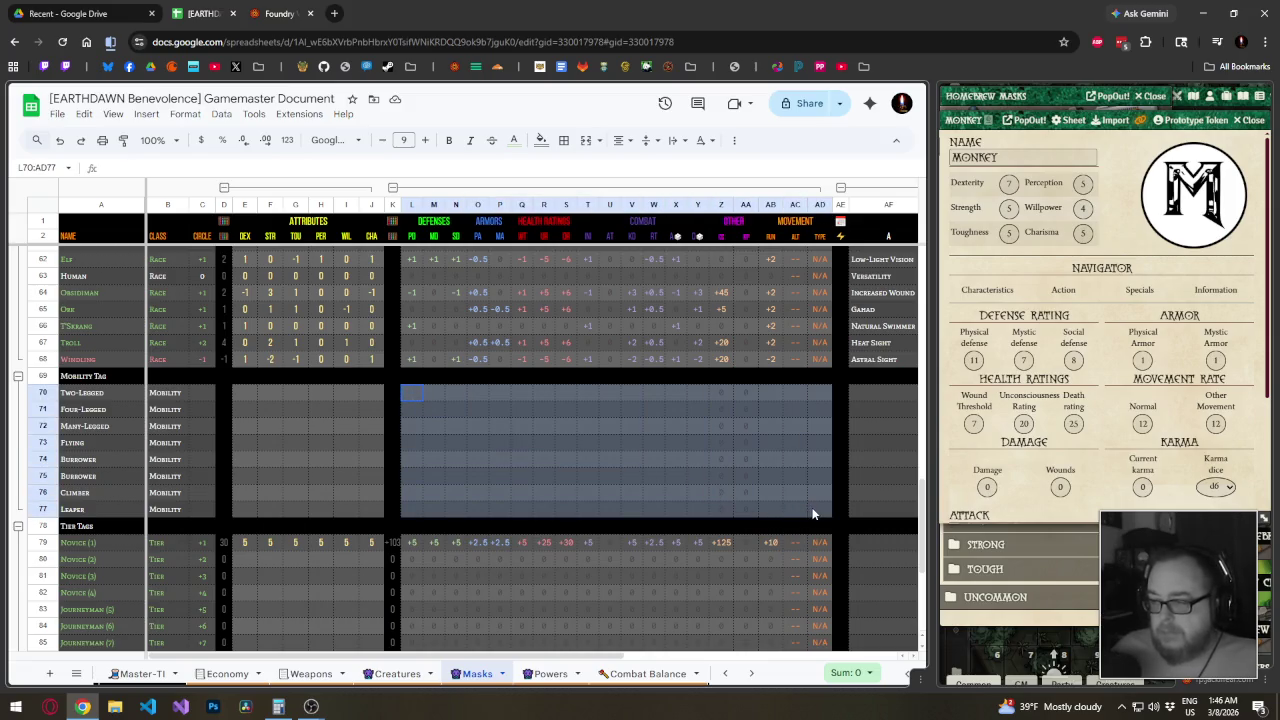
key(ctrl+v)
scroll(516, 466, up, 4)
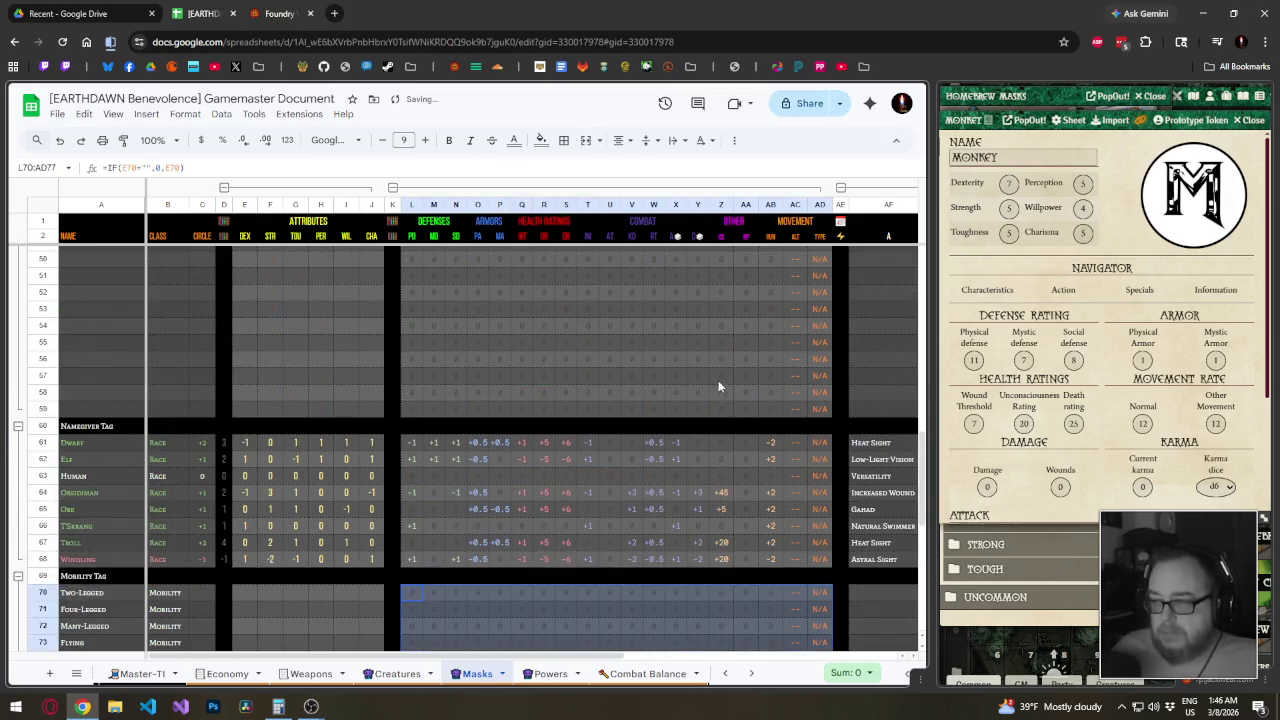
Paste the formulas into the Namegiver Tag rows L61:AD68, down to Windling
mouse_move(822, 413)
mouse_down()
mouse_move(412, 409)
mouse_move(816, 559)
mouse_up()
key(ctrl+c)
key(ctrl+v)
scroll(584, 481, down, 5)
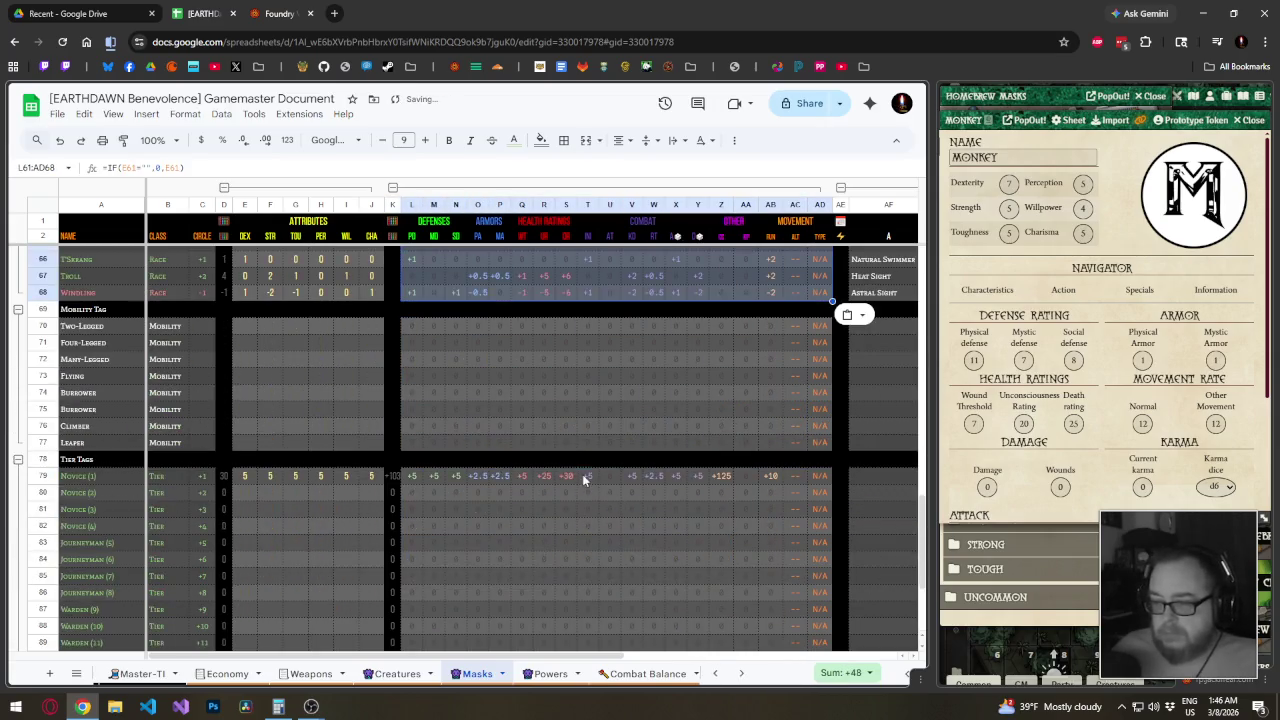
drag(412, 292, 818, 292)
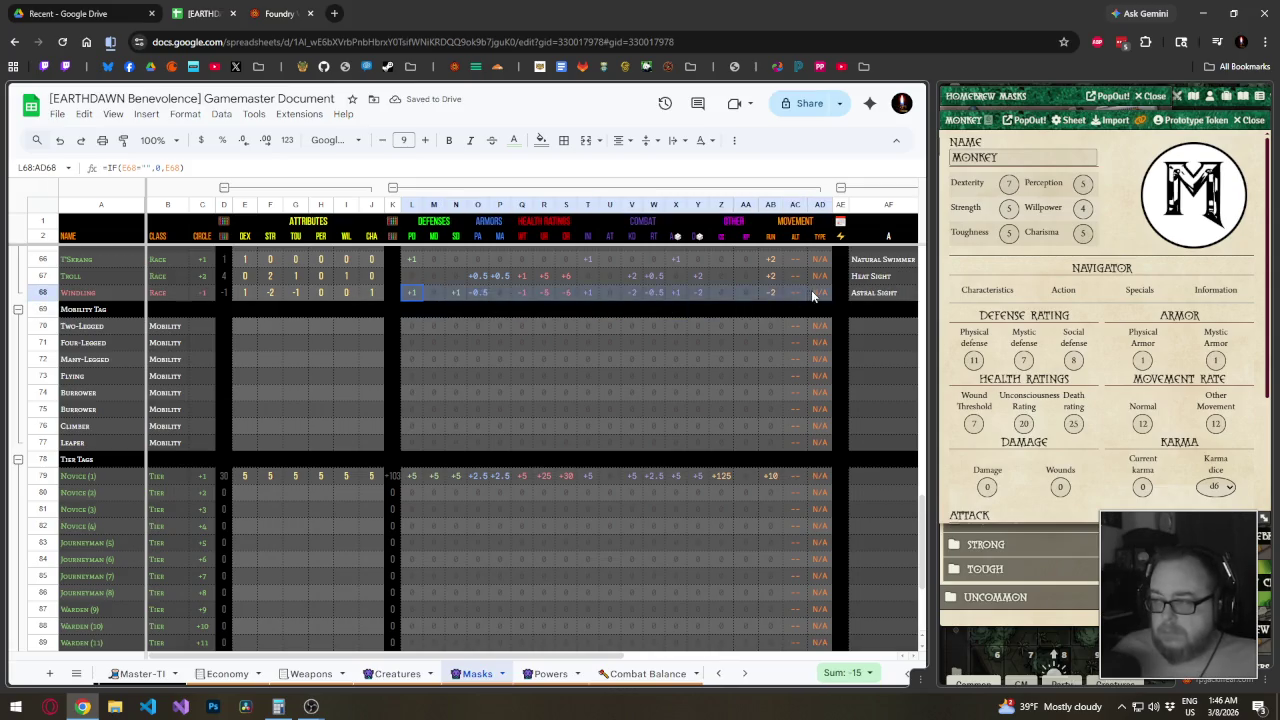
Paste the formulas into the Tier Tag rows M79:AD93 and return to the top
drag(814, 478, 425, 554)
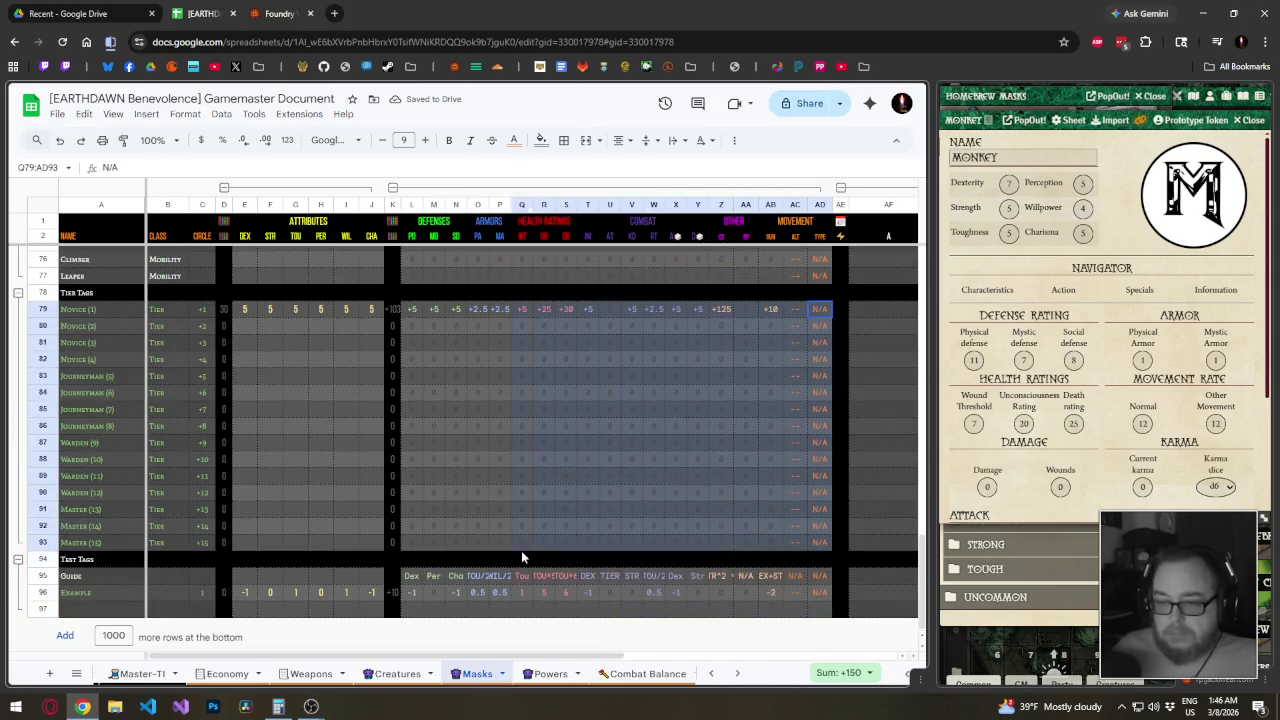
key(ctrl+v)
click(589, 425)
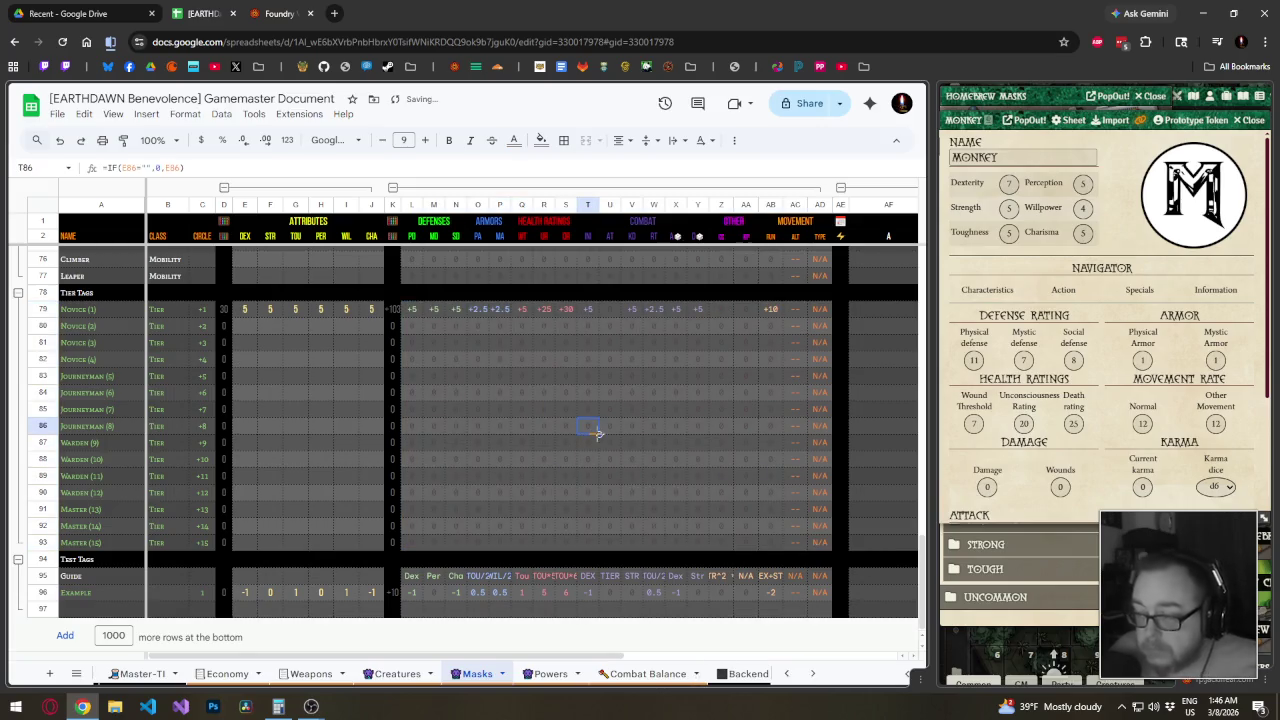
scroll(598, 430, up, 5)
scroll(598, 424, up, 1)
scroll(598, 424, up, 5)
scroll(598, 424, up, 6)
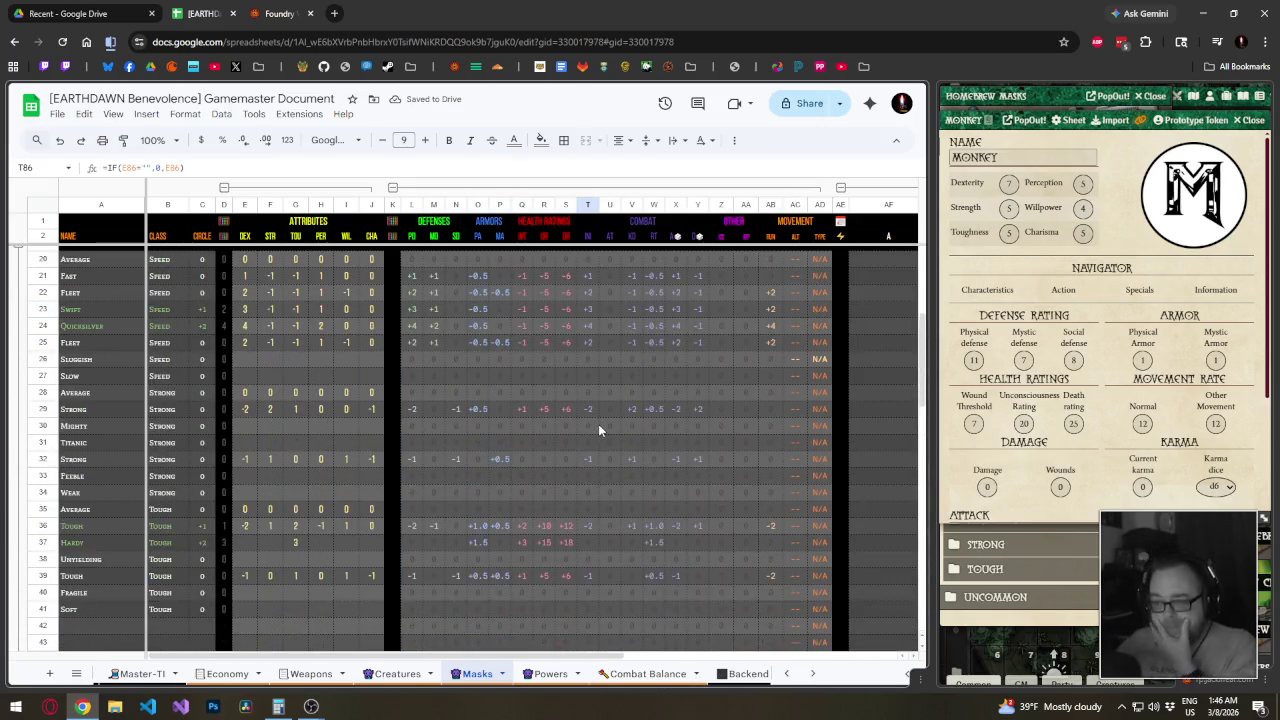
scroll(598, 424, up, 6)
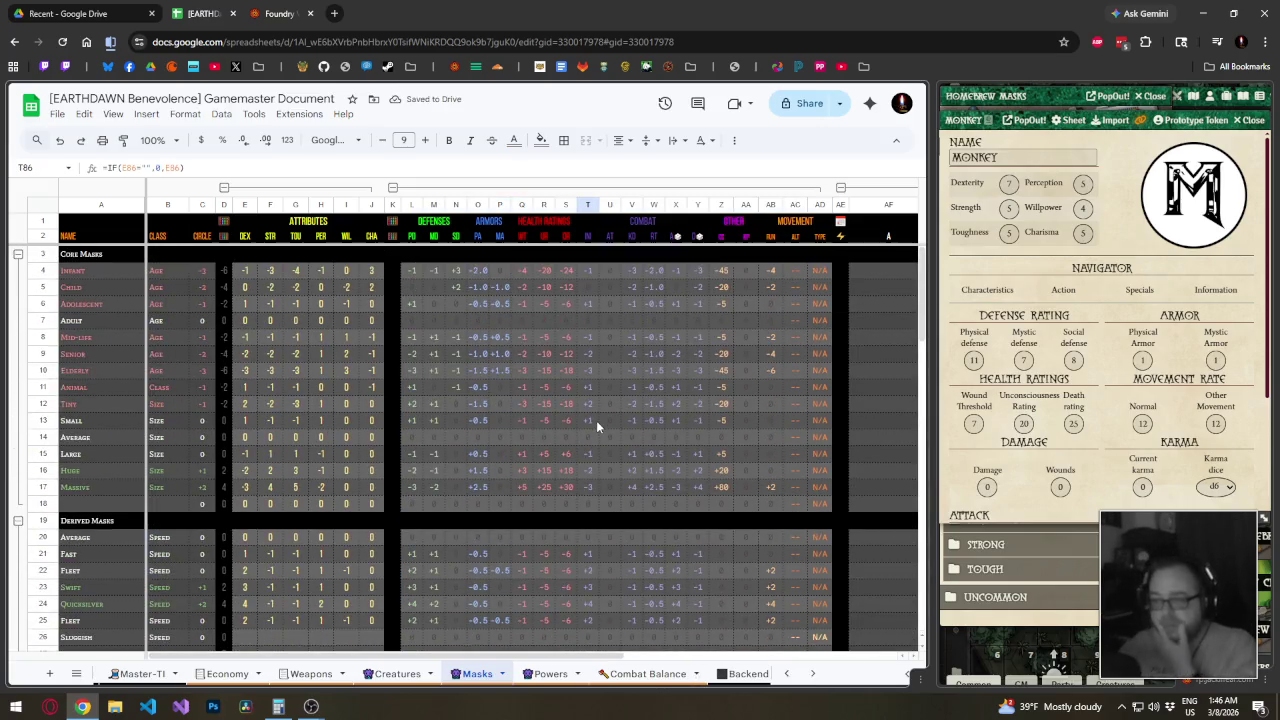
Collapse all row groups, then re-expand only Core Masks and Derived Masks
right_click(32, 258)
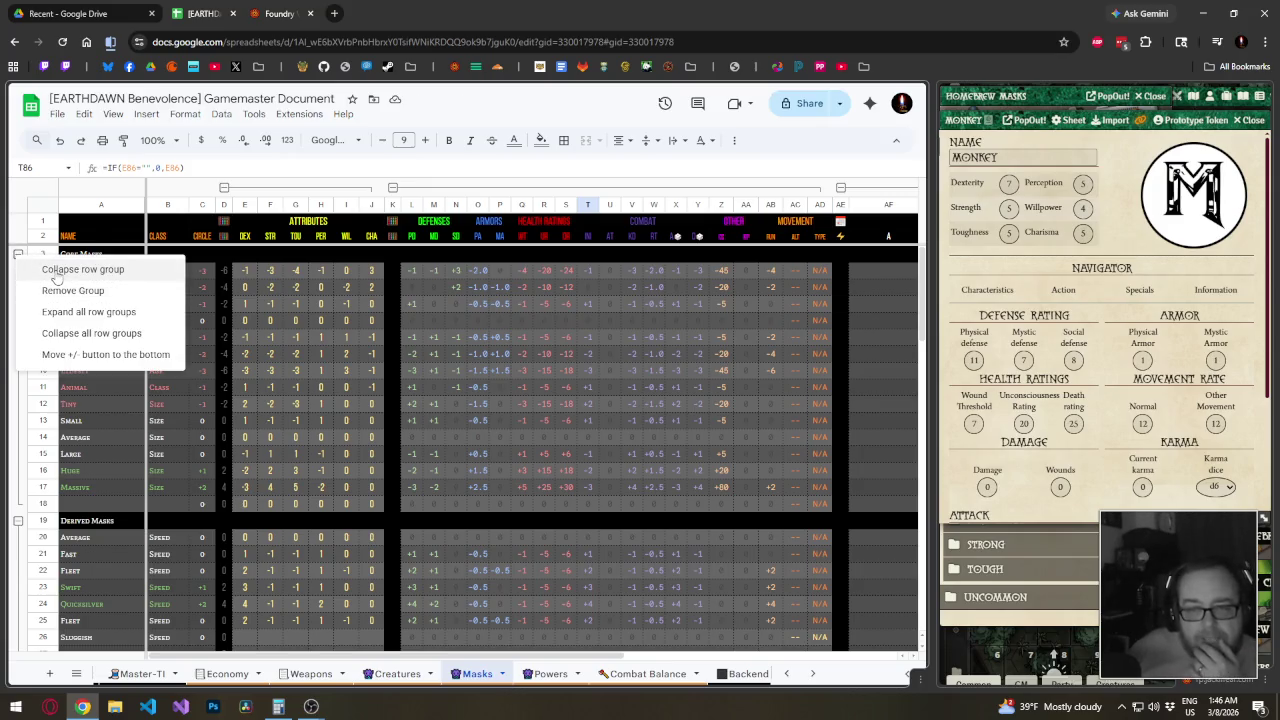
click(58, 333)
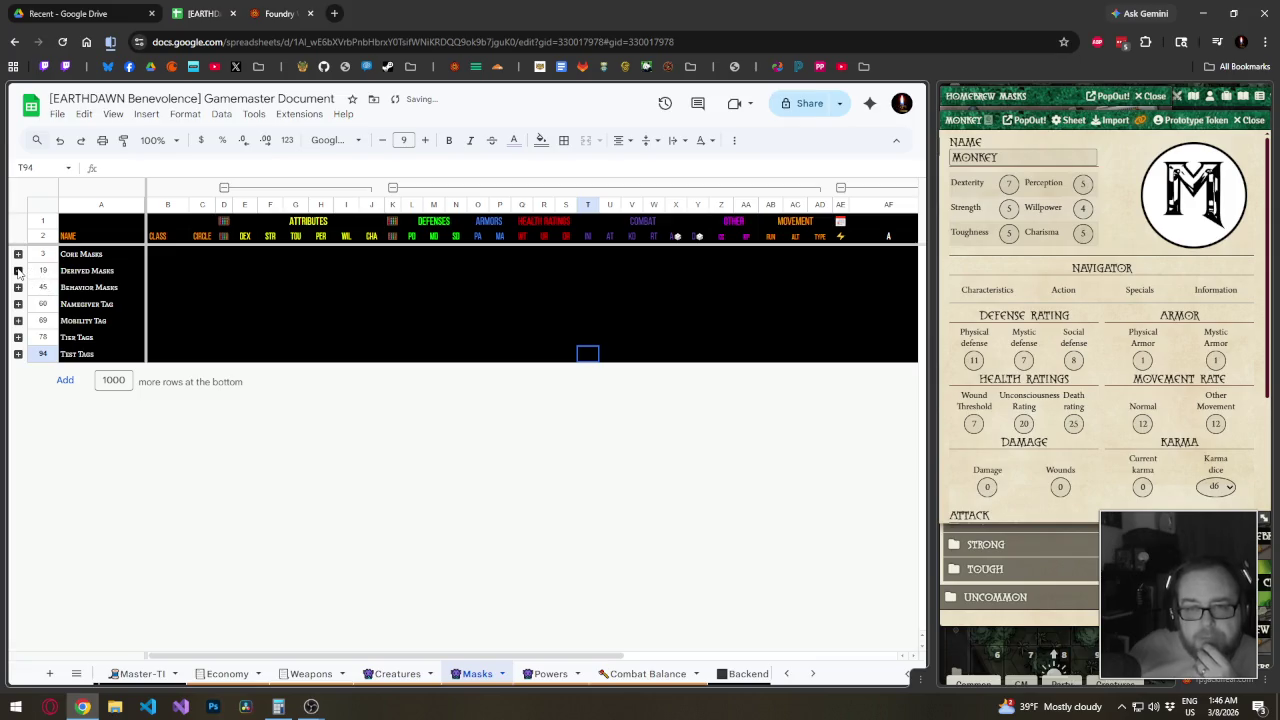
click(18, 271)
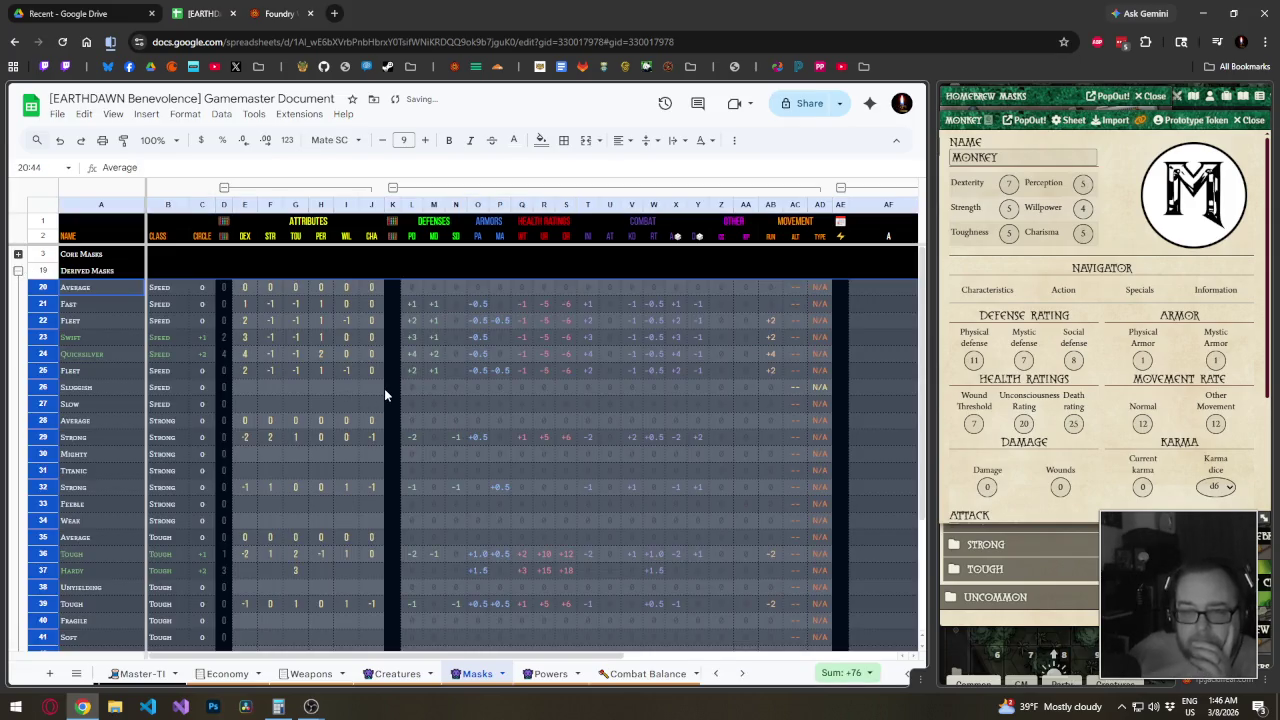
click(18, 254)
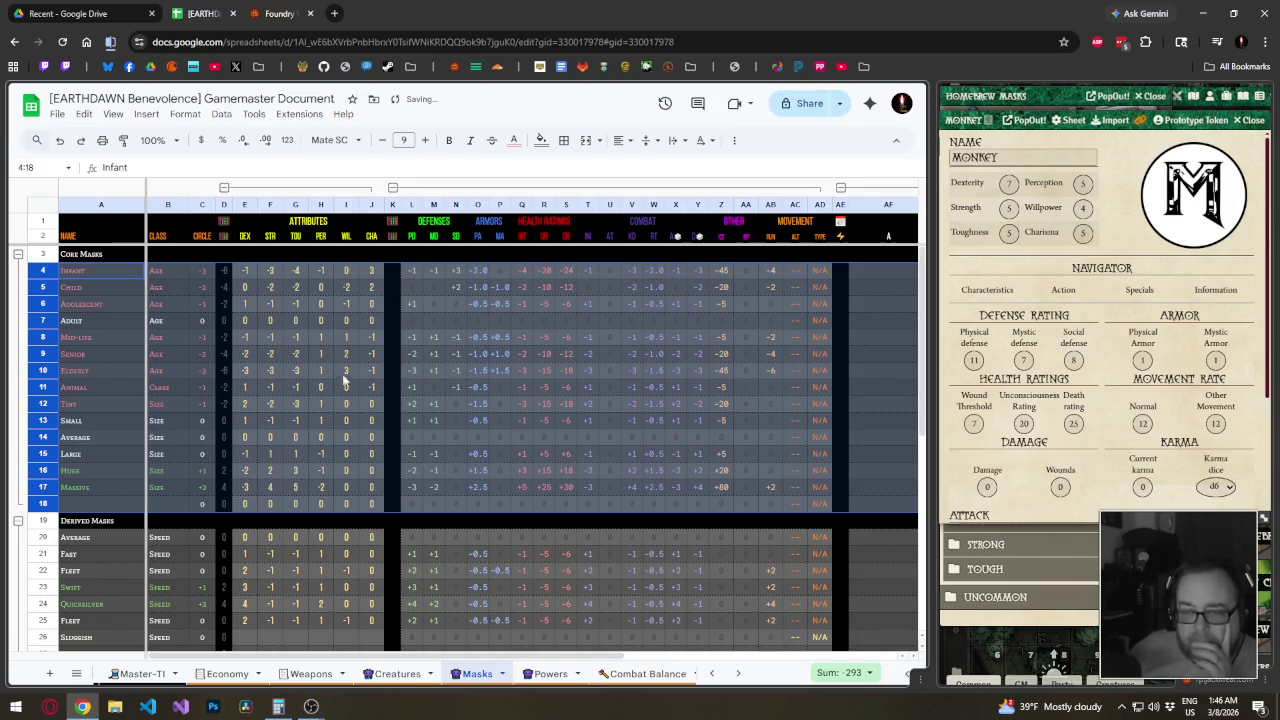
click(347, 407)
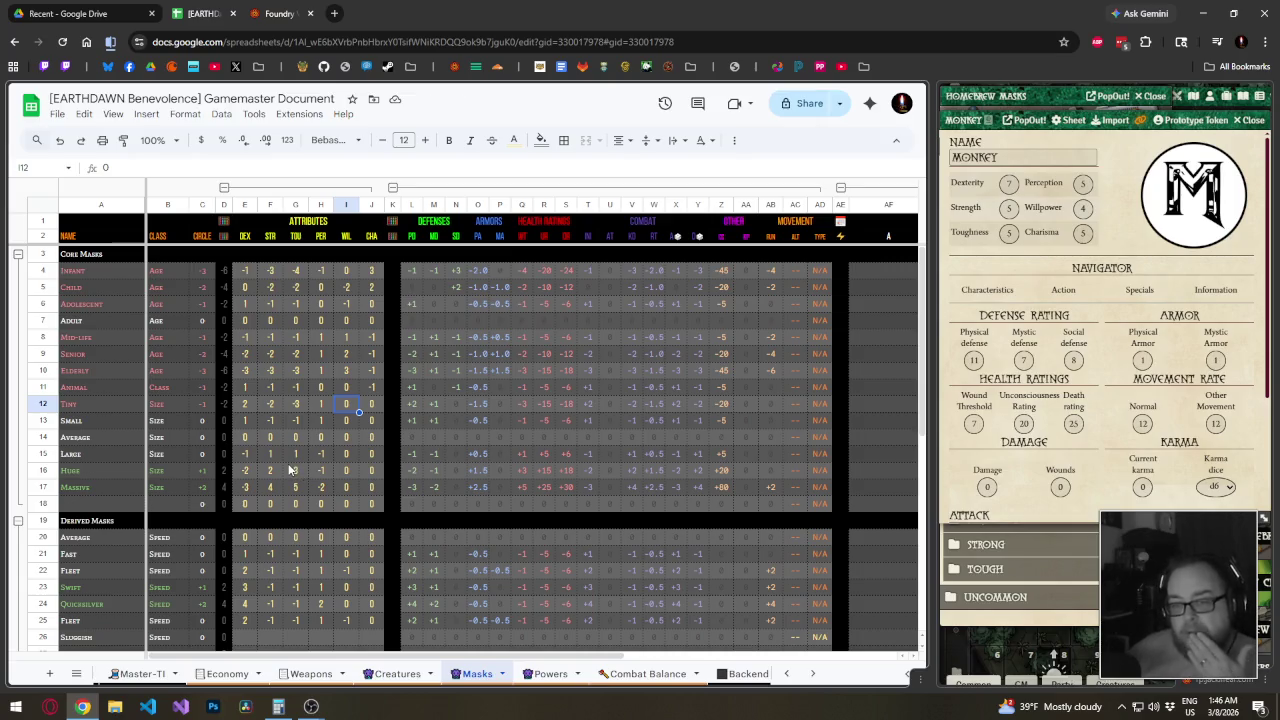
scroll(265, 458, down, 2)
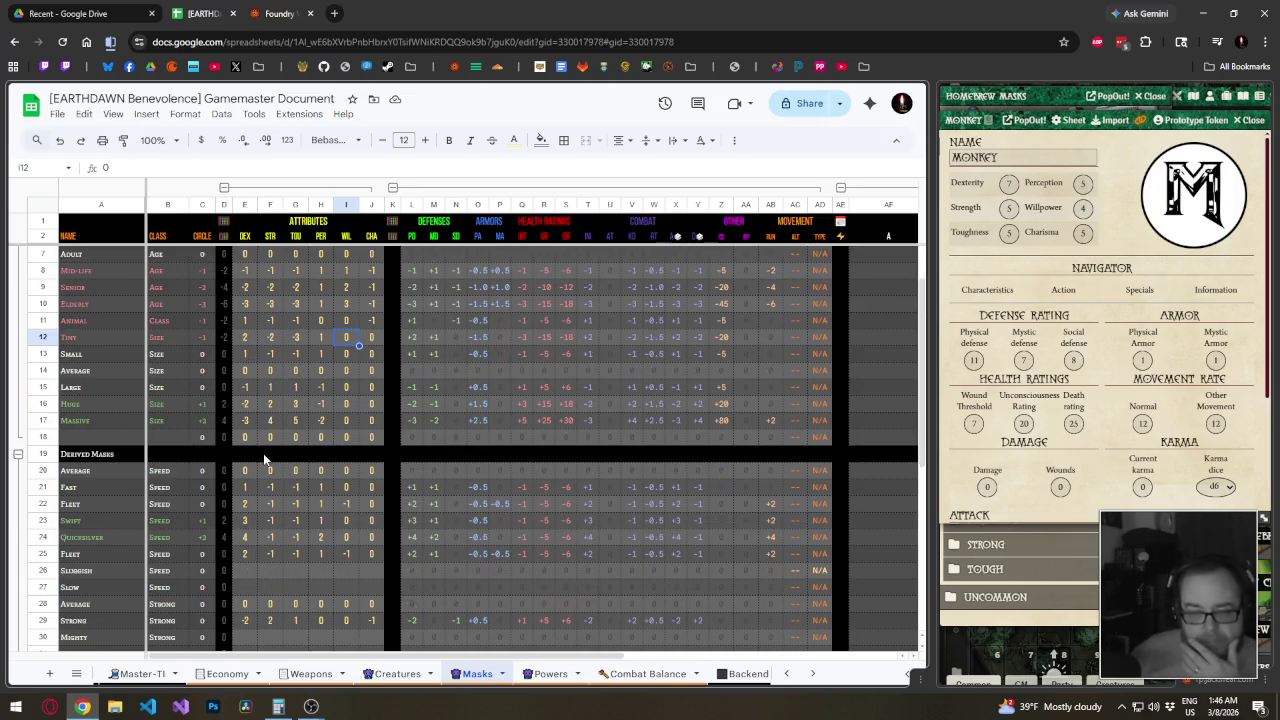
scroll(263, 453, down, 2)
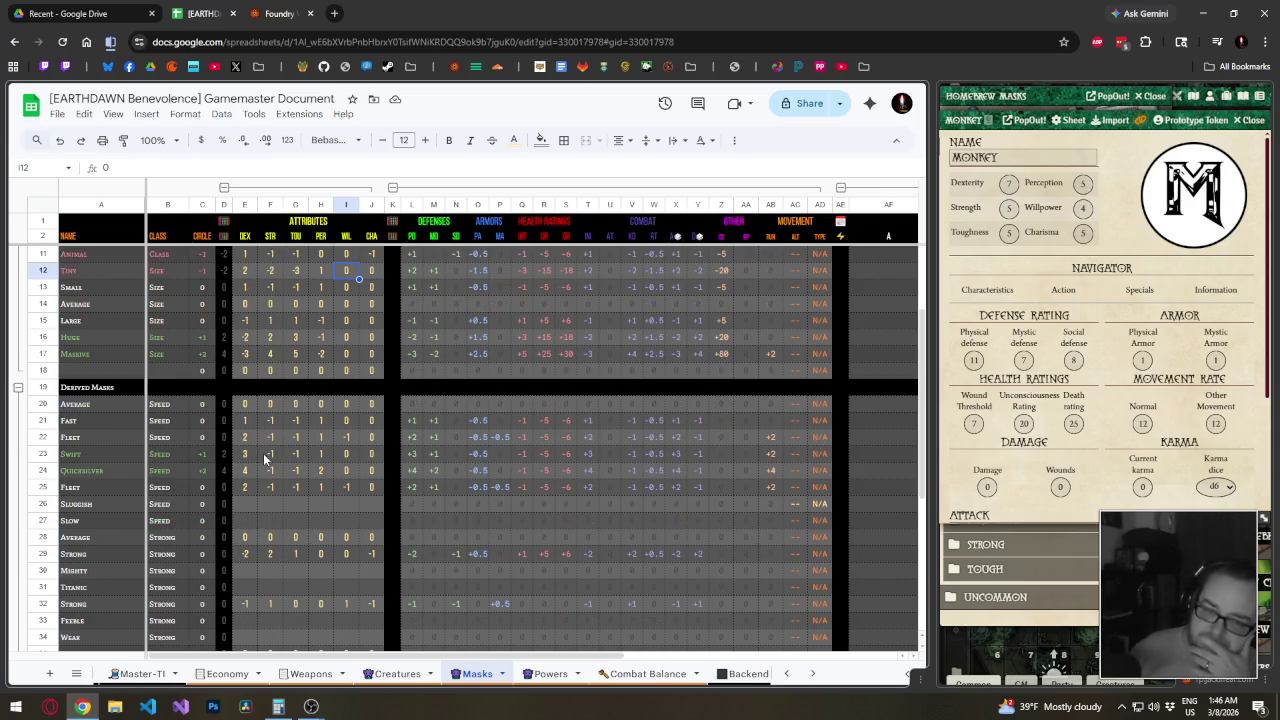
scroll(265, 458, down, 2)
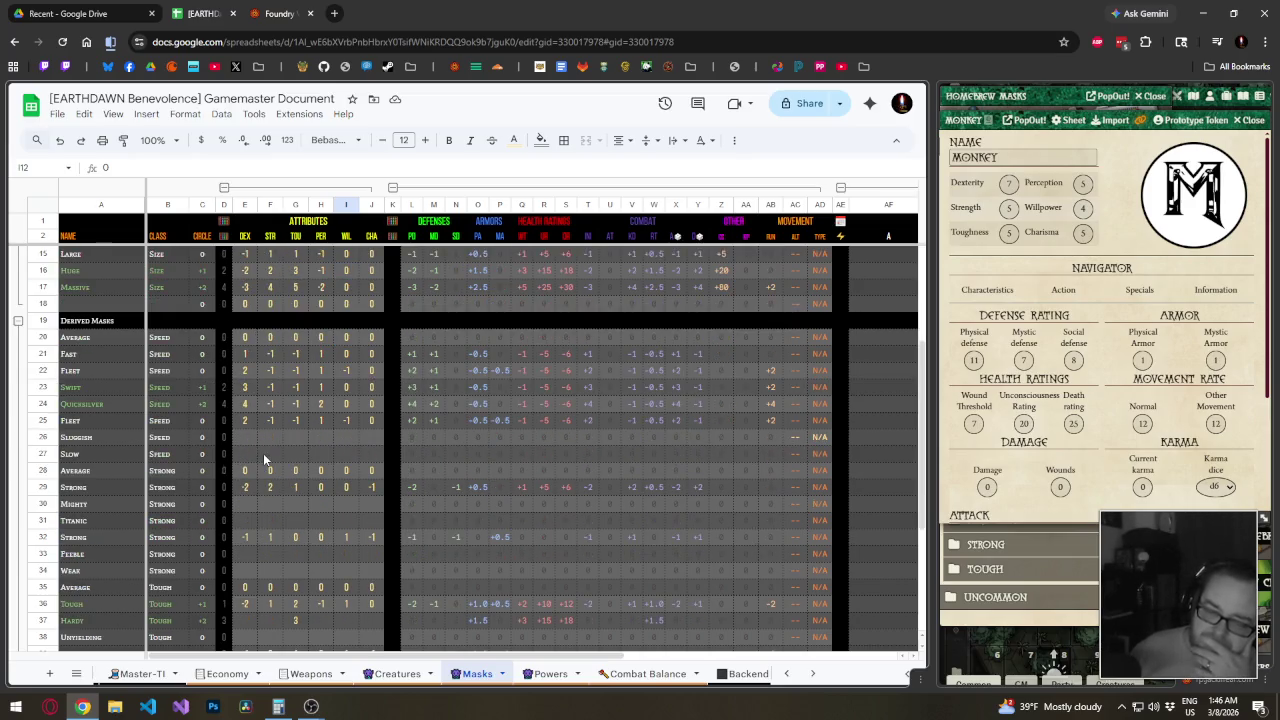